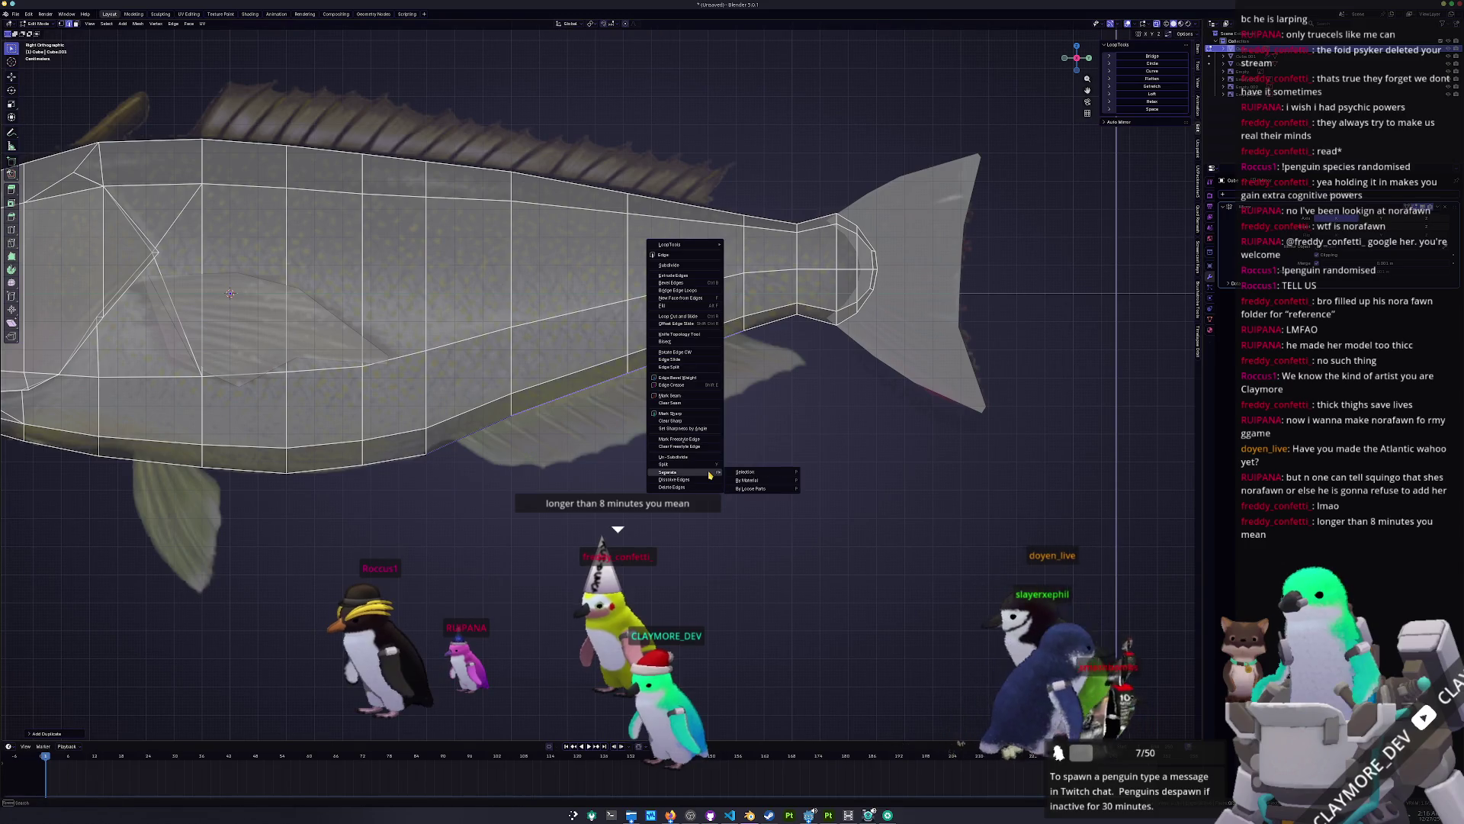
# Step: Switch from the fish body to the separate fin object and enter its Edit Mode
pyautogui.press('Tab')
pyautogui.click(647, 375)
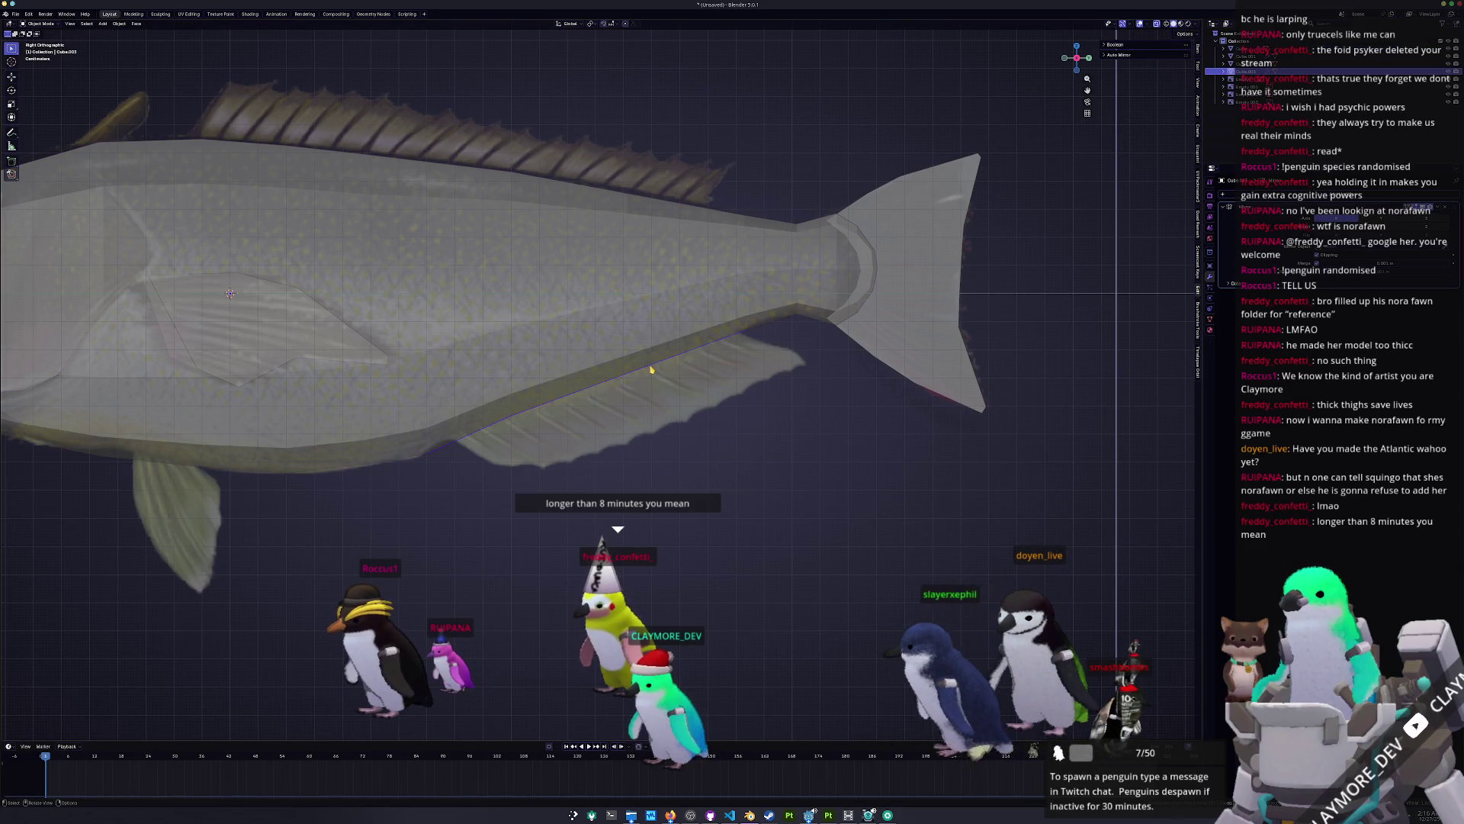
pyautogui.press('Tab')
pyautogui.scroll(3, 649, 378)
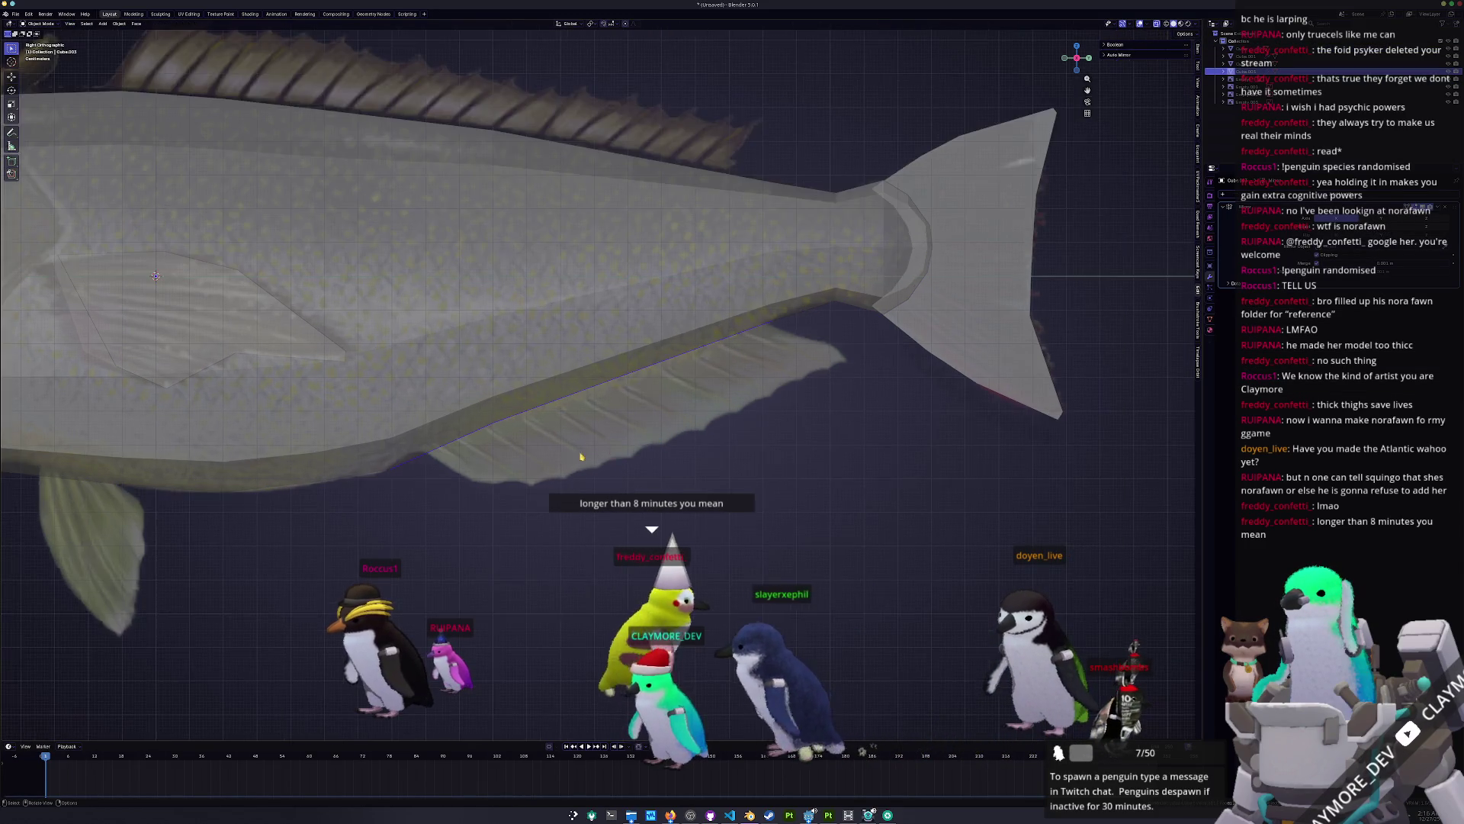
# Step: Slide both end vertices of the fin edge into new positions along their edges
pyautogui.moveTo(537, 418); pyautogui.dragTo(509, 386)
pyautogui.press('g')
pyautogui.press('g')
pyautogui.click(613, 369)
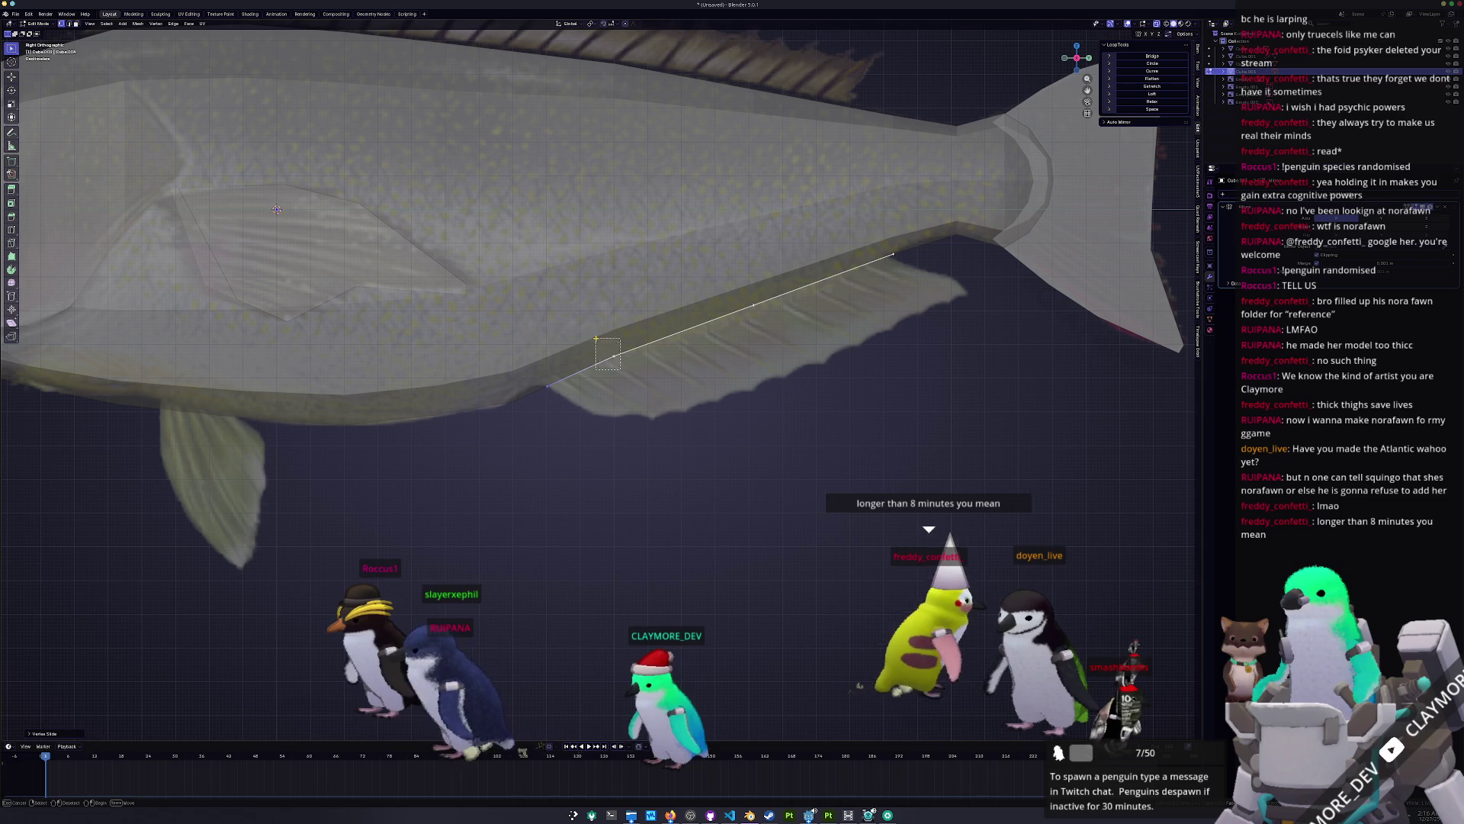
pyautogui.click(891, 255)
pyautogui.press('g')
pyautogui.press('g')
pyautogui.press('g')
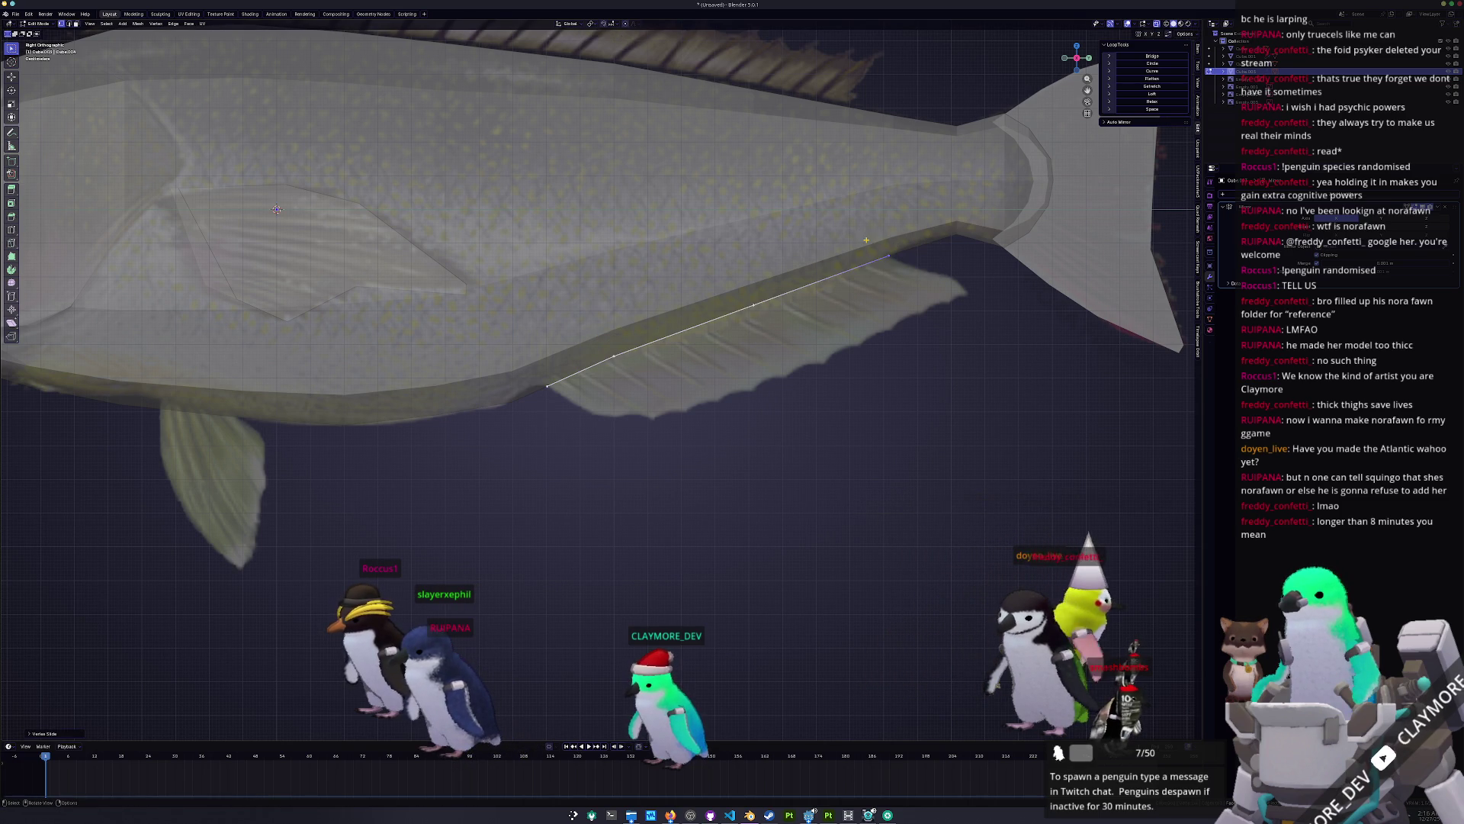
pyautogui.click(890, 303)
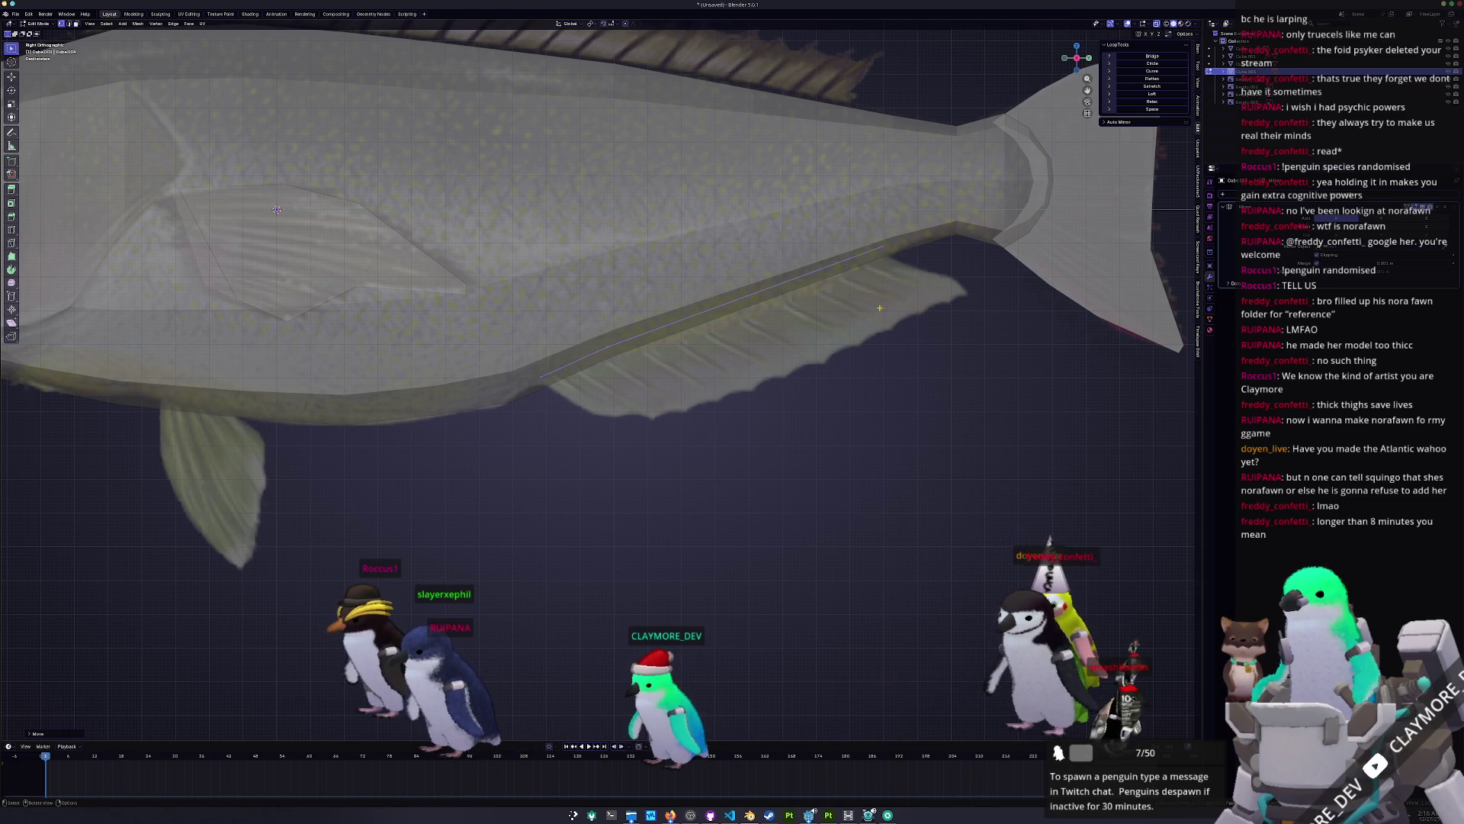
# Step: Extrude the lower fin edge downward, then adjust its bottom vertices and edge into shape
pyautogui.press('e')
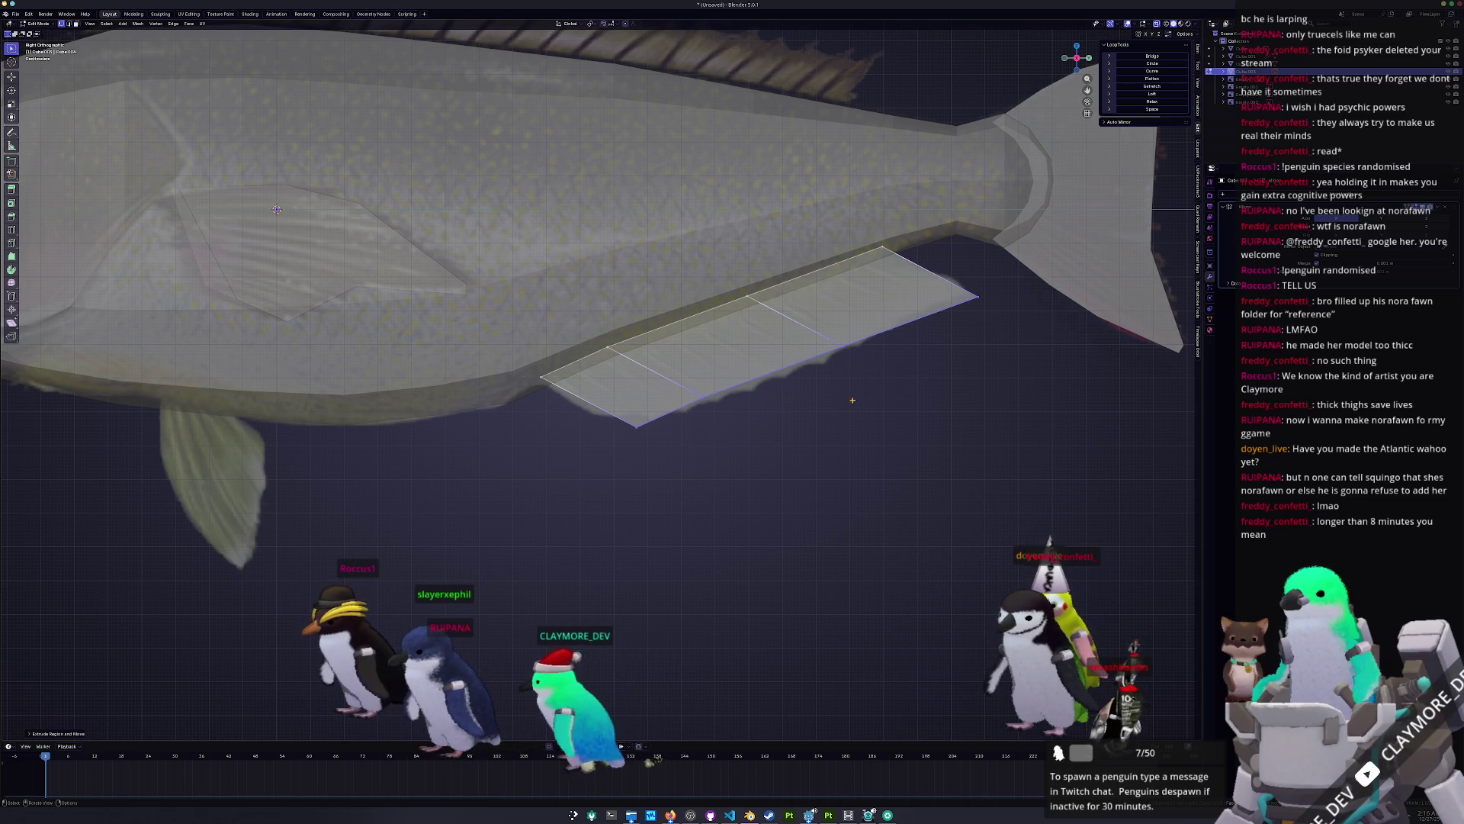
pyautogui.moveTo(637, 425); pyautogui.dragTo(626, 411)
pyautogui.click(595, 405)
pyautogui.press('g')
pyautogui.press('g')
pyautogui.click(537, 369)
pyautogui.moveTo(641, 444); pyautogui.dragTo(585, 402)
pyautogui.press('g')
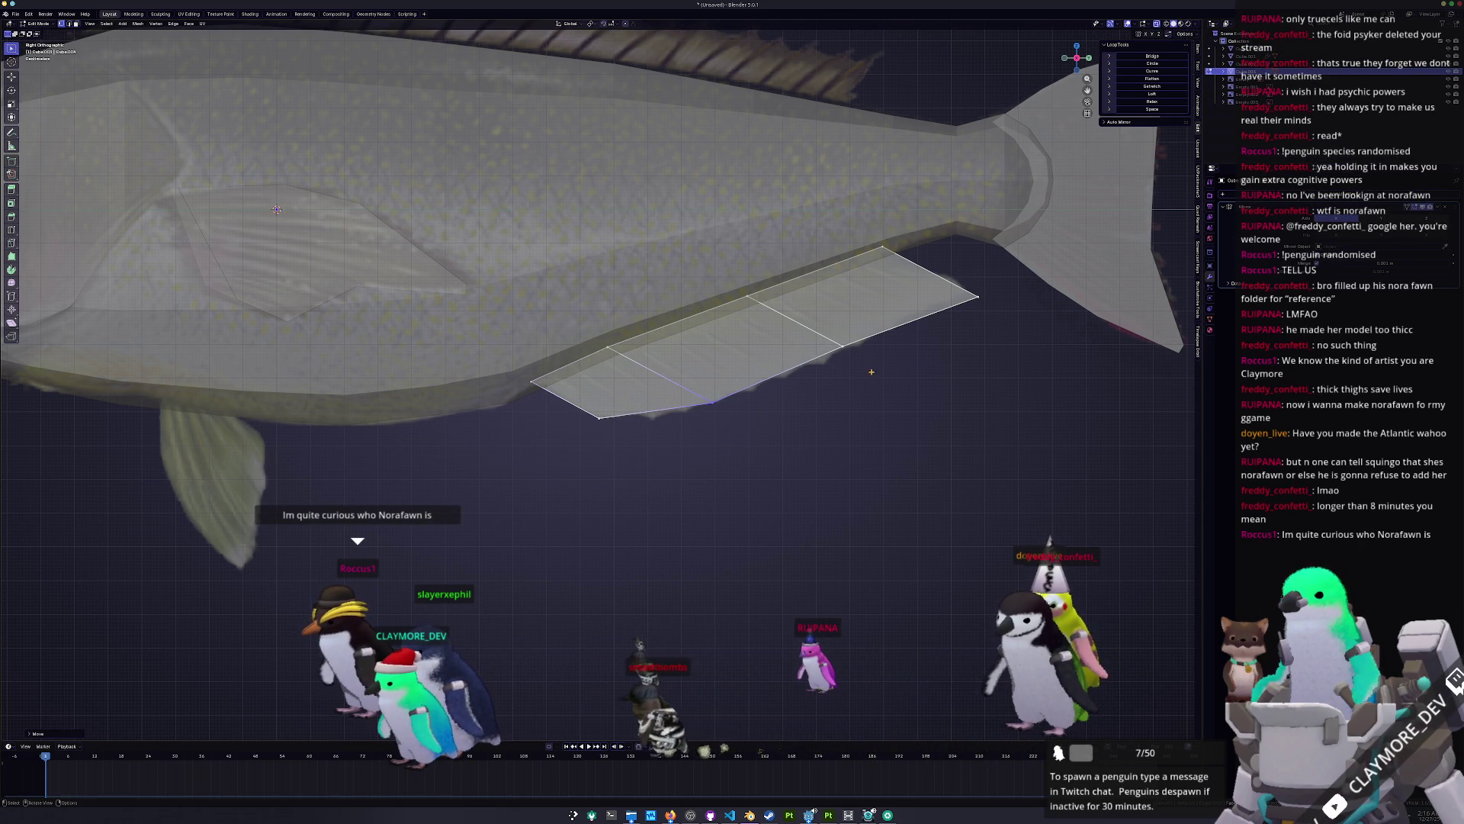
pyautogui.click(698, 383)
# Step: Slide the fin's top vertex and a fin-edge vertex along their edges to refine the outline
pyautogui.keyDown('shift'); pyautogui.moveTo(870, 327); pyautogui.dragTo(794, 379, button='middle'); pyautogui.keyUp('shift')
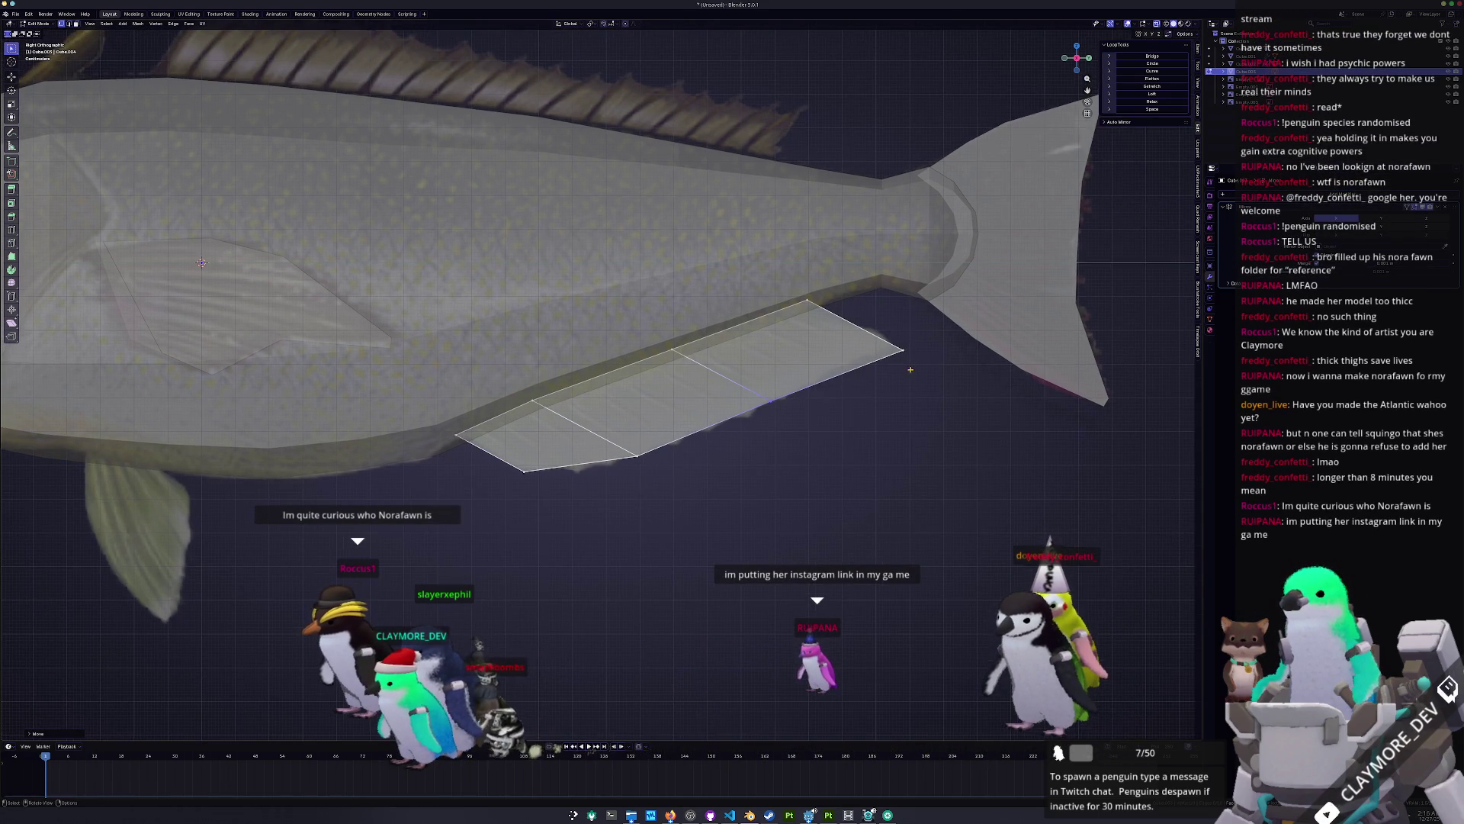
pyautogui.scroll(1, 808, 377)
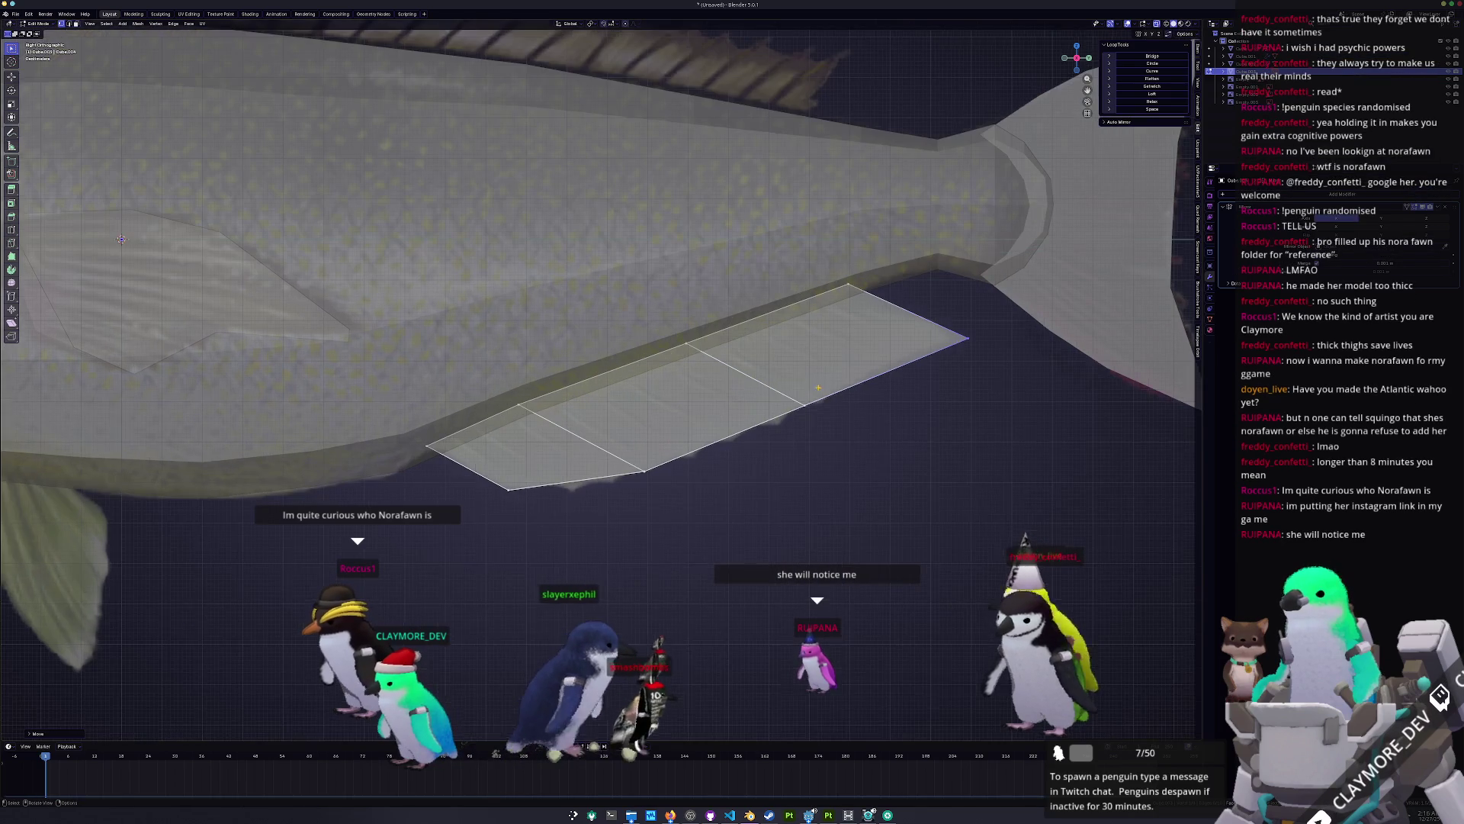
pyautogui.scroll(-1, 808, 377)
pyautogui.keyDown('shift'); pyautogui.moveTo(809, 377); pyautogui.dragTo(794, 399, button='middle'); pyautogui.keyUp('shift')
pyautogui.moveTo(798, 351); pyautogui.dragTo(764, 303)
pyautogui.hotkey('shift', 'v')
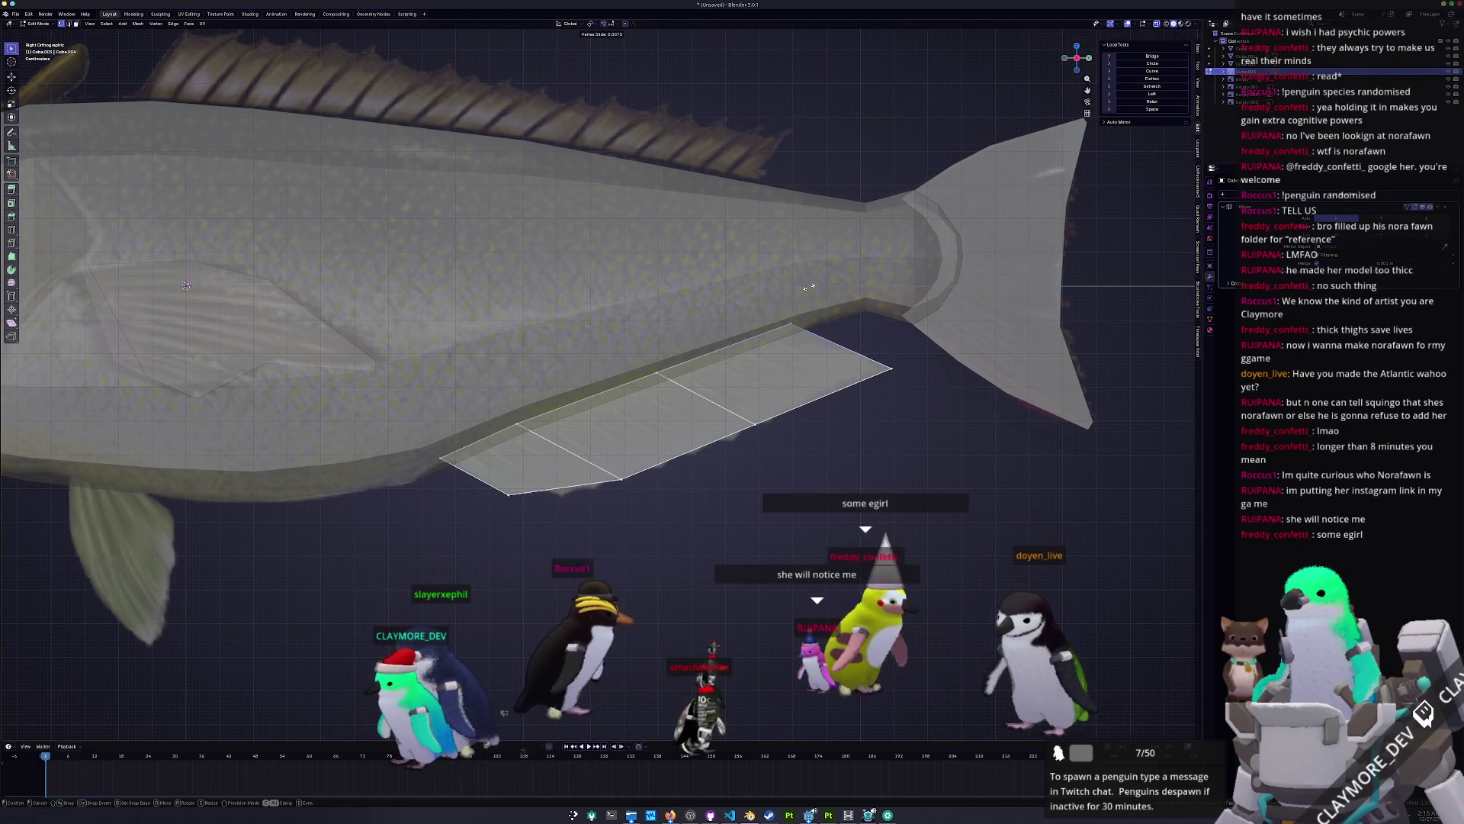
pyautogui.keyDown('shift'); pyautogui.moveTo(807, 288); pyautogui.dragTo(847, 216, button='middle'); pyautogui.keyUp('shift')
pyautogui.moveTo(767, 340); pyautogui.dragTo(811, 370)
pyautogui.press('g')
pyautogui.click(774, 326)
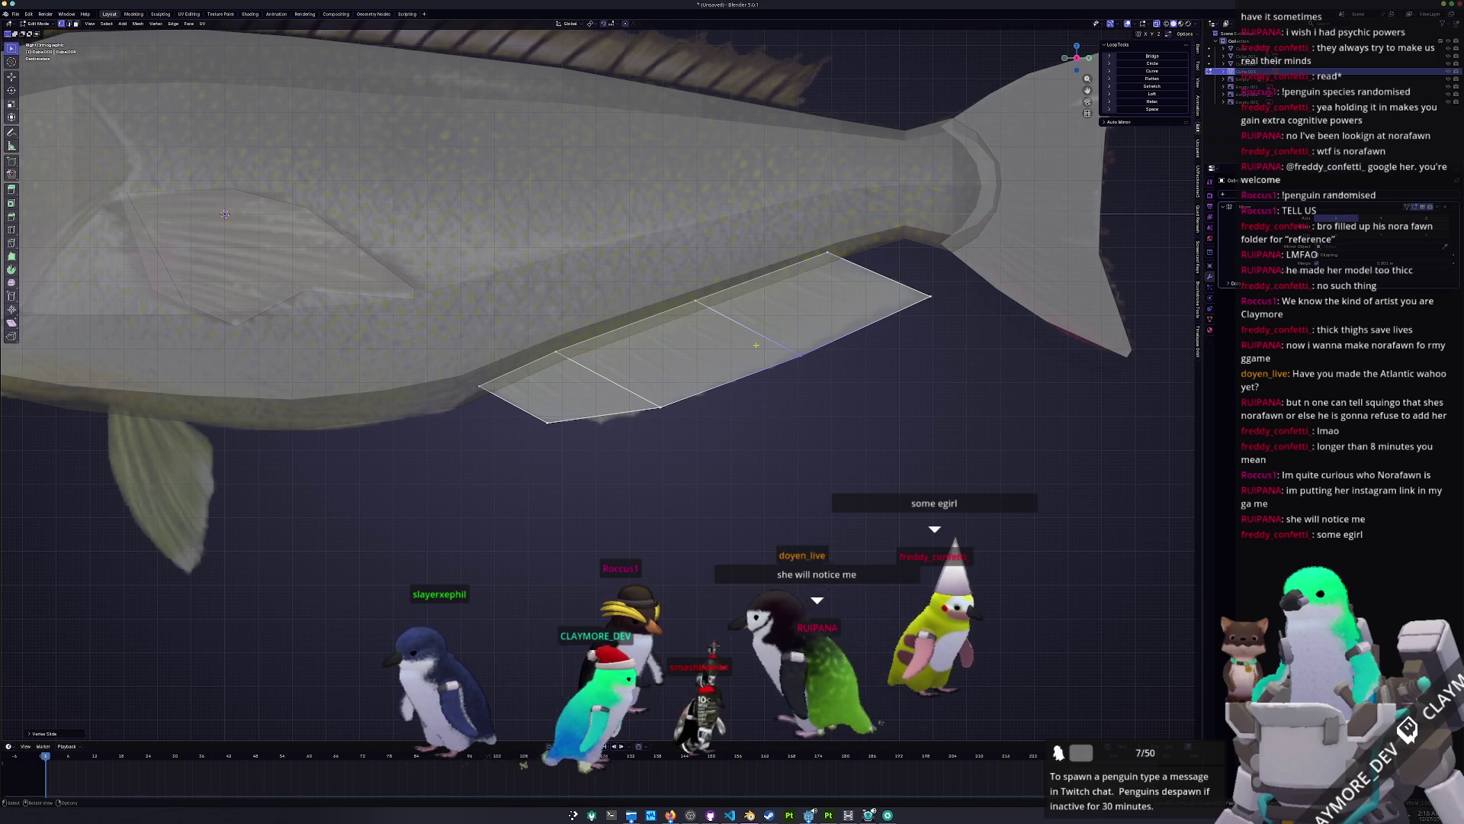
pyautogui.scroll(2, 704, 400)
pyautogui.scroll(-1, 704, 399)
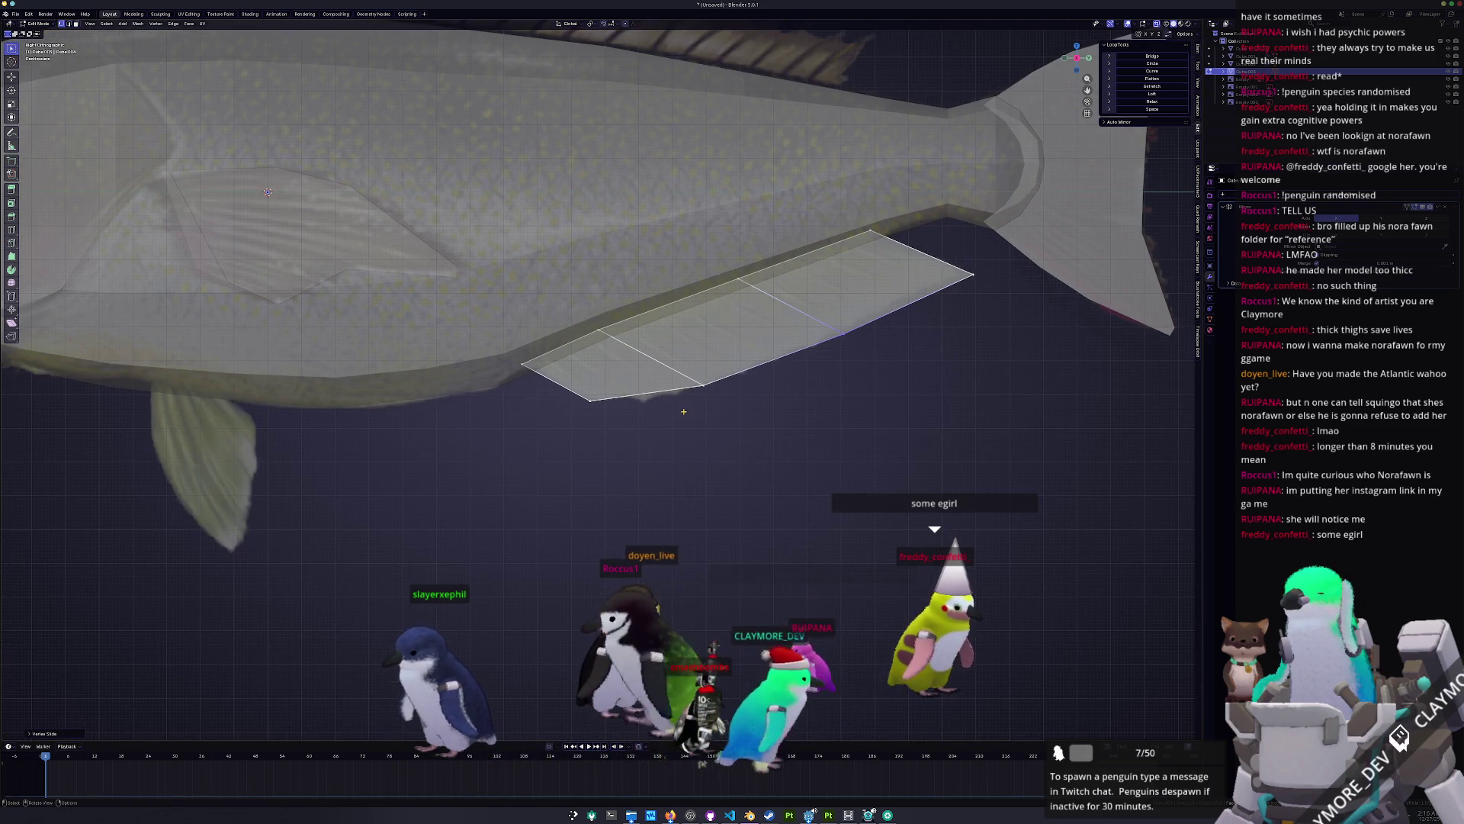
# Step: Add a new edge loop across the fin panel, undoing a stray move
pyautogui.moveTo(696, 395)
pyautogui.keyDown('ctrl'); pyautogui.mouseDown(button='middle')
pyautogui.moveTo(662, 427)
pyautogui.moveTo(600, 433)
pyautogui.mouseUp(button='middle'); pyautogui.keyUp('ctrl')
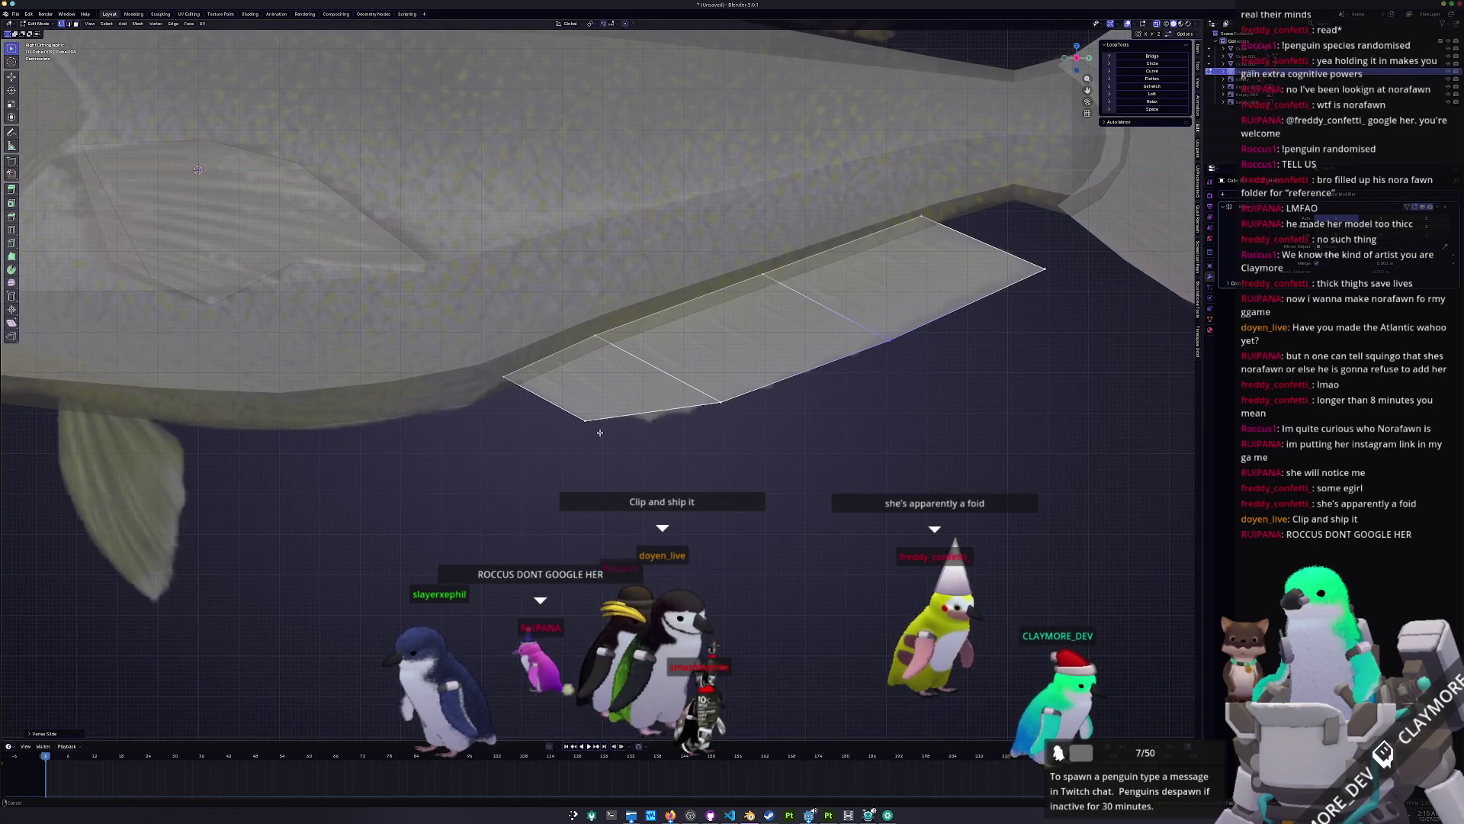
pyautogui.click(561, 407)
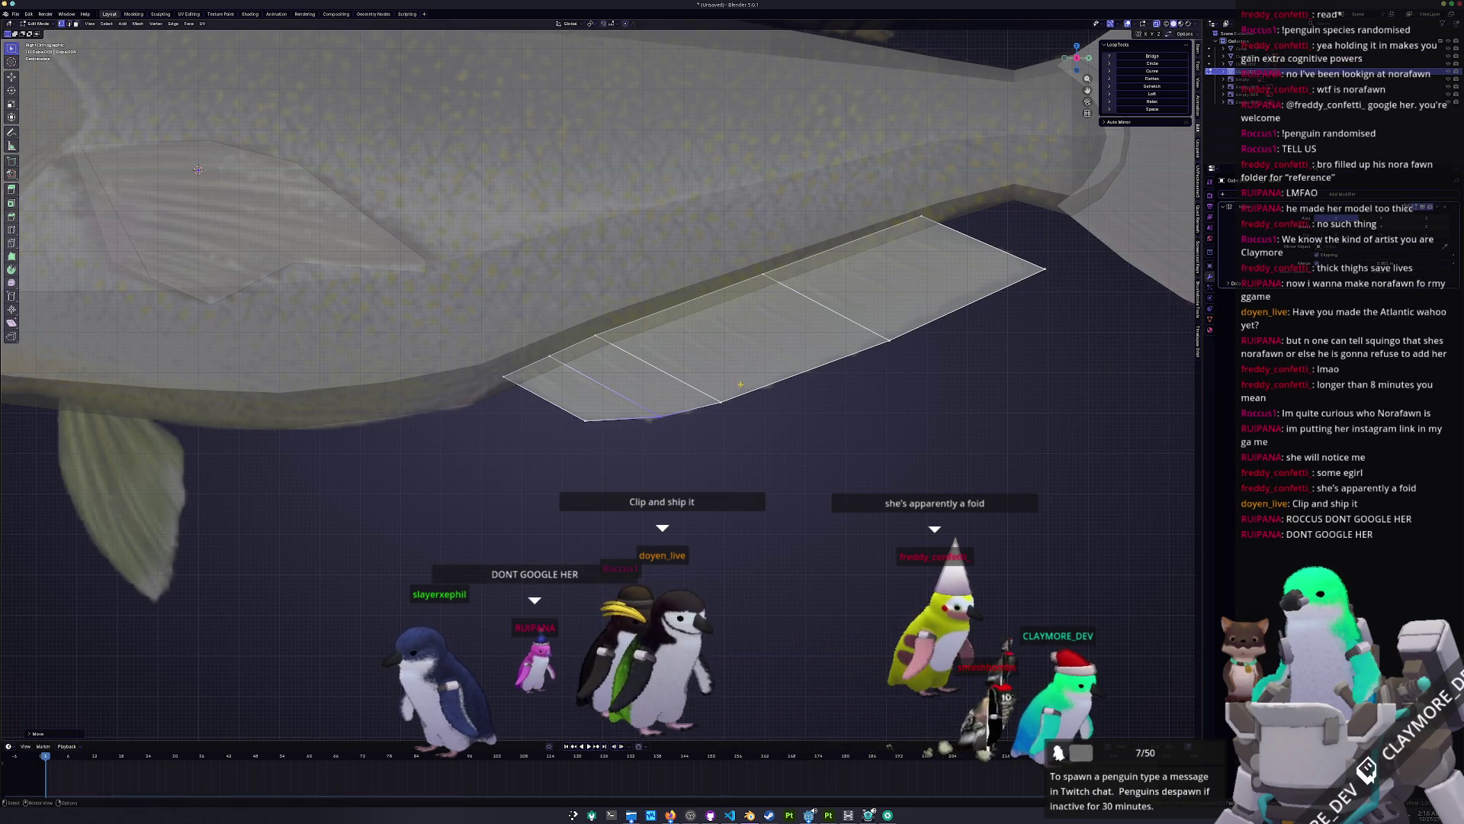
pyautogui.keyDown('shift'); pyautogui.moveTo(636, 400); pyautogui.dragTo(675, 416, button='middle'); pyautogui.keyUp('shift')
pyautogui.hotkey('ctrl', 'z')
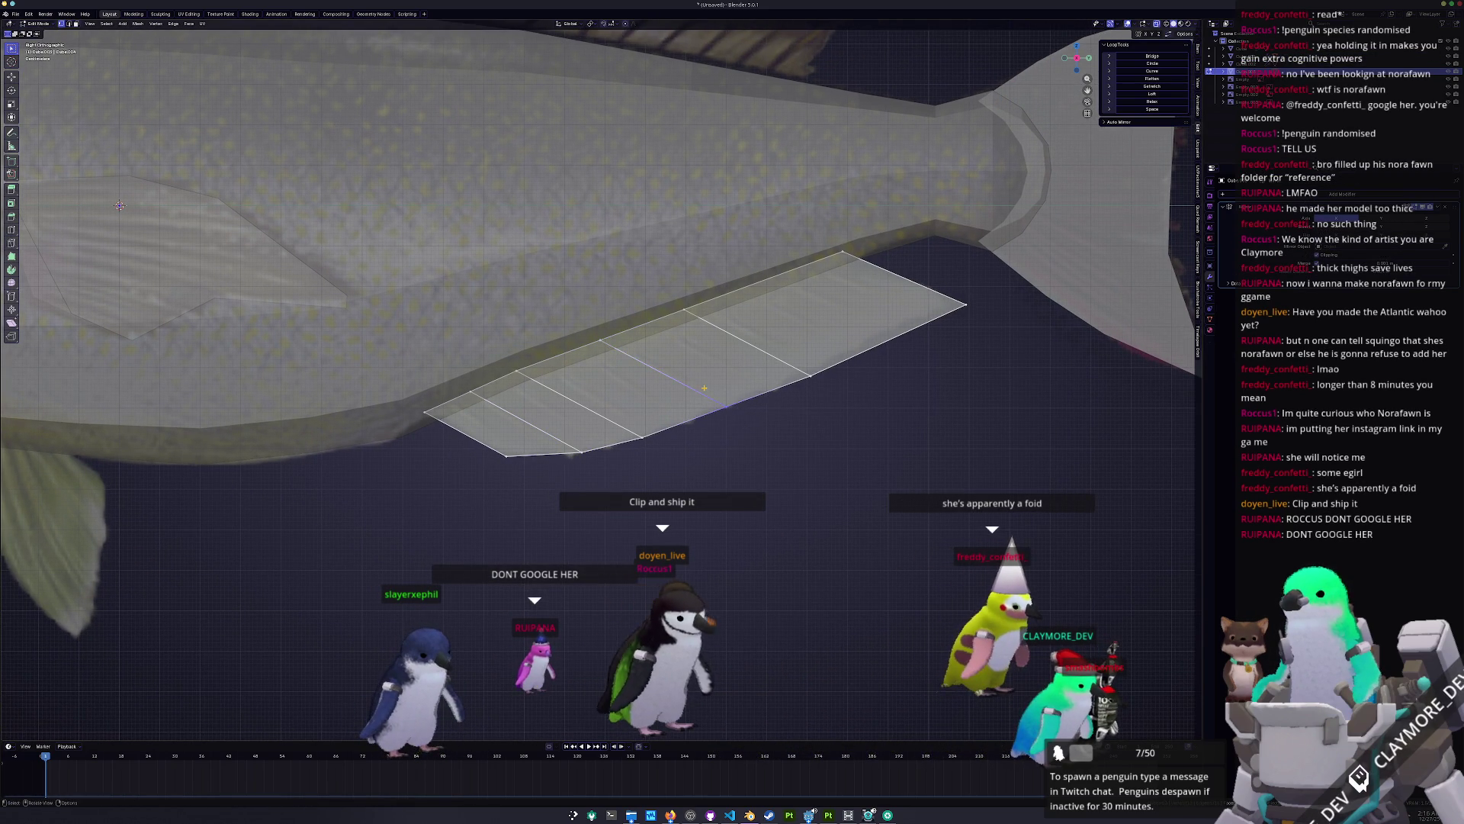
pyautogui.press('g')
pyautogui.press('Escape')
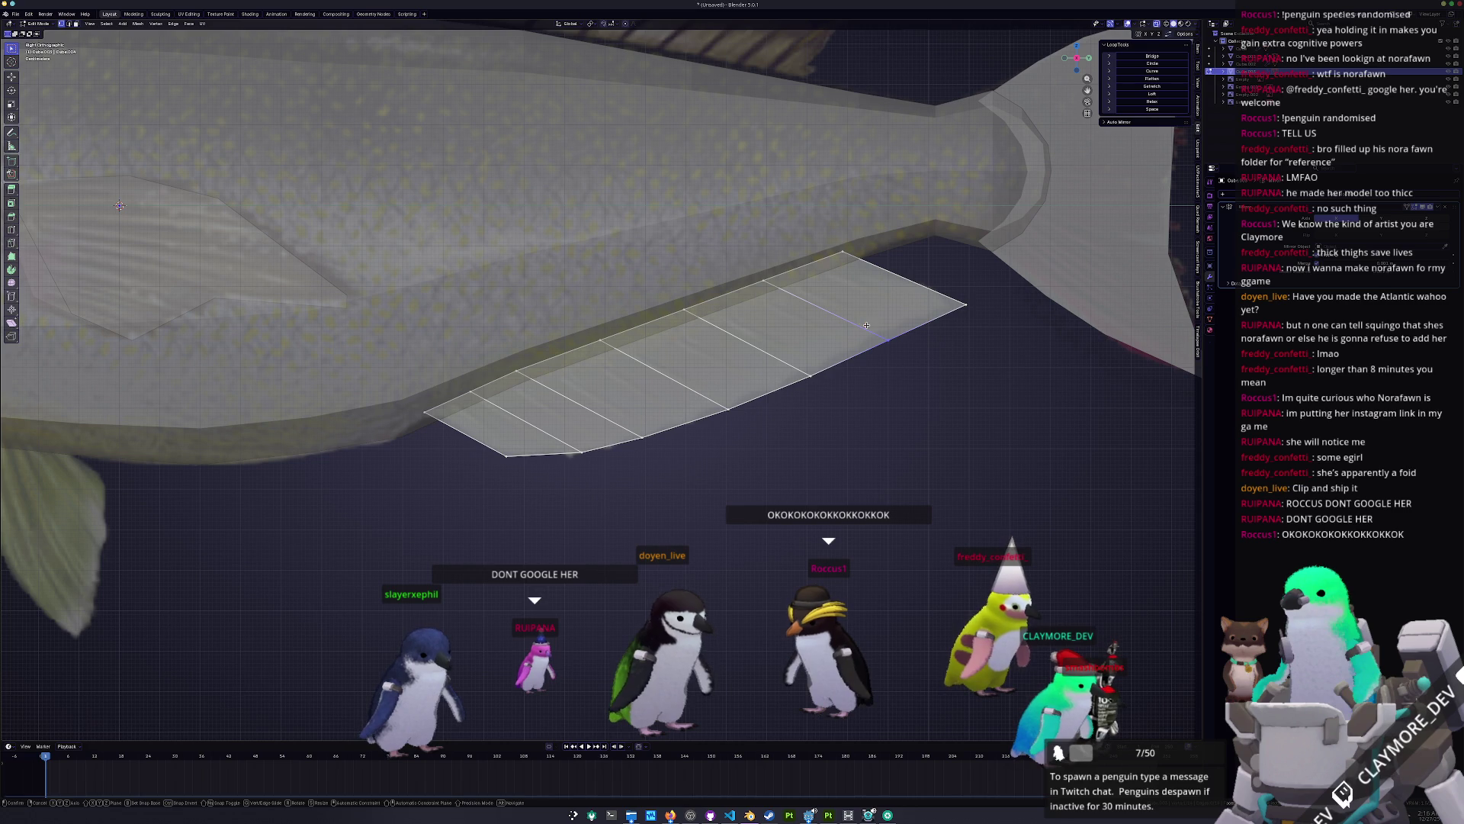
# Step: Return to Object Mode and frame the whole fish in view
pyautogui.press('Tab')
pyautogui.press('Home')
pyautogui.hotkey('shift', 'b')
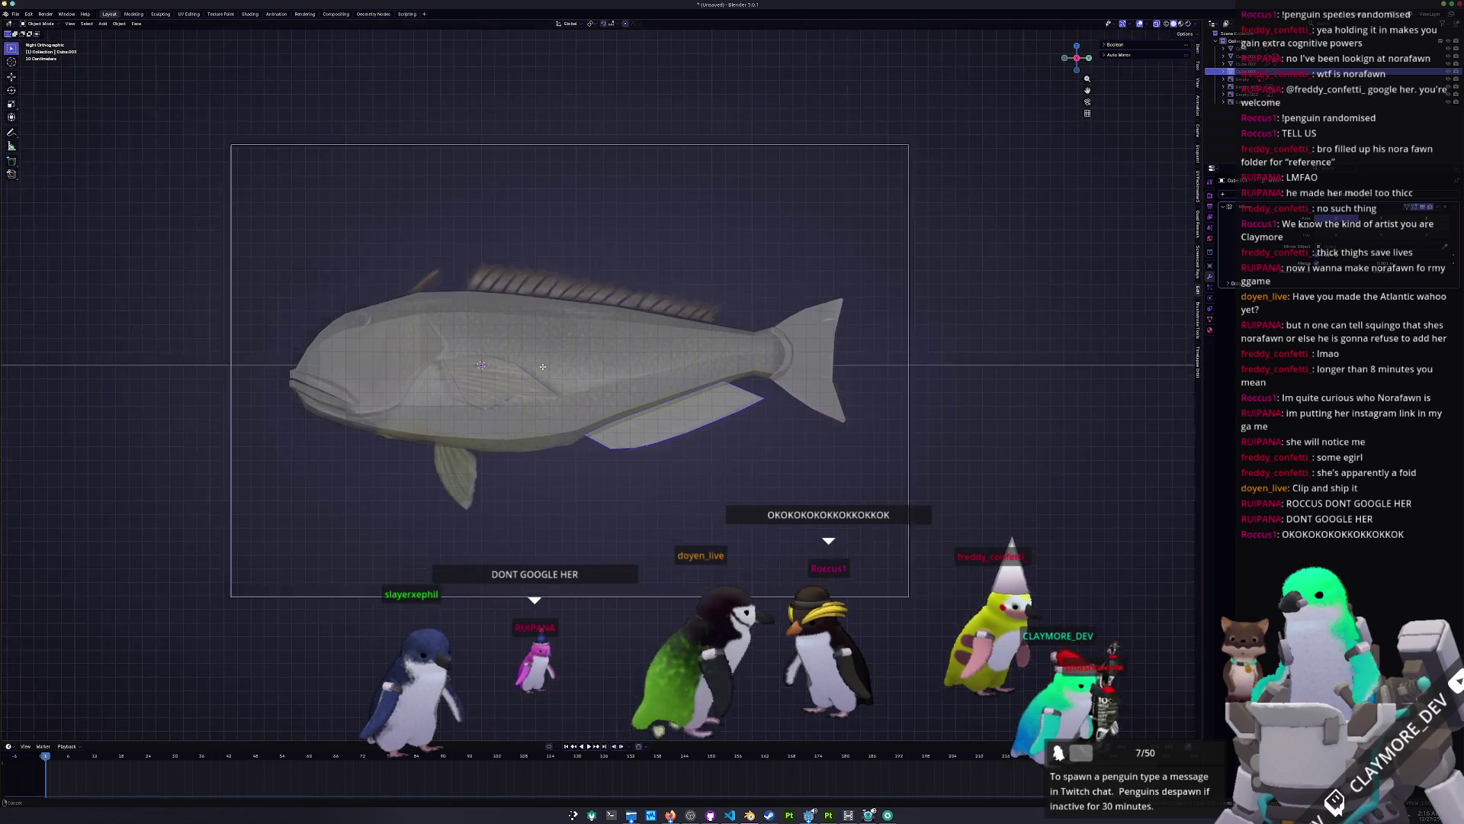
# Step: Enter Edit Mode on the fish body, briefly switch to Sculpt Mode, then return to Object Mode
pyautogui.scroll(2, 542, 367)
pyautogui.press('Tab')
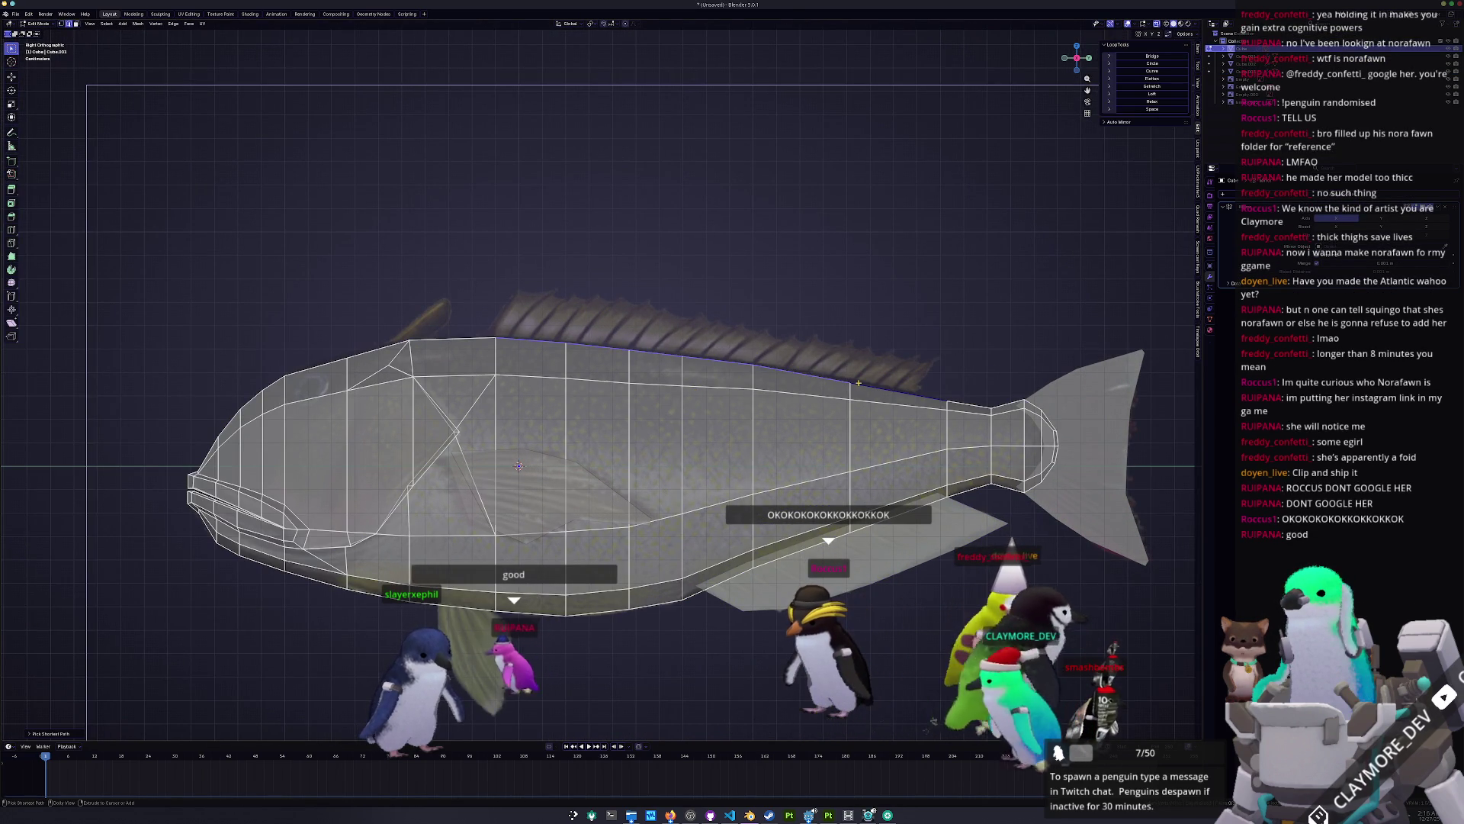
pyautogui.scroll(2, 862, 362)
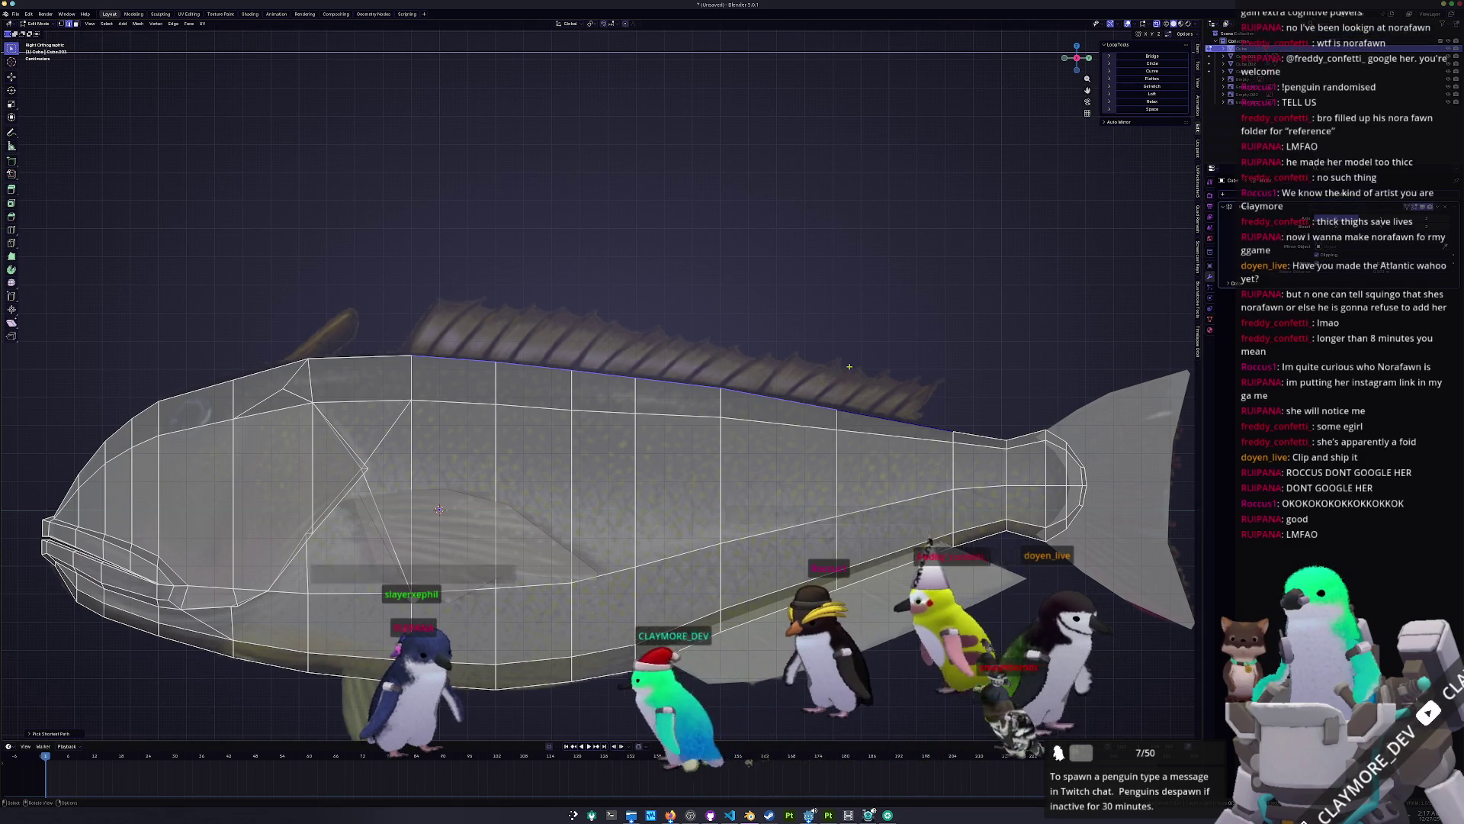
pyautogui.scroll(2, 676, 383)
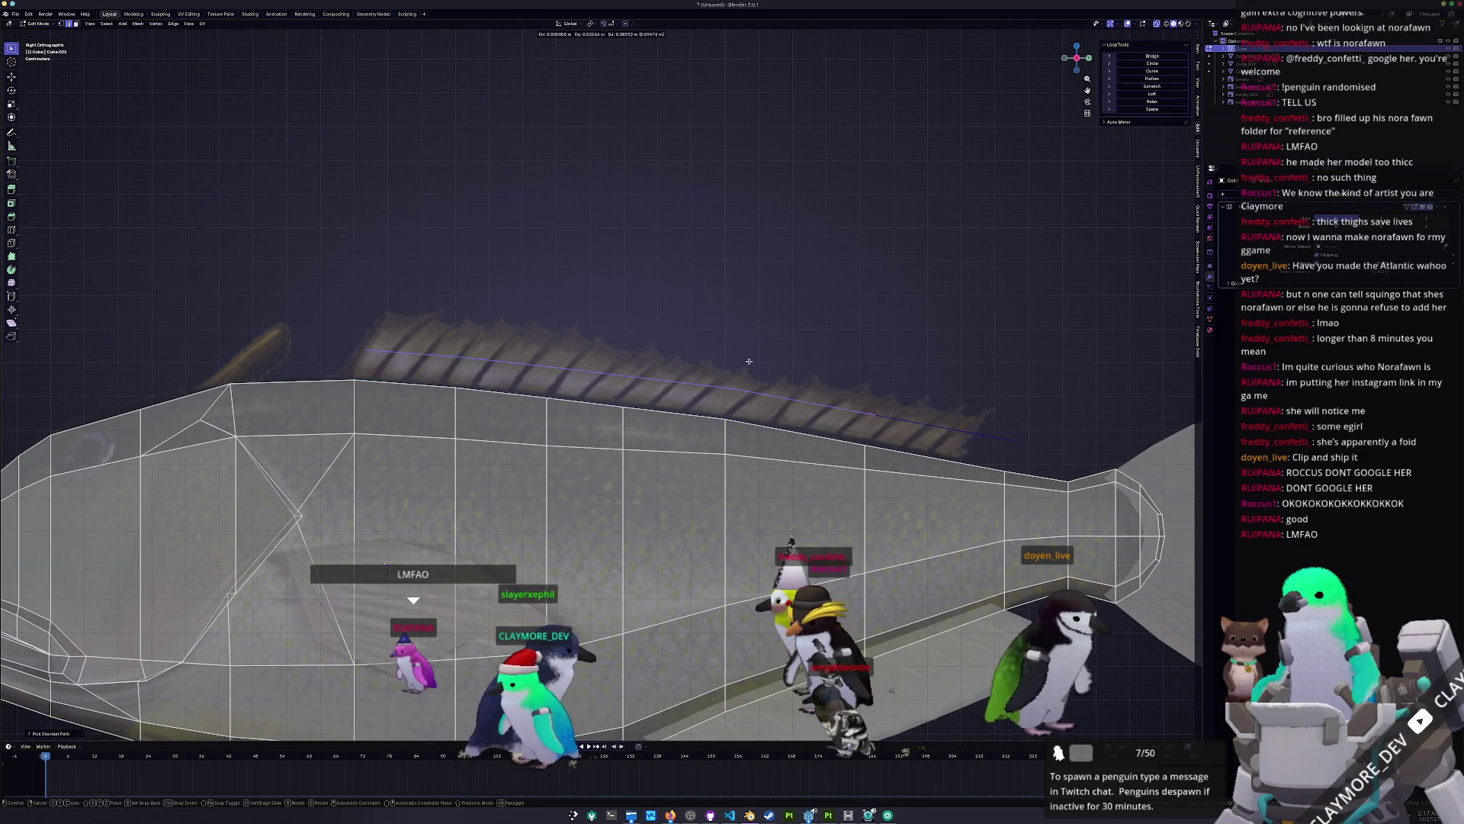
pyautogui.rightClick(748, 362)
pyautogui.click(753, 366)
pyautogui.hotkey('ctrl', 'Tab')
pyautogui.click(686, 419)
# Step: Move the dorsal fin object into place along the fish's back and start vertex-sliding it in Edit Mode
pyautogui.click(713, 419)
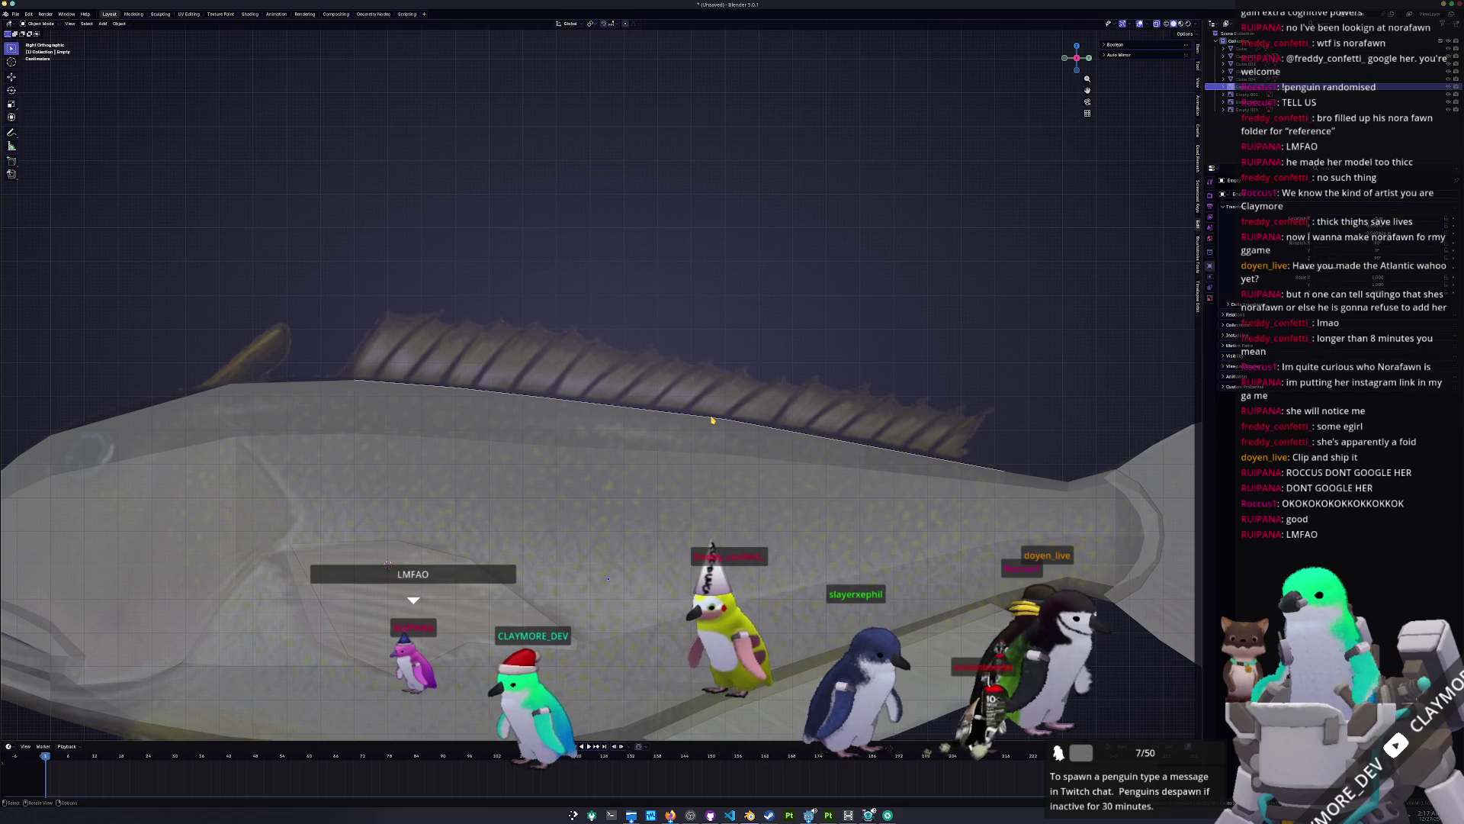
pyautogui.press('g')
pyautogui.click(745, 385)
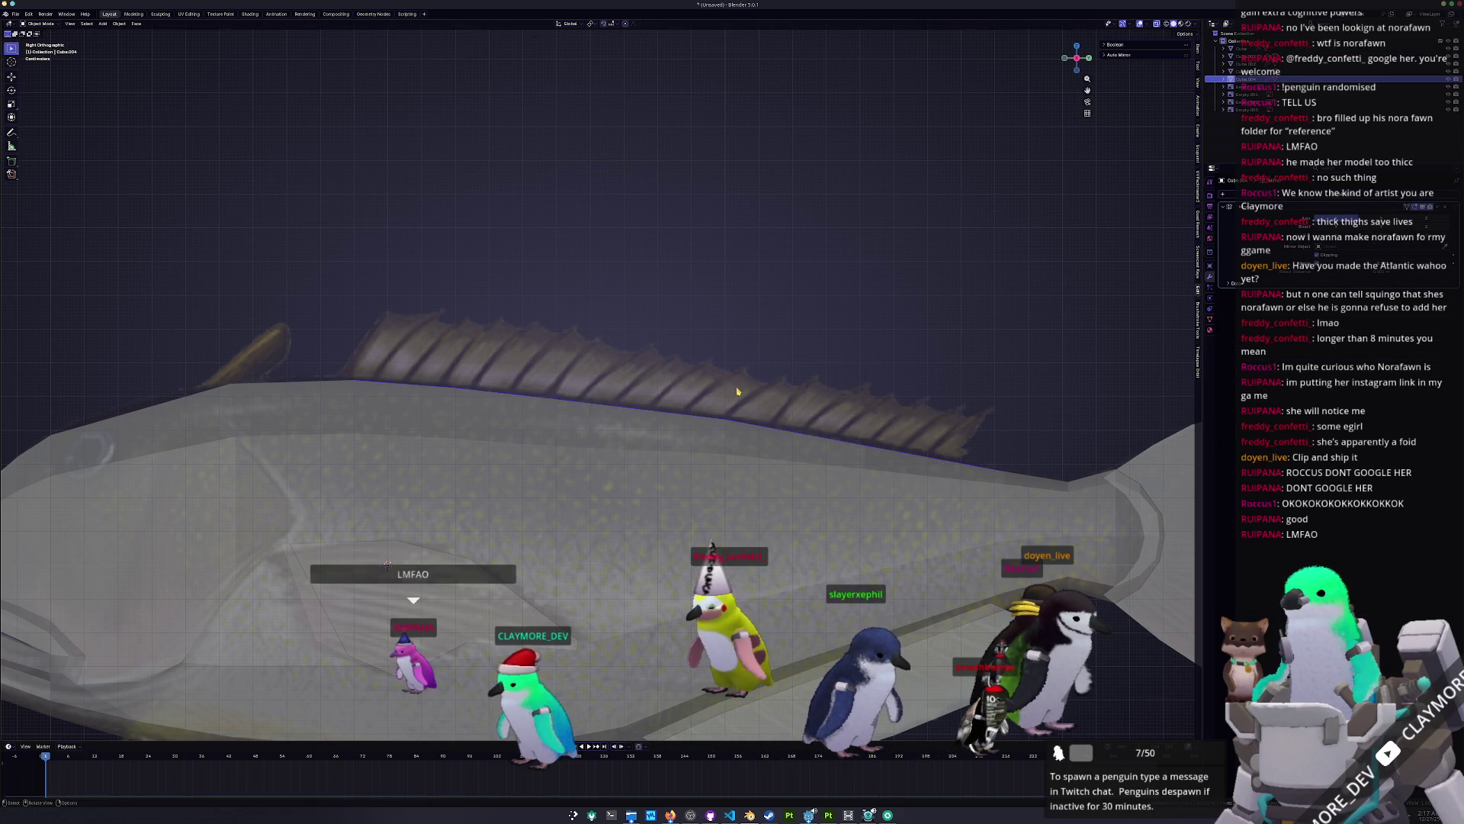
pyautogui.press('Tab')
pyautogui.hotkey('shift', 'v')
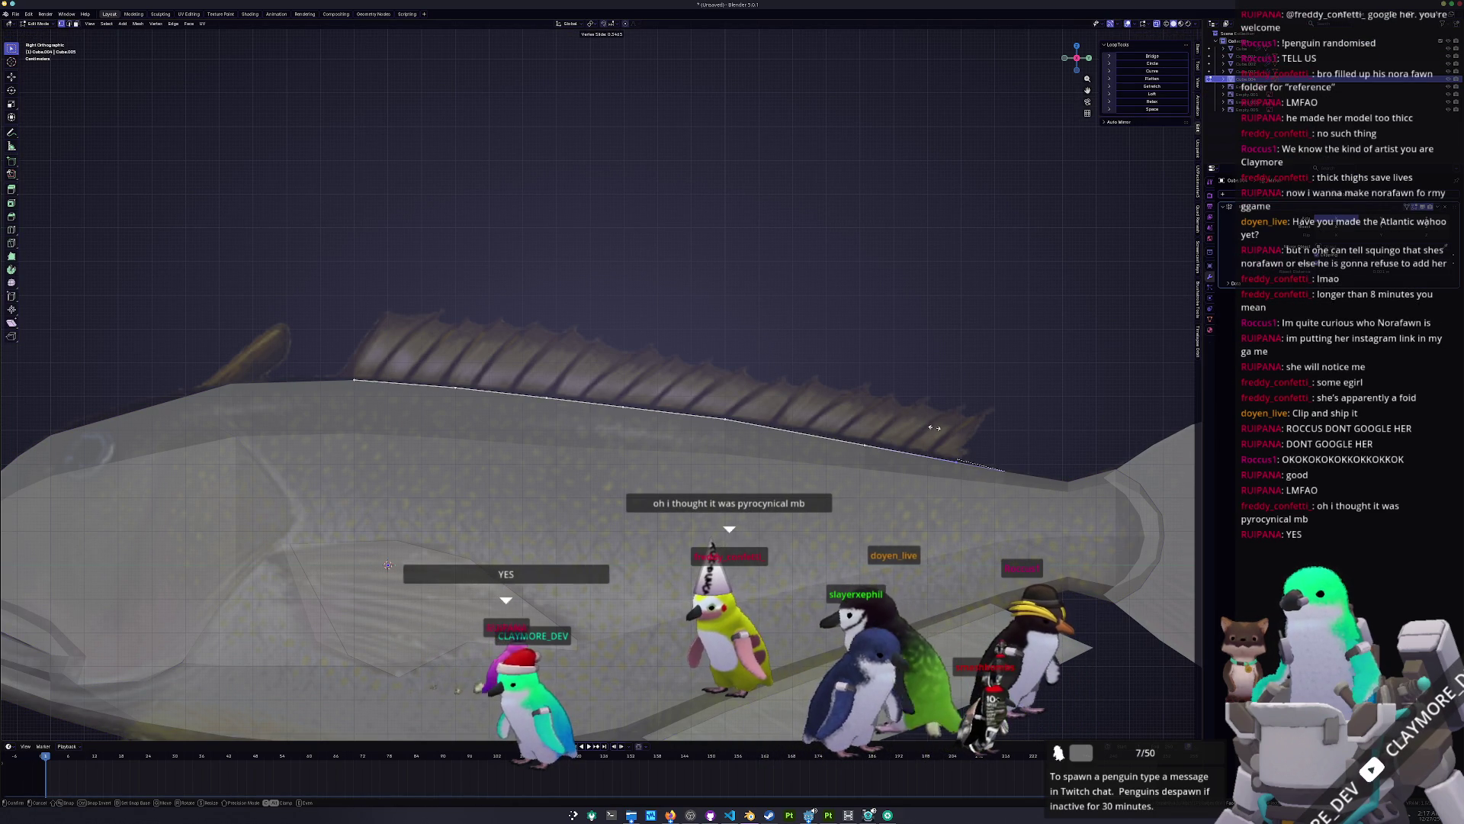
# Step: Slide the top vertex, lower the top edge slightly, and extrude it upward into a face
pyautogui.press('g')
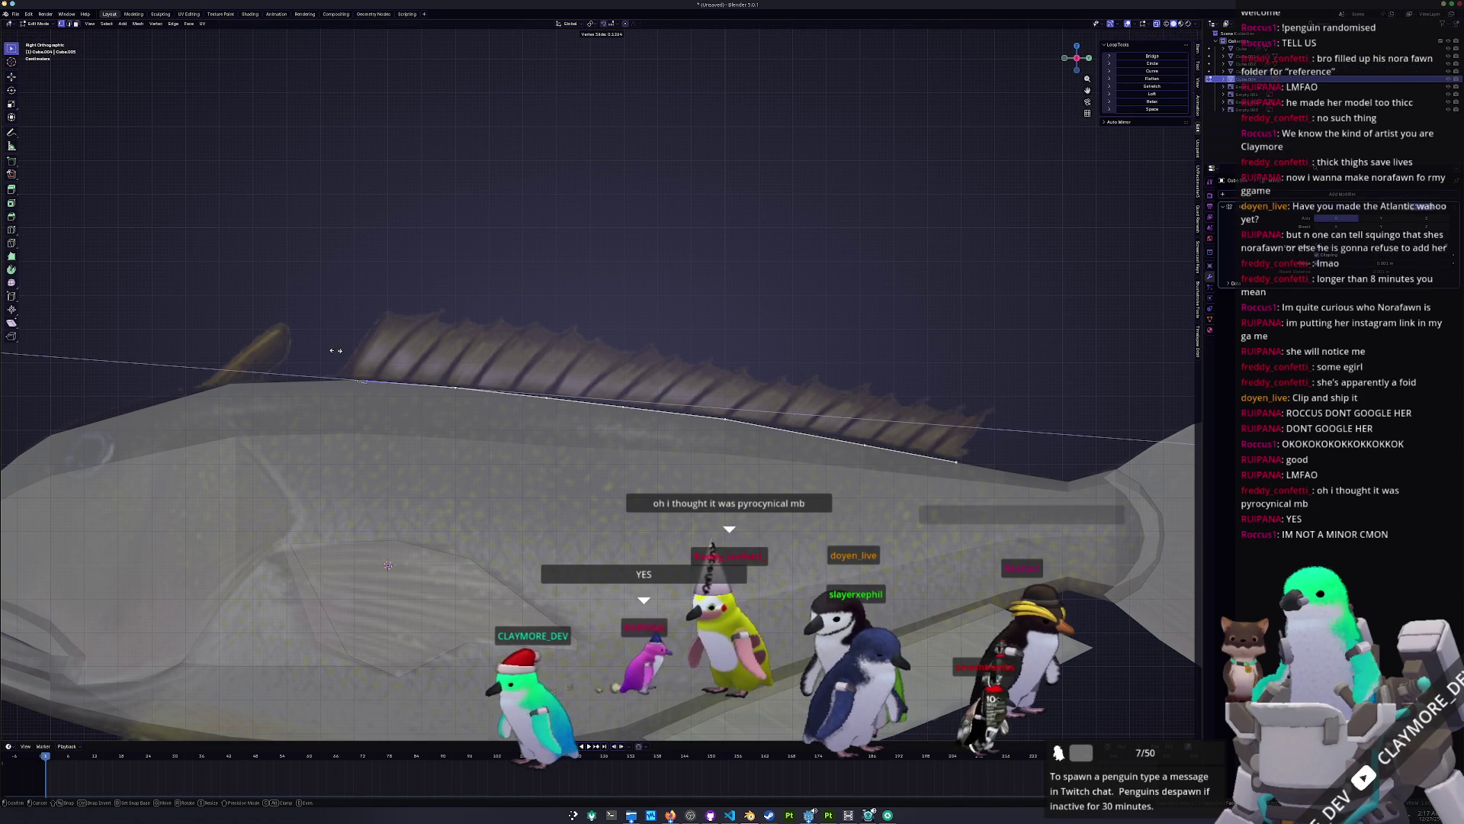
pyautogui.click(311, 344)
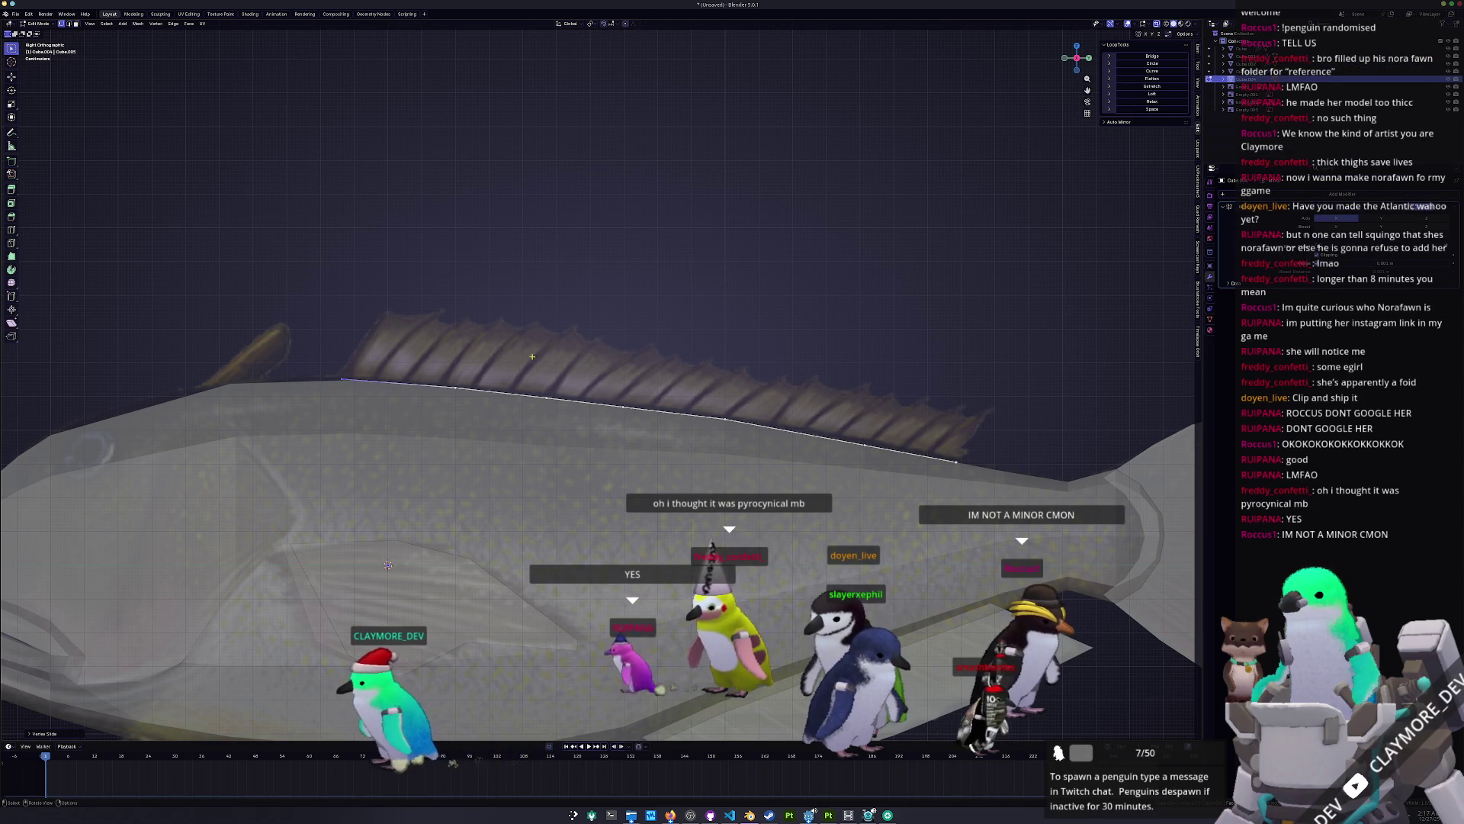
pyautogui.press('g')
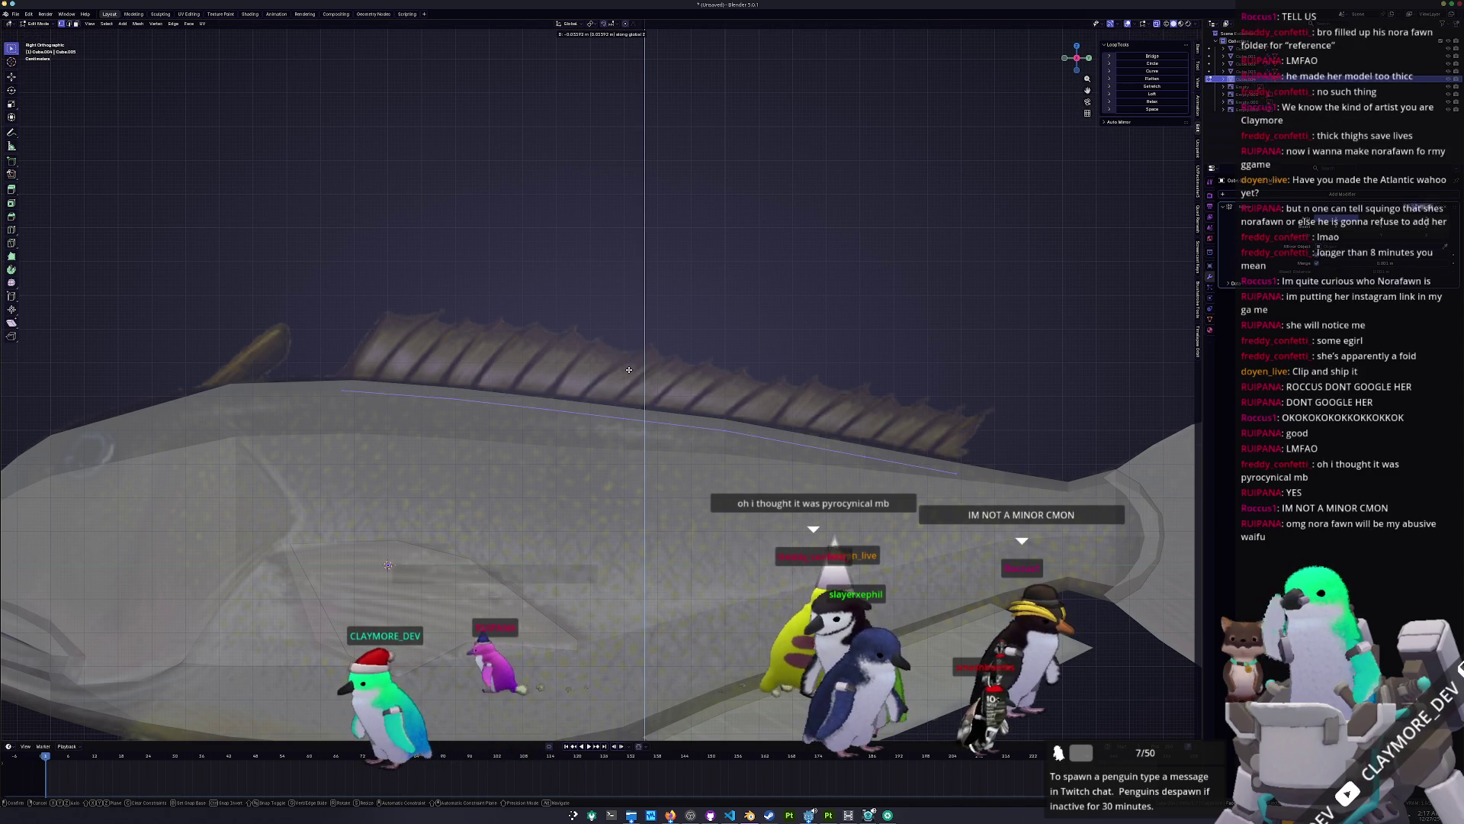
pyautogui.press('e')
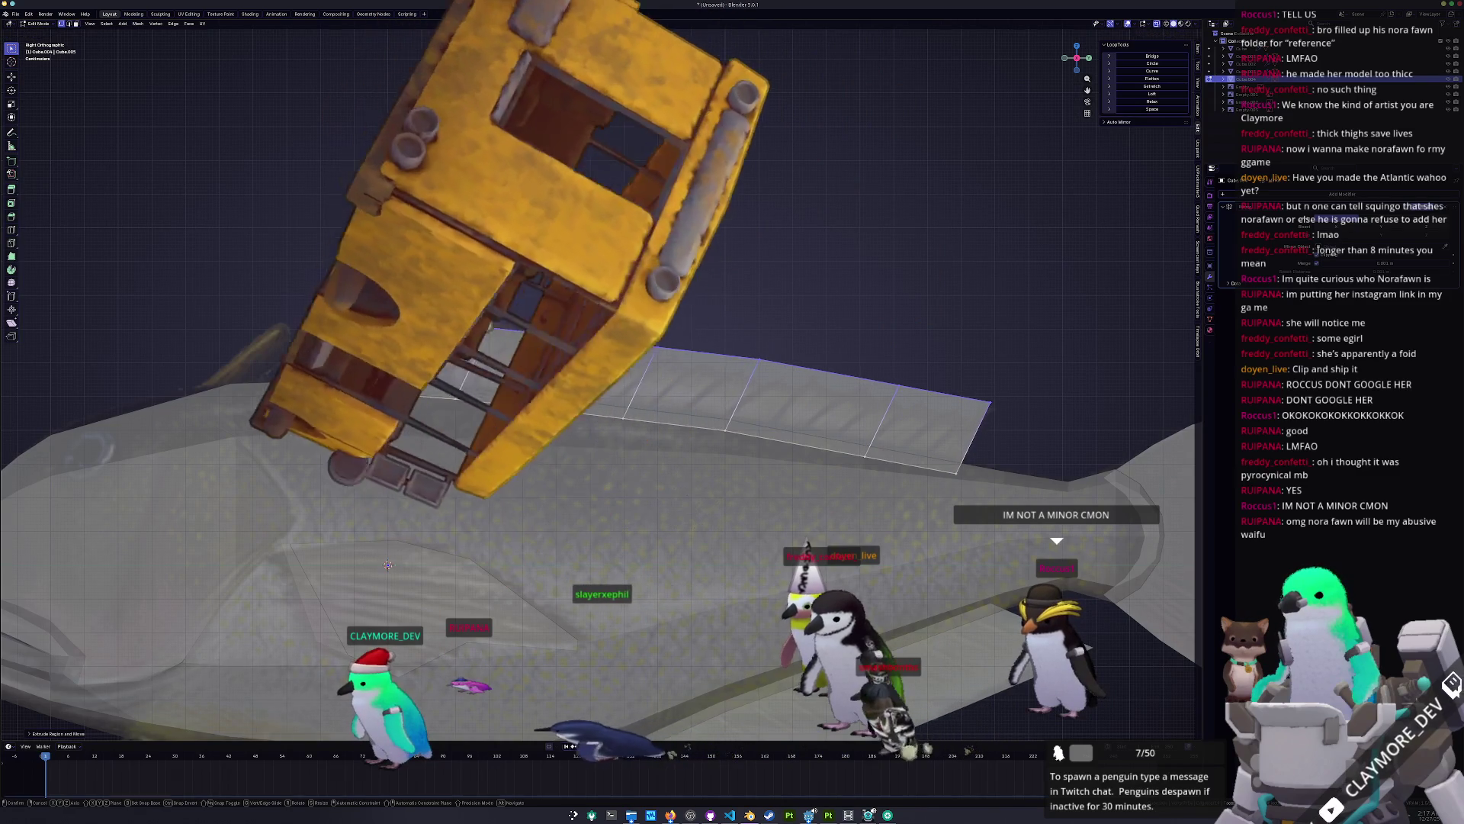
pyautogui.click(352, 292)
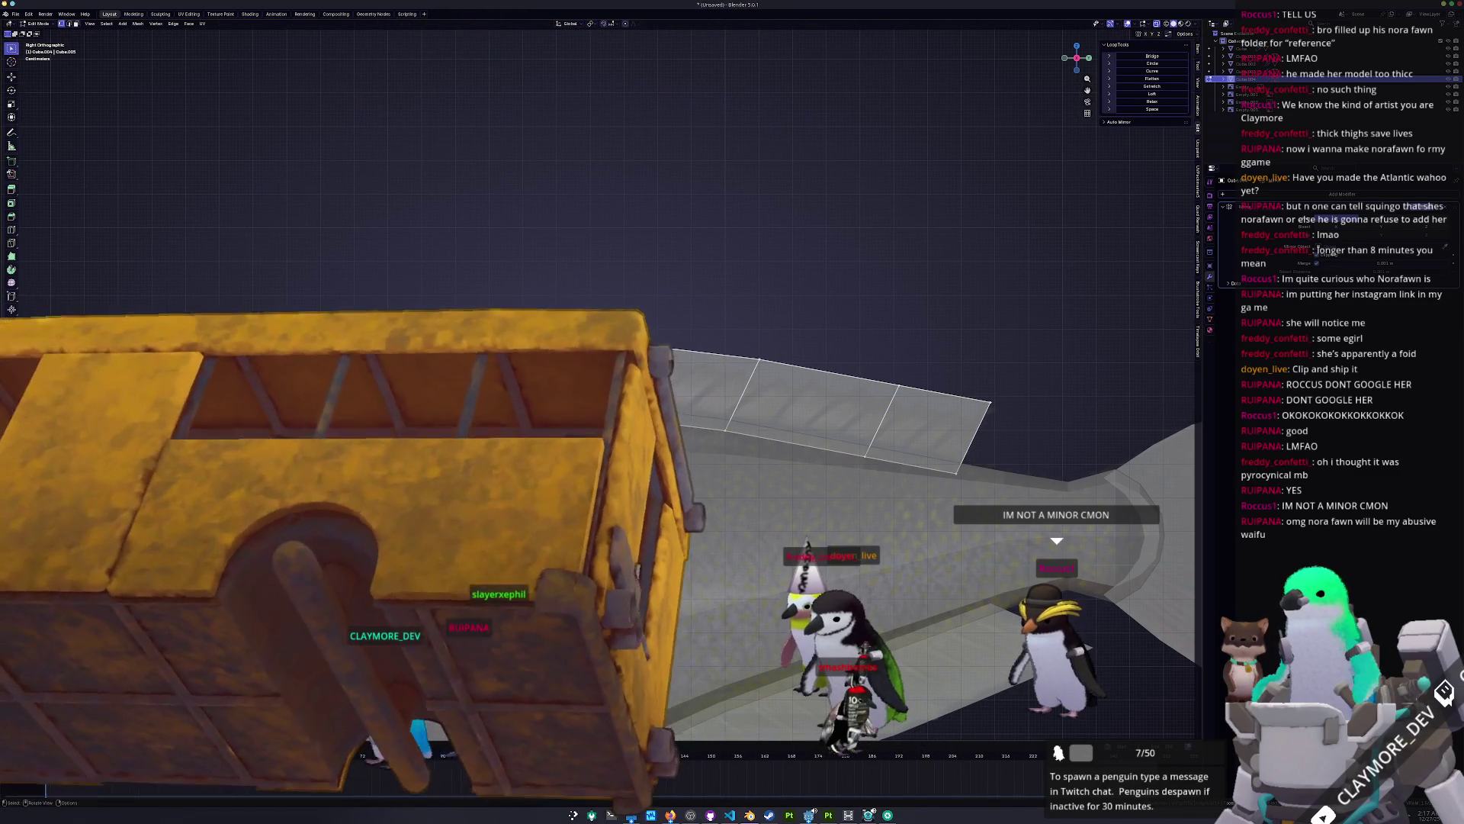
pyautogui.click(501, 292)
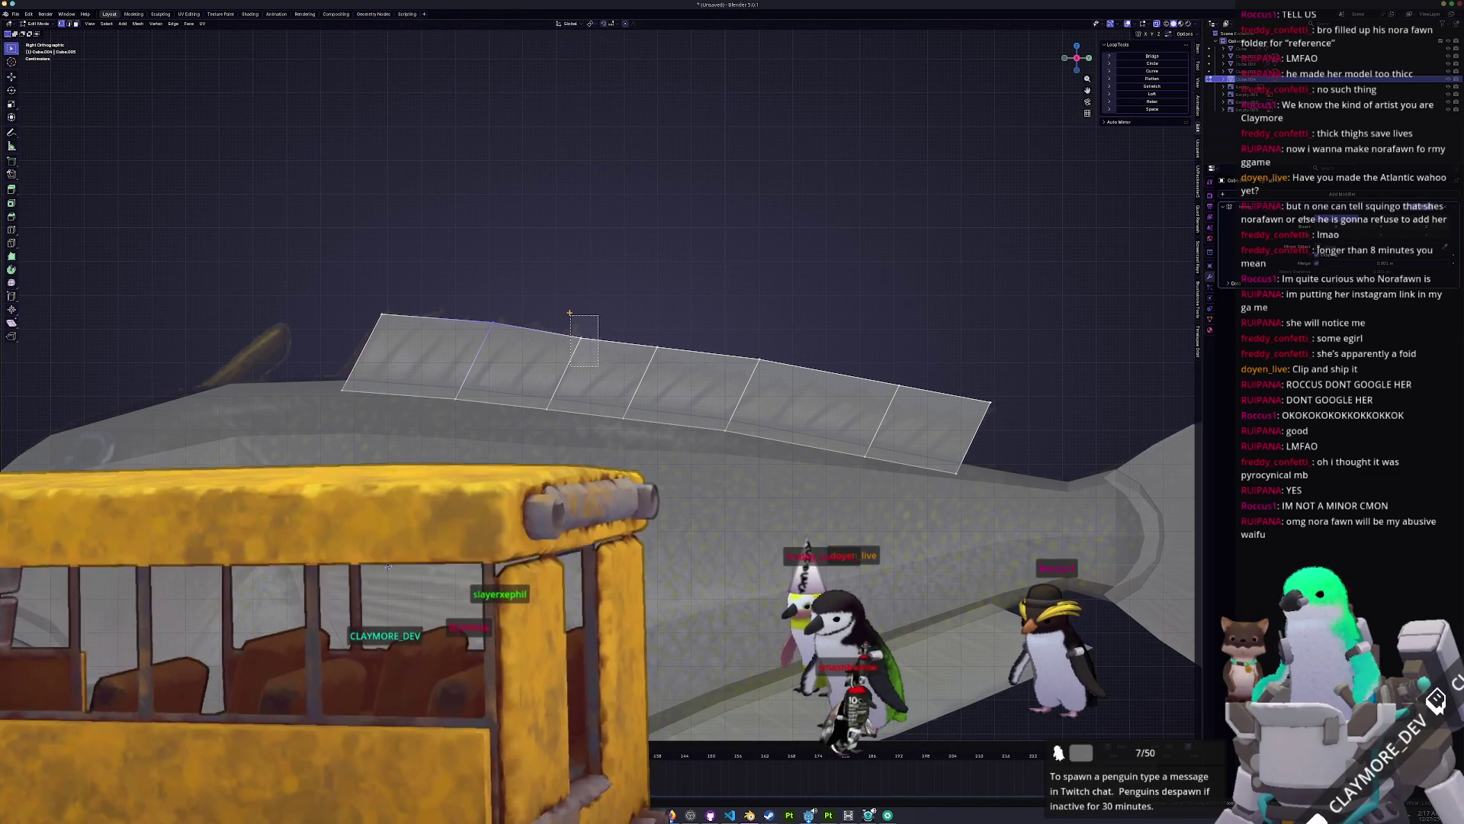
pyautogui.click(736, 332)
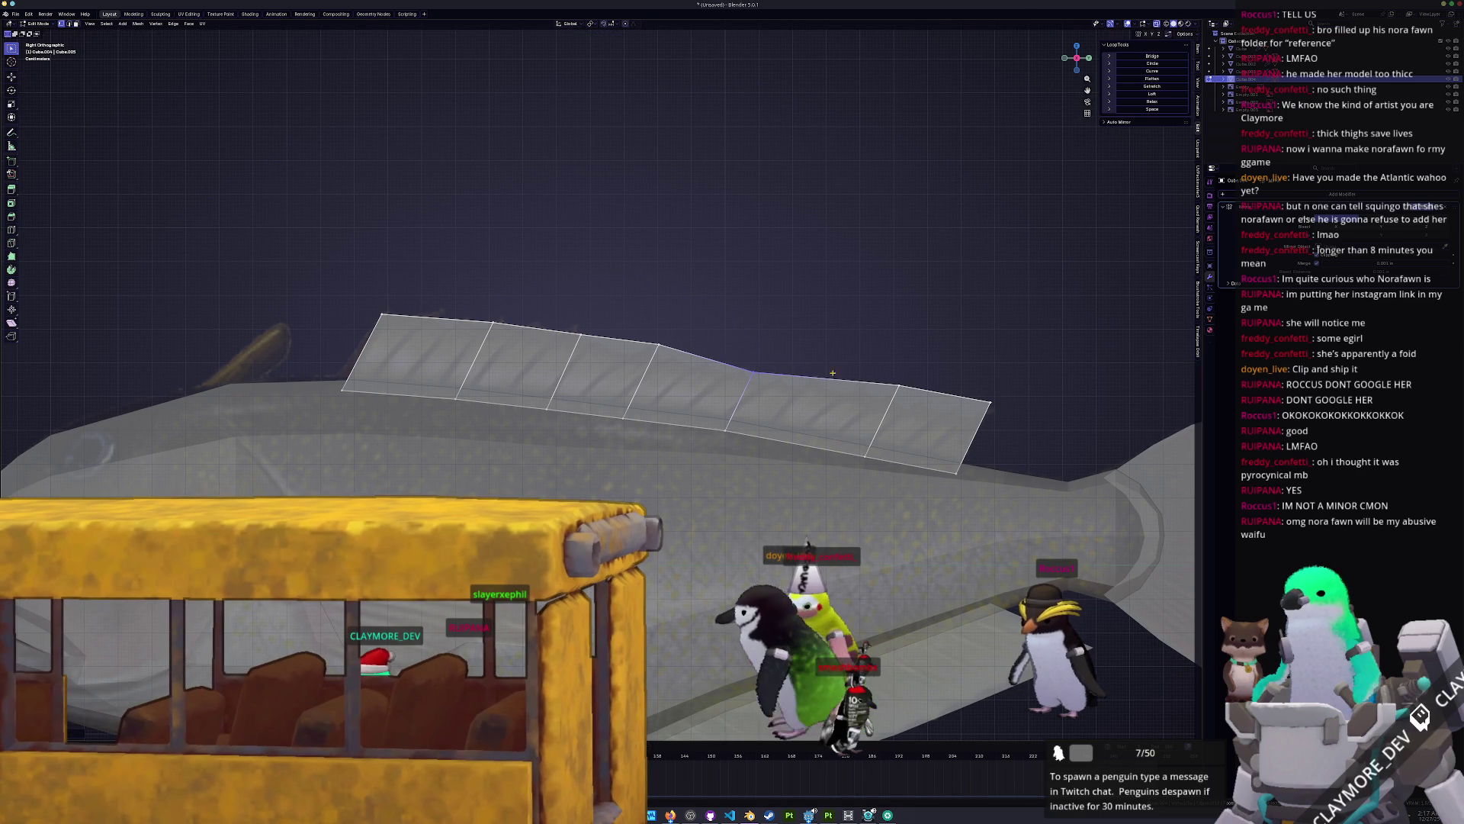
# Step: Slide a top vertex of the fin strip and move it along the Y axis
pyautogui.hotkey('shift', 'v')
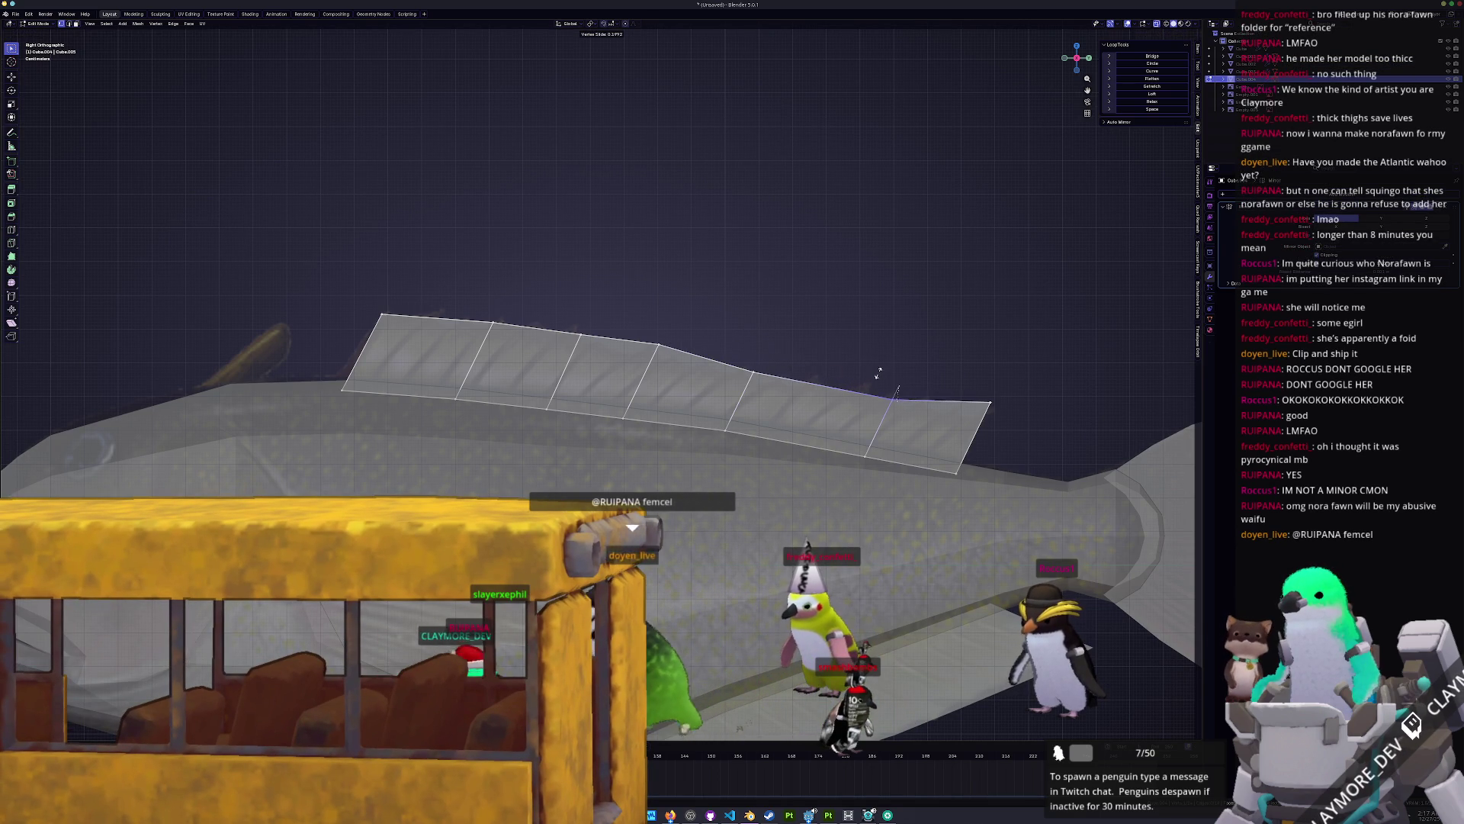
pyautogui.click(877, 376)
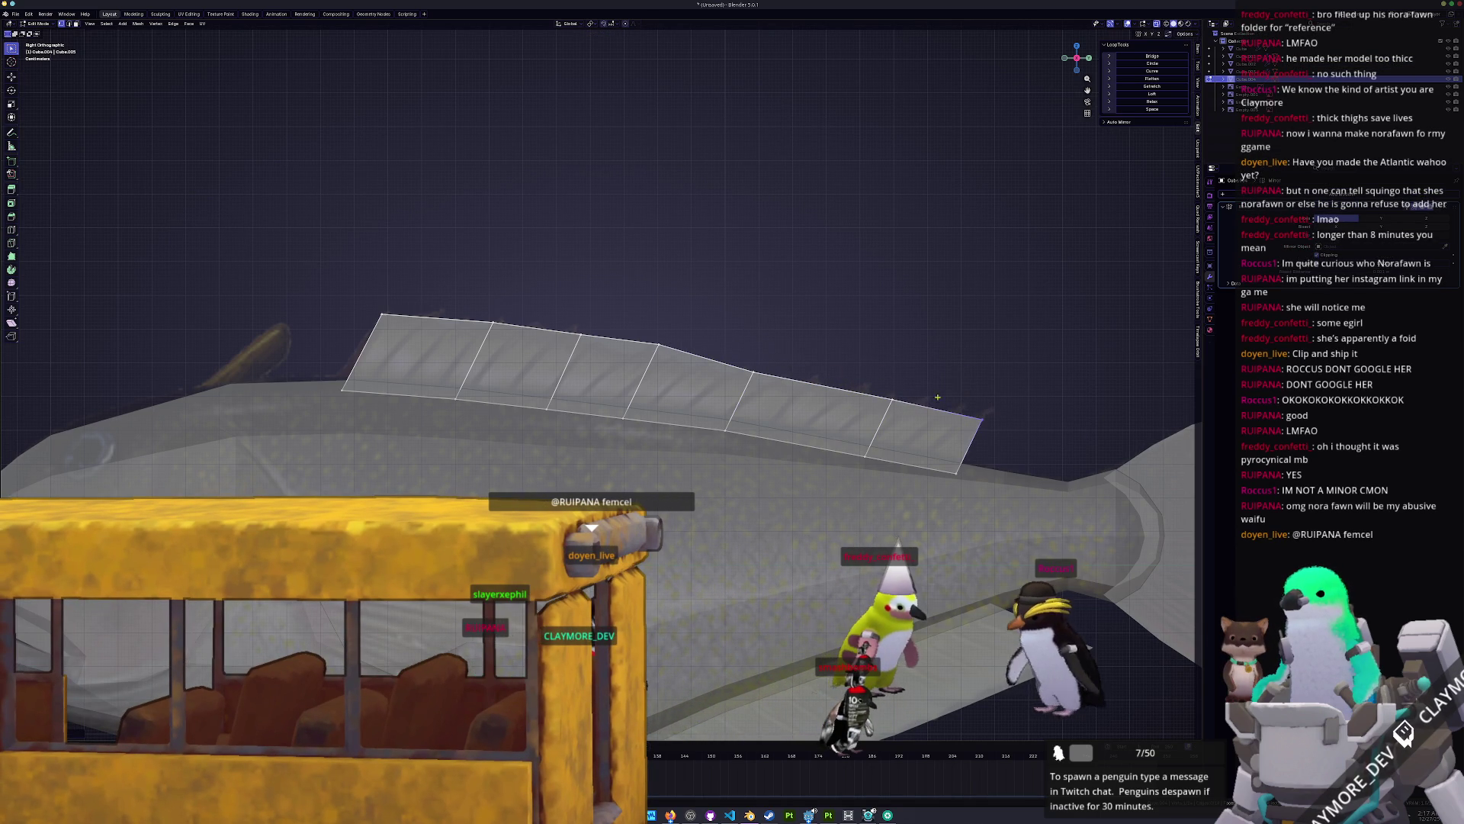
pyautogui.click(862, 388)
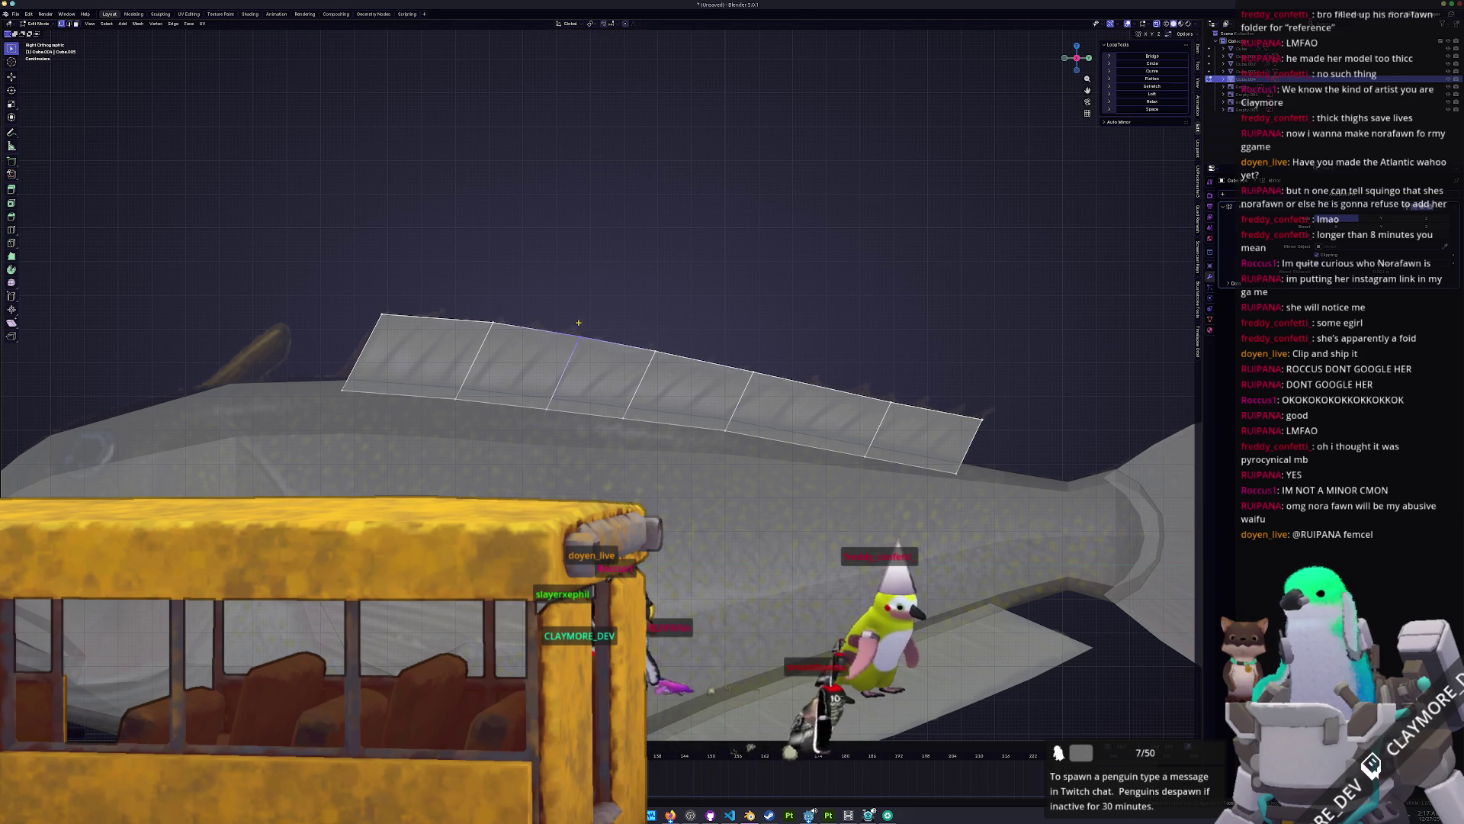
pyautogui.press('y')
pyautogui.click(357, 349)
# Step: Raise the selected fin strip edges vertically along Z
pyautogui.keyDown('shift'); pyautogui.moveTo(641, 394); pyautogui.dragTo(733, 394, button='middle'); pyautogui.keyUp('shift')
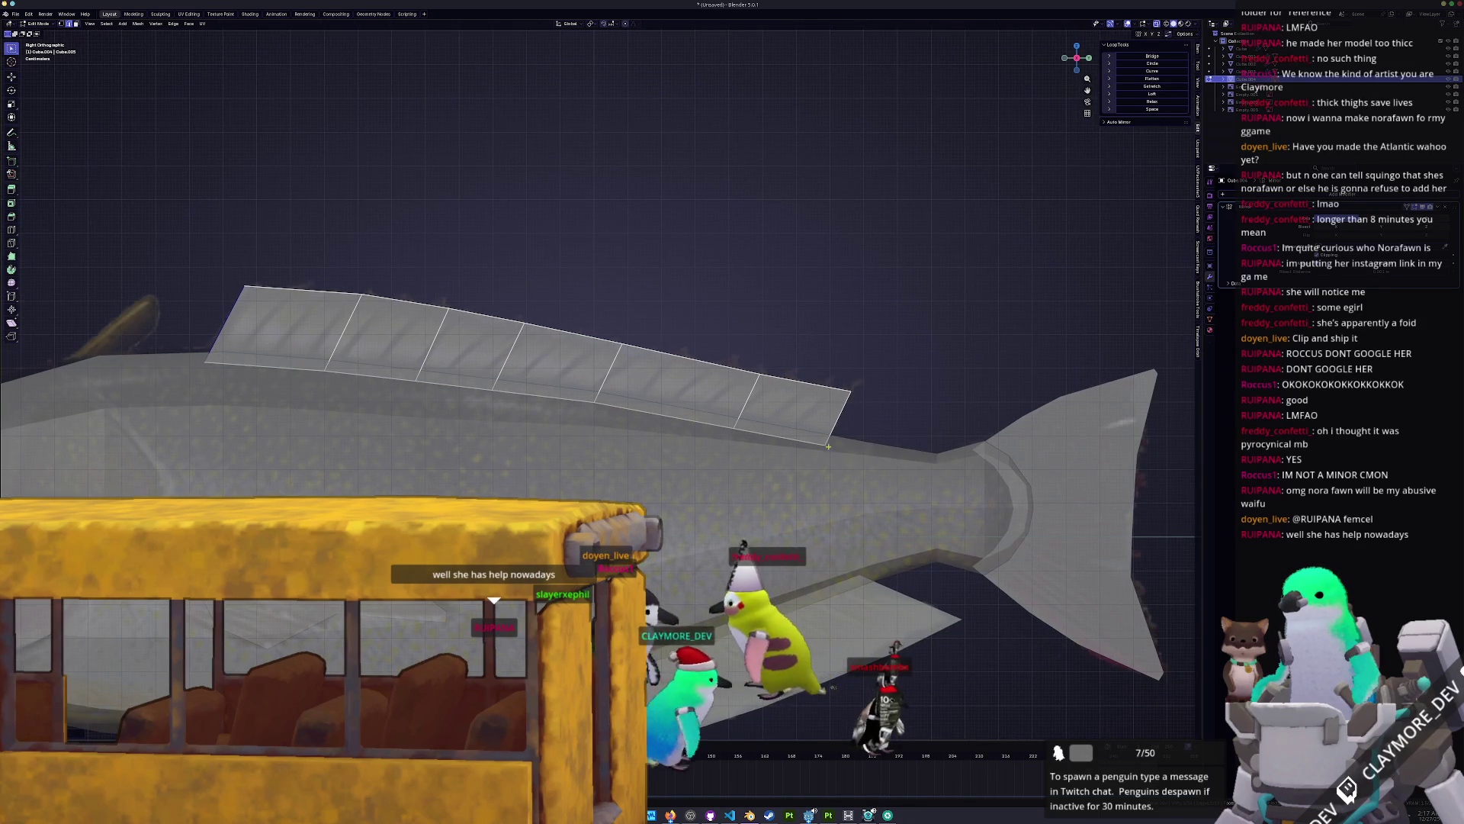
pyautogui.scroll(1, 725, 390)
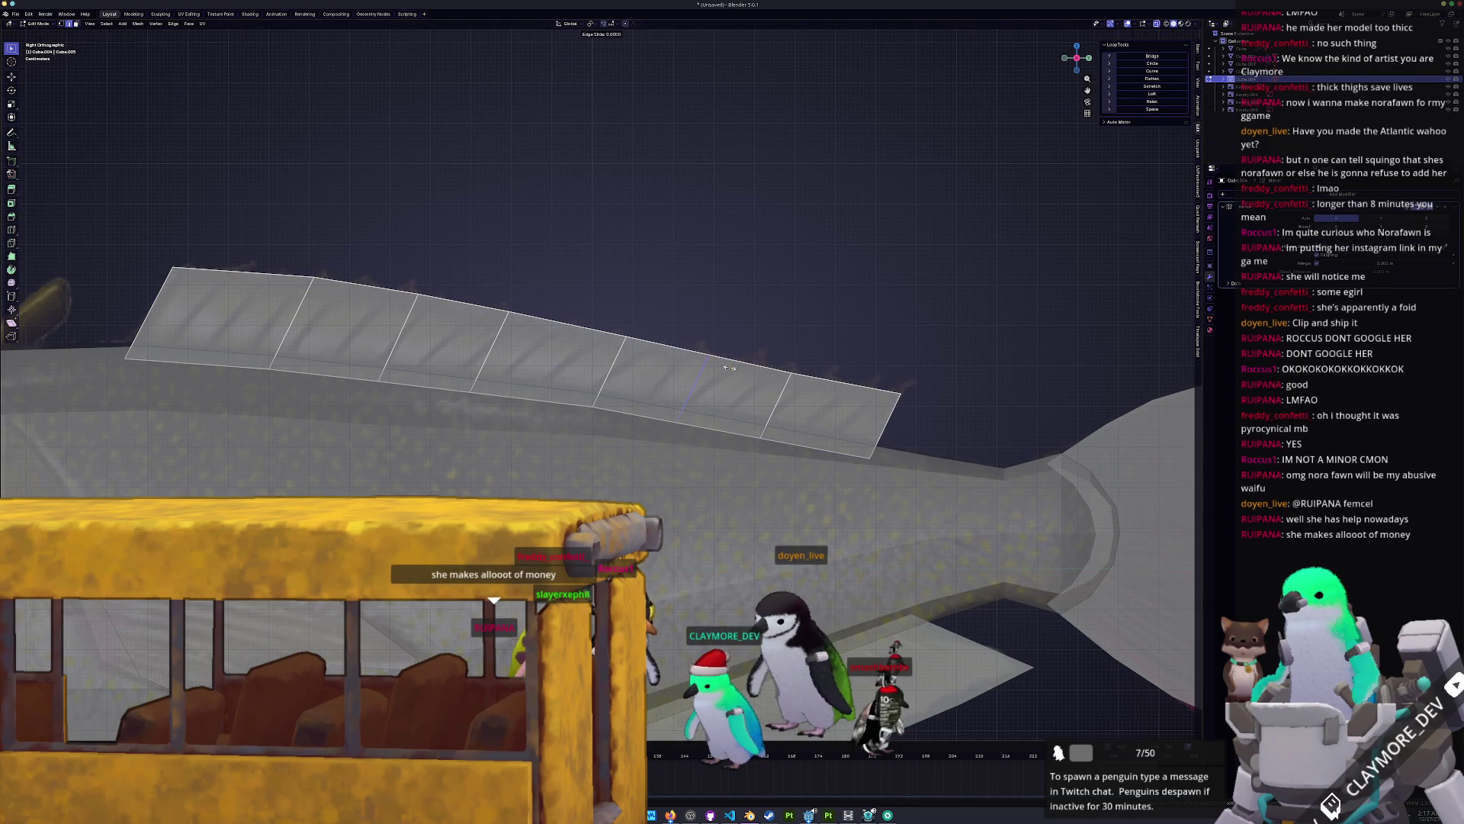
pyautogui.press('g')
pyautogui.press('z')
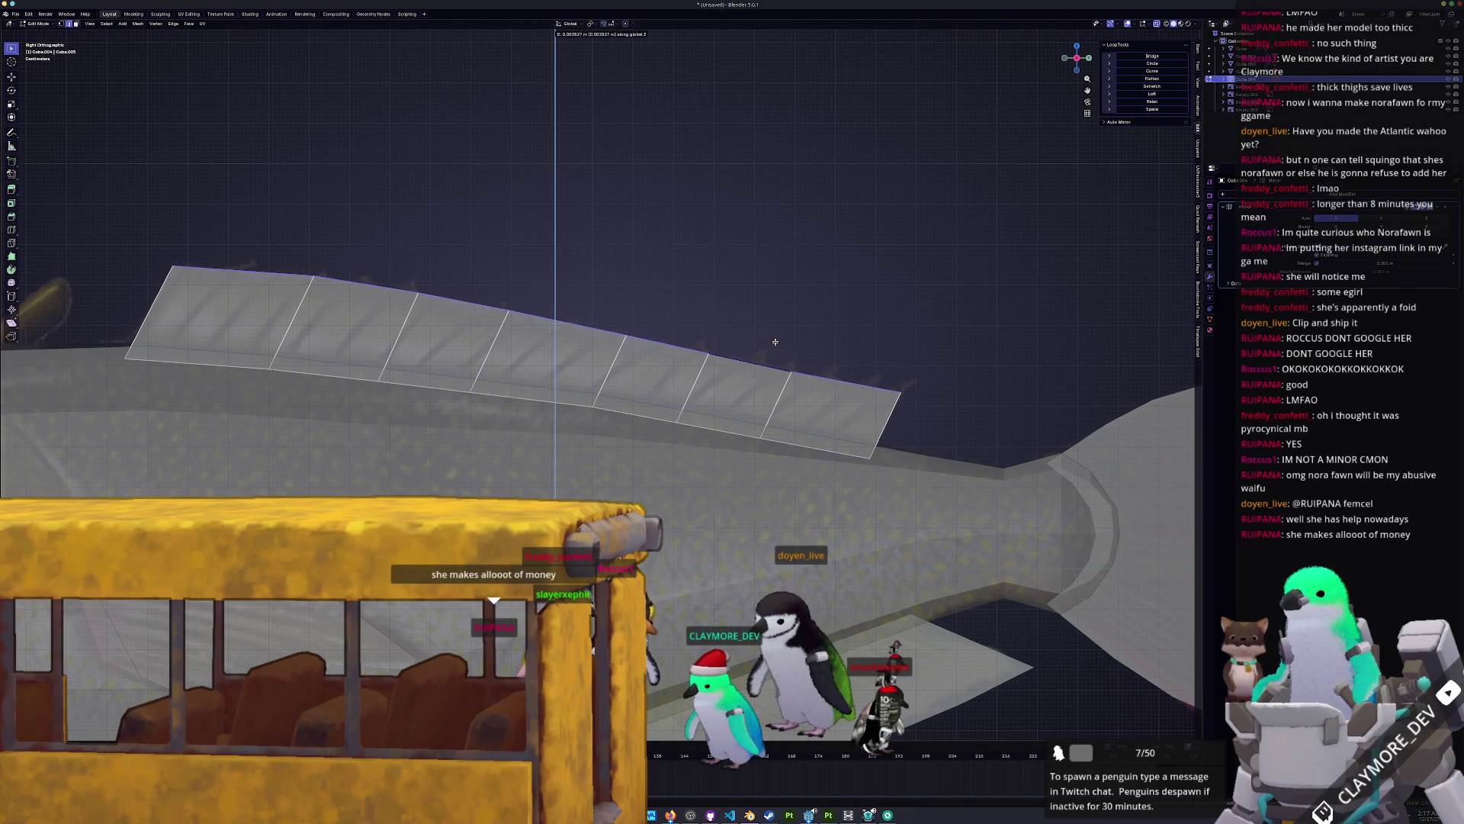
pyautogui.click(779, 338)
pyautogui.keyDown('shift'); pyautogui.moveTo(111, 270); pyautogui.dragTo(316, 304, button='middle'); pyautogui.keyUp('shift')
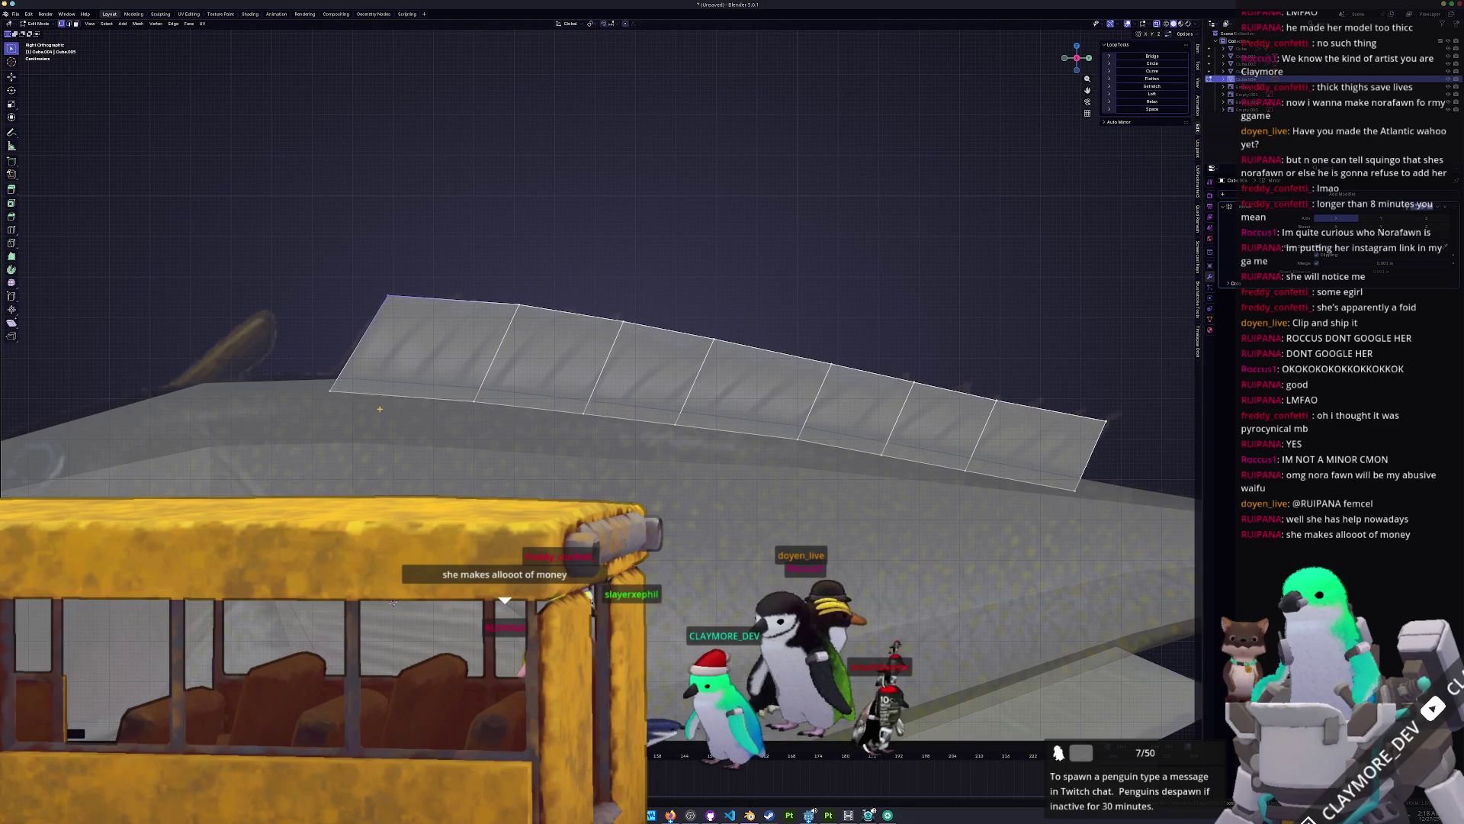
pyautogui.click(351, 371)
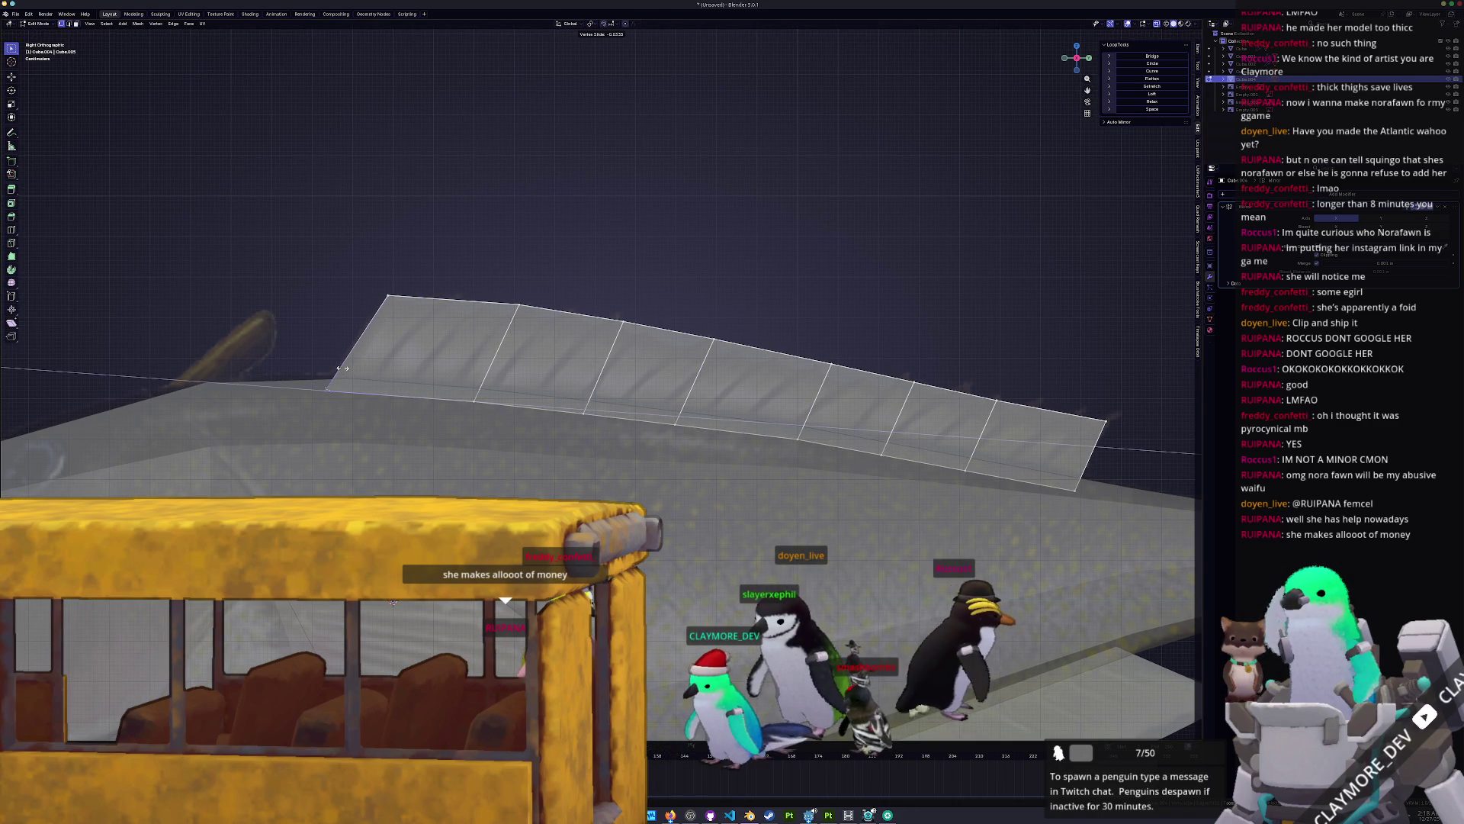
# Step: Select the strip's top vertices toward the tail and move them vertically
pyautogui.keyDown('shift'); pyautogui.moveTo(1085, 469); pyautogui.dragTo(858, 408, button='middle'); pyautogui.keyUp('shift')
pyautogui.scroll(1, 903, 427)
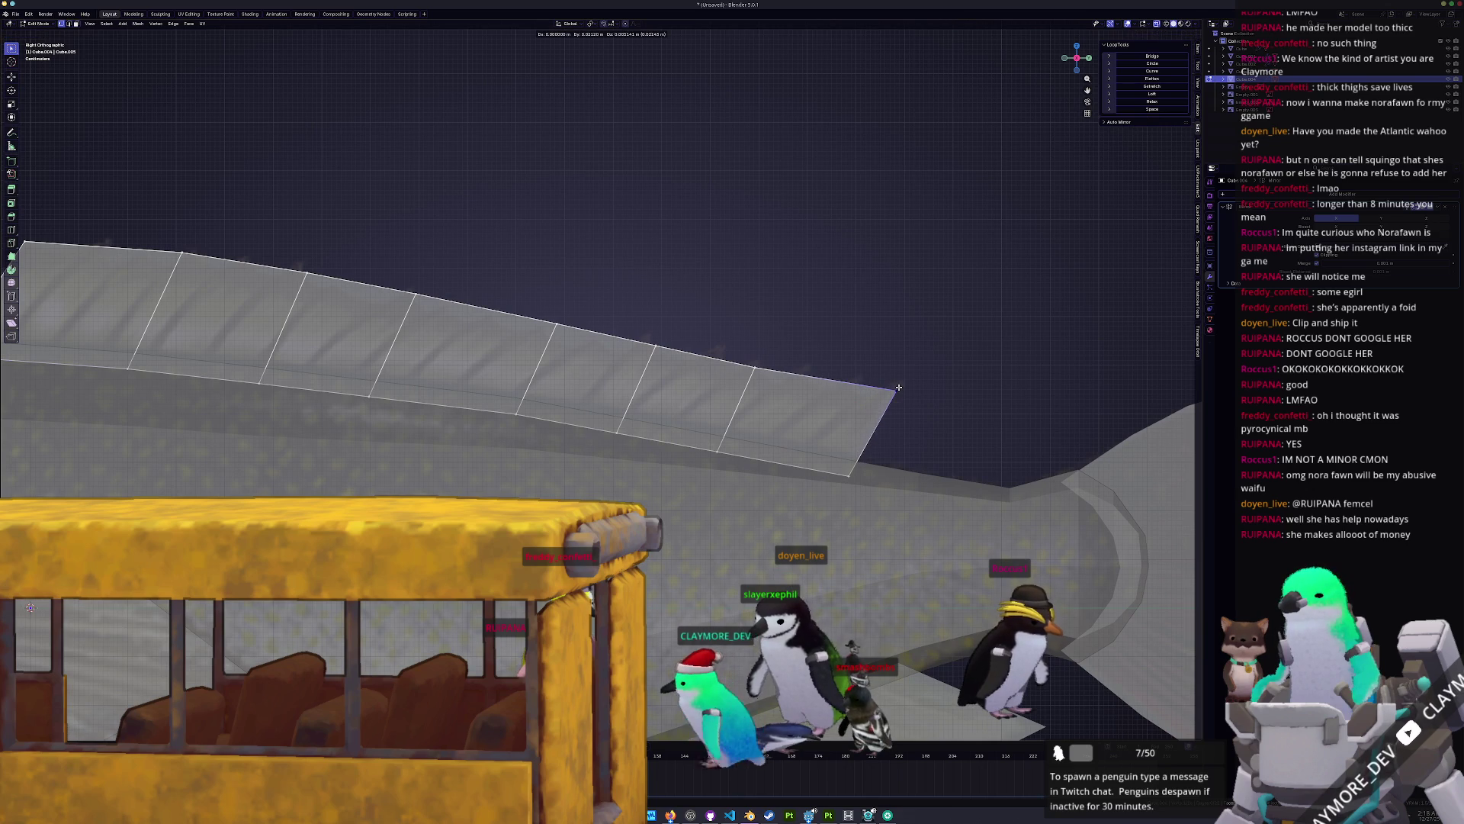
pyautogui.moveTo(759, 383); pyautogui.dragTo(705, 328)
pyautogui.press('g')
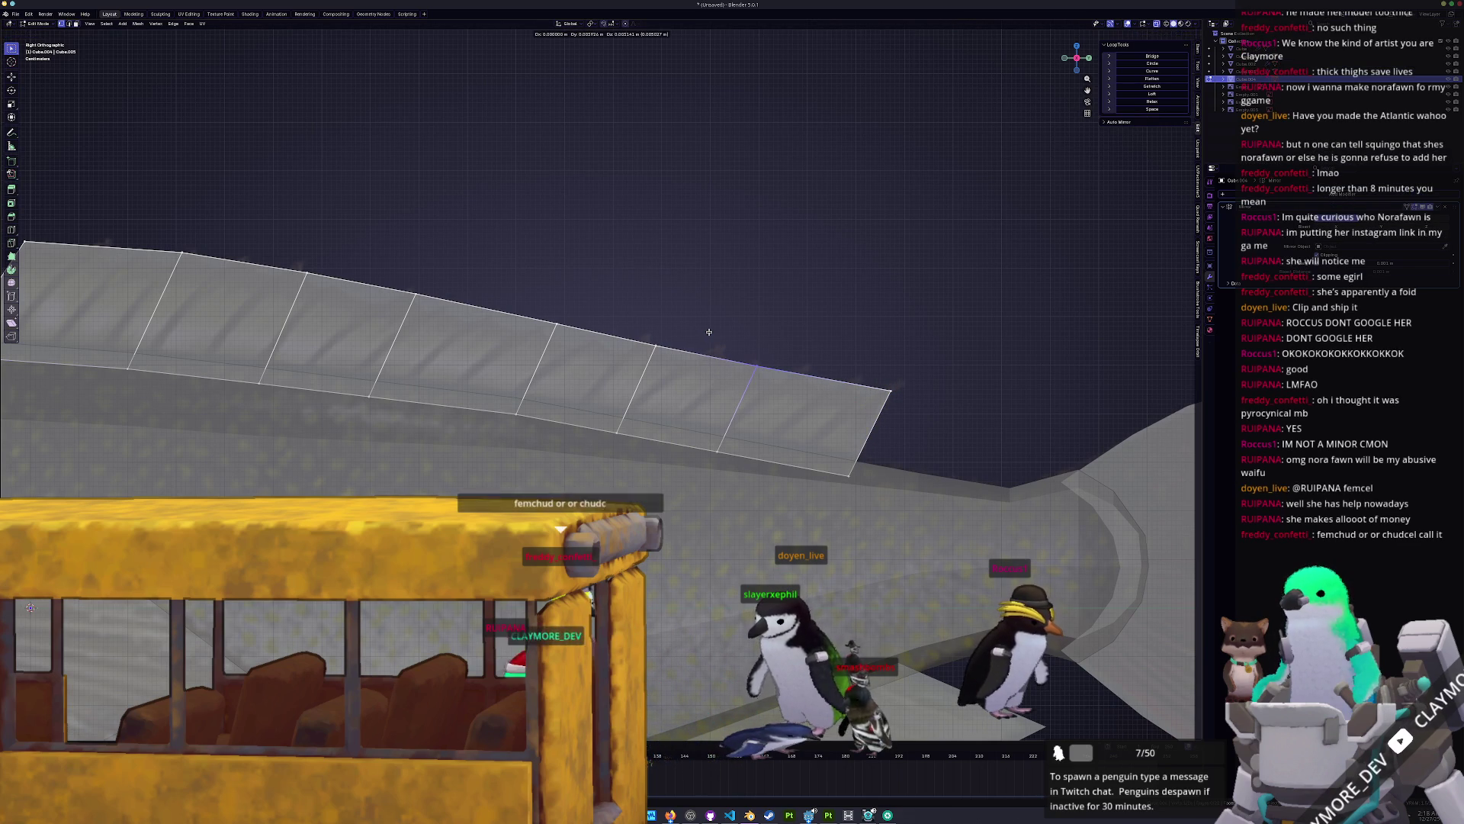
pyautogui.keyDown('shift'); pyautogui.moveTo(672, 354); pyautogui.dragTo(723, 361, button='middle'); pyautogui.keyUp('shift')
pyautogui.scroll(1, 736, 375)
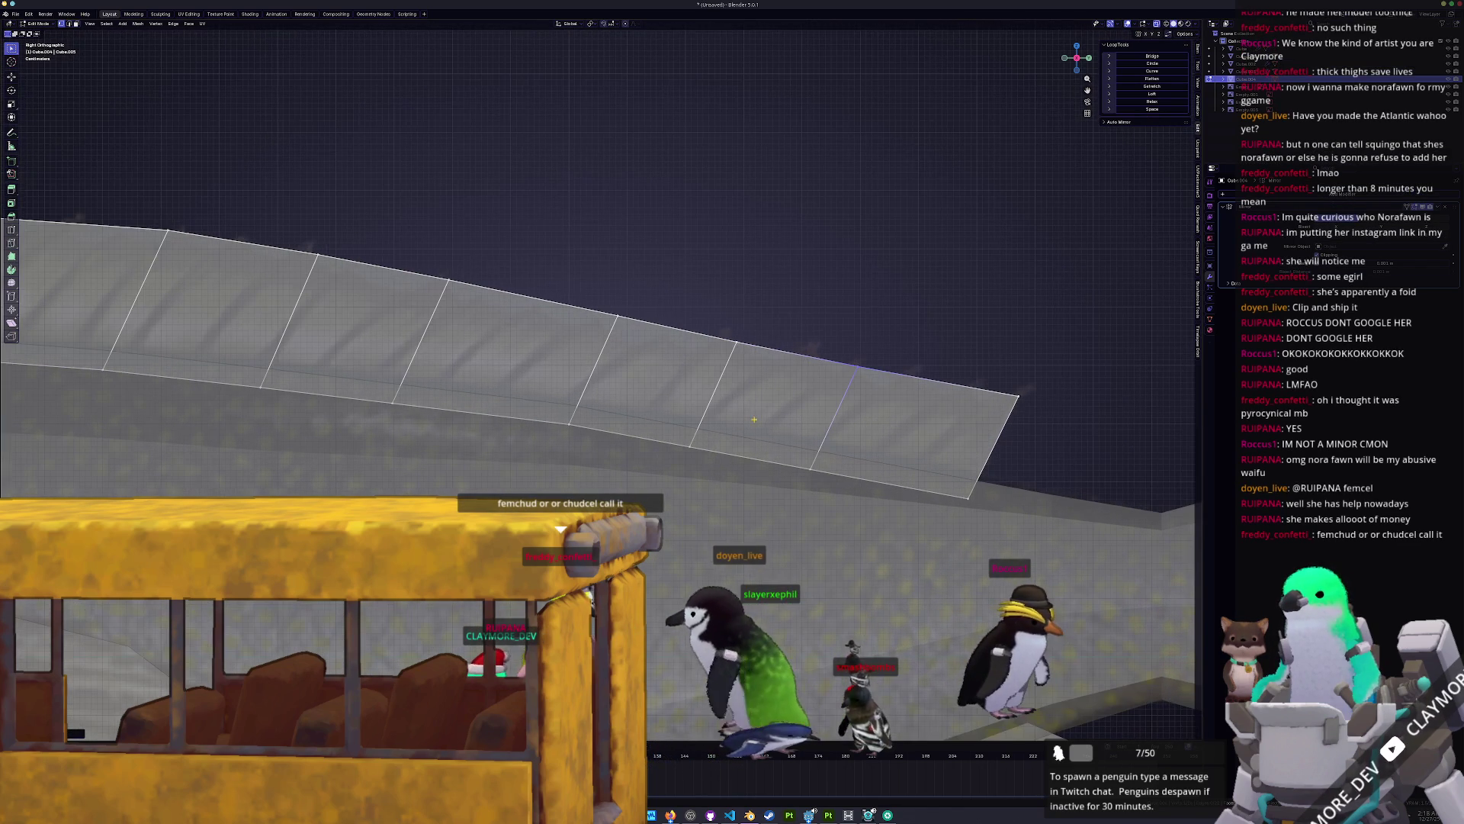
pyautogui.moveTo(765, 350); pyautogui.dragTo(694, 308)
pyautogui.press('g')
pyautogui.press('z')
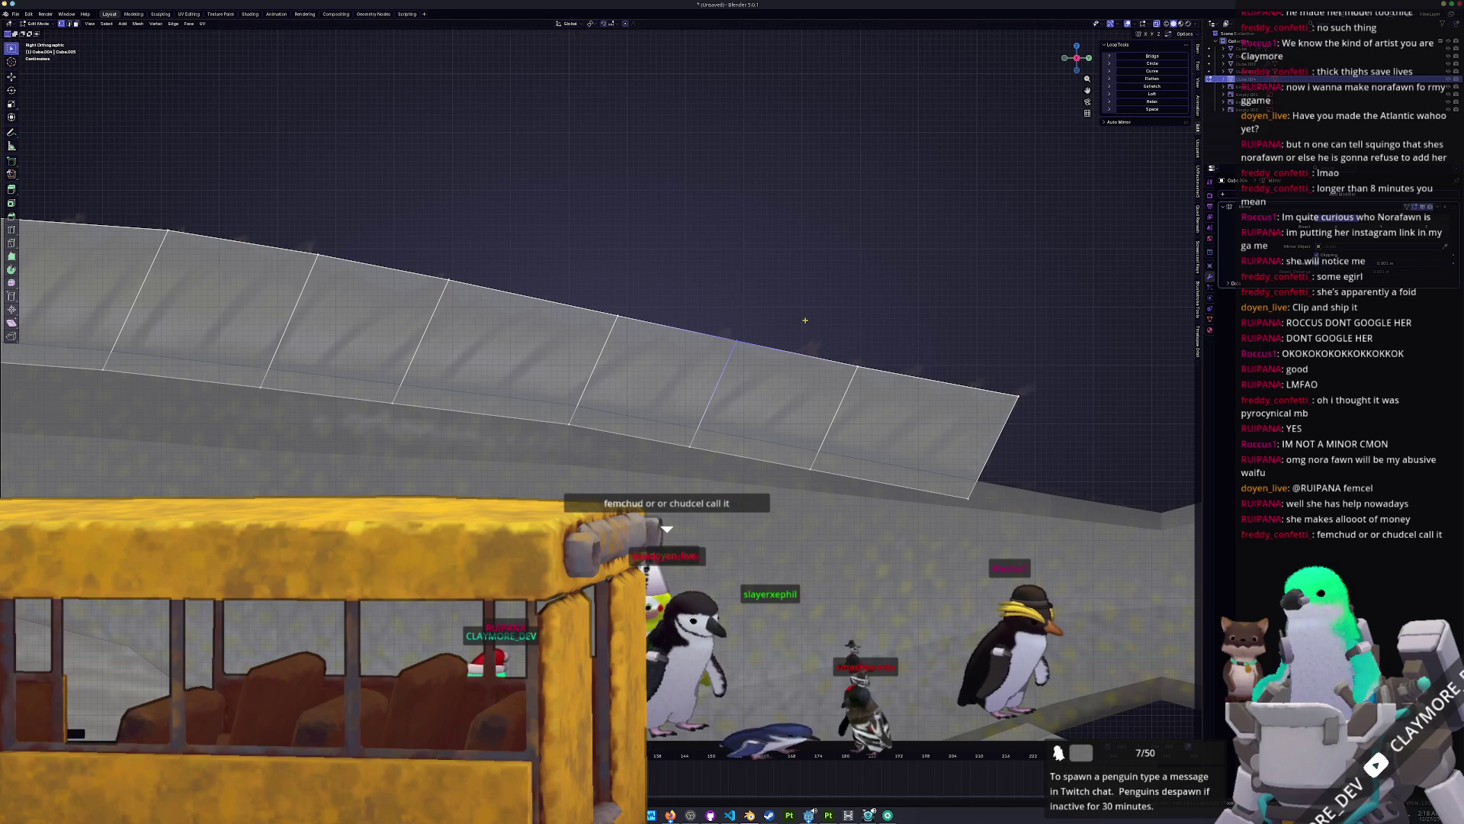
# Step: Fine-tune the right-end top vertices with Z- and Y-constrained moves to follow the back
pyautogui.scroll(-1, 805, 320)
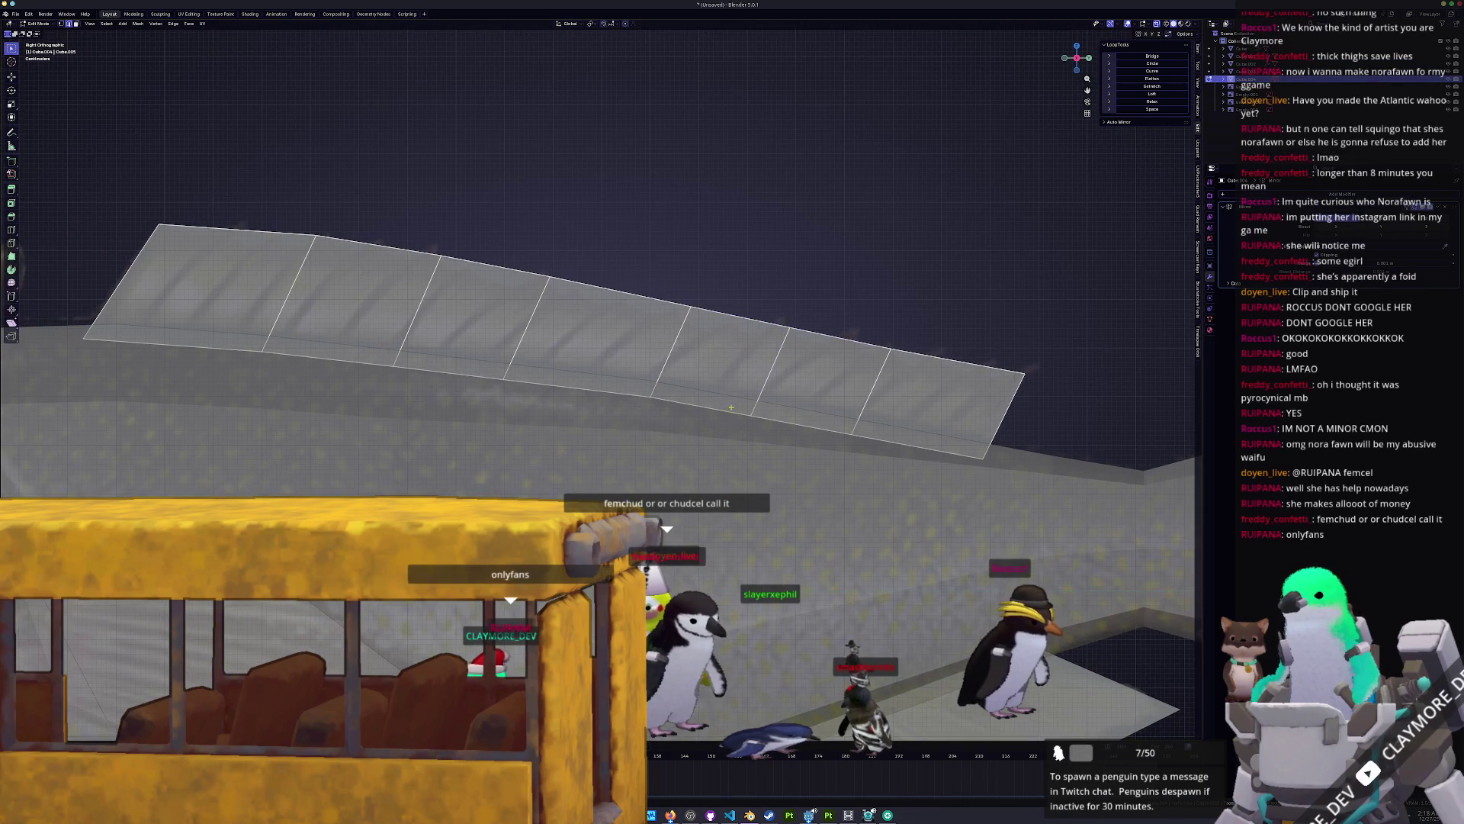
pyautogui.scroll(-2, 713, 396)
pyautogui.press('g')
pyautogui.press('z')
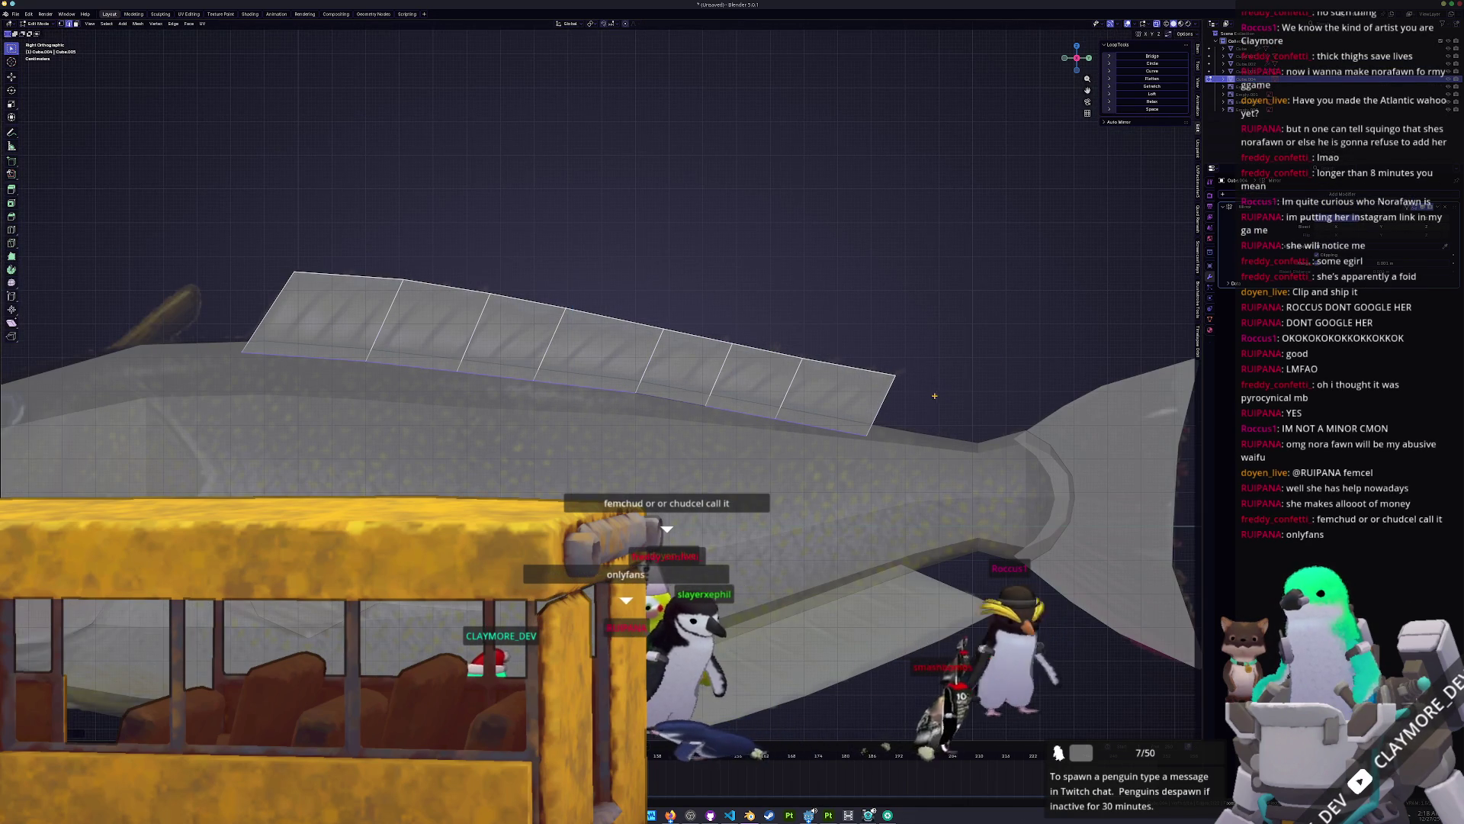
pyautogui.press('g')
pyautogui.press('y')
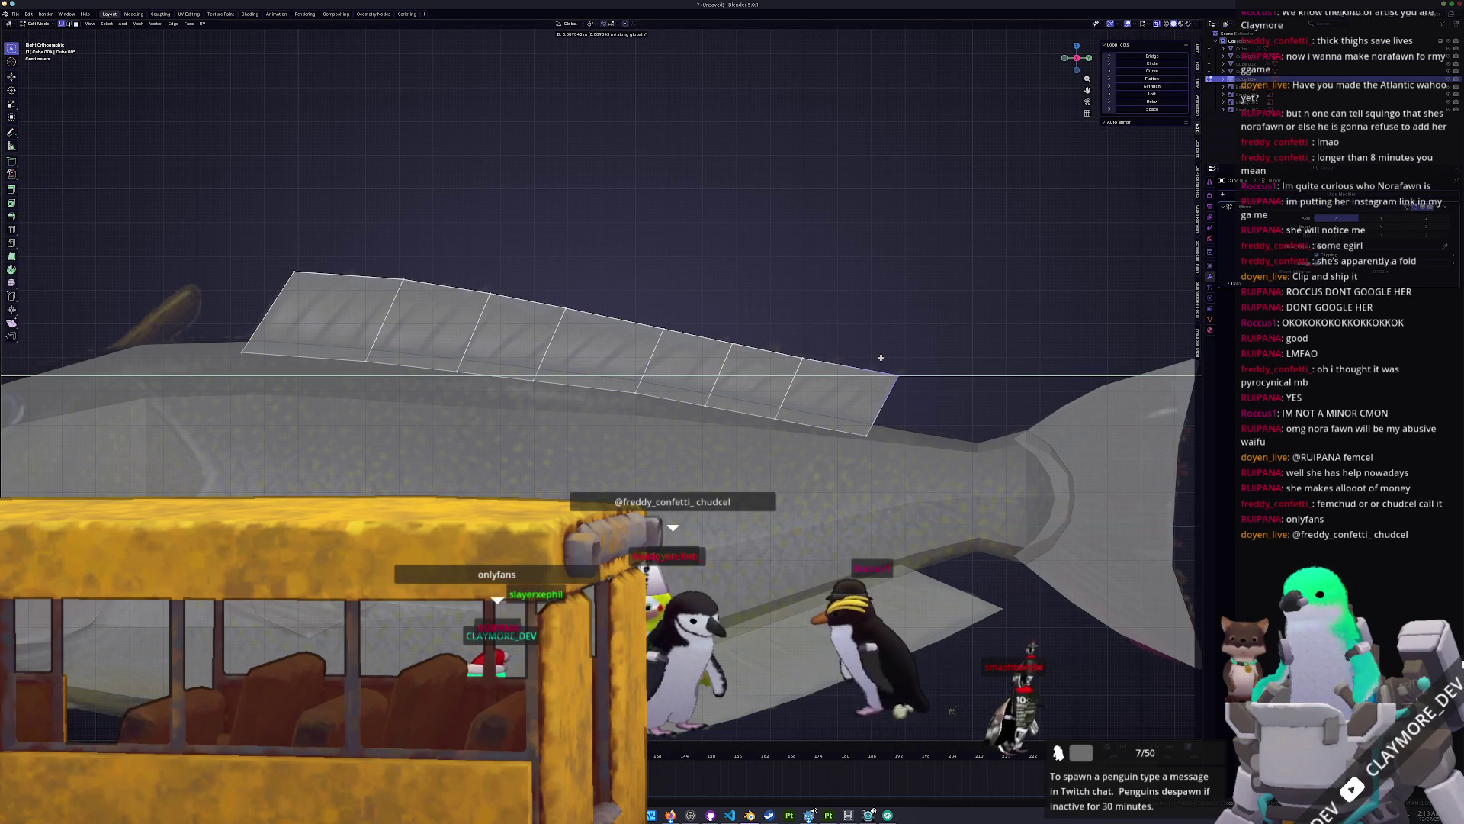
pyautogui.click(881, 357)
pyautogui.scroll(1, 930, 347)
pyautogui.press('g')
pyautogui.press('z')
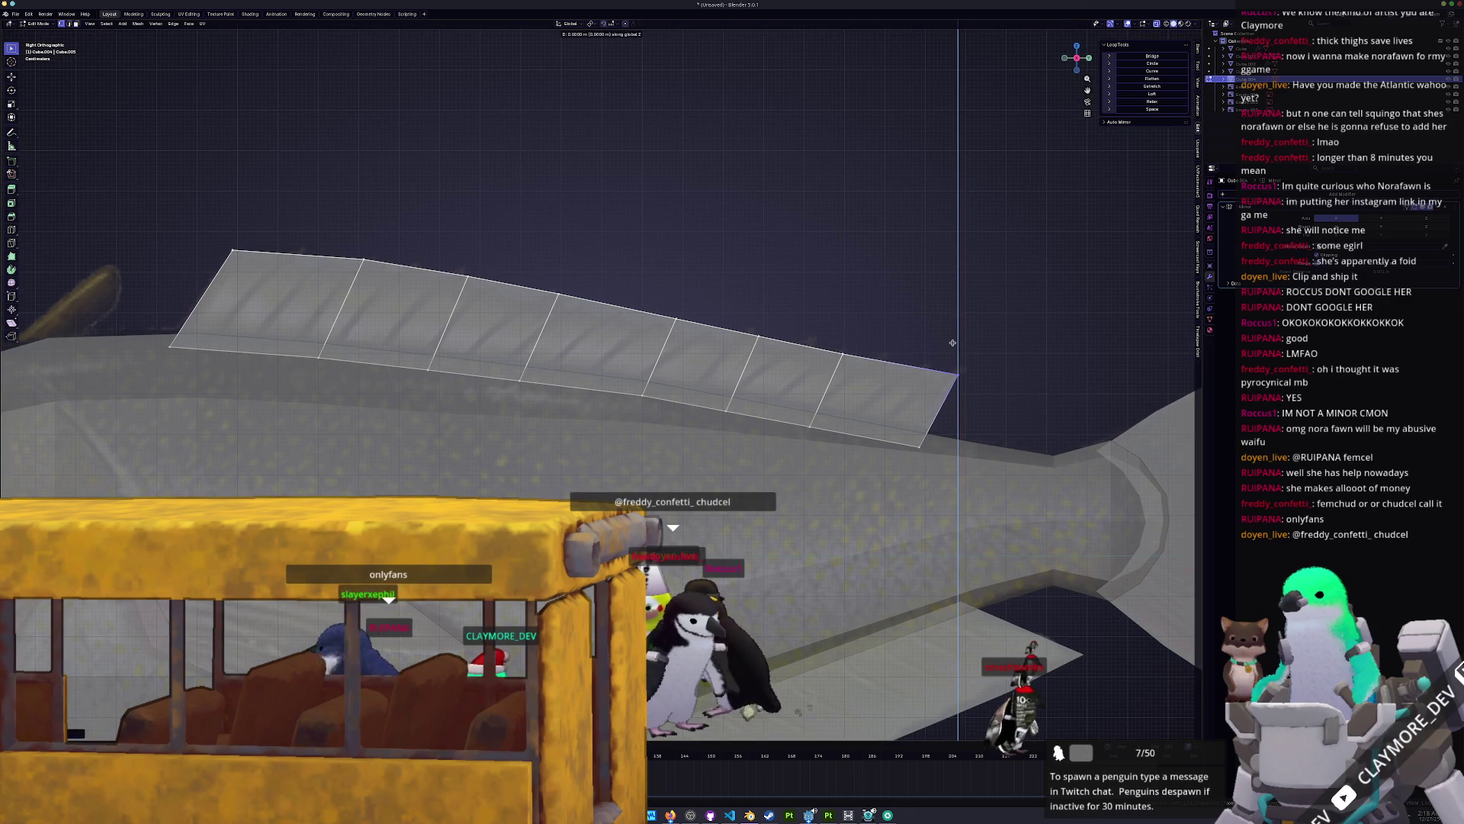
pyautogui.click(953, 343)
pyautogui.keyDown('ctrl'); pyautogui.scroll(5, 724, 355); pyautogui.keyUp('ctrl')
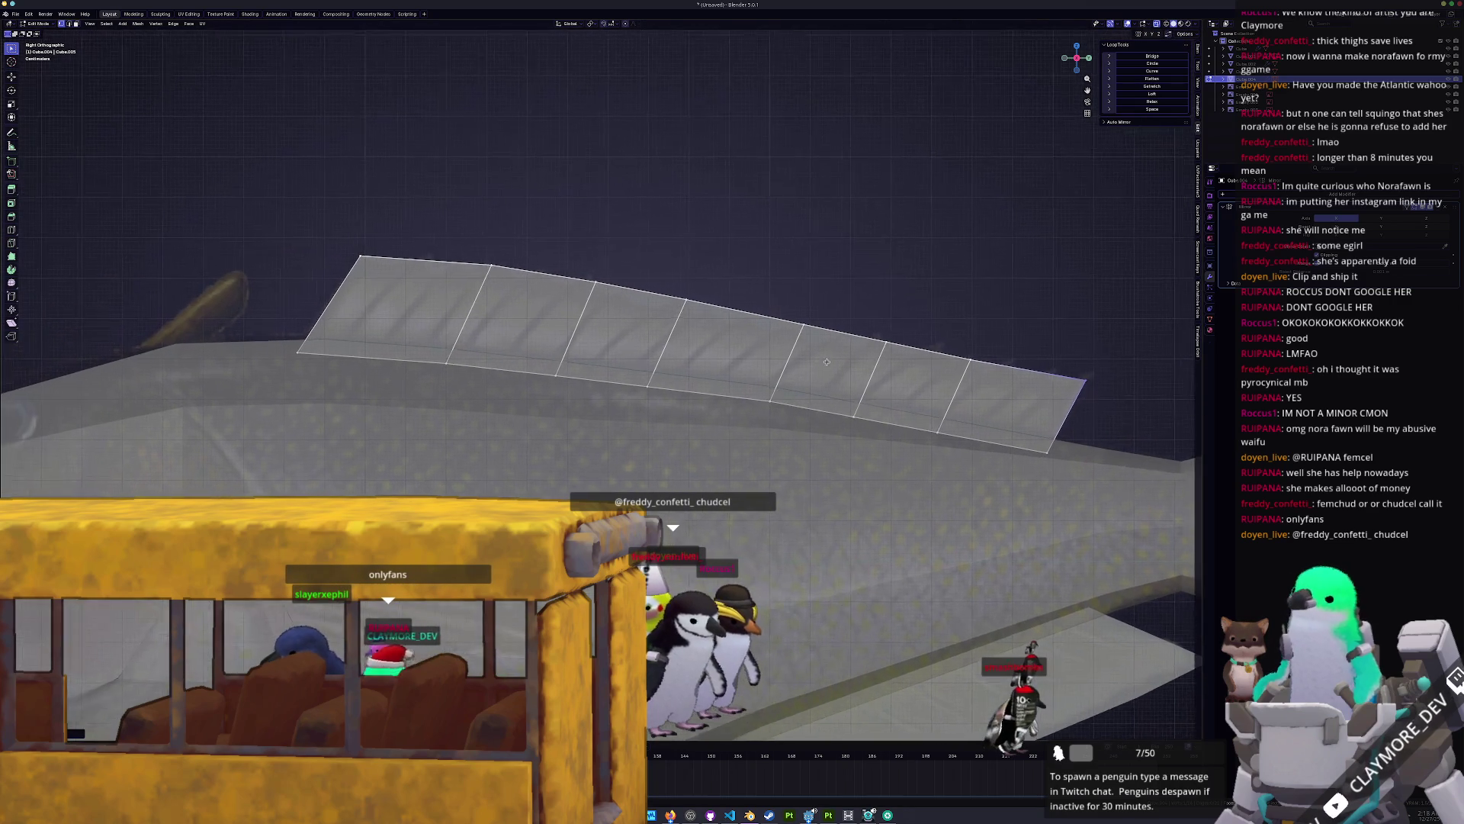
pyautogui.scroll(1, 782, 355)
# Step: Separate the selected belly edge into its own object via Separate > Selection
pyautogui.press('Tab')
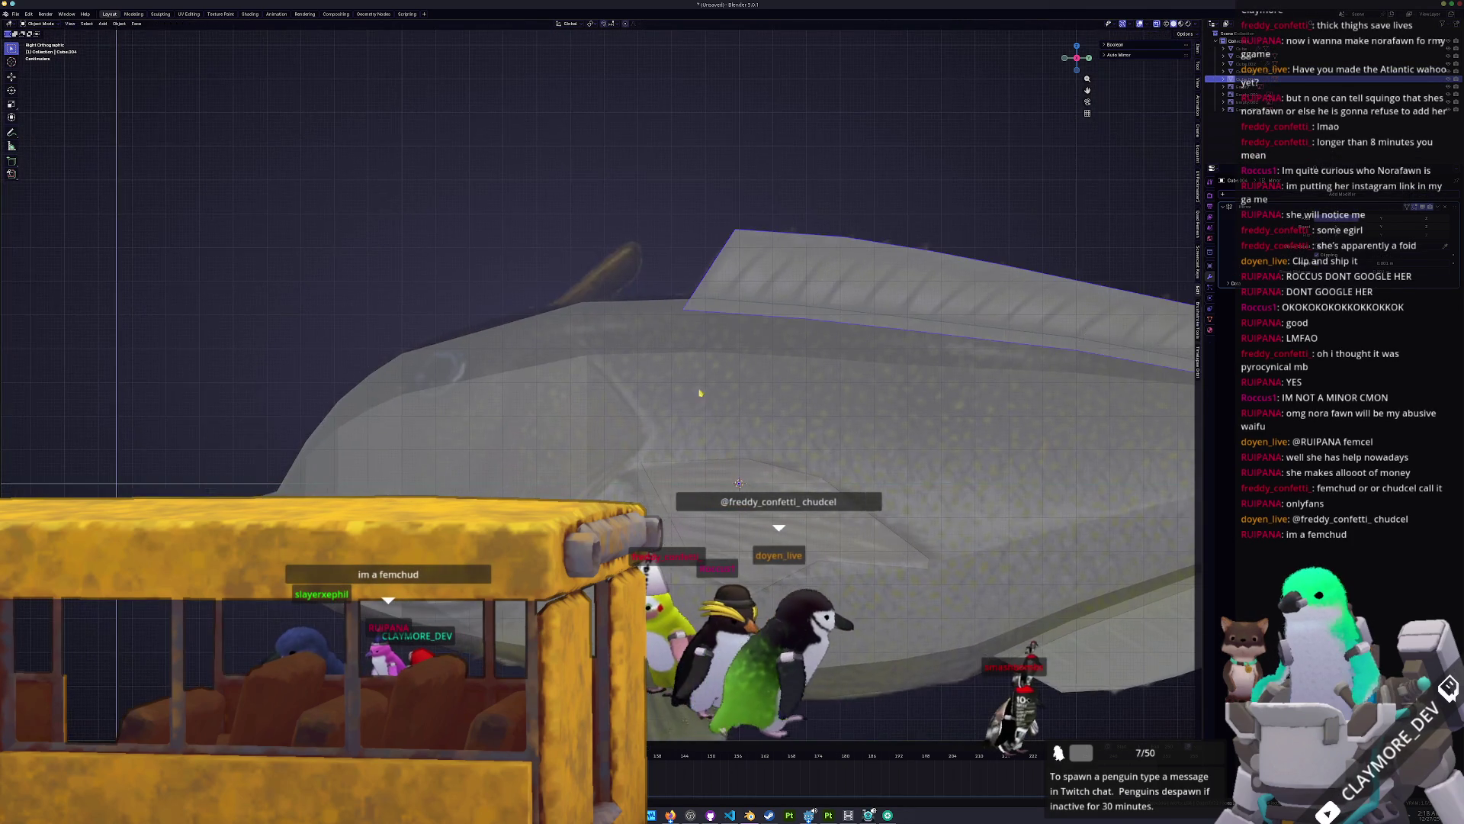
pyautogui.scroll(-4, 782, 355)
pyautogui.press('Tab')
pyautogui.scroll(3, 709, 389)
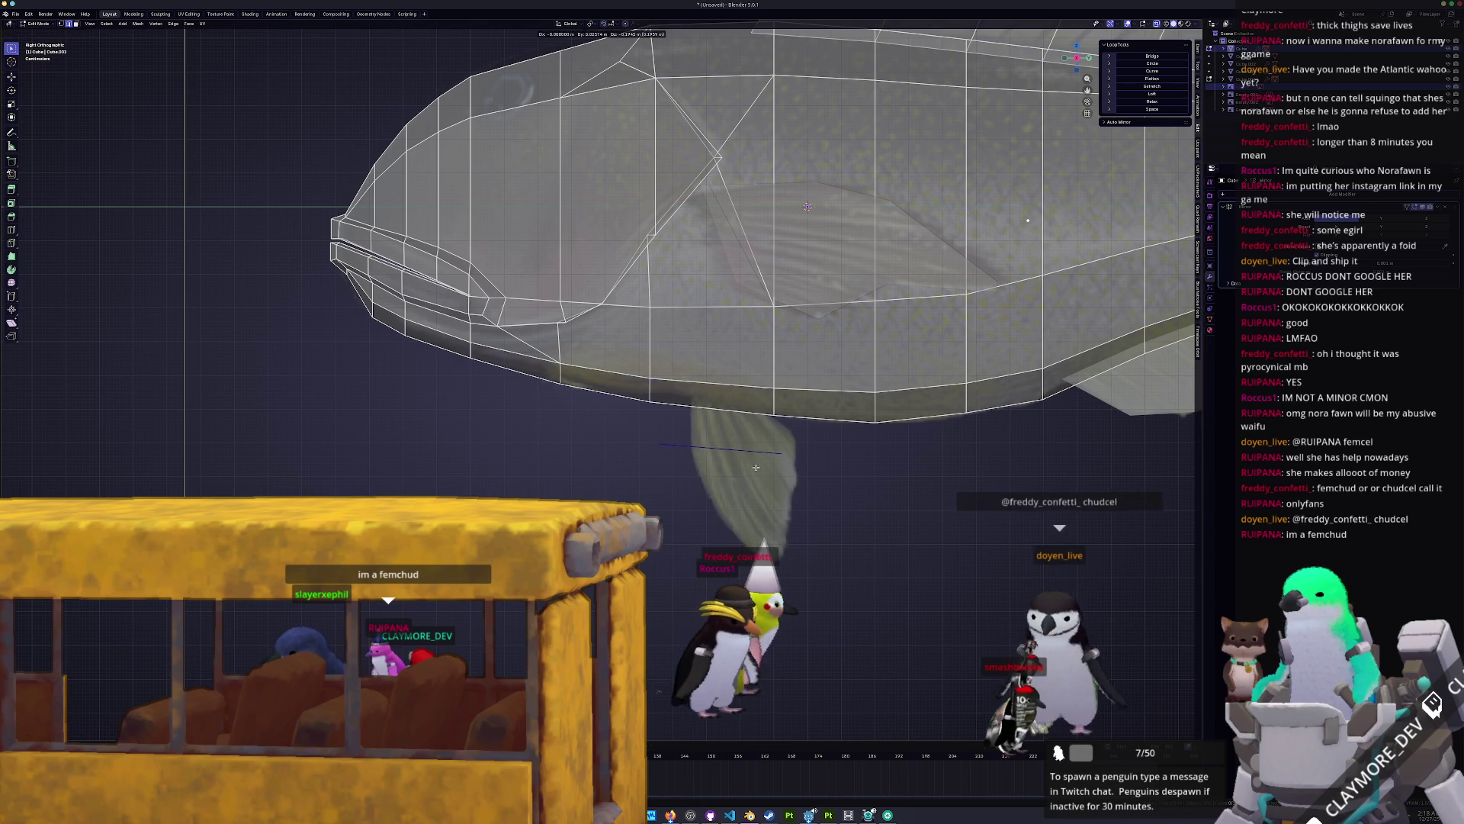
pyautogui.rightClick(762, 475)
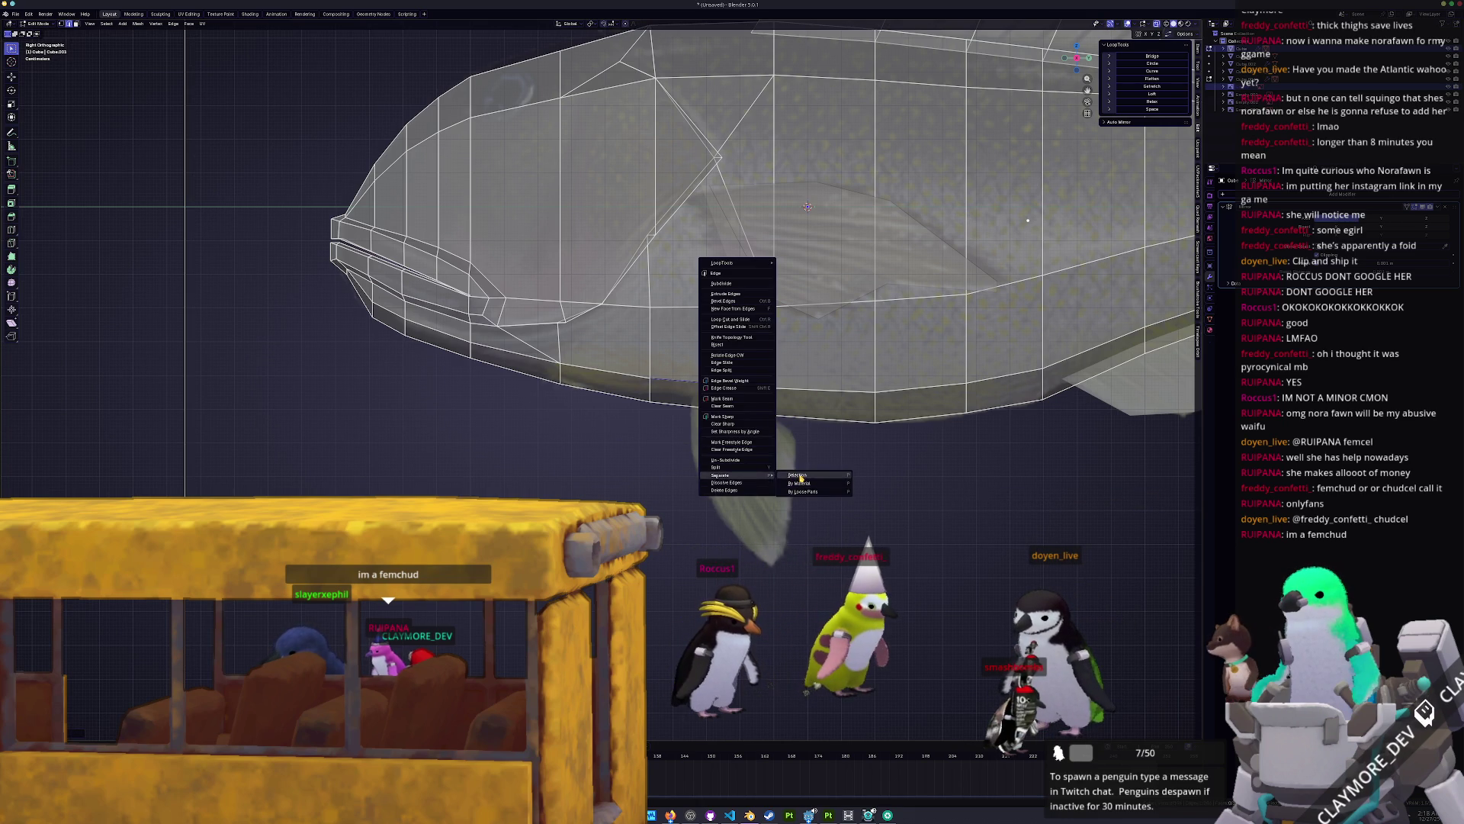
pyautogui.click(799, 477)
# Step: Edit the separated edge object, moving its left vertex to the right, then view from front
pyautogui.press('Tab')
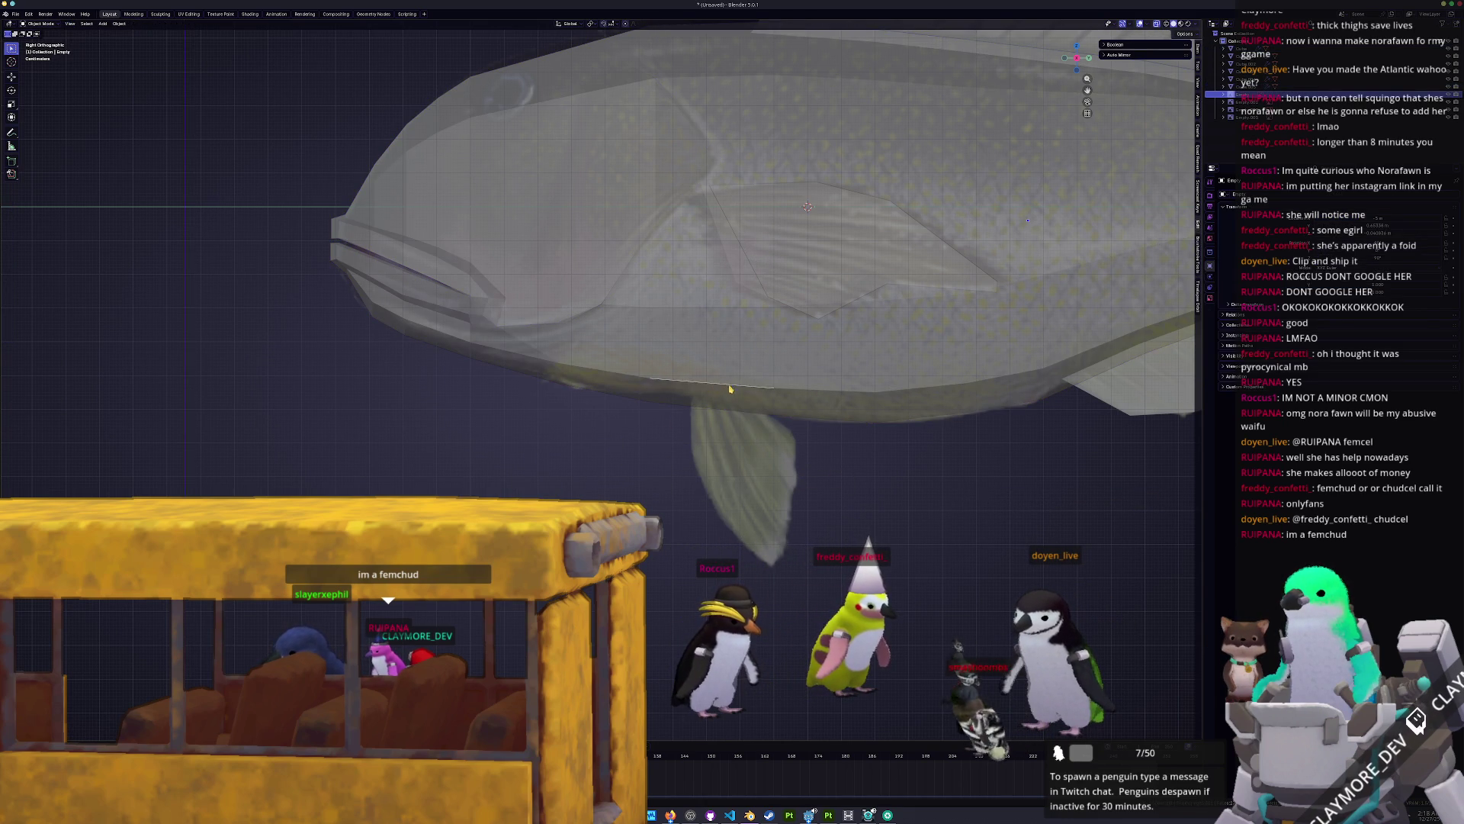
pyautogui.click(732, 389)
pyautogui.press('Tab')
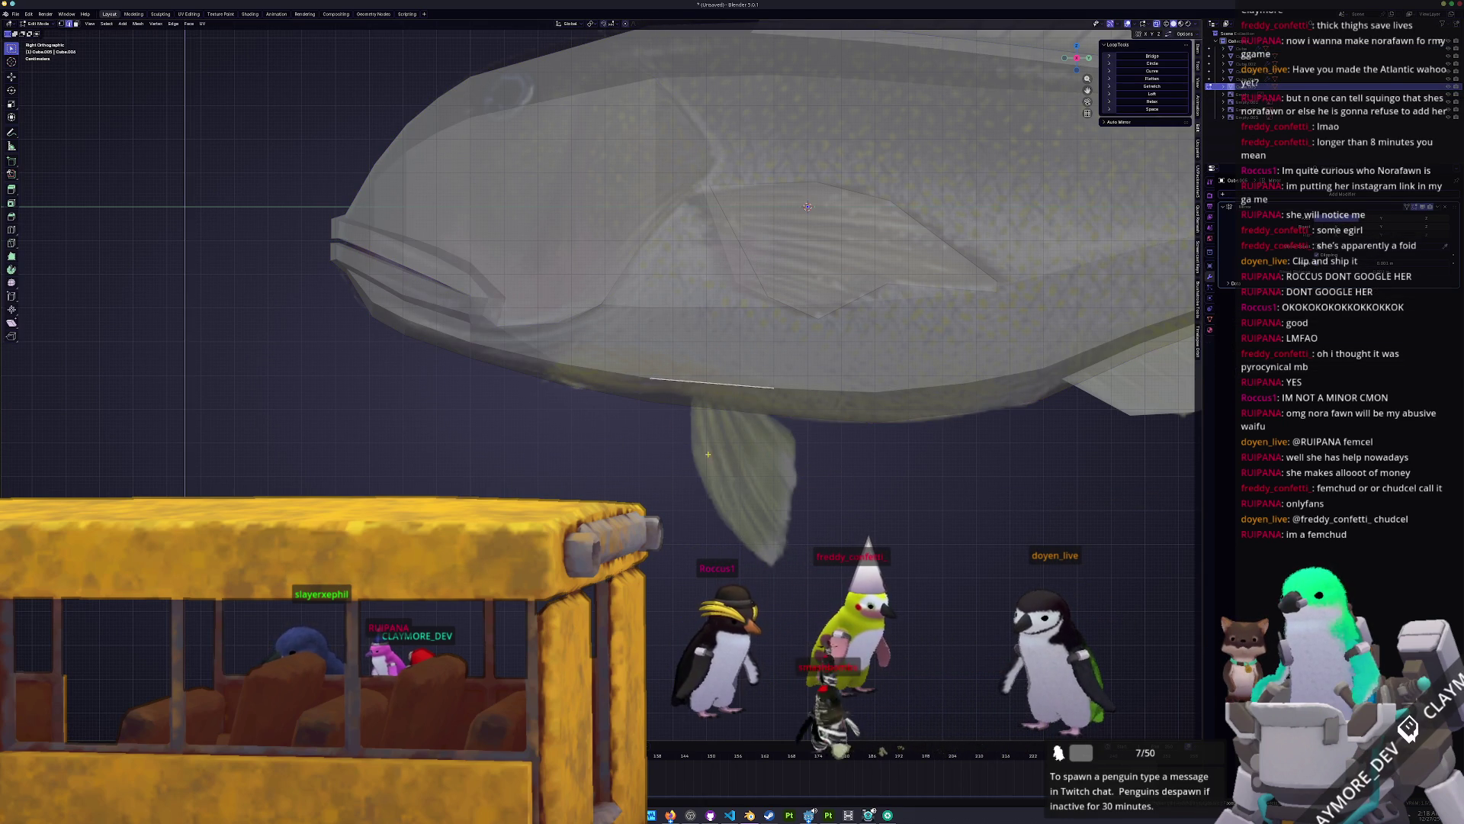
pyautogui.moveTo(645, 372); pyautogui.dragTo(677, 376)
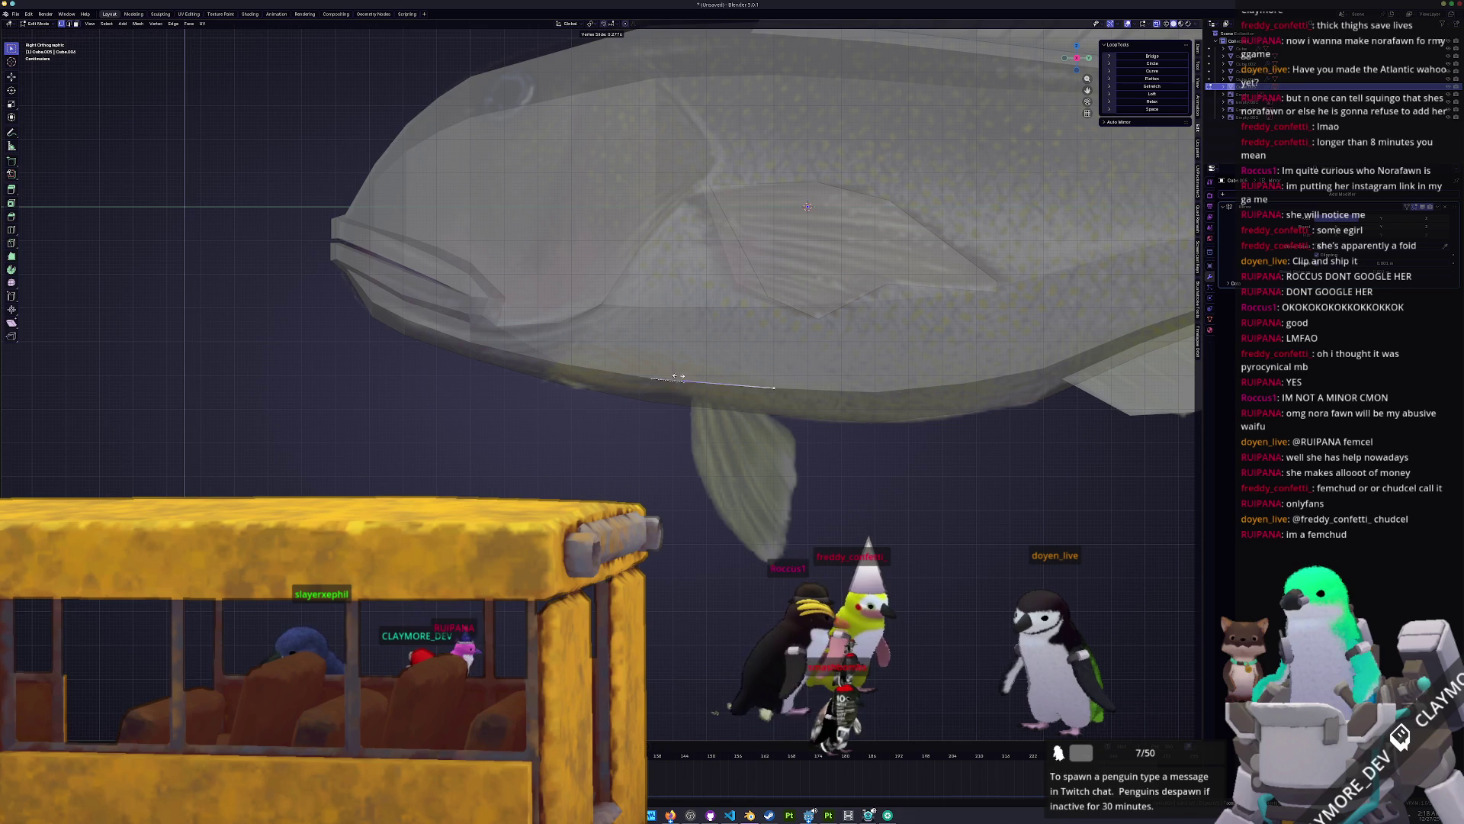
pyautogui.click(683, 377)
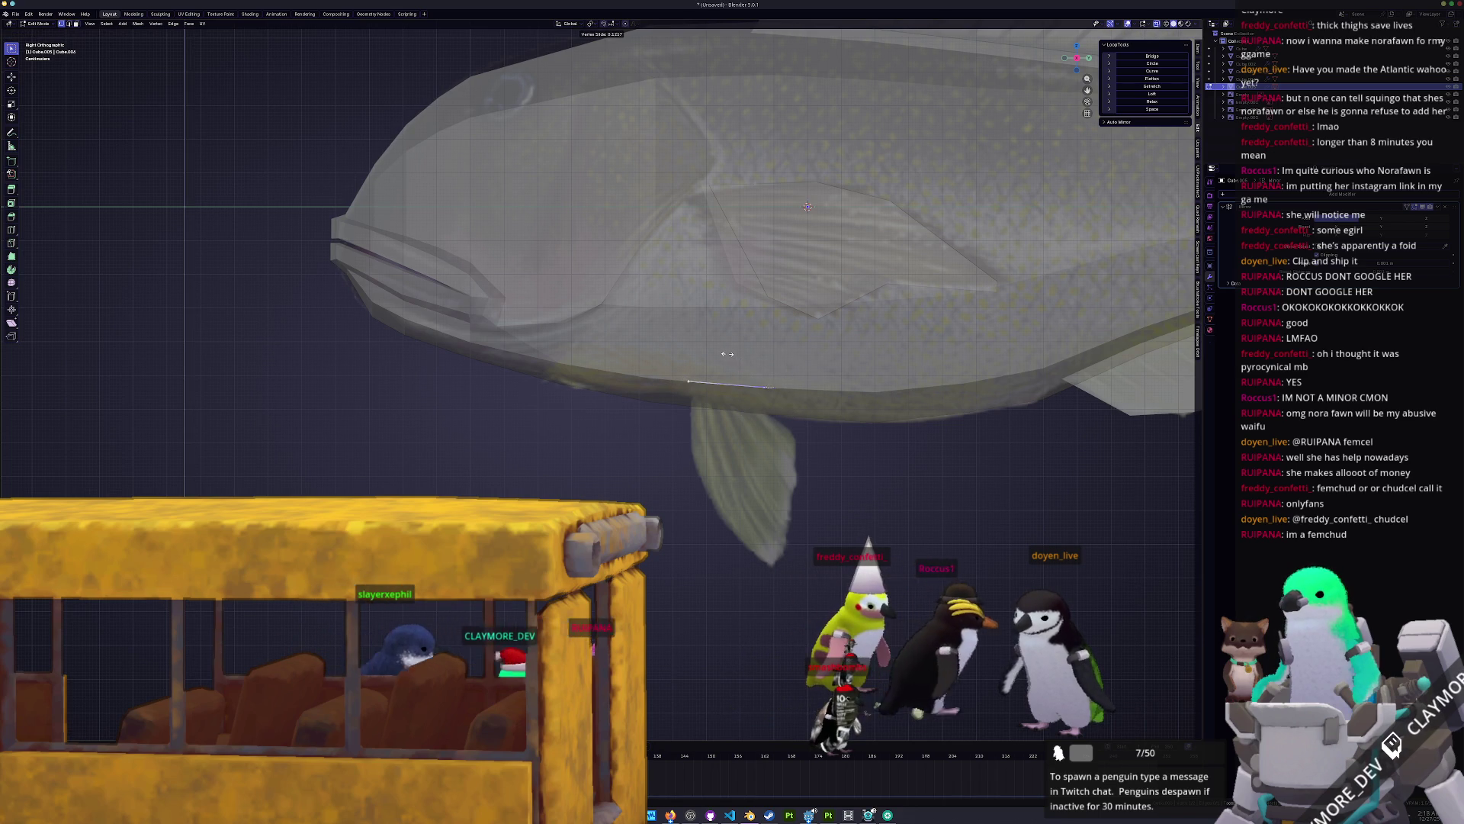
pyautogui.press('KP_1')
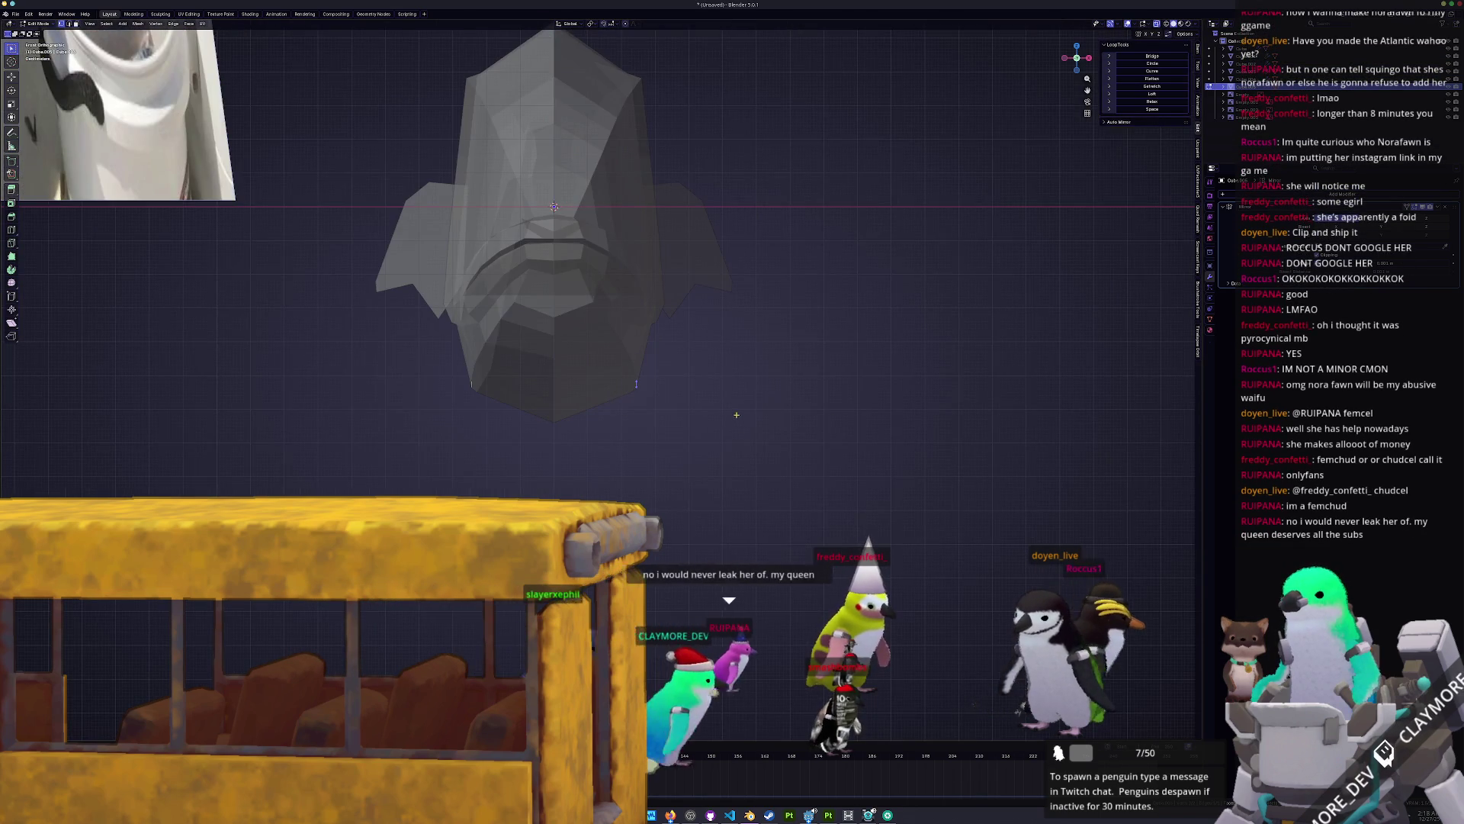
# Step: Shift the selected belly vertices sideways along X twice, checking from front and side views
pyautogui.scroll(3, 770, 404)
pyautogui.scroll(1, 816, 396)
pyautogui.press('g')
pyautogui.press('x')
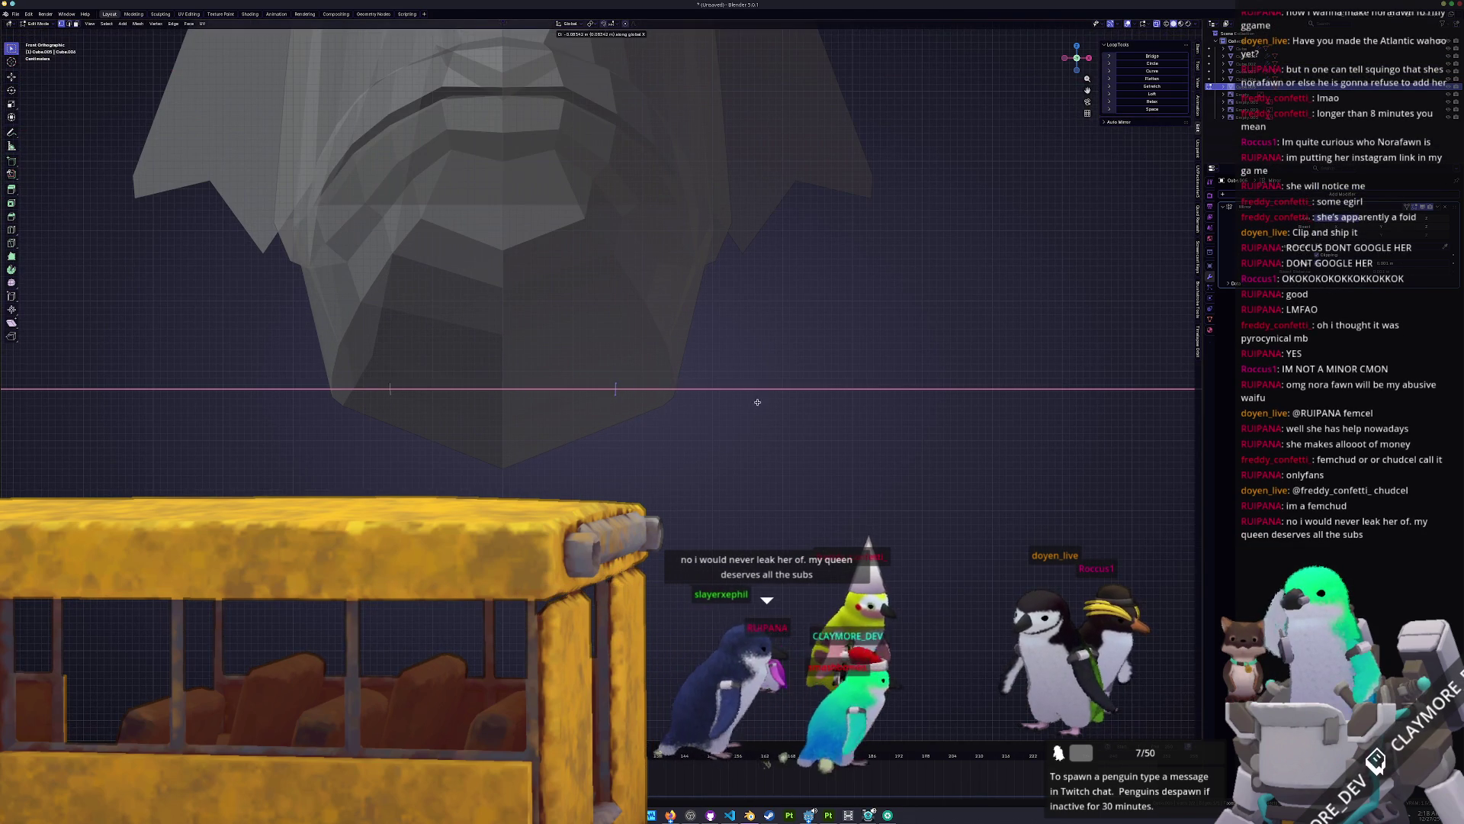
pyautogui.click(739, 405)
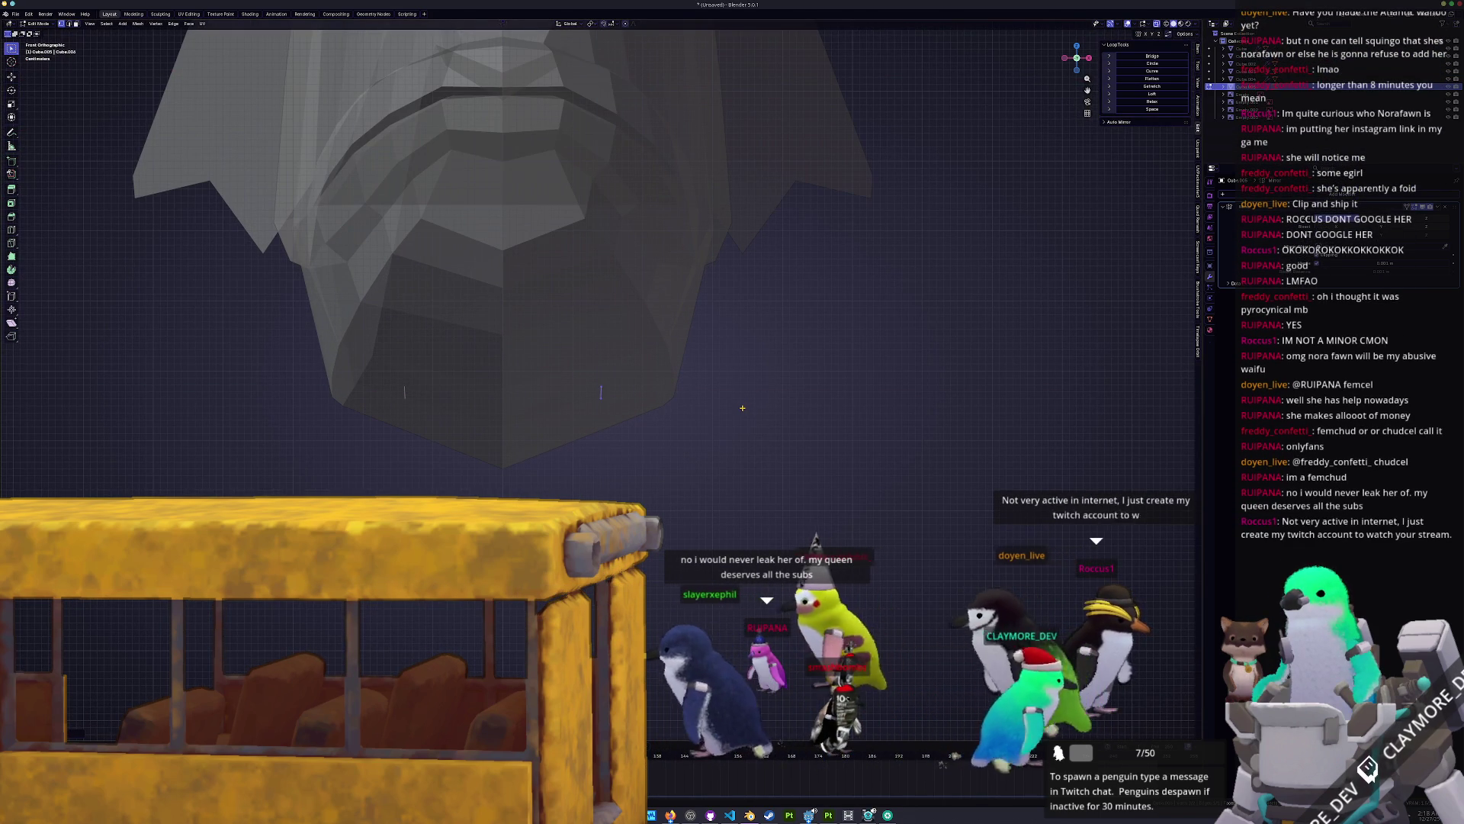
pyautogui.press('KP_3')
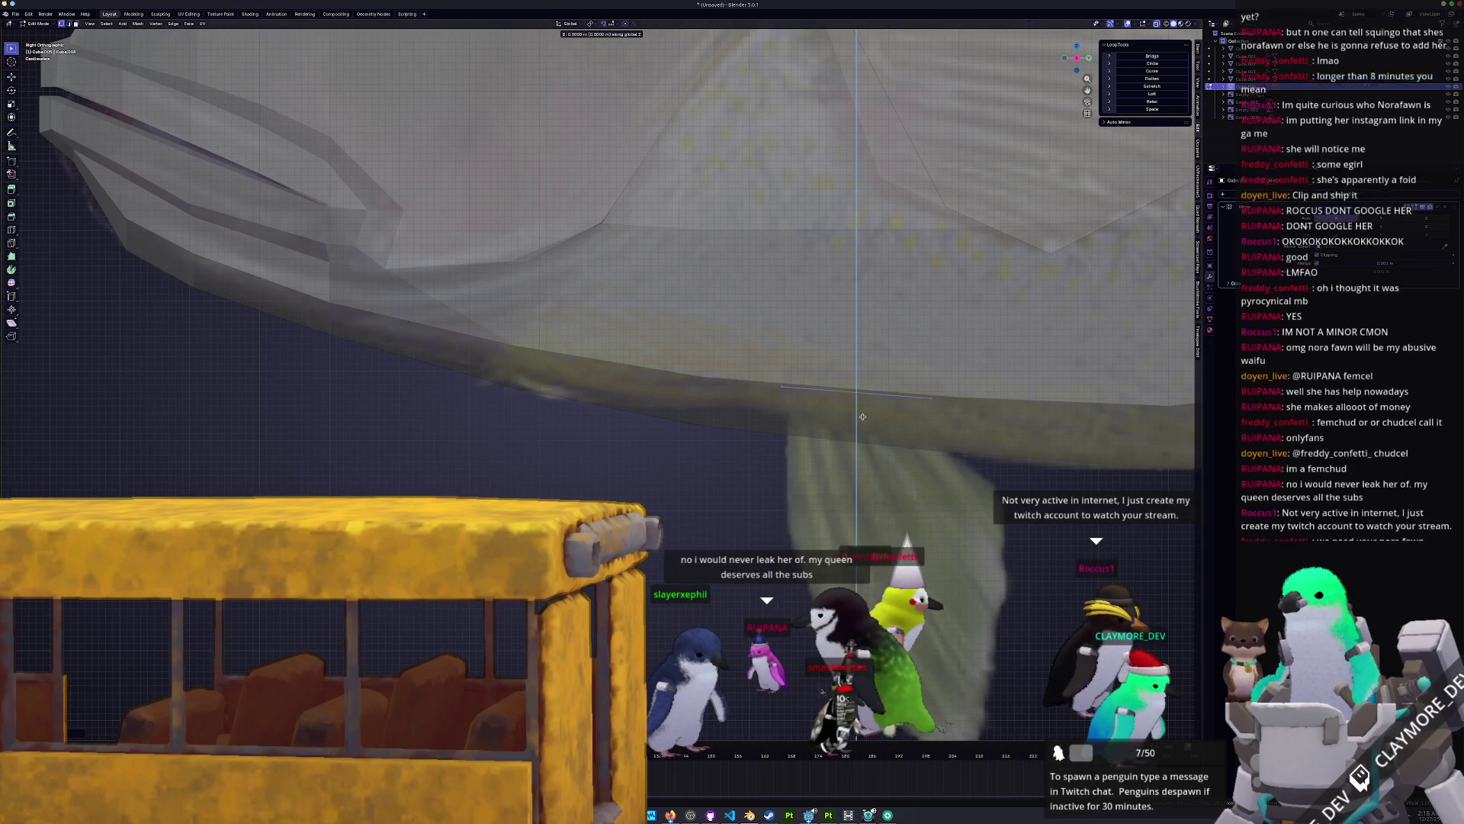
pyautogui.press('KP_1')
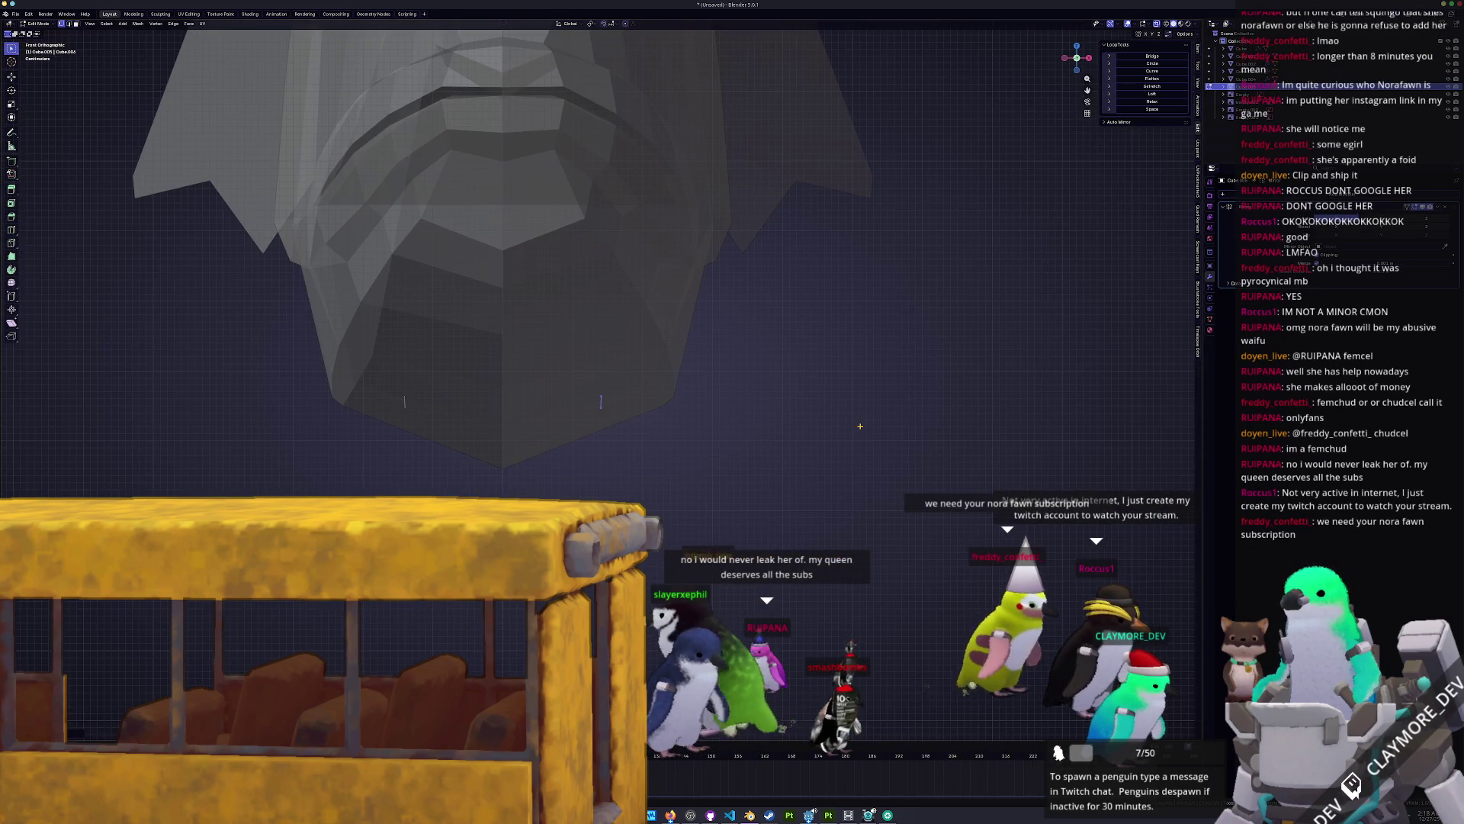
pyautogui.press('g')
pyautogui.press('x')
pyautogui.click(852, 420)
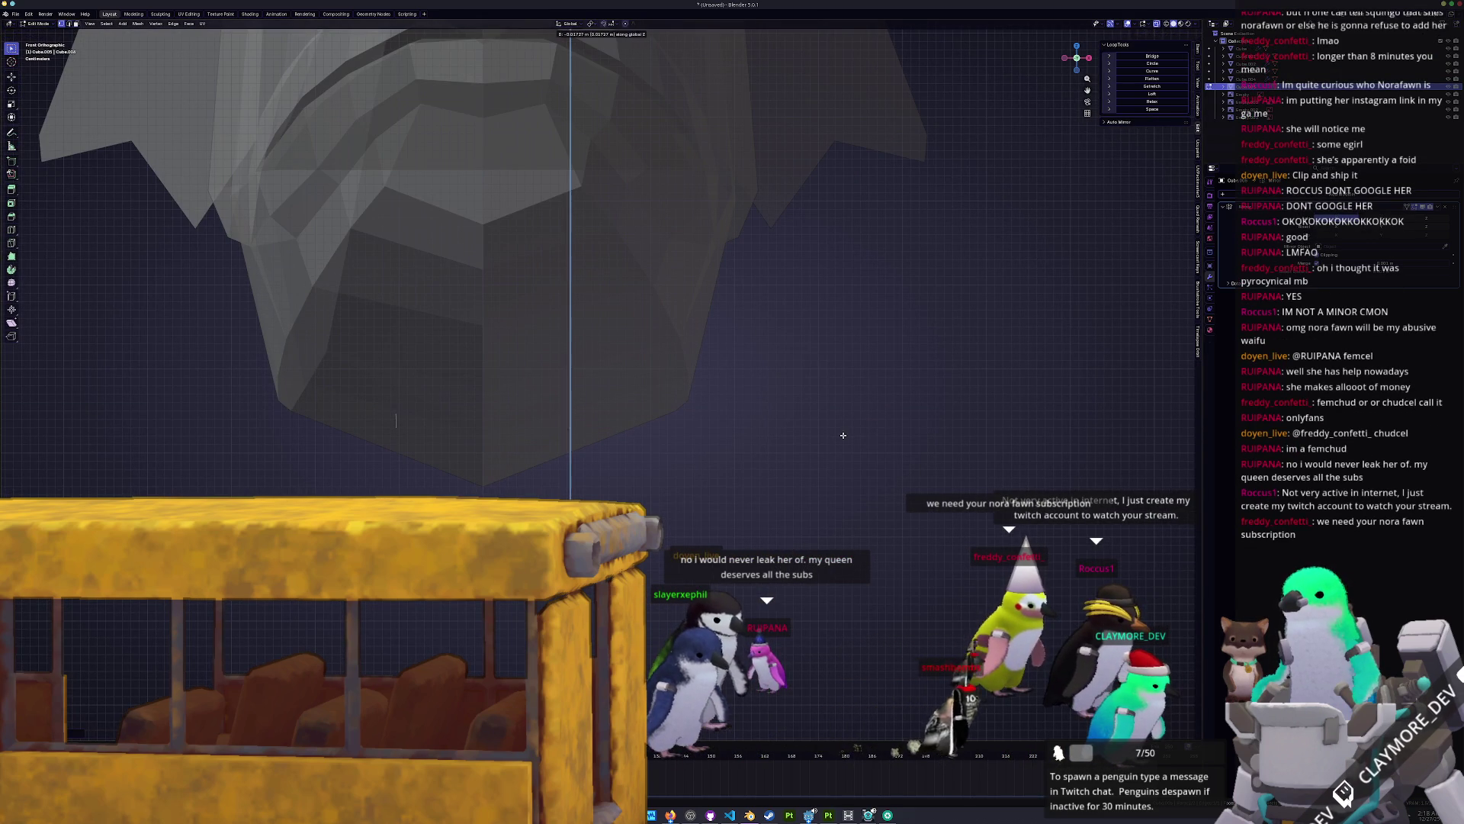
pyautogui.press('KP_3')
pyautogui.scroll(-2, 836, 436)
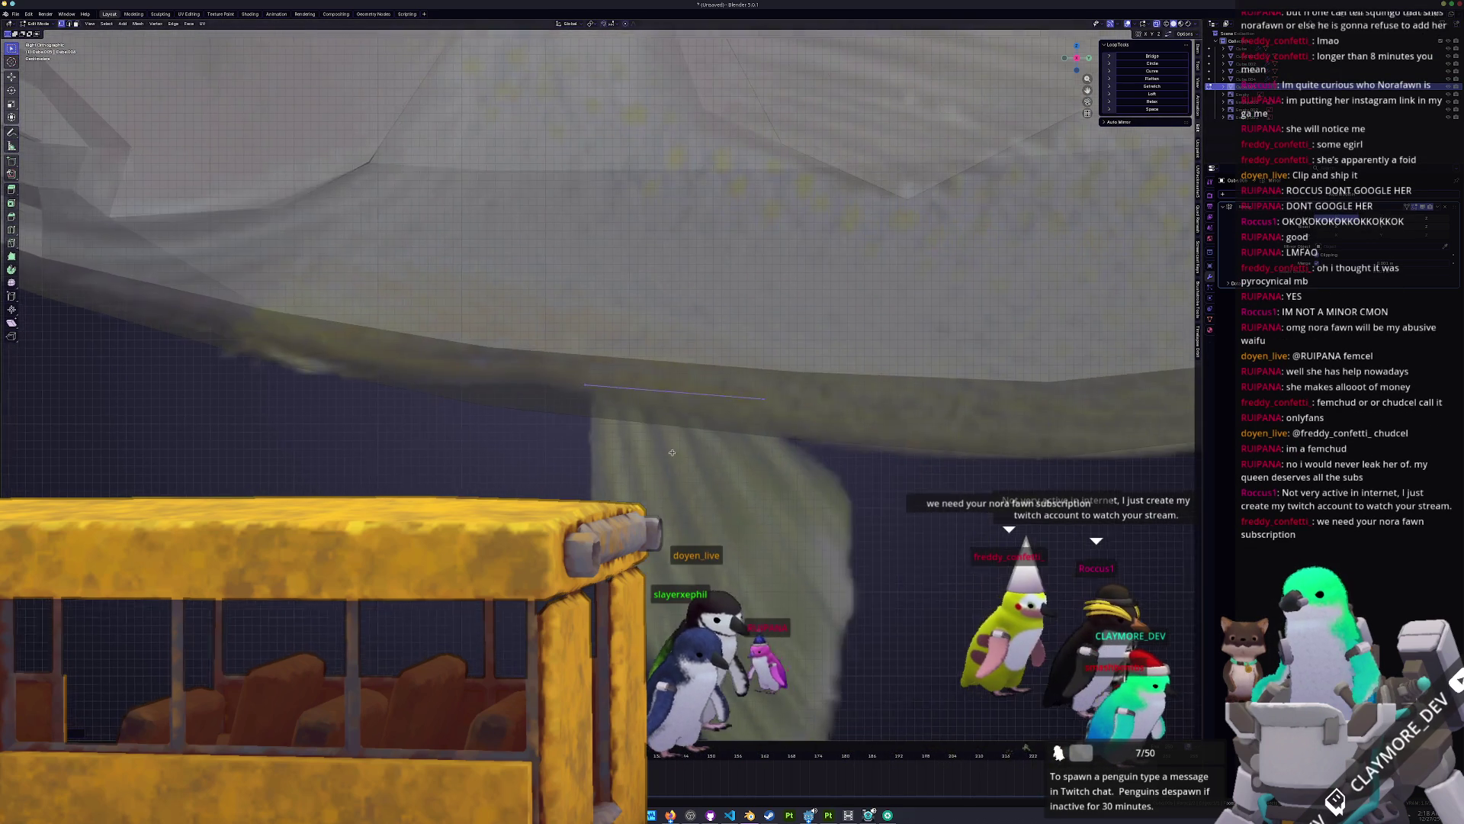
# Step: Extrude the selected edge downward into a new face for the belly fin
pyautogui.press('e')
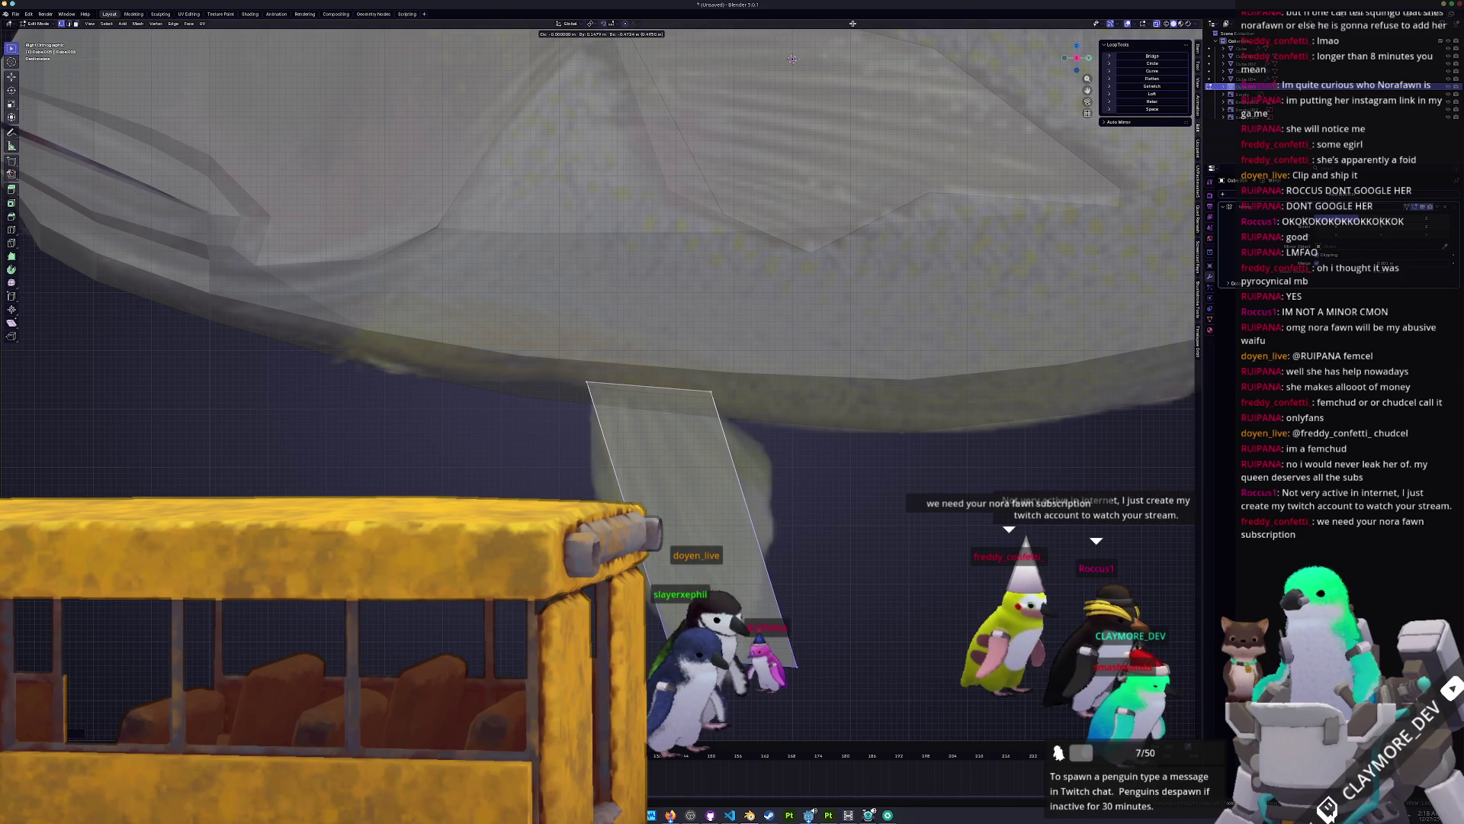
pyautogui.click(853, 24)
pyautogui.scroll(-1, 664, 145)
pyautogui.keyDown('shift'); pyautogui.moveTo(755, 423); pyautogui.dragTo(759, 354, button='middle'); pyautogui.keyUp('shift')
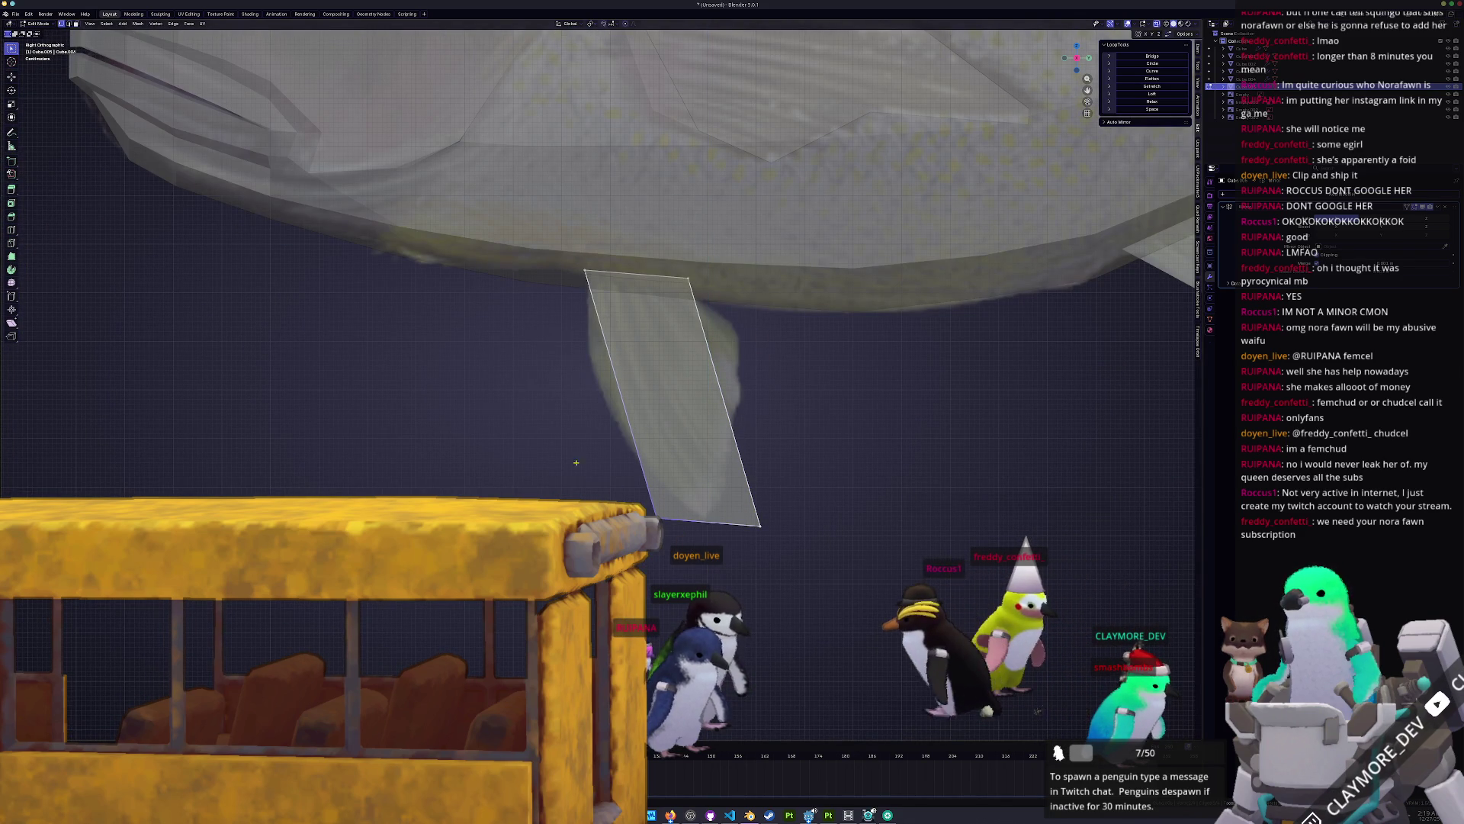
# Step: Narrow the fin's bottom by moving its corner, sliding an edge and shifting it along Y
pyautogui.press('g')
pyautogui.click(635, 496)
pyautogui.hotkey('ctrl', 'r')
pyautogui.click(696, 335)
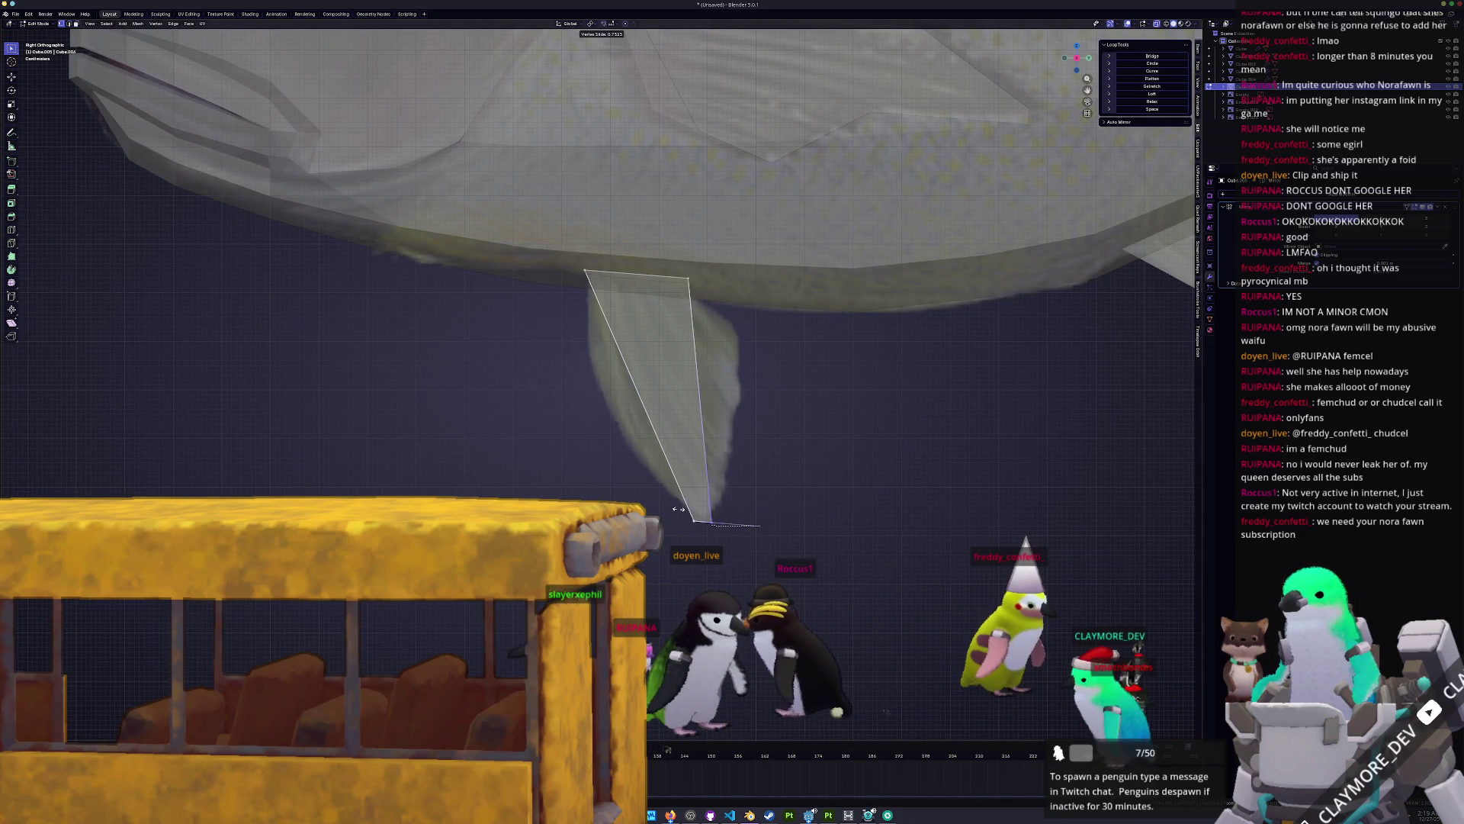
pyautogui.click(709, 324)
pyautogui.press('g')
pyautogui.press('y')
pyautogui.click(718, 300)
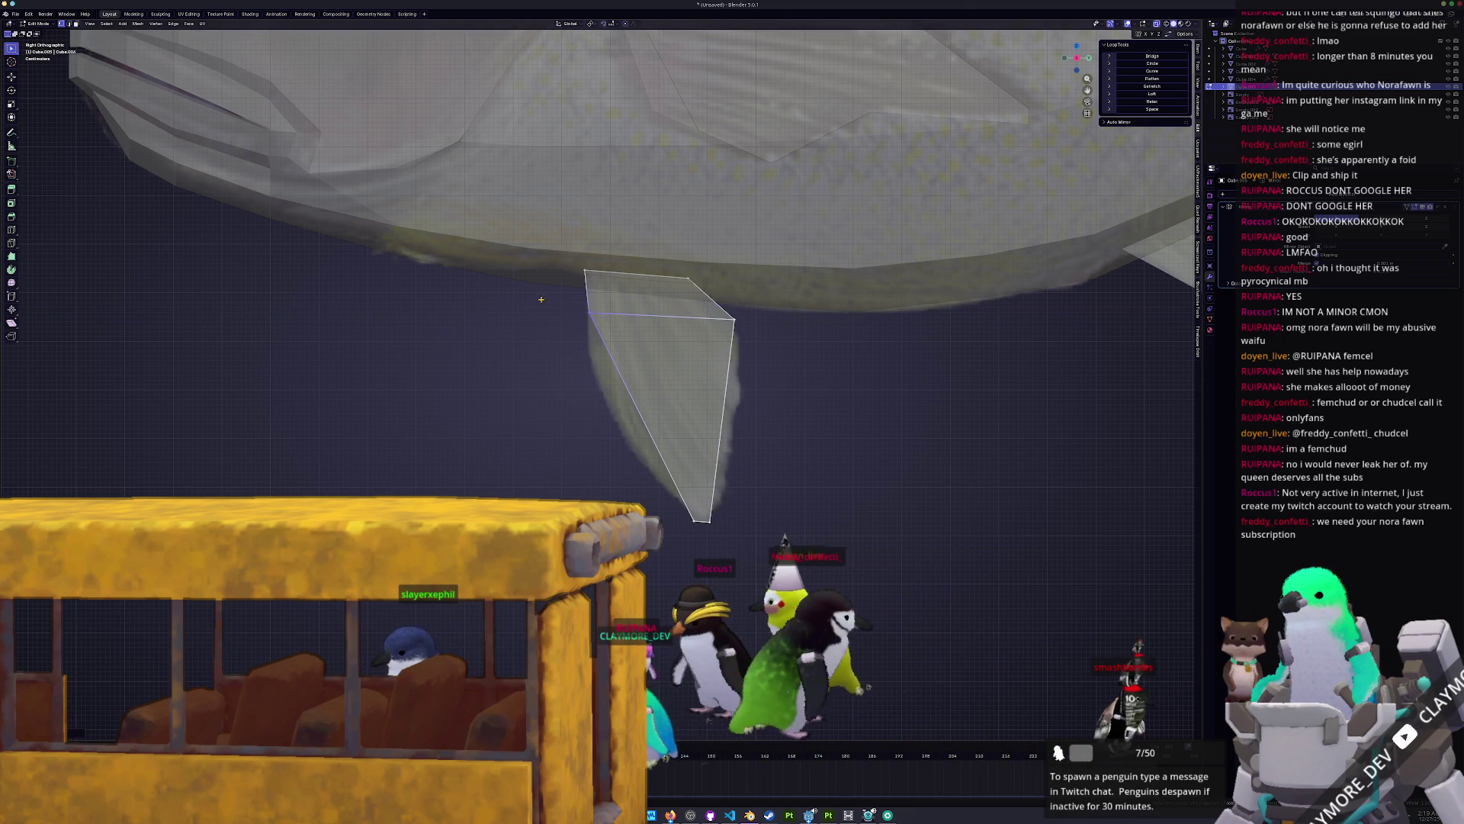
# Step: Slide an edge down the fin and shift its right vertex along Y
pyautogui.scroll(1, 675, 329)
pyautogui.press('g')
pyautogui.press('g')
pyautogui.click(775, 337)
pyautogui.press('g')
pyautogui.press('y')
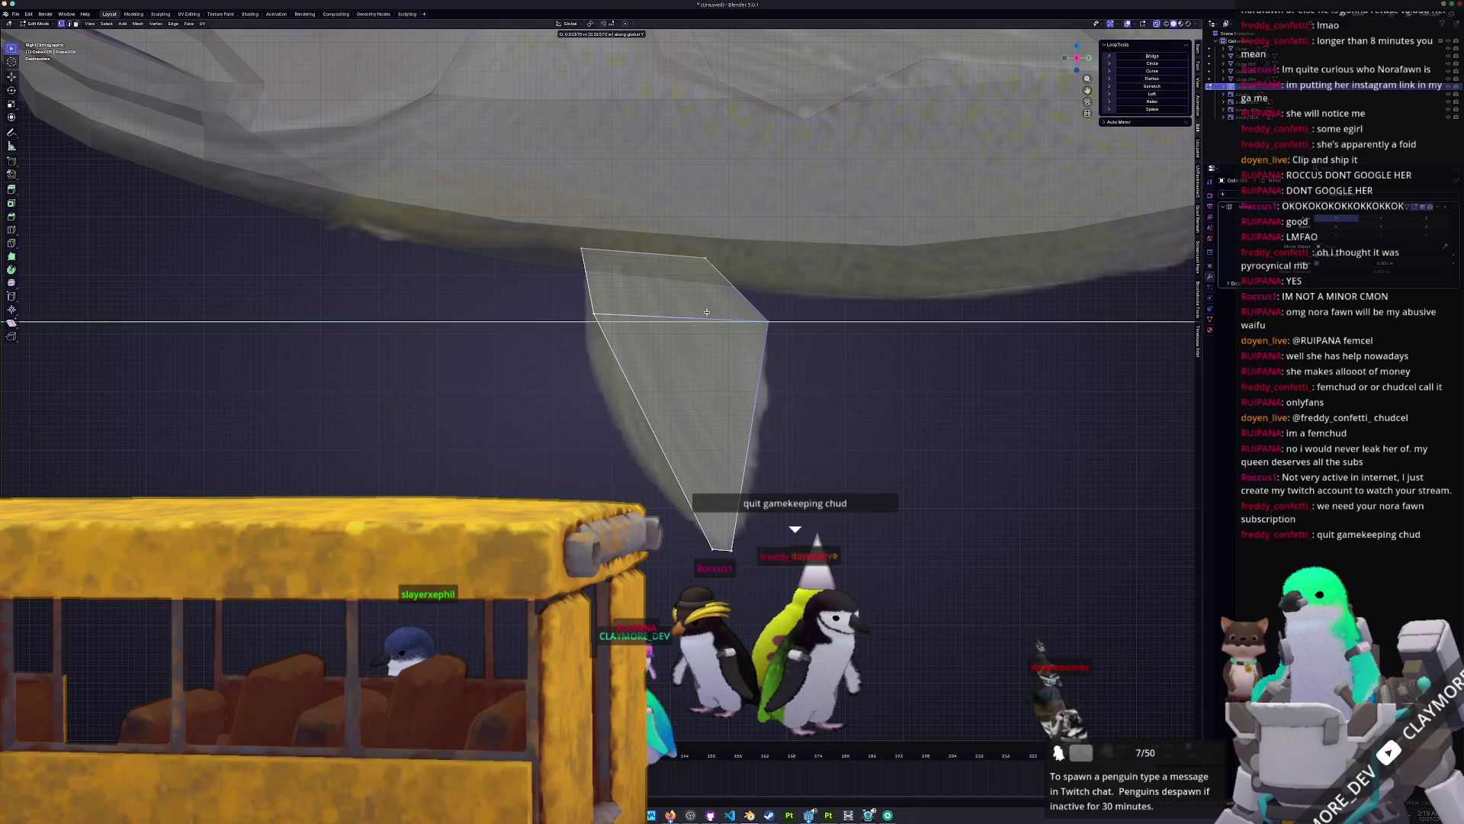
pyautogui.click(706, 308)
# Step: Add a horizontal loop cut across the fin and taper it by moving the loop and corner vertices
pyautogui.hotkey('ctrl', 'r')
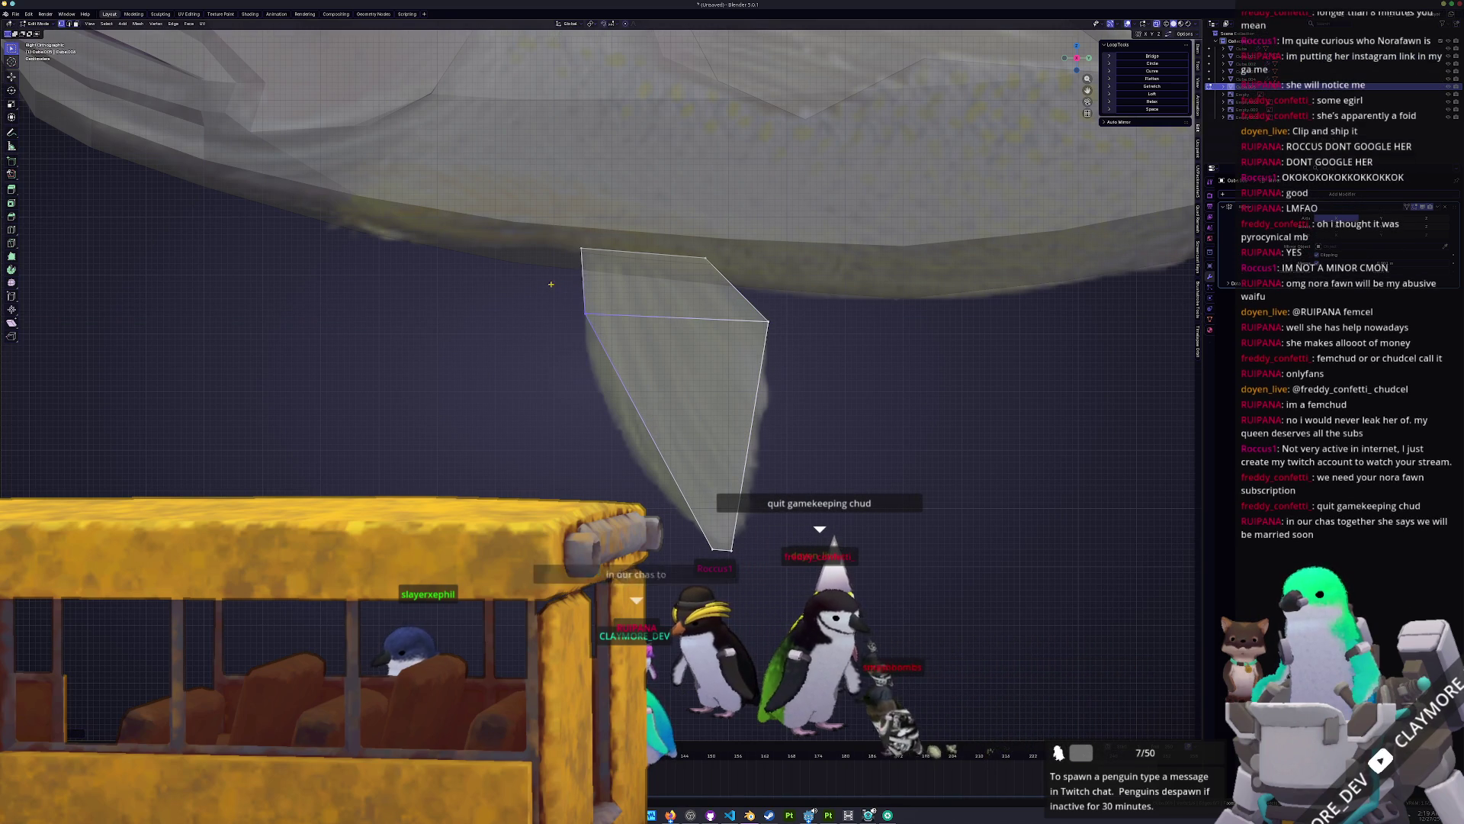
pyautogui.click(771, 432)
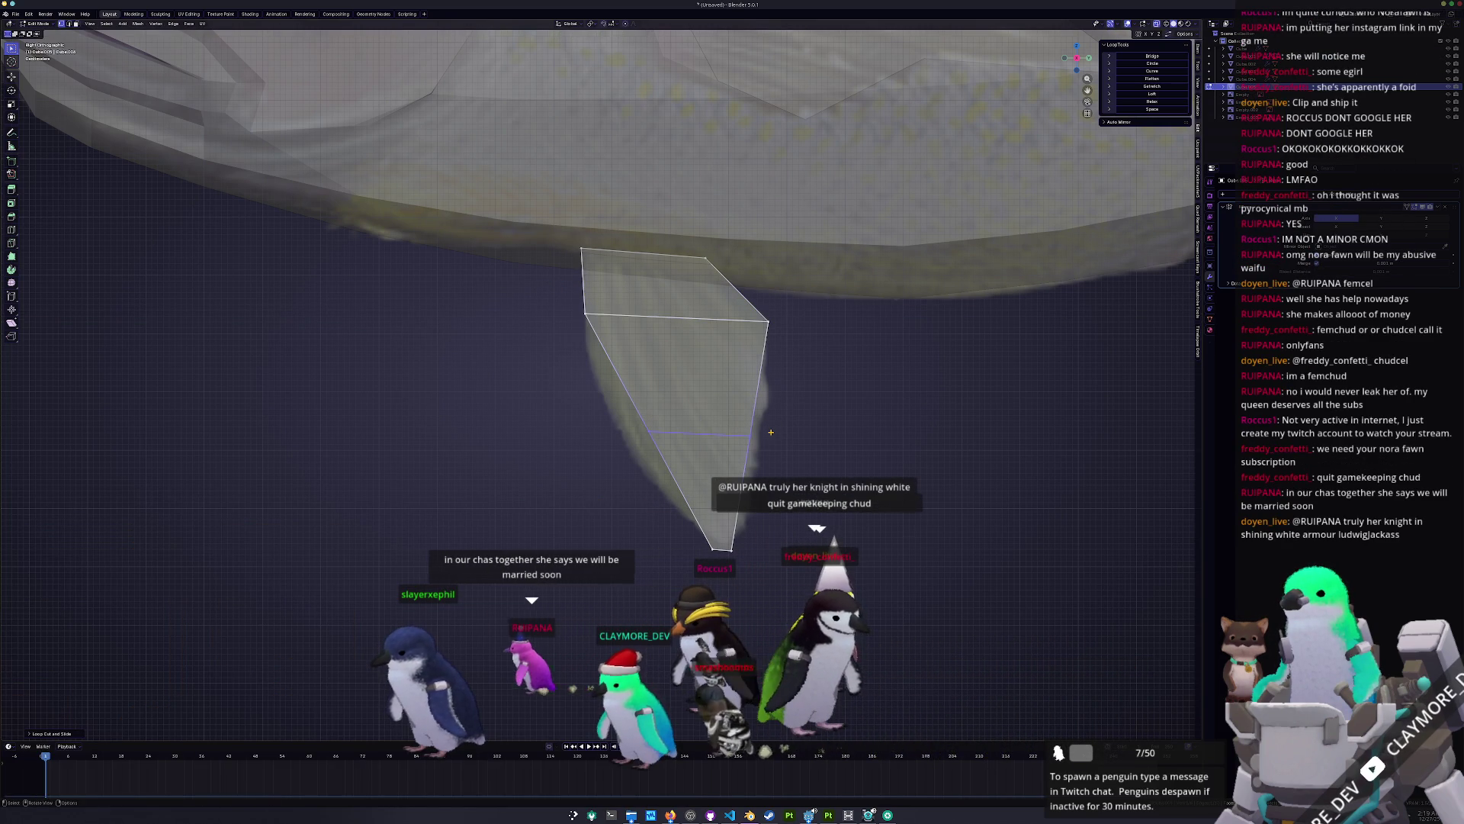
pyautogui.press('g')
pyautogui.press('y')
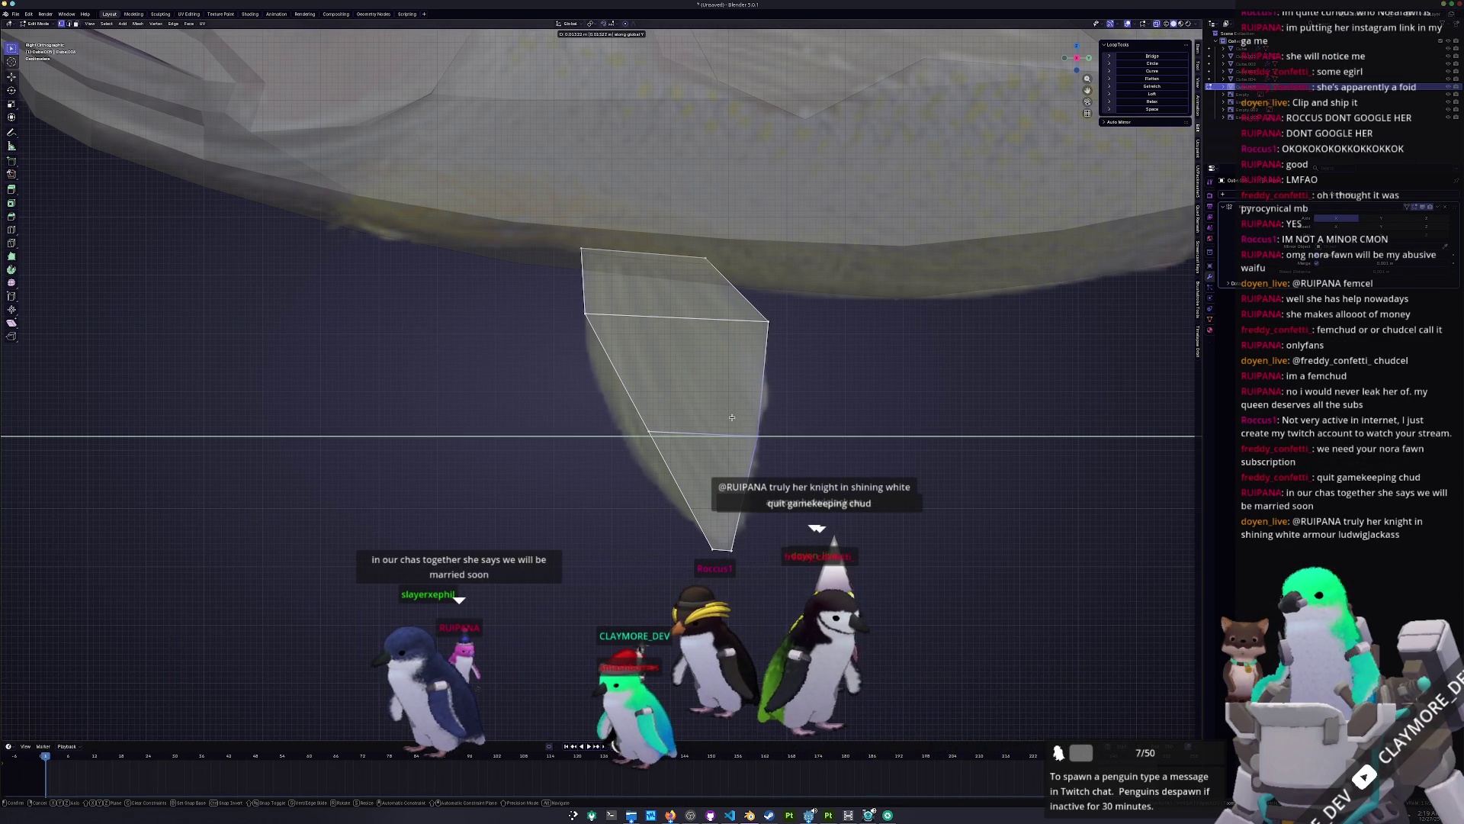
pyautogui.click(747, 417)
pyautogui.press('g')
pyautogui.click(581, 401)
pyautogui.click(585, 313)
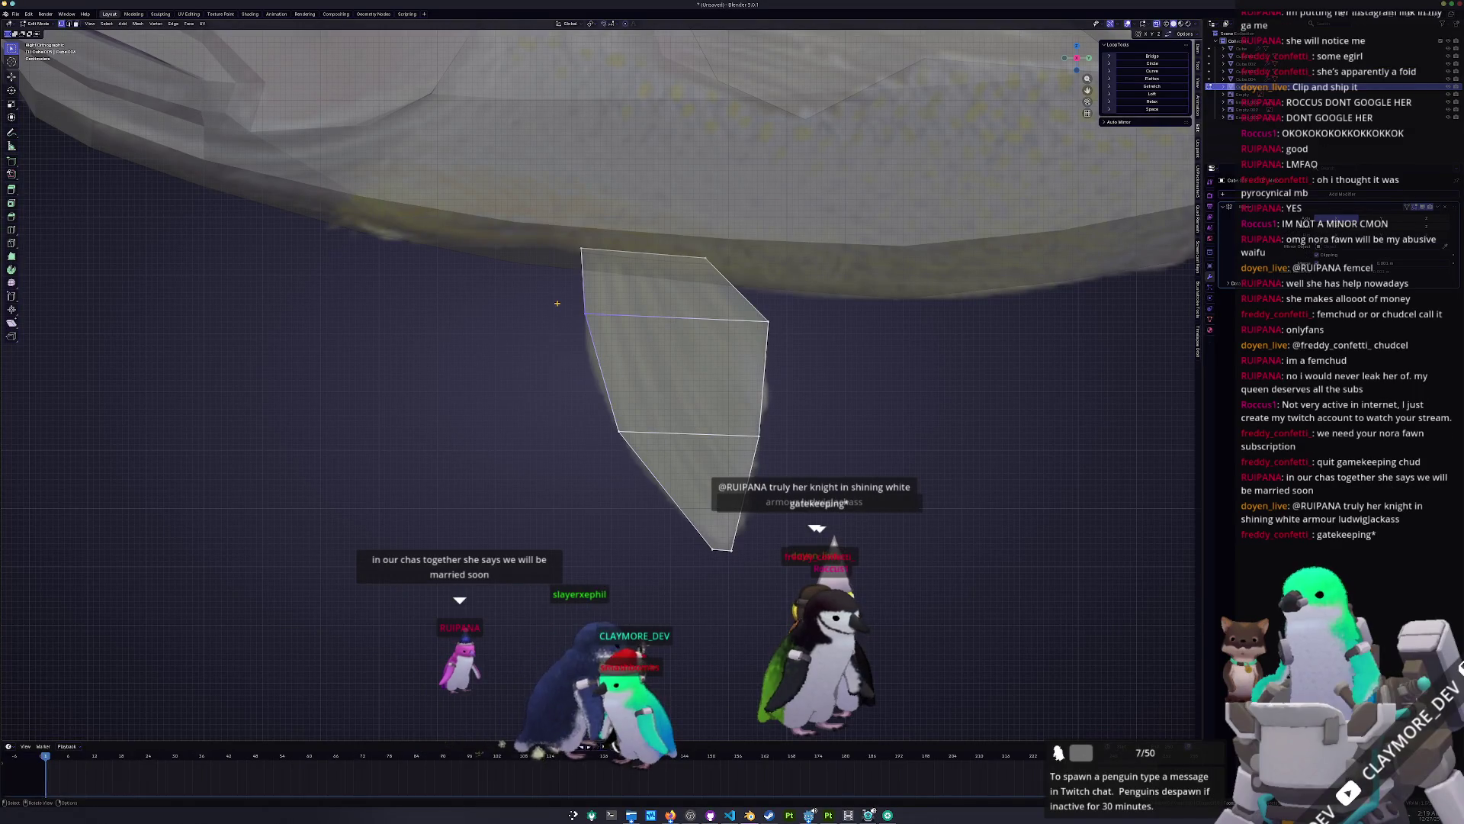
pyautogui.press('g')
pyautogui.press('y')
pyautogui.click(573, 306)
# Step: Add a second loop cut mid-fin and adjust the bottom tip vertex along Y
pyautogui.hotkey('ctrl', 'r')
pyautogui.click(556, 337)
pyautogui.rightClick(557, 338)
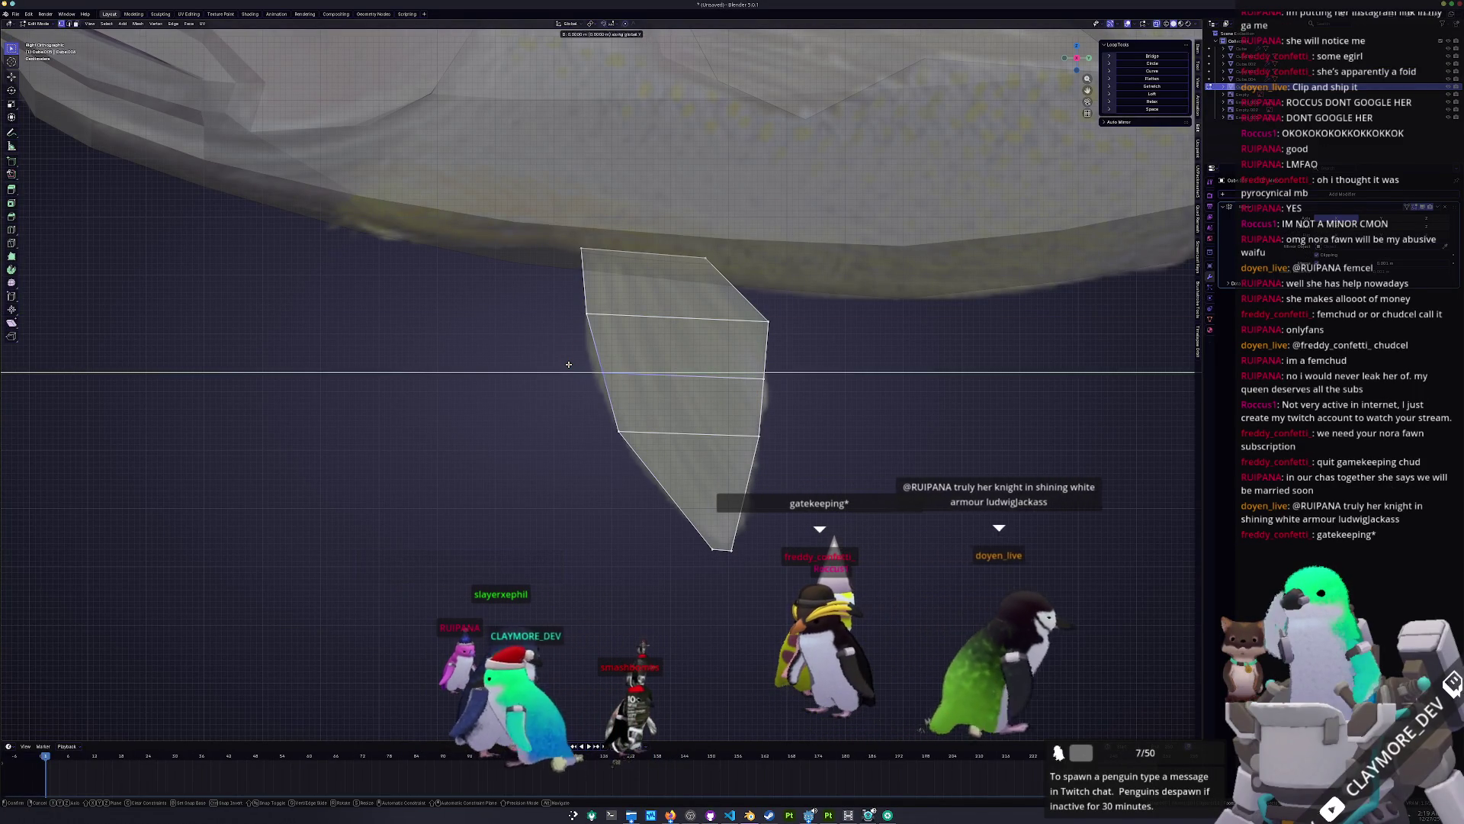
pyautogui.scroll(1, 767, 516)
pyautogui.press('g')
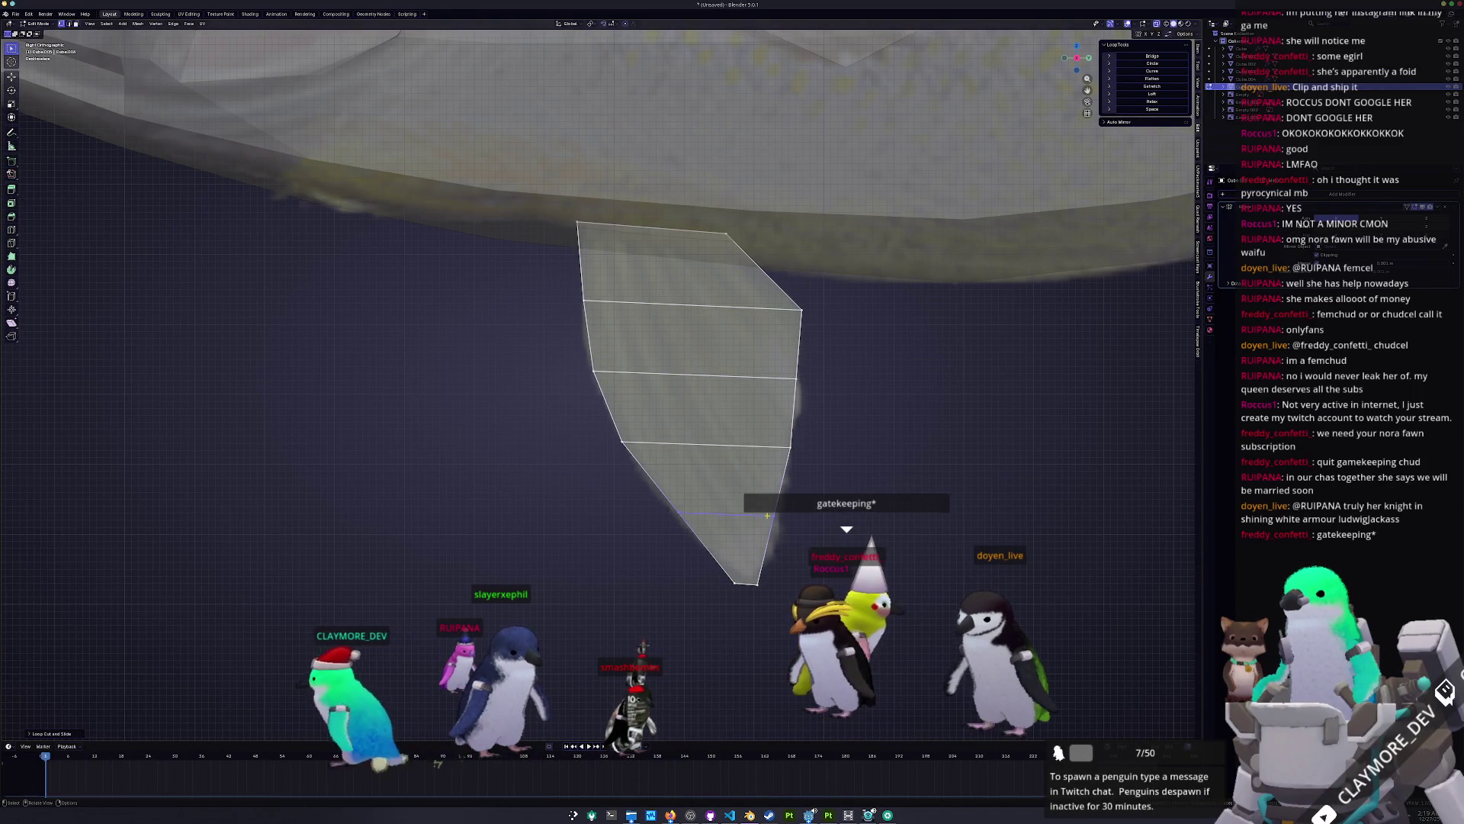
pyautogui.press('y')
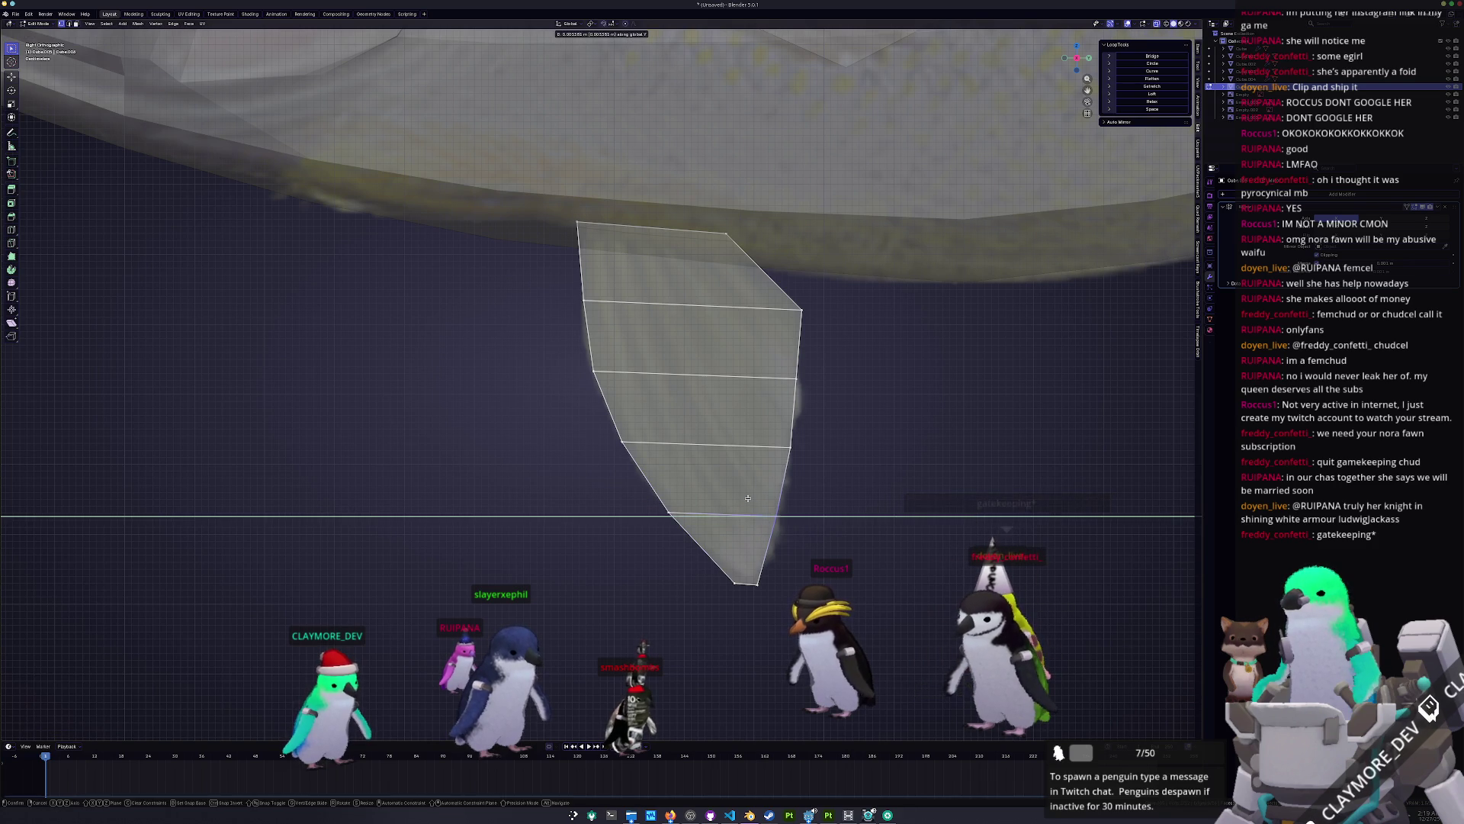
pyautogui.press('Escape')
pyautogui.click(696, 556)
pyautogui.press('g')
pyautogui.press('y')
pyautogui.click(686, 564)
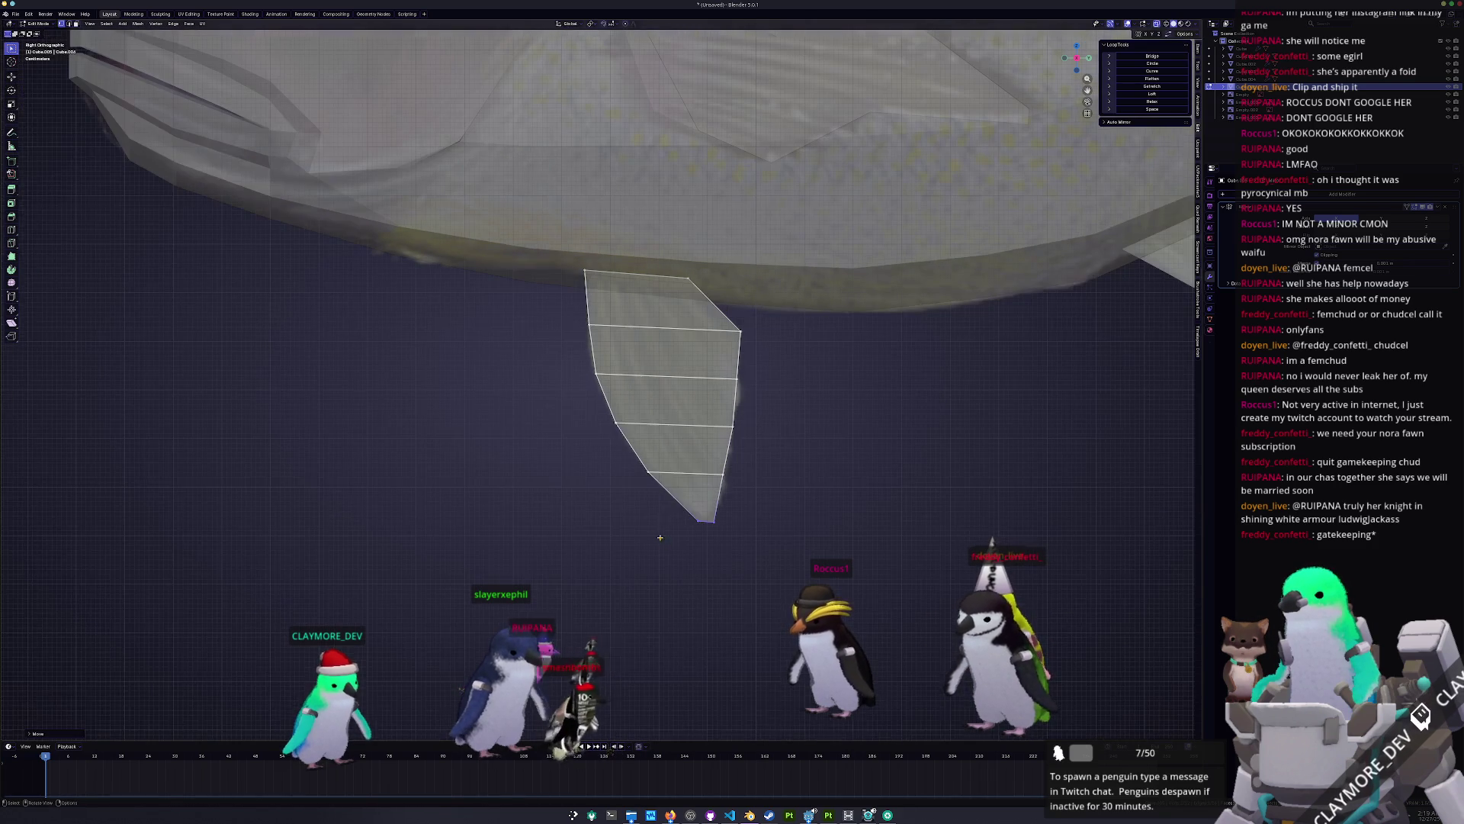
# Step: Tilt the fin sideways about the X axis in front view, then view the whole fish in Object Mode
pyautogui.press('KP_1')
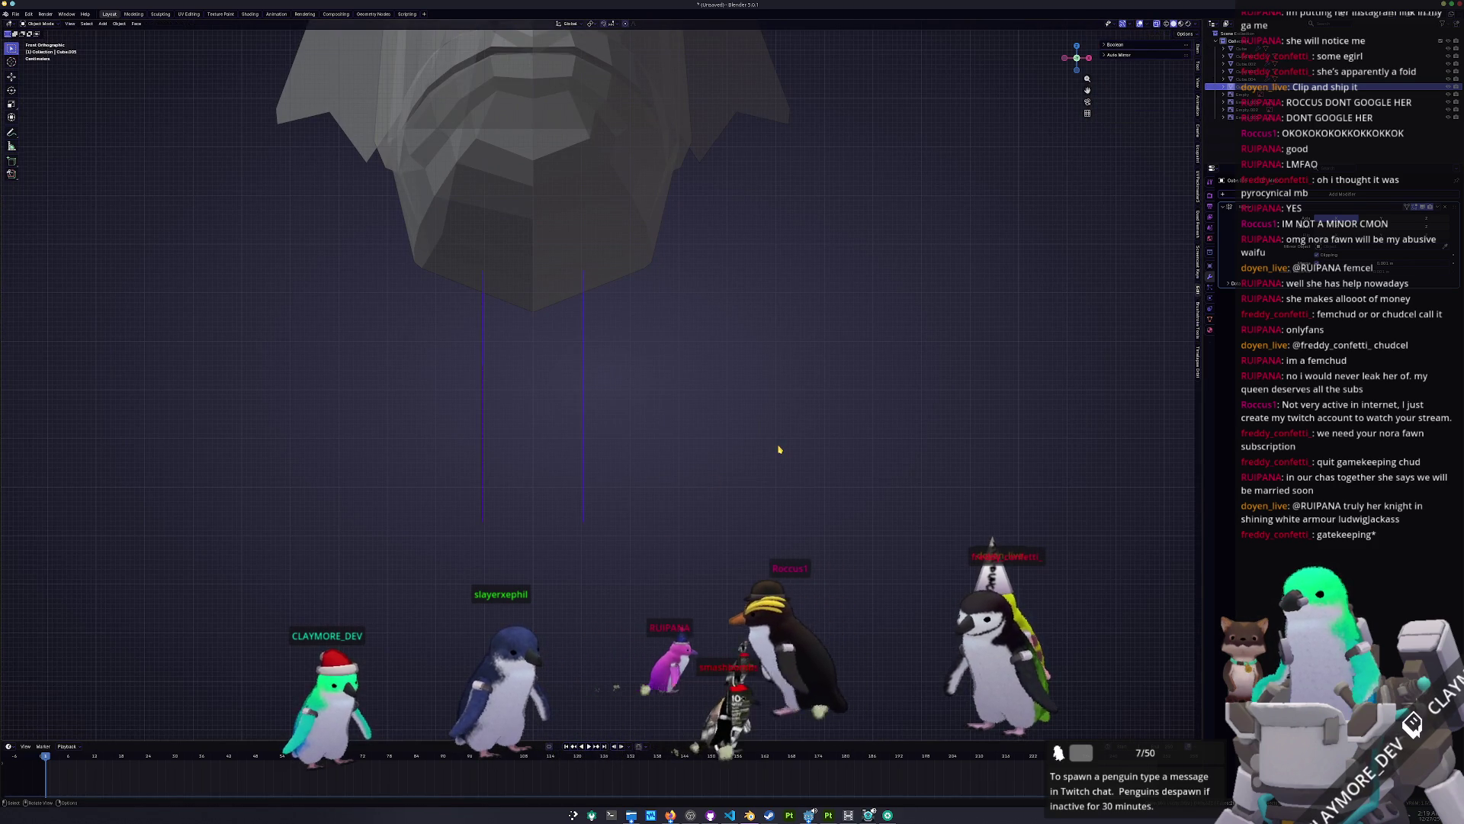
pyautogui.press('r')
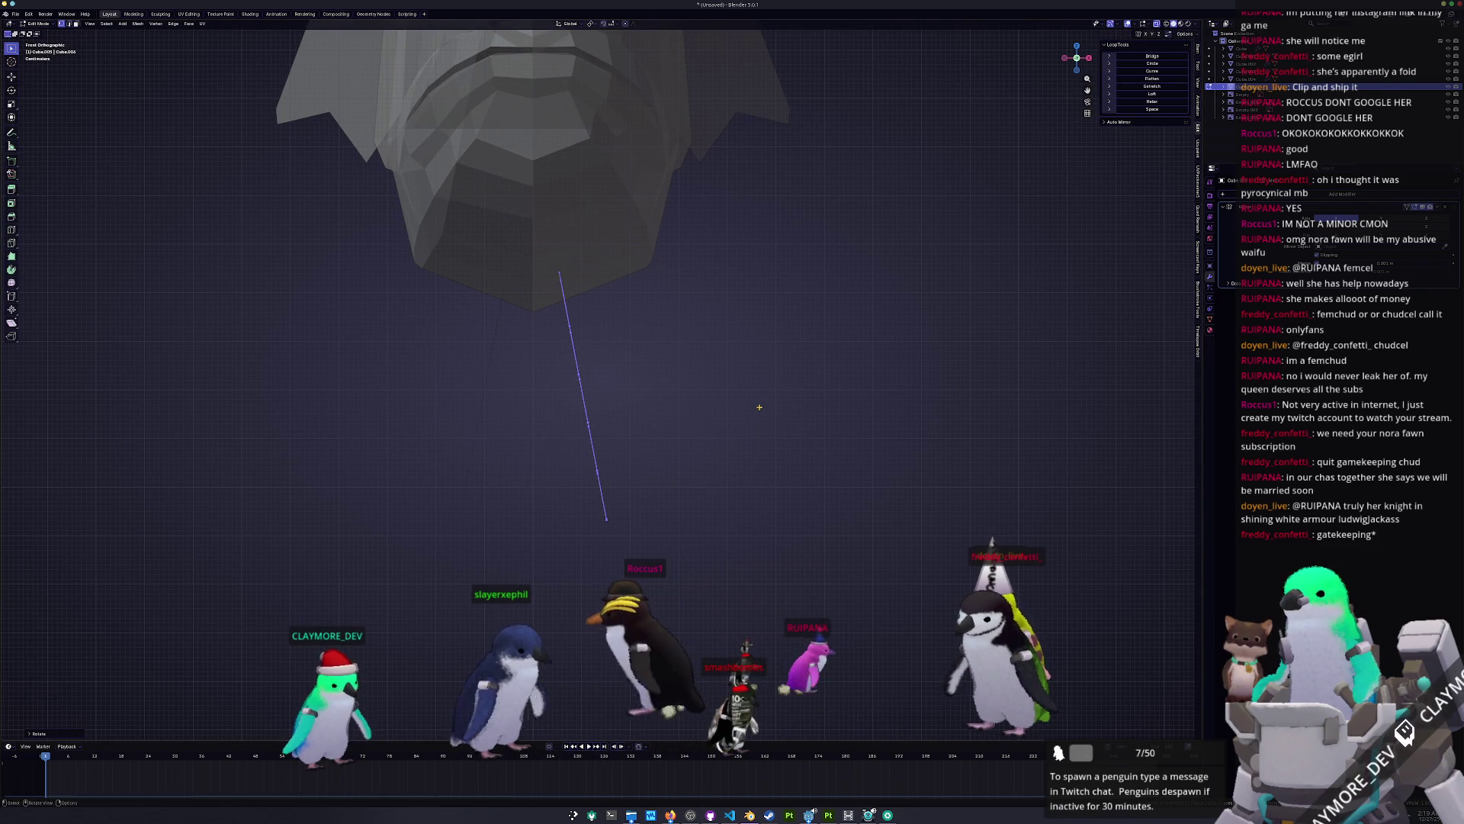
pyautogui.press('x')
pyautogui.click(762, 419)
pyautogui.press('Tab')
pyautogui.scroll(-5, 696, 428)
pyautogui.moveTo(696, 428)
pyautogui.mouseDown(button='middle')
pyautogui.moveTo(712, 396)
pyautogui.moveTo(674, 453)
pyautogui.mouseUp(button='middle')
pyautogui.scroll(2, 702, 394)
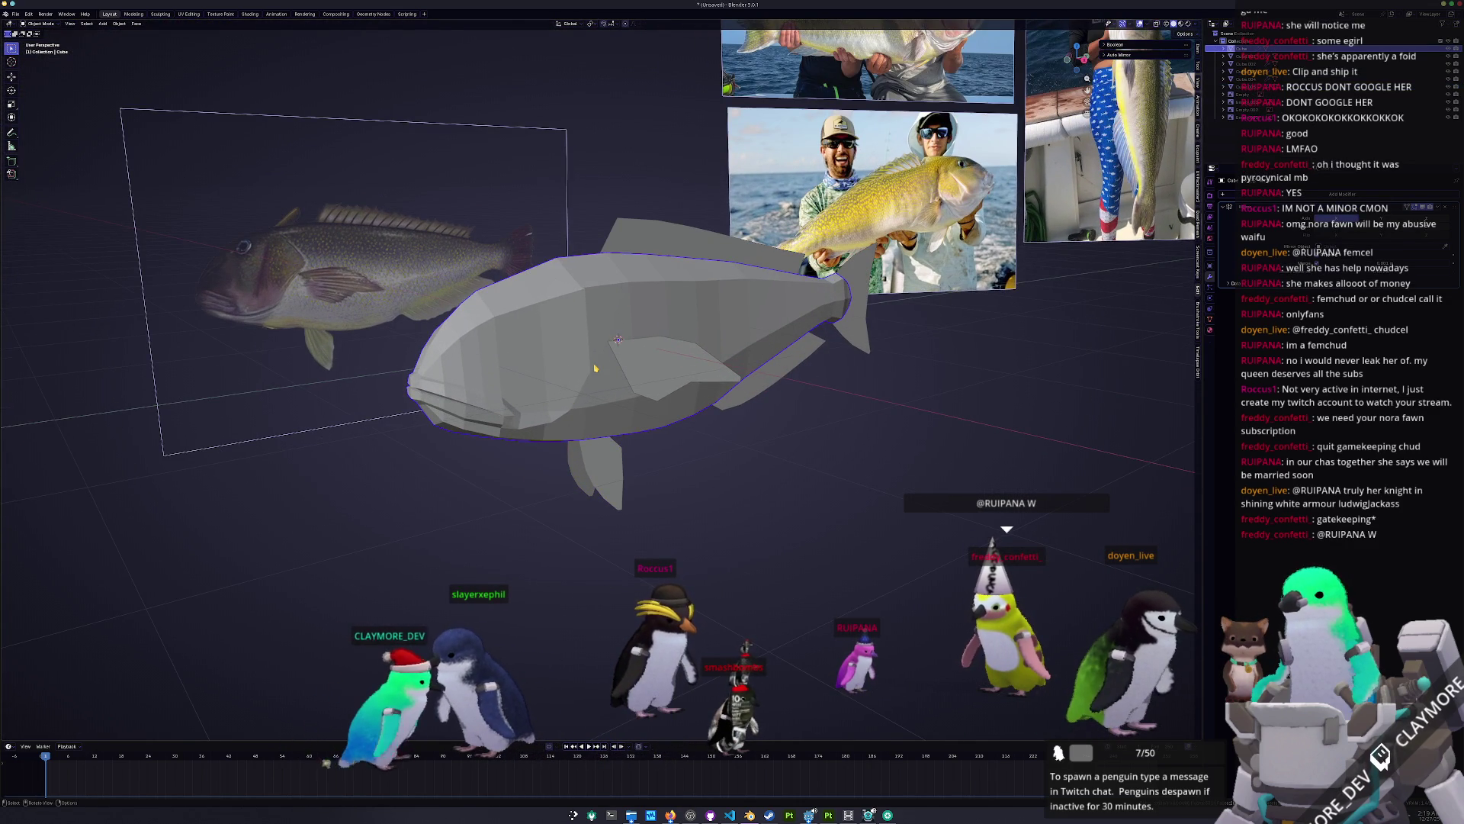
# Step: In side view, enter Edit Mode on the fish, zoom to the head, and call up delete options for the diagonal edge
pyautogui.press('KP_3')
pyautogui.press('Tab')
pyautogui.scroll(6, 576, 345)
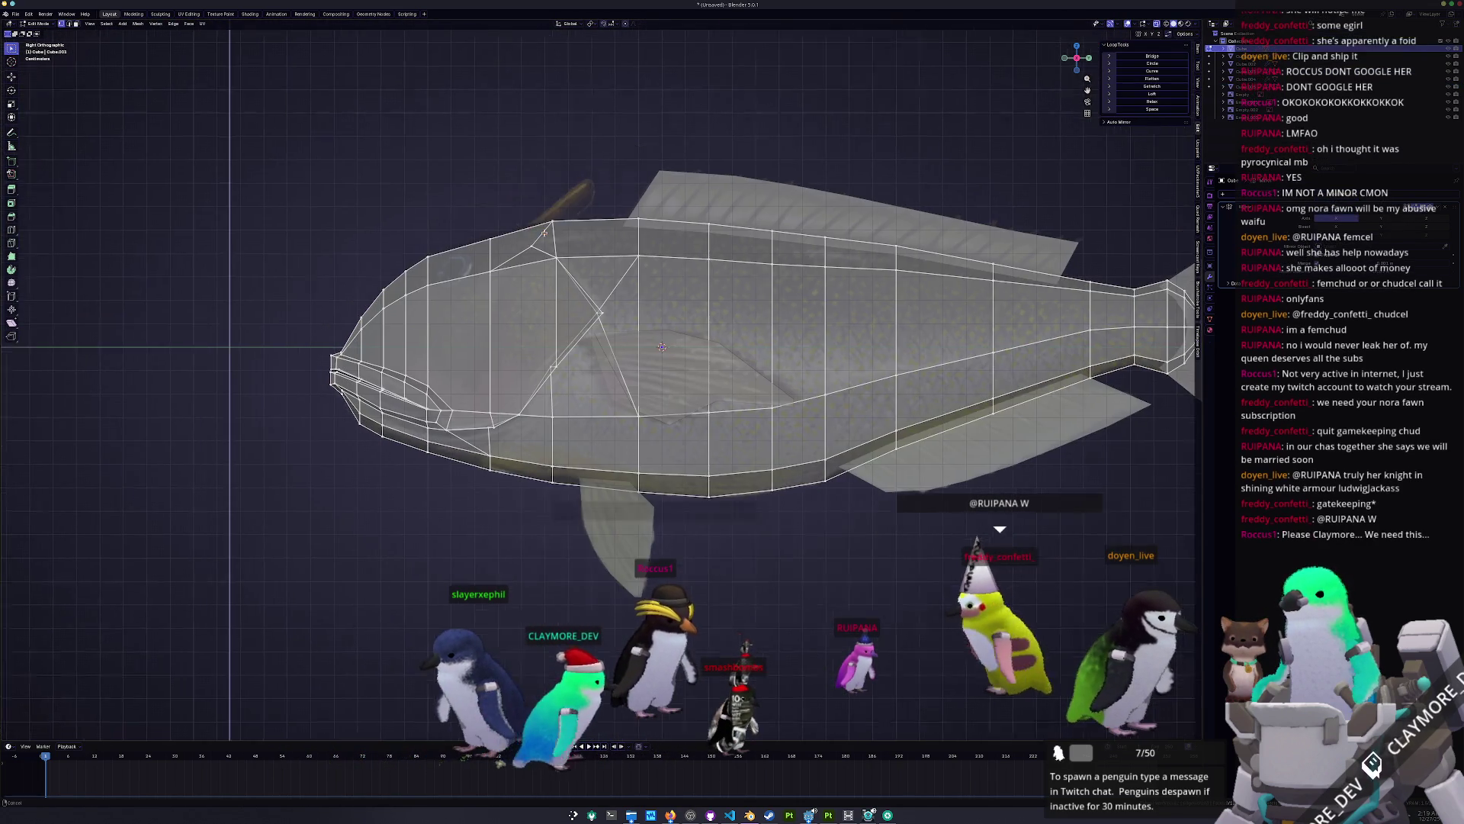
pyautogui.scroll(2, 568, 342)
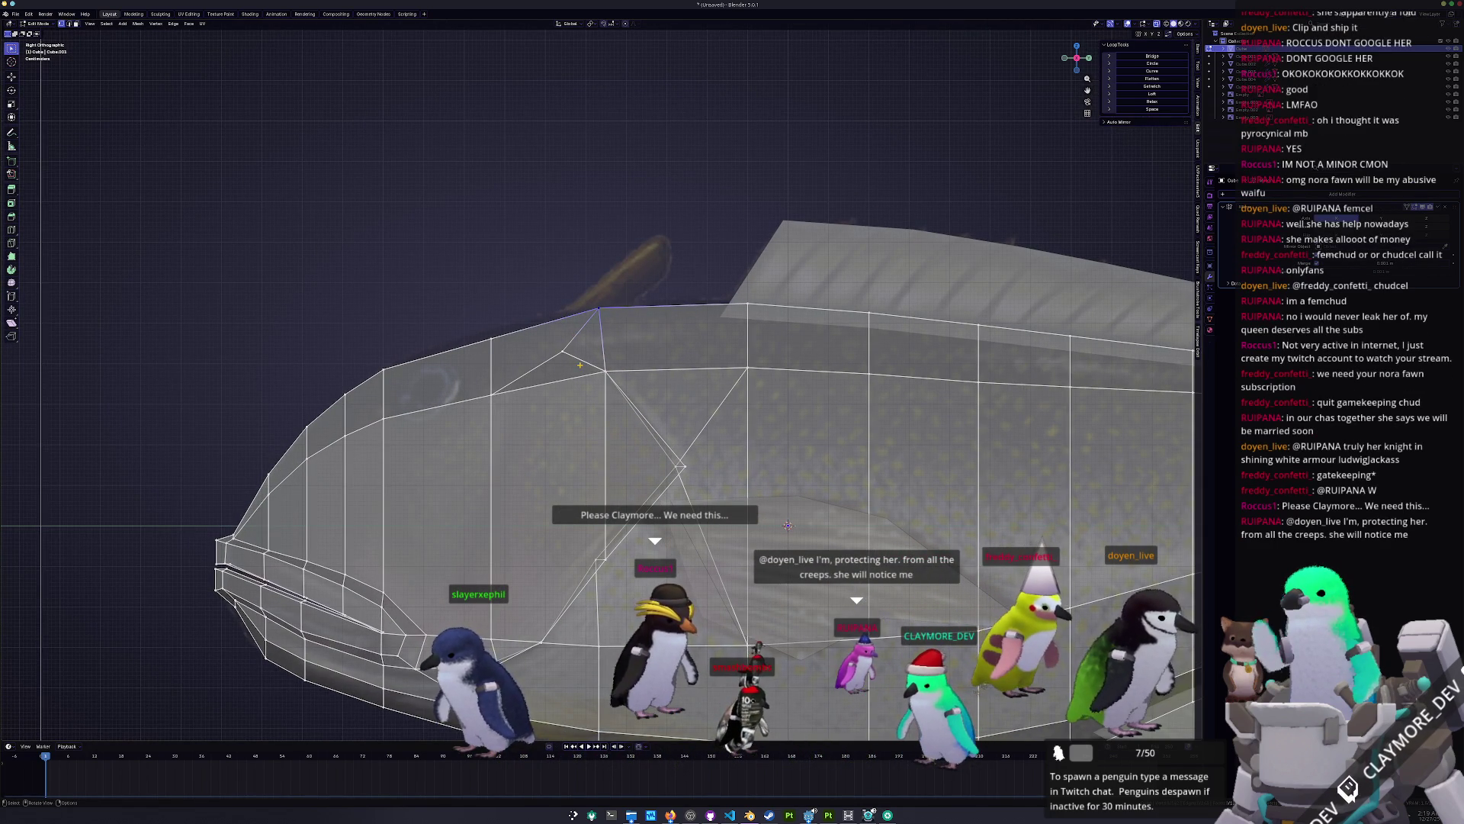
pyautogui.scroll(1, 579, 365)
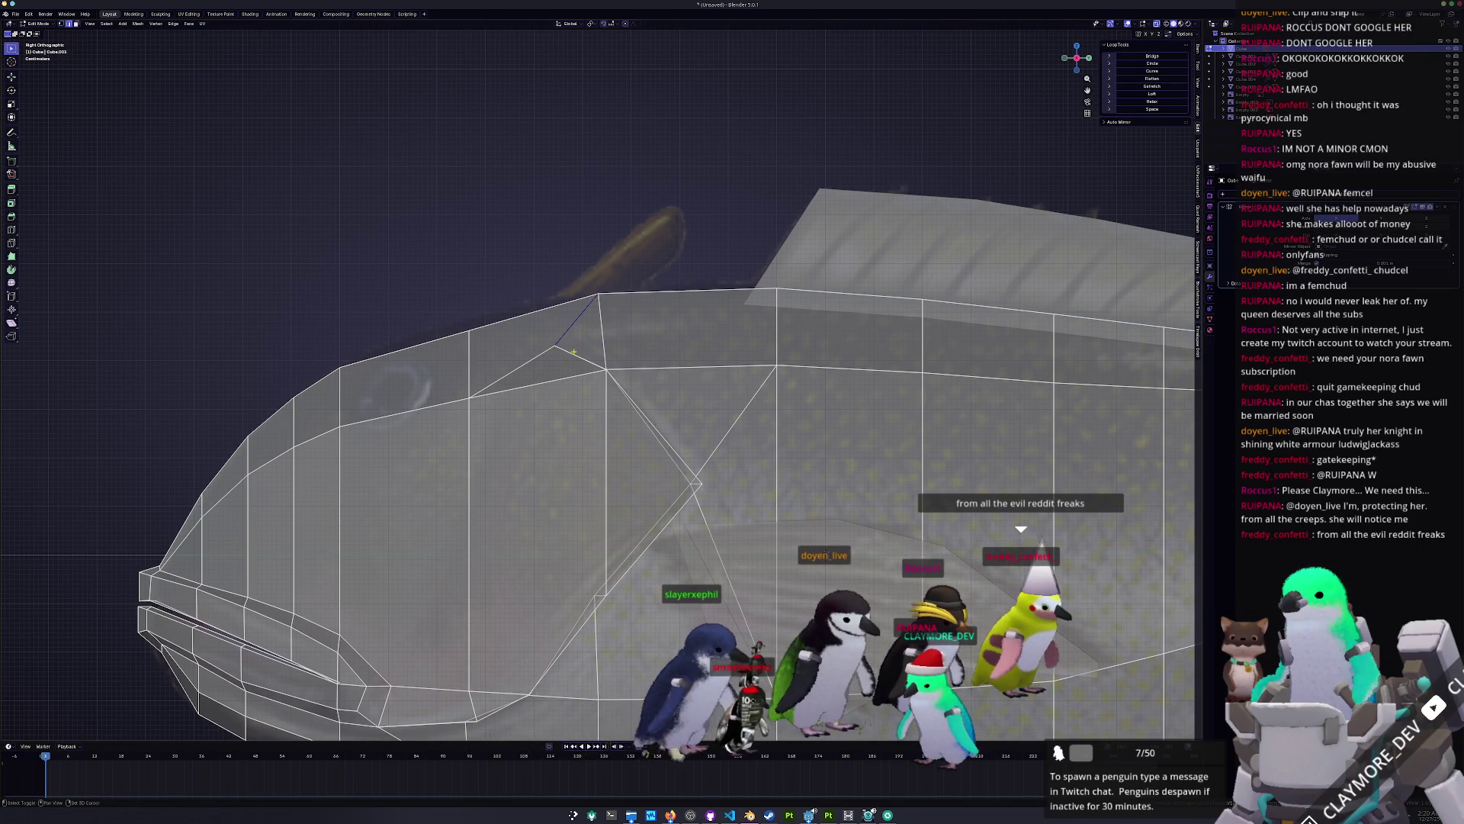
pyautogui.press('x')
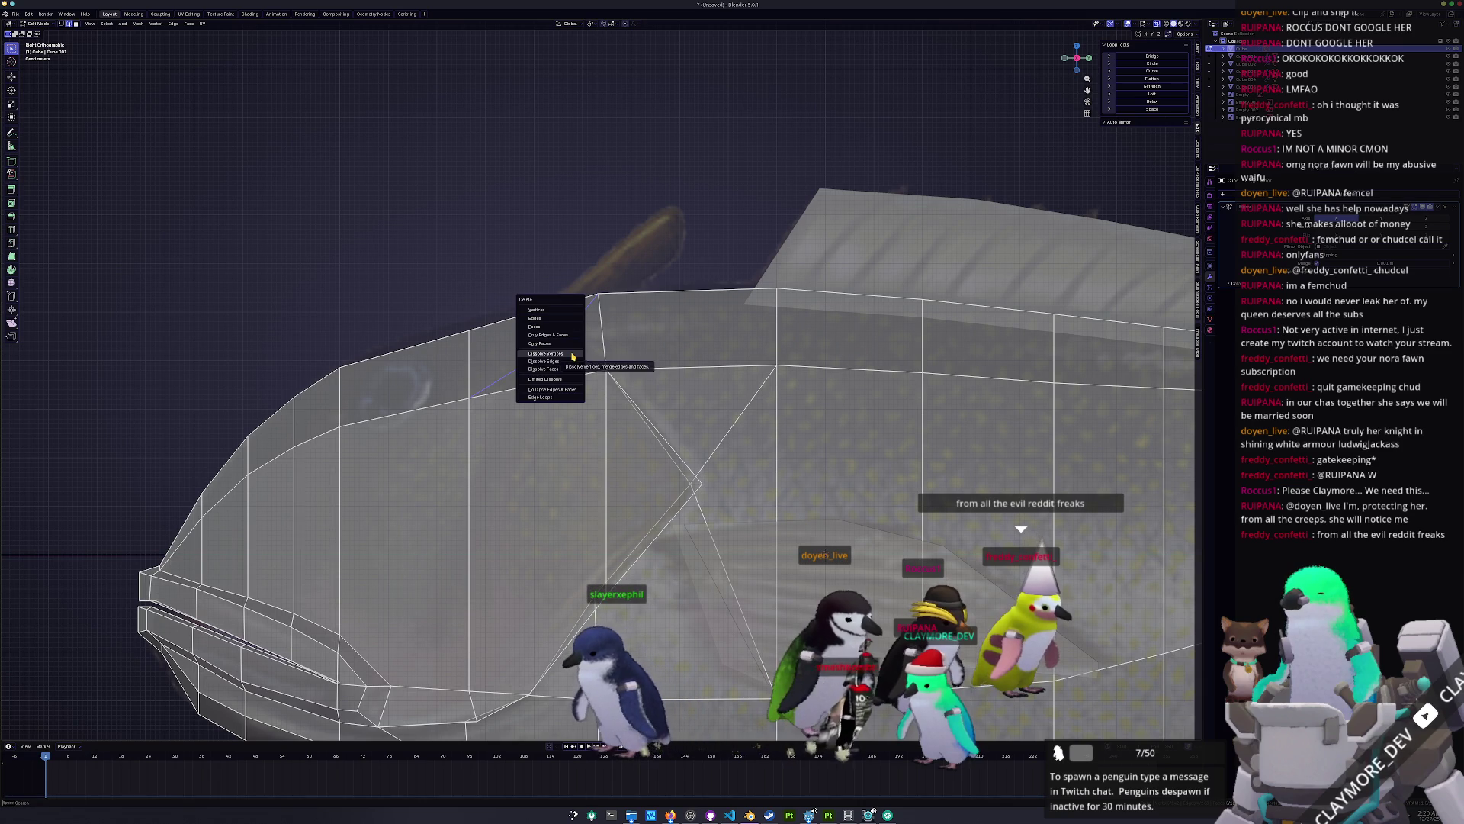
# Step: Dissolve the diagonal head edge, then select two top head faces with X-ray on
pyautogui.click(562, 361)
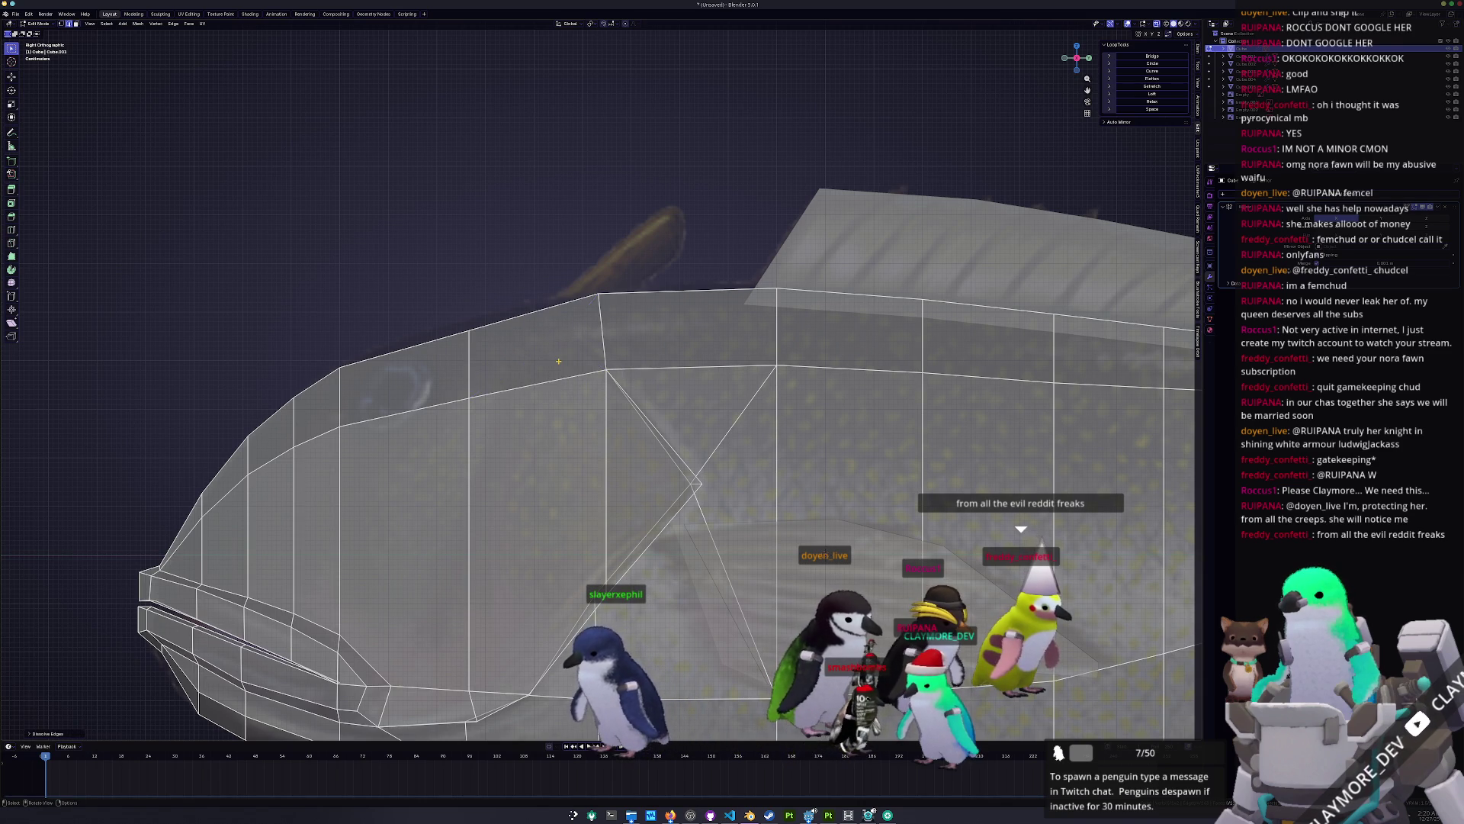
pyautogui.scroll(-3, 562, 360)
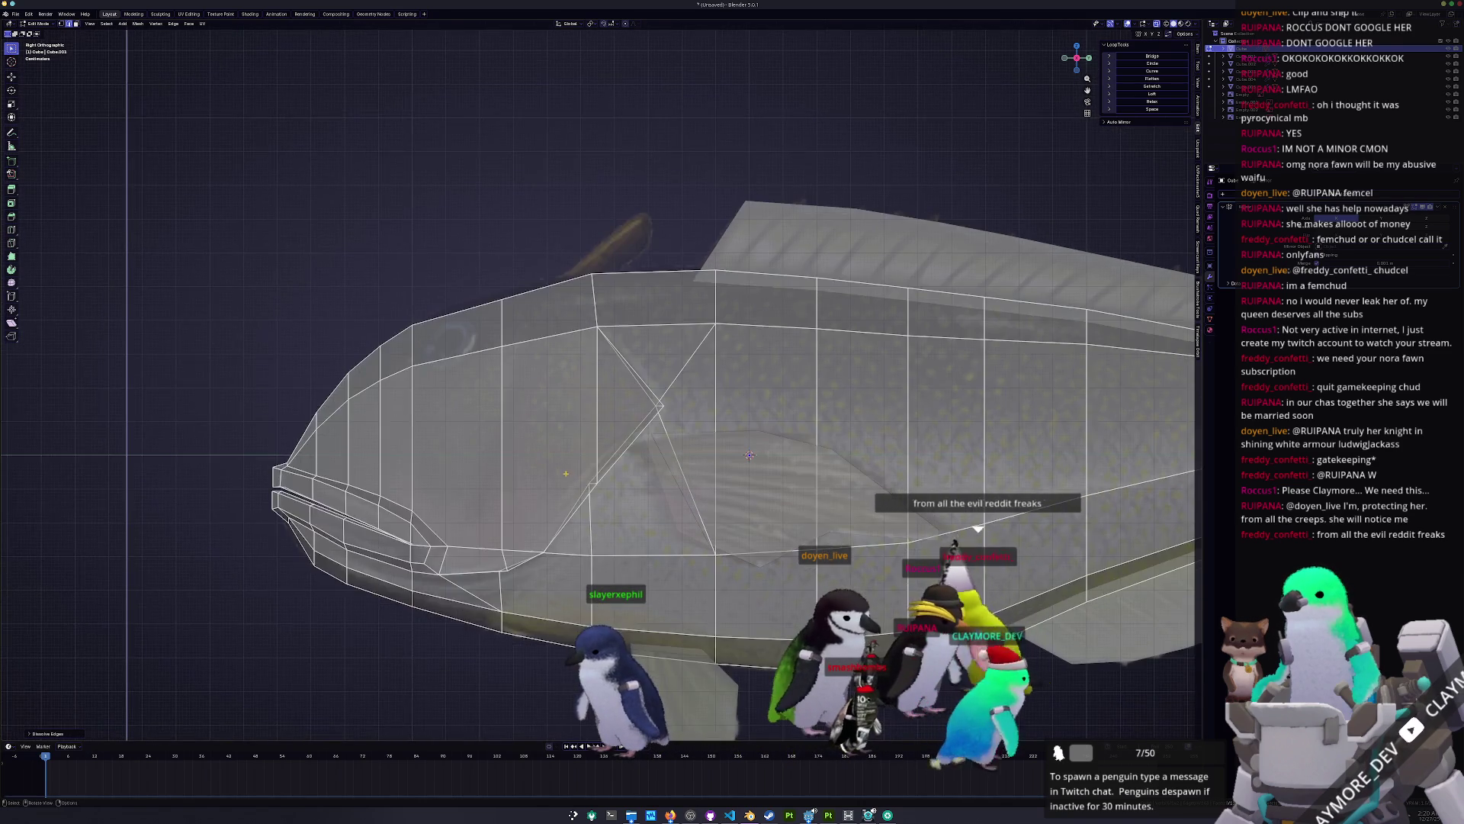
pyautogui.moveTo(566, 473)
pyautogui.mouseDown(button='middle')
pyautogui.moveTo(553, 442)
pyautogui.moveTo(515, 481)
pyautogui.moveTo(488, 482)
pyautogui.moveTo(534, 442)
pyautogui.moveTo(585, 340)
pyautogui.mouseUp(button='middle')
pyautogui.click(643, 290)
pyautogui.keyDown('shift'); pyautogui.click(566, 314); pyautogui.keyUp('shift')
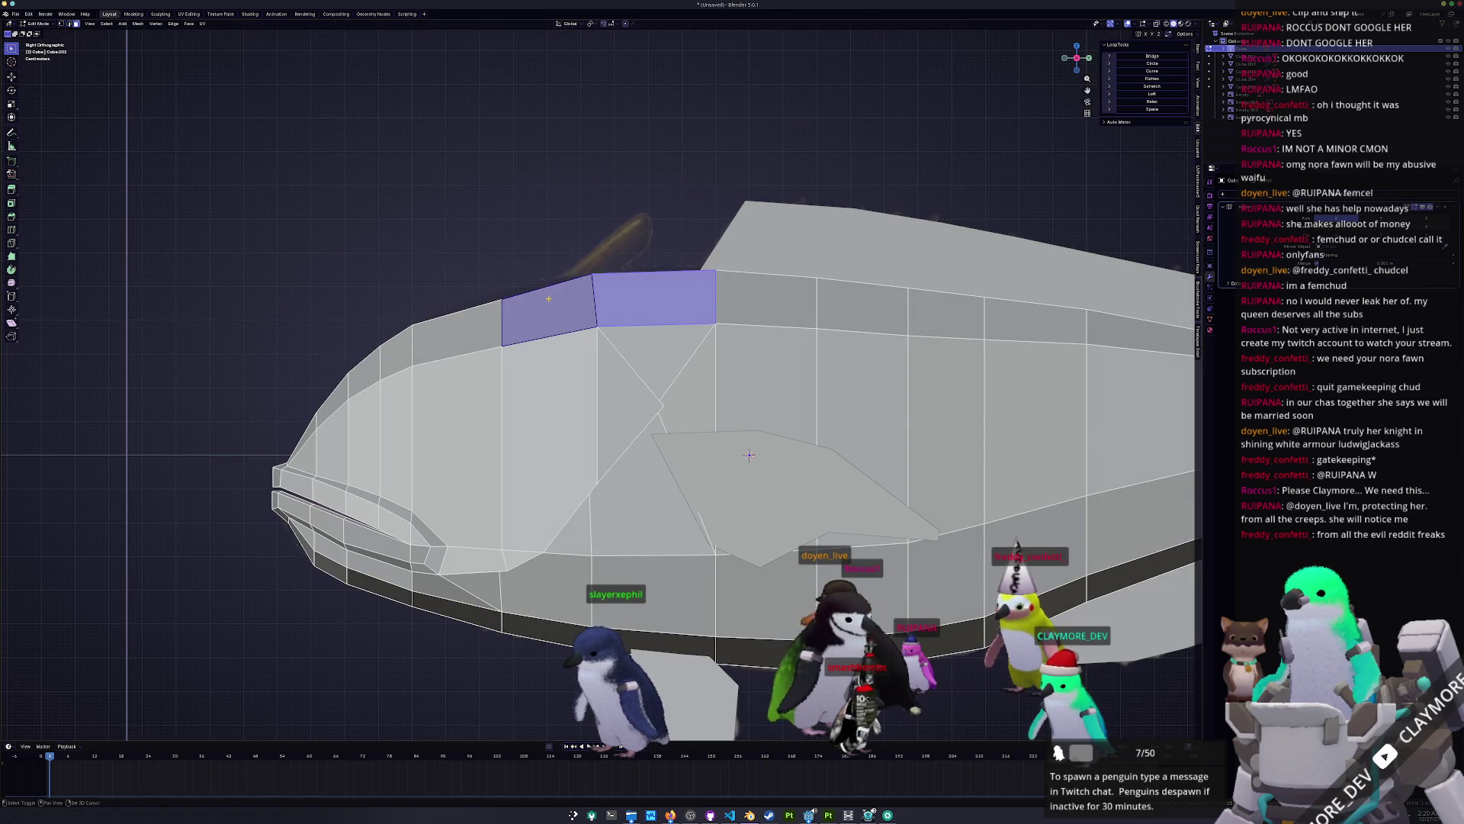
pyautogui.hotkey('alt', 'z')
pyautogui.scroll(-5, 572, 279)
pyautogui.moveTo(572, 279)
pyautogui.keyDown('shift'); pyautogui.mouseDown(button='middle')
pyautogui.moveTo(206, 508)
pyautogui.moveTo(46, 648)
pyautogui.mouseUp(button='middle'); pyautogui.keyUp('shift')
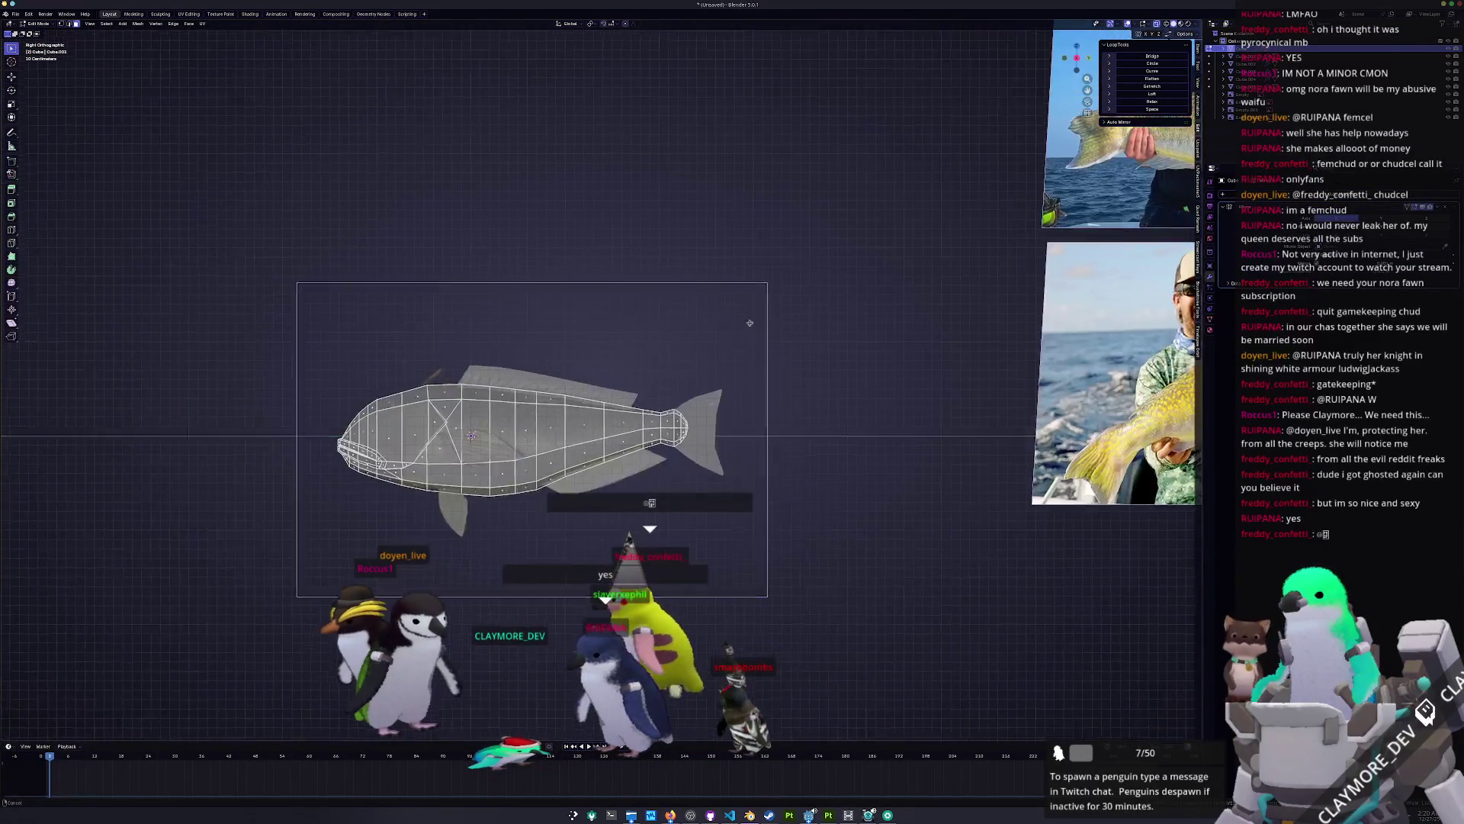
# Step: Select the two adjacent top faces behind the head and inset them
pyautogui.scroll(2, 595, 443)
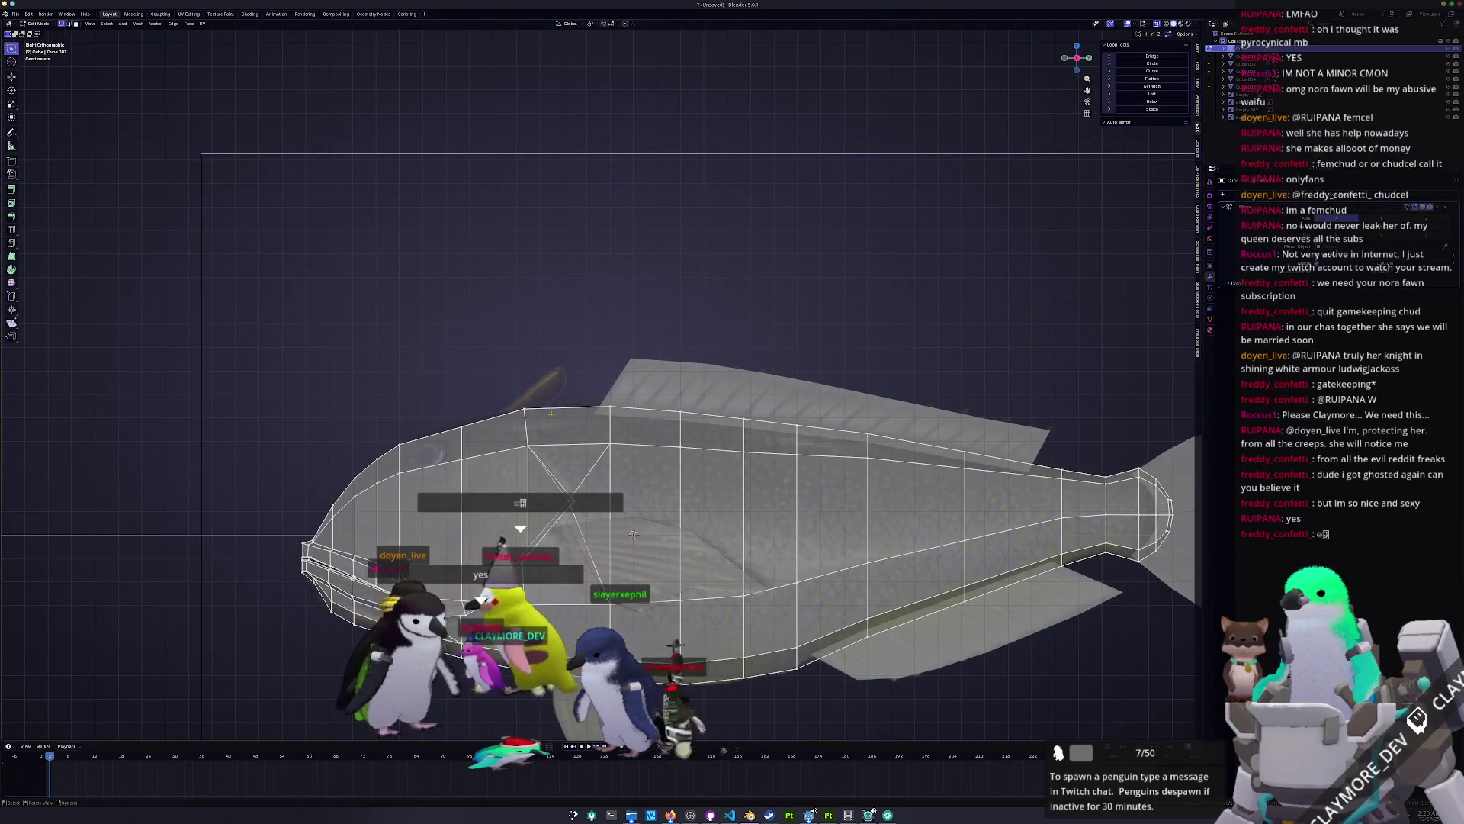
pyautogui.click(558, 423)
pyautogui.keyDown('shift'); pyautogui.click(496, 433); pyautogui.keyUp('shift')
pyautogui.keyDown('shift'); pyautogui.moveTo(495, 434); pyautogui.dragTo(528, 384, button='middle'); pyautogui.keyUp('shift')
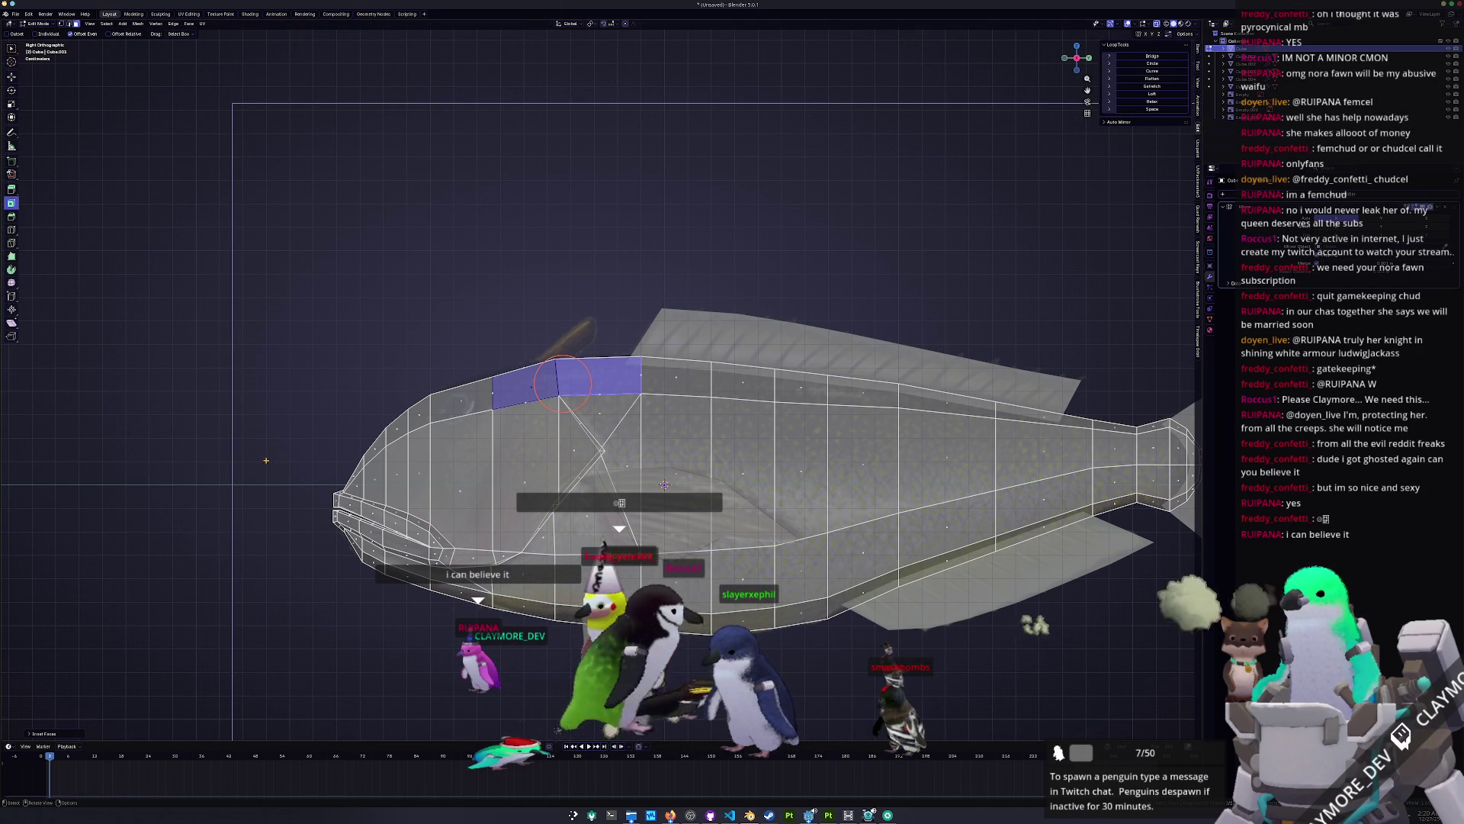
pyautogui.click(42, 733)
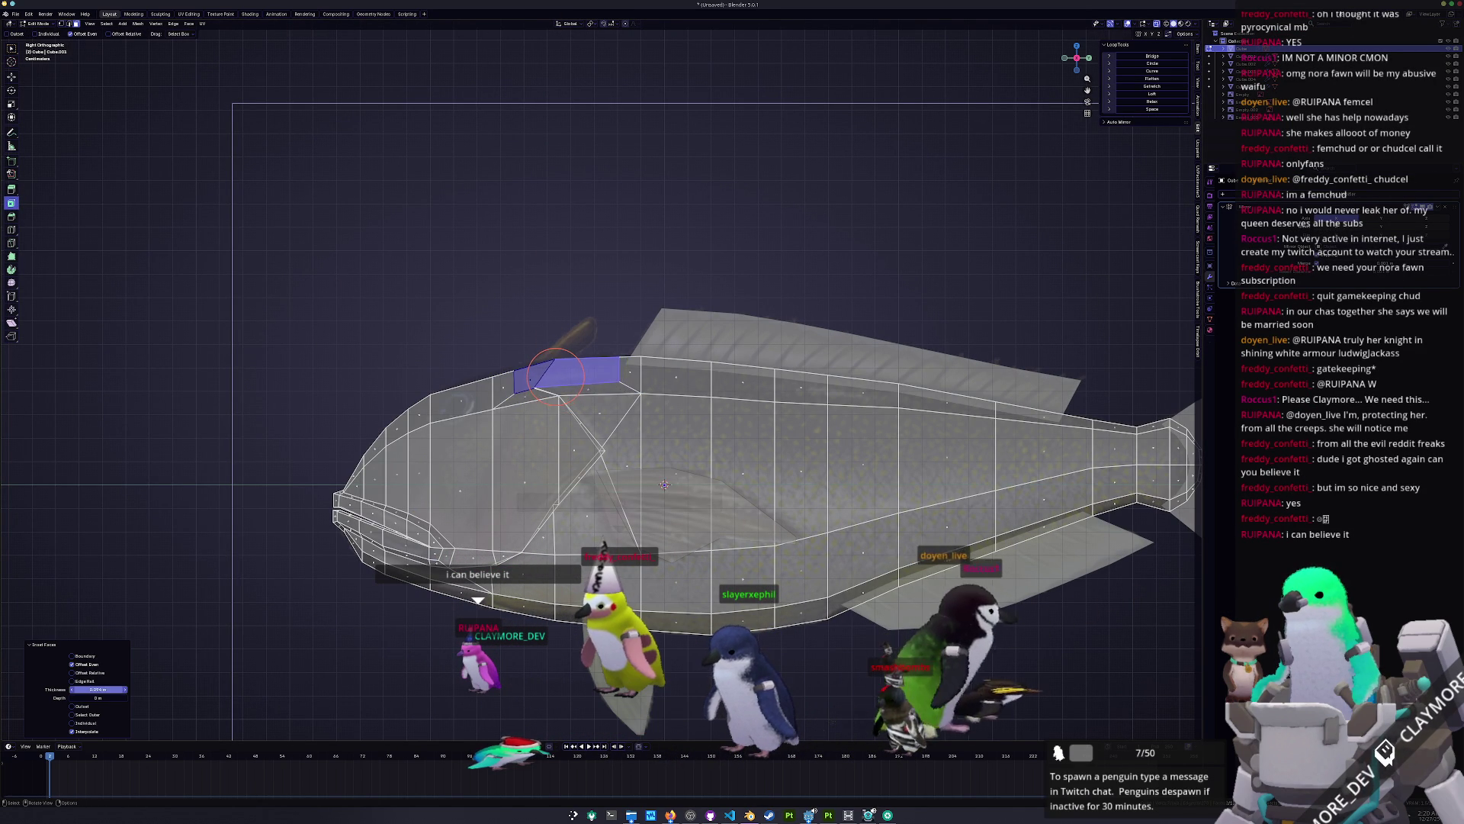
pyautogui.scroll(3, 549, 385)
pyautogui.keyDown('alt'); pyautogui.click(526, 389); pyautogui.keyUp('alt')
# Step: Merge the selected head vertices onto the last selected vertex
pyautogui.press('g')
pyautogui.press('g')
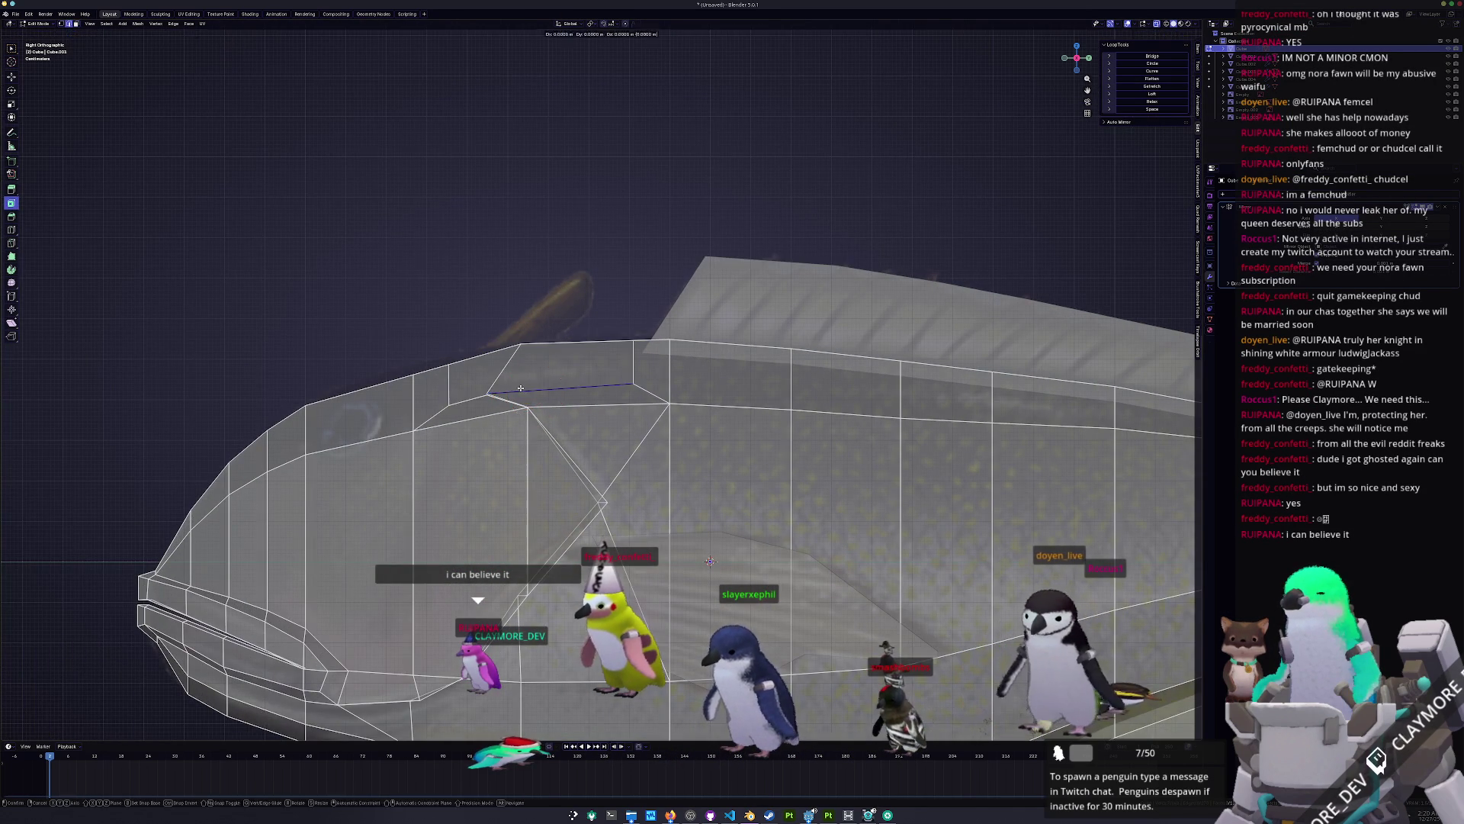
pyautogui.rightClick(522, 387)
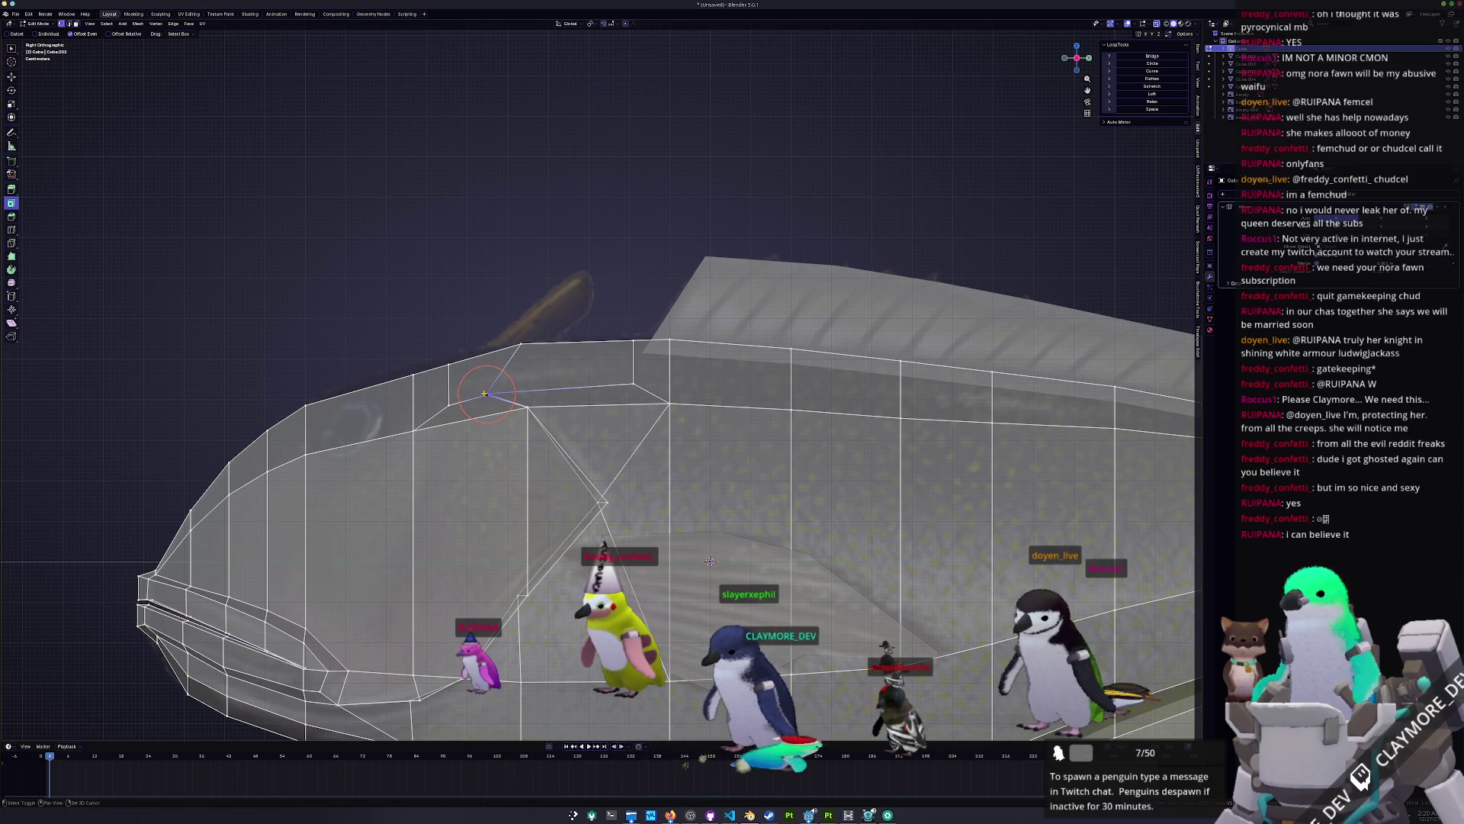
pyautogui.rightClick(485, 394)
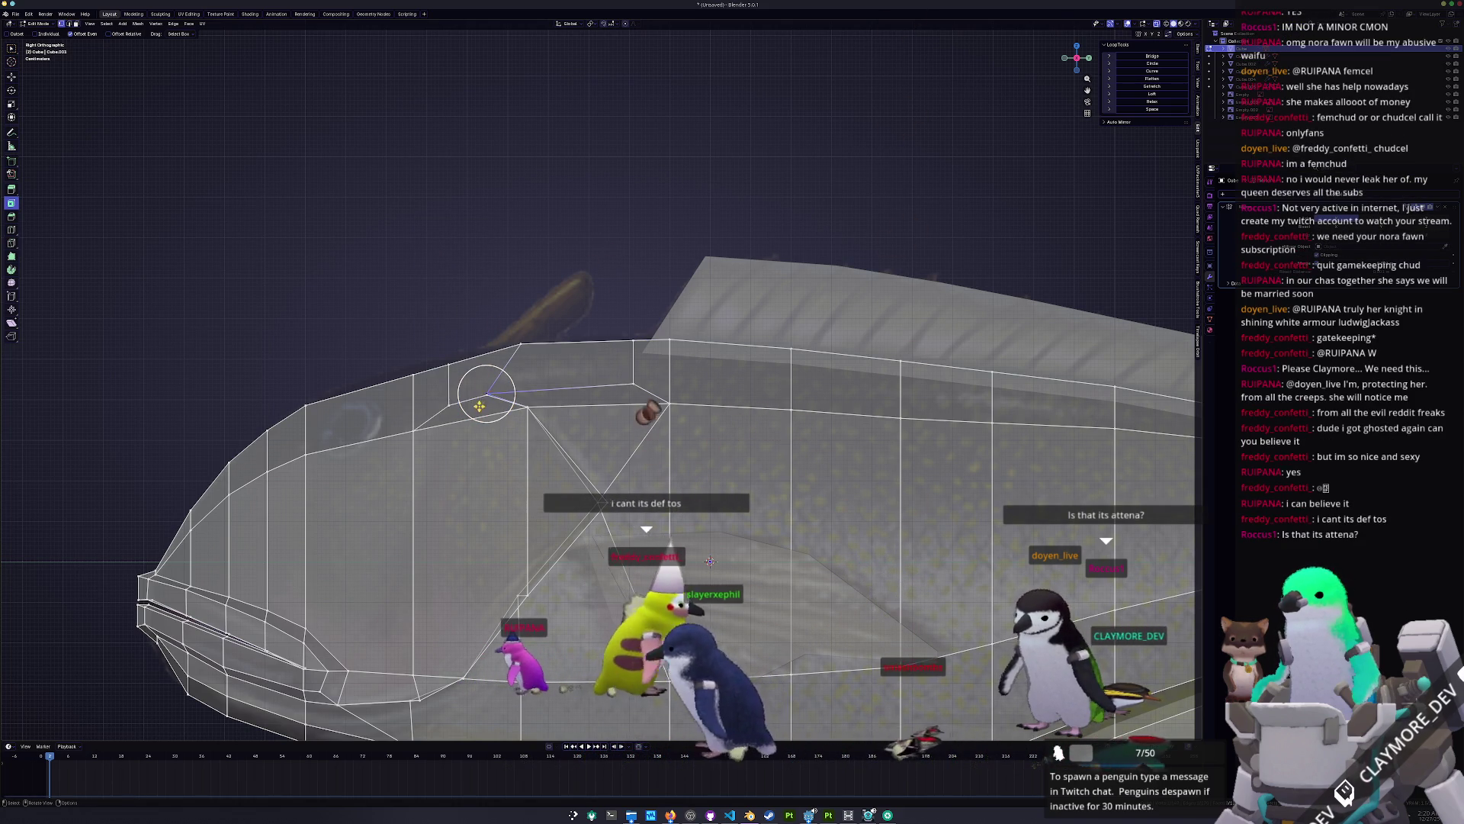
pyautogui.rightClick(479, 405)
pyautogui.moveTo(483, 384)
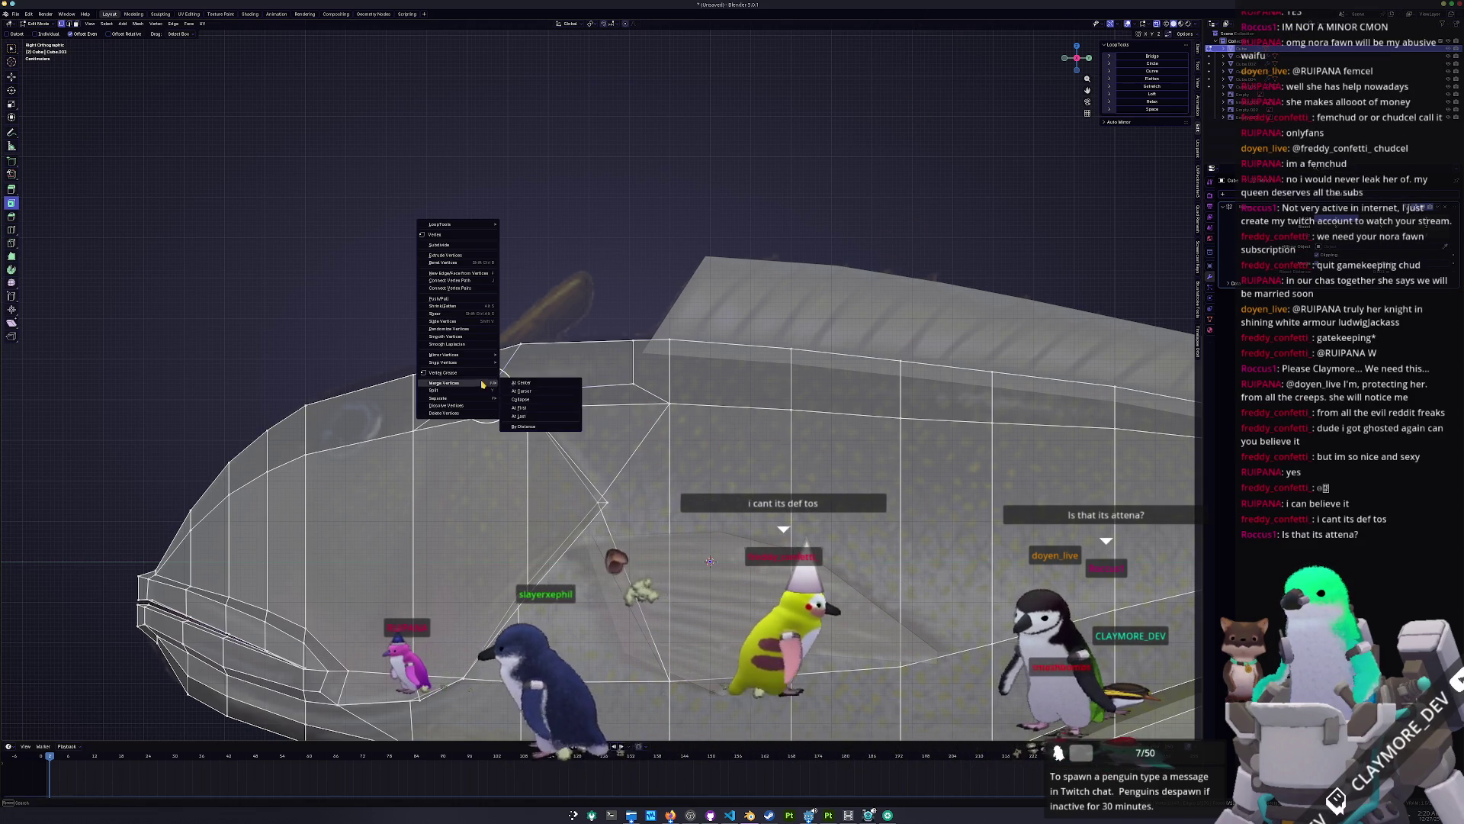
pyautogui.click(519, 416)
pyautogui.scroll(2, 517, 420)
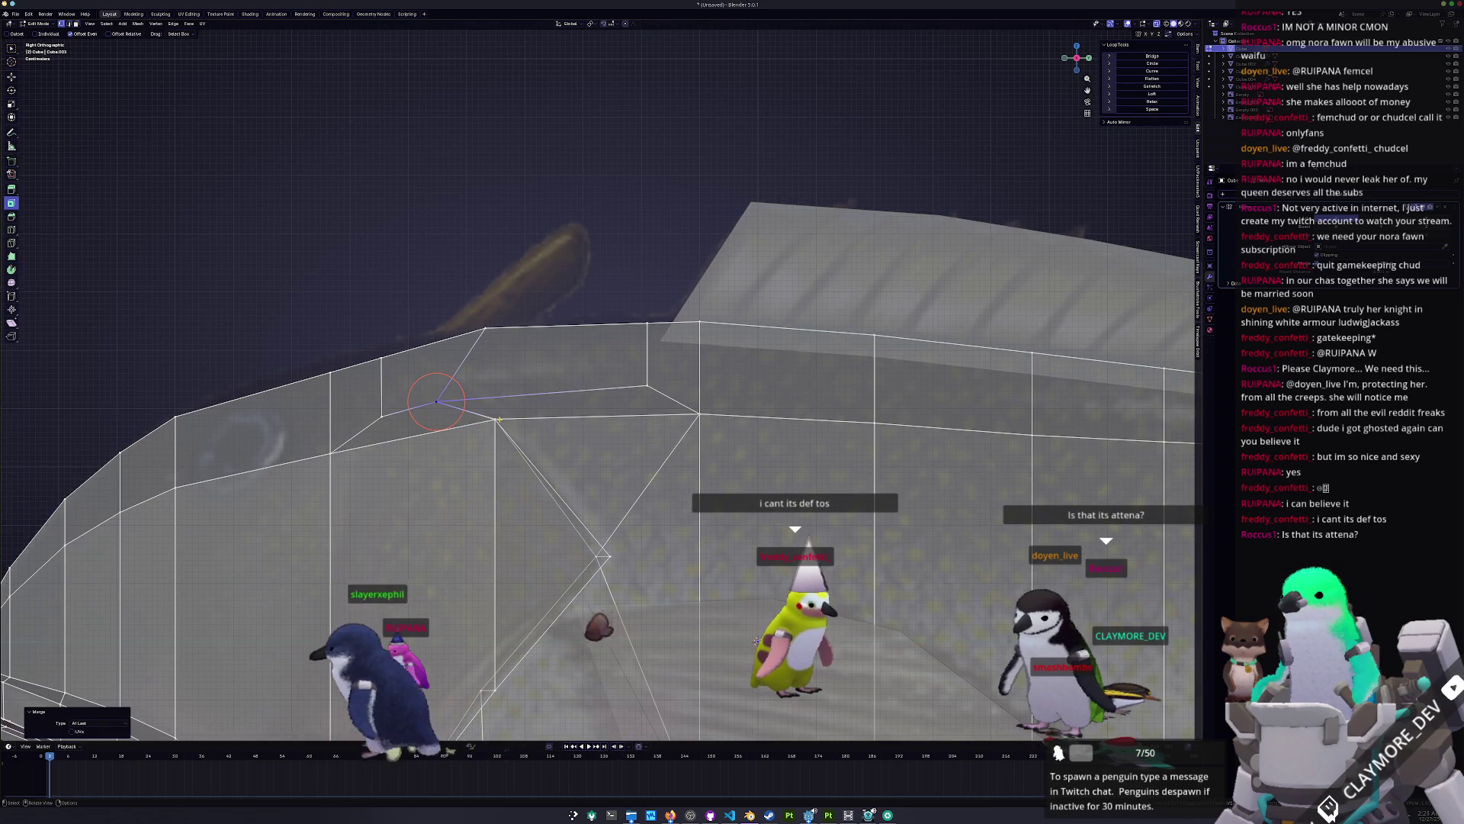
# Step: Merge the remaining vertices at their centre and edge-slide a top edge along the back
pyautogui.rightClick(517, 419)
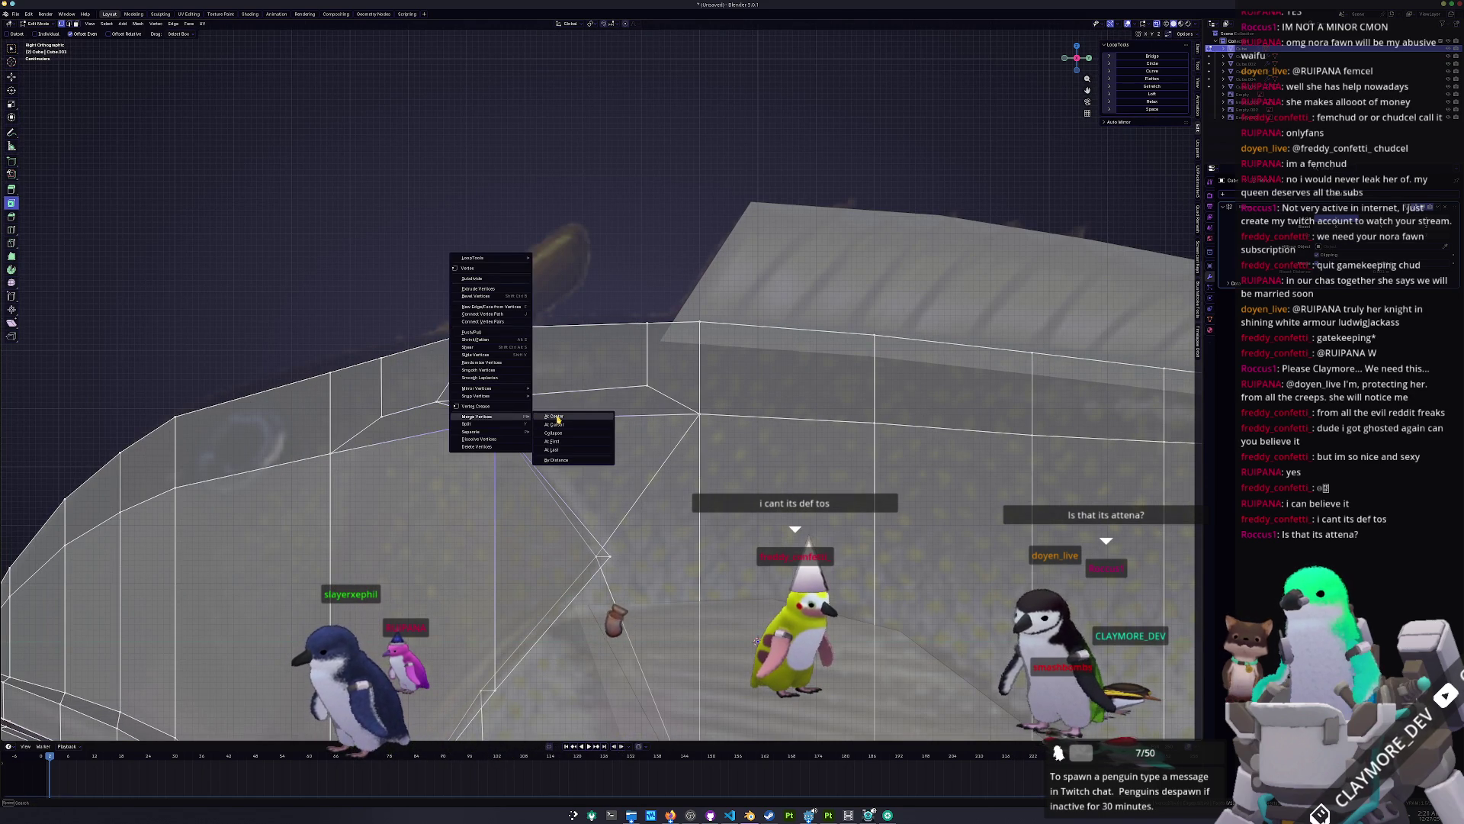
pyautogui.click(557, 417)
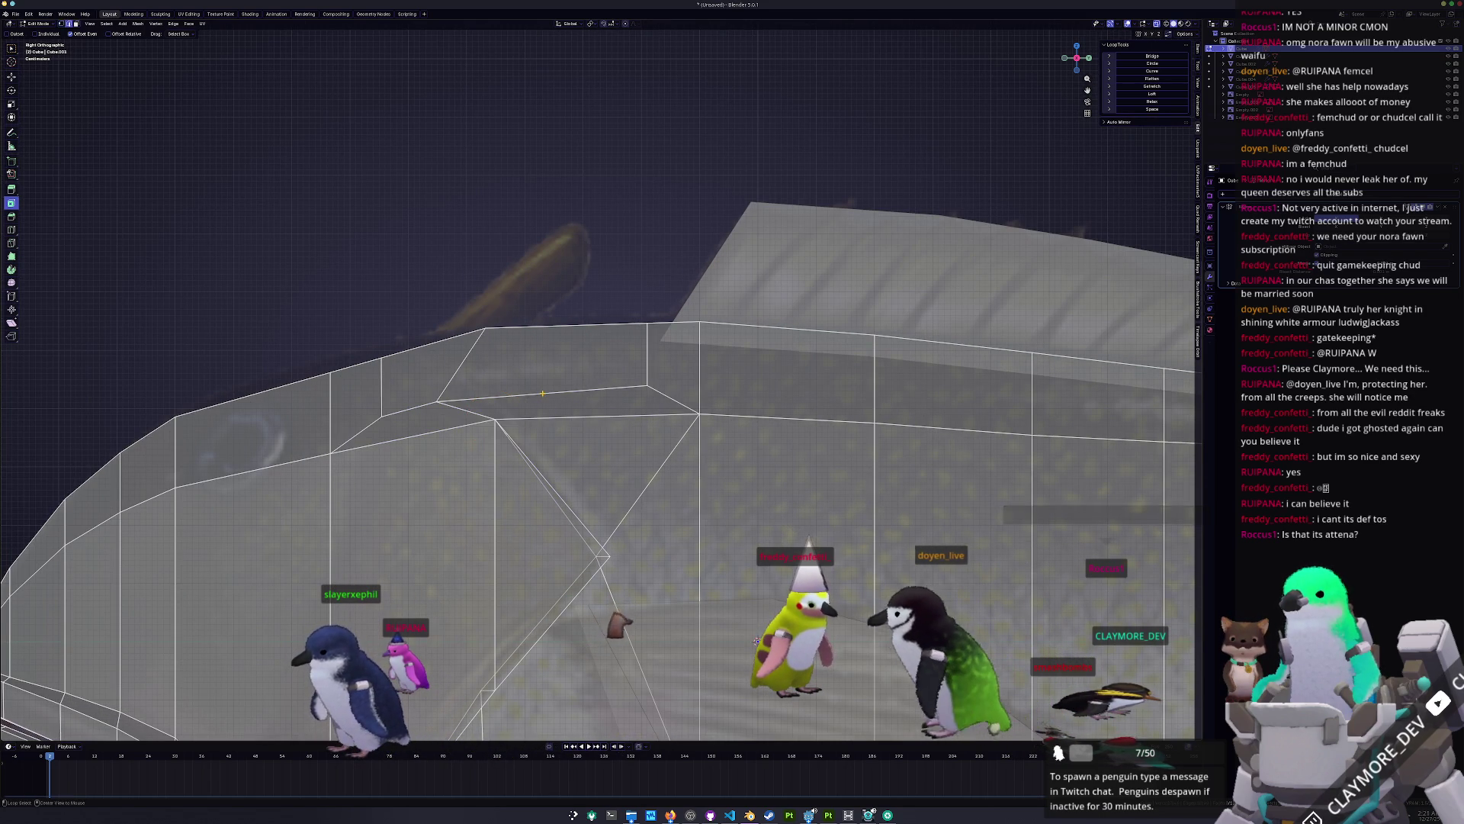
pyautogui.scroll(2, 528, 403)
pyautogui.click(607, 386)
pyautogui.press('g')
pyautogui.press('g')
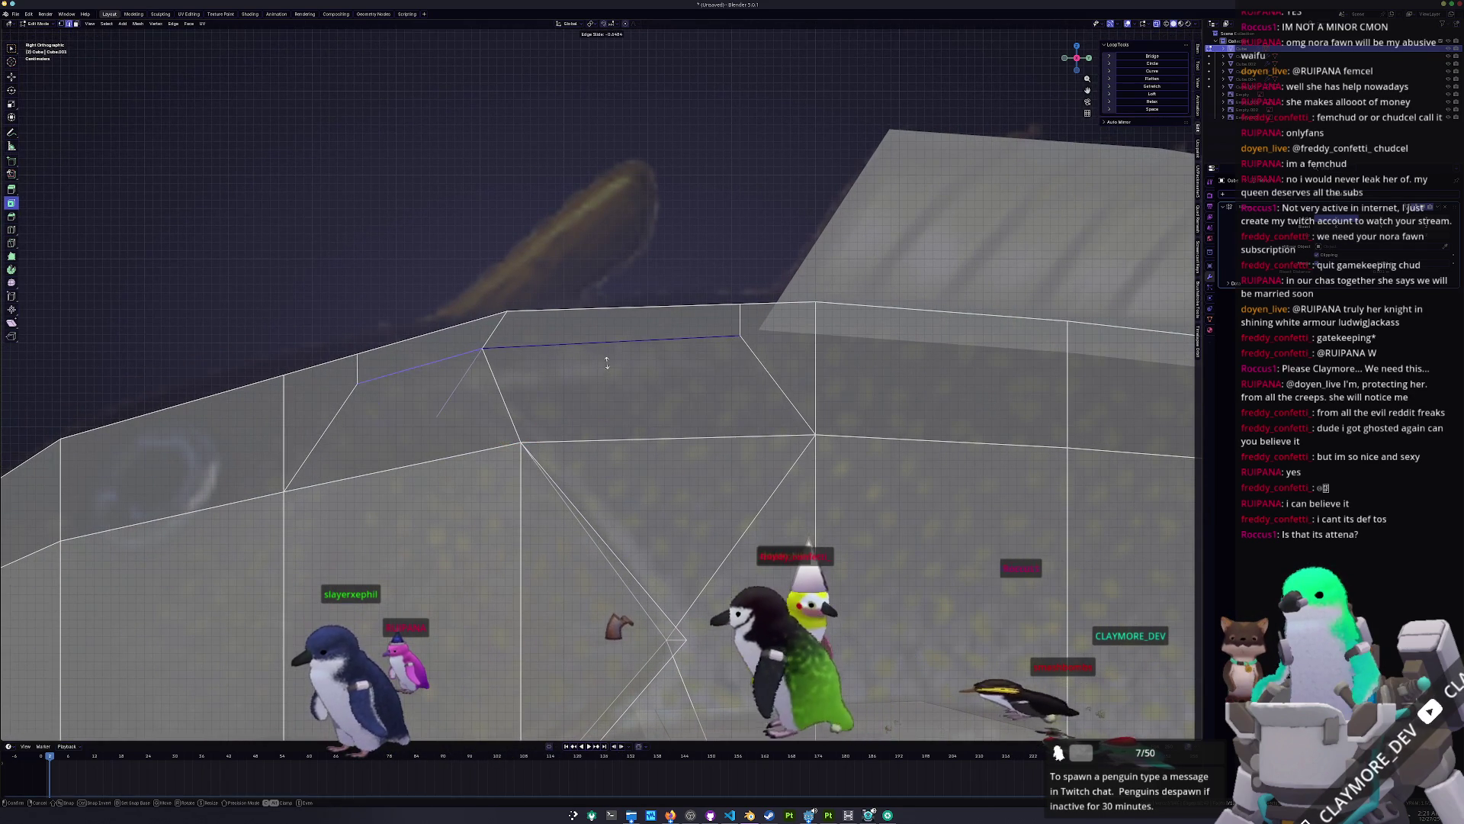
pyautogui.click(607, 362)
pyautogui.keyDown('alt'); pyautogui.click(508, 358); pyautogui.keyUp('alt')
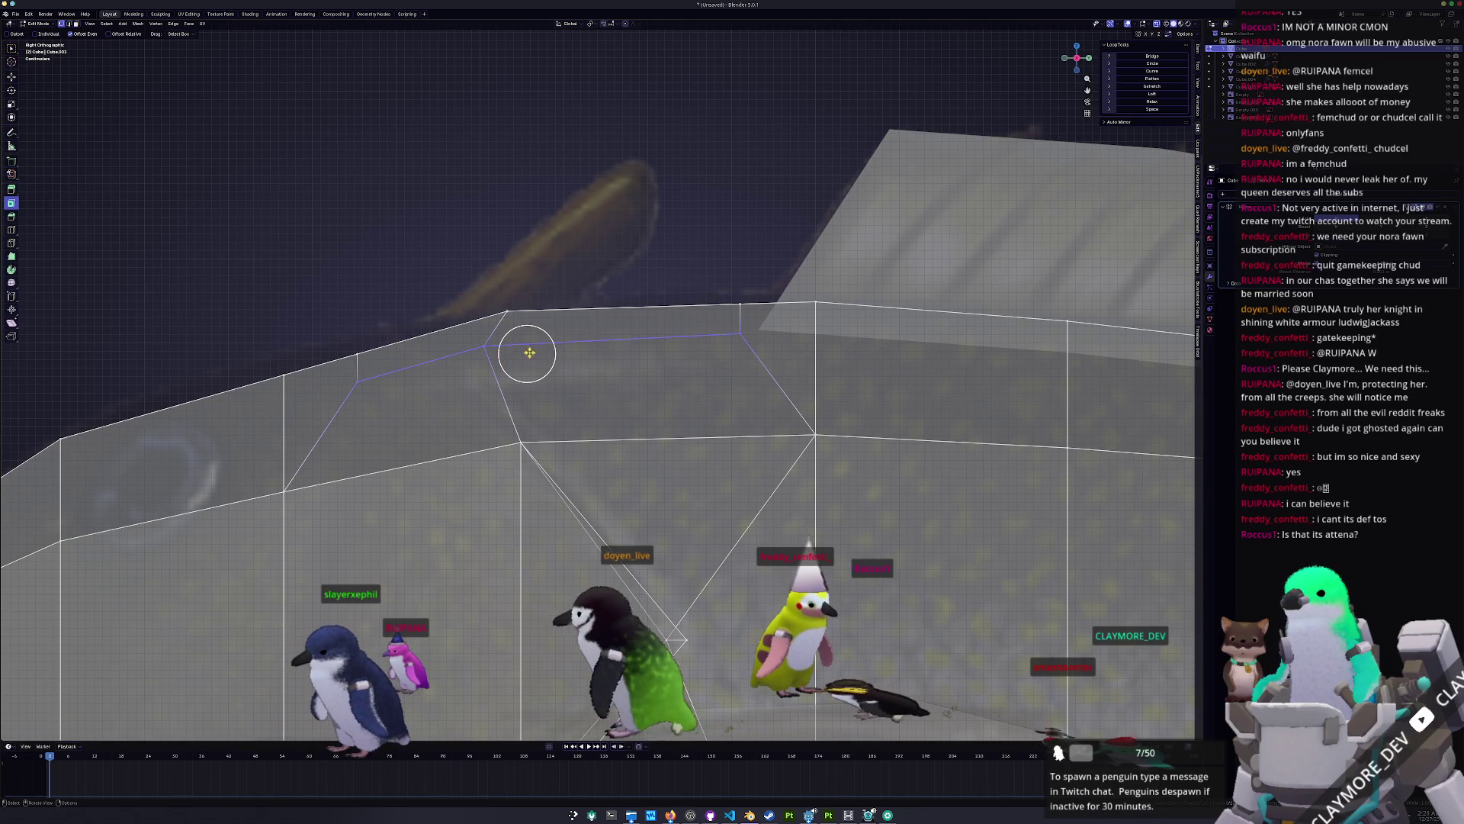
# Step: Slide a vertex on the upper back along its edge
pyautogui.hotkey('shift', 'v')
pyautogui.click(509, 345)
pyautogui.keyDown('shift'); pyautogui.moveTo(432, 351); pyautogui.dragTo(490, 358, button='middle'); pyautogui.keyUp('shift')
pyautogui.press('g')
pyautogui.press('g')
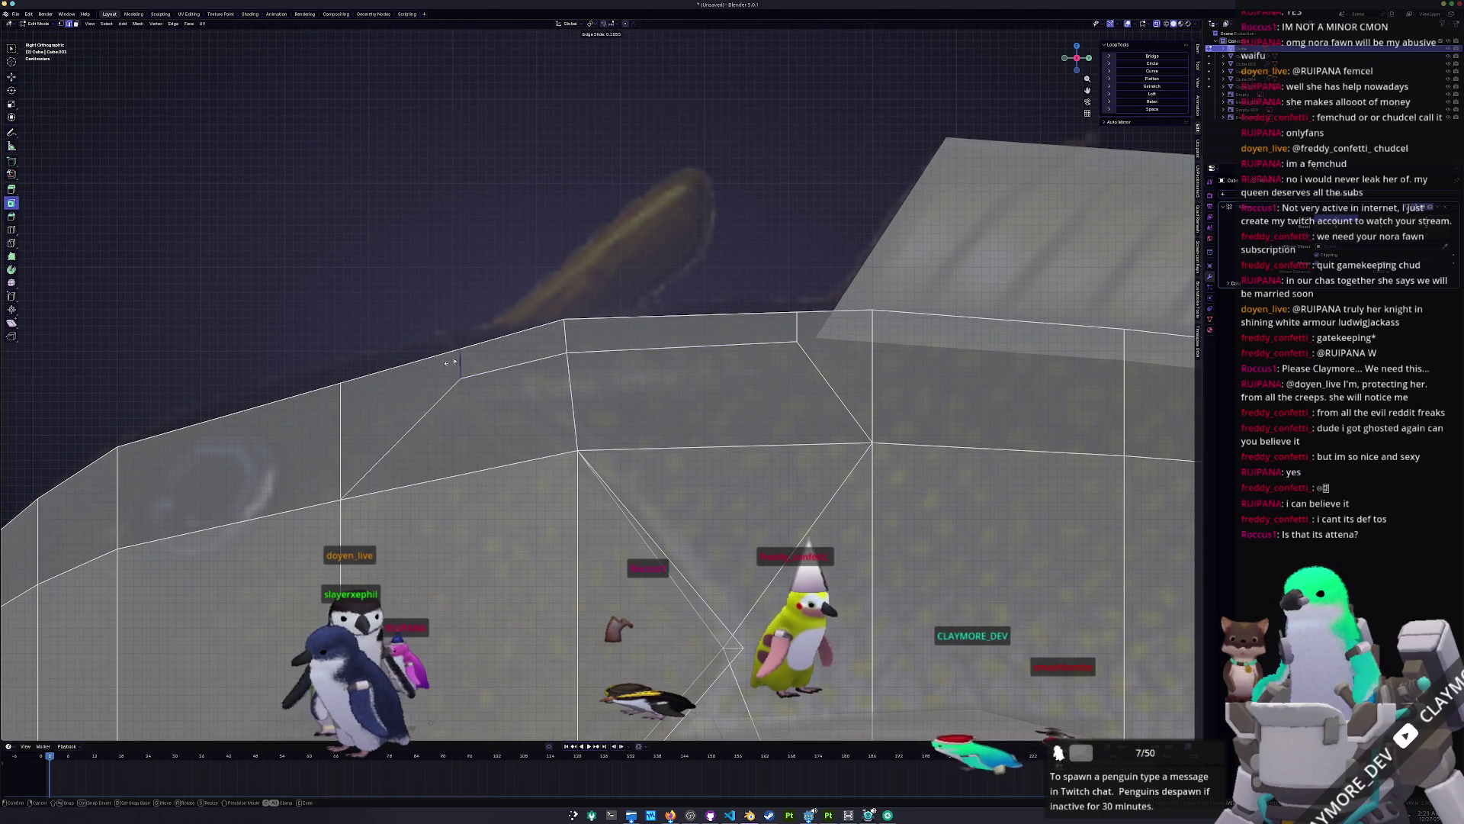
pyautogui.click(678, 335)
# Step: Raise the two top back faces and a single back vertex slightly along Z
pyautogui.moveTo(657, 403); pyautogui.dragTo(396, 304)
pyautogui.press('g')
pyautogui.press('z')
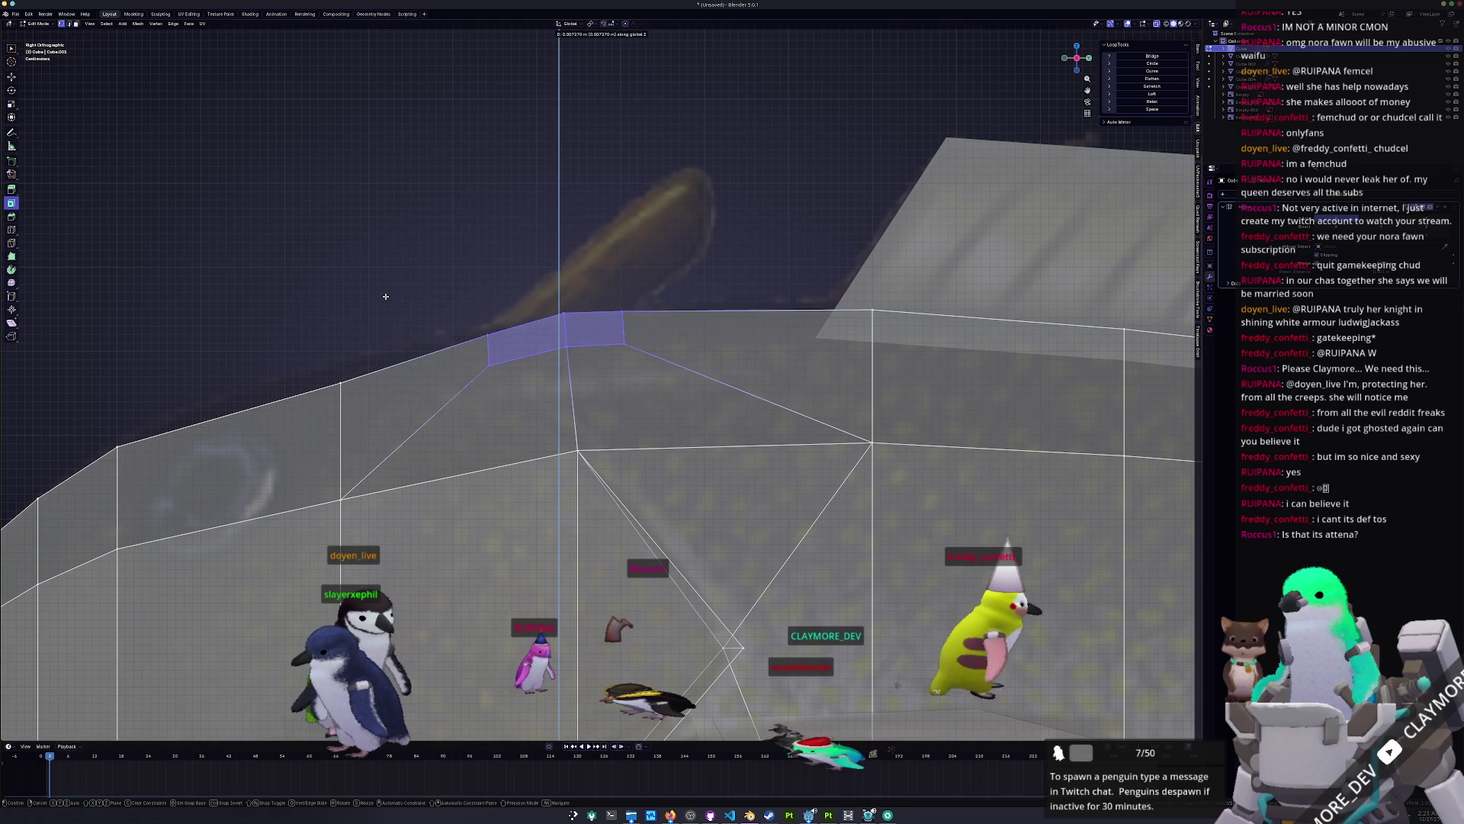
pyautogui.click(382, 292)
pyautogui.click(341, 366)
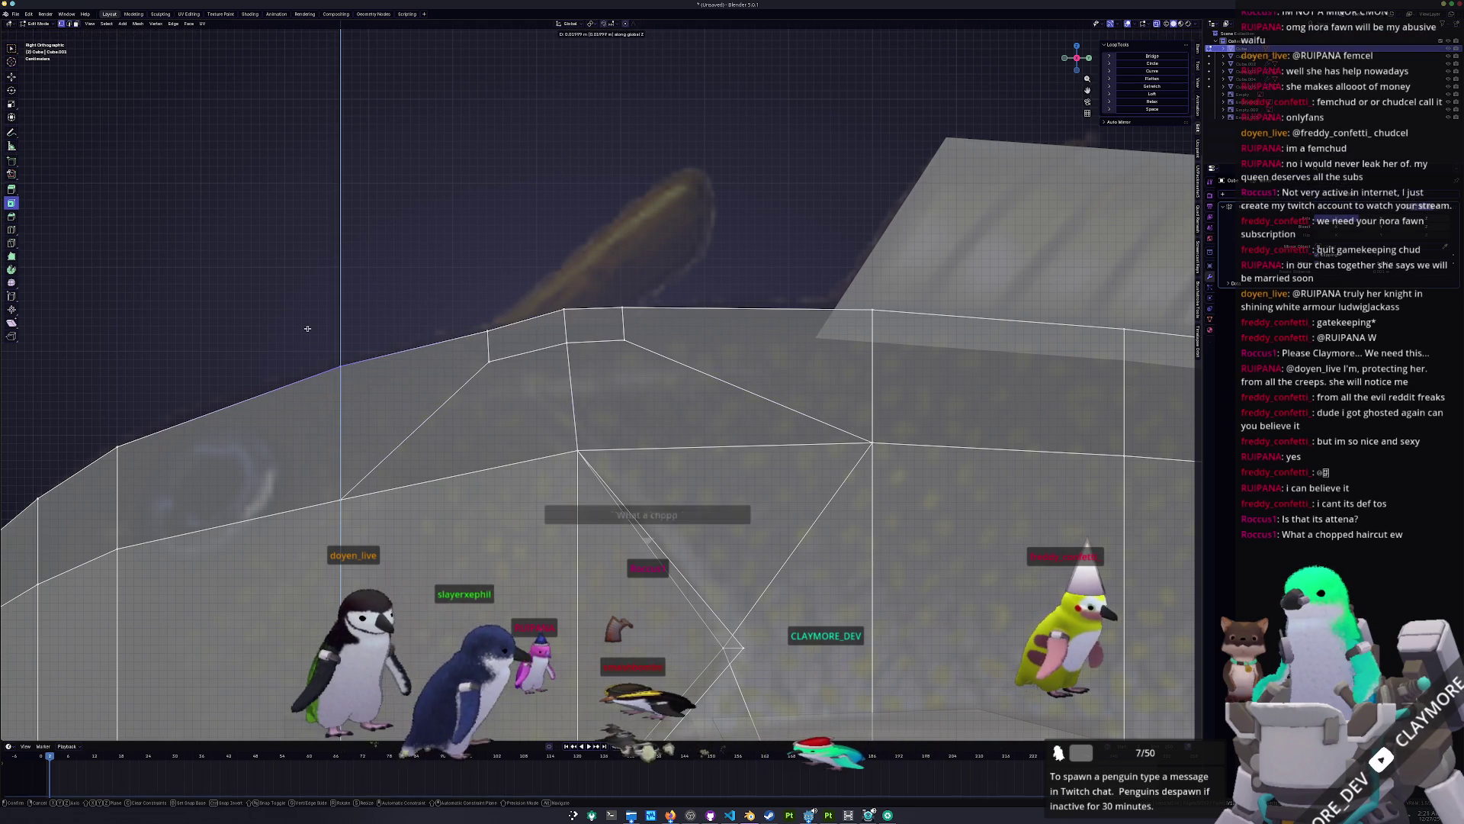
pyautogui.scroll(-1, 307, 329)
pyautogui.keyDown('shift'); pyautogui.moveTo(307, 329); pyautogui.dragTo(429, 312, button='middle'); pyautogui.keyUp('shift')
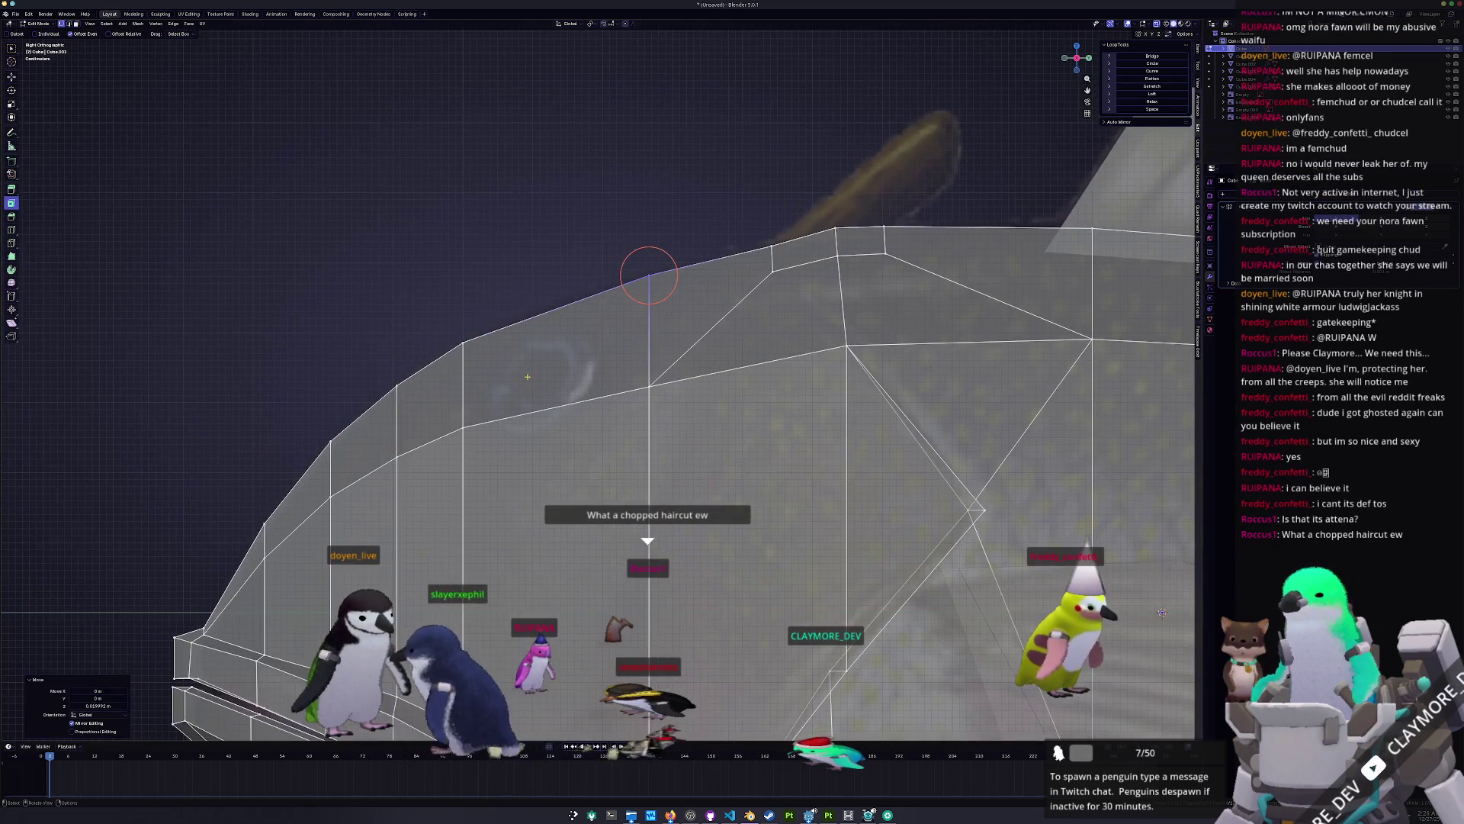
pyautogui.press('g')
pyautogui.press('z')
pyautogui.click(429, 313)
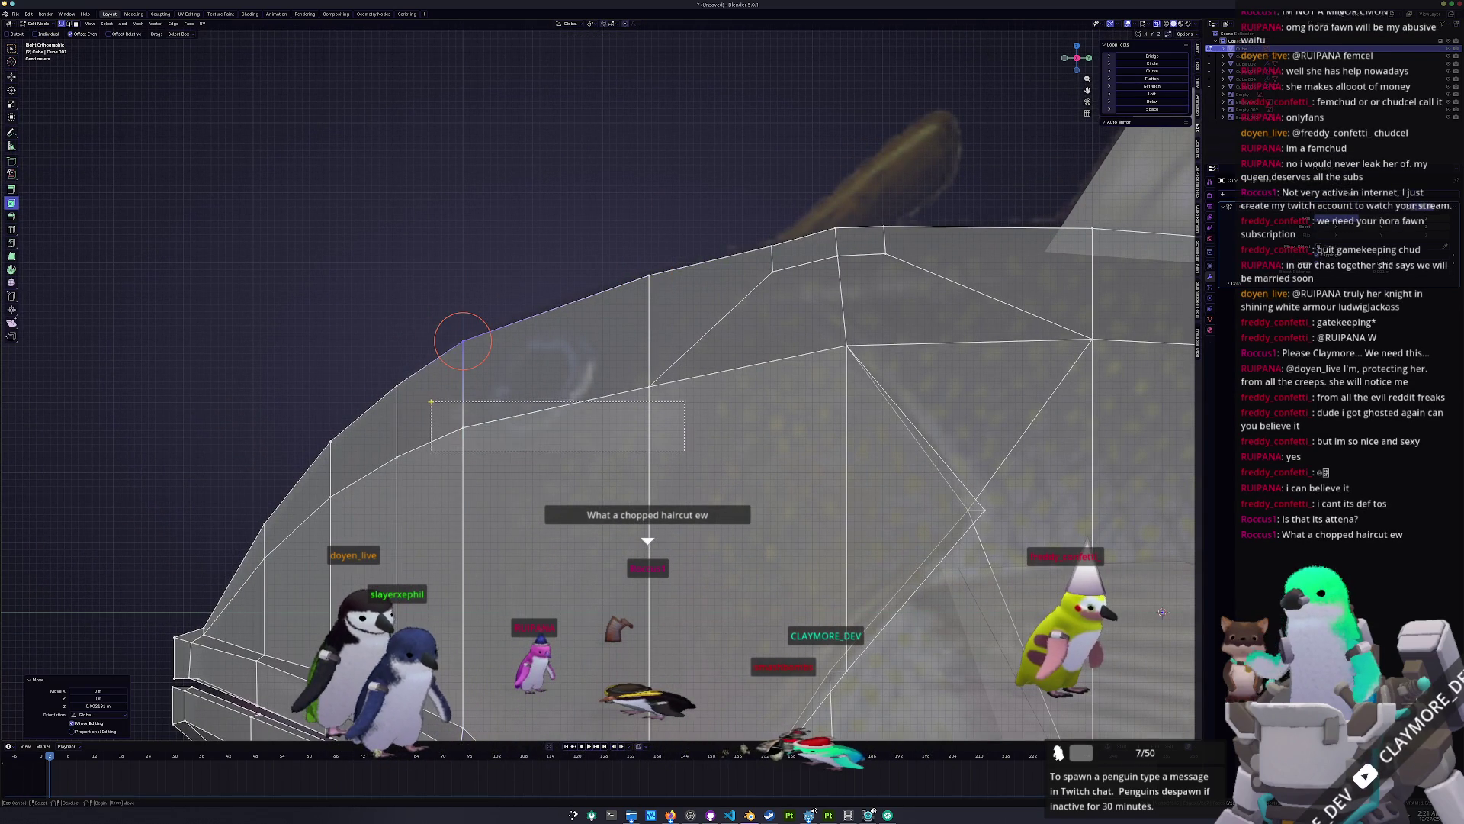
# Step: Lift the middle edge loop along Z, then select two faces along the top ridge
pyautogui.moveTo(430, 402); pyautogui.dragTo(431, 402)
pyautogui.press('g')
pyautogui.press('z')
pyautogui.click(559, 356)
pyautogui.keyDown('shift'); pyautogui.moveTo(745, 253); pyautogui.dragTo(586, 371, button='middle'); pyautogui.keyUp('shift')
pyautogui.moveTo(642, 365); pyautogui.dragTo(690, 368)
pyautogui.scroll(1, 693, 371)
pyautogui.keyDown('shift'); pyautogui.moveTo(693, 372); pyautogui.dragTo(605, 410, button='middle'); pyautogui.keyUp('shift')
pyautogui.scroll(1, 648, 391)
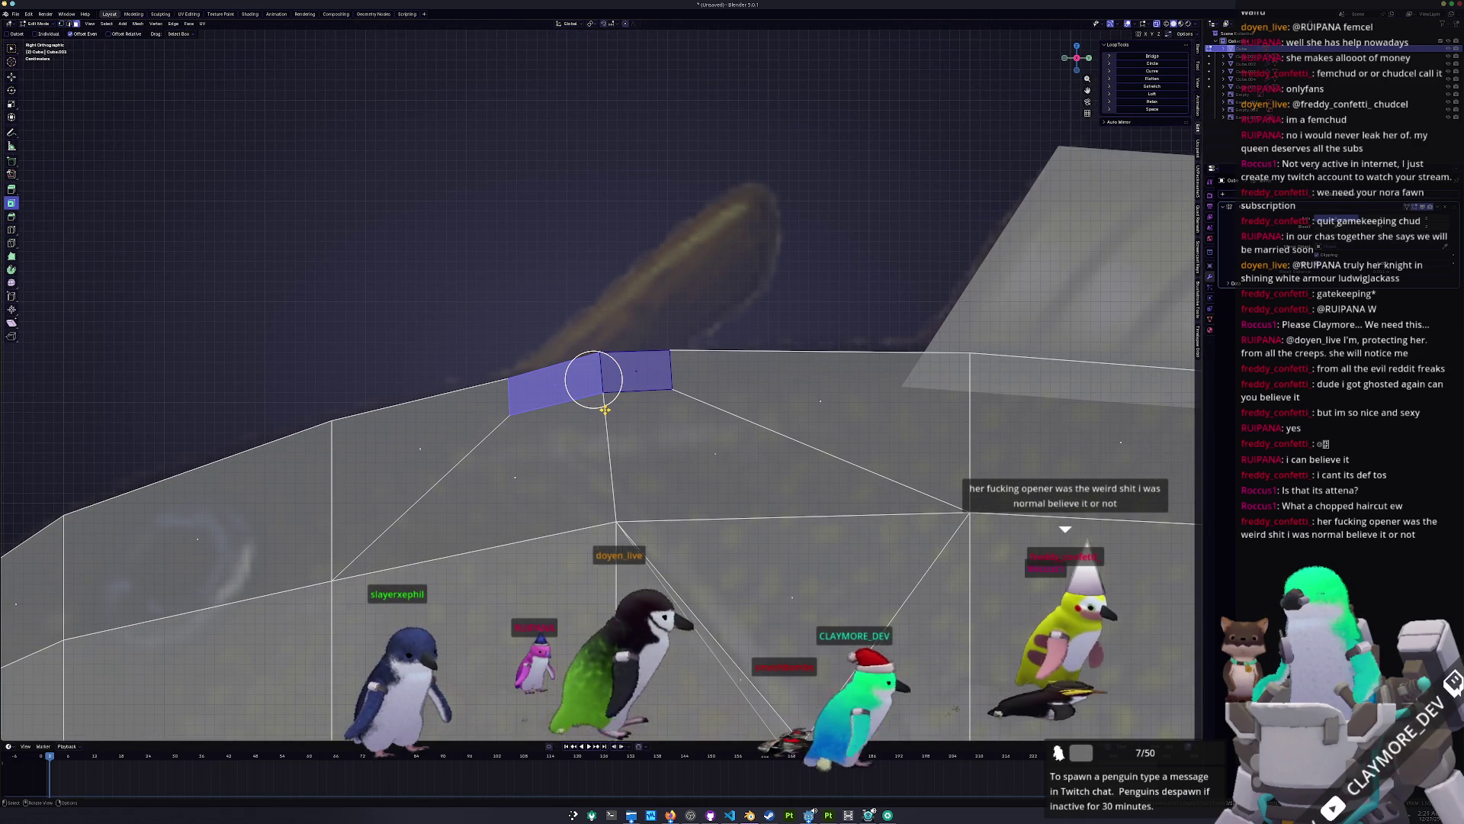
# Step: Slightly raise the faces' bottom edge and slide a short vertical edge on the back
pyautogui.press('2')
pyautogui.click(634, 390)
pyautogui.press('g')
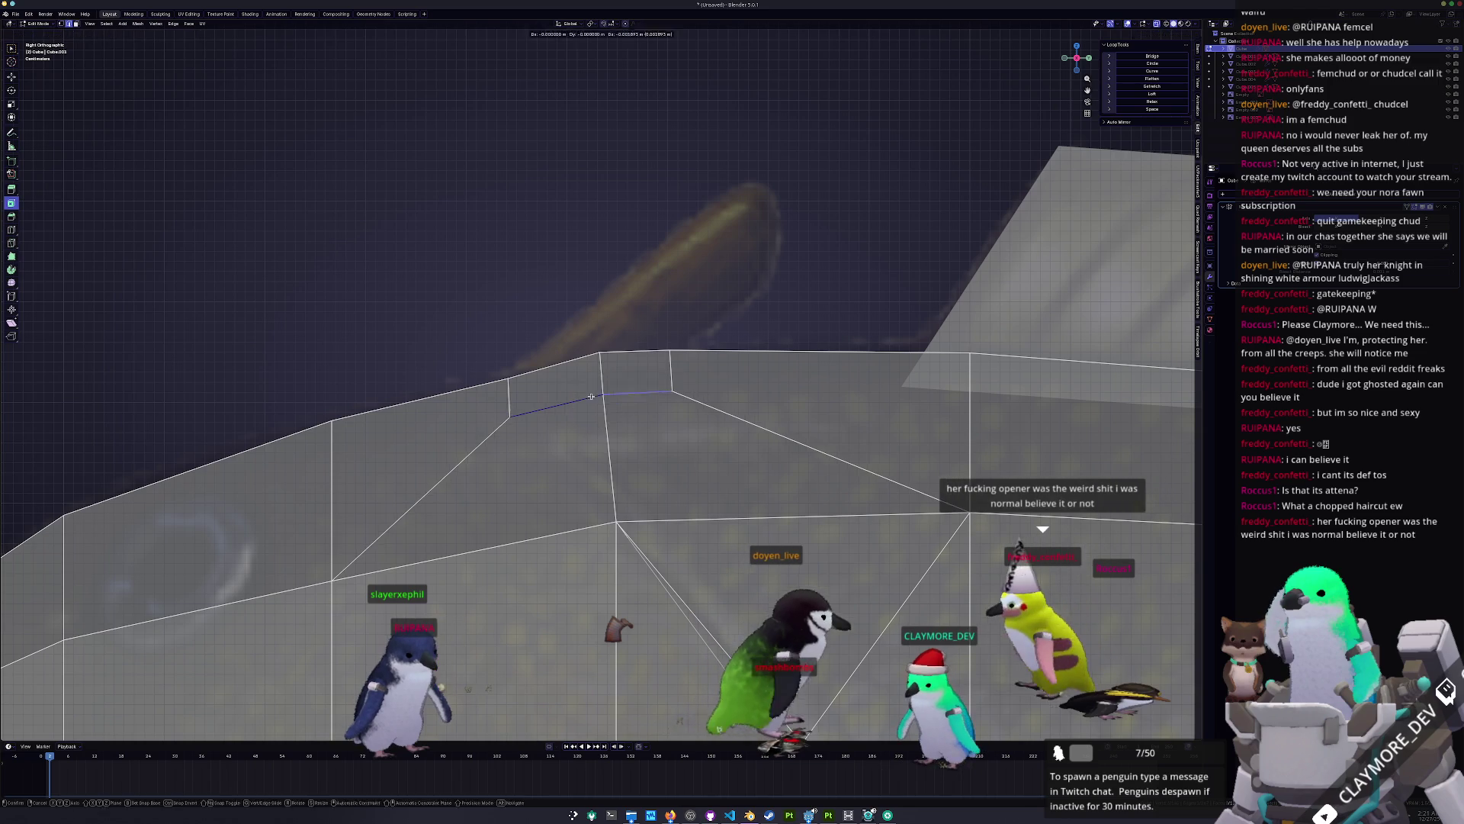
pyautogui.click(592, 386)
pyautogui.click(419, 399)
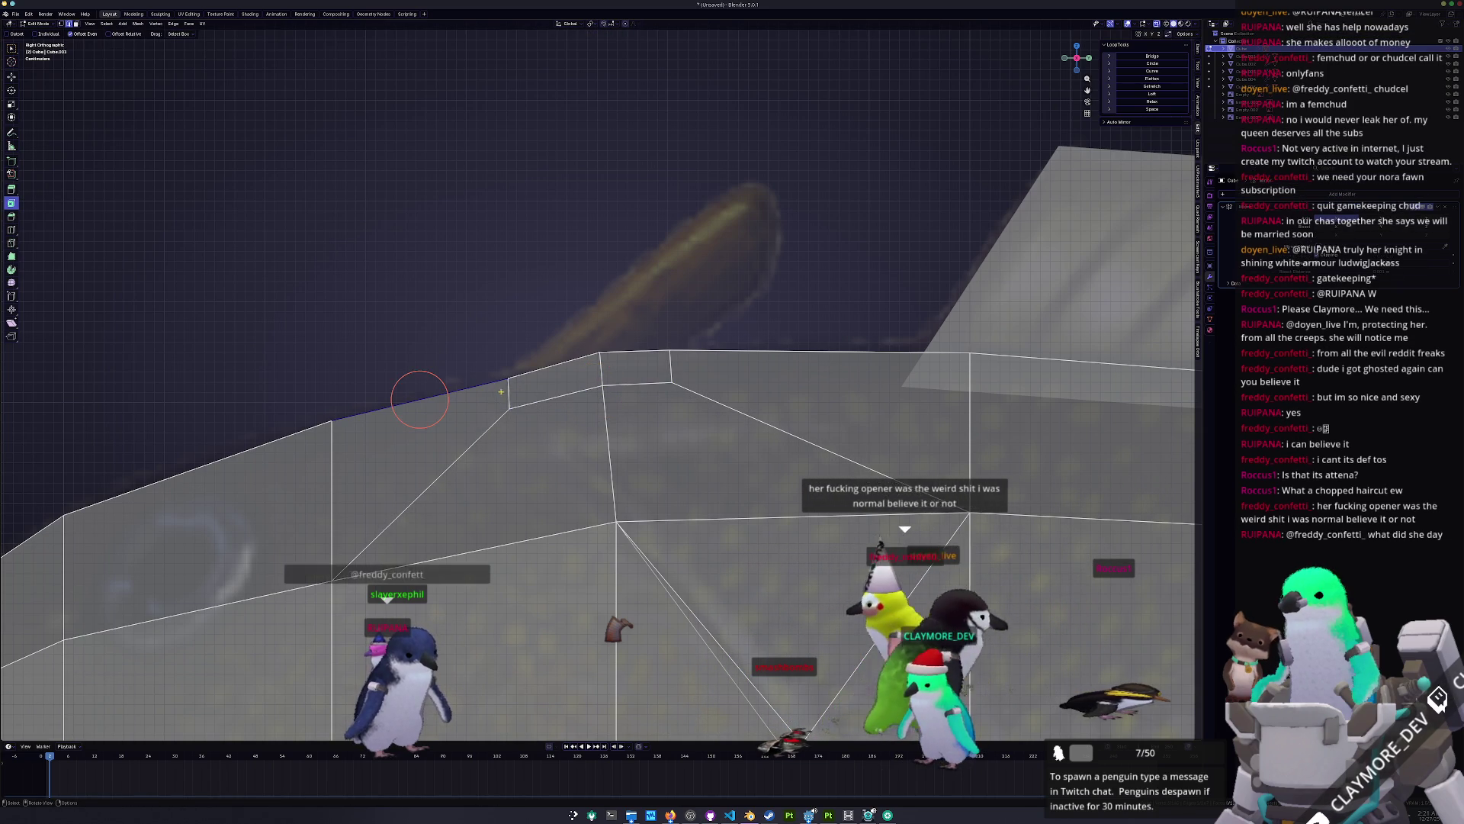
pyautogui.scroll(1, 501, 391)
pyautogui.click(494, 394)
pyautogui.press('g')
pyautogui.press('g')
pyautogui.click(495, 394)
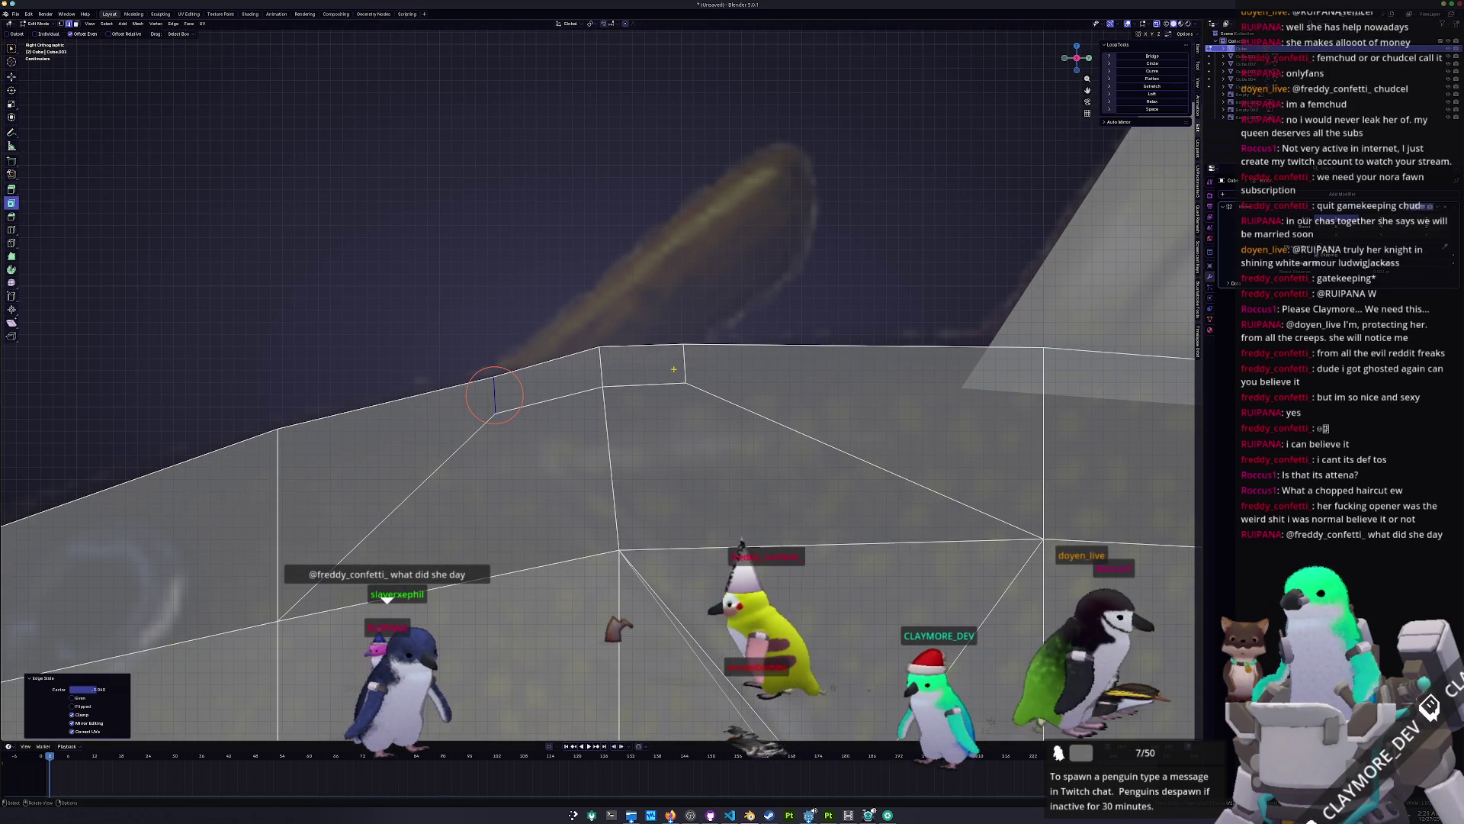
# Step: Extrude a top body face upward into a fin column and tilt its top face
pyautogui.click(641, 365)
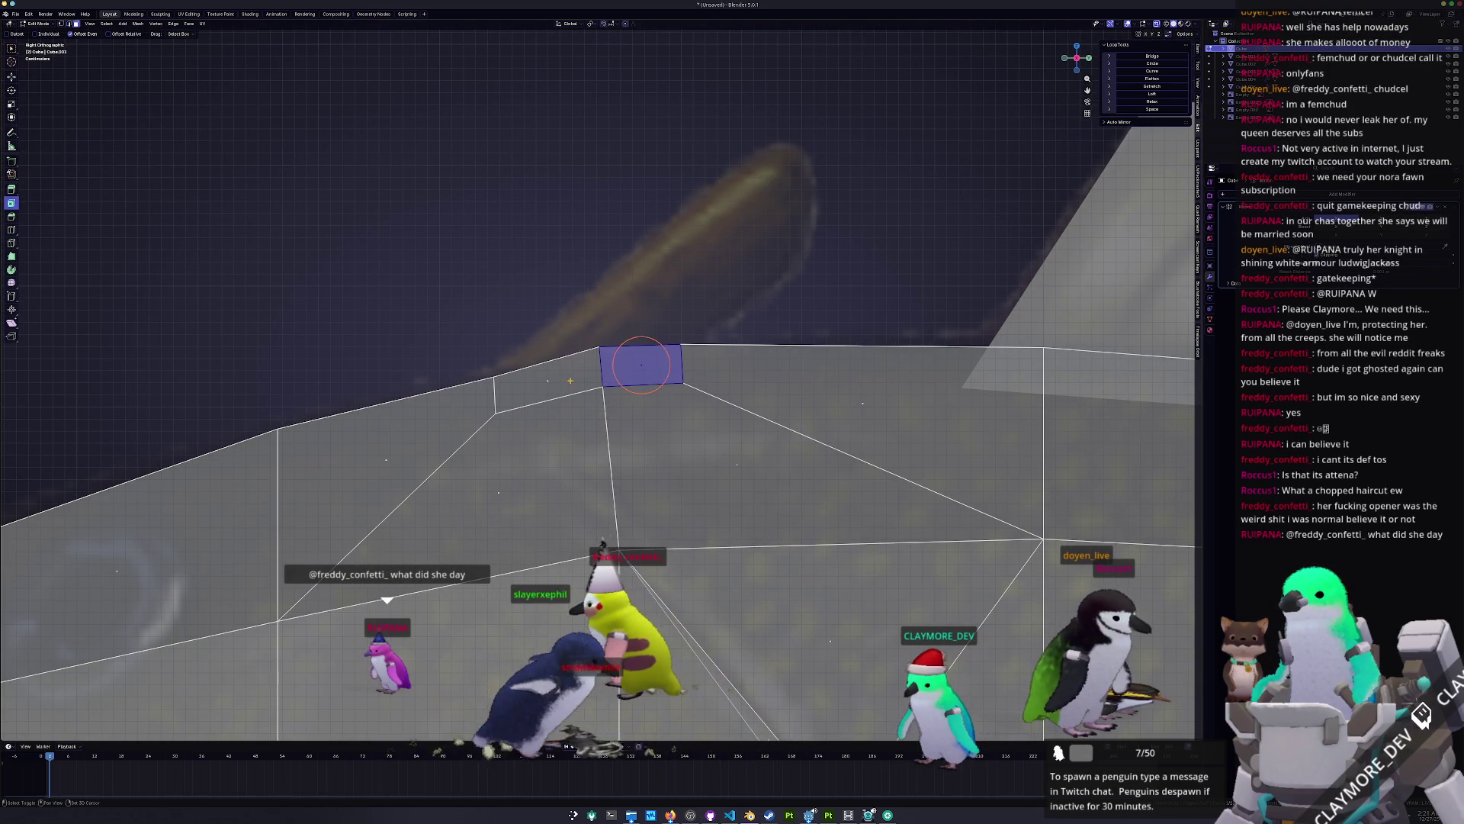
pyautogui.scroll(-3, 641, 364)
pyautogui.press('e')
pyautogui.click(677, 274)
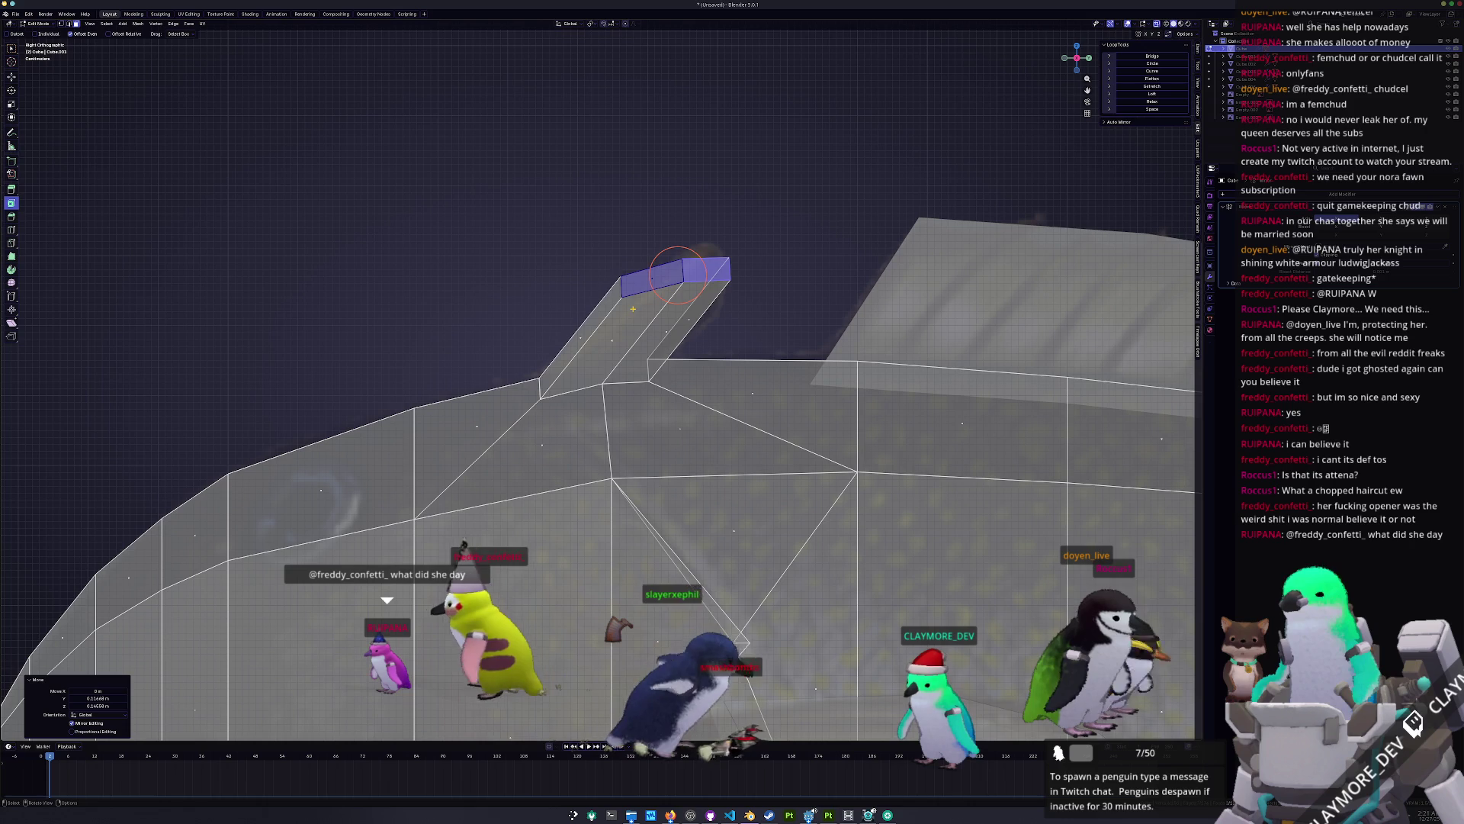
pyautogui.press('r')
pyautogui.click(683, 347)
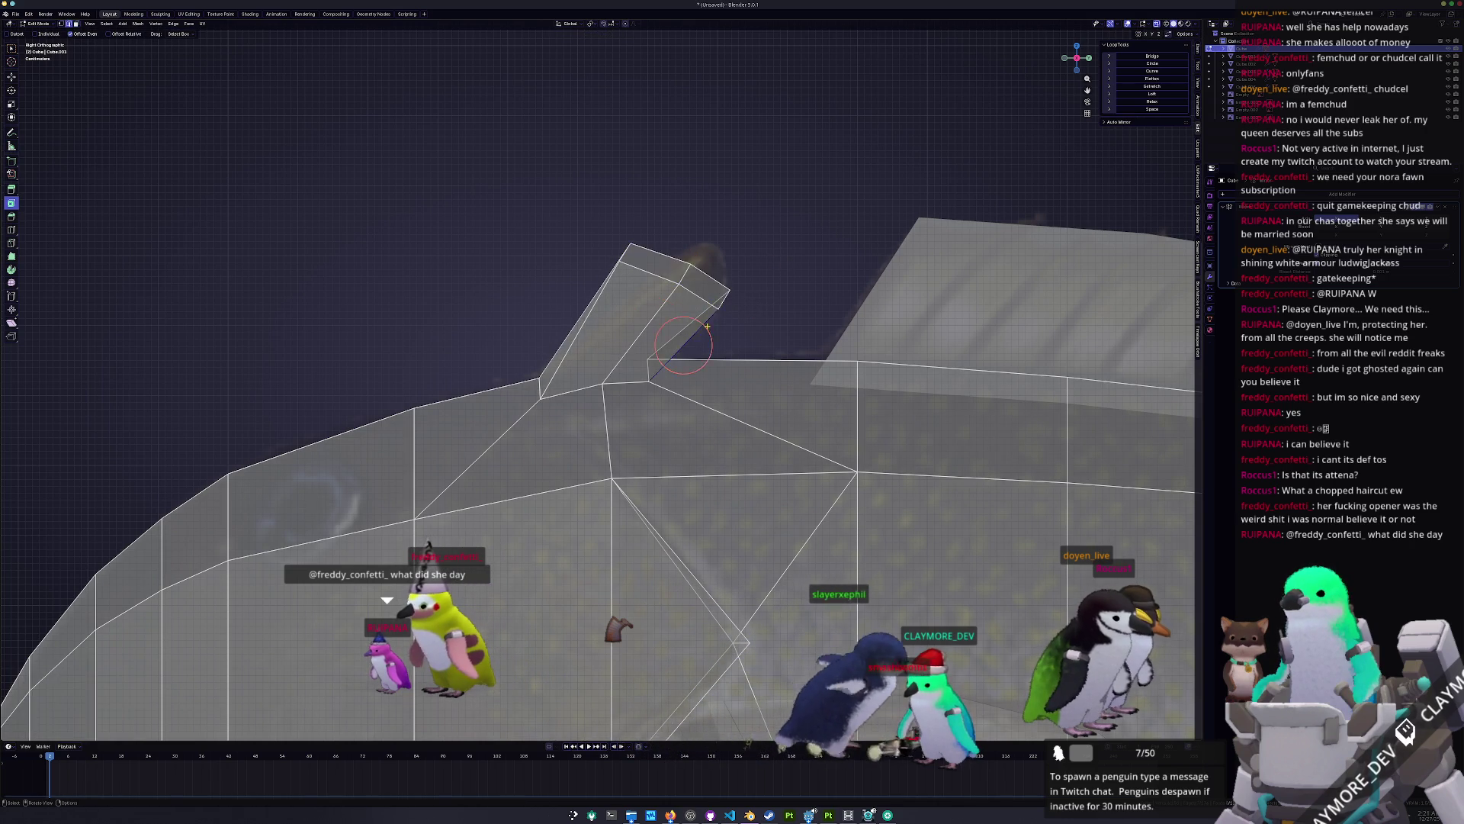
pyautogui.scroll(2, 707, 326)
pyautogui.press('g')
pyautogui.press('g')
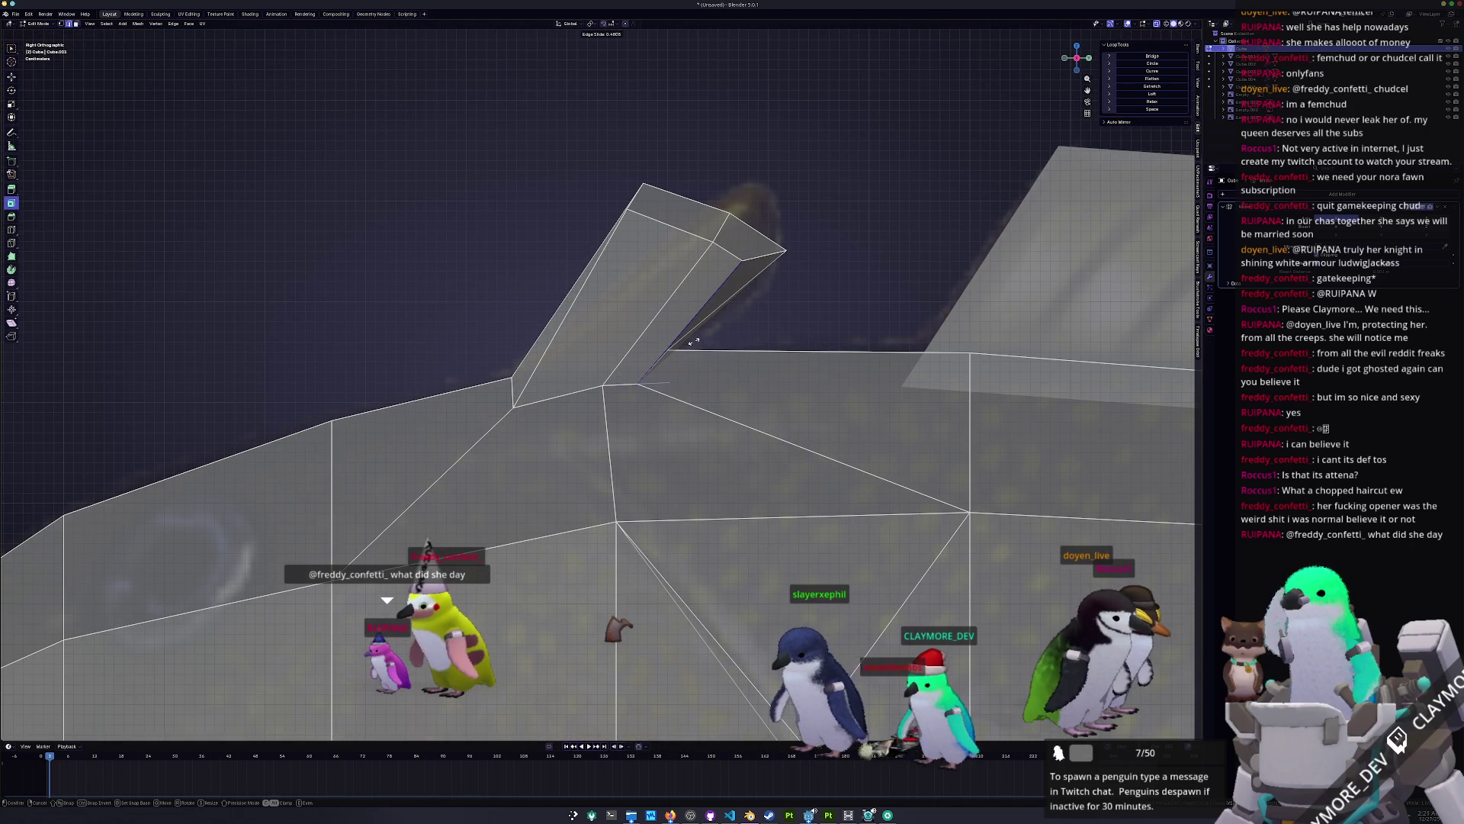
pyautogui.click(693, 342)
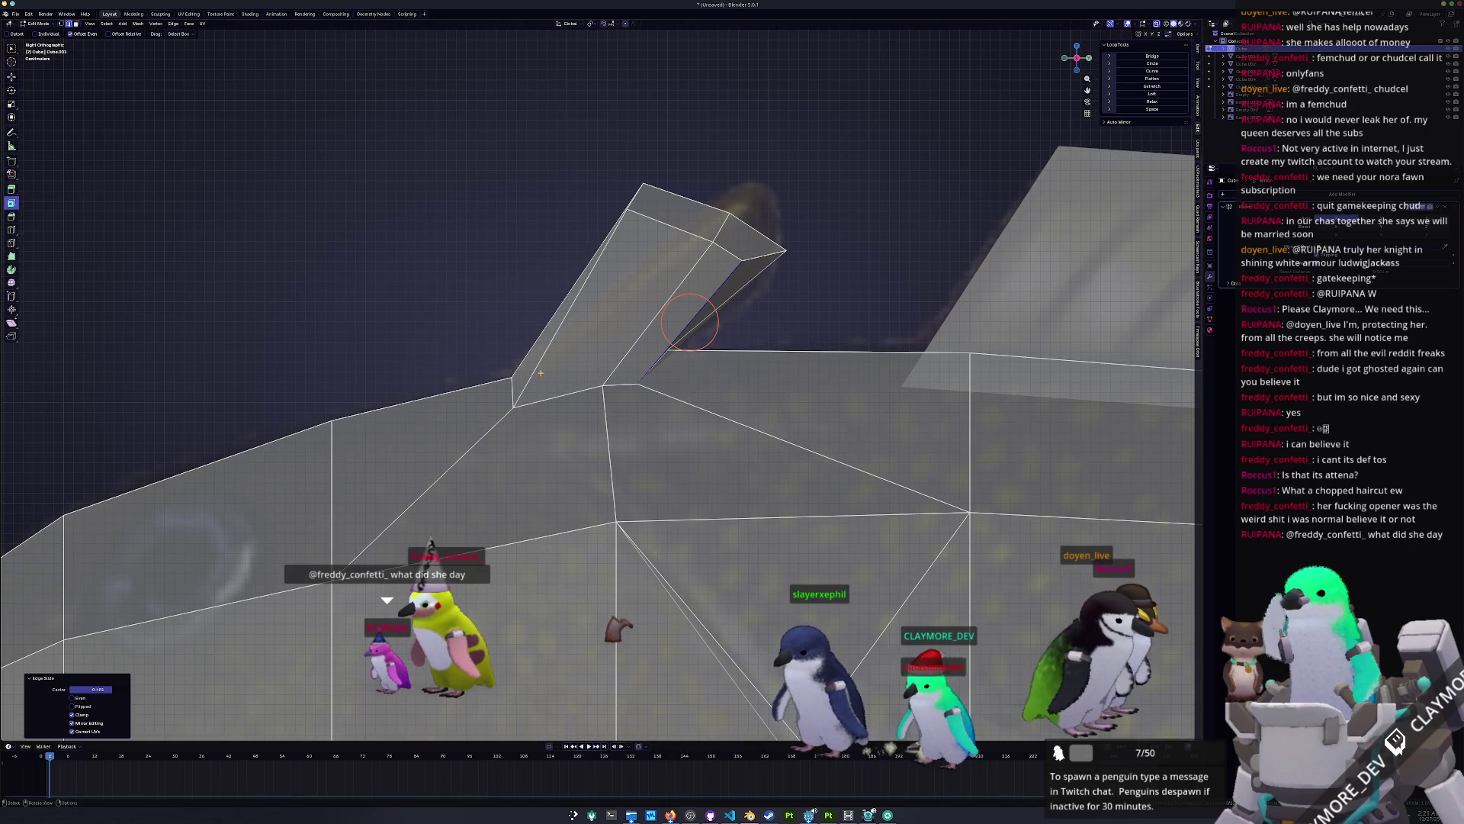
# Step: Shift the fin's tip right, reposition its corner vertex and slide a base vertex
pyautogui.click(642, 197)
pyautogui.press('g')
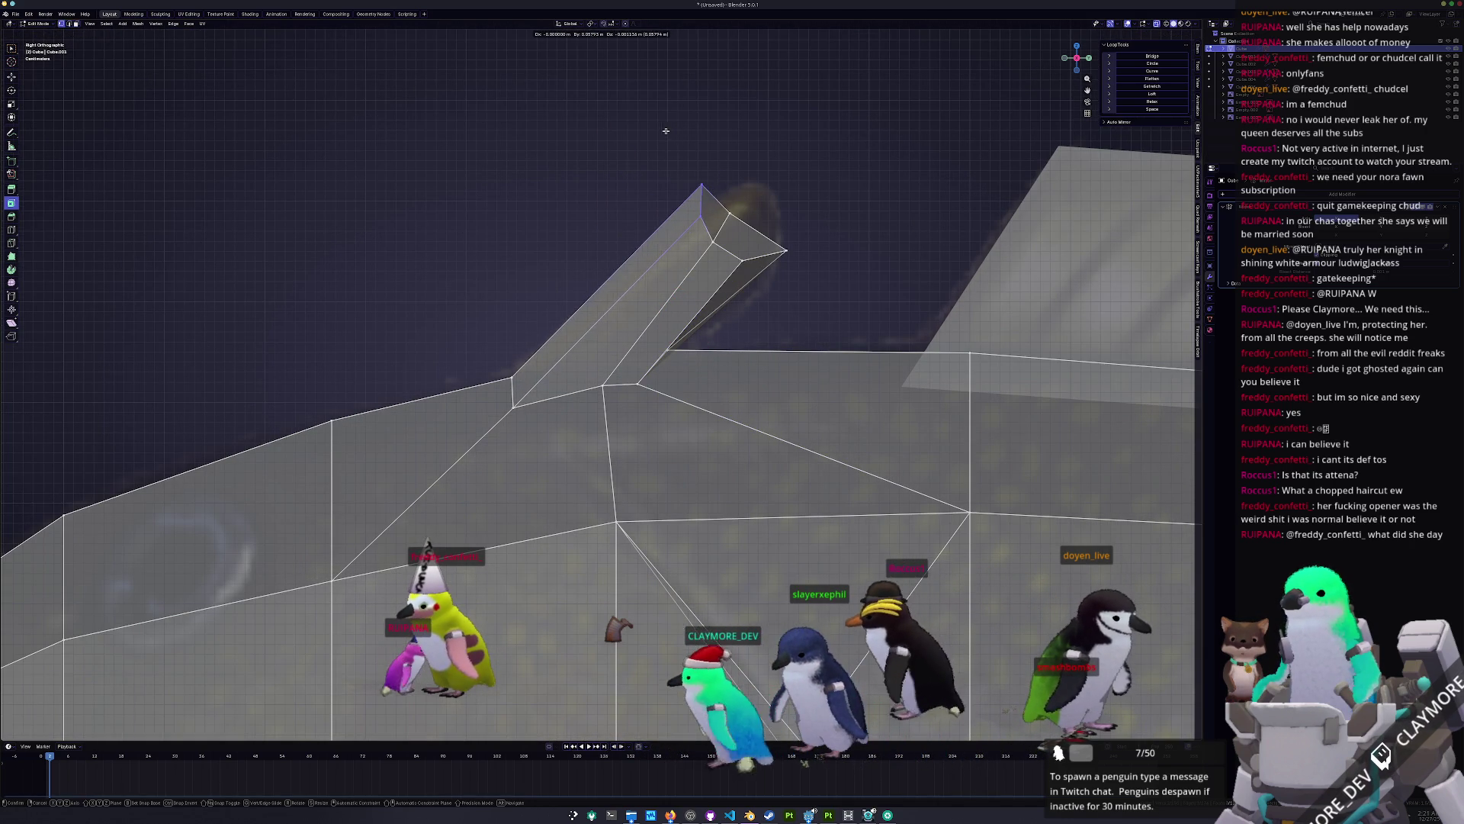
pyautogui.click(686, 203)
pyautogui.moveTo(738, 219)
pyautogui.mouseDown()
pyautogui.moveTo(755, 191)
pyautogui.moveTo(740, 238)
pyautogui.mouseUp()
pyautogui.press('g')
pyautogui.click(736, 257)
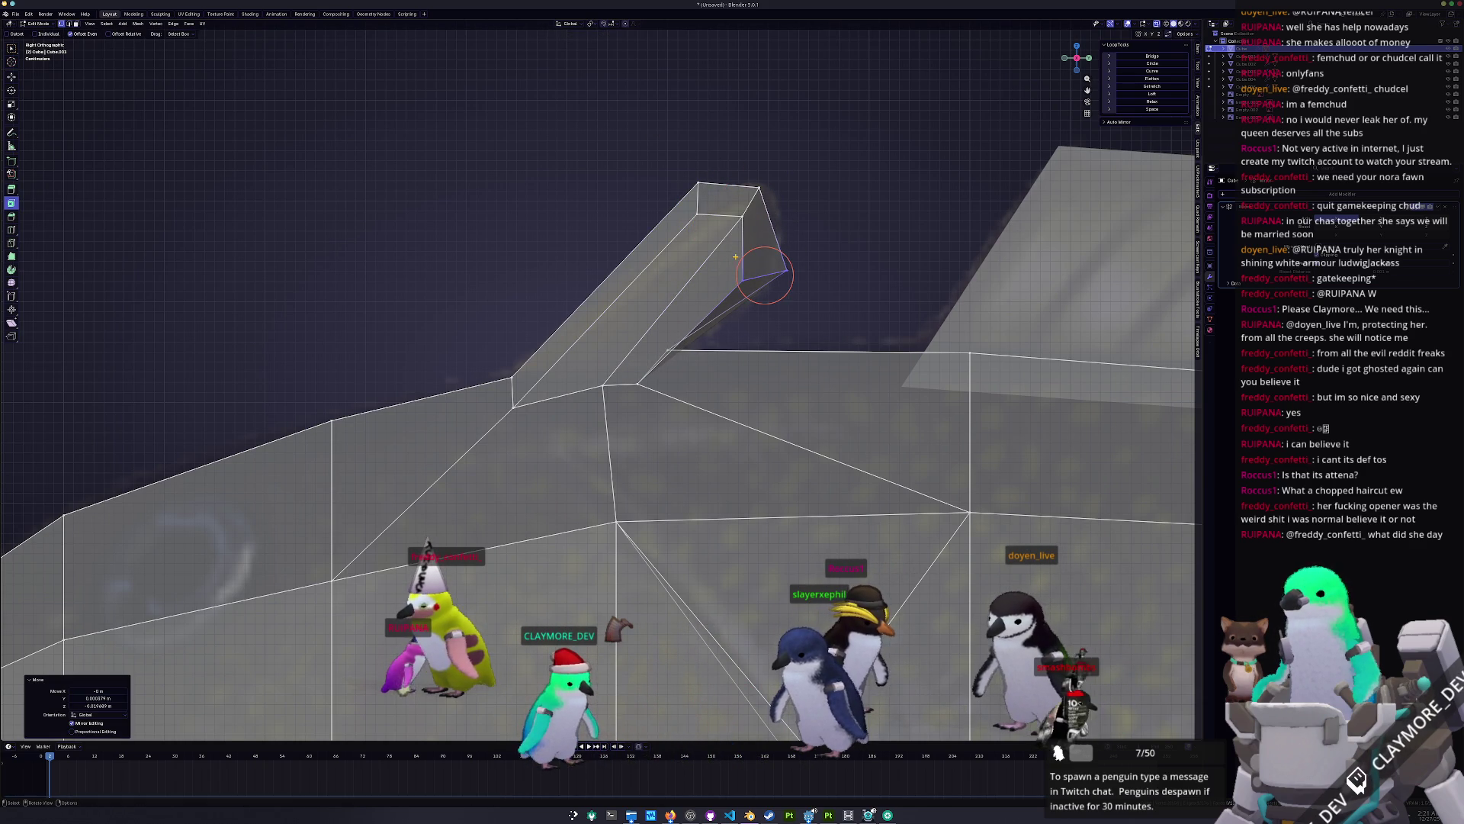
pyautogui.click(745, 274)
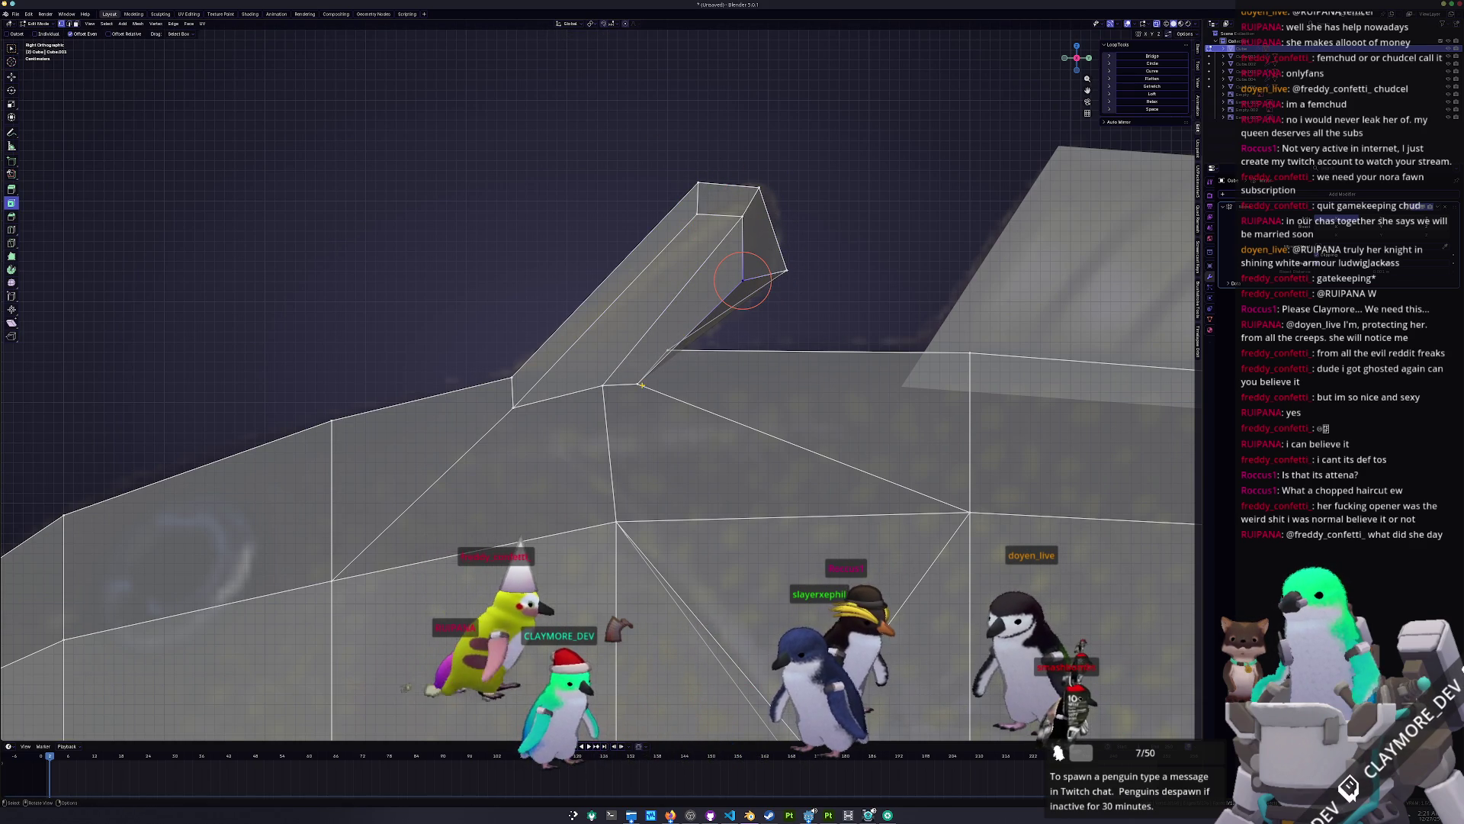
pyautogui.click(632, 382)
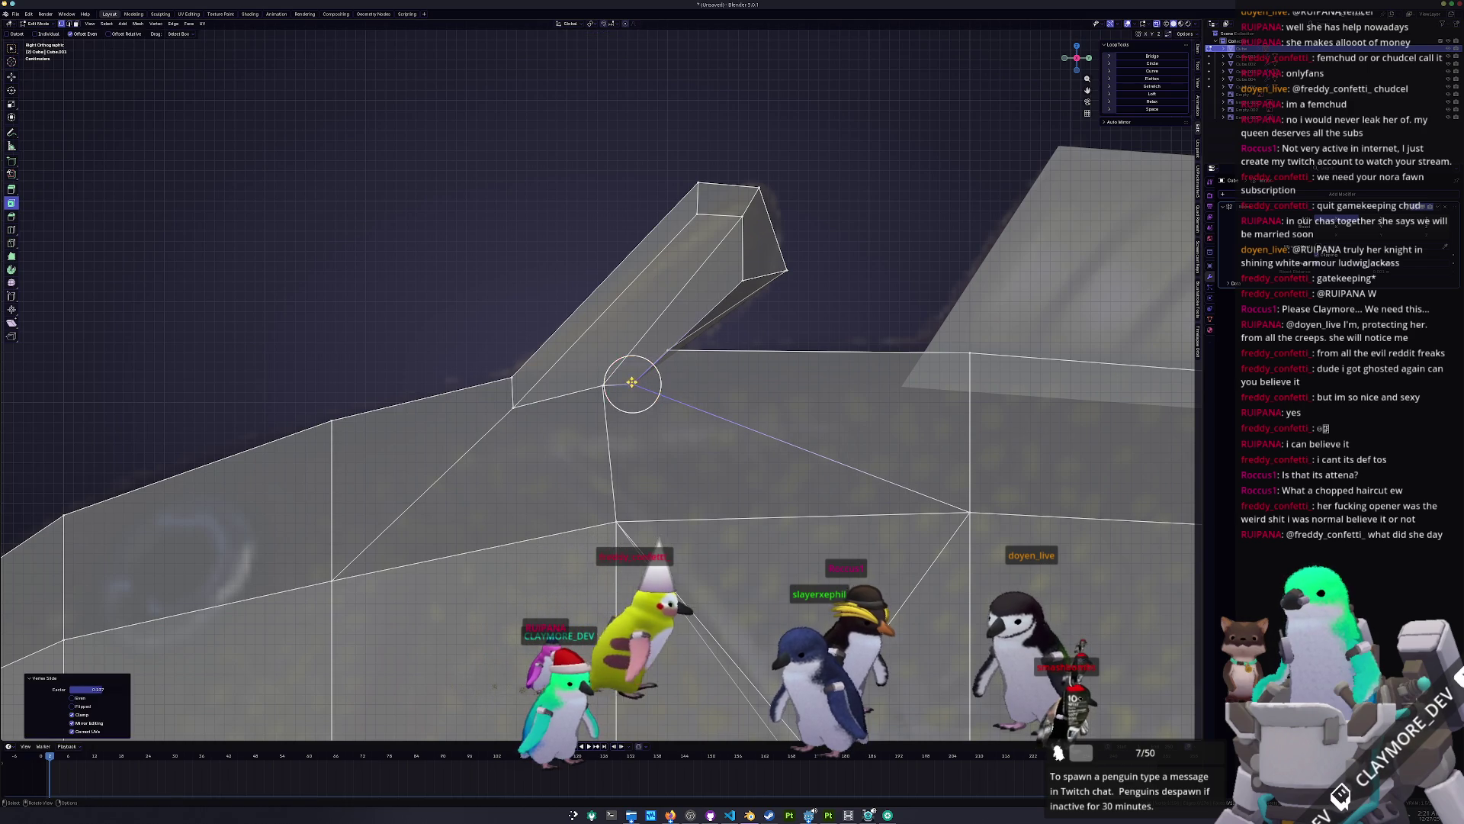
pyautogui.hotkey('shift', 'v')
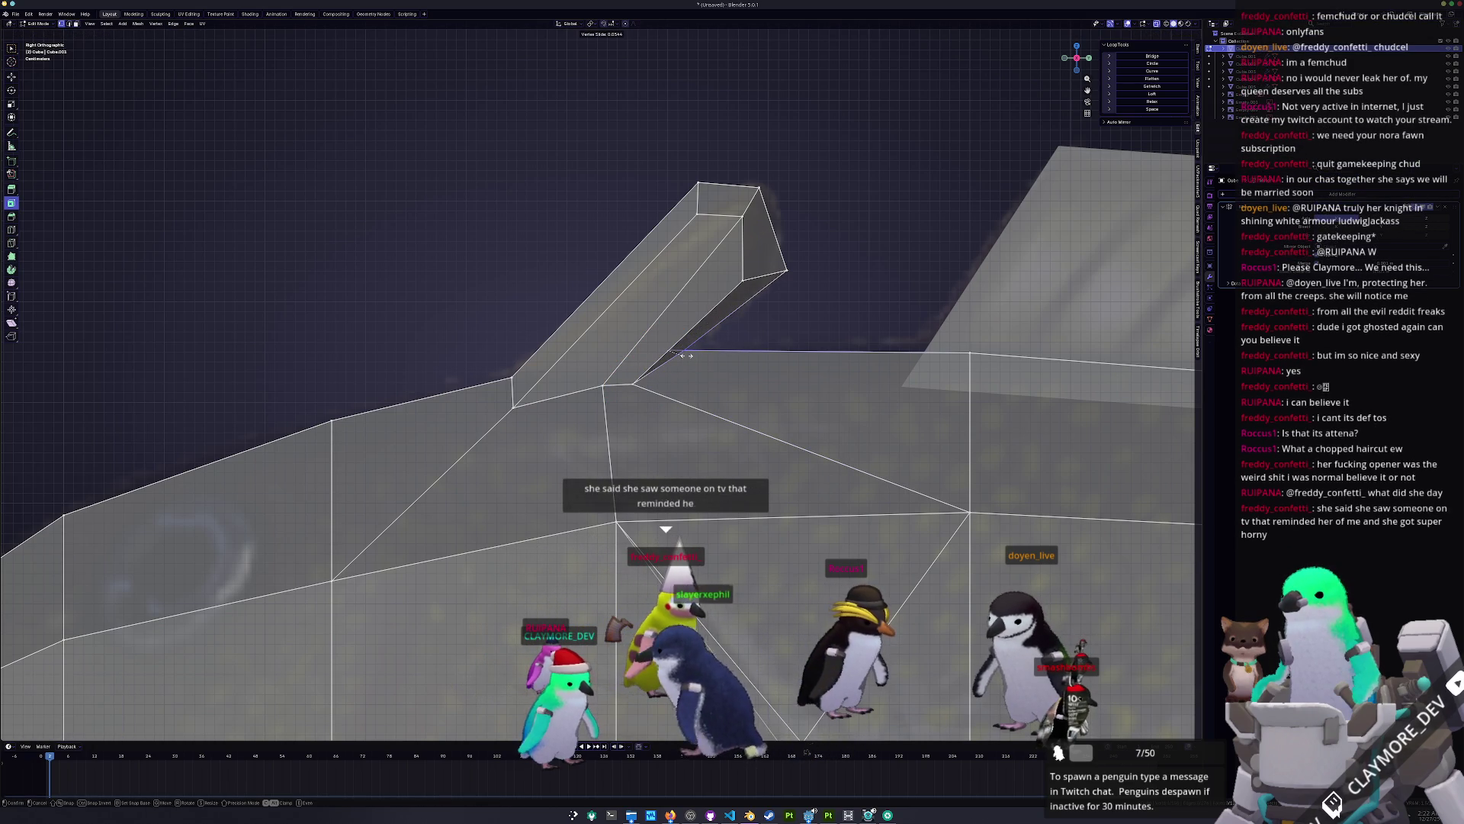
pyautogui.click(684, 355)
pyautogui.moveTo(684, 355)
pyautogui.mouseDown(button='middle')
pyautogui.moveTo(575, 365)
pyautogui.moveTo(619, 319)
pyautogui.moveTo(637, 358)
pyautogui.mouseUp(button='middle')
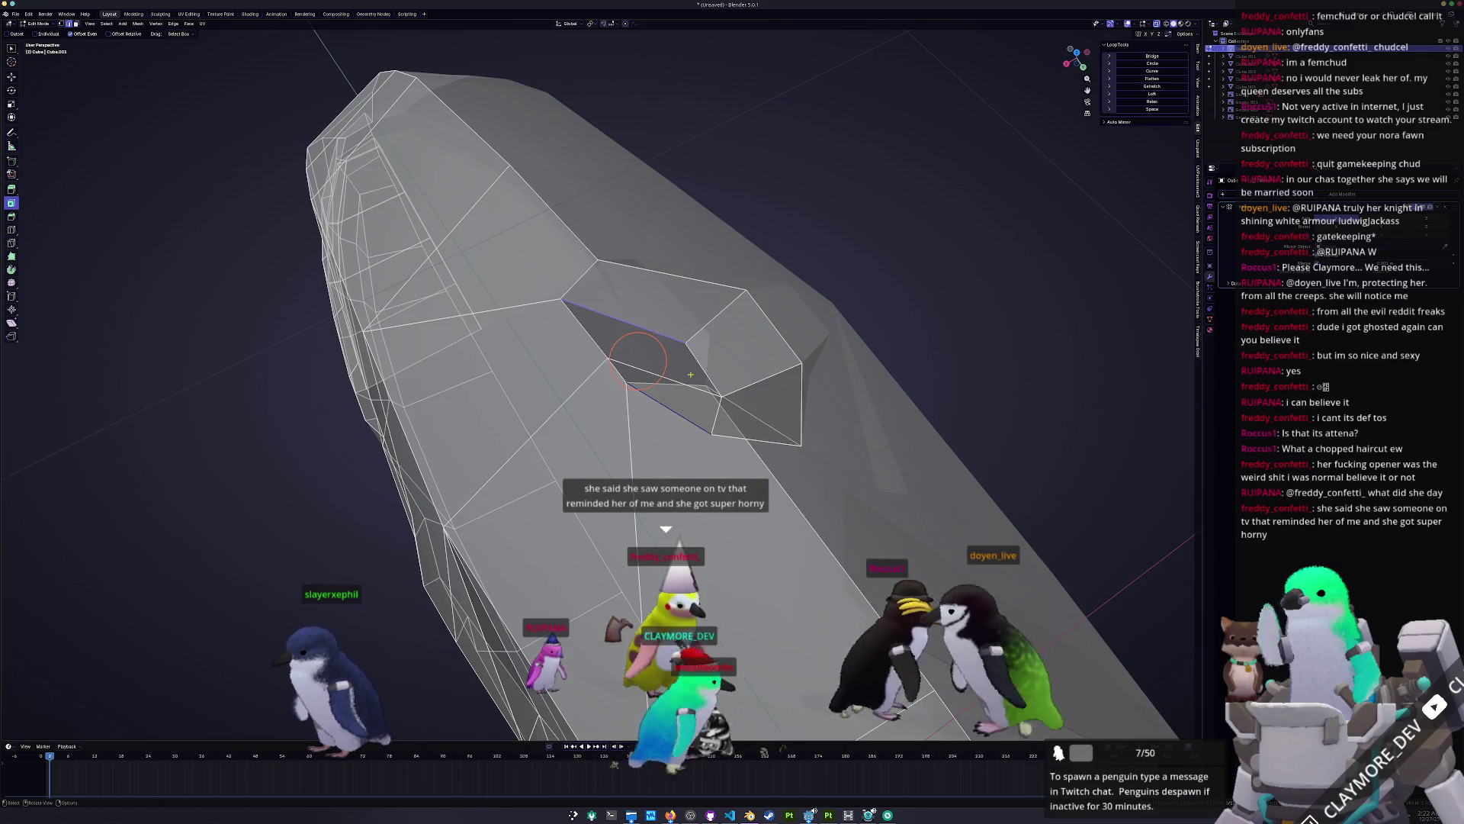
# Step: Shift the selected spike vertices sideways along the X axis and slide them into place
pyautogui.press('g')
pyautogui.press('x')
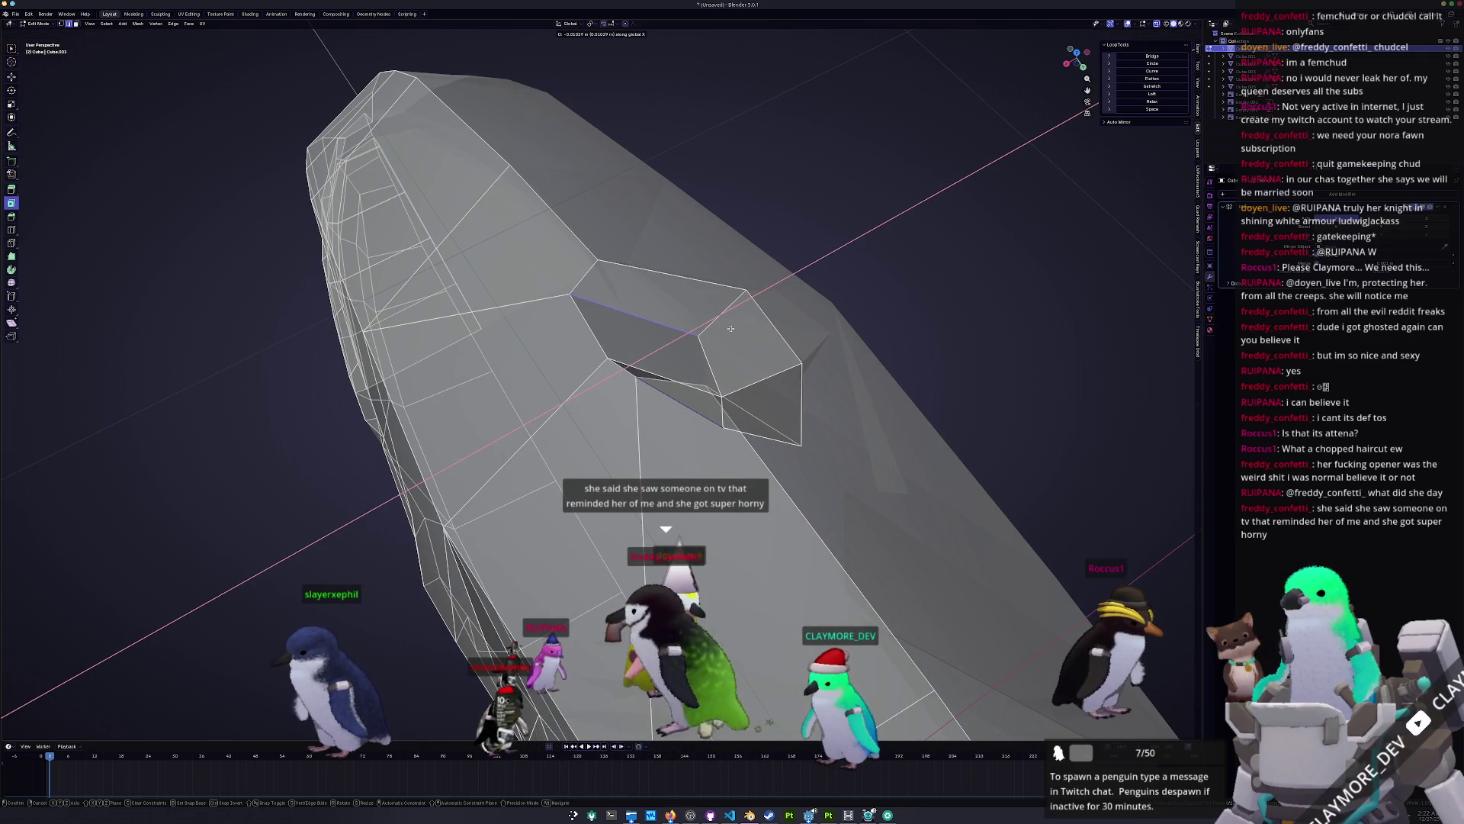
pyautogui.click(731, 327)
pyautogui.press('KP_1')
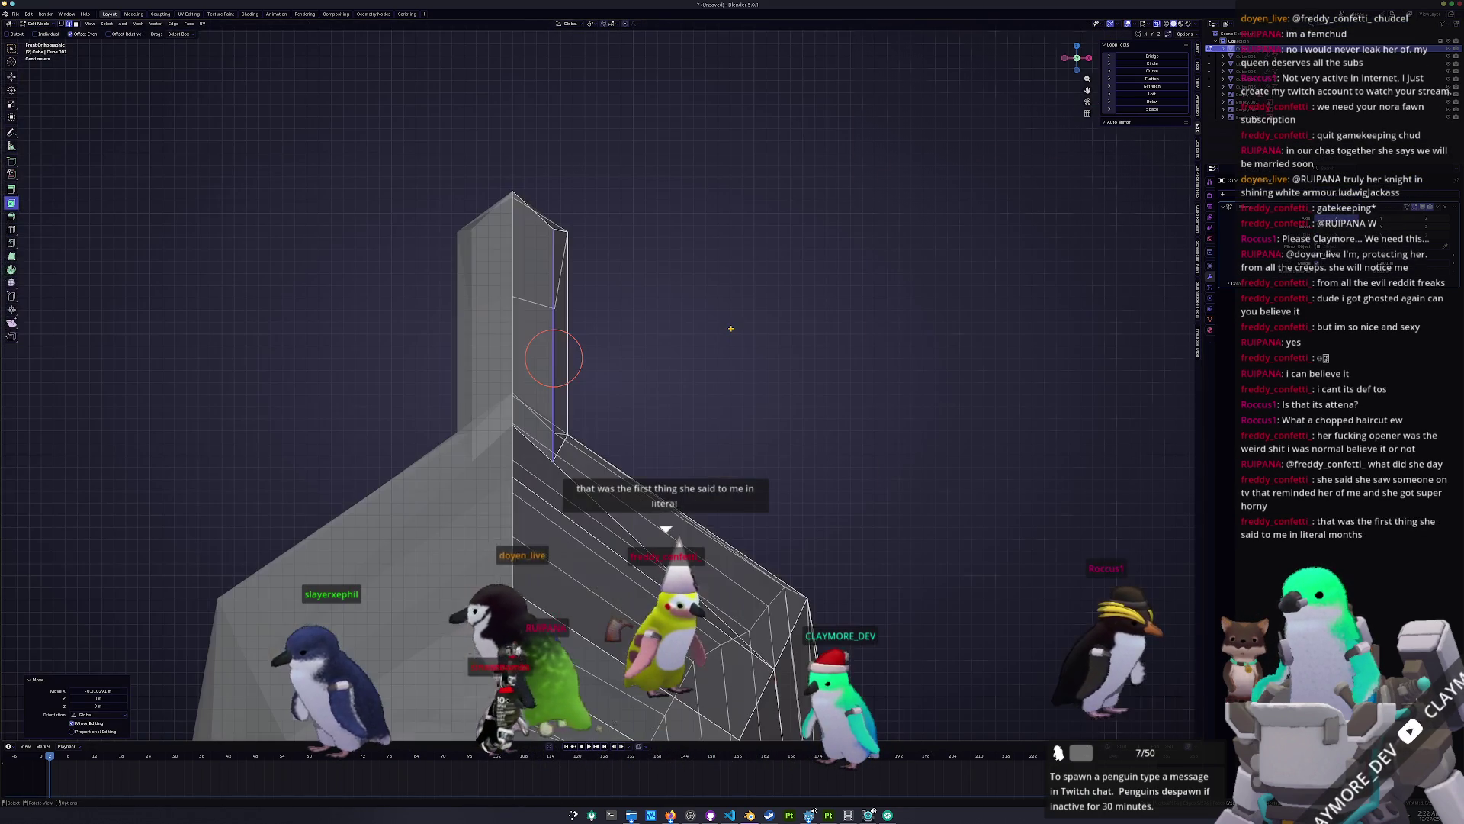
pyautogui.press('KP_3')
pyautogui.moveTo(651, 359)
pyautogui.mouseDown(button='middle')
pyautogui.moveTo(441, 443)
pyautogui.moveTo(558, 430)
pyautogui.mouseUp(button='middle')
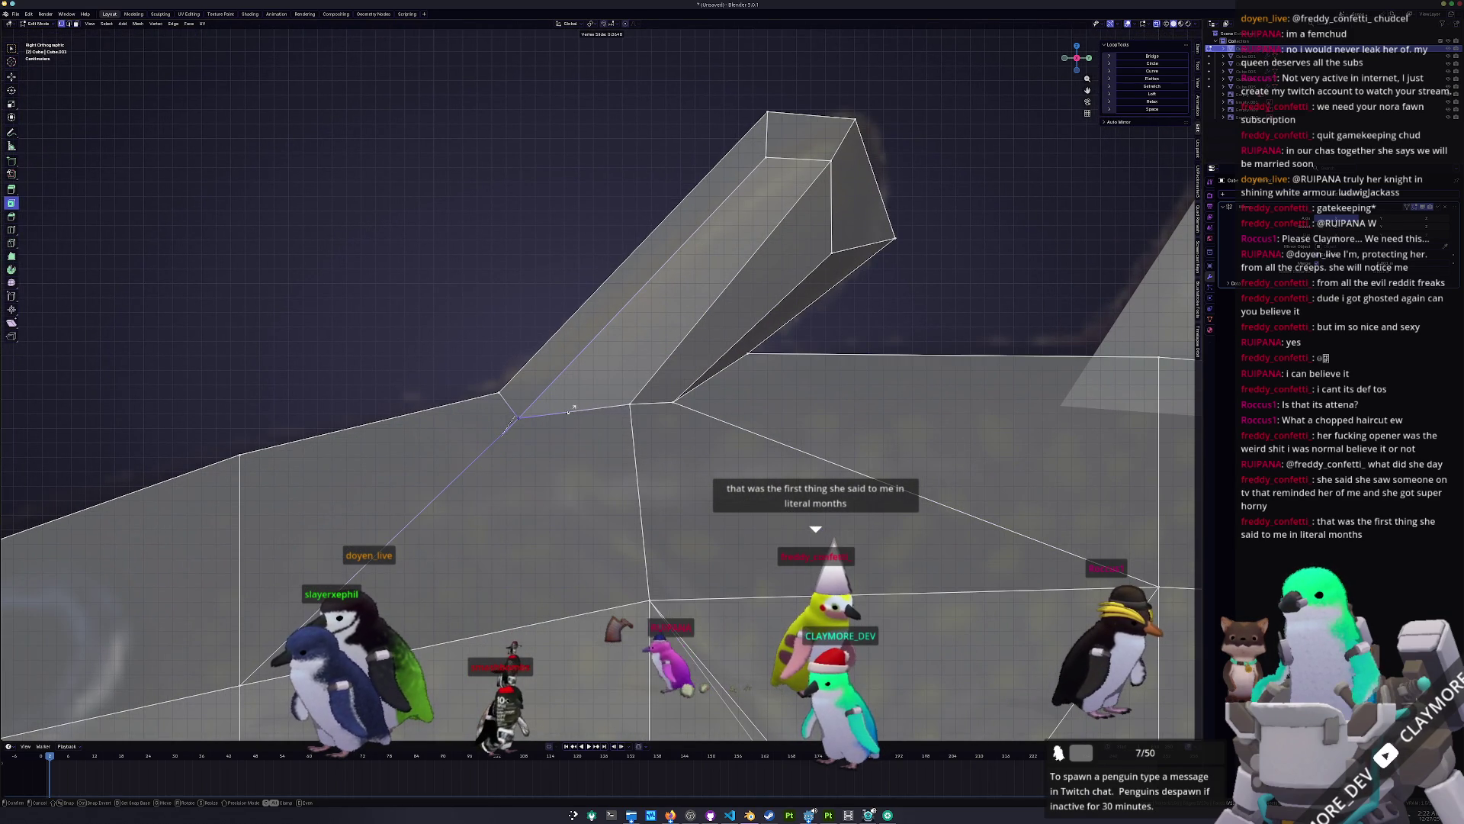
pyautogui.click(571, 411)
pyautogui.scroll(2, 630, 403)
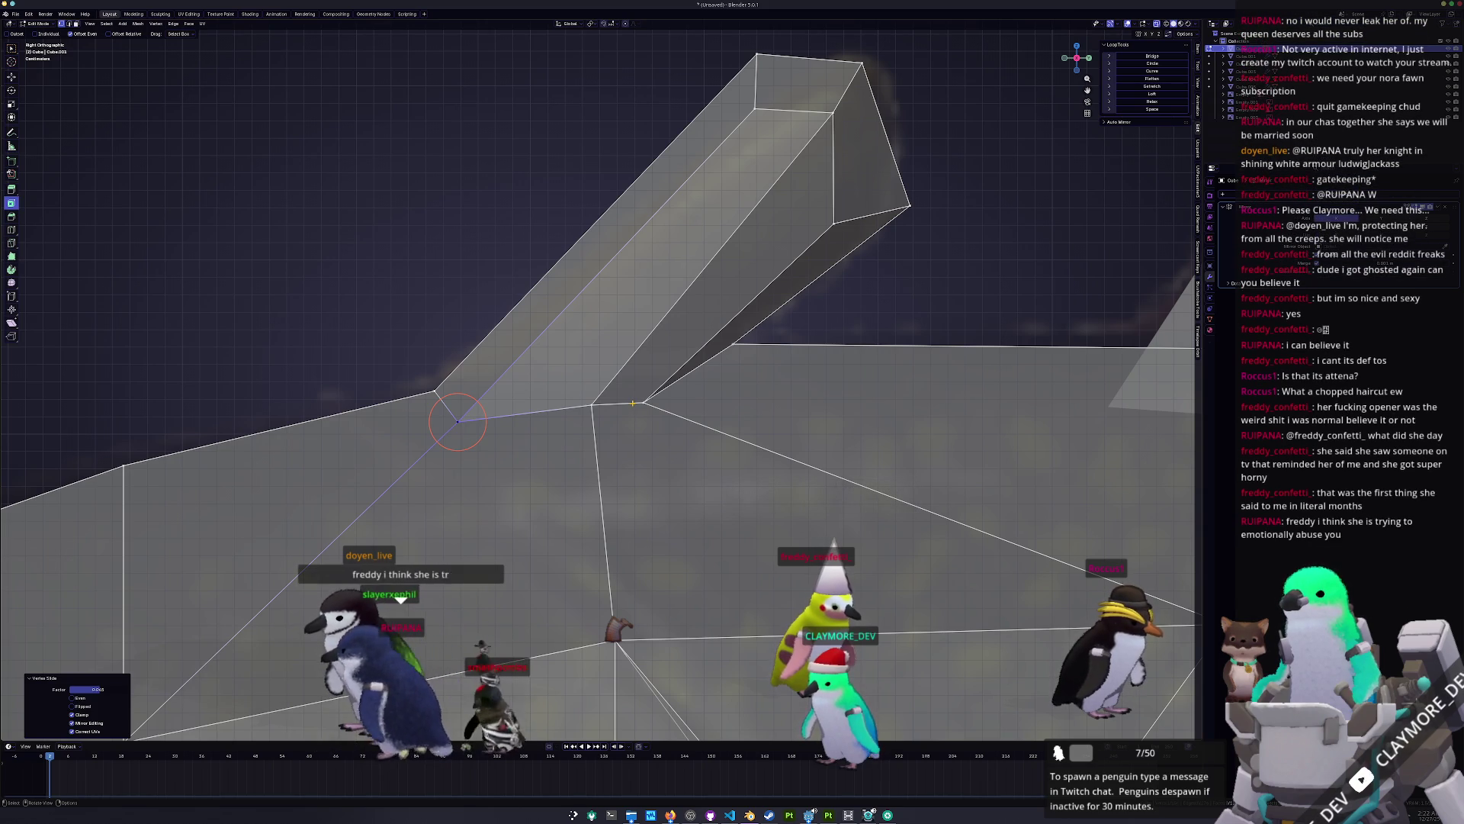
pyautogui.scroll(-3, 633, 402)
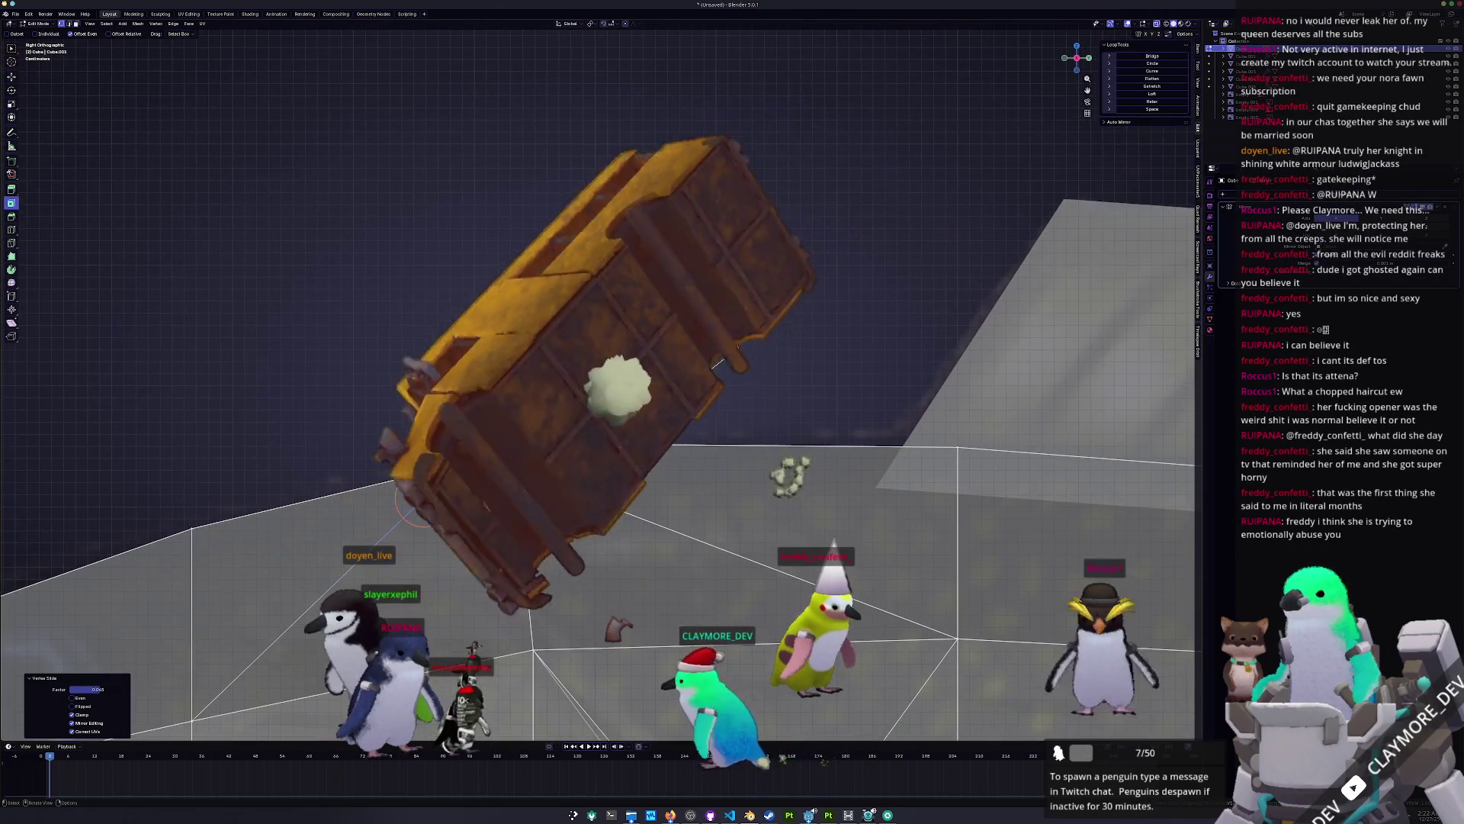
# Step: Move the spike vertices, add and reposition an extra edge loop across the spike, then return to object mode
pyautogui.press('g')
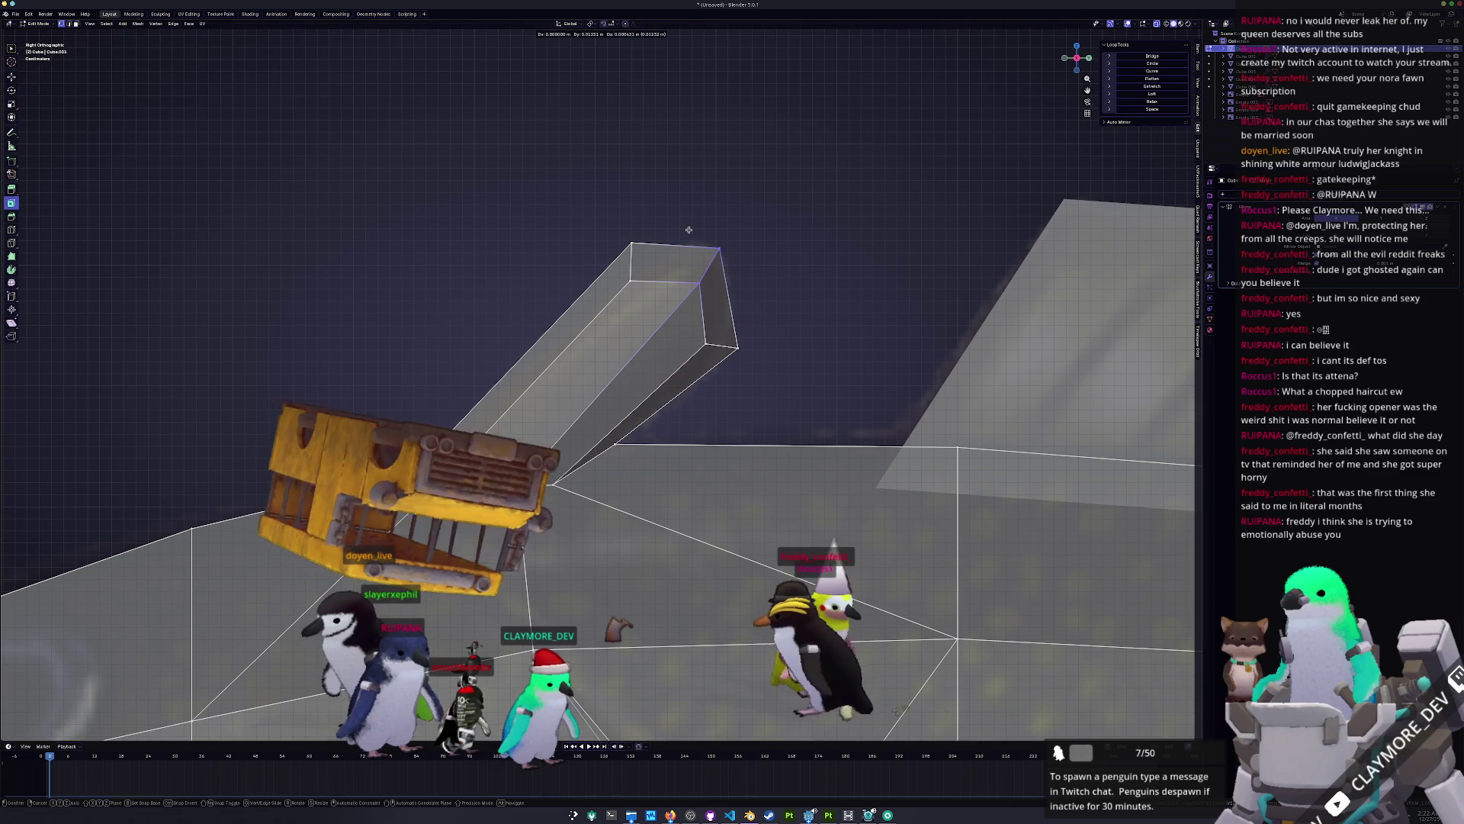
pyautogui.click(620, 236)
pyautogui.hotkey('ctrl', 'r')
pyautogui.click(649, 381)
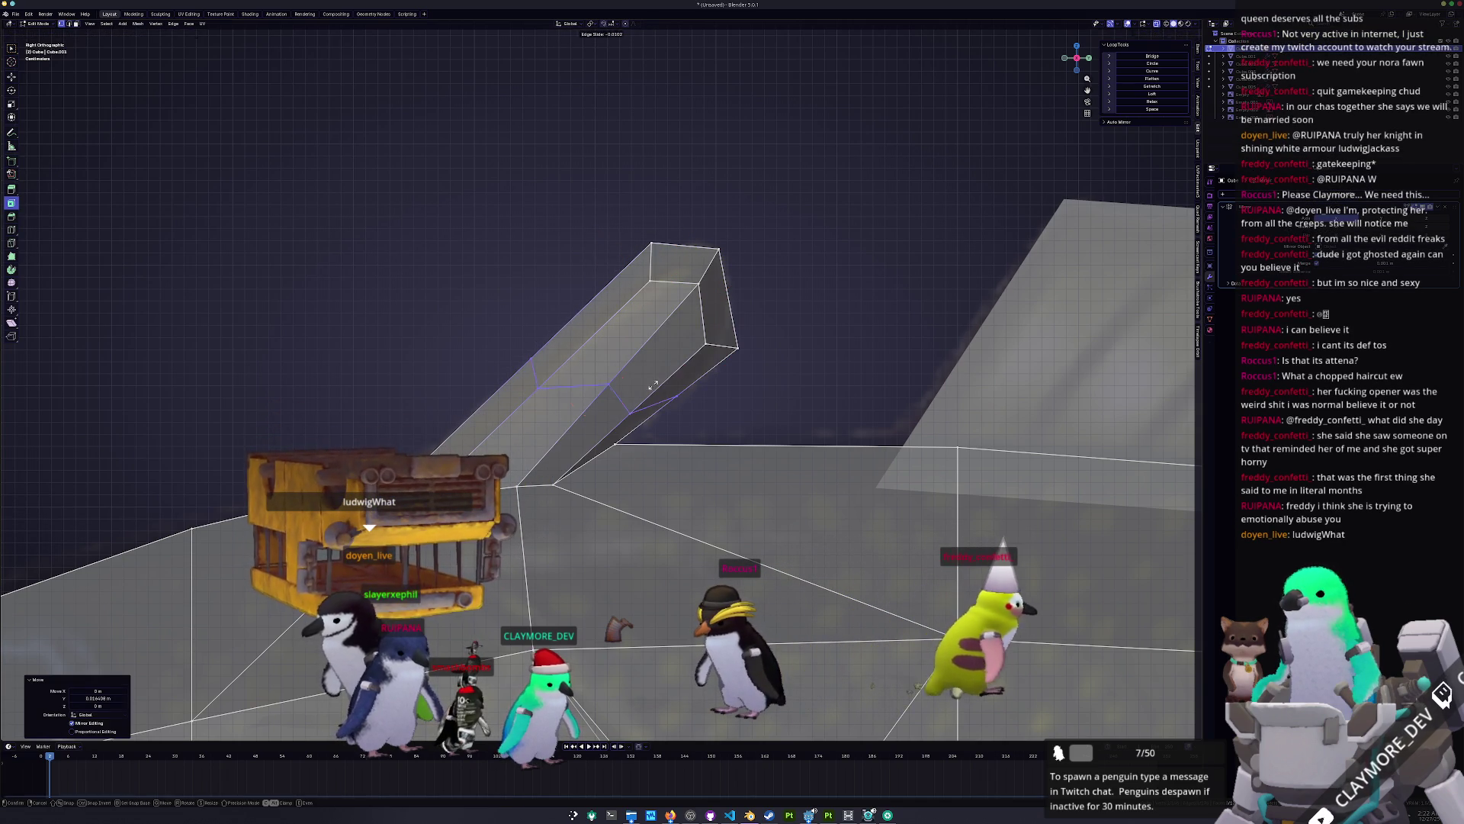
pyautogui.click(655, 392)
pyautogui.press('g')
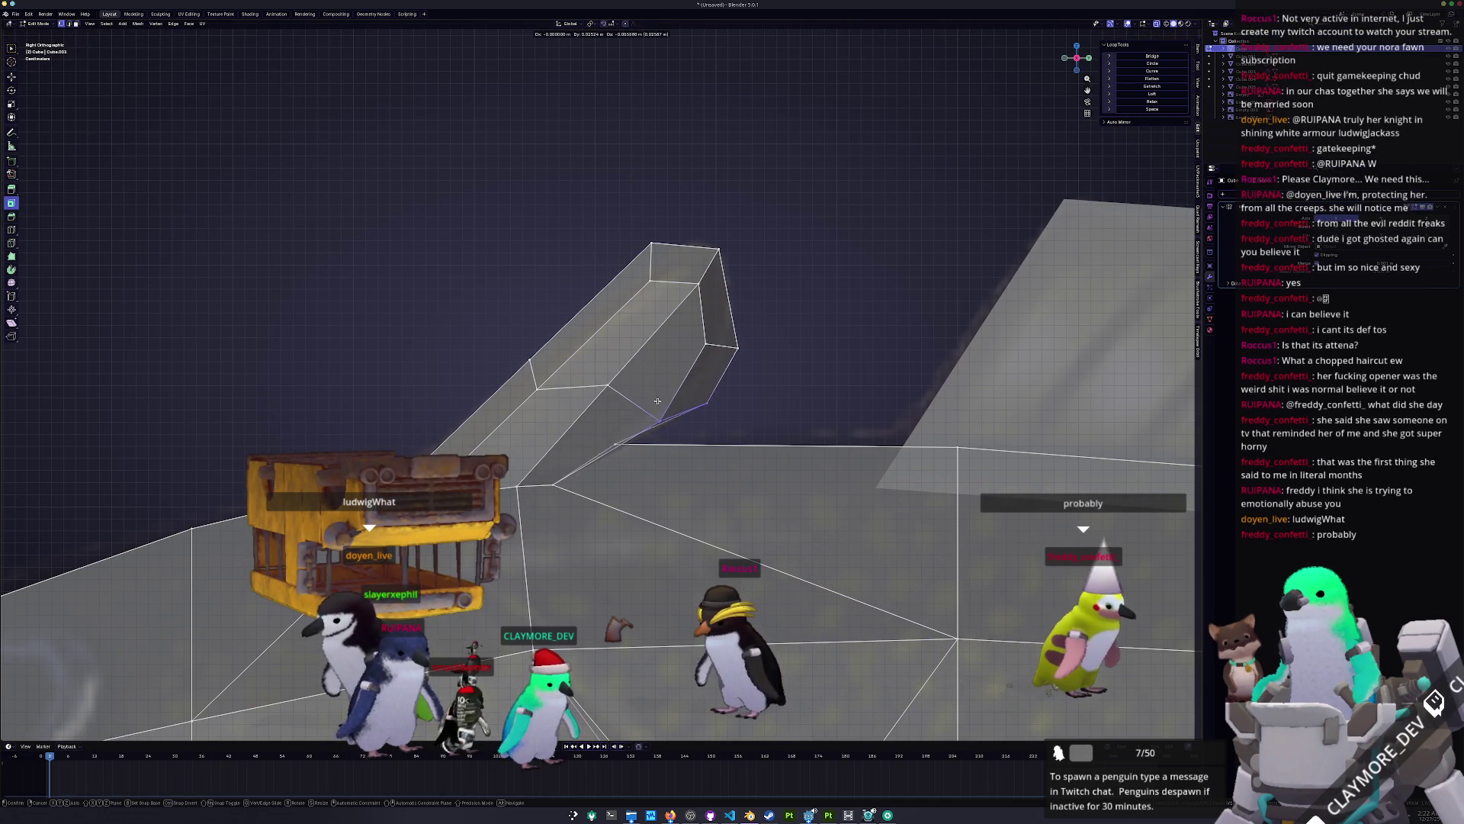
pyautogui.click(644, 416)
pyautogui.press('Tab')
pyautogui.hotkey('alt', 'z')
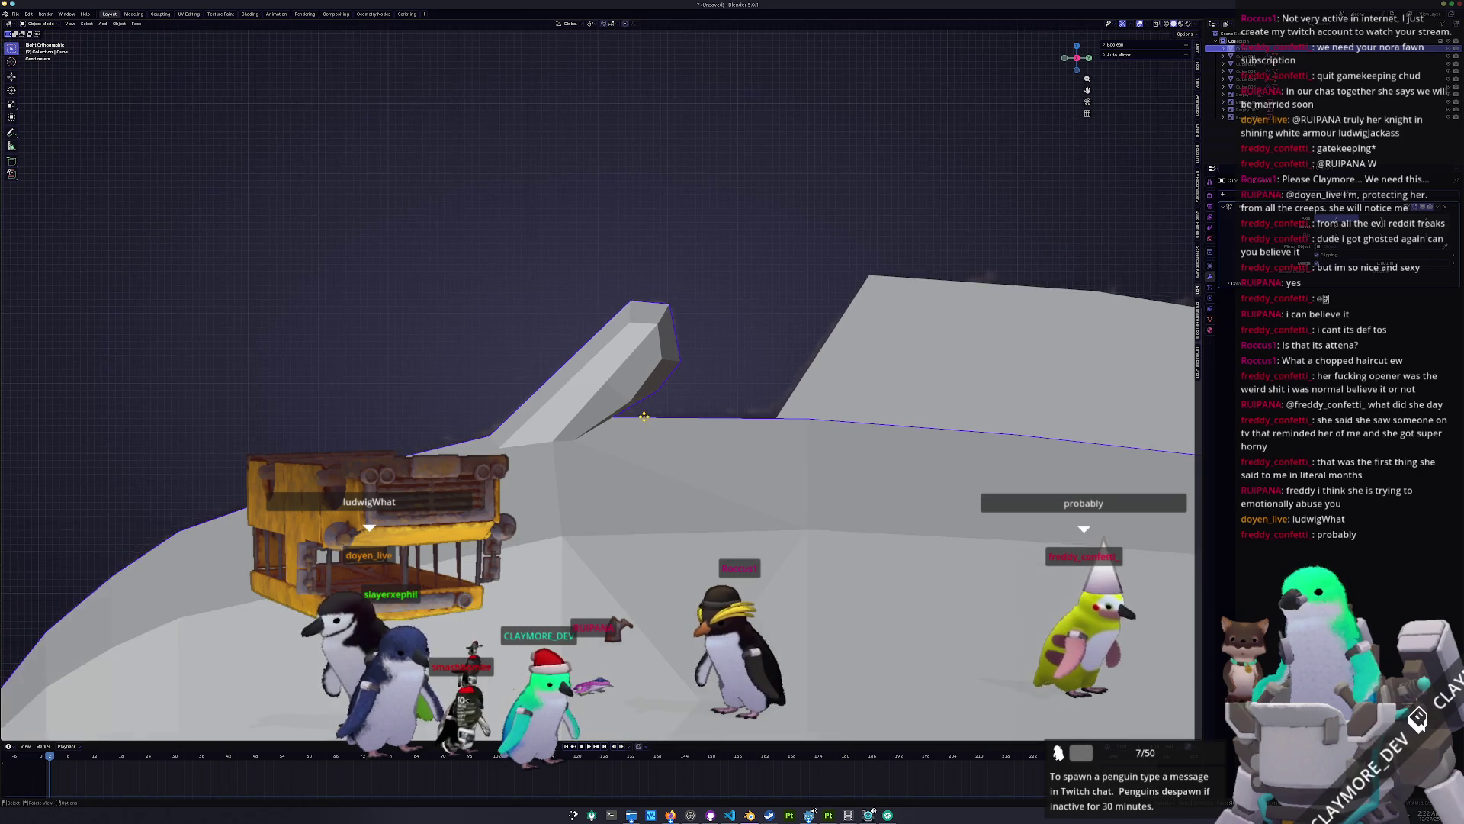
# Step: Scale the head spike's tip faces up slightly (about 1.093) and return to object mode
pyautogui.scroll(-5, 644, 417)
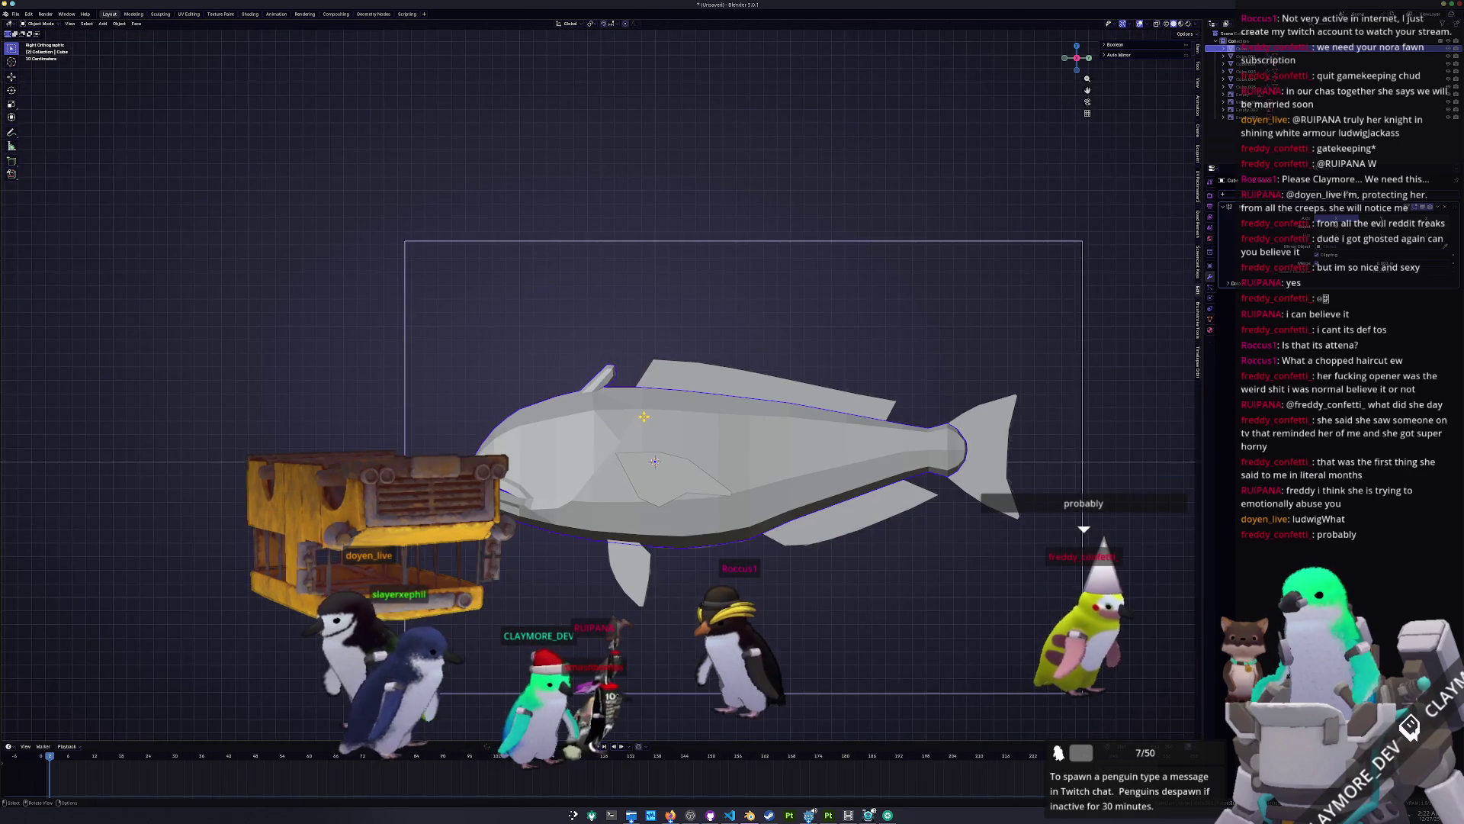
pyautogui.scroll(3, 644, 417)
pyautogui.press('Tab')
pyautogui.hotkey('alt', 'z')
pyautogui.scroll(3, 717, 349)
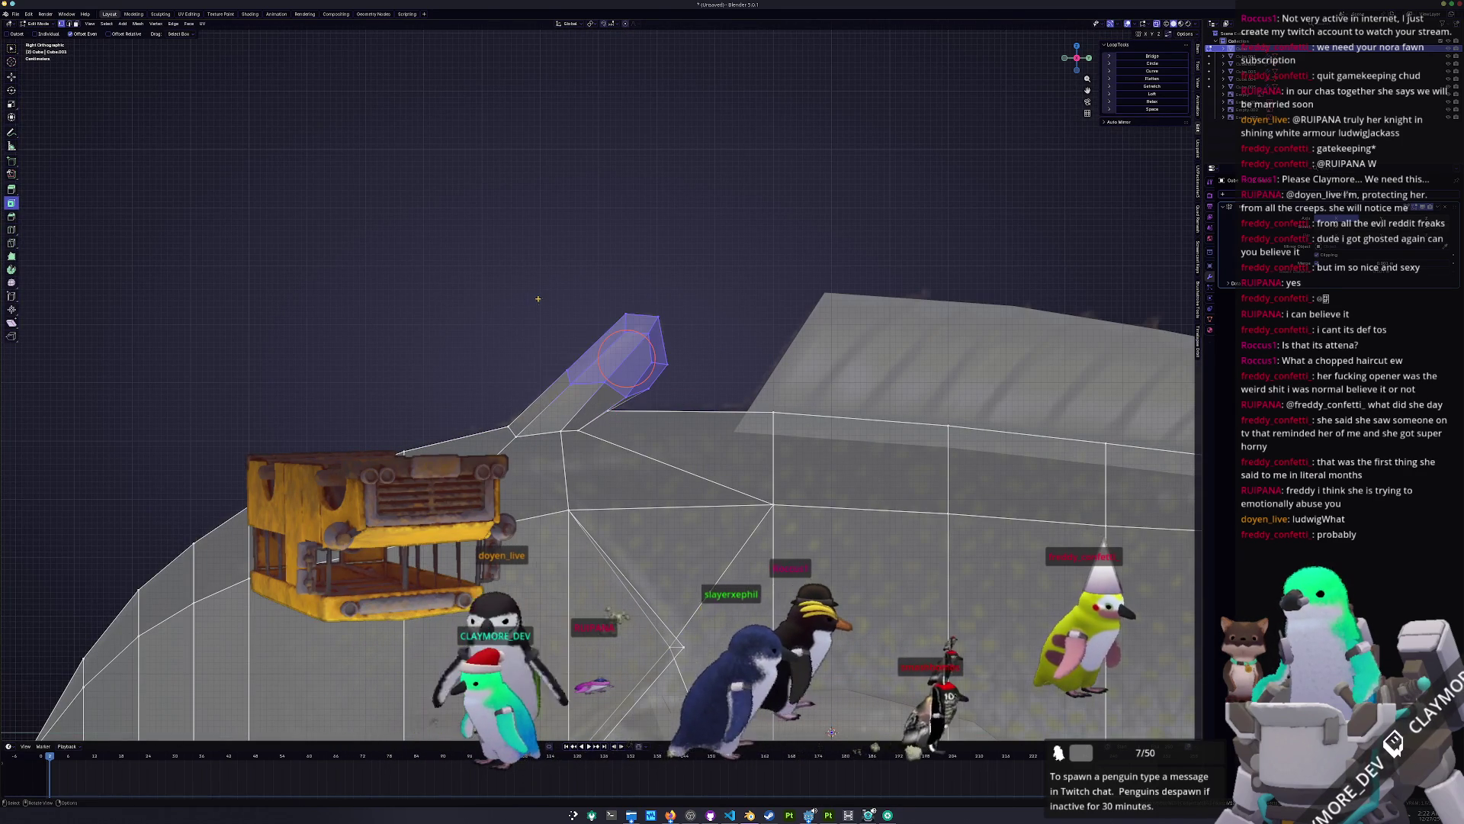
pyautogui.press('s')
pyautogui.click(703, 311)
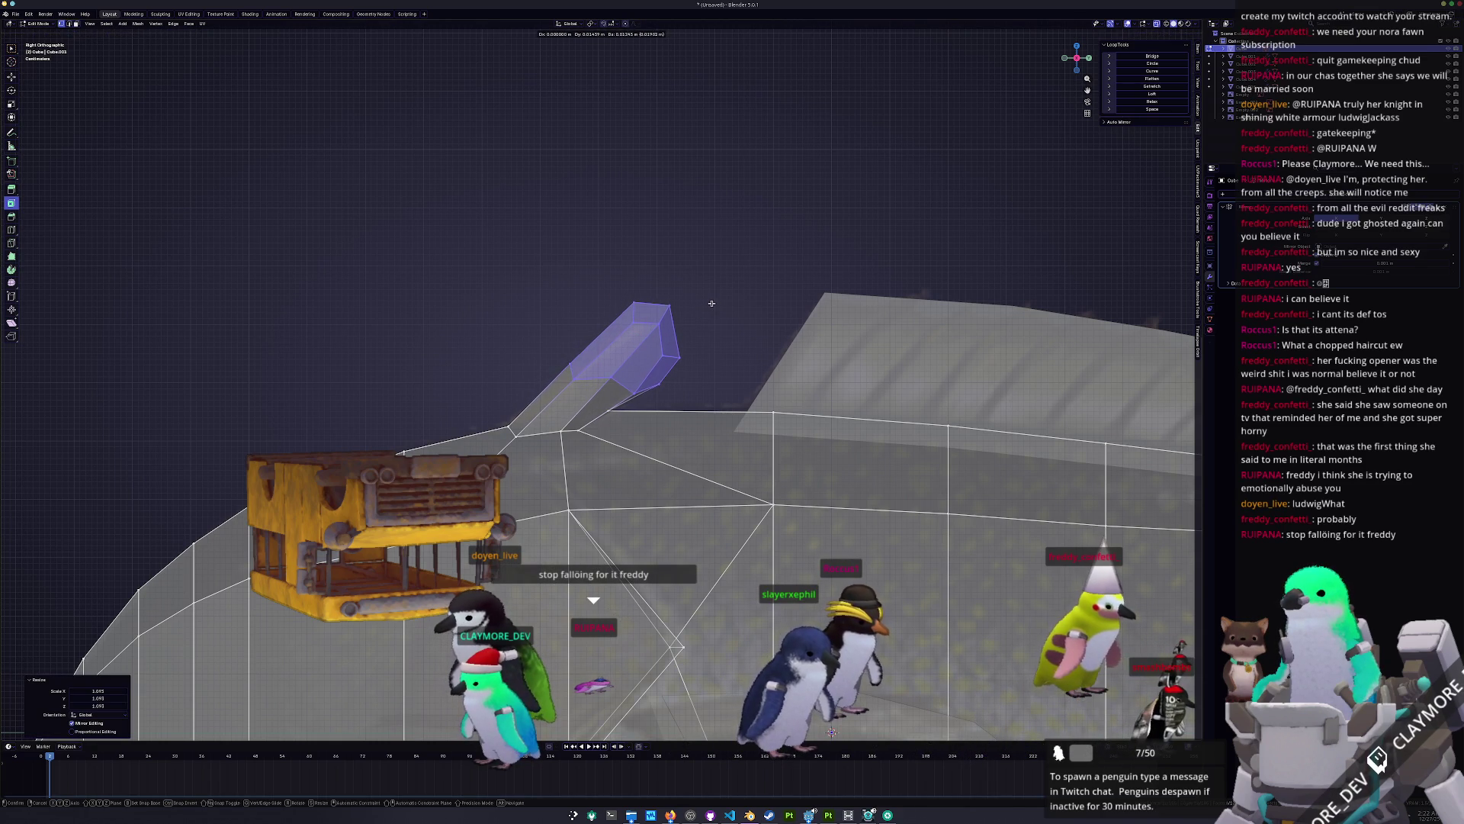
pyautogui.press('Tab')
pyautogui.scroll(-5, 654, 353)
pyautogui.hotkey('alt', 'z')
pyautogui.moveTo(633, 366)
pyautogui.mouseDown(button='middle')
pyautogui.moveTo(610, 358)
pyautogui.moveTo(630, 386)
pyautogui.mouseUp(button='middle')
pyautogui.click(687, 365)
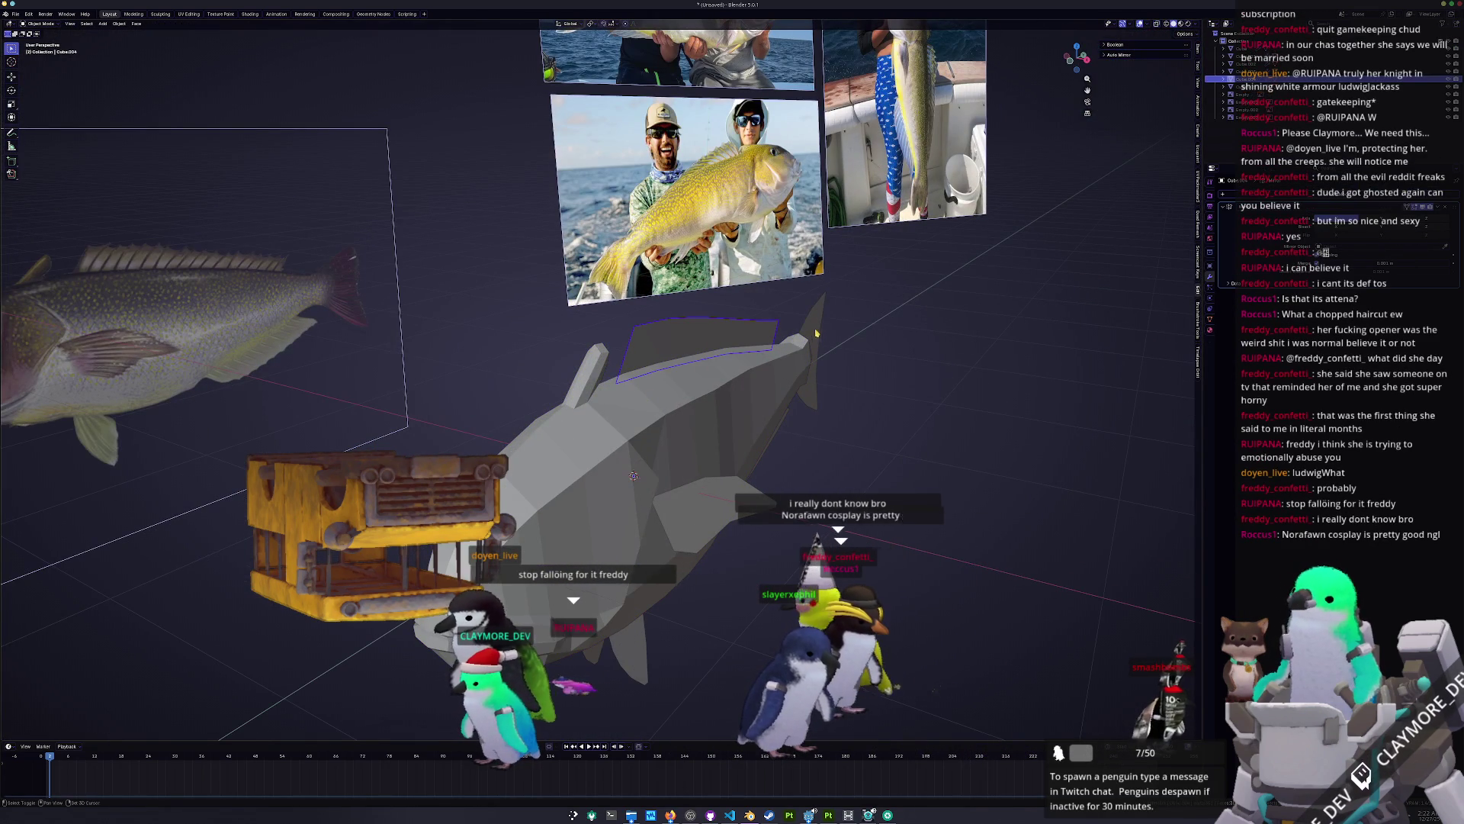
# Step: Apply the pectoral fin's scale and give it a Solidify modifier
pyautogui.click(717, 520)
pyautogui.hotkey('ctrl', 'a')
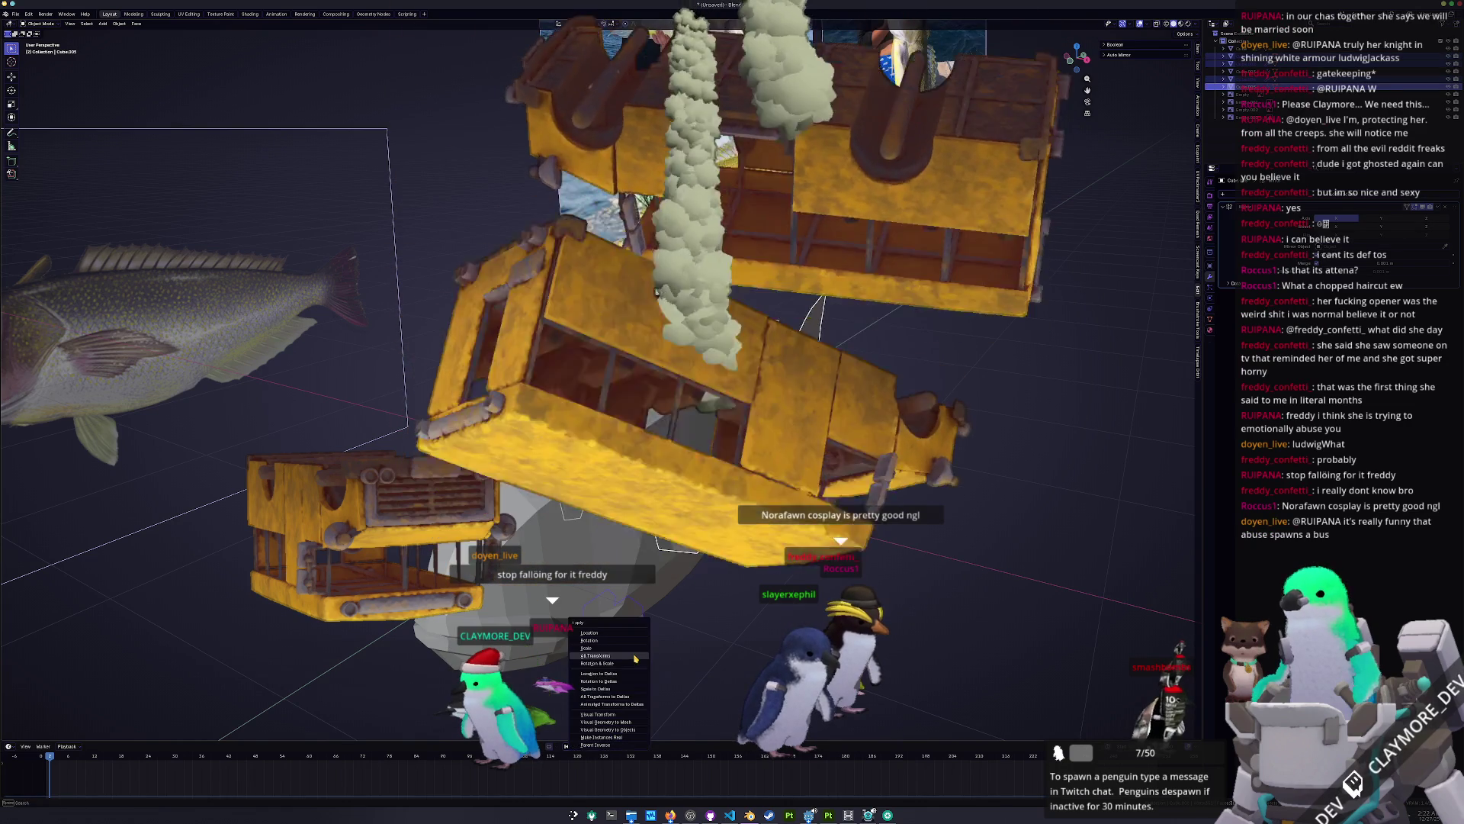
pyautogui.click(637, 648)
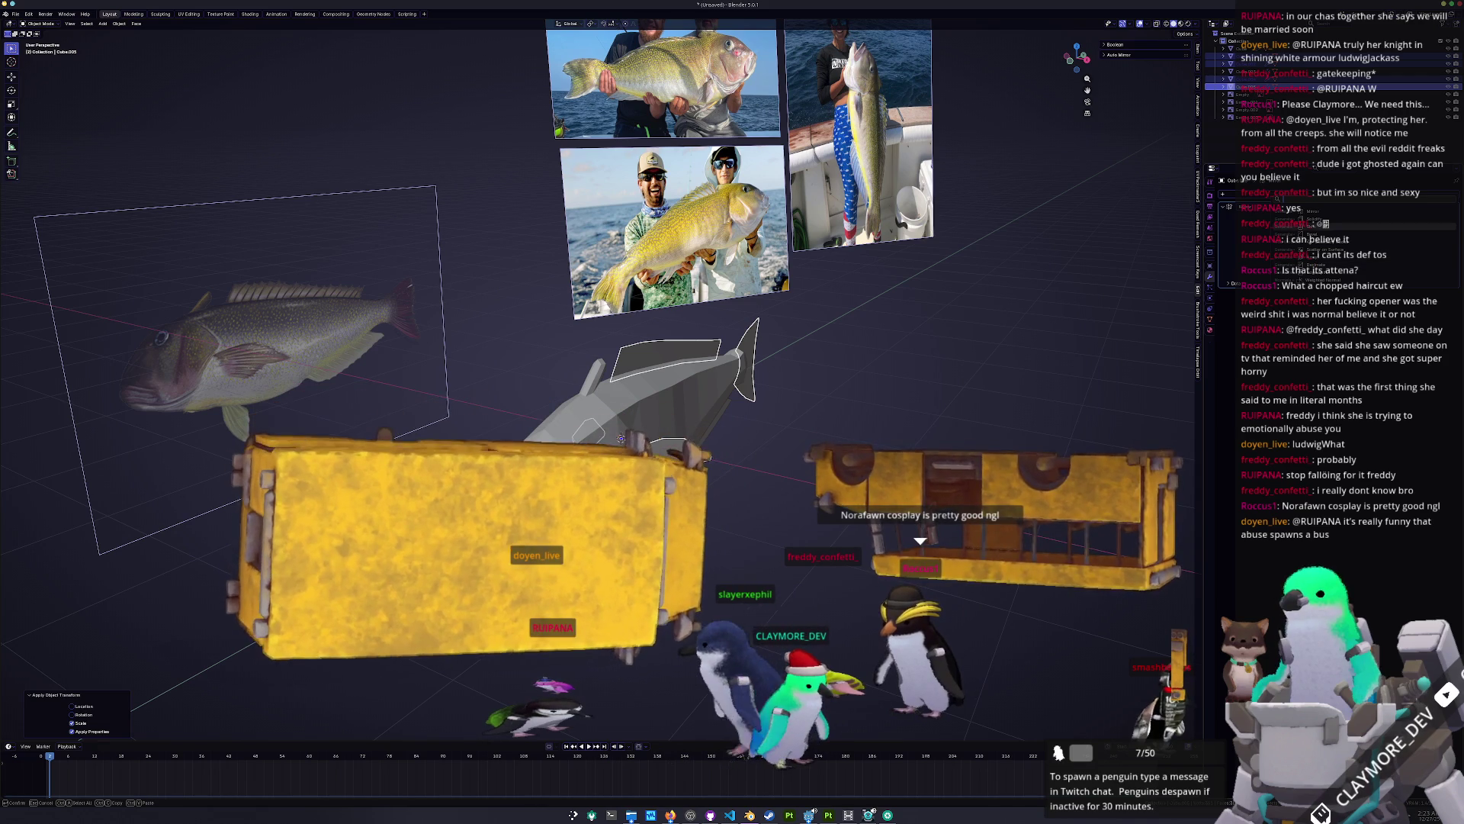
pyautogui.press('Return')
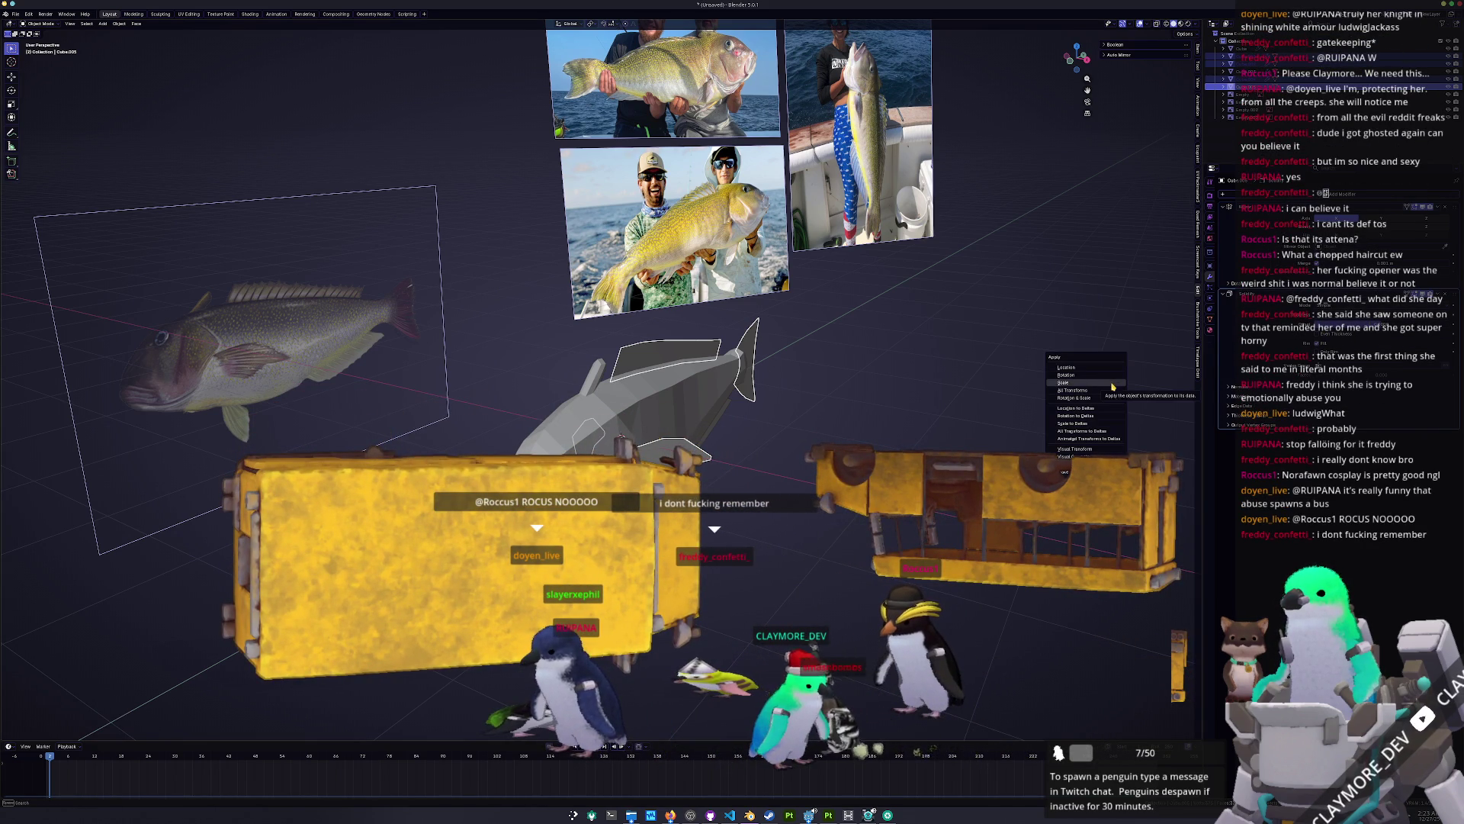
pyautogui.scroll(2, 1118, 385)
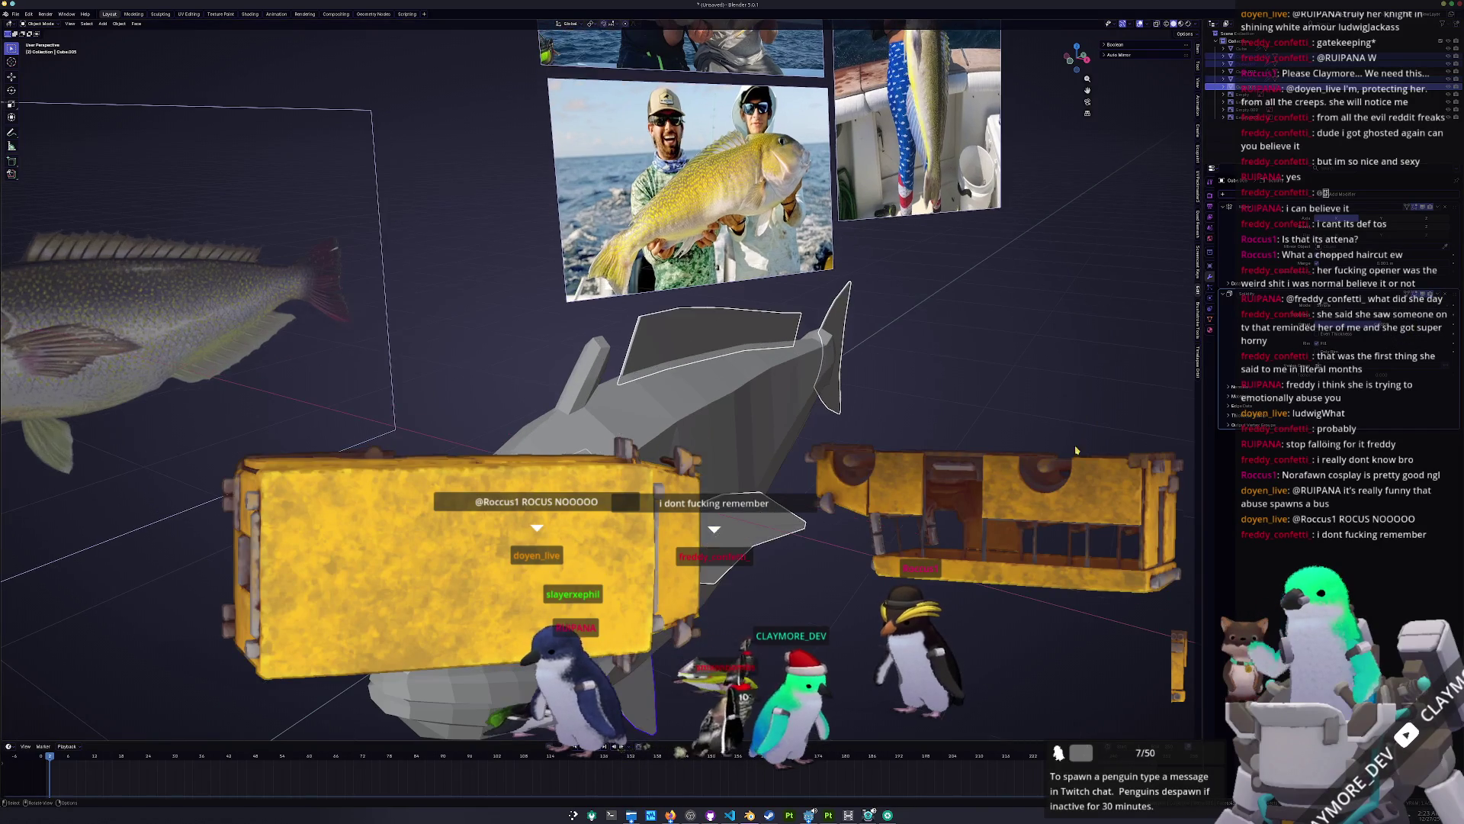
pyautogui.scroll(1, 1078, 729)
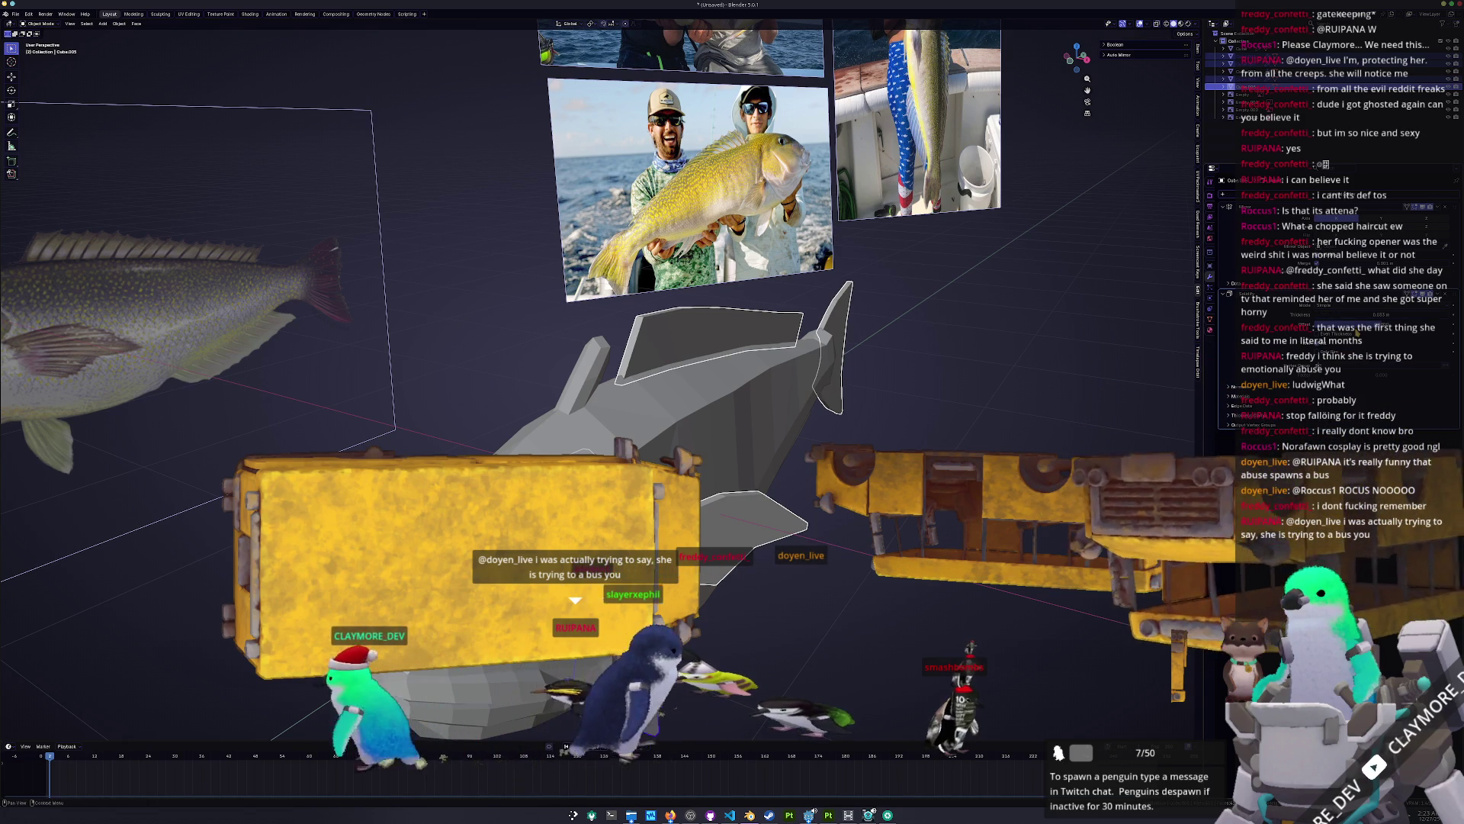
# Step: Add the dorsal and tail fins to the selection and switch to the right side view
pyautogui.moveTo(648, 450); pyautogui.dragTo(662, 438, button='middle')
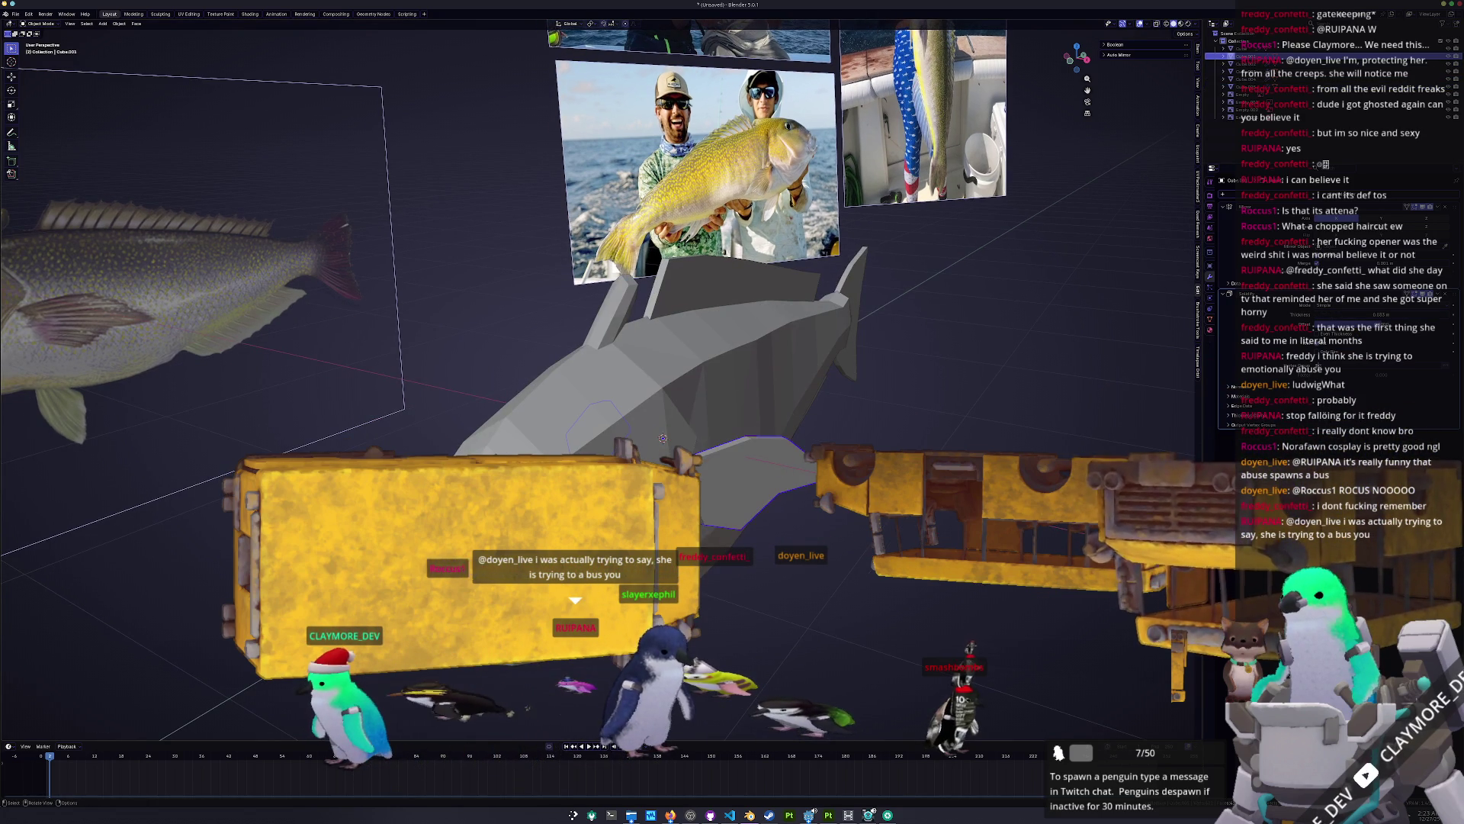
pyautogui.moveTo(778, 469); pyautogui.dragTo(826, 320, button='middle')
pyautogui.keyDown('shift'); pyautogui.click(826, 321); pyautogui.keyUp('shift')
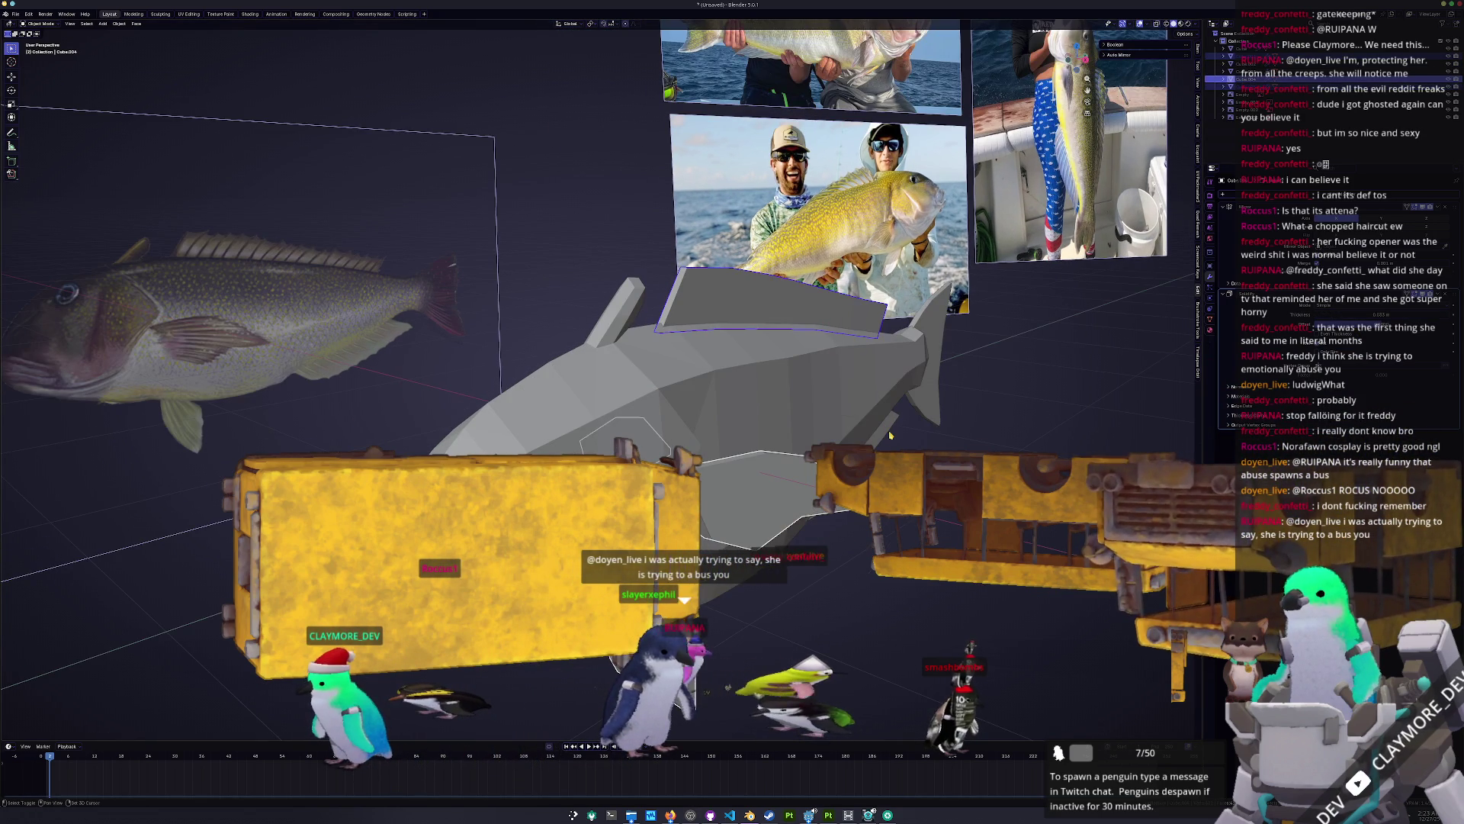
pyautogui.keyDown('shift'); pyautogui.click(943, 415); pyautogui.keyUp('shift')
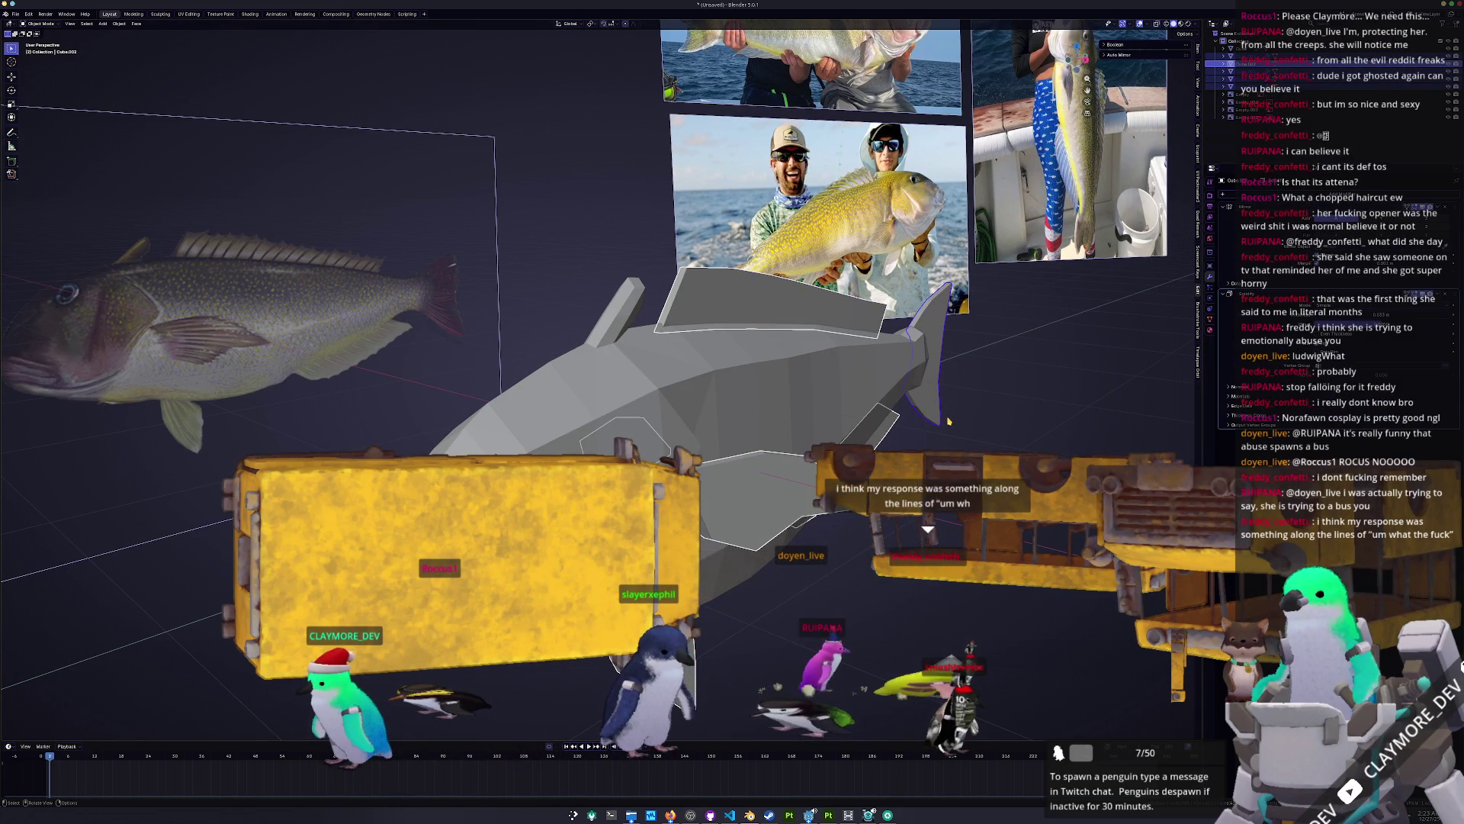
pyautogui.press('KP_3')
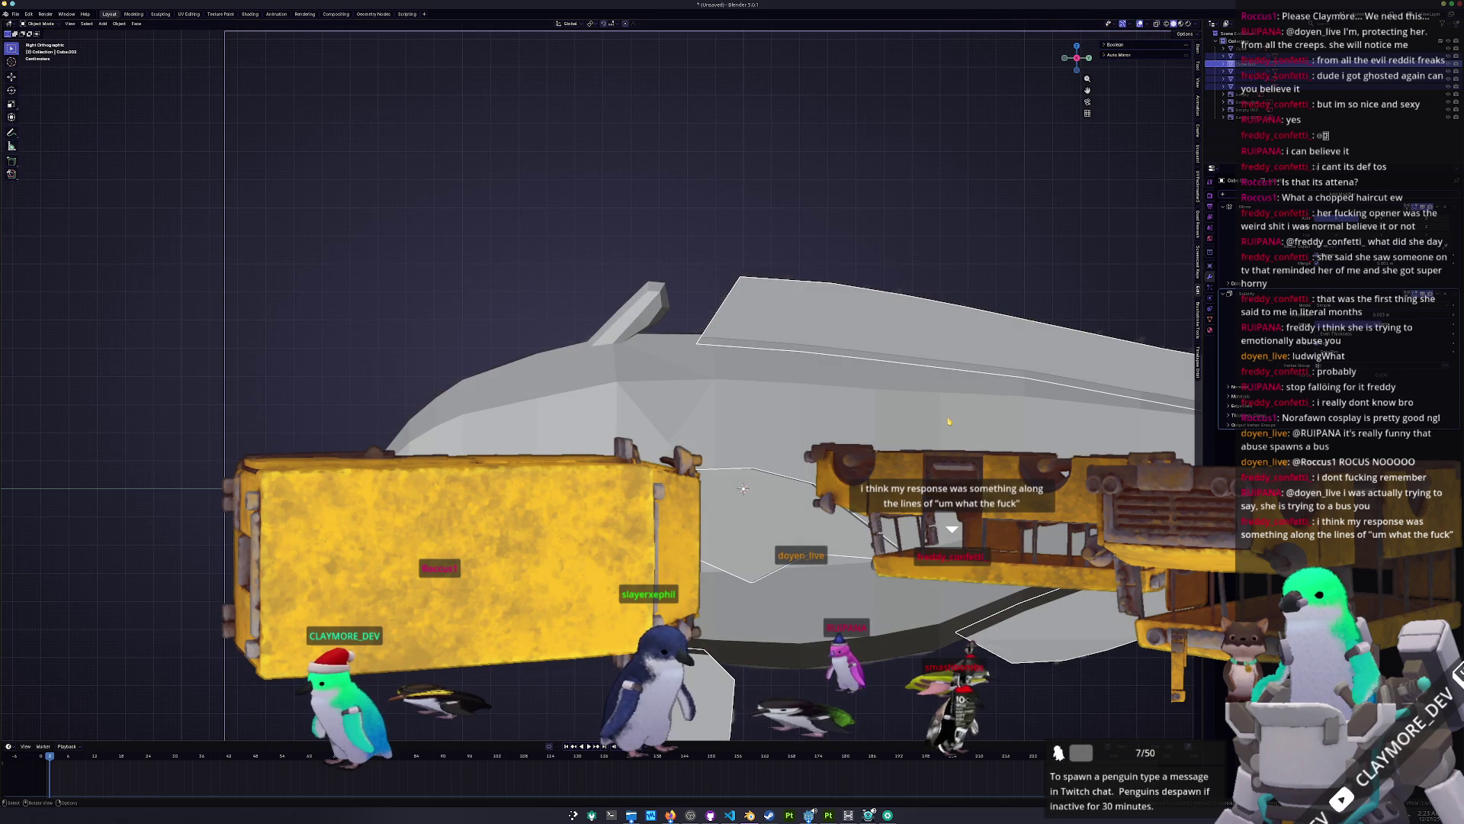
# Step: Select Cube.003, adjust an edge slide on it in edit mode, and return to object mode
pyautogui.press('KP_5')
pyautogui.scroll(3, 953, 496)
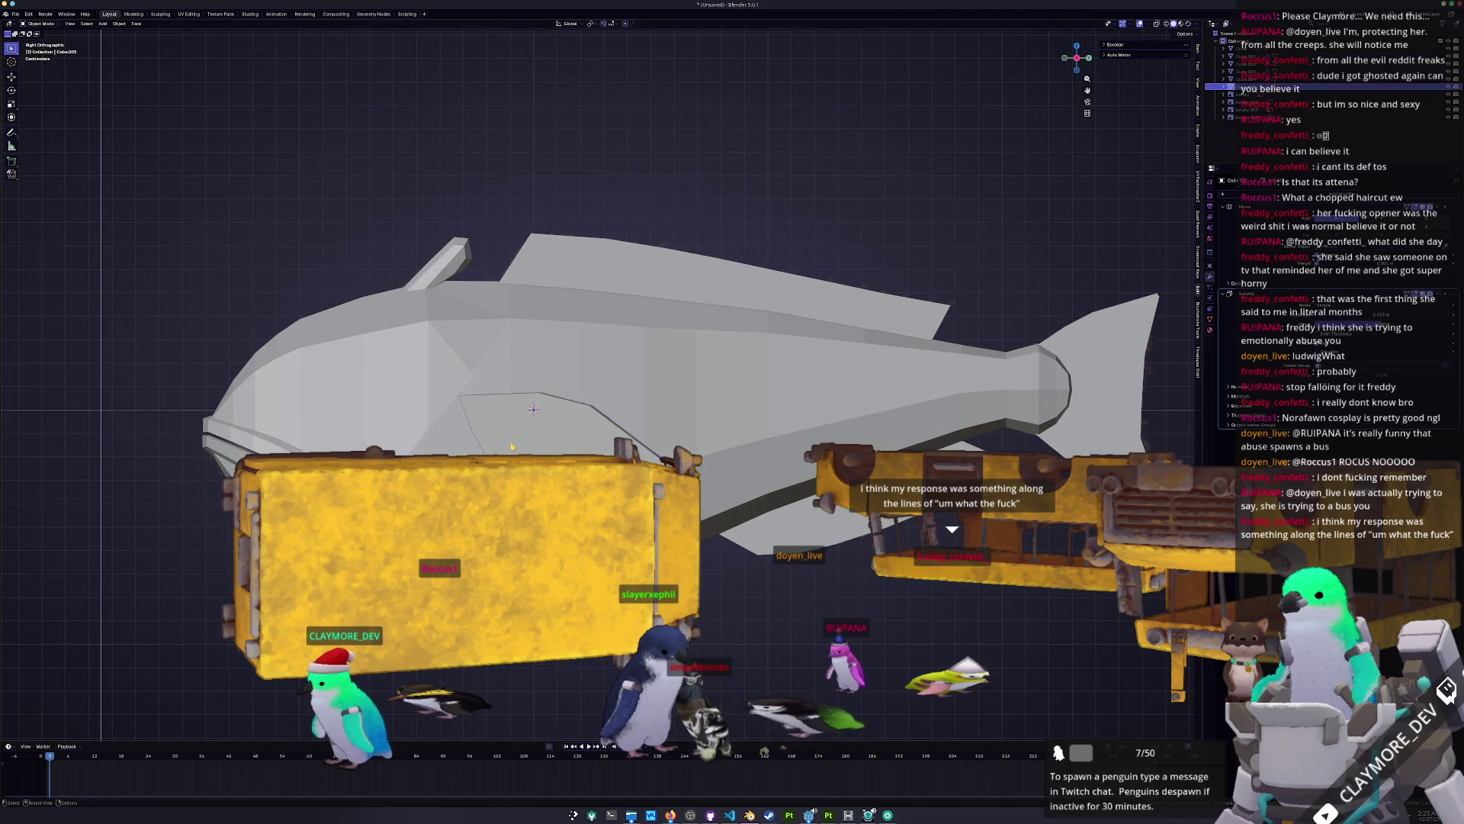
pyautogui.click(512, 447)
pyautogui.scroll(2, 507, 425)
pyautogui.moveTo(402, 222); pyautogui.dragTo(503, 275, button='middle')
pyautogui.press('Tab')
pyautogui.hotkey('alt', 'a')
pyautogui.moveTo(548, 432); pyautogui.dragTo(545, 449, button='middle')
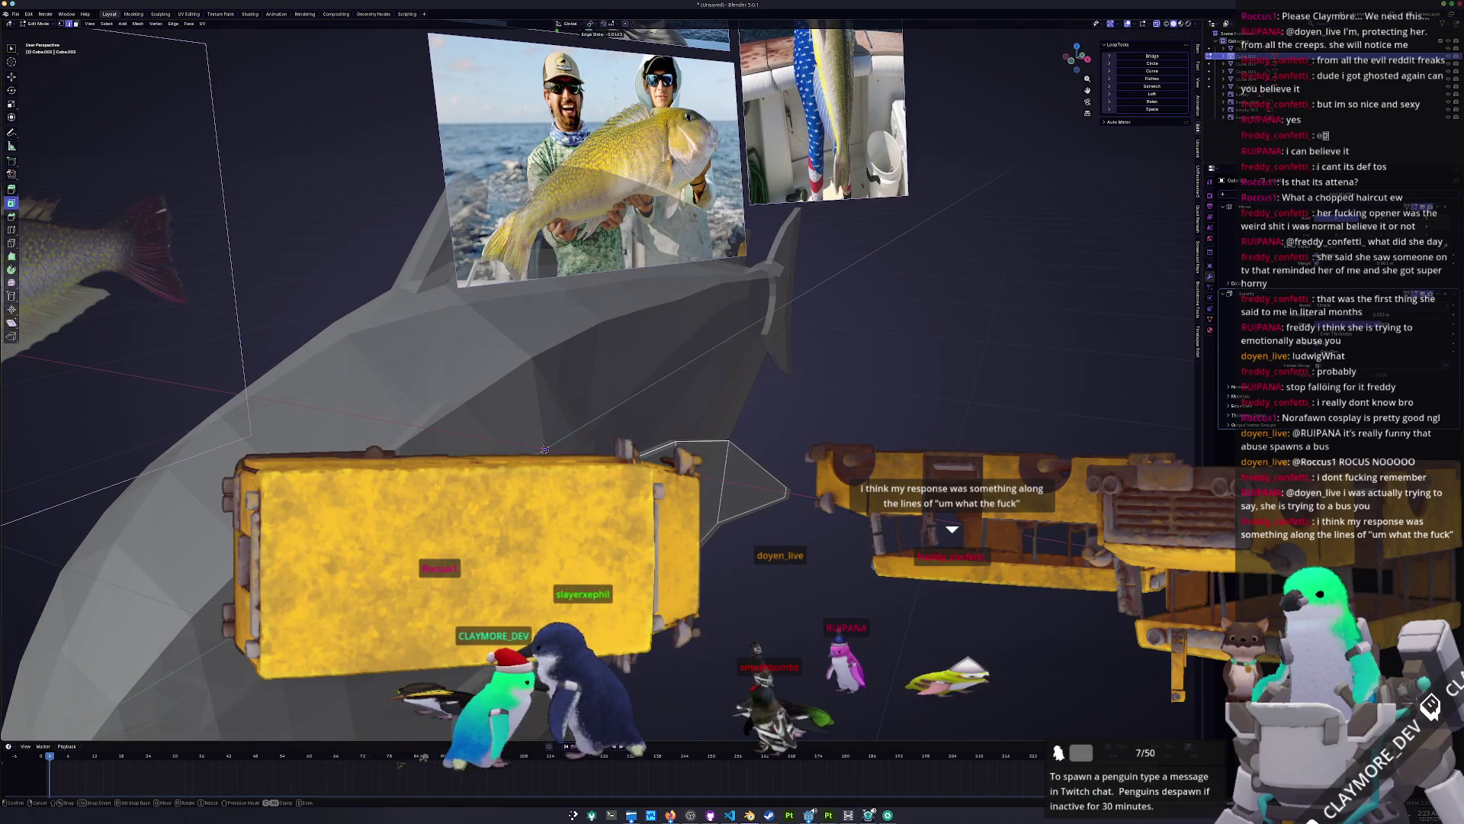
pyautogui.click(545, 449)
pyautogui.moveTo(544, 449)
pyautogui.mouseDown(button='middle')
pyautogui.moveTo(555, 402)
pyautogui.moveTo(710, 440)
pyautogui.moveTo(557, 399)
pyautogui.moveTo(577, 396)
pyautogui.mouseUp(button='middle')
pyautogui.press('Tab')
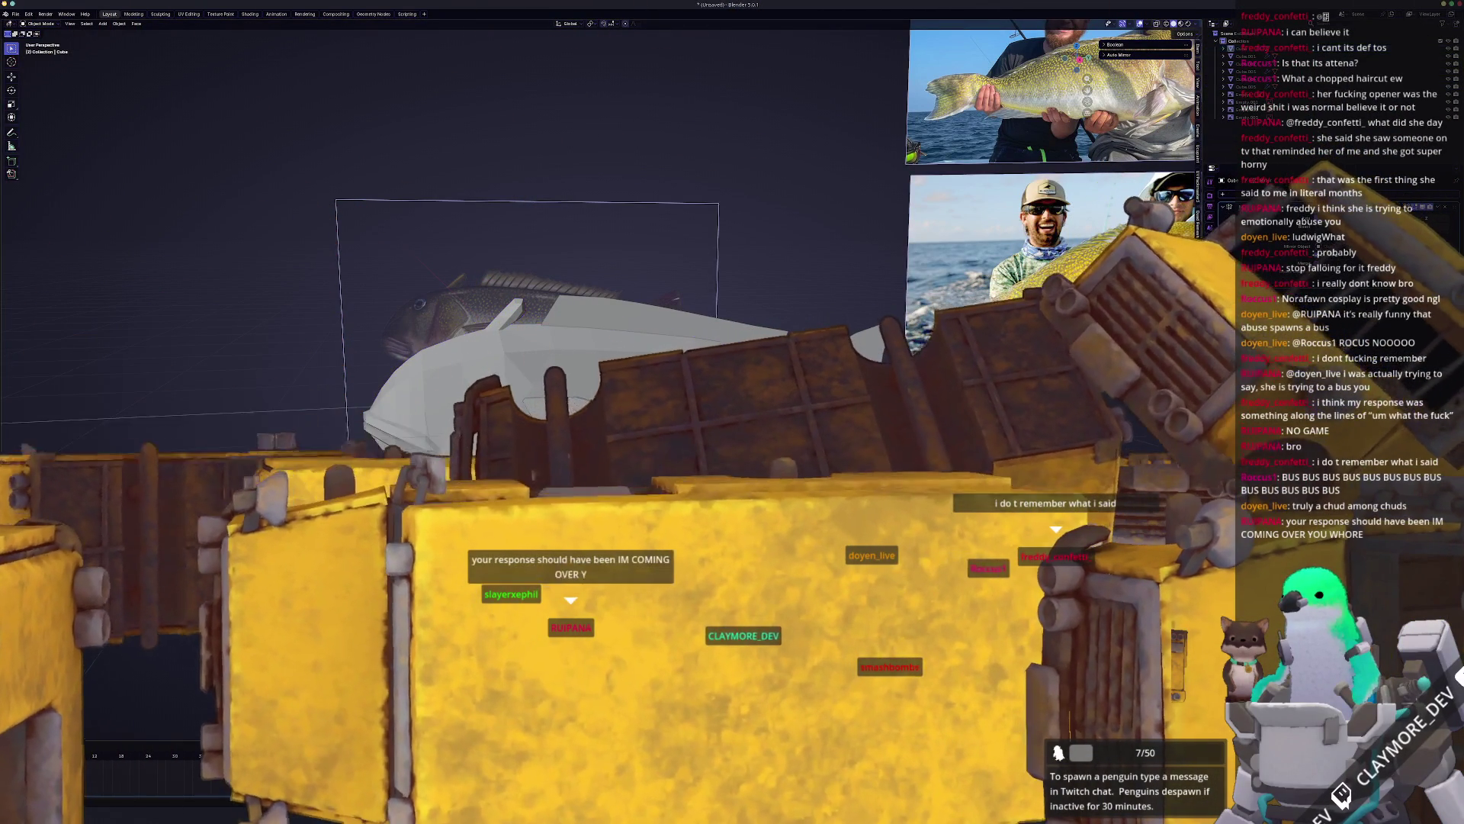
# Step: Edit the fish body Cube.001 in side view, selecting a back face and trying a knife cut
pyautogui.press('KP_3')
pyautogui.press('Tab')
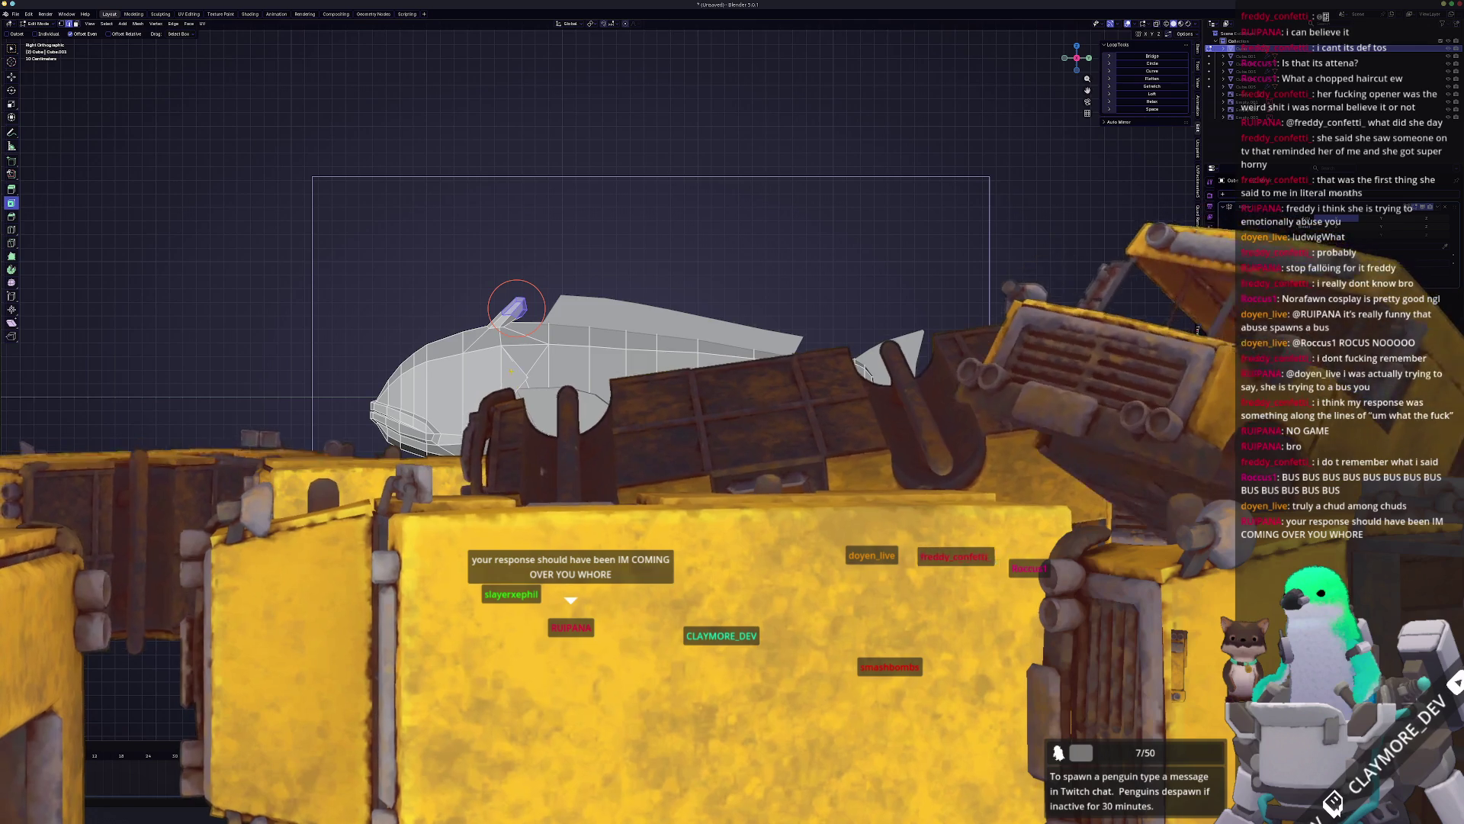
pyautogui.scroll(-1, 479, 276)
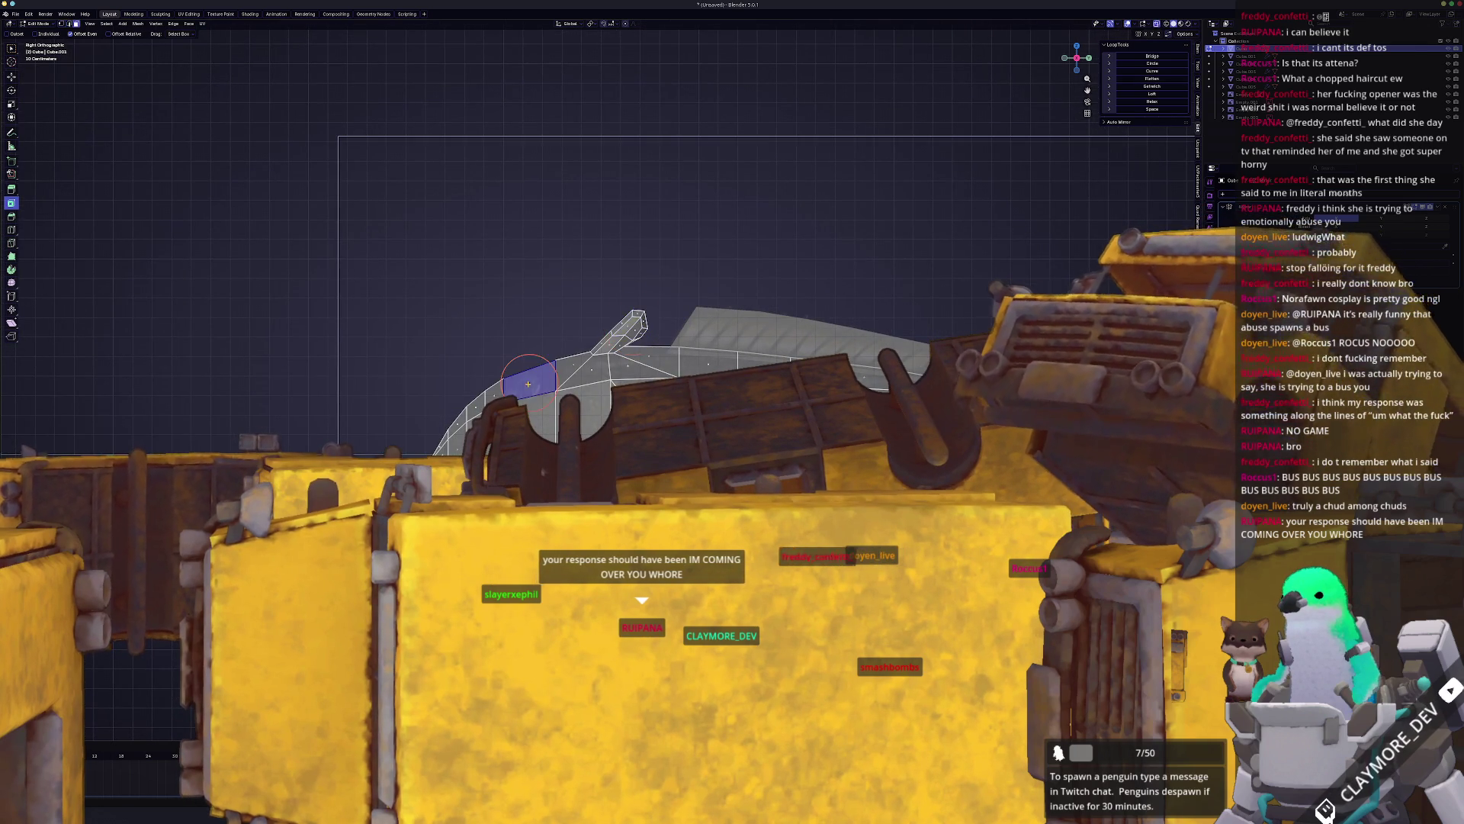
pyautogui.click(528, 381)
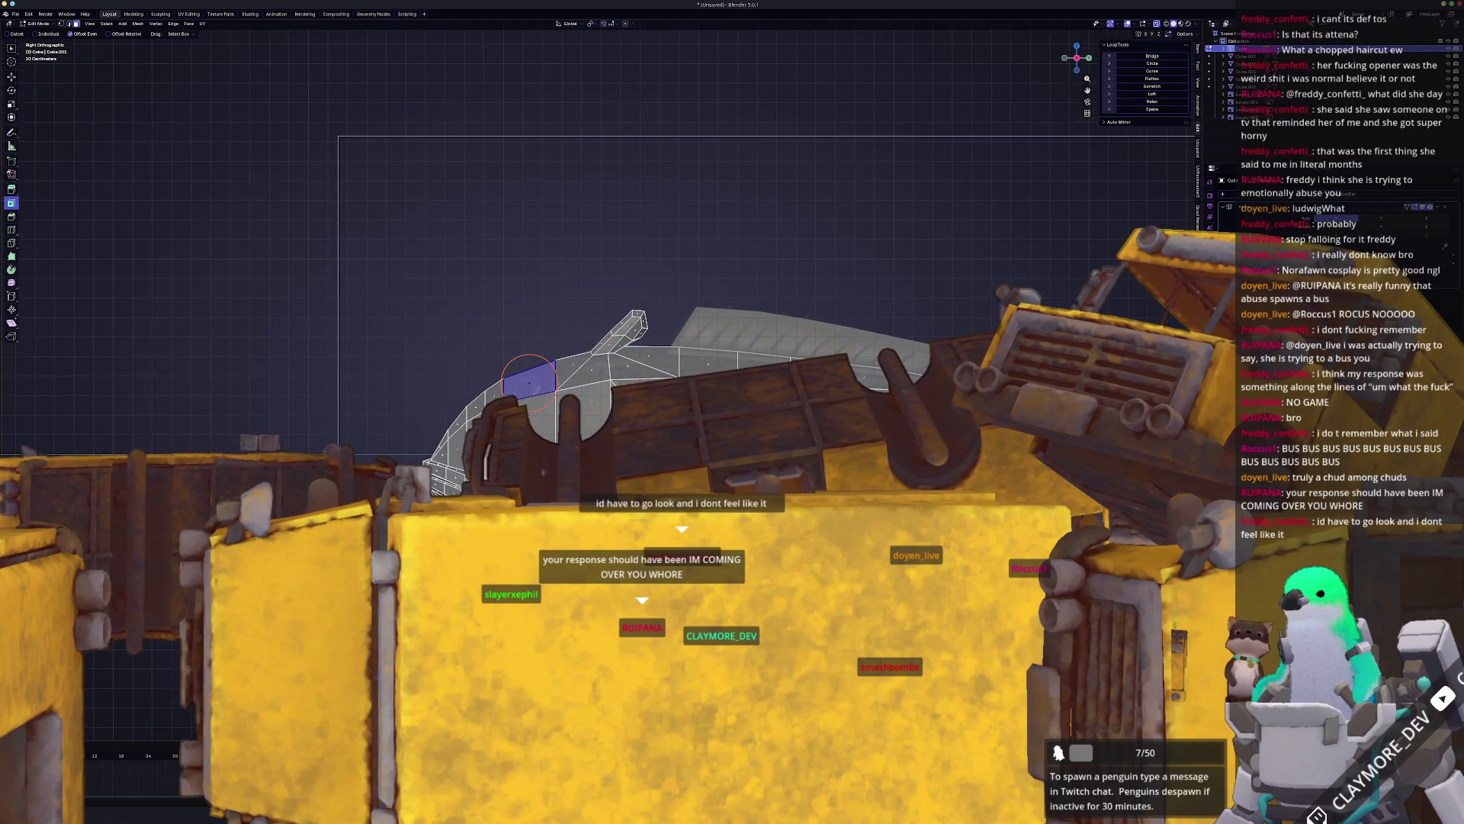
pyautogui.scroll(1, 599, 377)
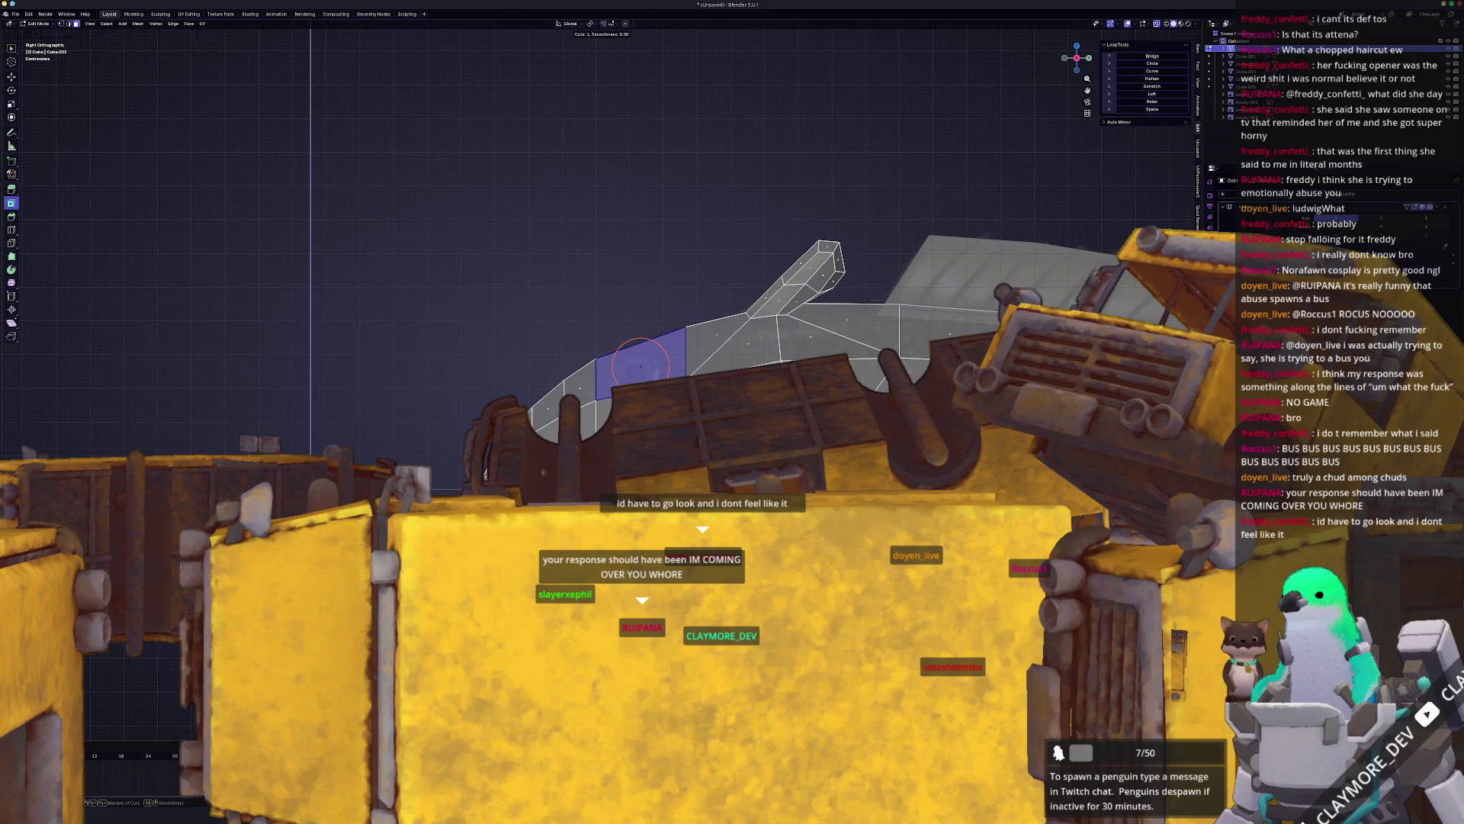
pyautogui.rightClick(641, 364)
pyautogui.press('k')
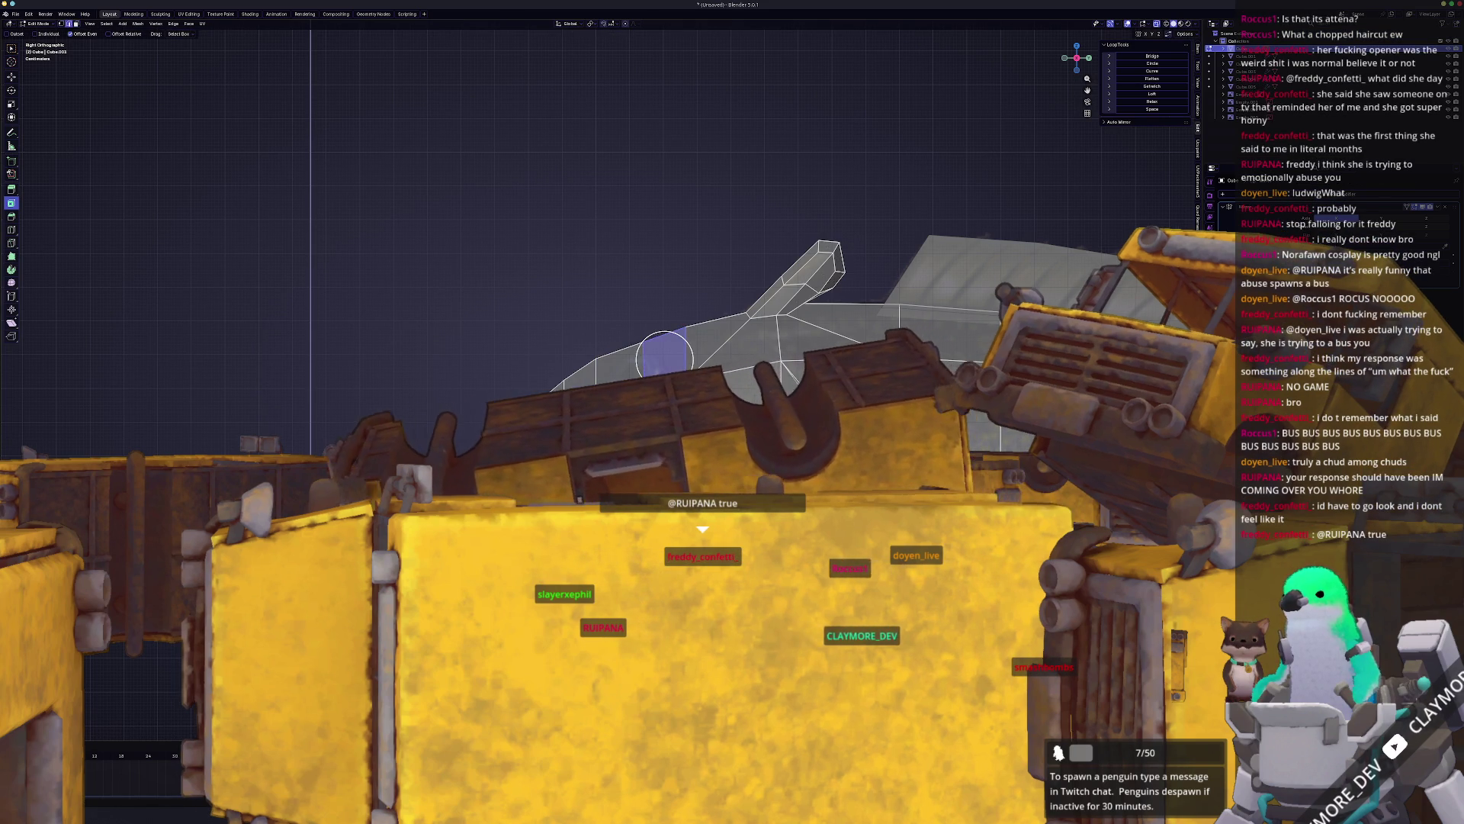
pyautogui.press('g')
pyautogui.press('Escape')
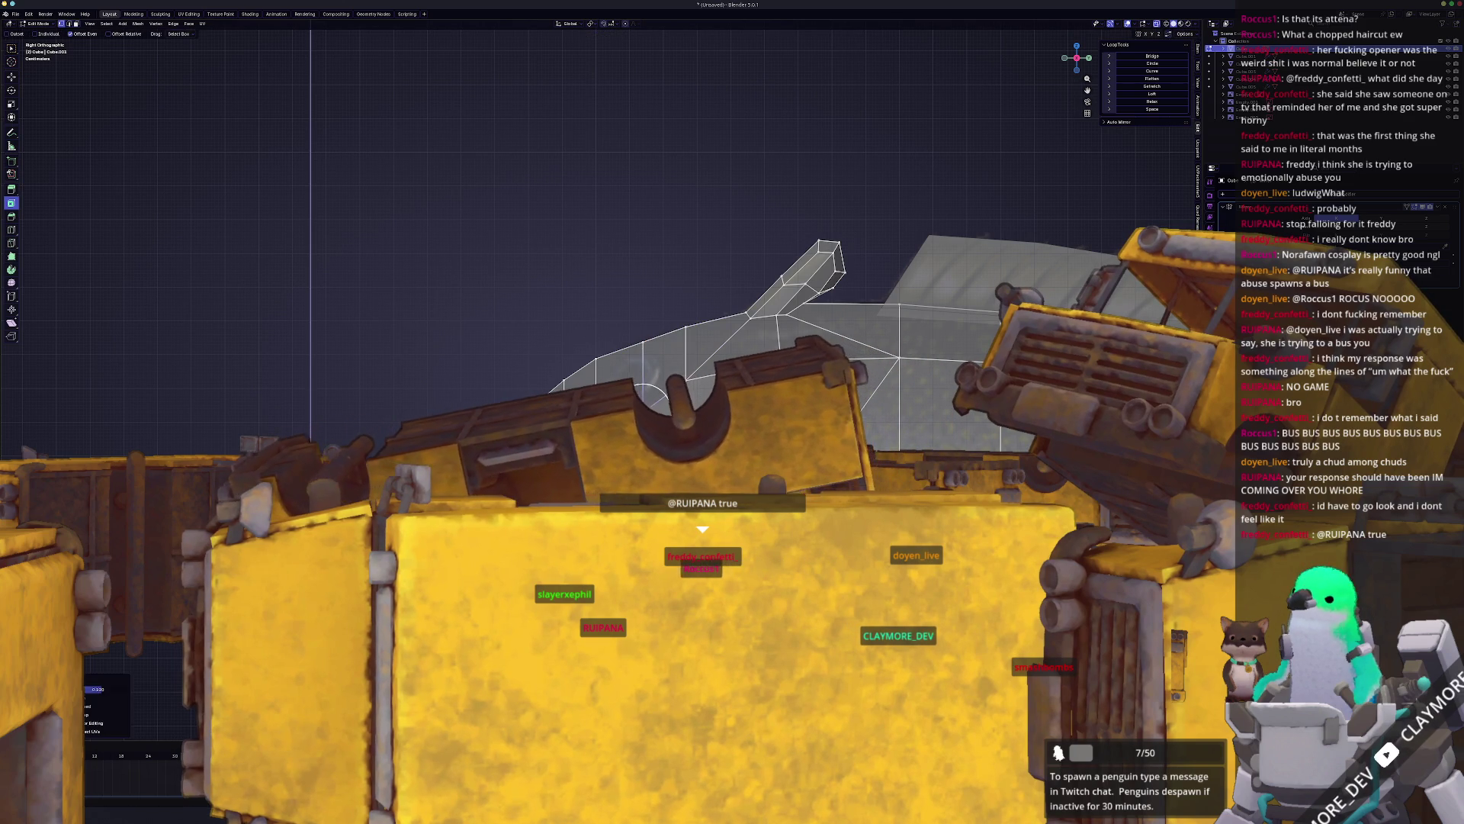
# Step: In edge mode, vertex-slide a vertex along its edge where the eye will sit
pyautogui.press('2')
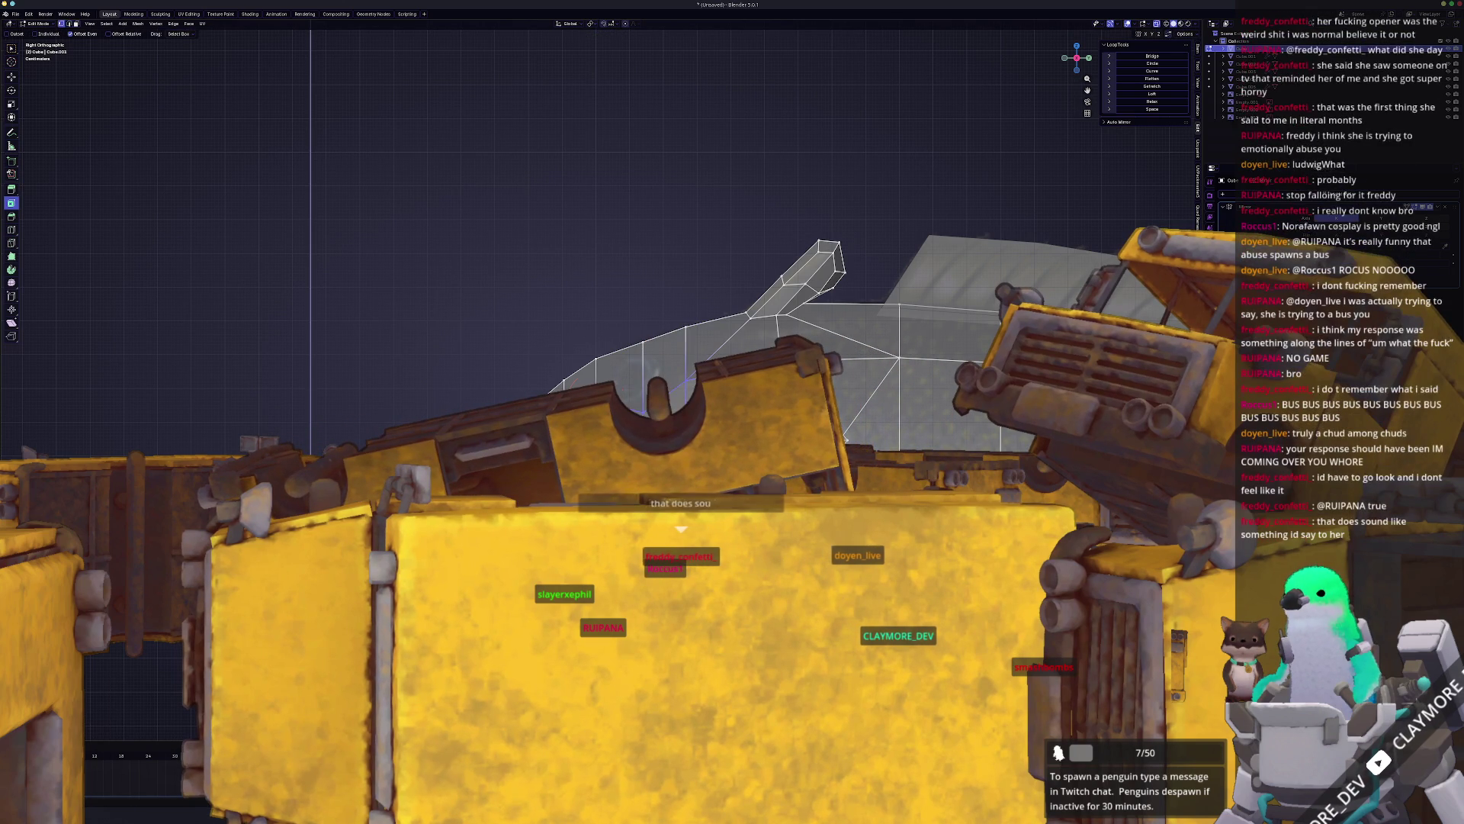
pyautogui.press('g')
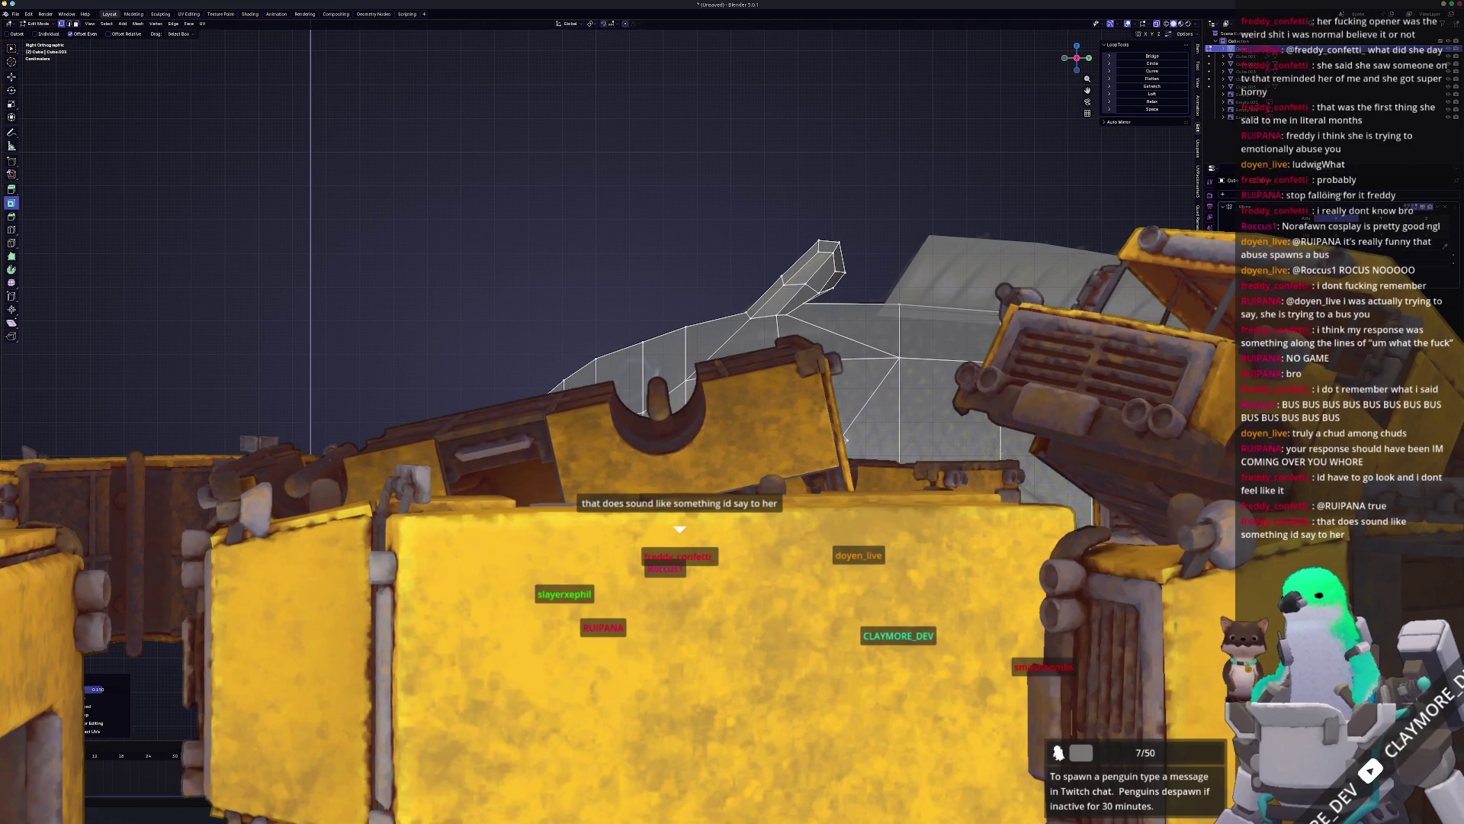
pyautogui.scroll(2, 595, 344)
pyautogui.hotkey('shift', 'v')
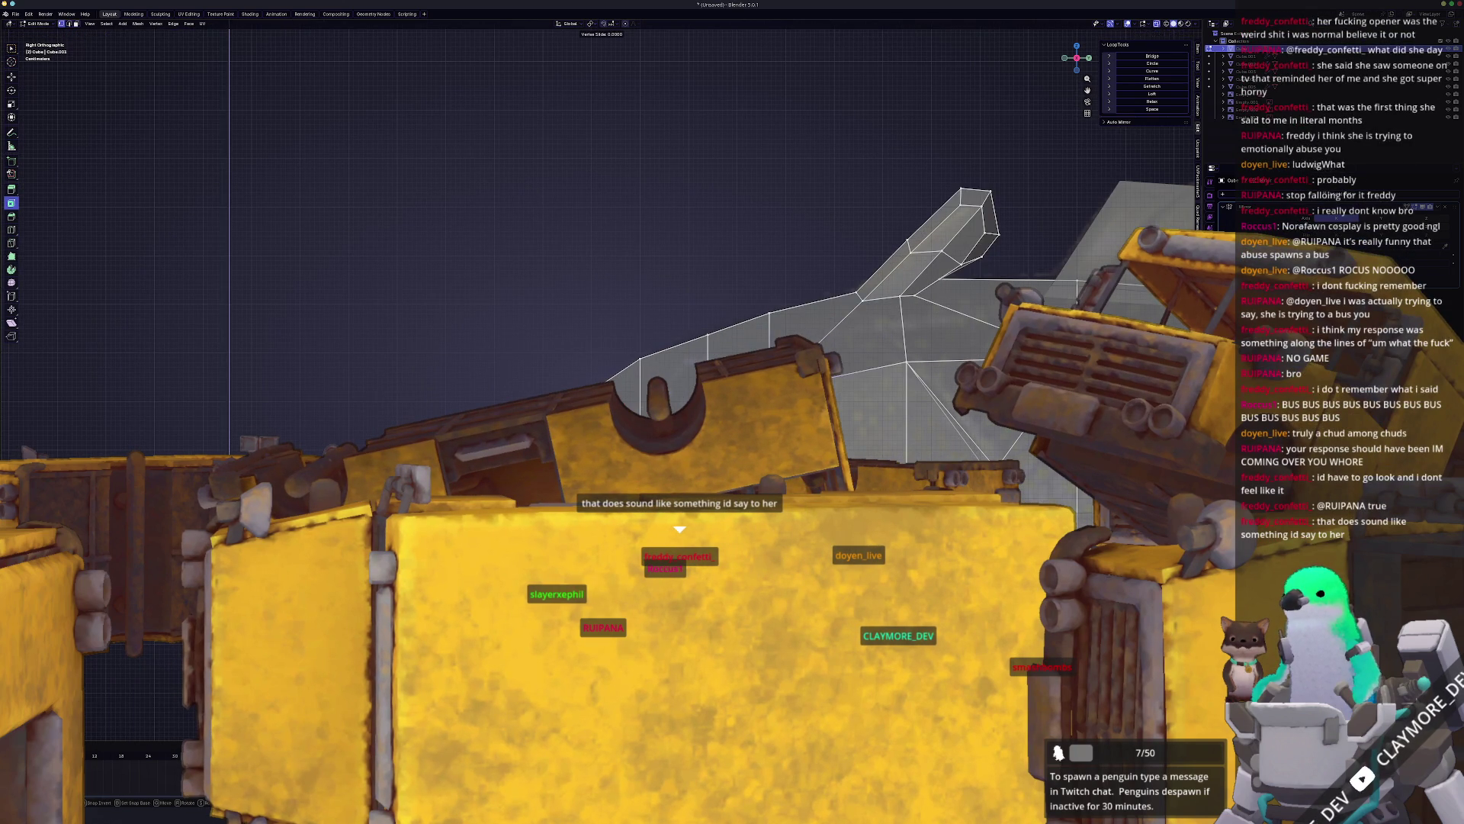
pyautogui.press('Return')
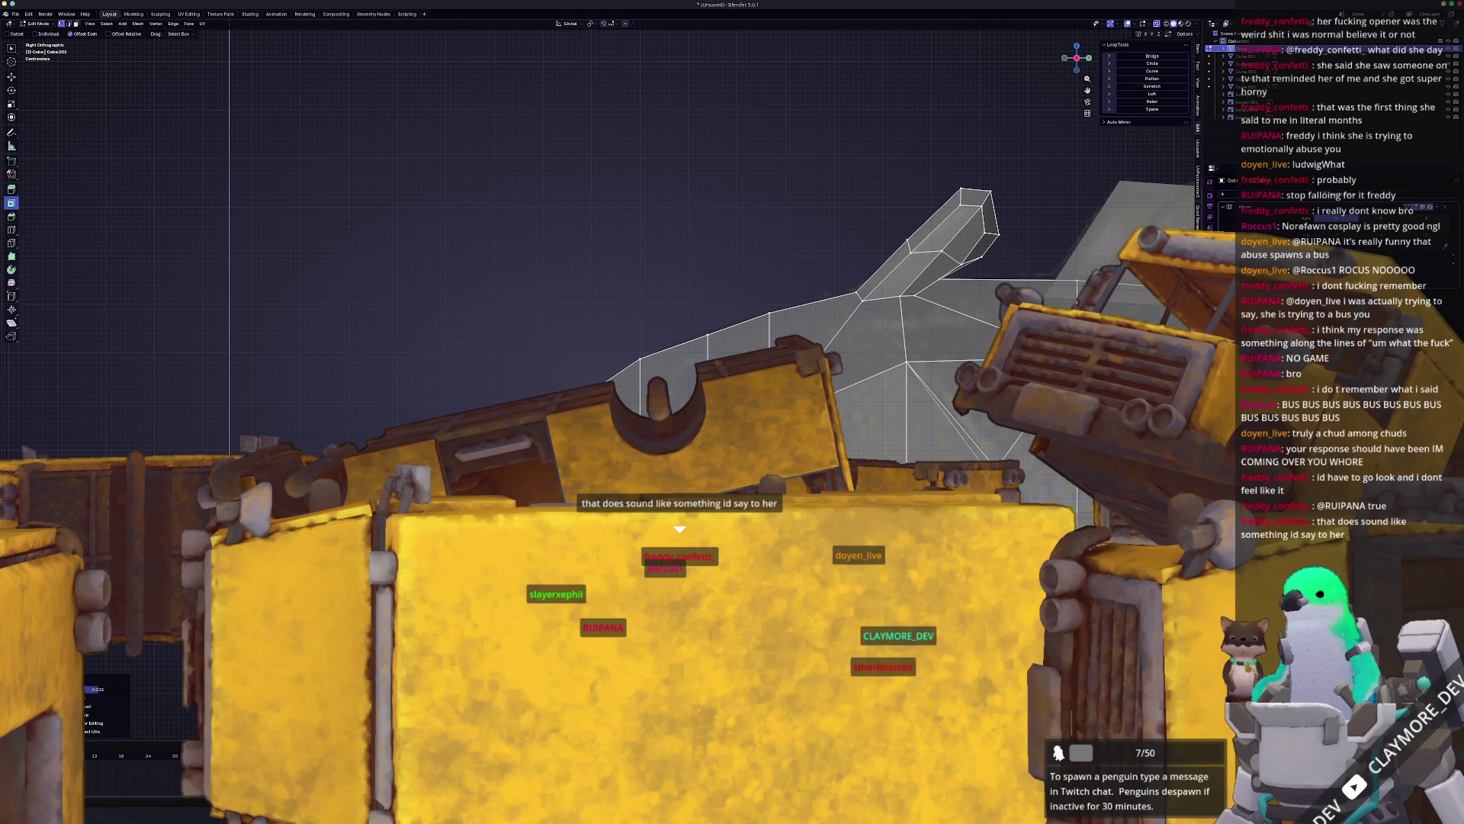
pyautogui.moveTo(686, 266); pyautogui.dragTo(801, 305, button='middle')
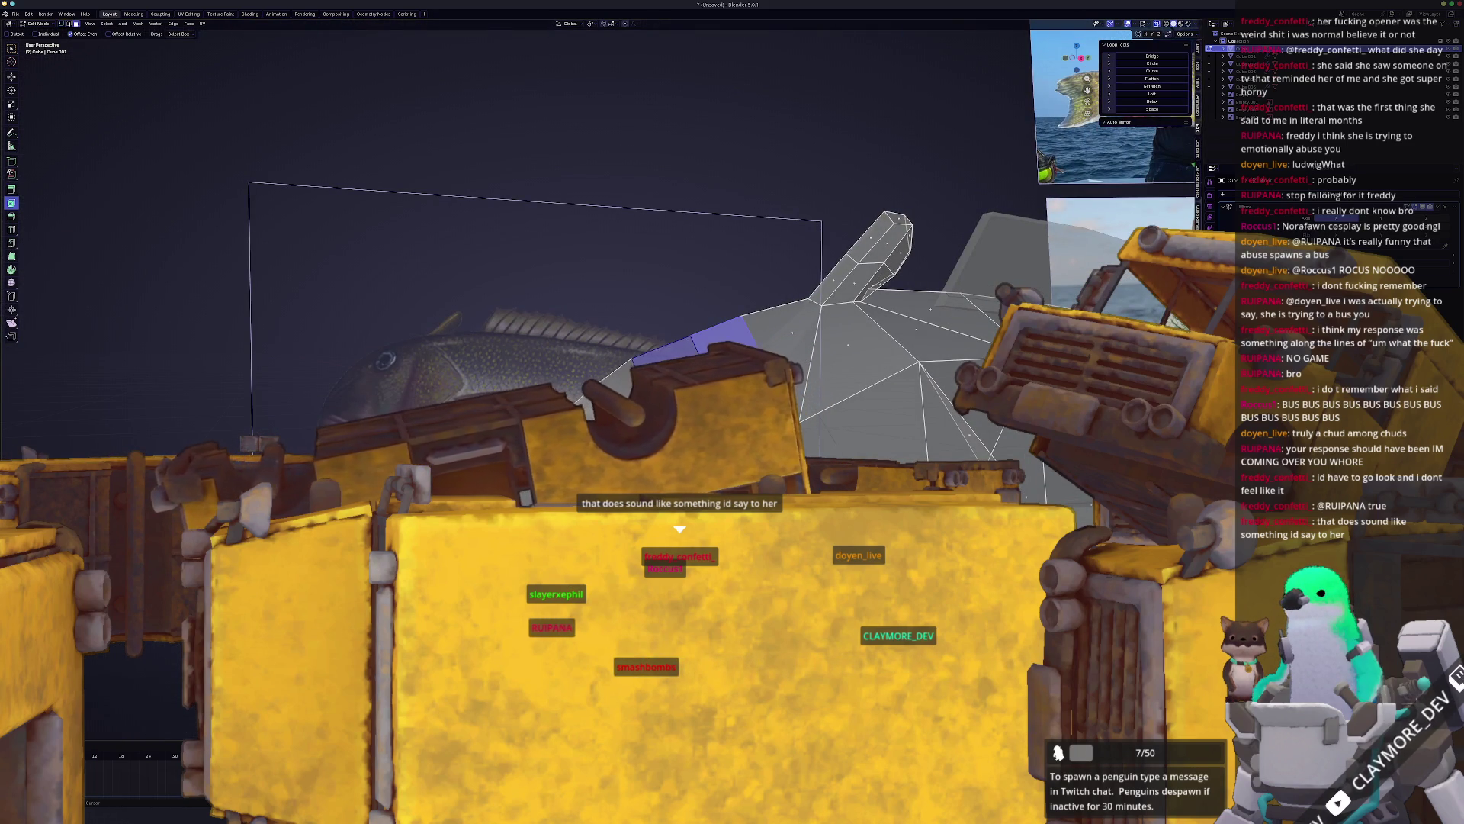
# Step: Rotate the eye face into position from the side view and slide a corner vertex along its edge
pyautogui.press('KP_3')
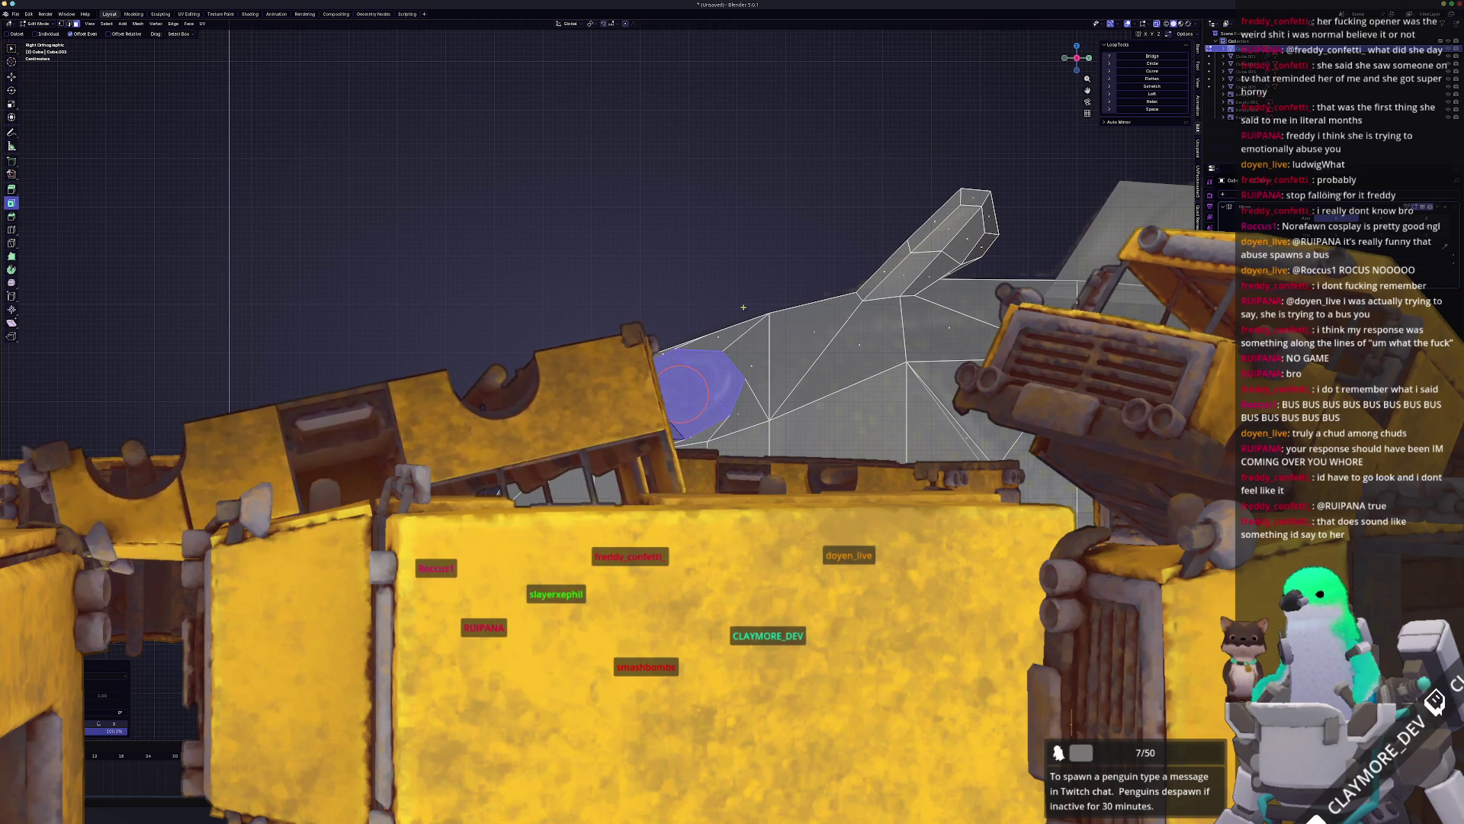
pyautogui.press('r')
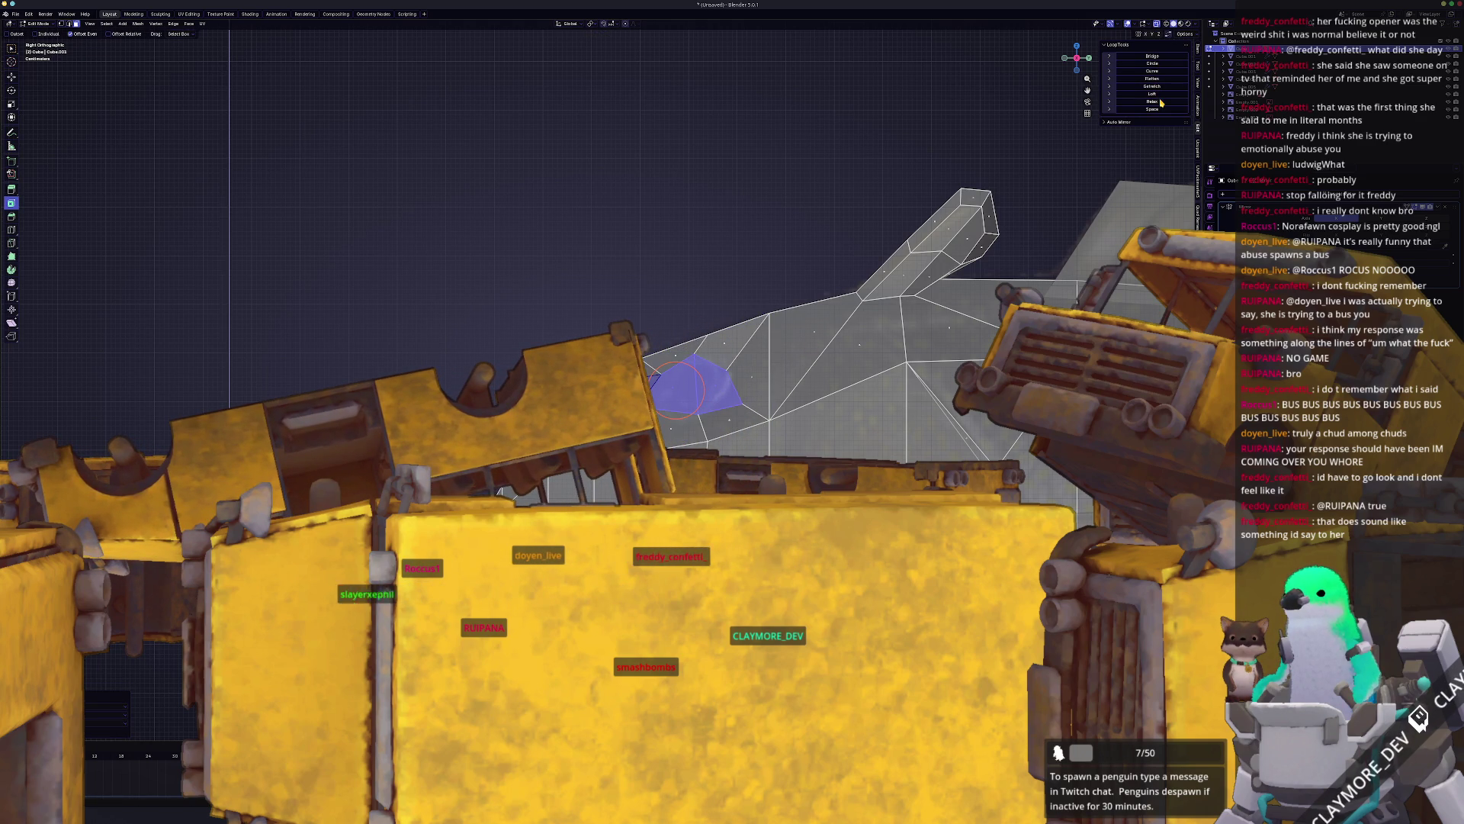
pyautogui.moveTo(921, 213); pyautogui.dragTo(812, 335, button='middle')
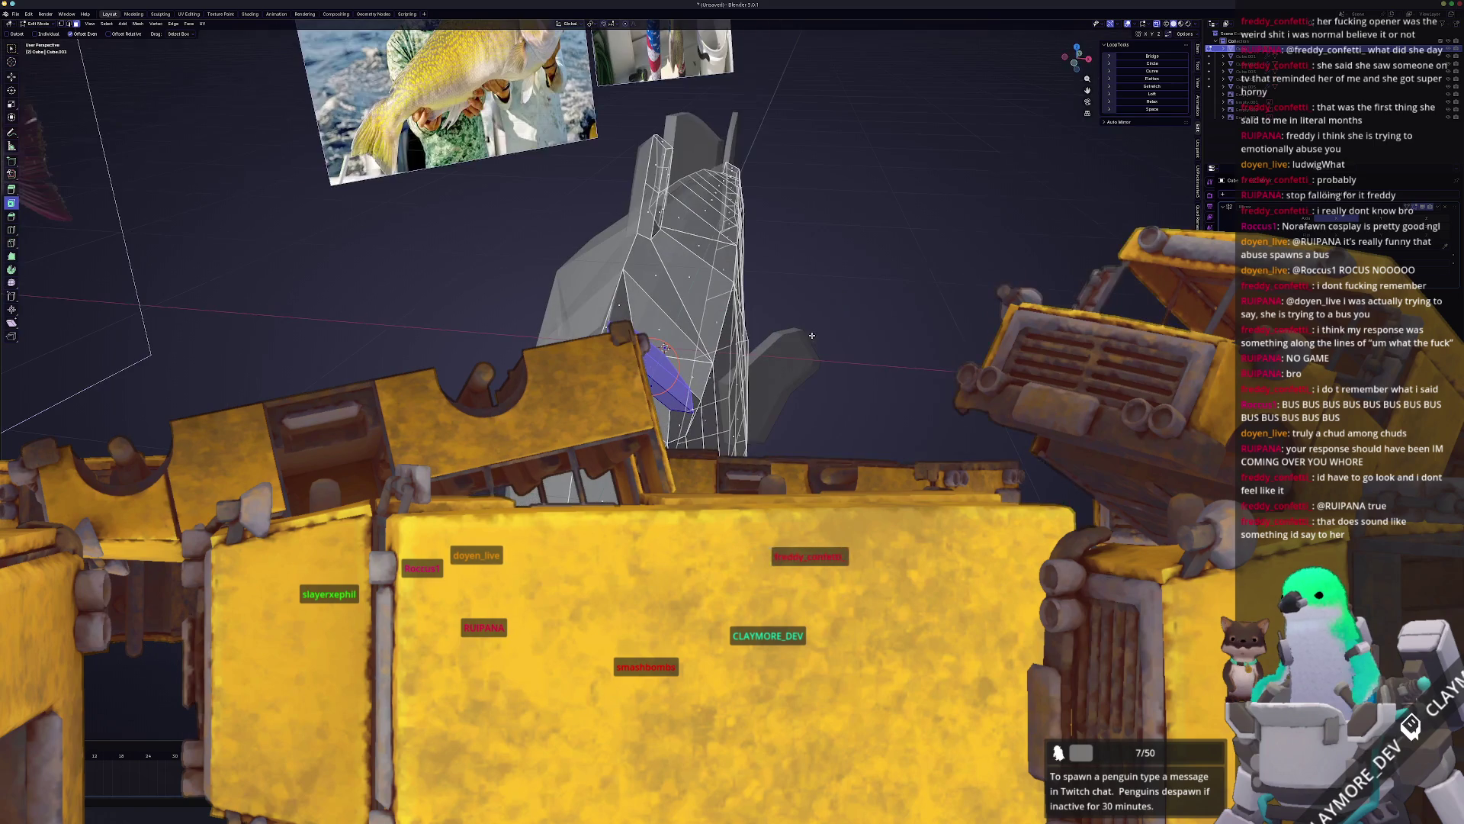
pyautogui.press('KP_1')
pyautogui.scroll(2, 692, 299)
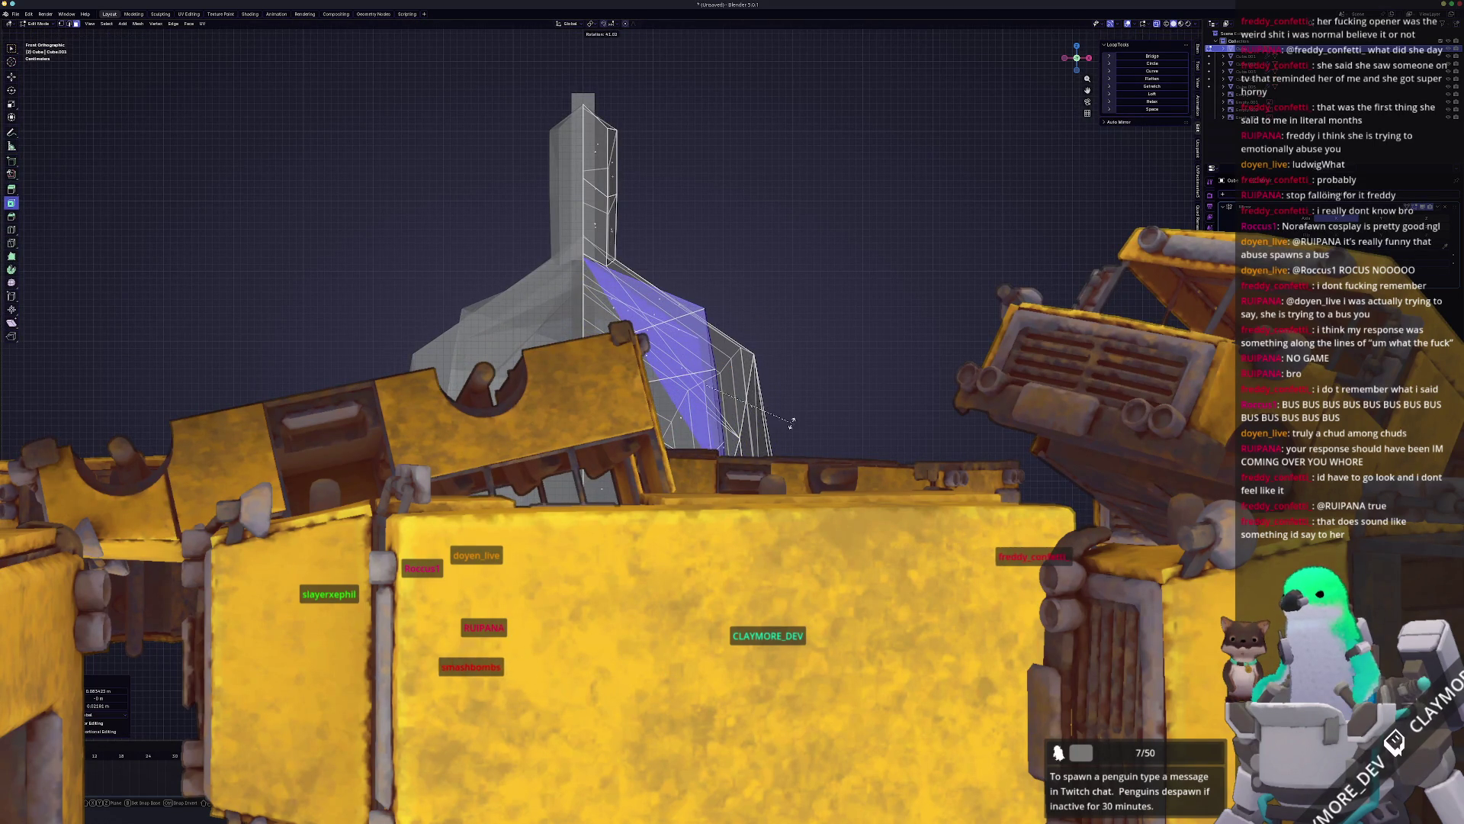
pyautogui.press('KP_3')
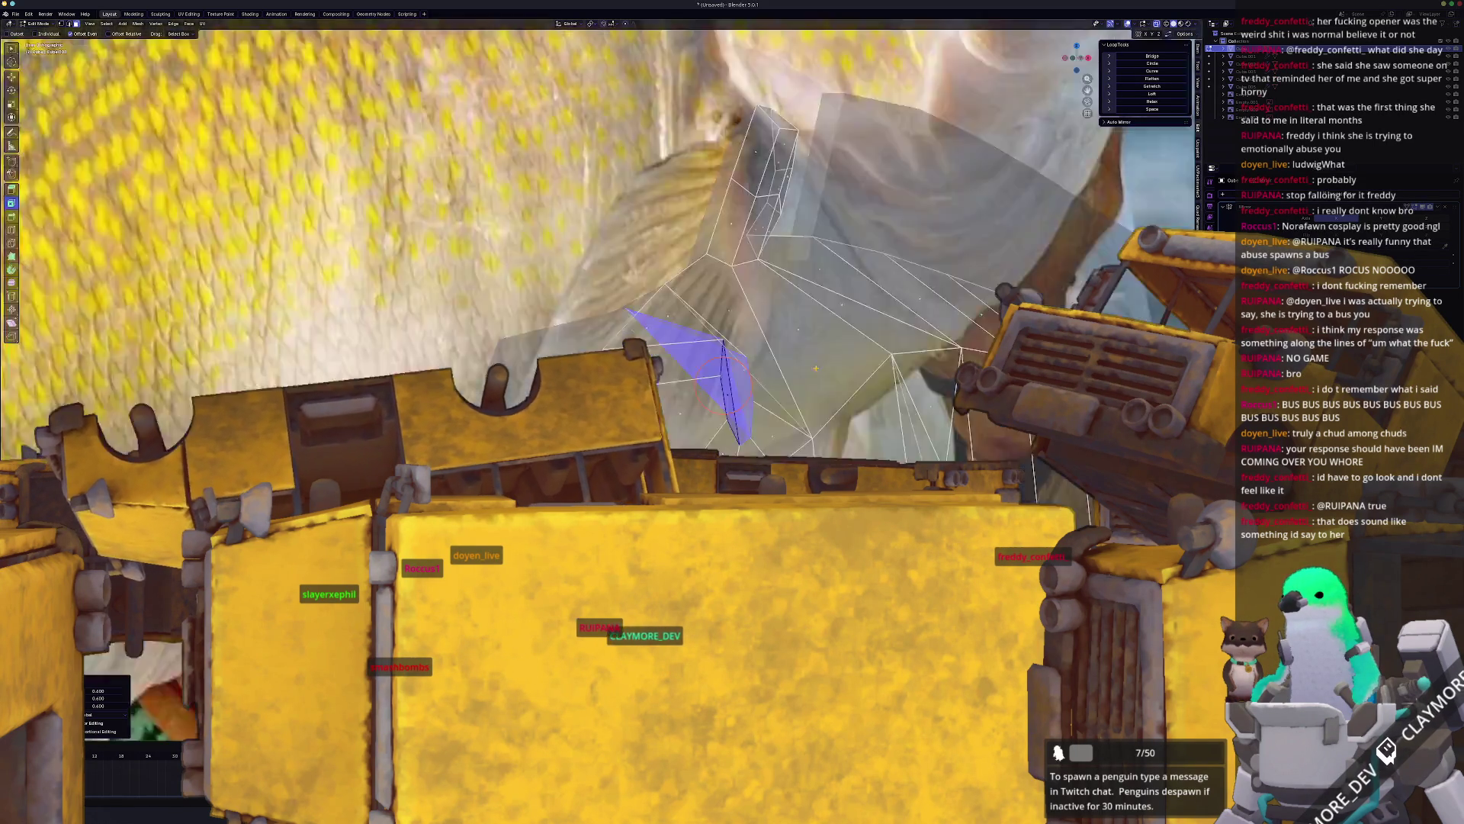
pyautogui.click(820, 373)
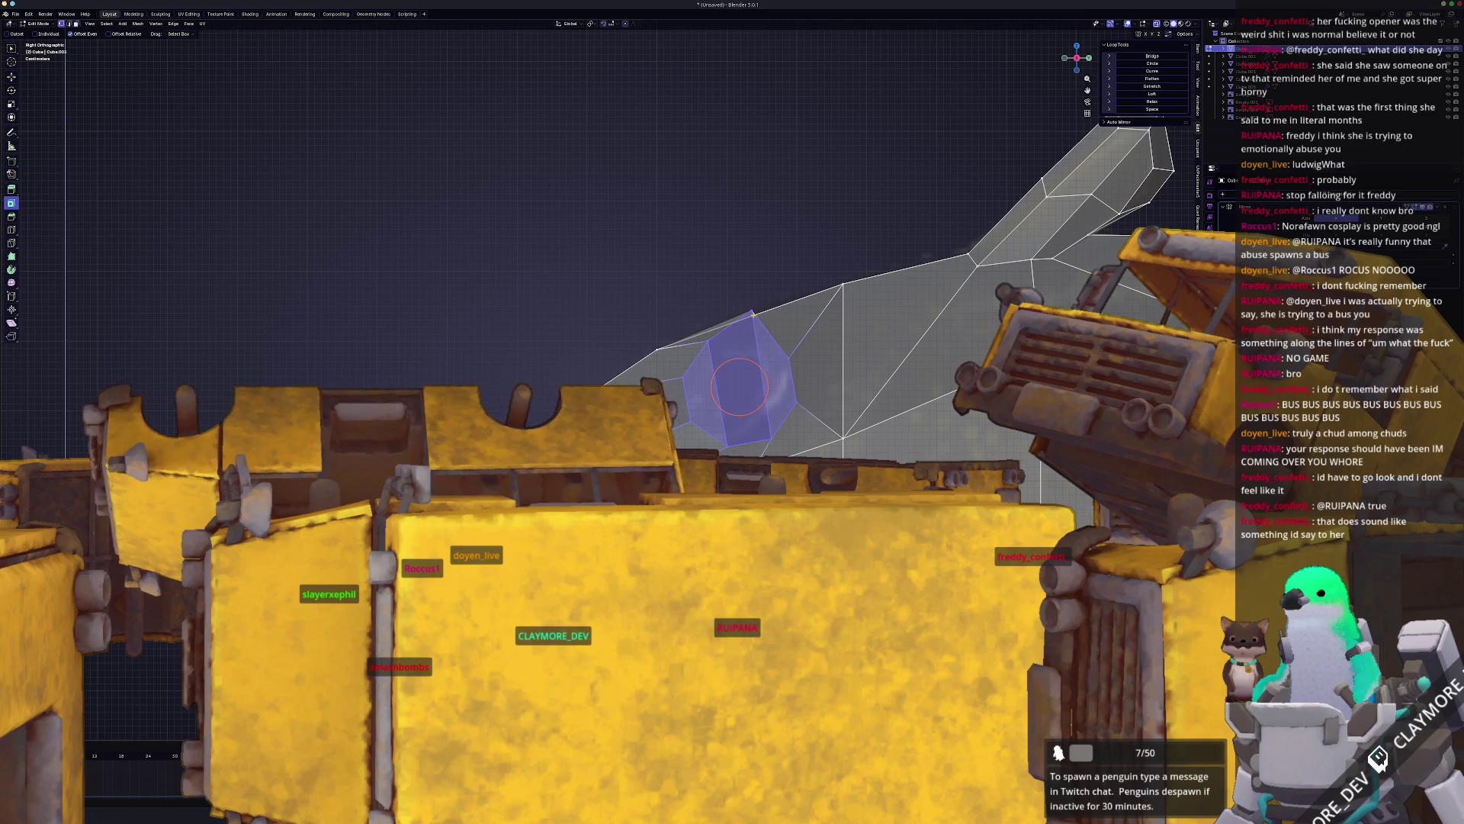
pyautogui.press('g')
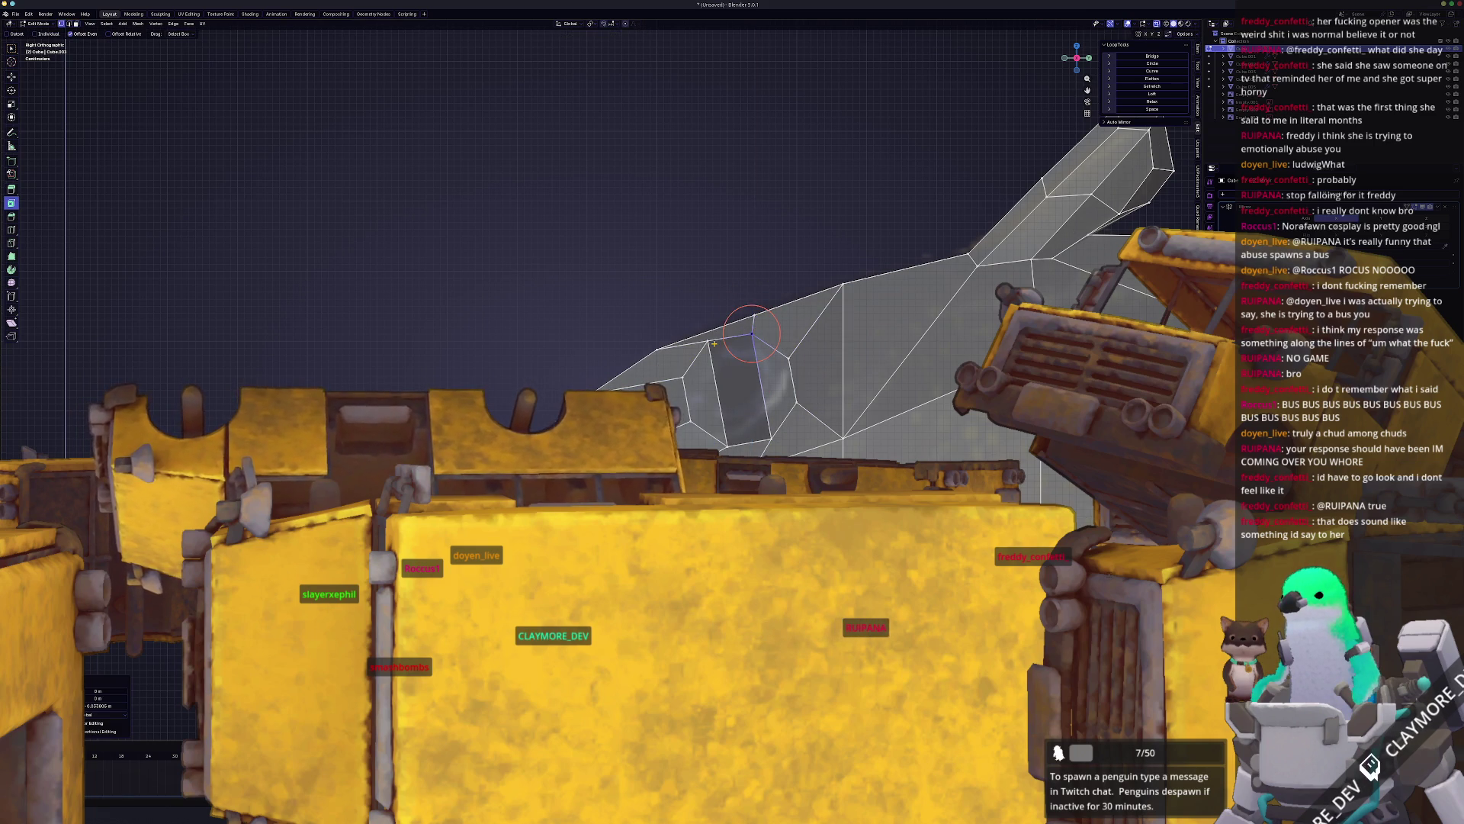
pyautogui.click(713, 347)
# Step: Select the eye face, round it with LoopTools Circle, then flatten it with LoopTools Flatten
pyautogui.press('2')
pyautogui.click(746, 443)
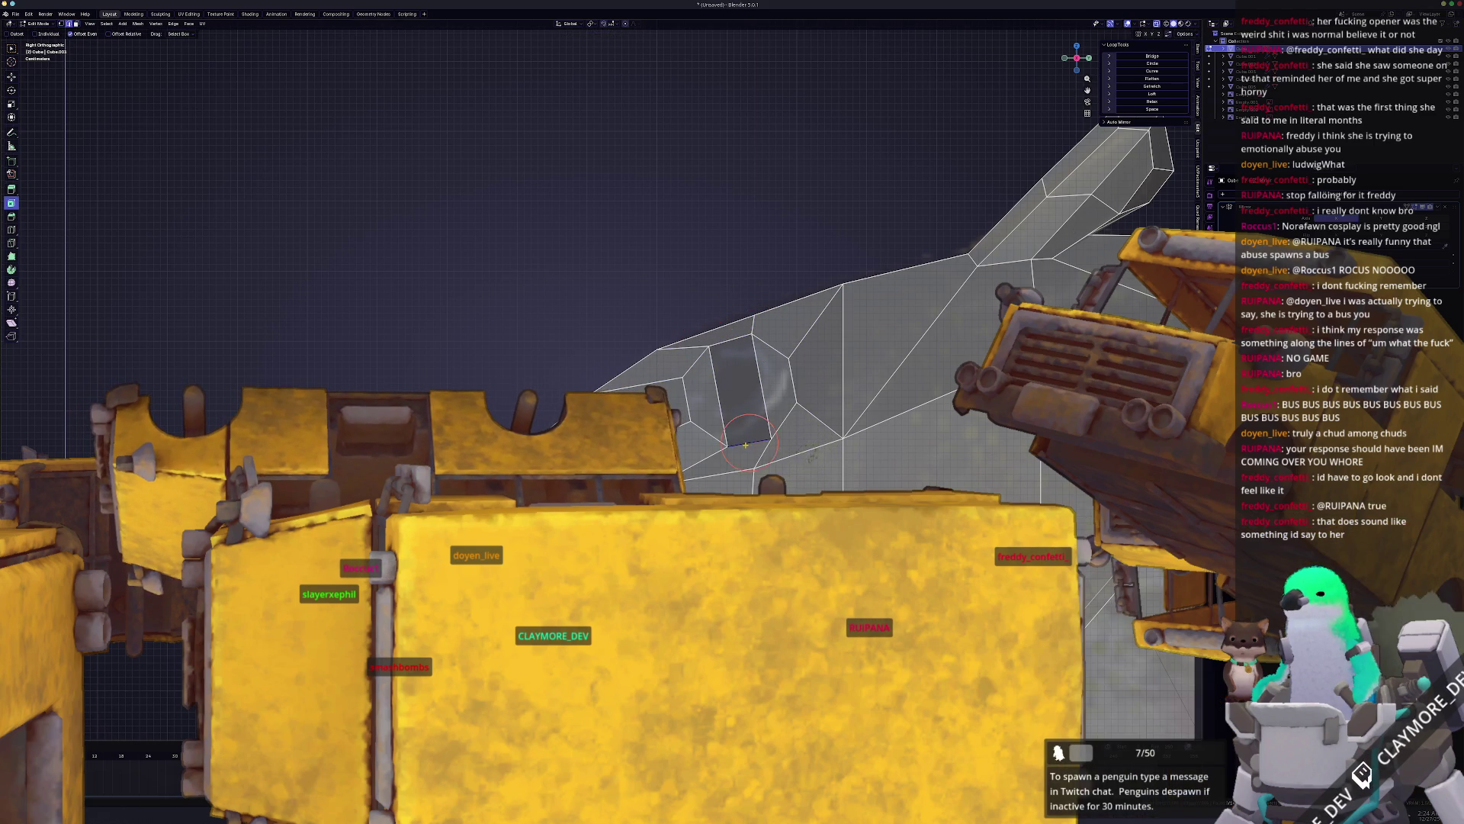
pyautogui.click(772, 379)
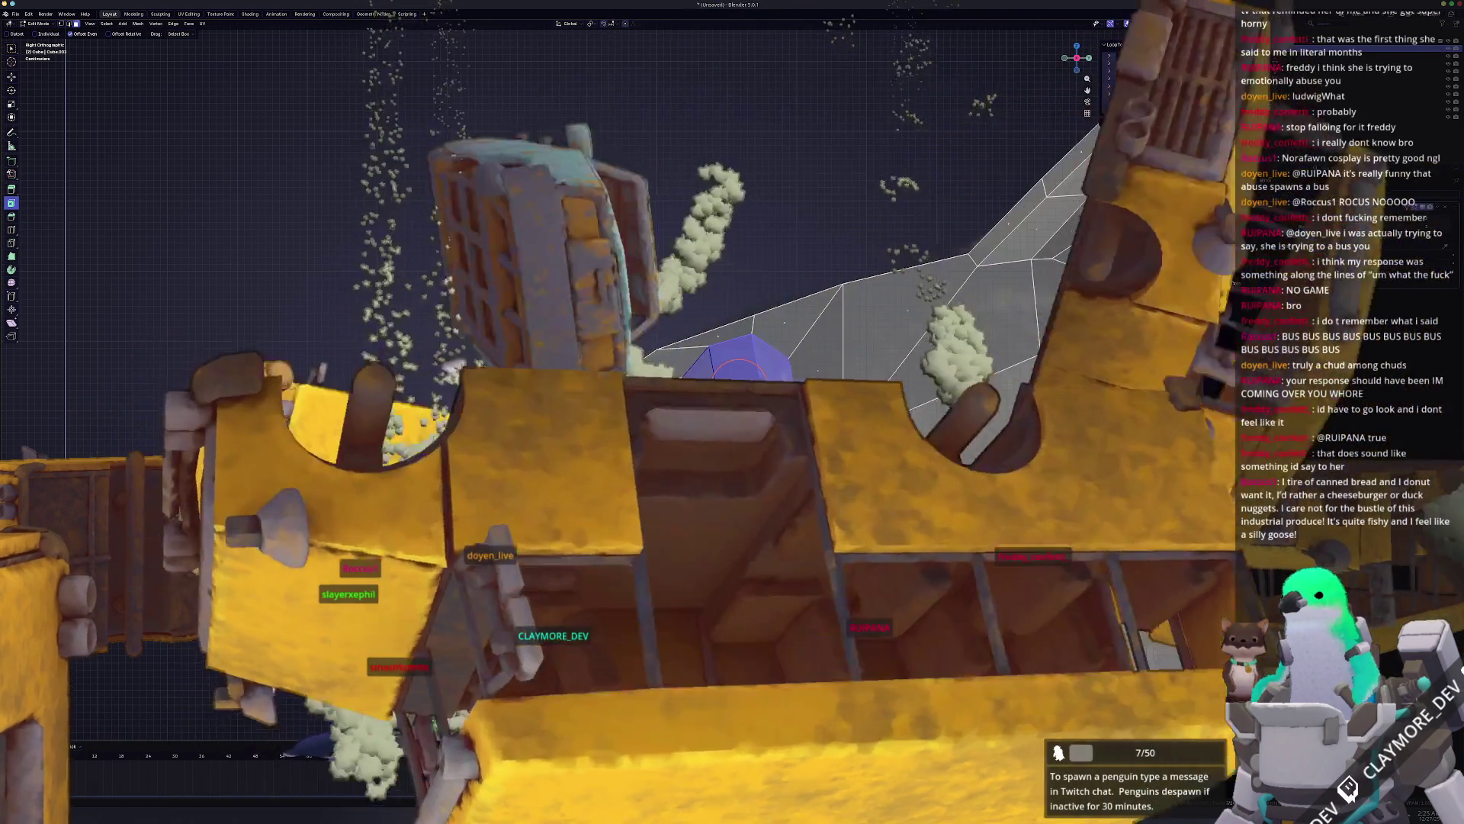
pyautogui.click(1153, 64)
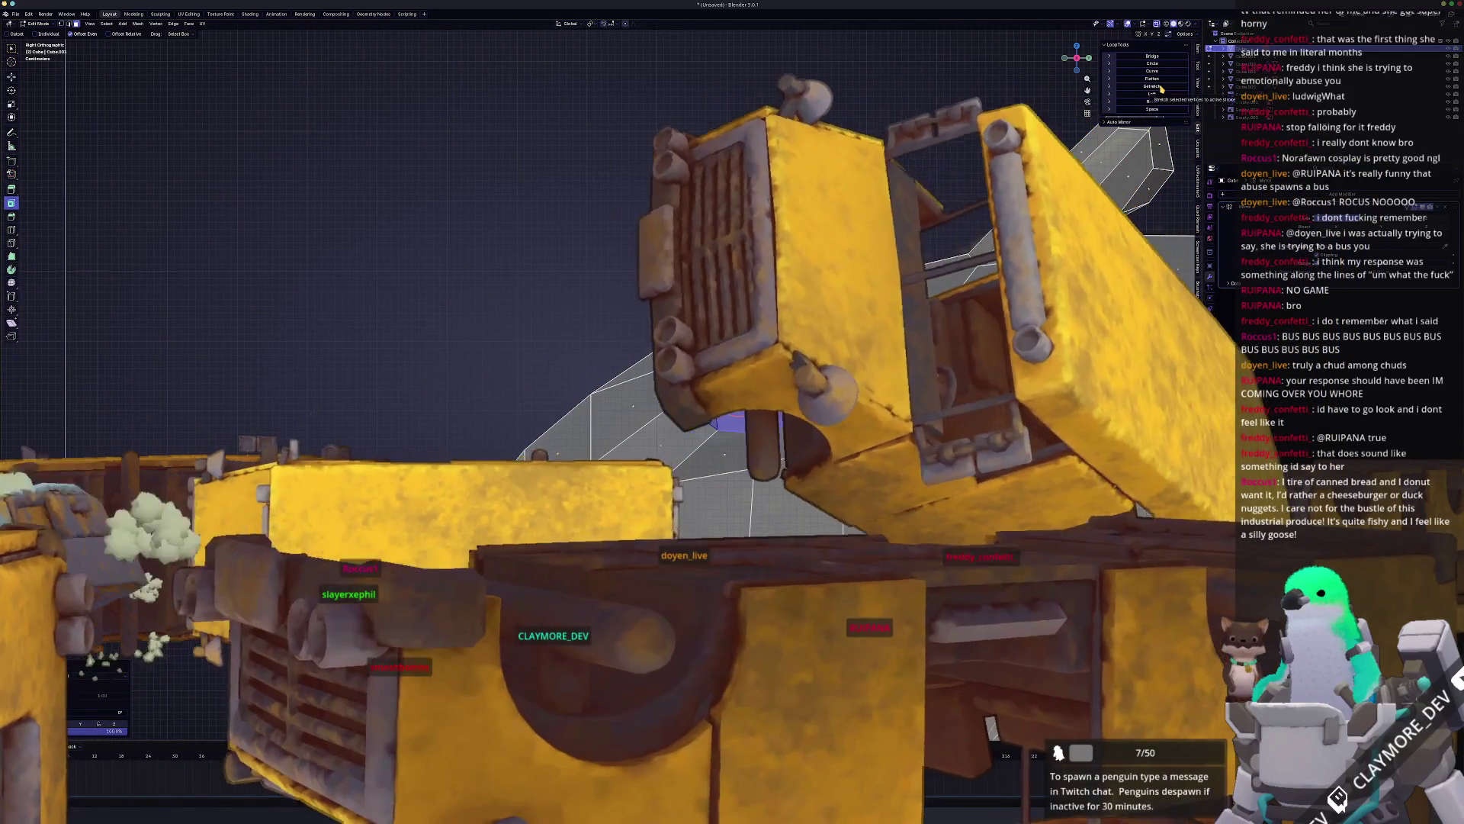
pyautogui.click(1151, 79)
pyautogui.moveTo(877, 321)
pyautogui.mouseDown(button='middle')
pyautogui.moveTo(909, 329)
pyautogui.moveTo(782, 306)
pyautogui.mouseUp(button='middle')
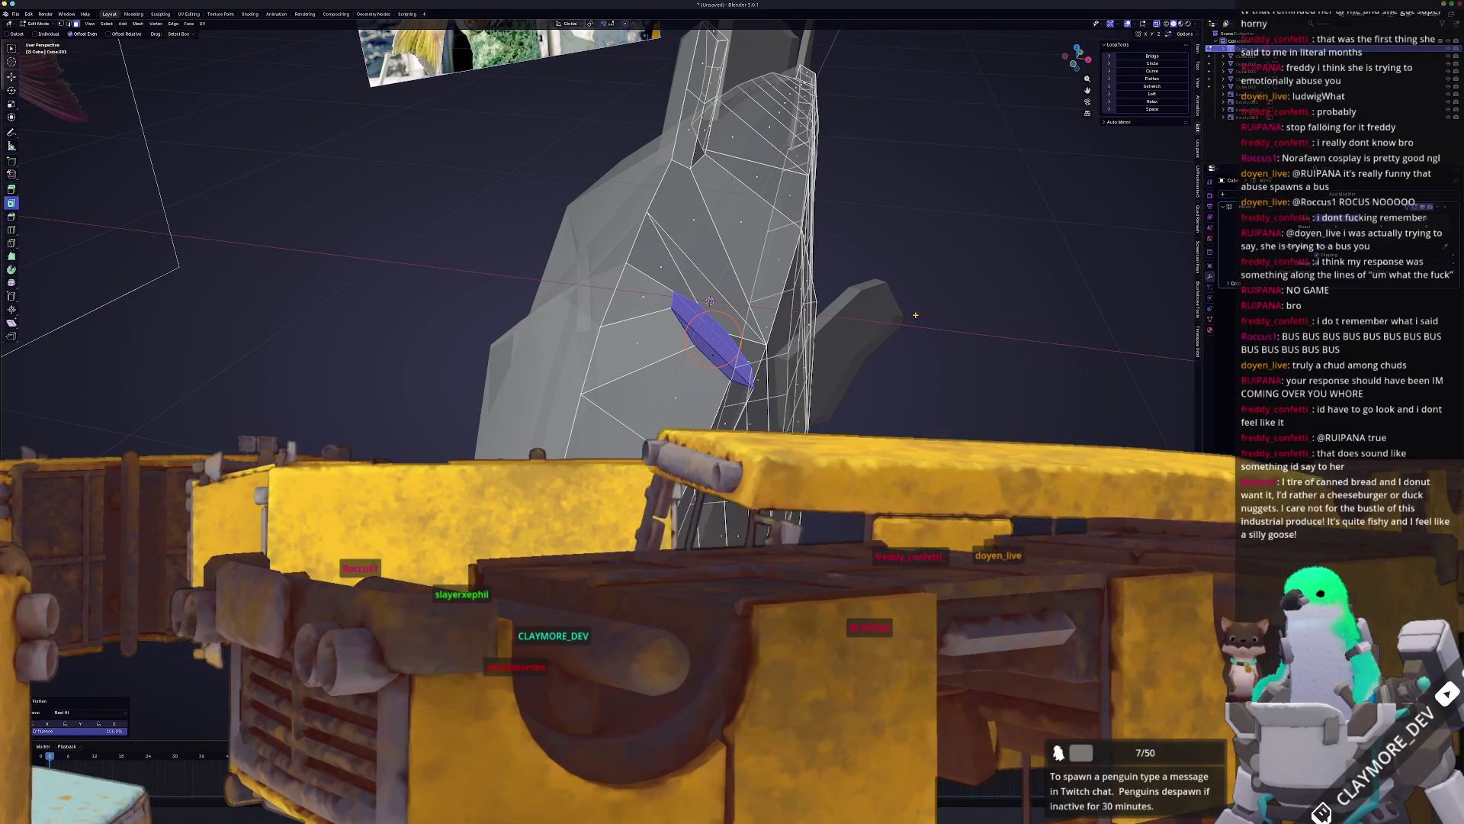
# Step: Tilt the eye face with two small rotations, checking it against the reference photos
pyautogui.moveTo(782, 306); pyautogui.dragTo(782, 306, button='middle')
pyautogui.press('KP_5')
pyautogui.press('r')
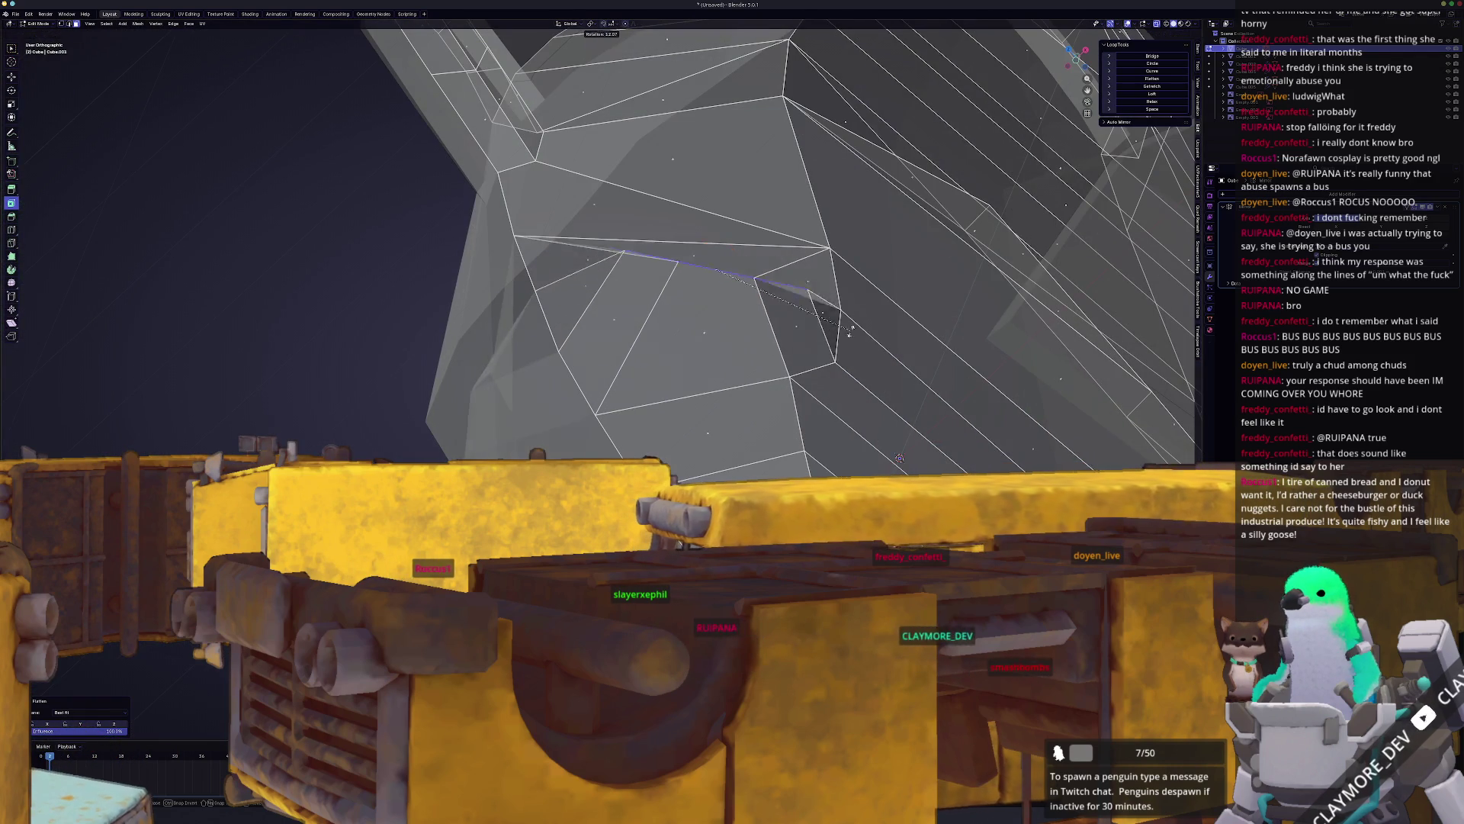
pyautogui.moveTo(715, 270)
pyautogui.mouseDown(button='middle')
pyautogui.moveTo(775, 234)
pyautogui.moveTo(685, 309)
pyautogui.moveTo(662, 386)
pyautogui.mouseUp(button='middle')
pyautogui.moveTo(941, 294)
pyautogui.mouseDown(button='middle')
pyautogui.moveTo(719, 349)
pyautogui.moveTo(785, 349)
pyautogui.moveTo(755, 349)
pyautogui.mouseUp(button='middle')
pyautogui.press('r')
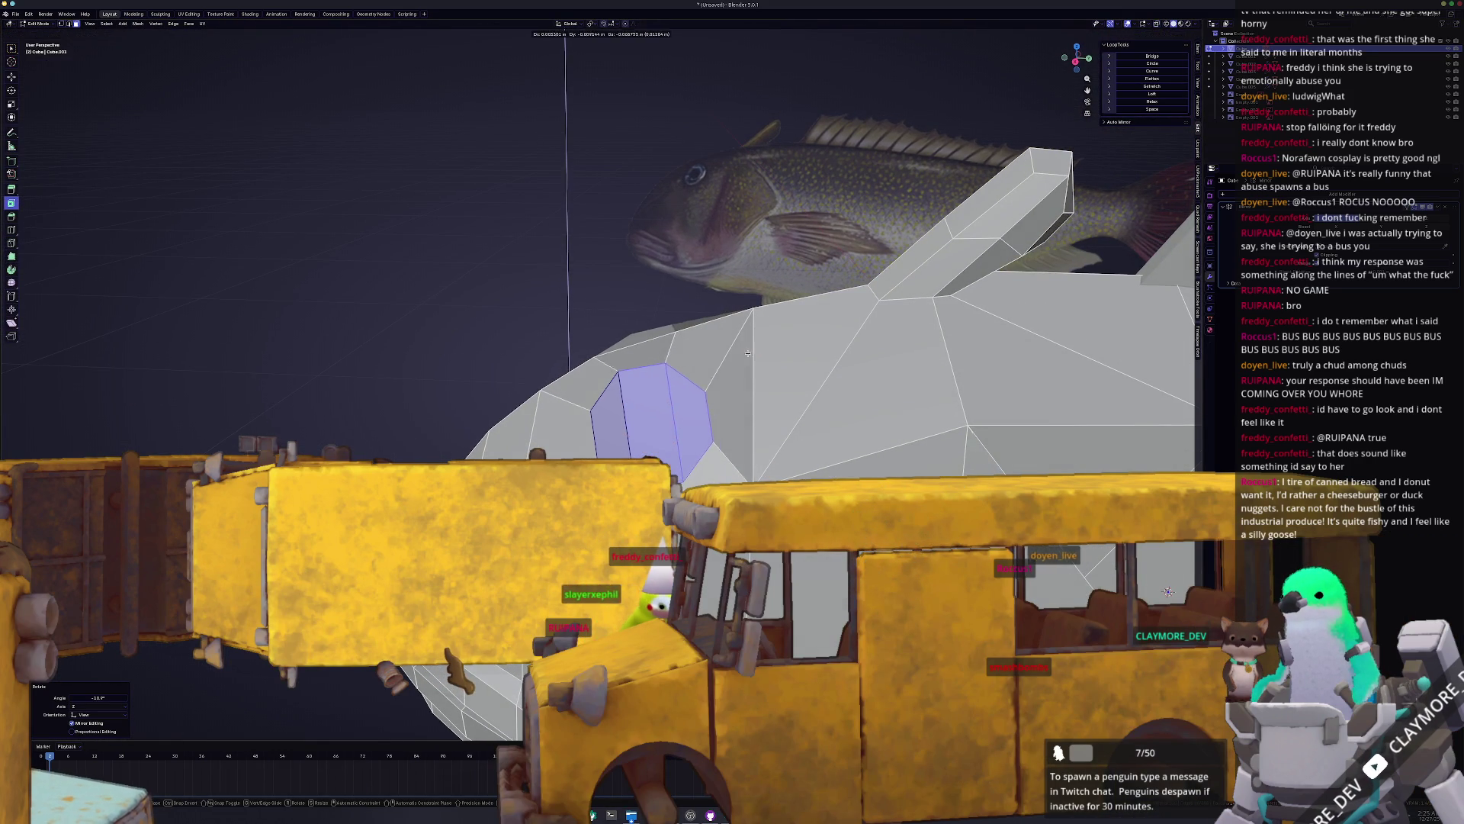
pyautogui.click(748, 370)
pyautogui.moveTo(747, 370)
pyautogui.mouseDown(button='middle')
pyautogui.moveTo(845, 345)
pyautogui.moveTo(656, 446)
pyautogui.moveTo(801, 373)
pyautogui.mouseUp(button='middle')
pyautogui.click(844, 348)
# Step: Shrink the eye face to 0.972, rotate it slightly, move it along Z, and check it in object mode
pyautogui.press('s')
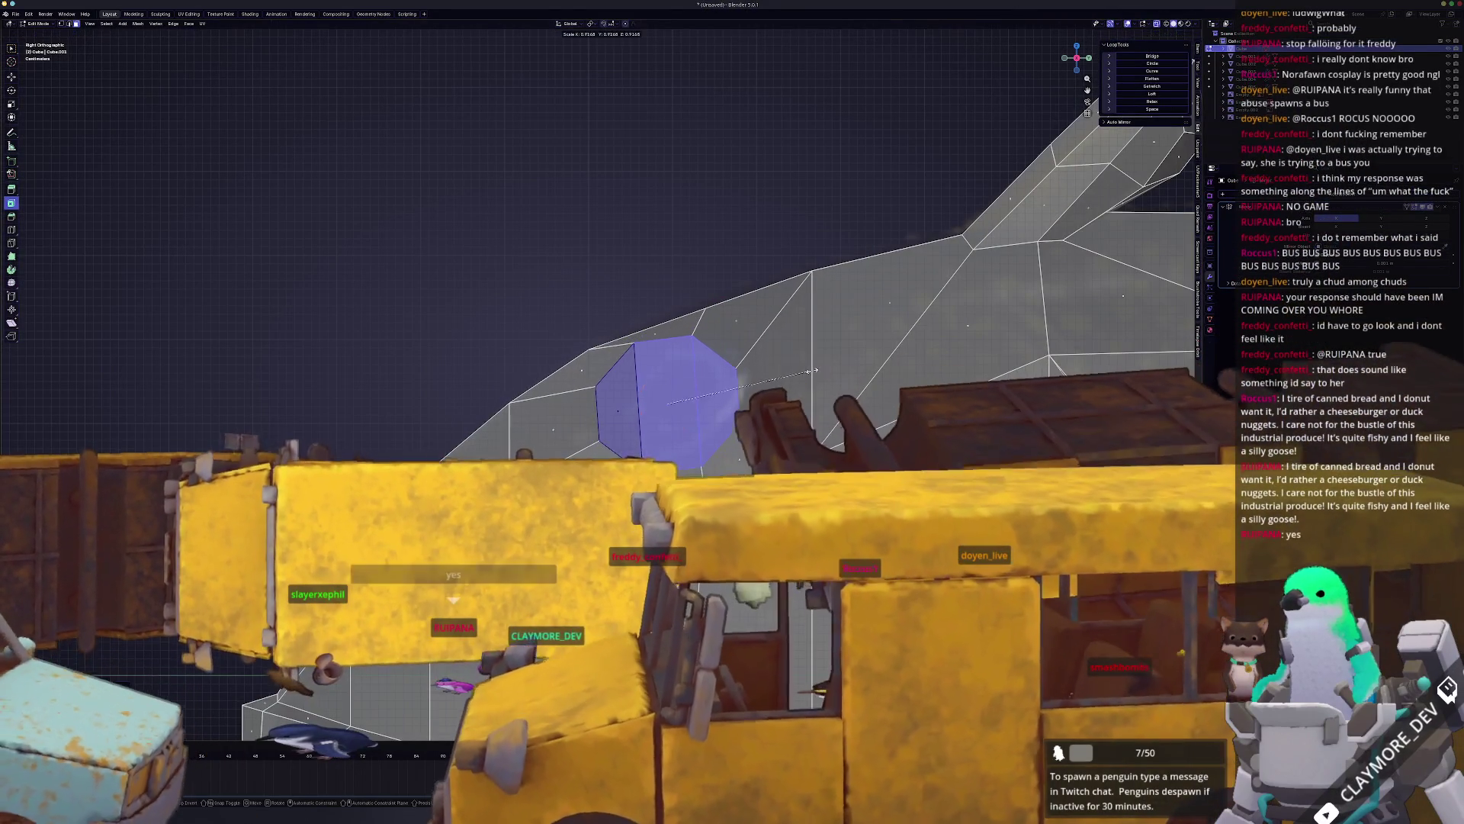
pyautogui.click(814, 373)
pyautogui.press('r')
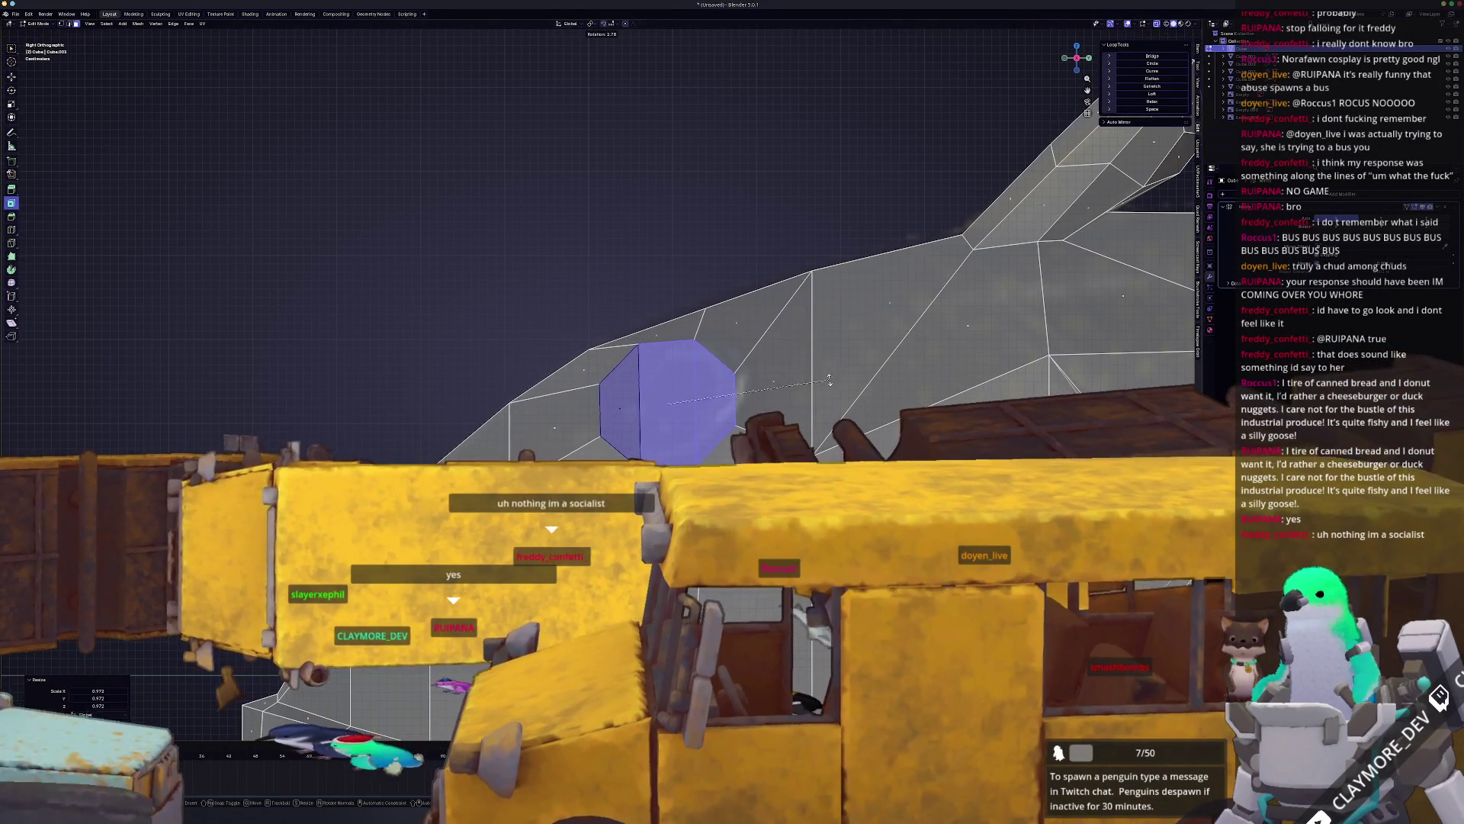
pyautogui.click(830, 379)
pyautogui.press('g')
pyautogui.press('z')
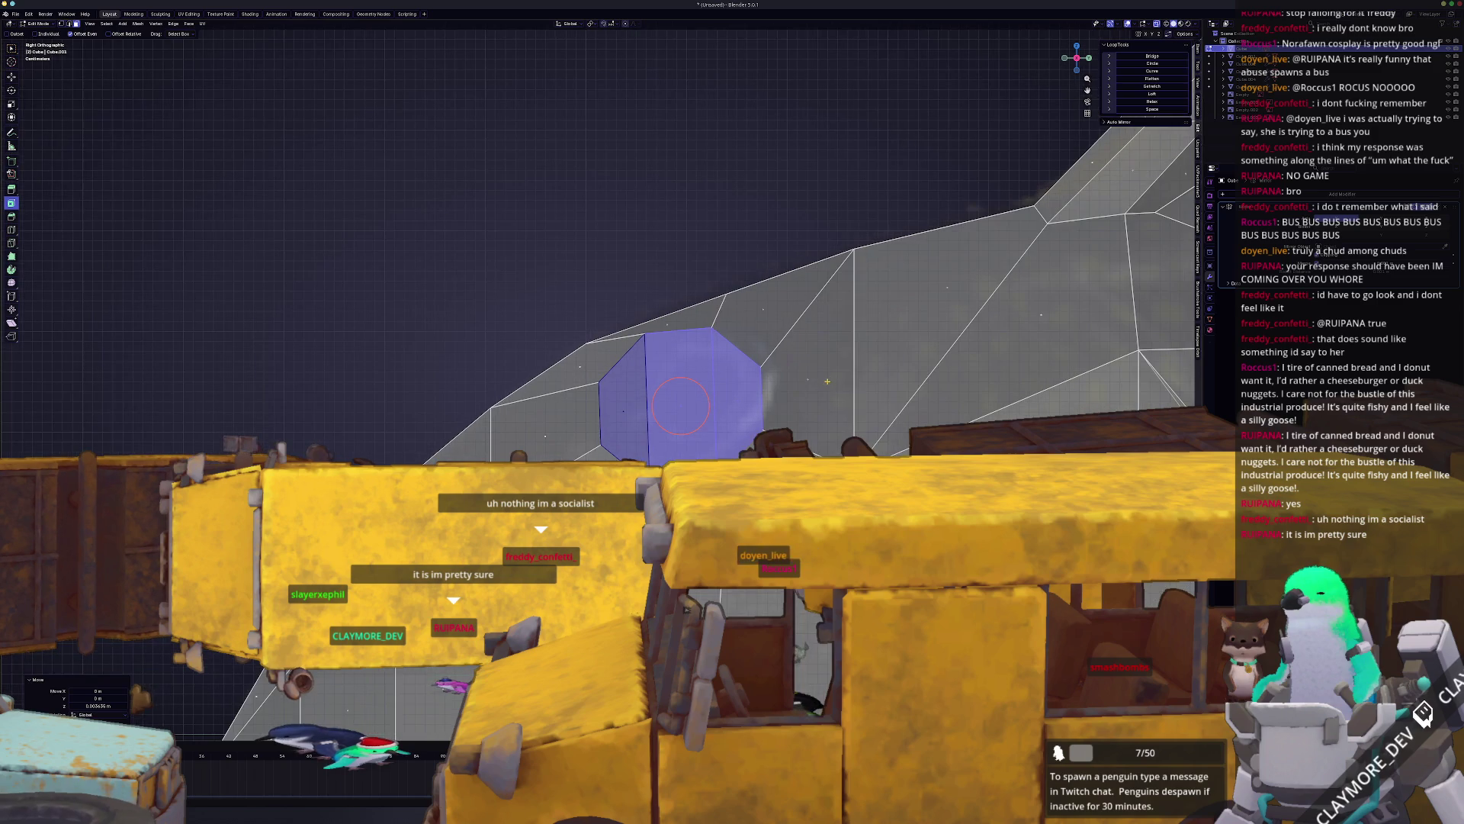
pyautogui.scroll(2, 850, 374)
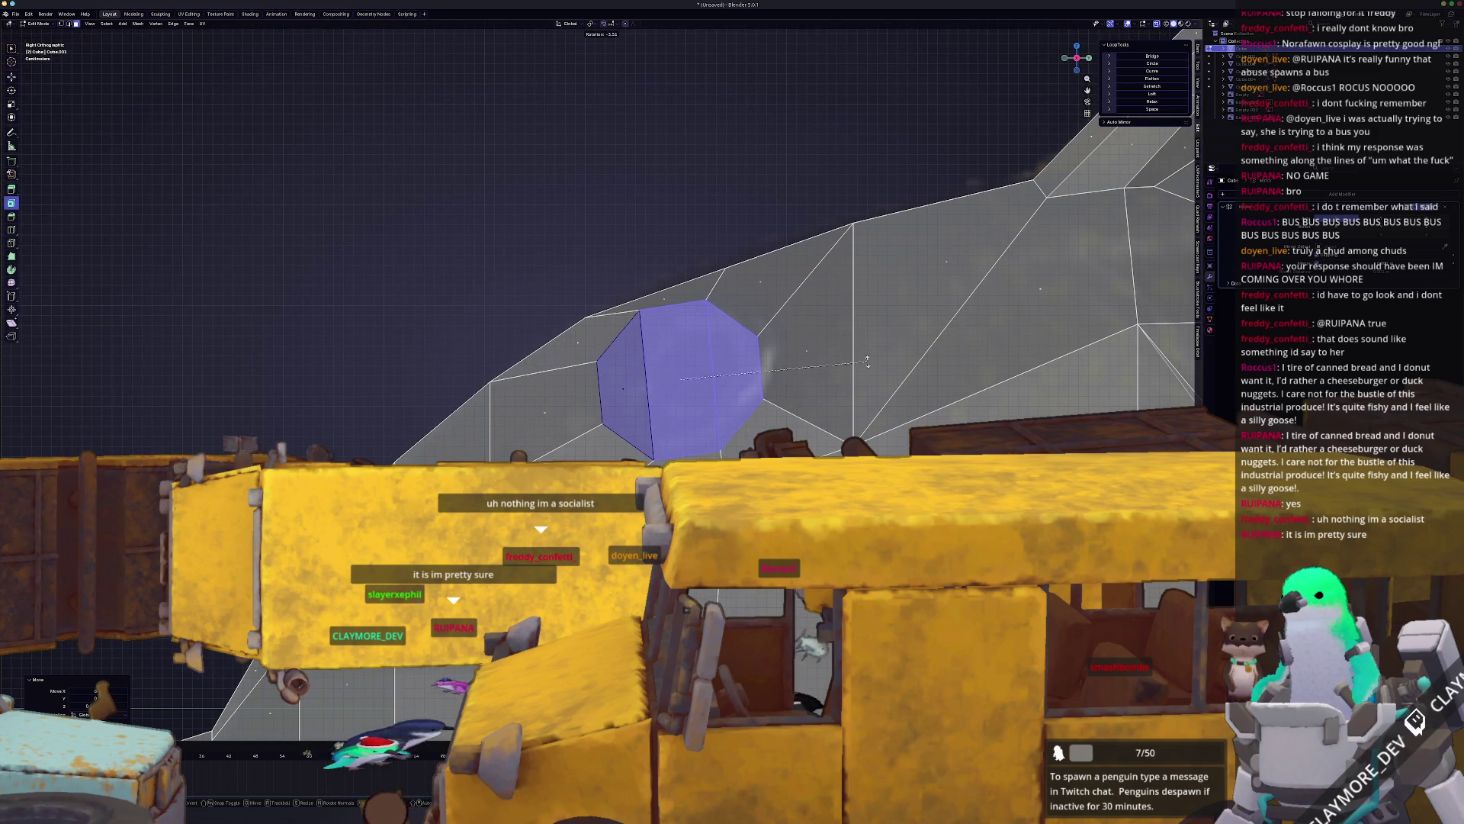
pyautogui.press('Tab')
pyautogui.moveTo(876, 353); pyautogui.dragTo(709, 397, button='middle')
pyautogui.press('Tab')
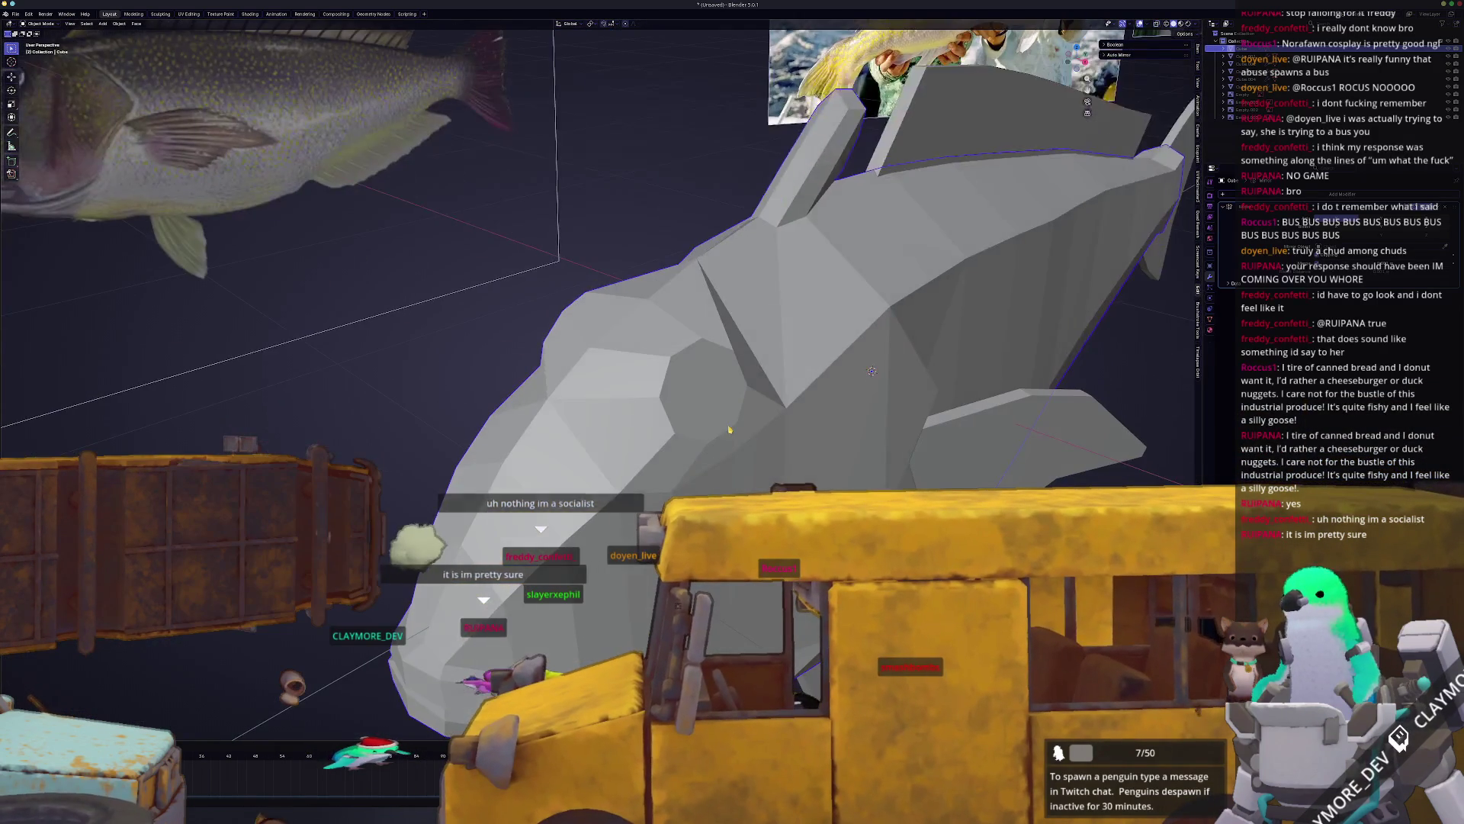
# Step: Select the edges beside the eye and dissolve them
pyautogui.click(686, 395)
pyautogui.scroll(2, 718, 399)
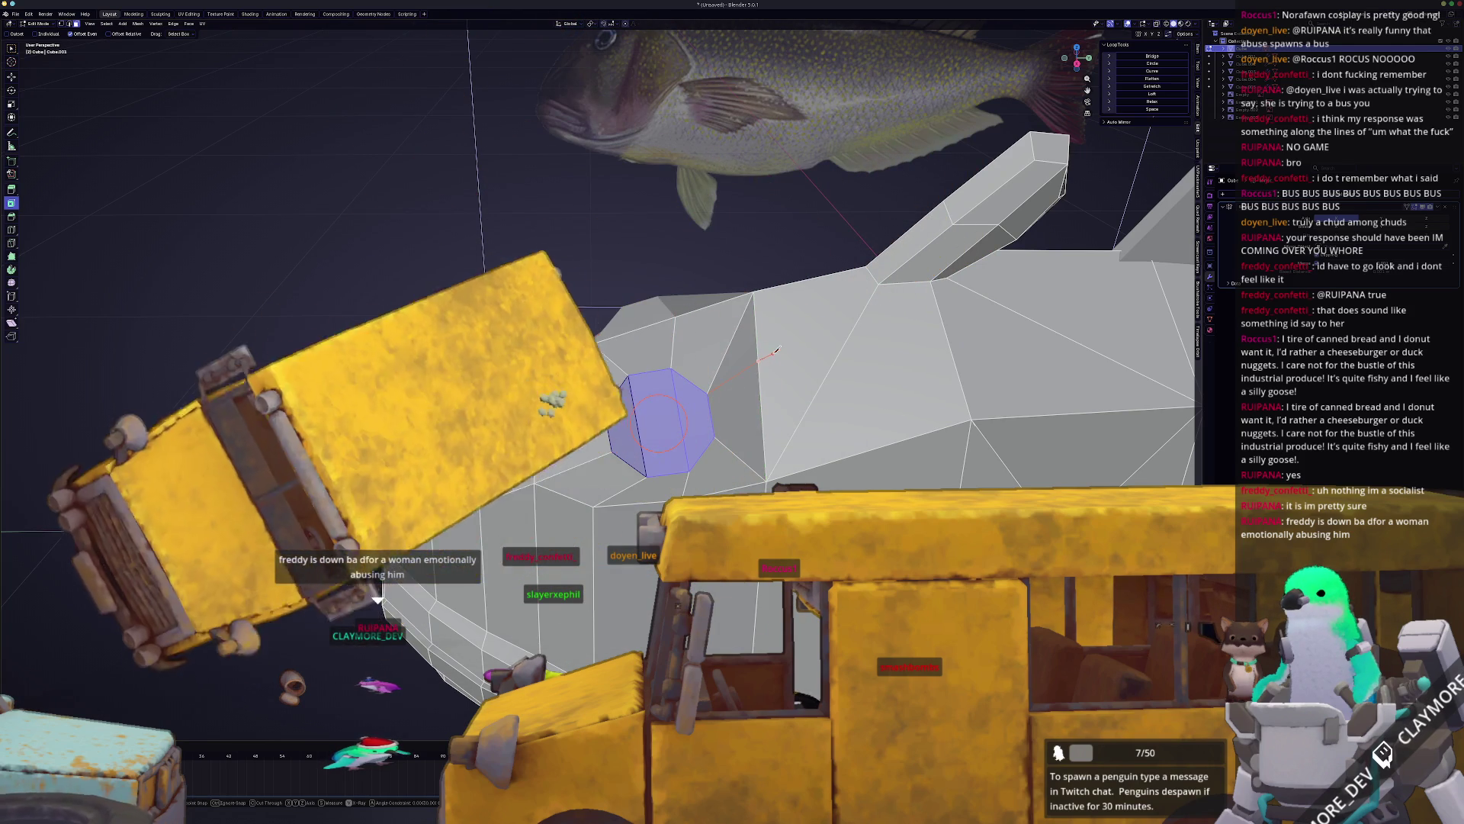
pyautogui.press('Escape')
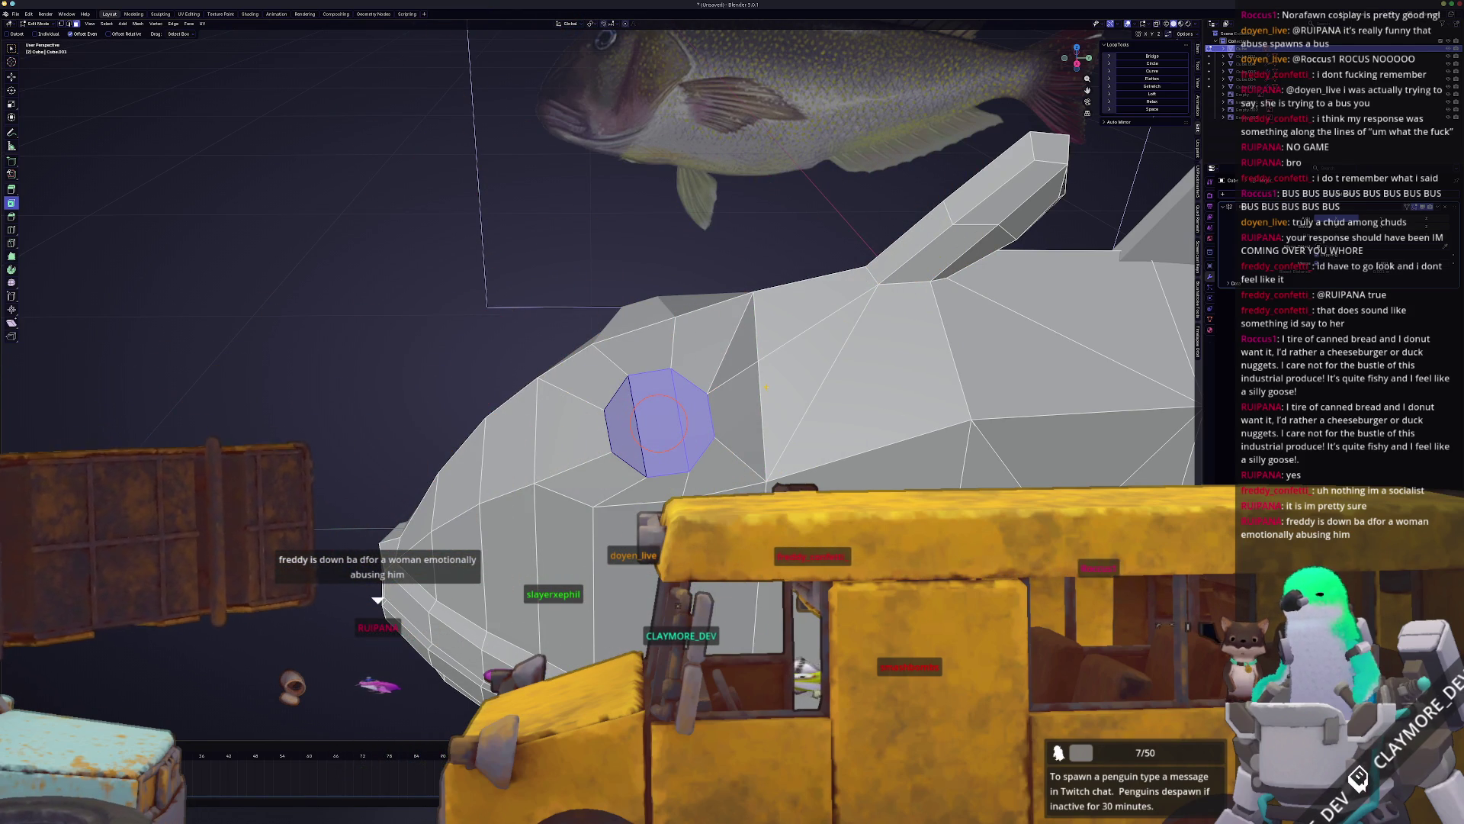
pyautogui.click(759, 392)
pyautogui.moveTo(759, 391); pyautogui.dragTo(726, 362, button='middle')
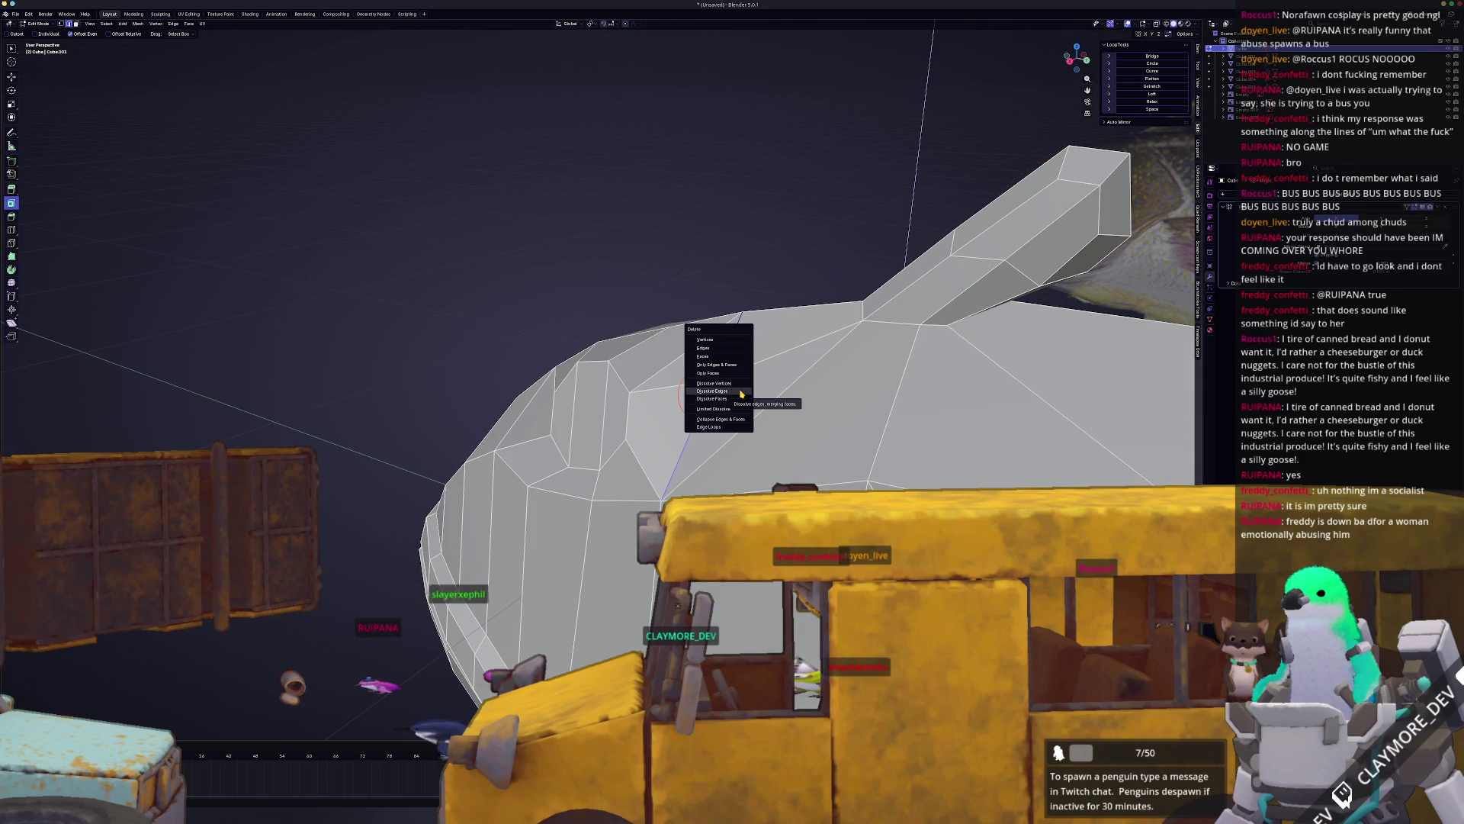
pyautogui.click(740, 393)
pyautogui.moveTo(741, 393)
pyautogui.mouseDown(button='middle')
pyautogui.moveTo(778, 409)
pyautogui.moveTo(657, 414)
pyautogui.mouseUp(button='middle')
pyautogui.press('Tab')
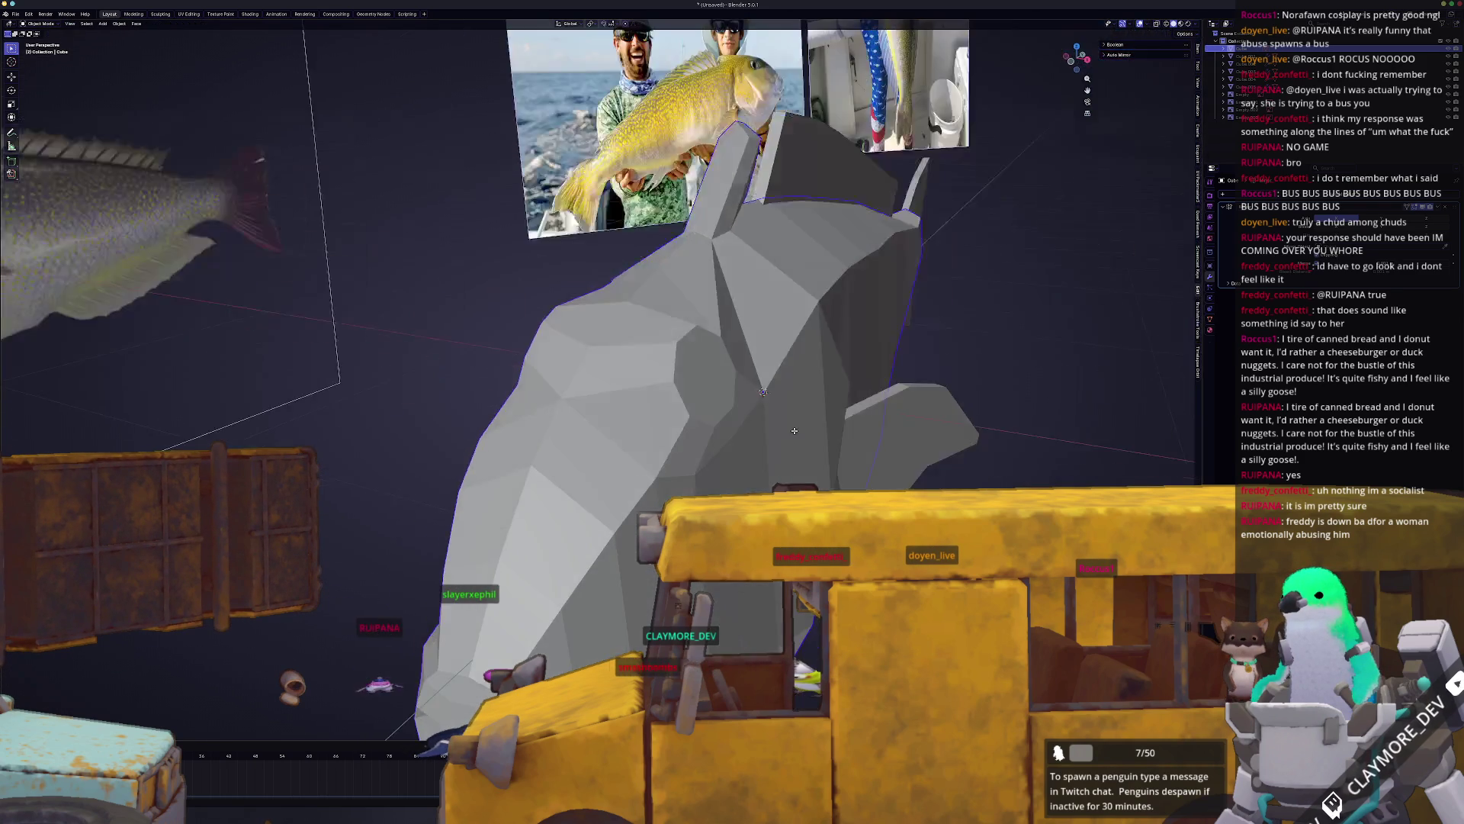
pyautogui.press('Tab')
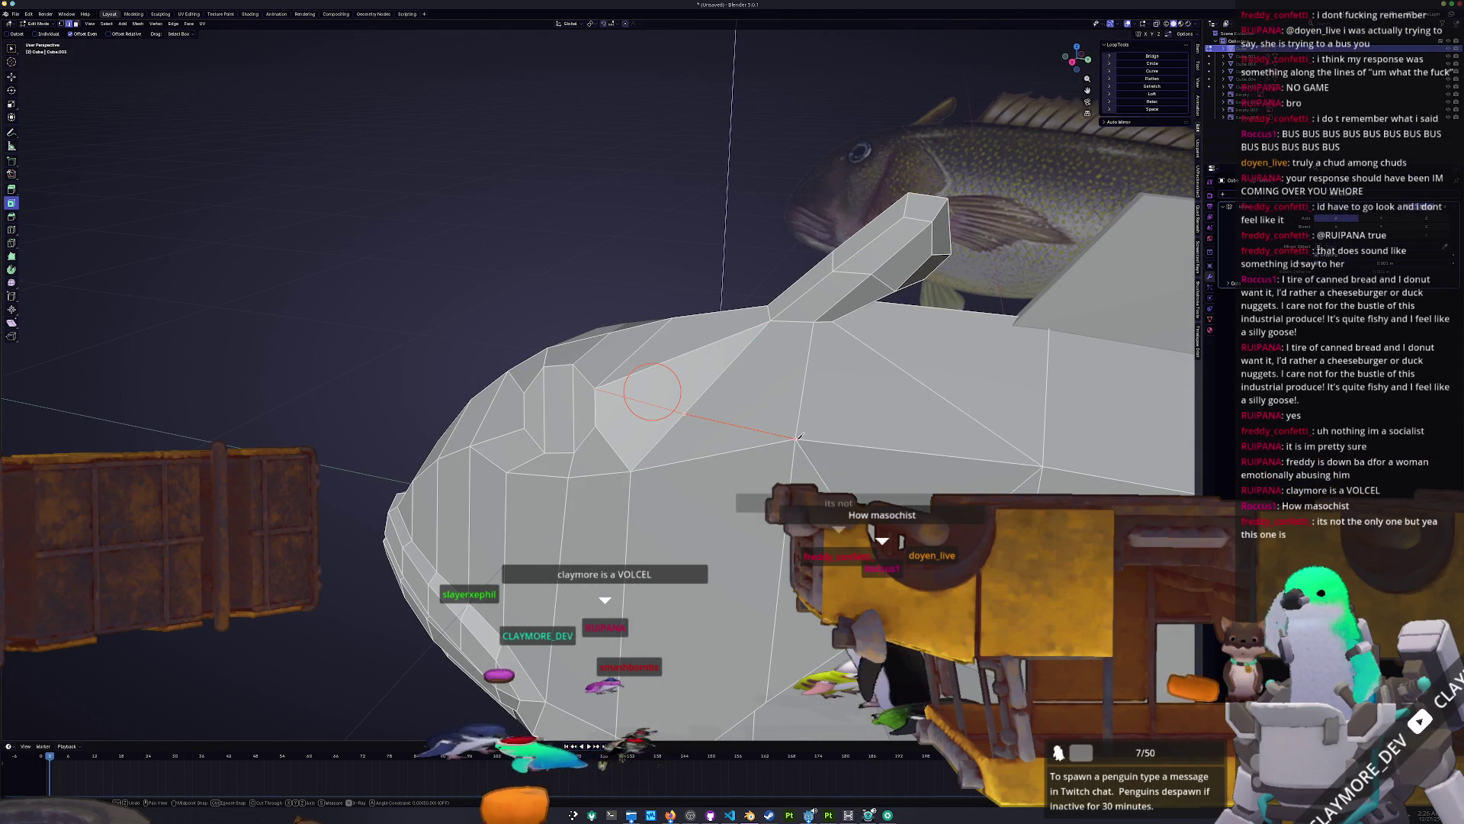
# Step: Knife-cut a new edge across the head face and dissolve the leftover unwanted edge
pyautogui.click(797, 437)
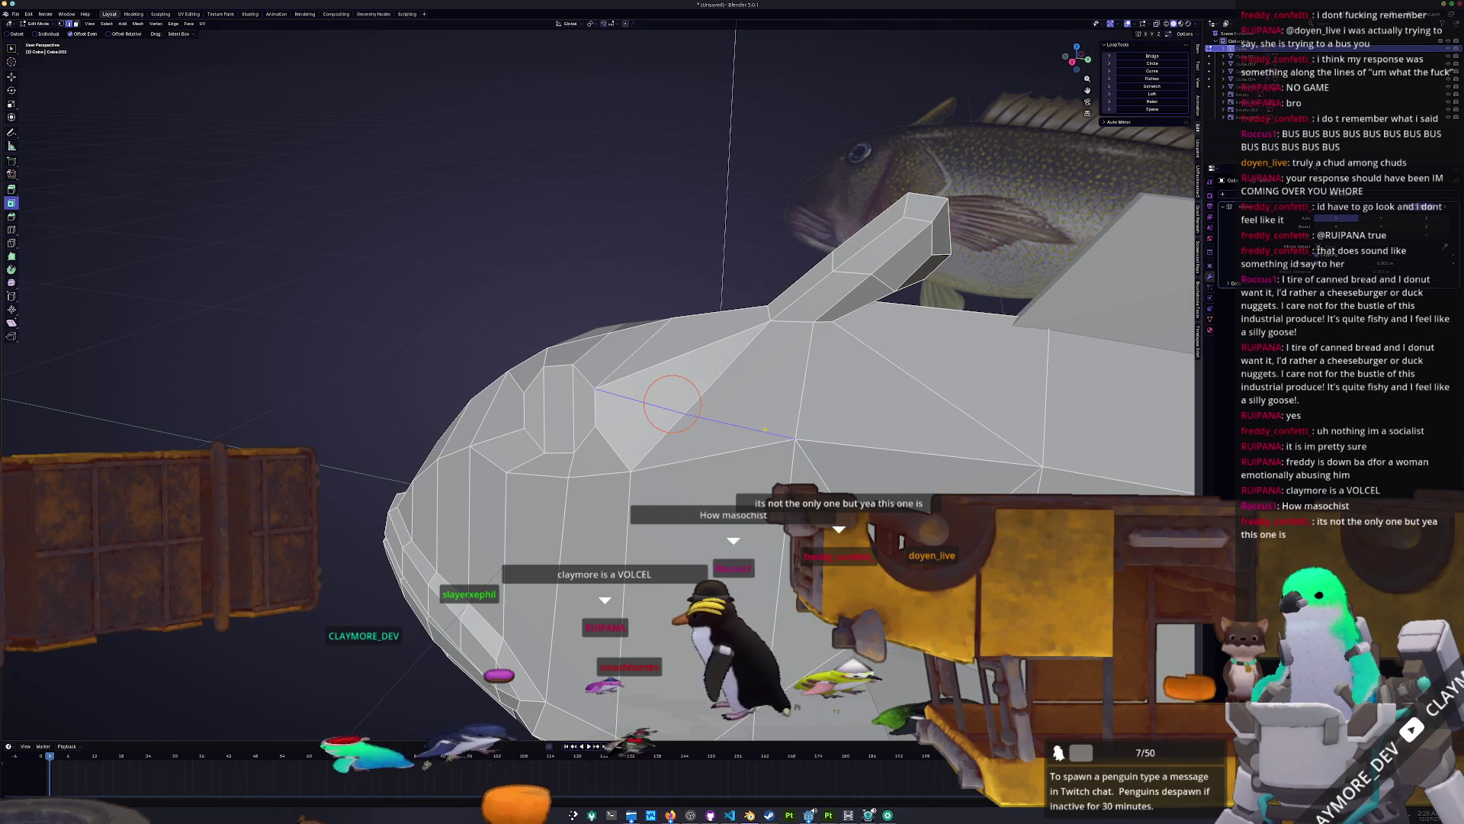
pyautogui.press('Return')
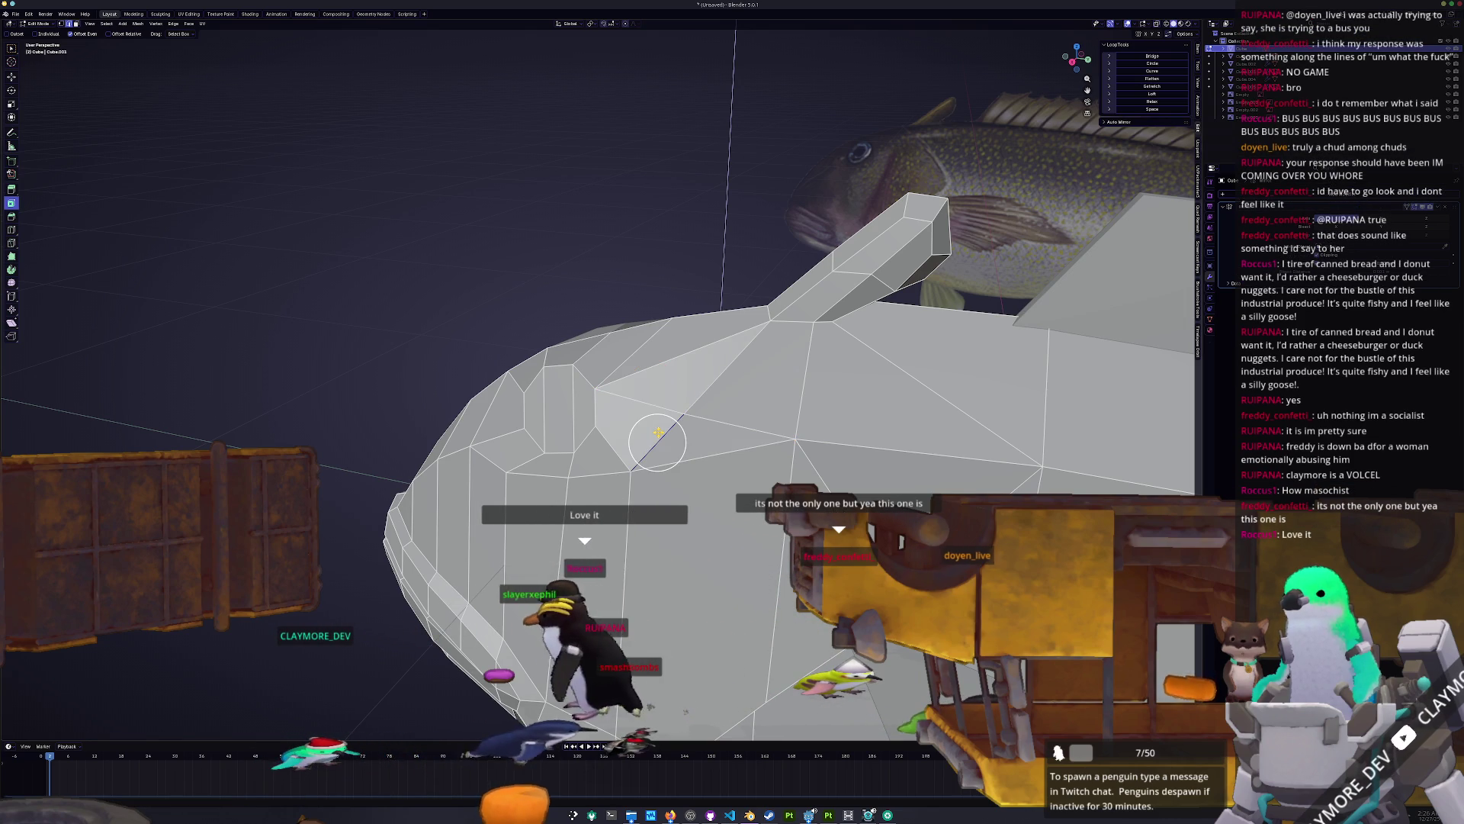
pyautogui.press('x')
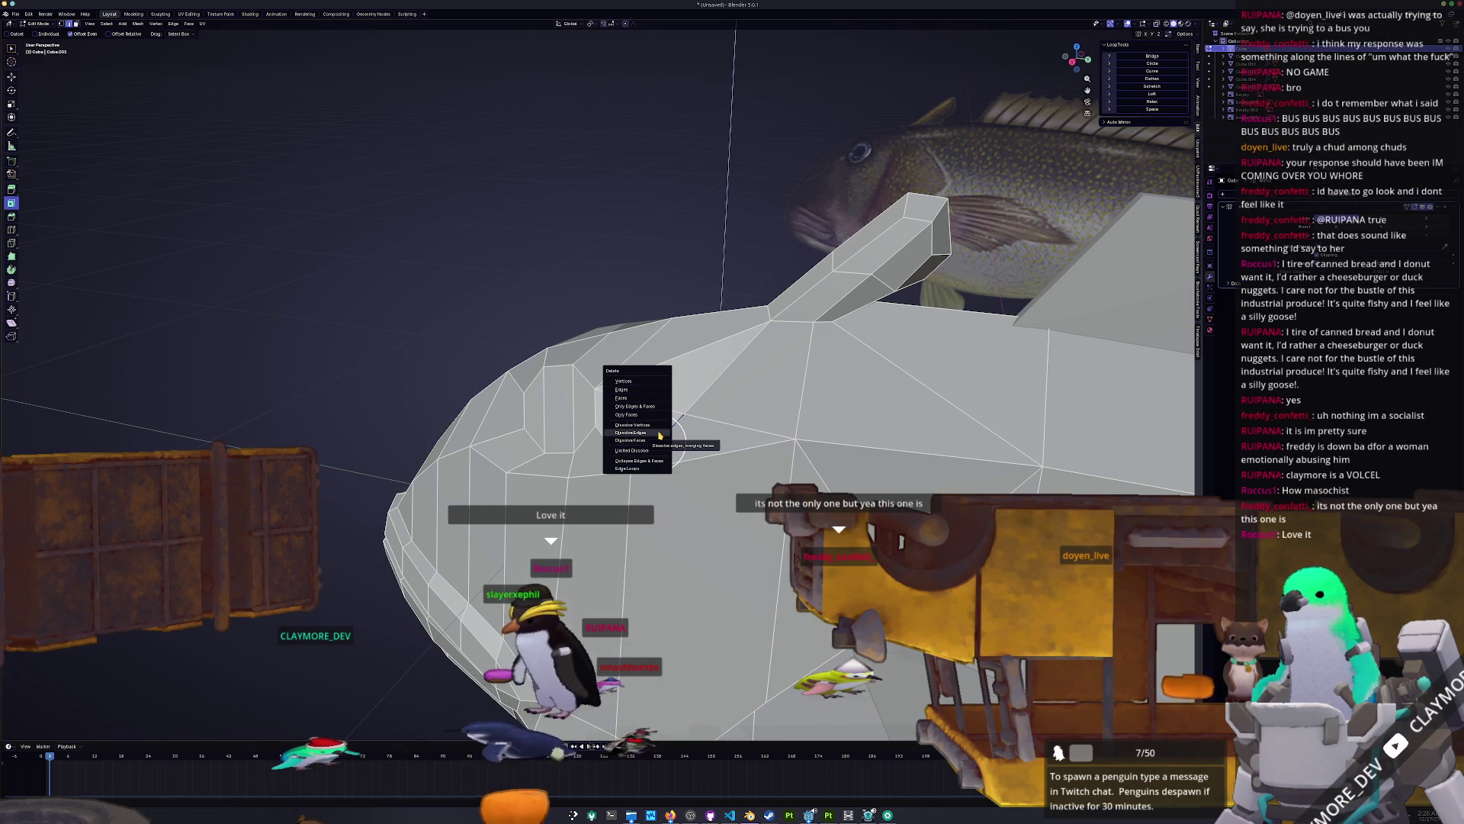
pyautogui.click(660, 433)
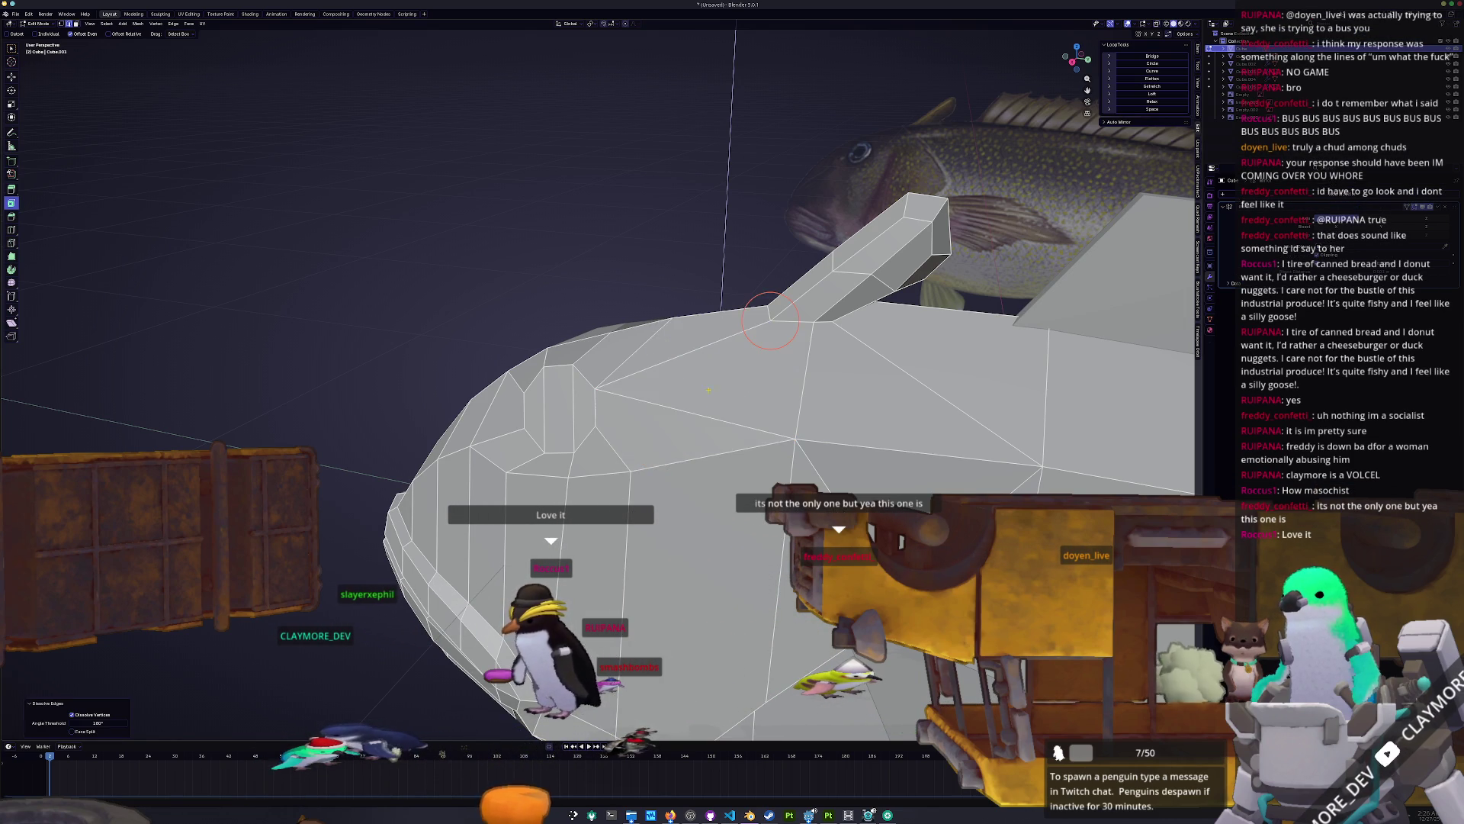
pyautogui.moveTo(727, 367); pyautogui.dragTo(625, 294, button='middle')
pyautogui.moveTo(824, 413)
pyautogui.mouseDown(button='middle')
pyautogui.moveTo(698, 411)
pyautogui.moveTo(806, 371)
pyautogui.moveTo(881, 374)
pyautogui.moveTo(798, 430)
pyautogui.moveTo(734, 382)
pyautogui.moveTo(735, 406)
pyautogui.mouseUp(button='middle')
# Step: Tilt the eye face slightly and shift it, checking its fit with X-ray toggled
pyautogui.press('r')
pyautogui.click(802, 435)
pyautogui.click(735, 381)
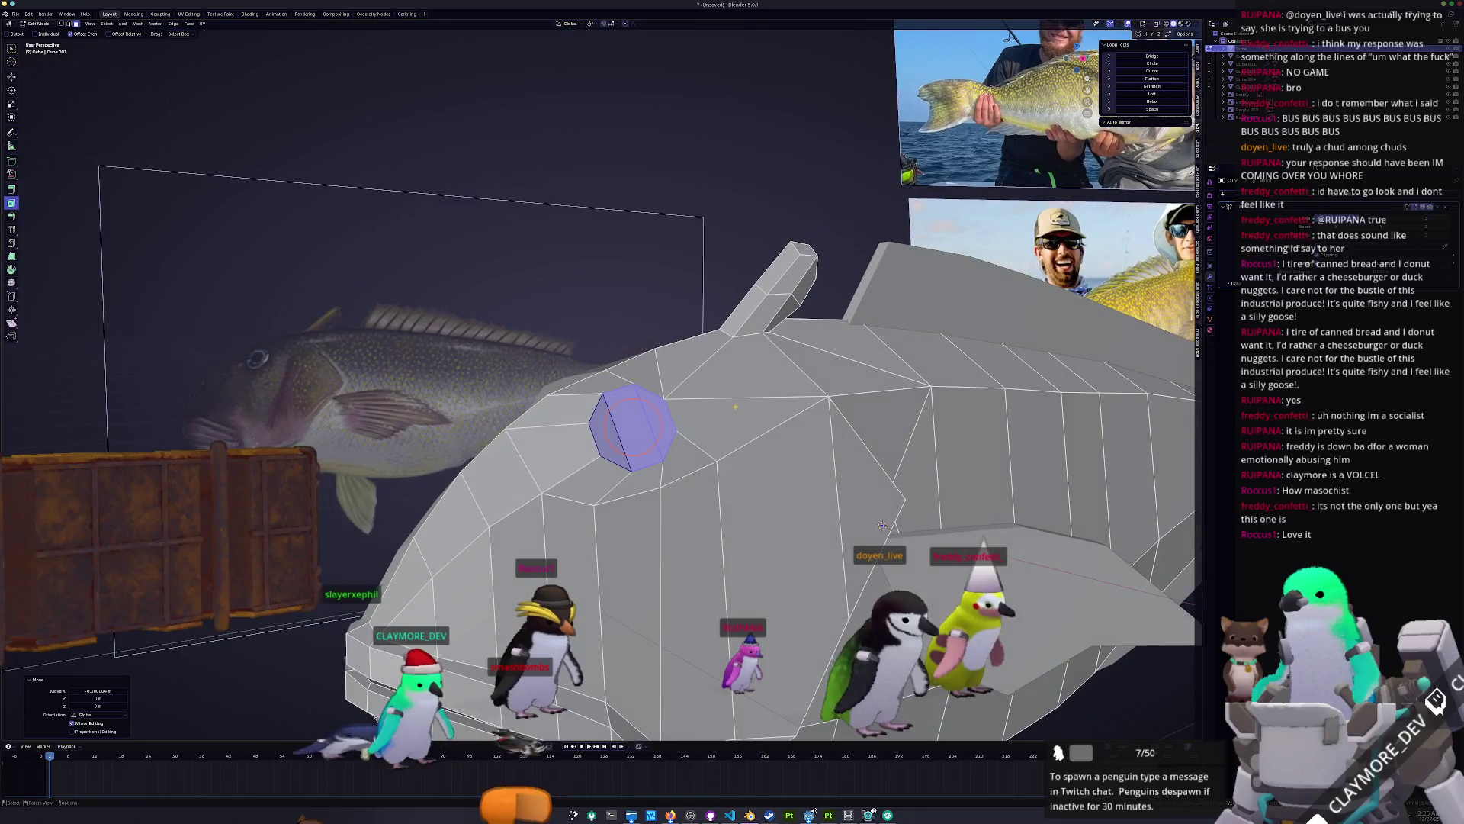
pyautogui.keyDown('alt'); pyautogui.moveTo(883, 524); pyautogui.dragTo(1039, 583, button='middle'); pyautogui.keyUp('alt')
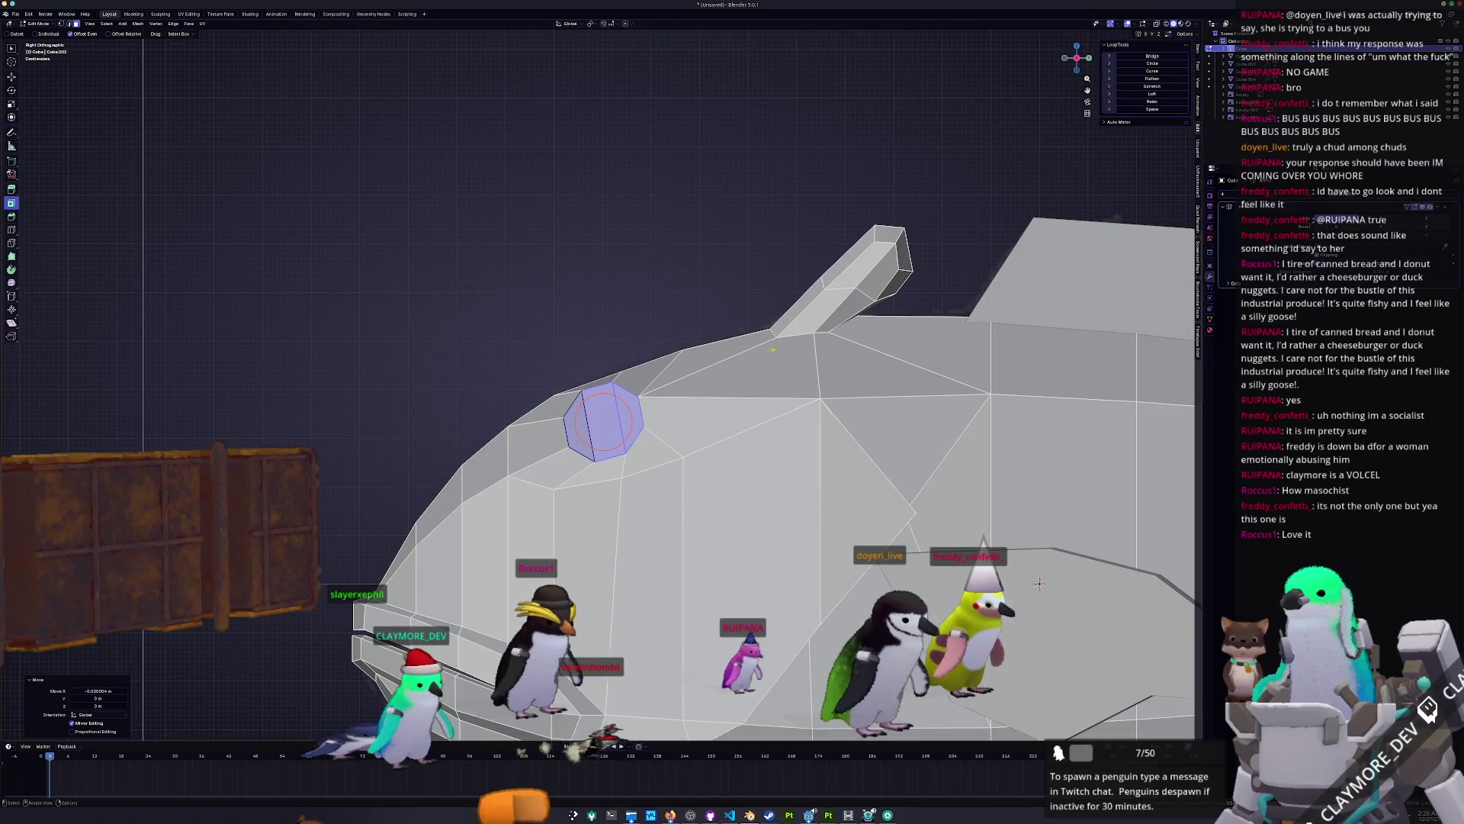
pyautogui.scroll(3, 1039, 584)
pyautogui.hotkey('alt', 'z')
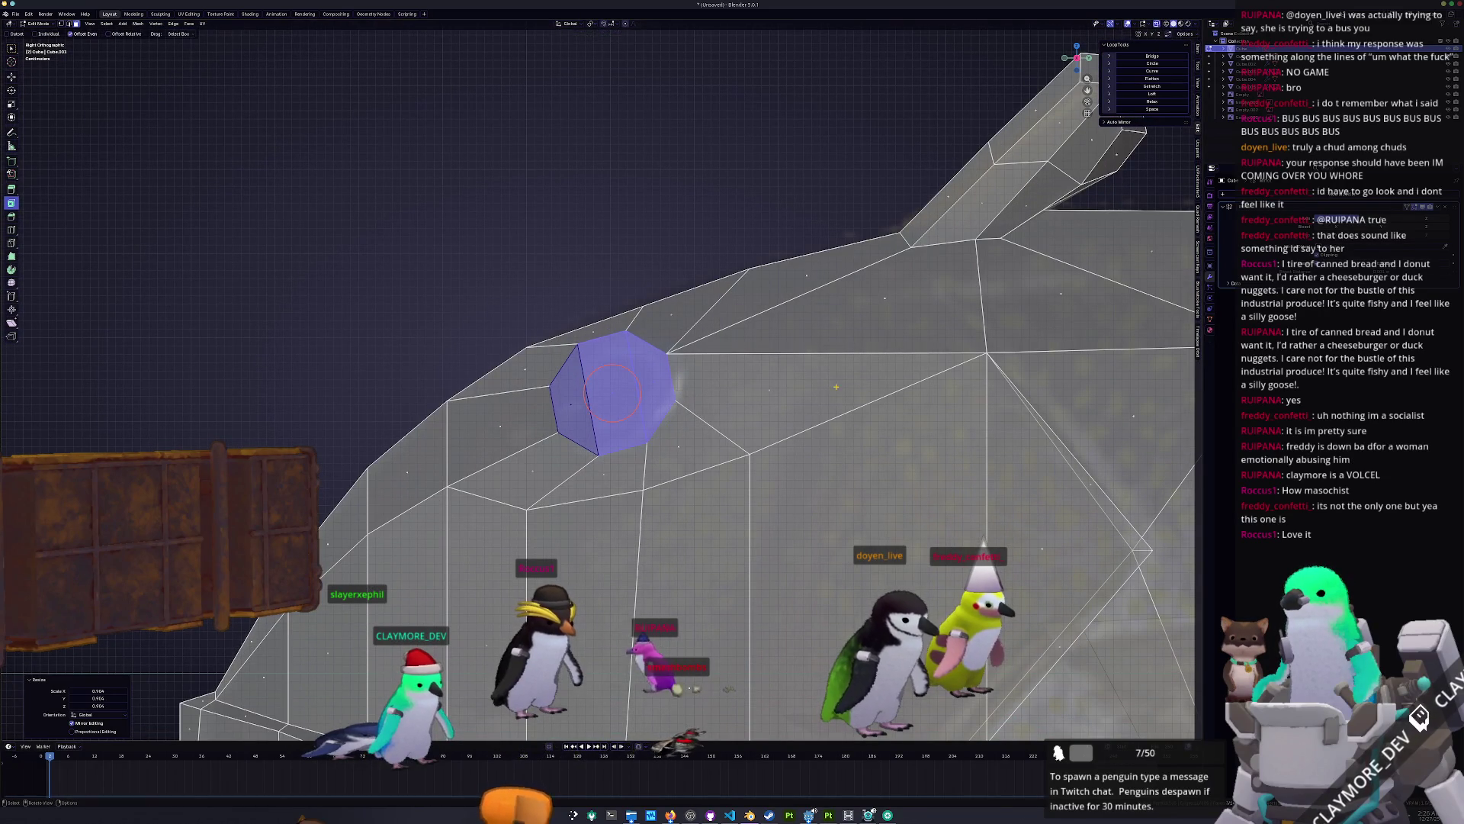
pyautogui.press('g')
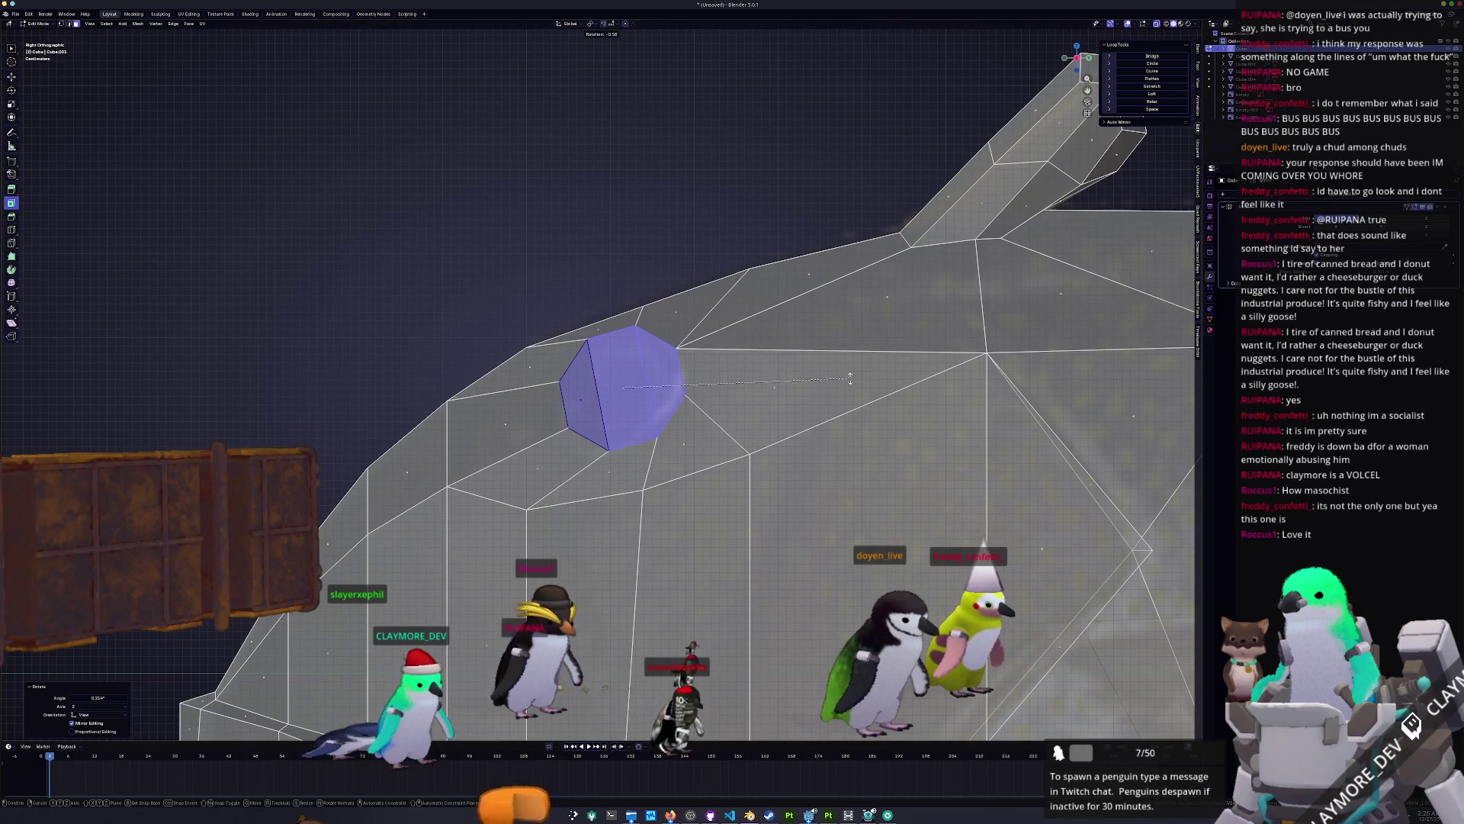
pyautogui.click(847, 373)
pyautogui.hotkey('alt', 'z')
pyautogui.moveTo(848, 373)
pyautogui.mouseDown(button='middle')
pyautogui.moveTo(822, 488)
pyautogui.moveTo(706, 485)
pyautogui.moveTo(900, 508)
pyautogui.moveTo(548, 507)
pyautogui.mouseUp(button='middle')
pyautogui.moveTo(665, 385); pyautogui.dragTo(747, 378, button='middle')
# Step: Rotate the eye face again, cancel a sideways X move, and view the head from Front
pyautogui.press('r')
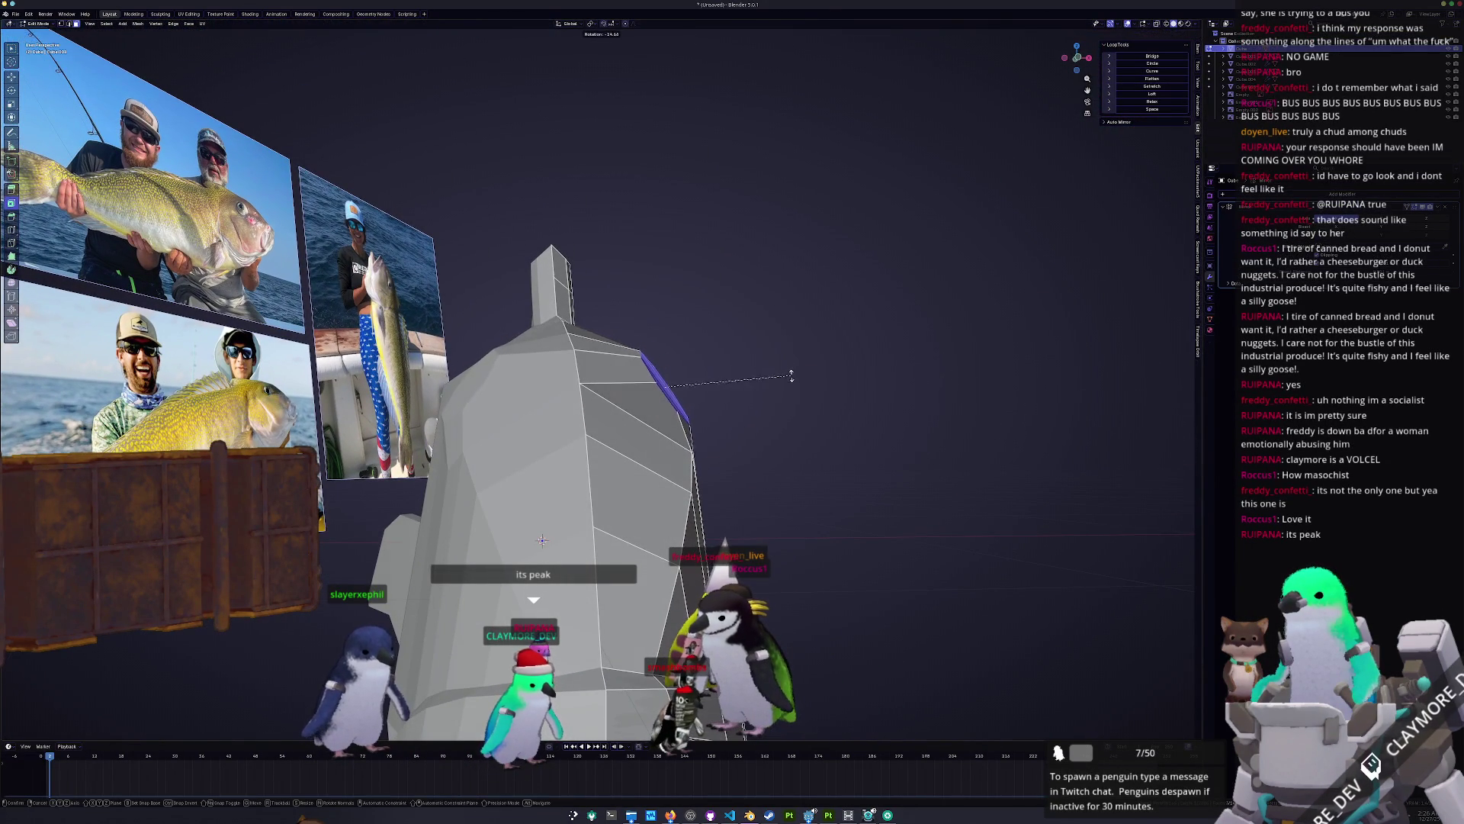
pyautogui.click(792, 378)
pyautogui.press('g')
pyautogui.press('x')
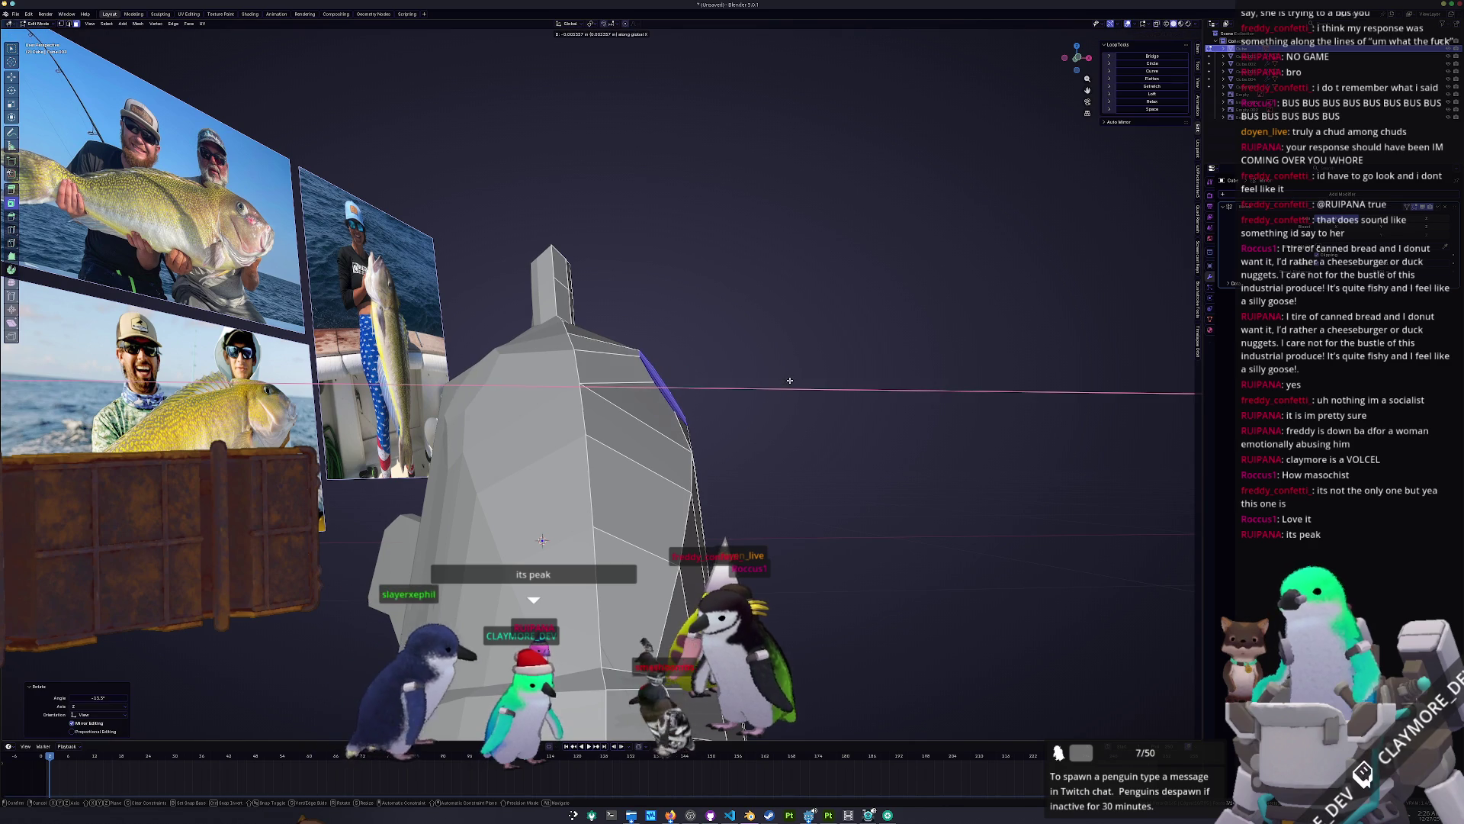
pyautogui.rightClick(790, 380)
pyautogui.moveTo(790, 379)
pyautogui.mouseDown(button='middle')
pyautogui.moveTo(939, 500)
pyautogui.moveTo(706, 476)
pyautogui.mouseUp(button='middle')
pyautogui.scroll(4, 939, 501)
pyautogui.press('KP_1')
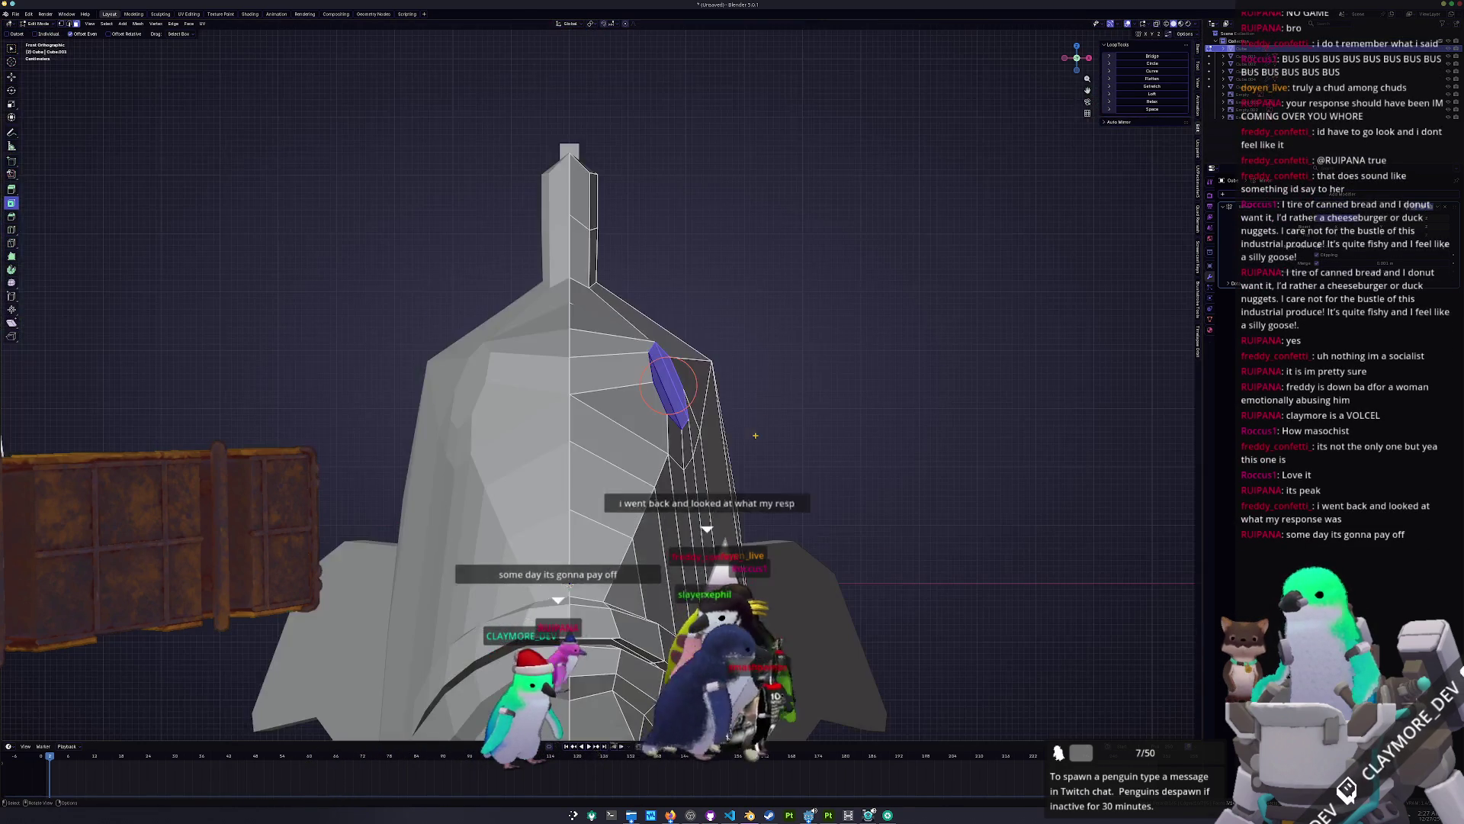
pyautogui.scroll(3, 754, 435)
# Step: Rotate the eye face a little more and nudge it along the X axis
pyautogui.press('r')
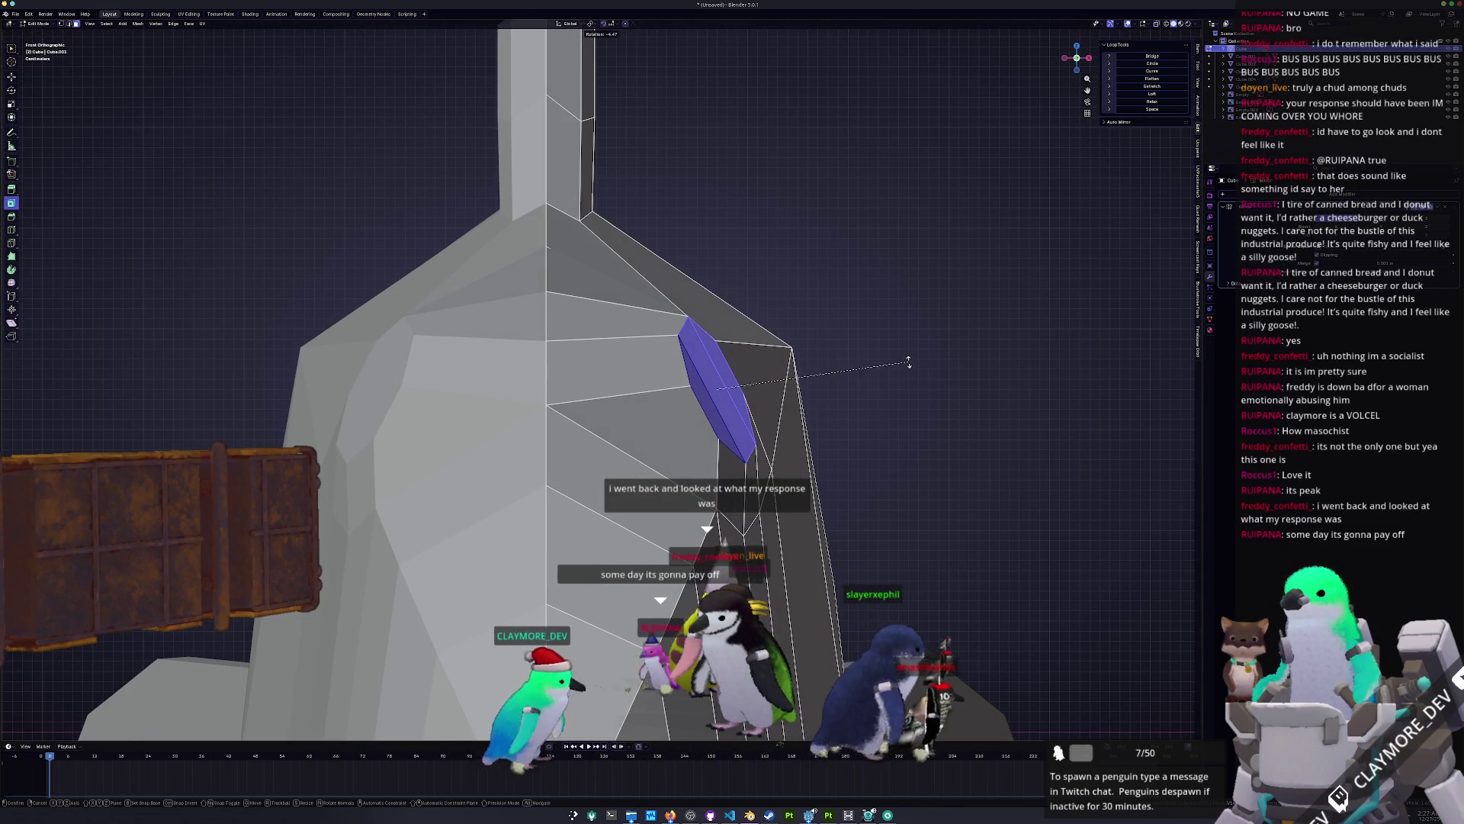
pyautogui.click(905, 360)
pyautogui.press('g')
pyautogui.press('x')
pyautogui.click(898, 356)
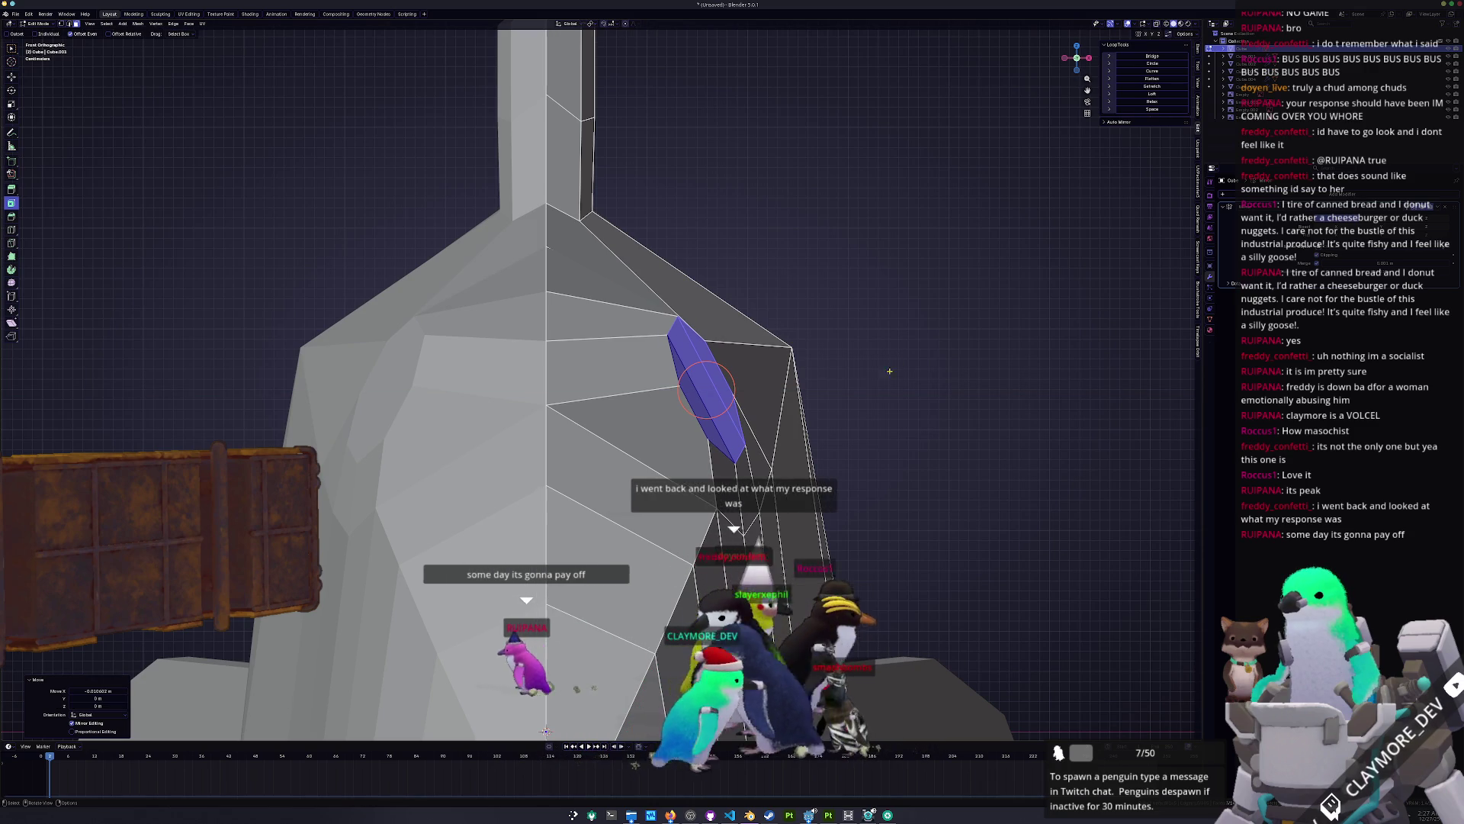
# Step: Frame the eye face in Right view with X-ray on and inset it
pyautogui.press('KP_3')
pyautogui.press('KP_Decimal')
pyautogui.hotkey('alt', 'z')
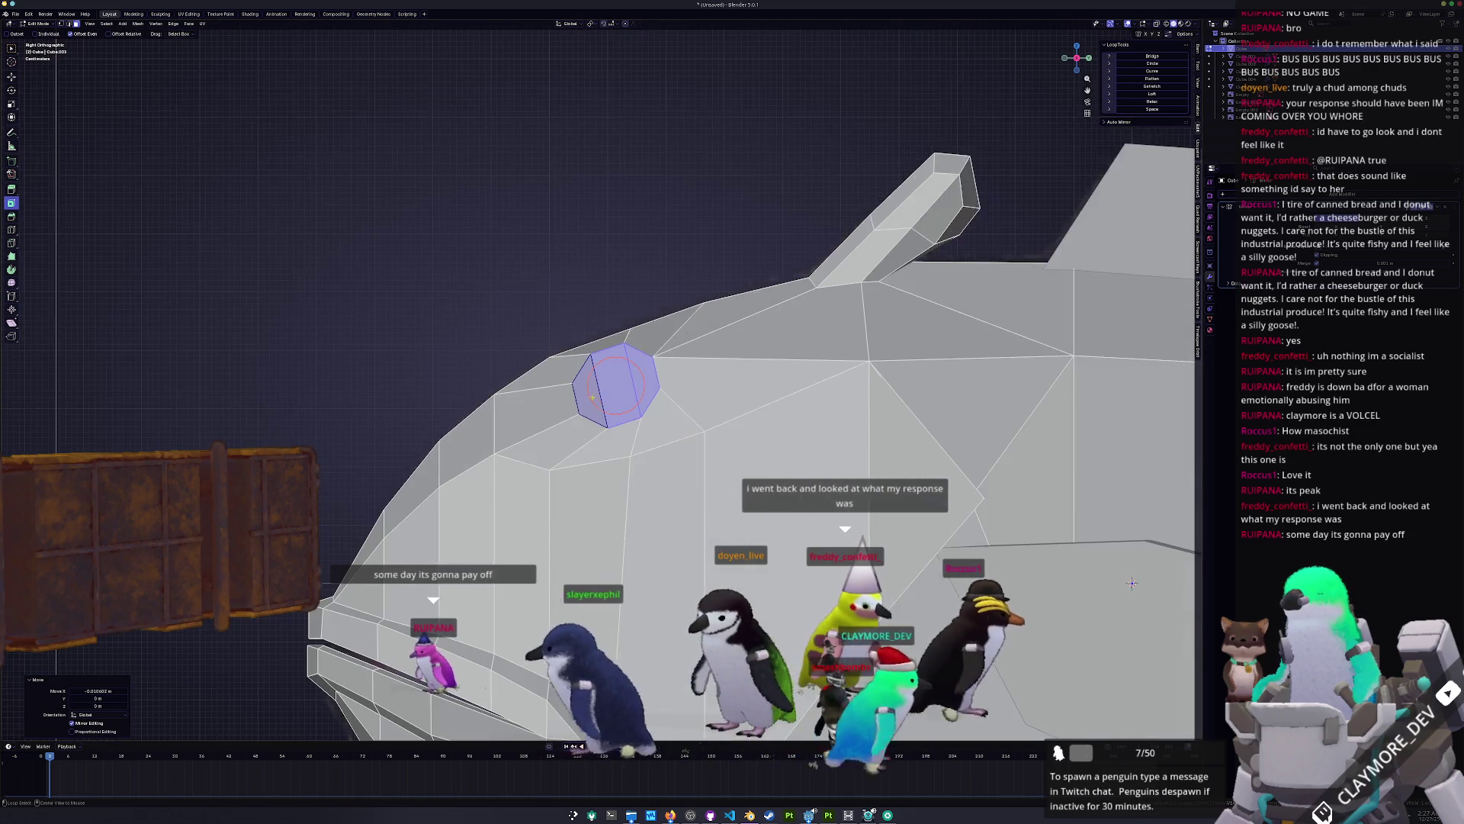
pyautogui.press('i')
pyautogui.click(740, 496)
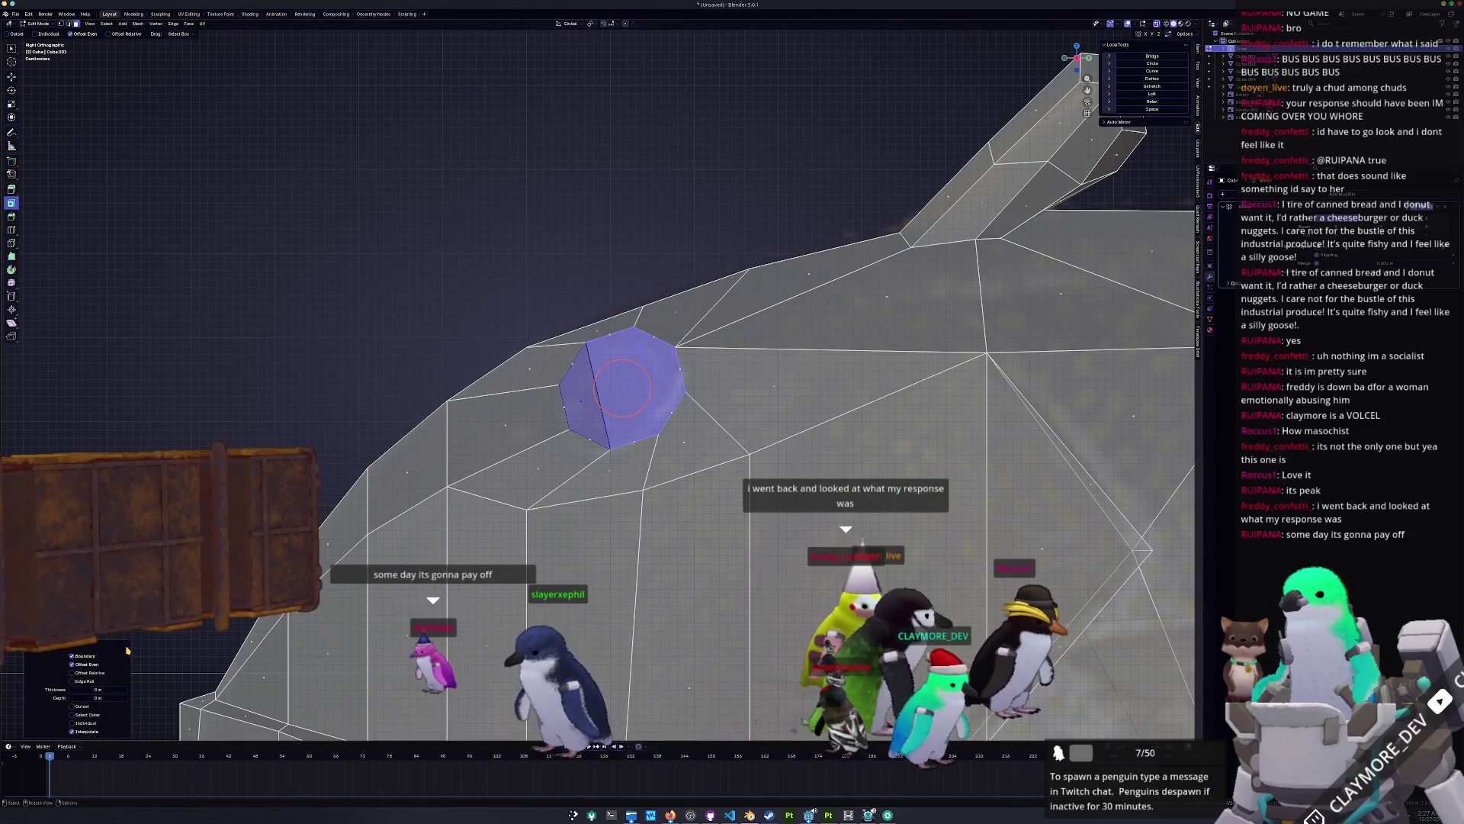
# Step: Set the eye face inset thickness to 0.028 m, with X-ray turned off
pyautogui.moveTo(98, 690); pyautogui.dragTo(114, 690)
pyautogui.moveTo(610, 610); pyautogui.dragTo(652, 612, button='middle')
pyautogui.hotkey('alt', 'z')
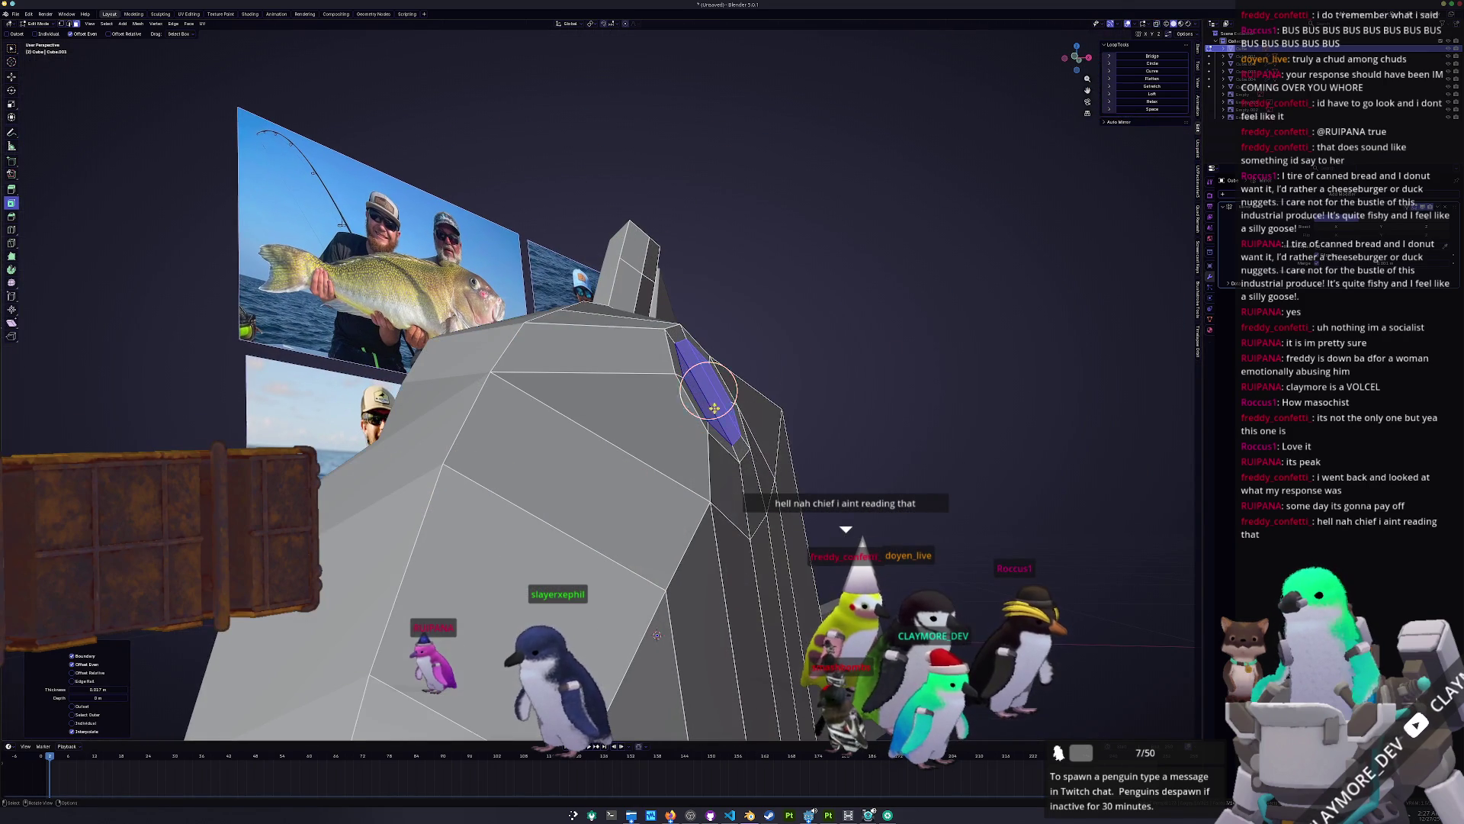
pyautogui.moveTo(900, 380)
pyautogui.mouseDown(button='middle')
pyautogui.moveTo(909, 392)
pyautogui.moveTo(839, 385)
pyautogui.mouseUp(button='middle')
# Step: Push the inset eye face inward along Z and scale it down to 0.469
pyautogui.press('g')
pyautogui.press('z')
pyautogui.press('z')
pyautogui.click(899, 396)
pyautogui.press('s')
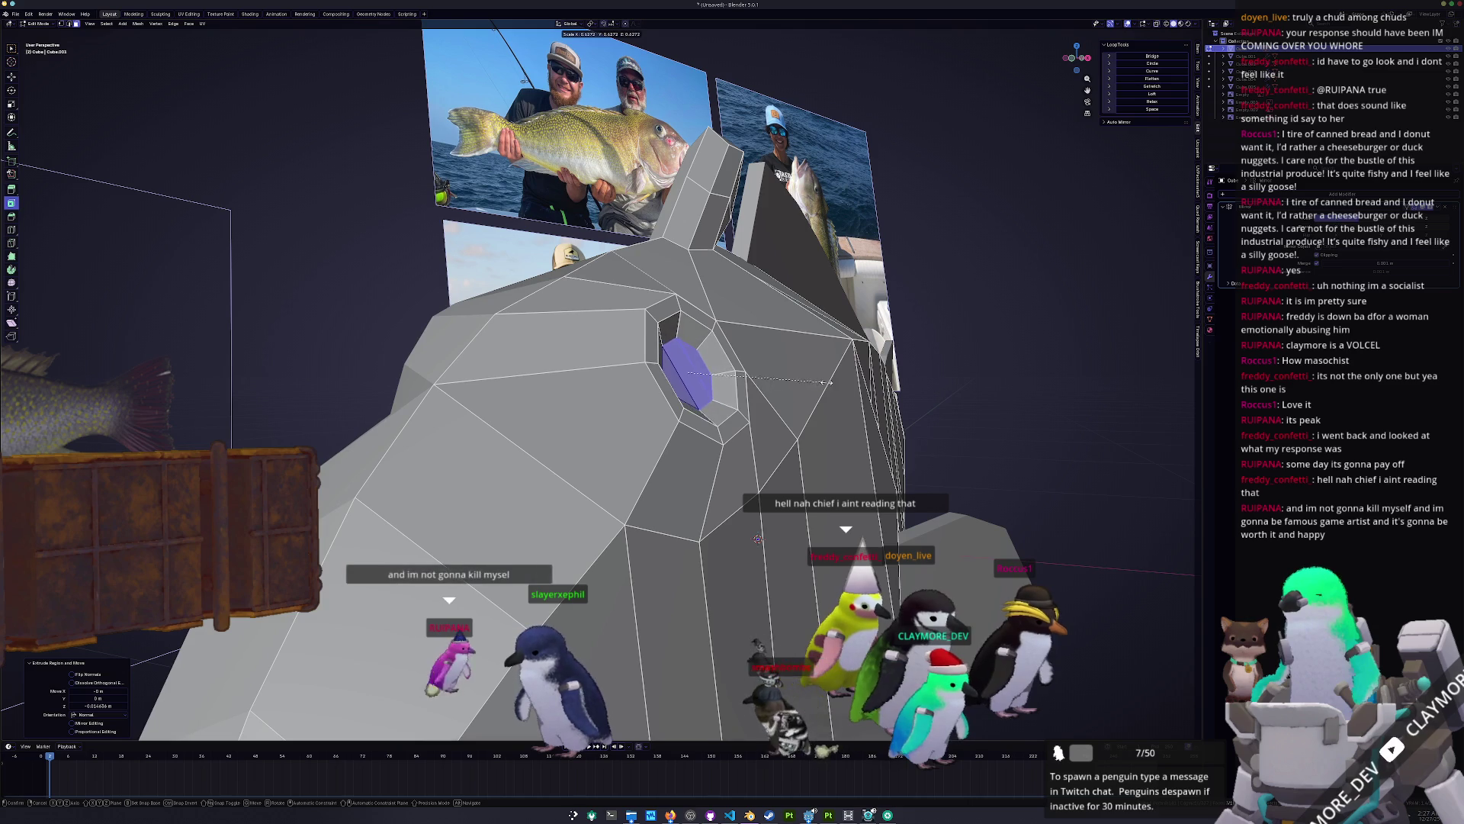
pyautogui.click(793, 383)
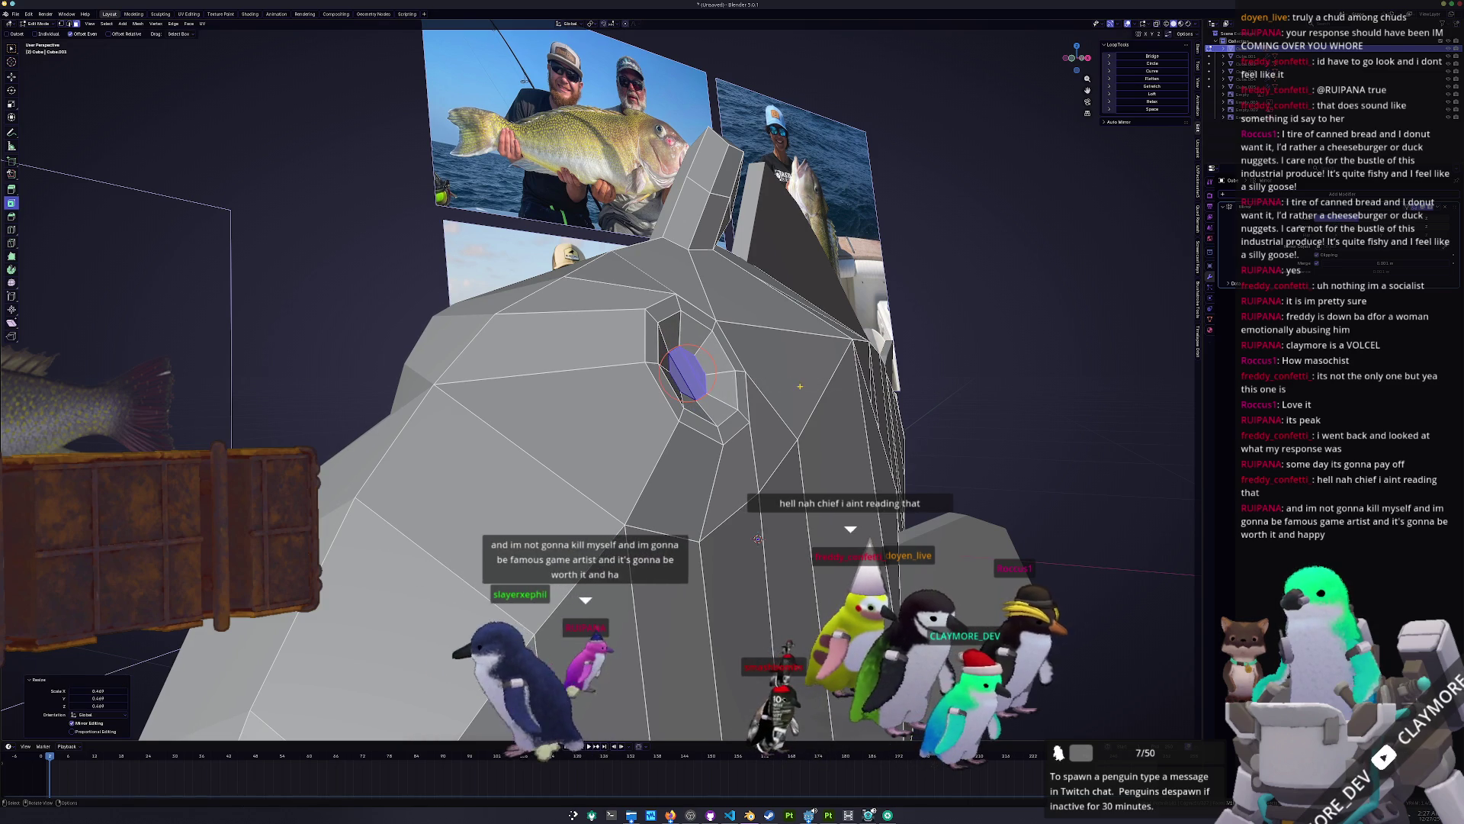
pyautogui.moveTo(793, 383); pyautogui.dragTo(793, 405, button='middle')
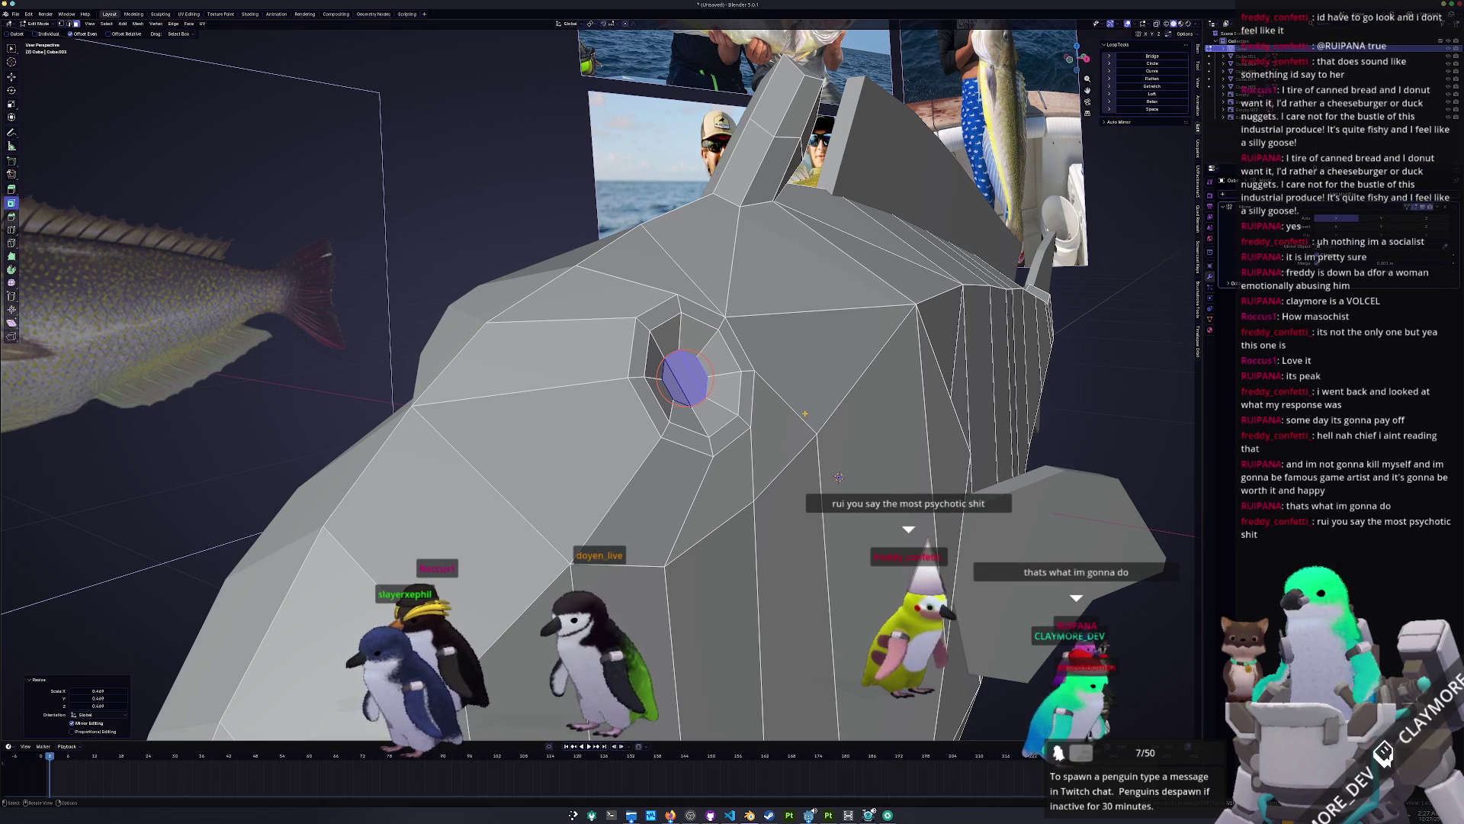
pyautogui.moveTo(678, 359); pyautogui.dragTo(820, 399, button='middle')
# Step: Adjust the outer eye loop's height along Z, then return to Object Mode
pyautogui.keyDown('alt'); pyautogui.click(725, 379); pyautogui.keyUp('alt')
pyautogui.press('g')
pyautogui.press('g')
pyautogui.press('g')
pyautogui.press('x')
pyautogui.press('z')
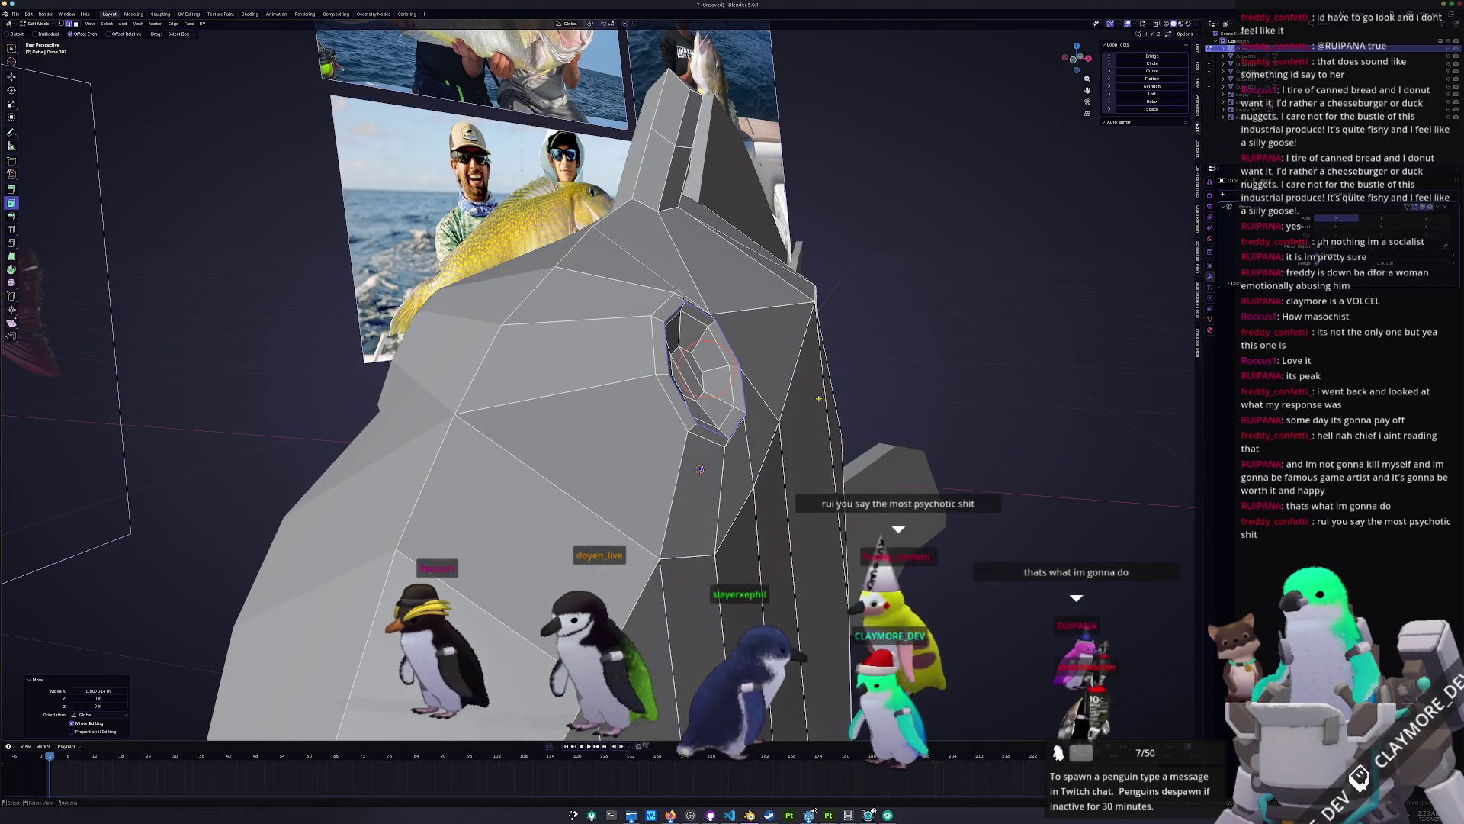
pyautogui.click(817, 392)
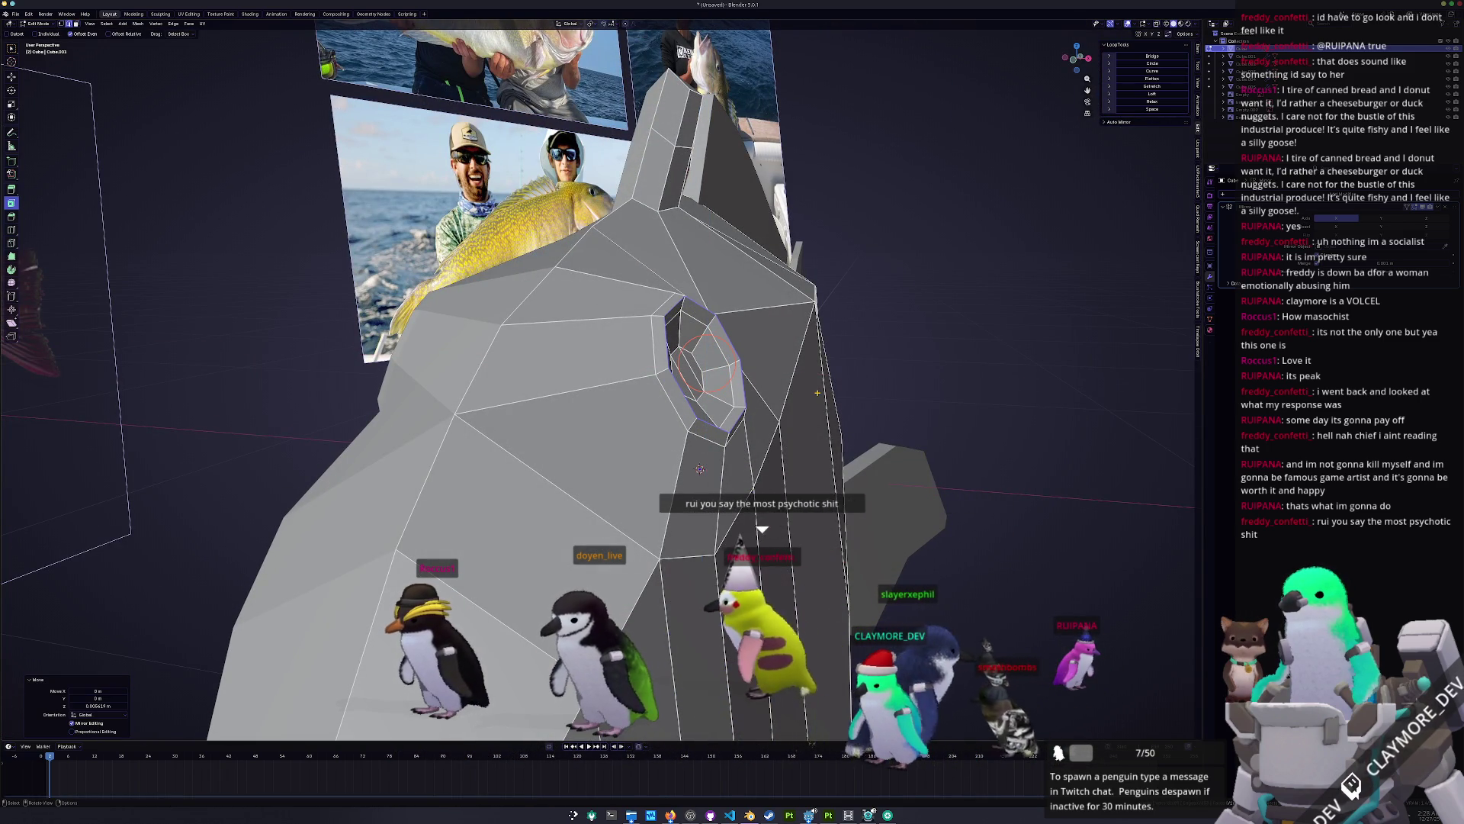
pyautogui.press('KP_3')
pyautogui.press('g')
pyautogui.press('z')
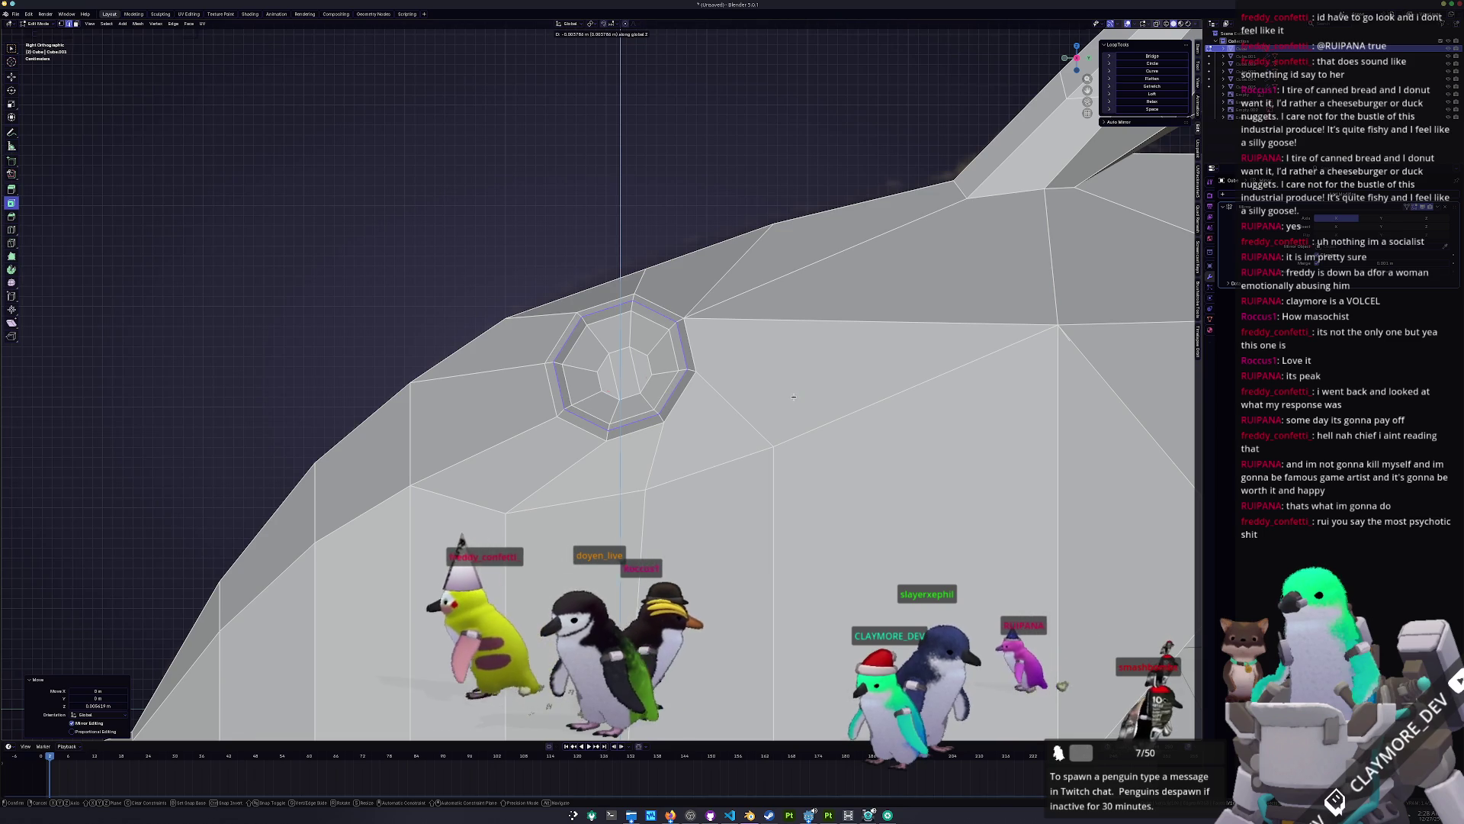
pyautogui.click(793, 397)
pyautogui.scroll(-4, 794, 396)
pyautogui.press('Tab')
pyautogui.moveTo(794, 397)
pyautogui.mouseDown(button='middle')
pyautogui.moveTo(773, 439)
pyautogui.moveTo(693, 418)
pyautogui.moveTo(704, 463)
pyautogui.mouseUp(button='middle')
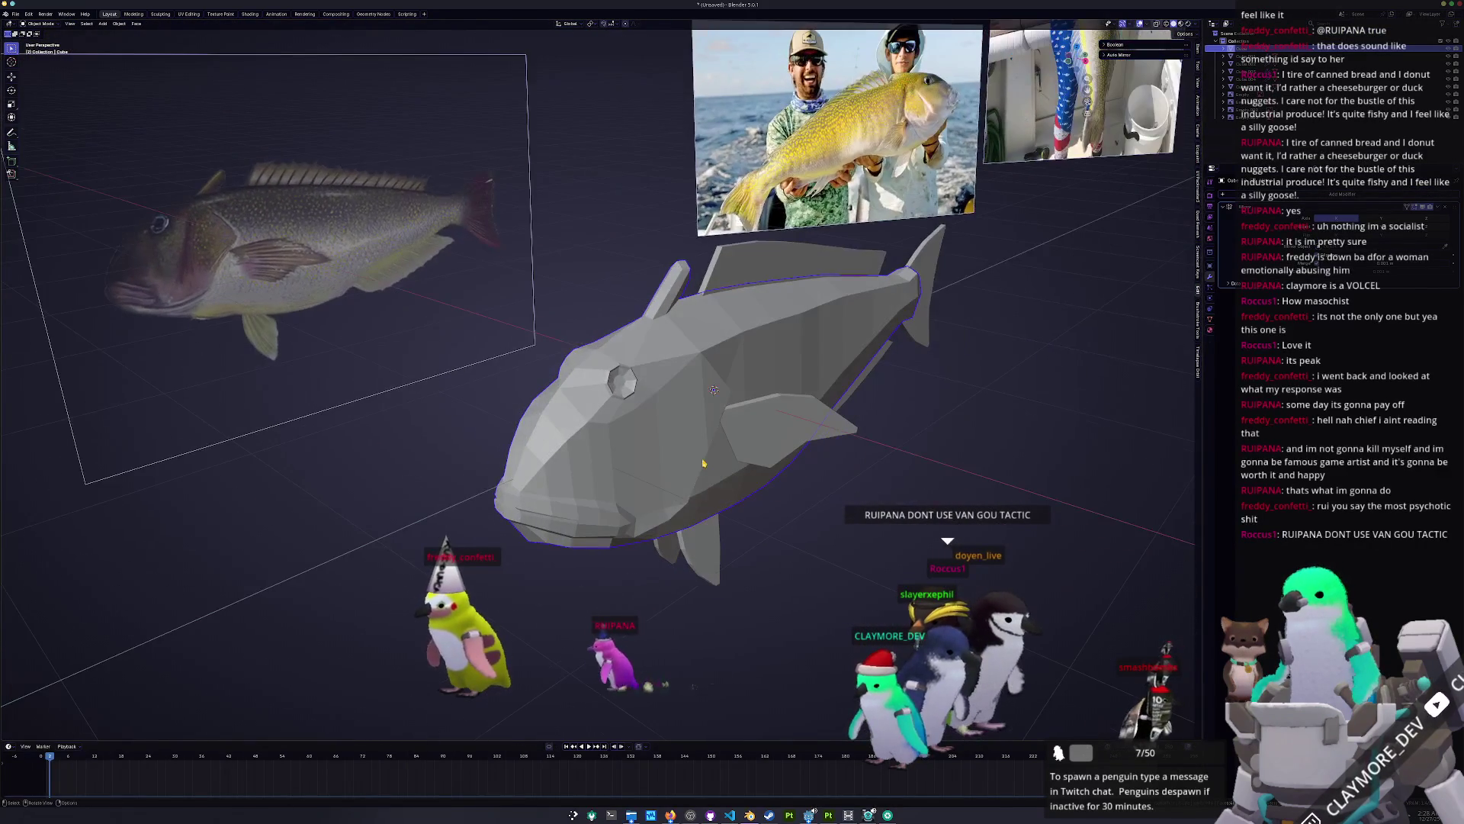
# Step: Rescale the eye ring and edge-slide its loop, then return to Object Mode
pyautogui.press('KP_3')
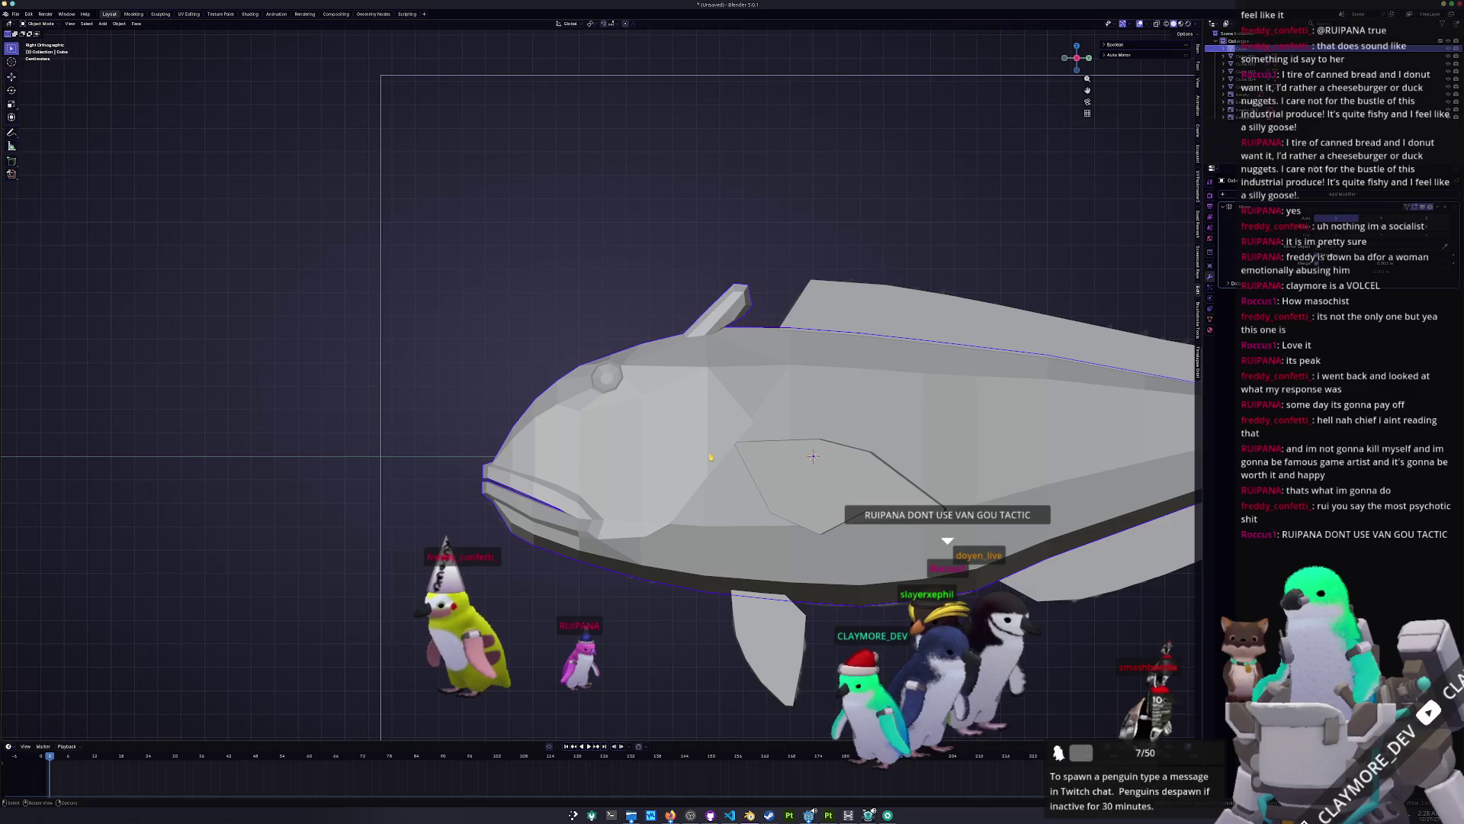
pyautogui.press('Tab')
pyautogui.moveTo(709, 456); pyautogui.dragTo(644, 366, button='middle')
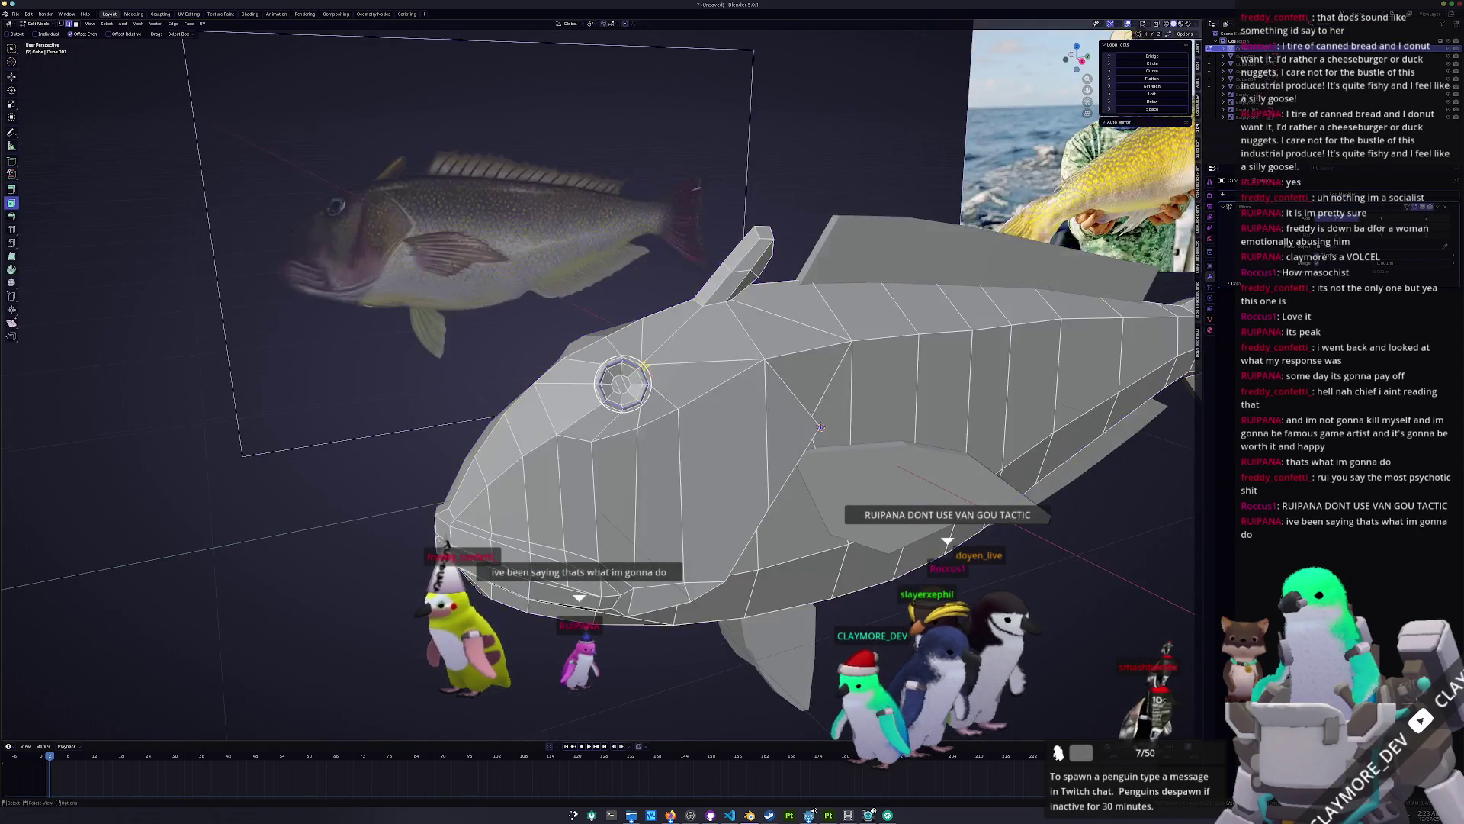
pyautogui.scroll(5, 644, 367)
pyautogui.moveTo(786, 427)
pyautogui.mouseDown(button='middle')
pyautogui.moveTo(826, 391)
pyautogui.moveTo(742, 415)
pyautogui.mouseUp(button='middle')
pyautogui.press('s')
pyautogui.click(854, 383)
pyautogui.press('g')
pyautogui.press('g')
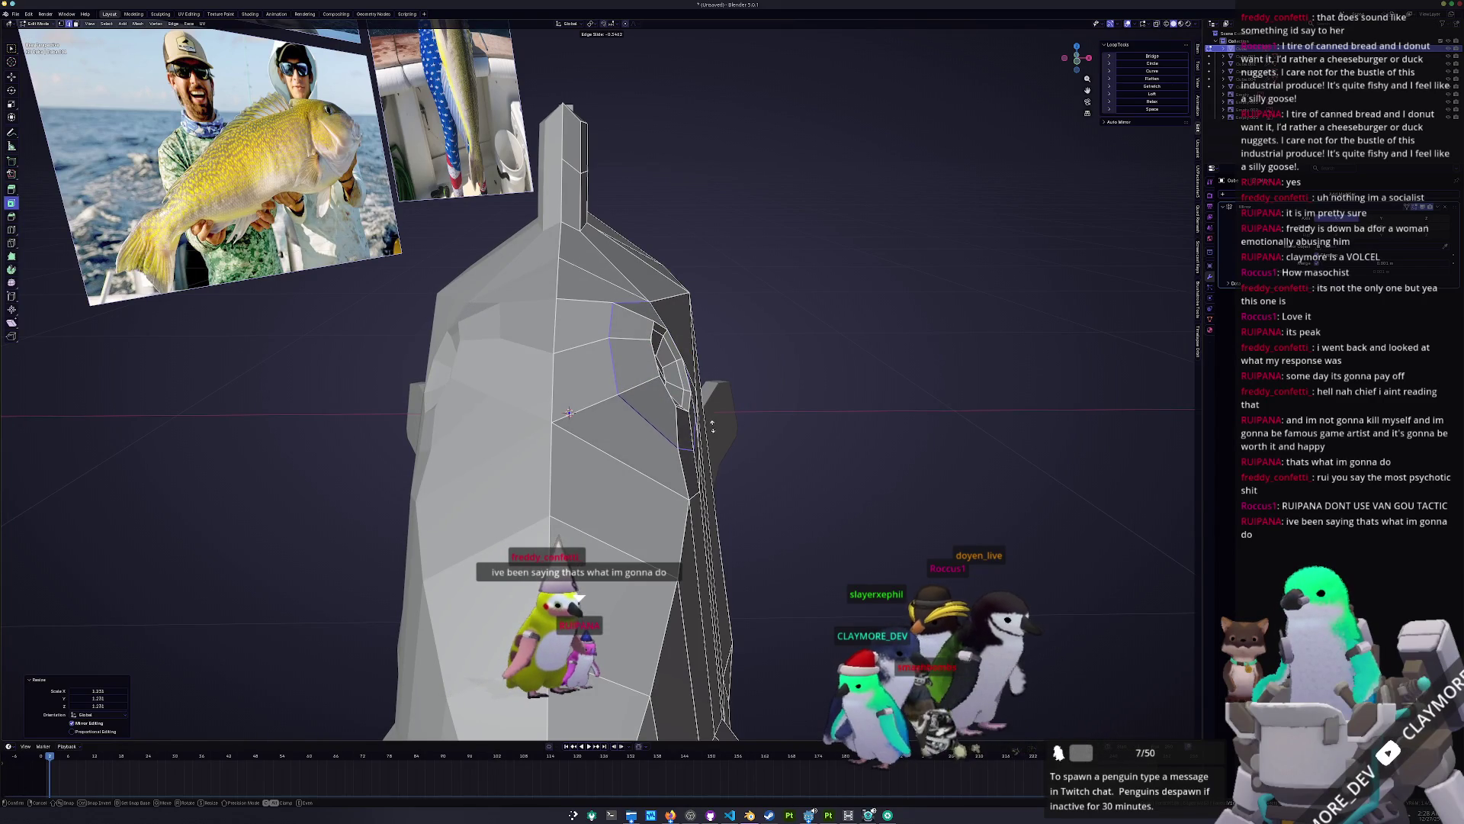
pyautogui.click(731, 438)
pyautogui.moveTo(739, 443)
pyautogui.mouseDown(button='middle')
pyautogui.moveTo(711, 472)
pyautogui.moveTo(902, 487)
pyautogui.moveTo(708, 454)
pyautogui.moveTo(657, 469)
pyautogui.mouseUp(button='middle')
pyautogui.press('Tab')
pyautogui.scroll(-5, 903, 487)
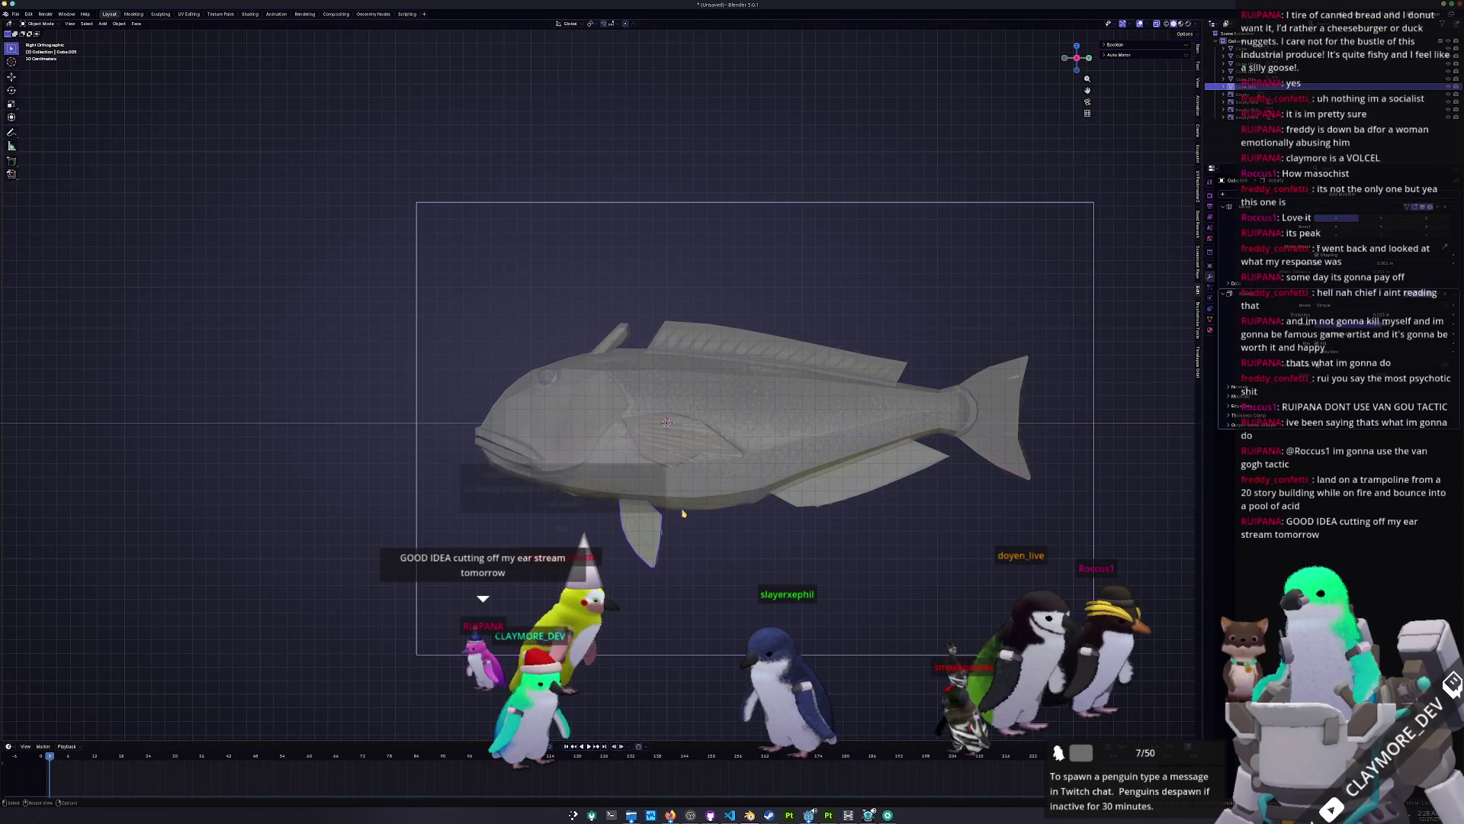
# Step: Select the tail piece, pectoral fin and fish body
pyautogui.click(857, 390)
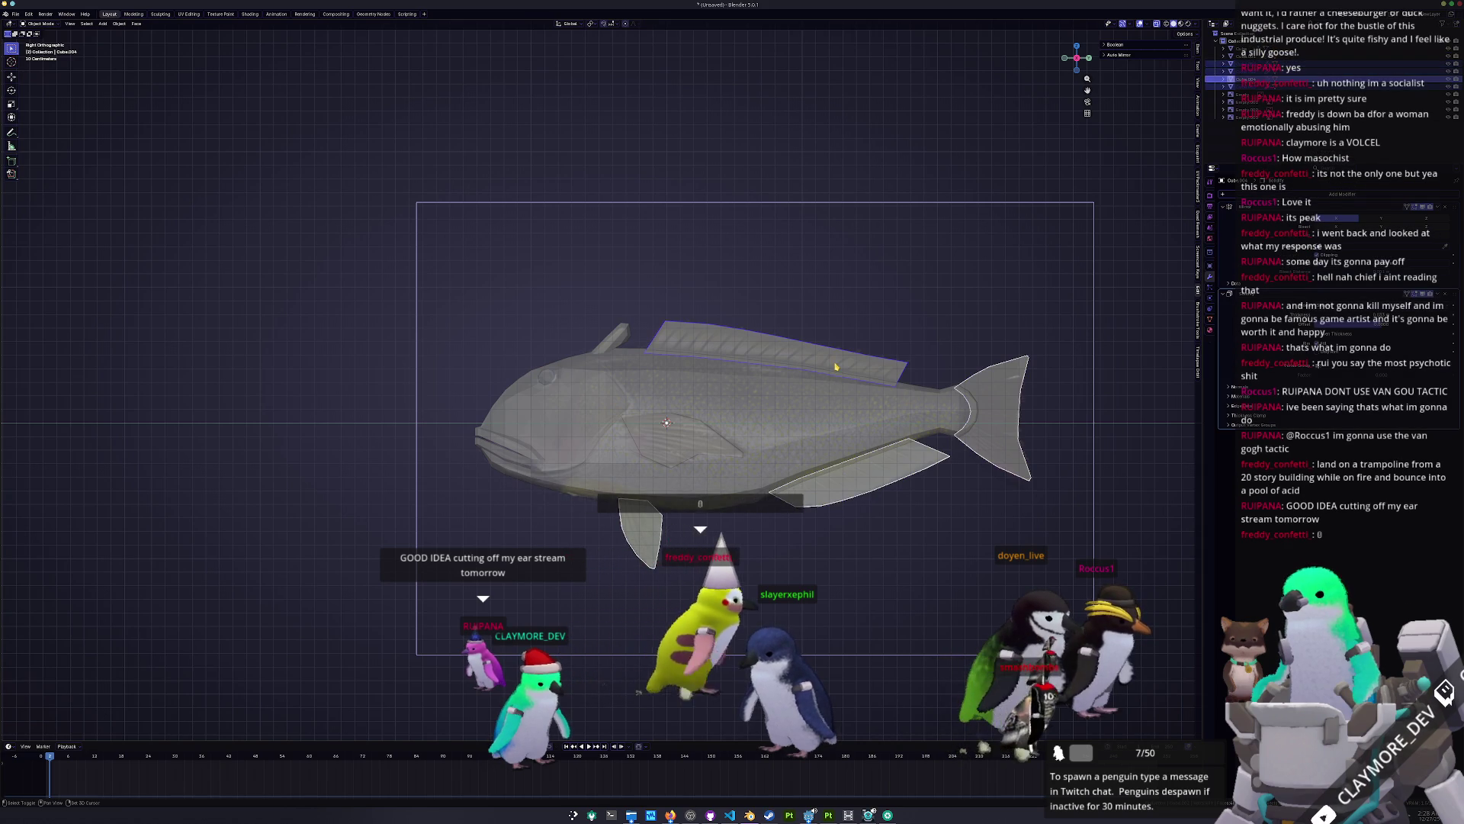
pyautogui.click(591, 426)
pyautogui.click(754, 432)
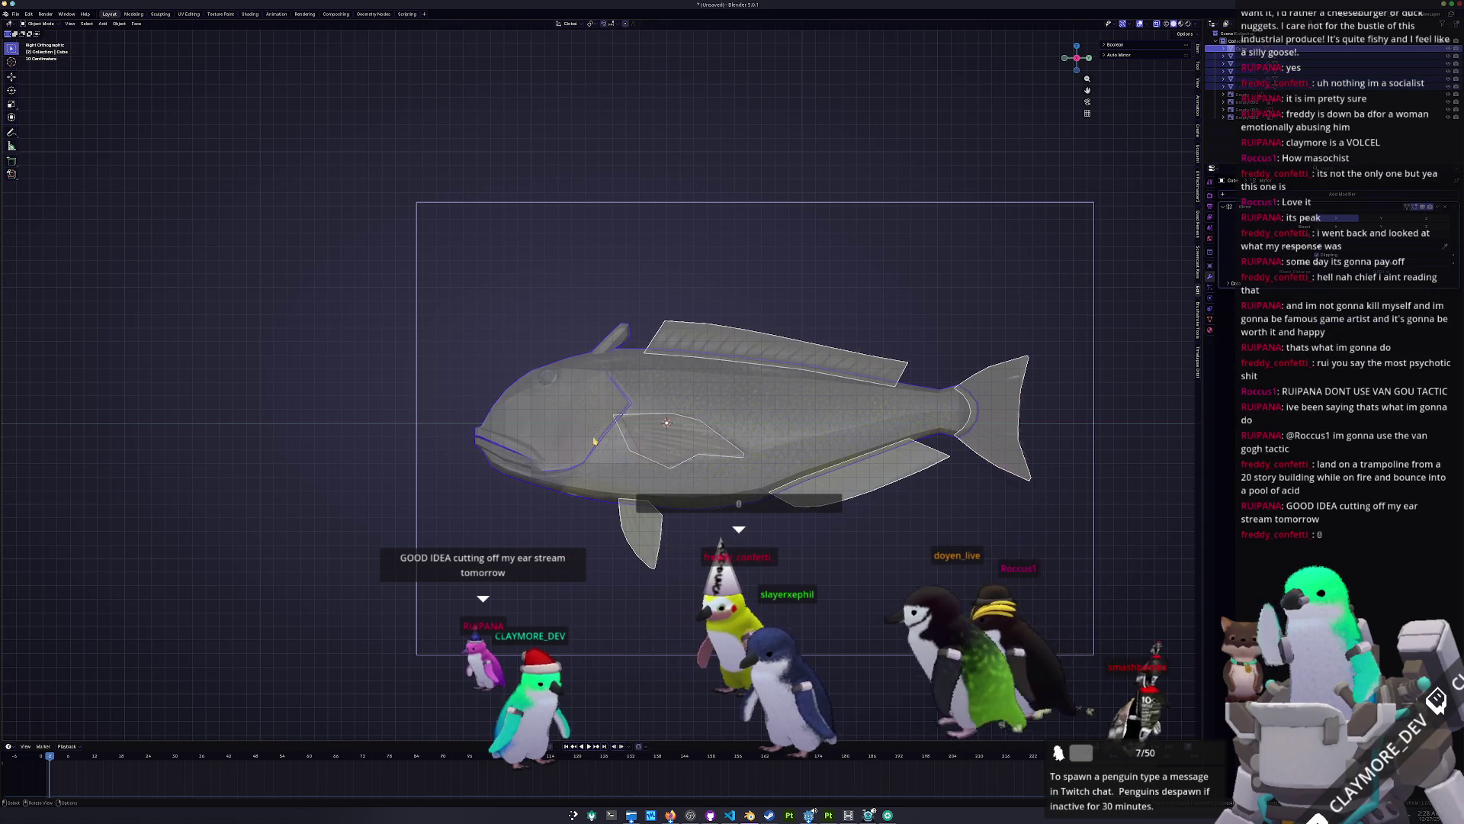
pyautogui.scroll(2, 760, 436)
pyautogui.scroll(-3, 760, 436)
pyautogui.moveTo(760, 436)
pyautogui.keyDown('shift'); pyautogui.mouseDown(button='middle')
pyautogui.moveTo(690, 453)
pyautogui.moveTo(709, 478)
pyautogui.mouseUp(button='middle'); pyautogui.keyUp('shift')
# Step: Convert the fish body and the other selected object to plain meshes
pyautogui.rightClick(675, 440)
pyautogui.moveTo(675, 440)
pyautogui.click(740, 441)
pyautogui.click(15, 14)
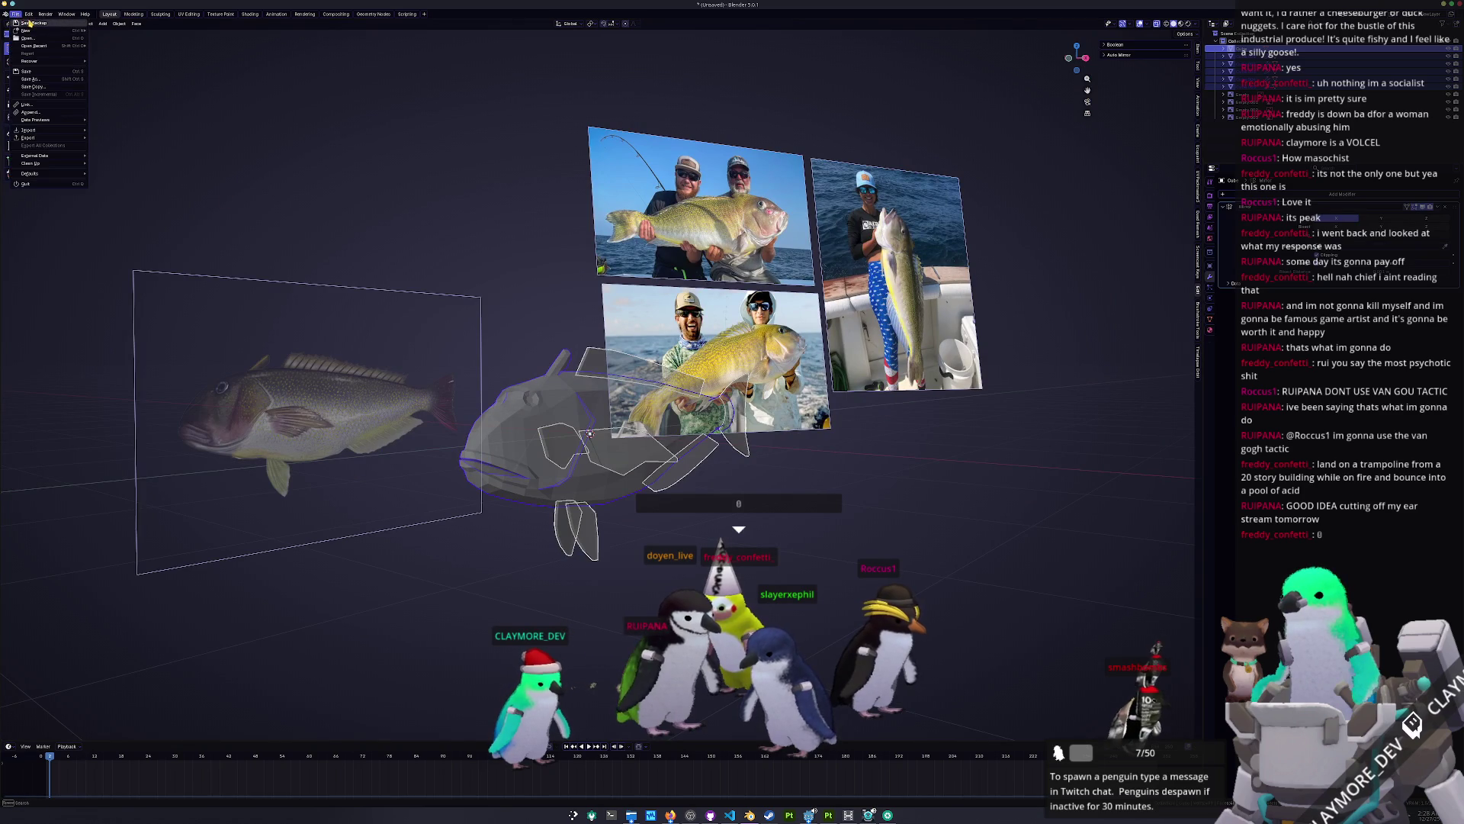
pyautogui.rightClick(533, 433)
pyautogui.moveTo(534, 433)
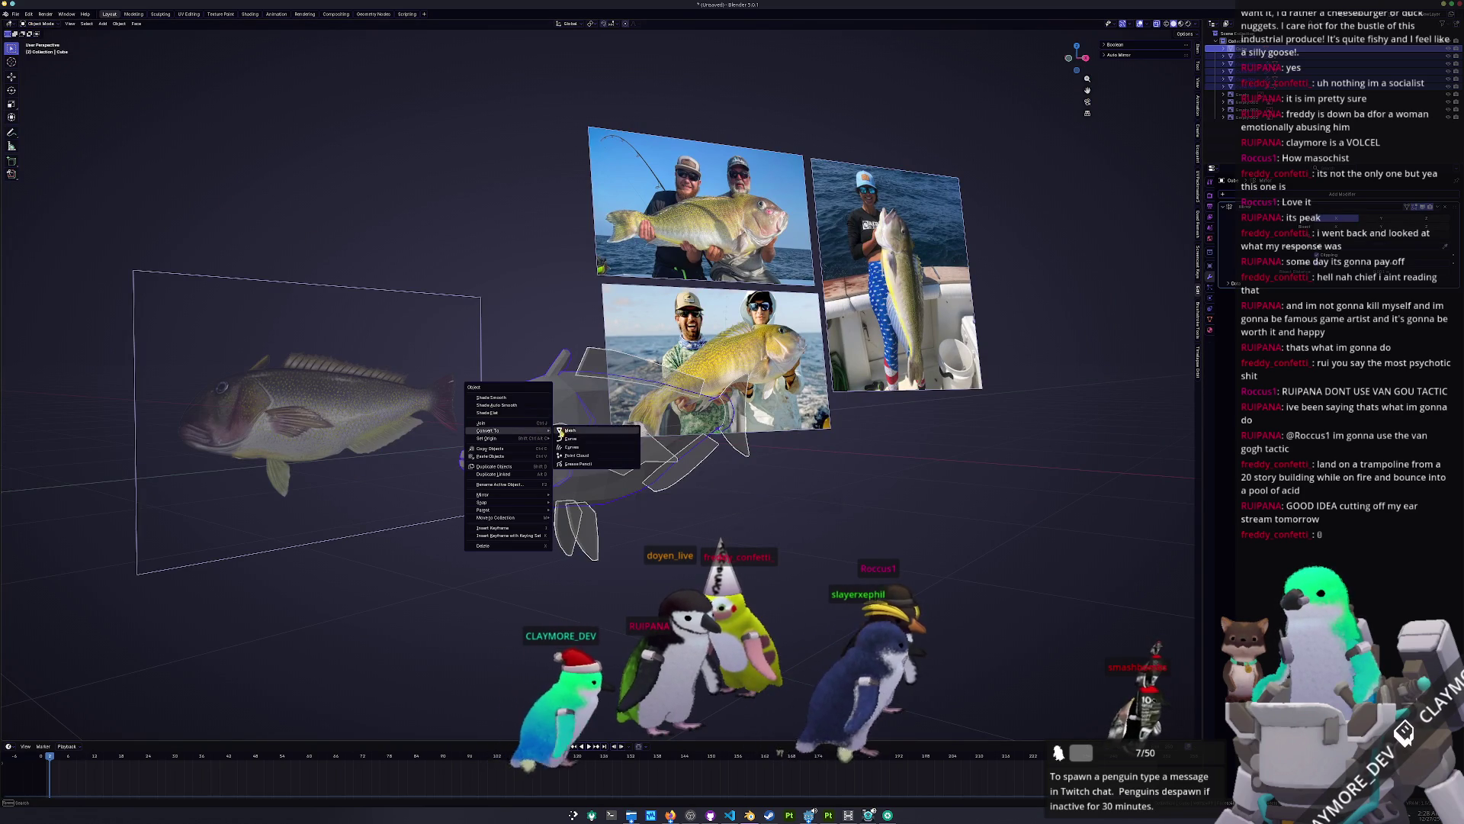
pyautogui.click(578, 434)
pyautogui.moveTo(578, 434); pyautogui.dragTo(581, 434, button='middle')
pyautogui.scroll(1, 581, 433)
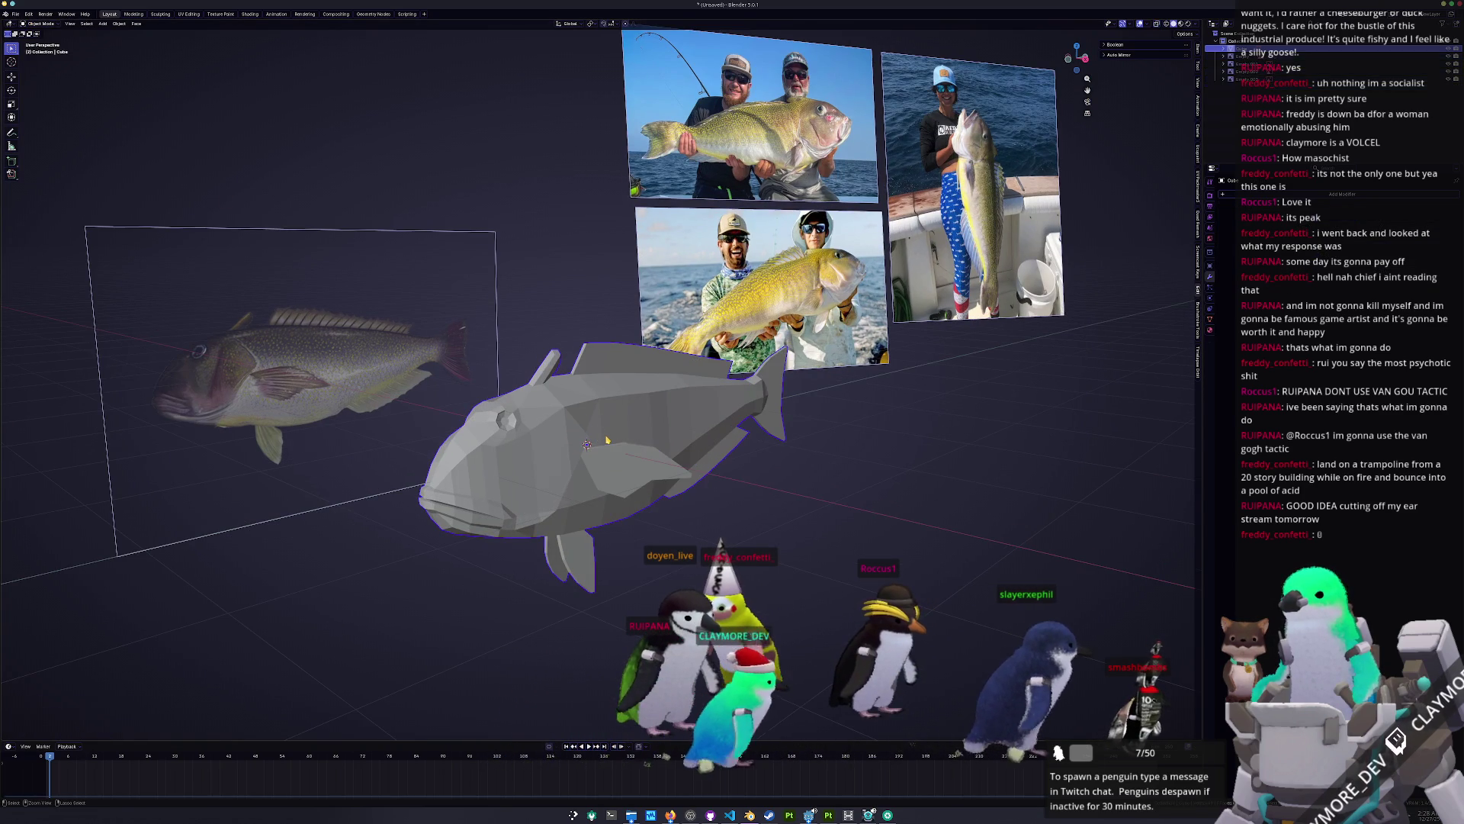
# Step: Give the fish body object a new name with F2
pyautogui.press('F2')
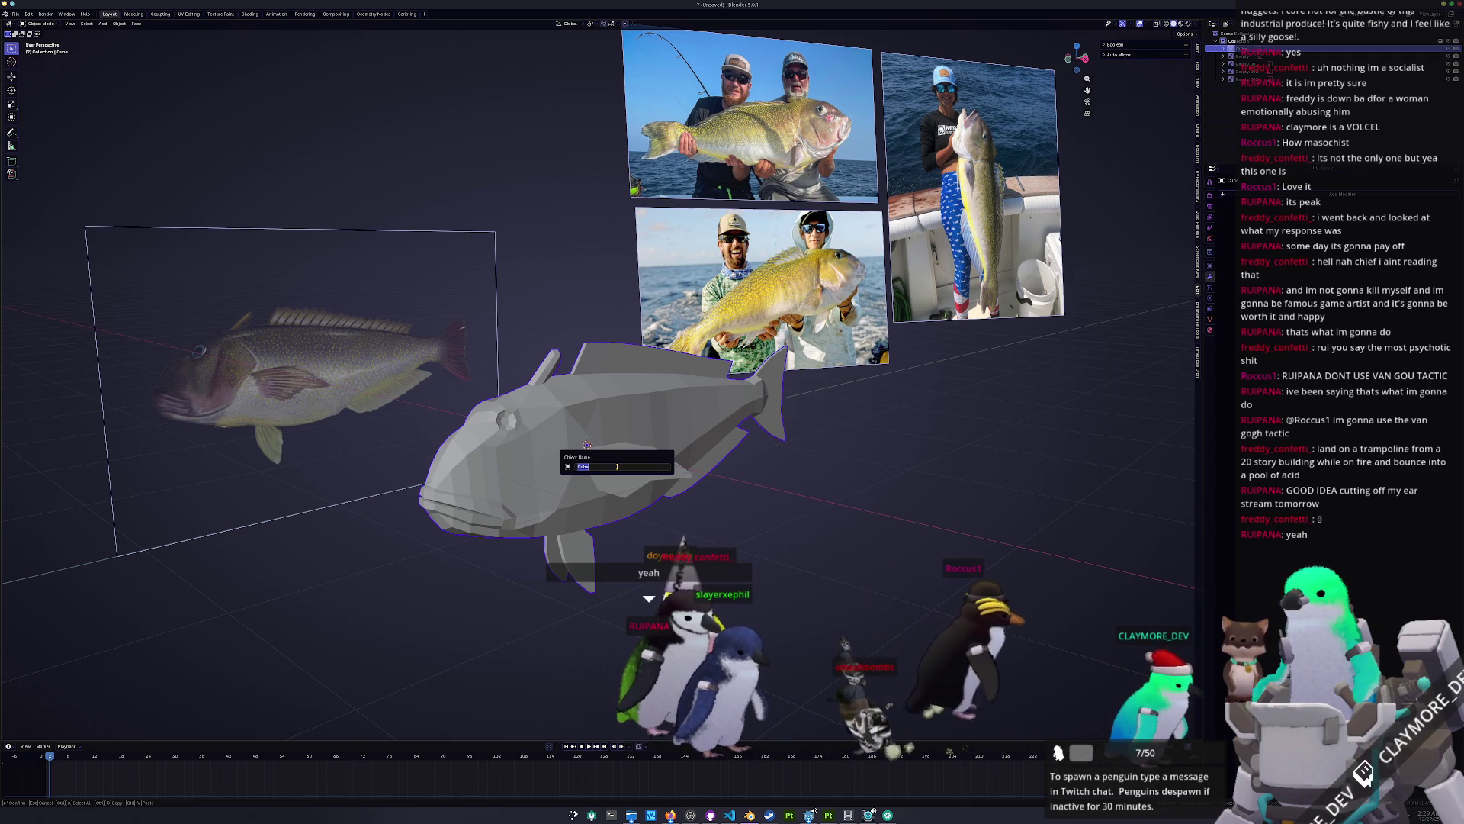
pyautogui.moveTo(670, 815)
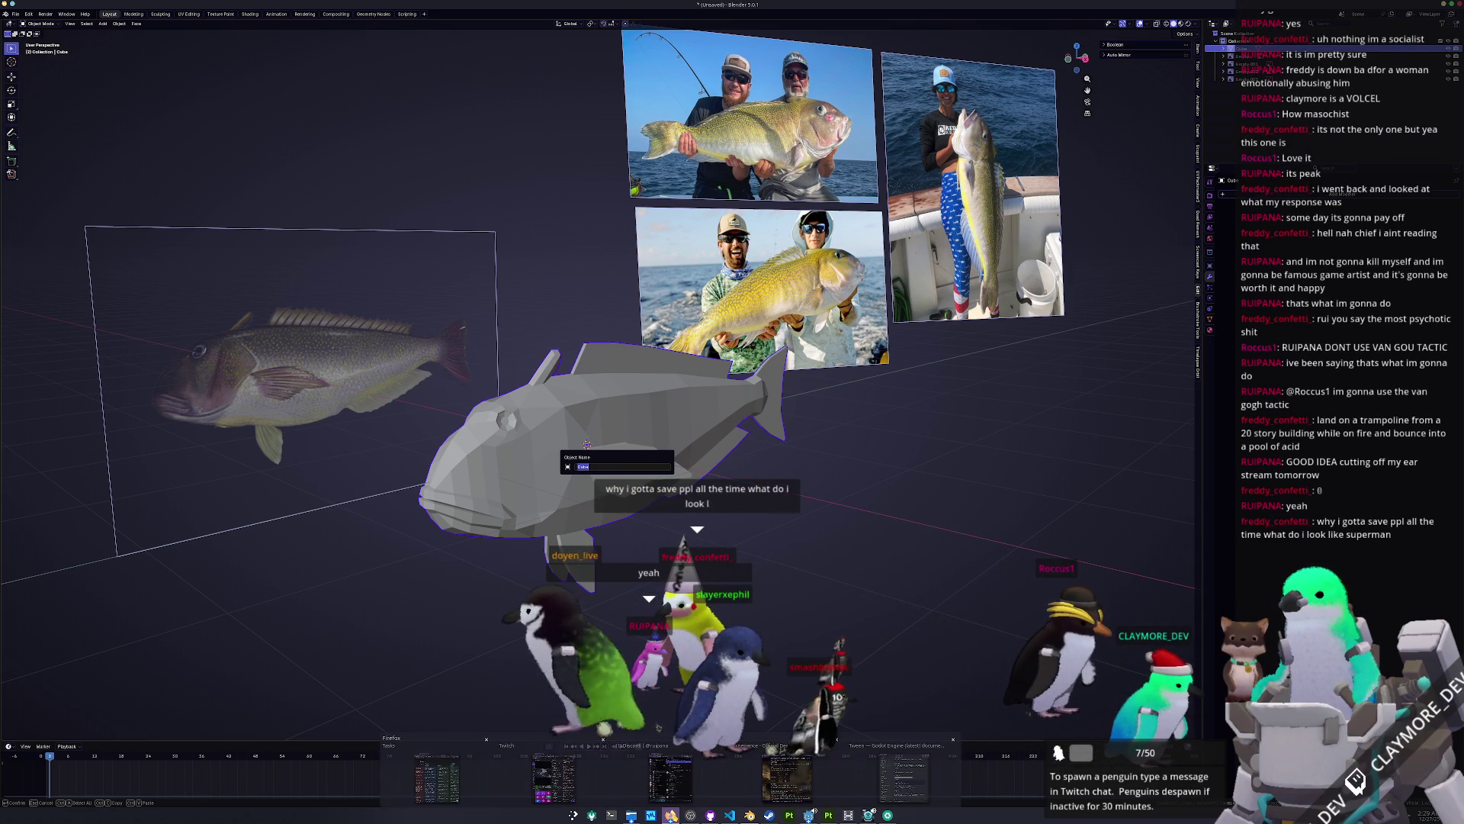
pyautogui.click(903, 778)
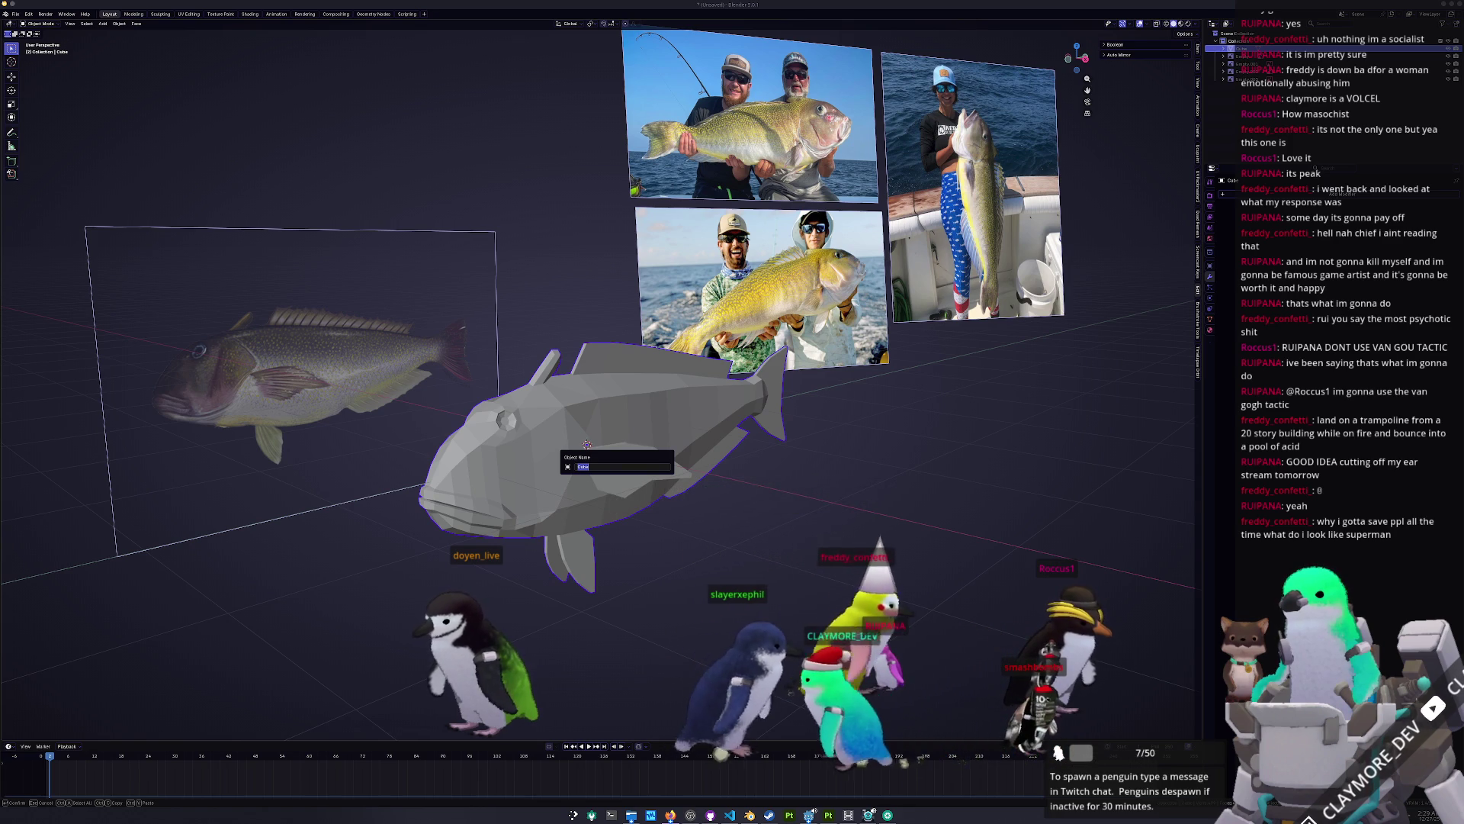
pyautogui.scroll(2, 917, 516)
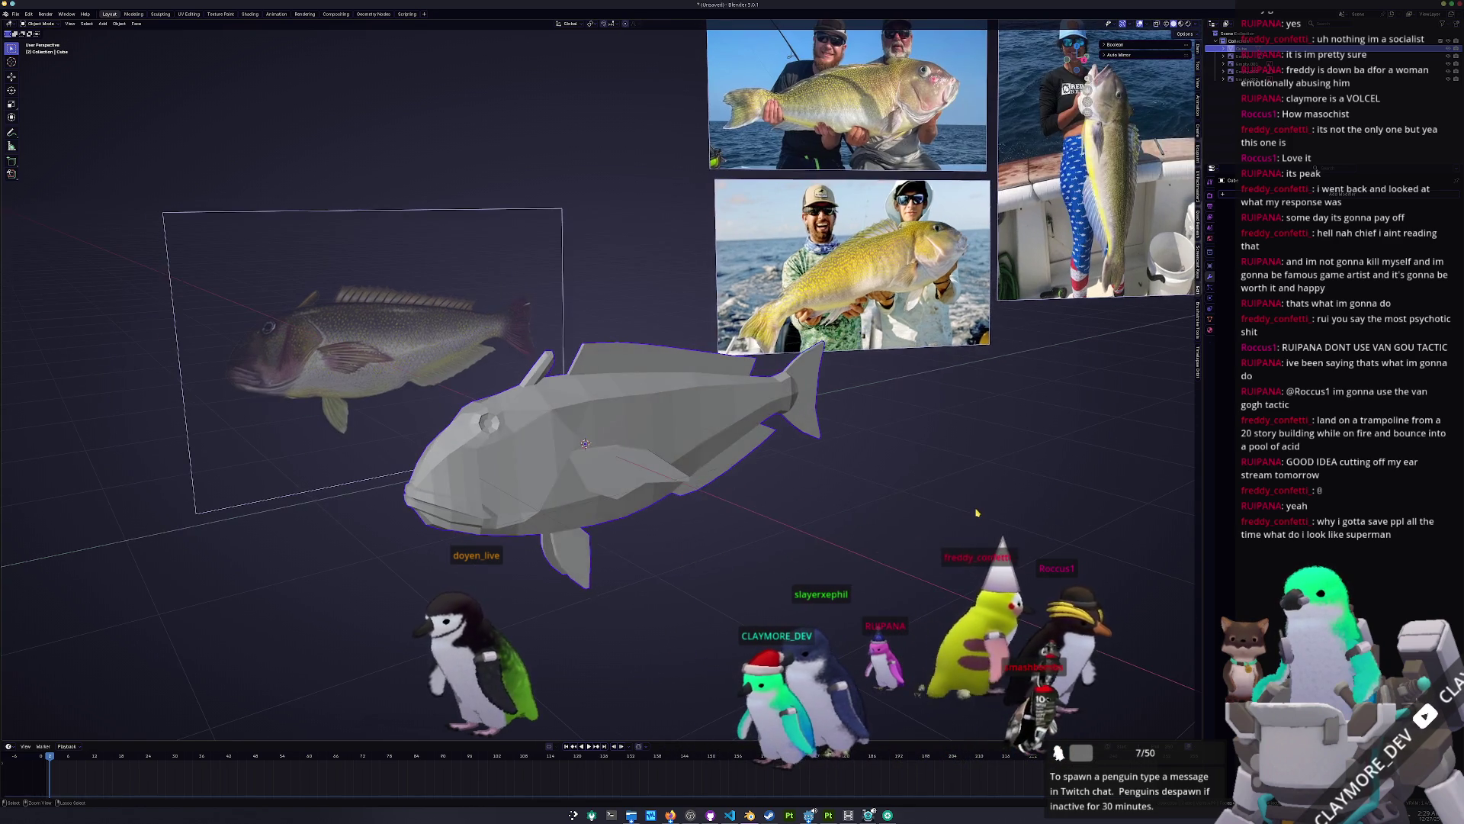
# Step: Save the file as golden_tilefish.blend in entities/fish/medium/golden_tilefish
pyautogui.hotkey('ctrl', 's')
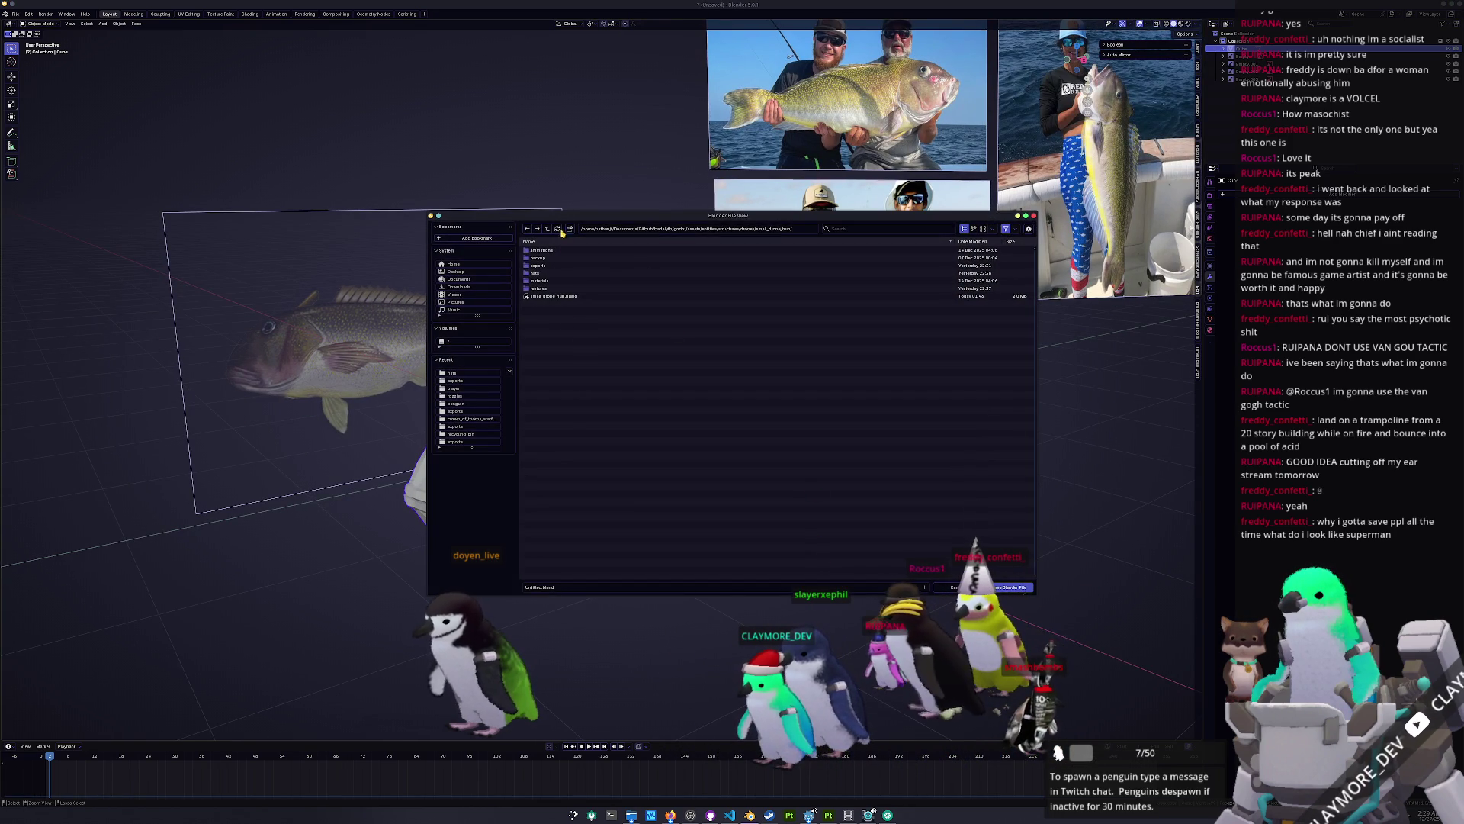
pyautogui.click(549, 229)
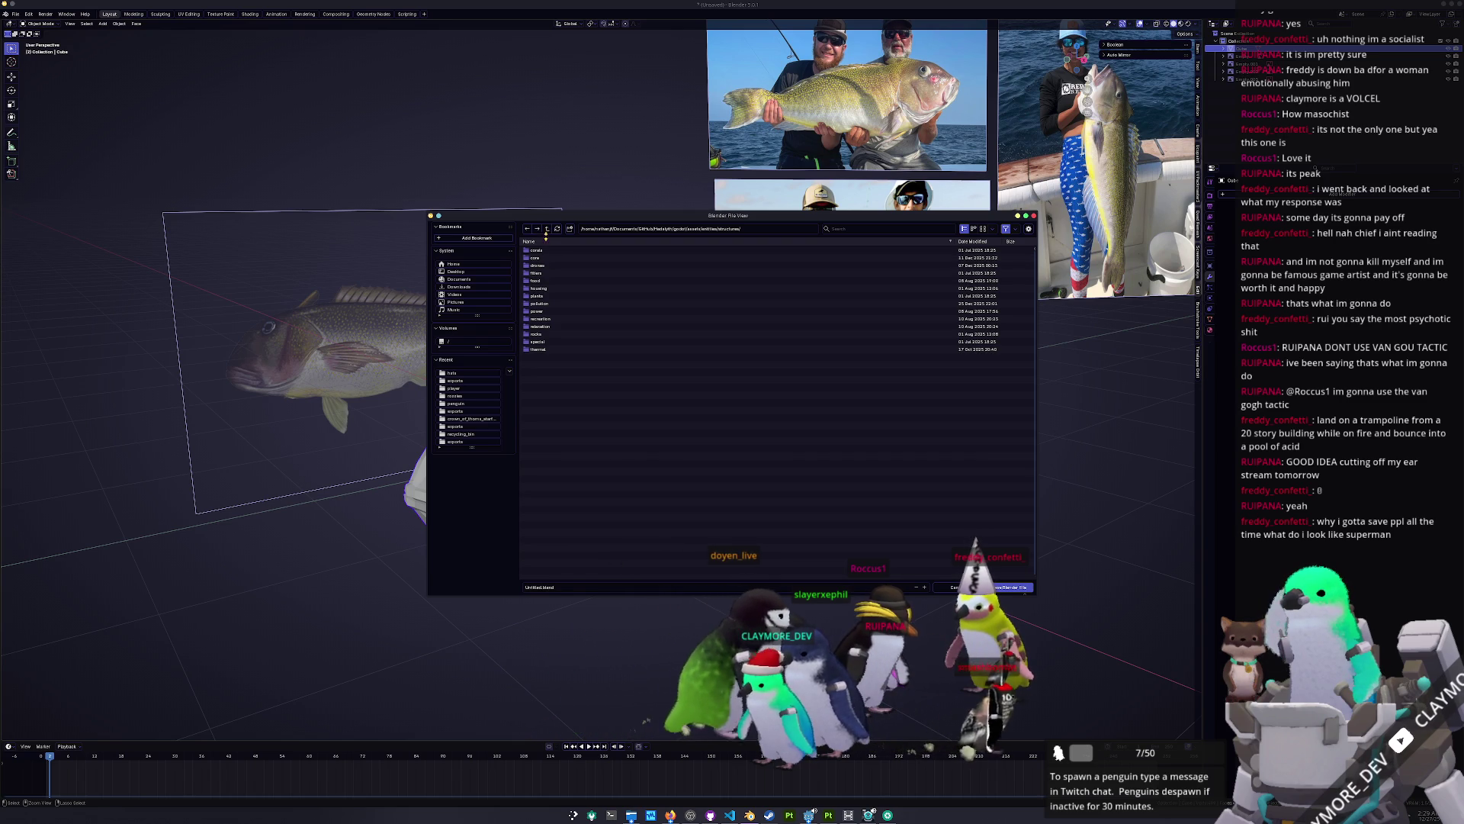
pyautogui.press('BackSpace')
pyautogui.doubleClick(543, 259)
pyautogui.doubleClick(543, 274)
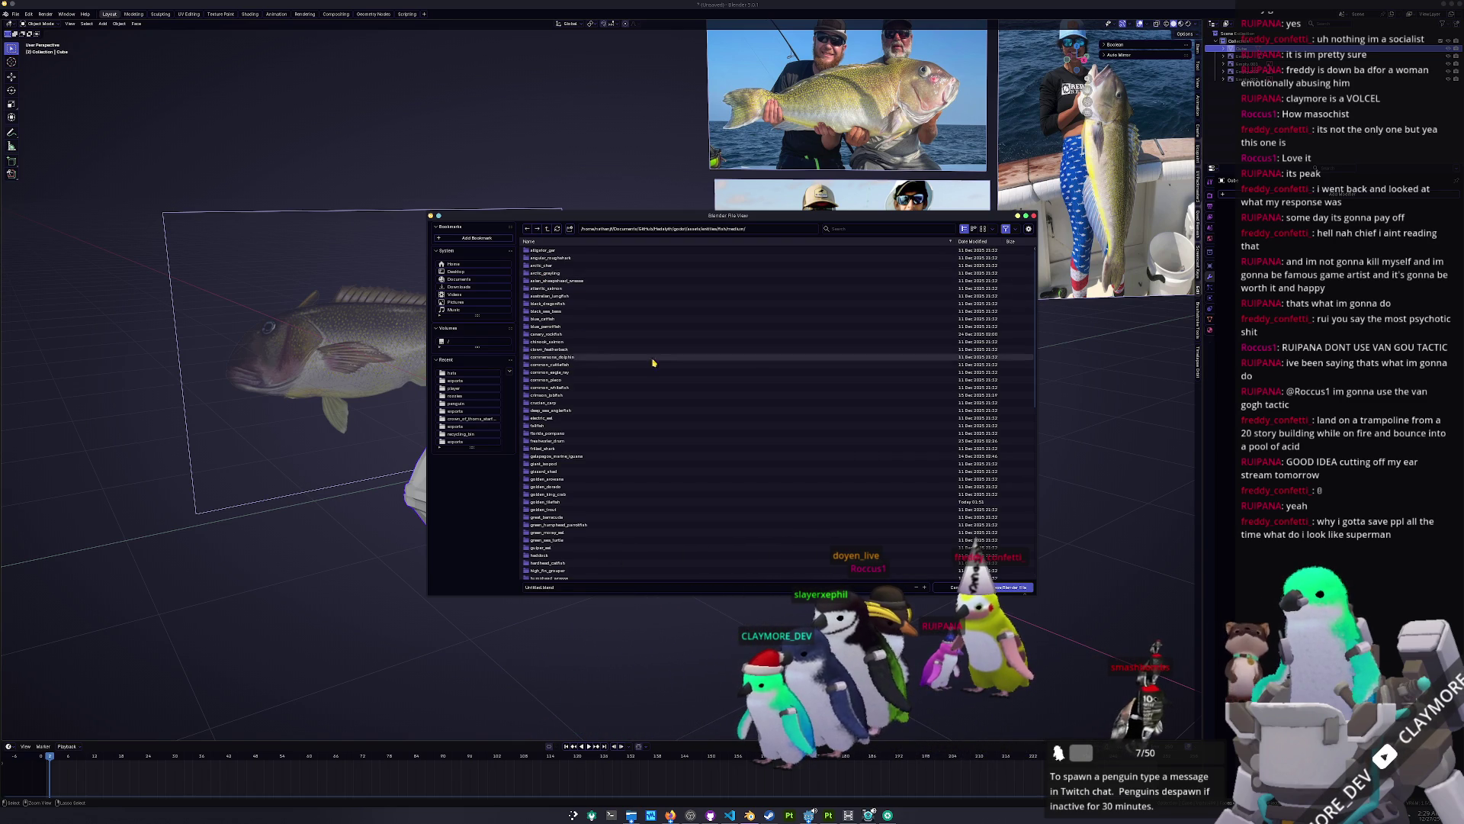
pyautogui.scroll(-4, 541, 427)
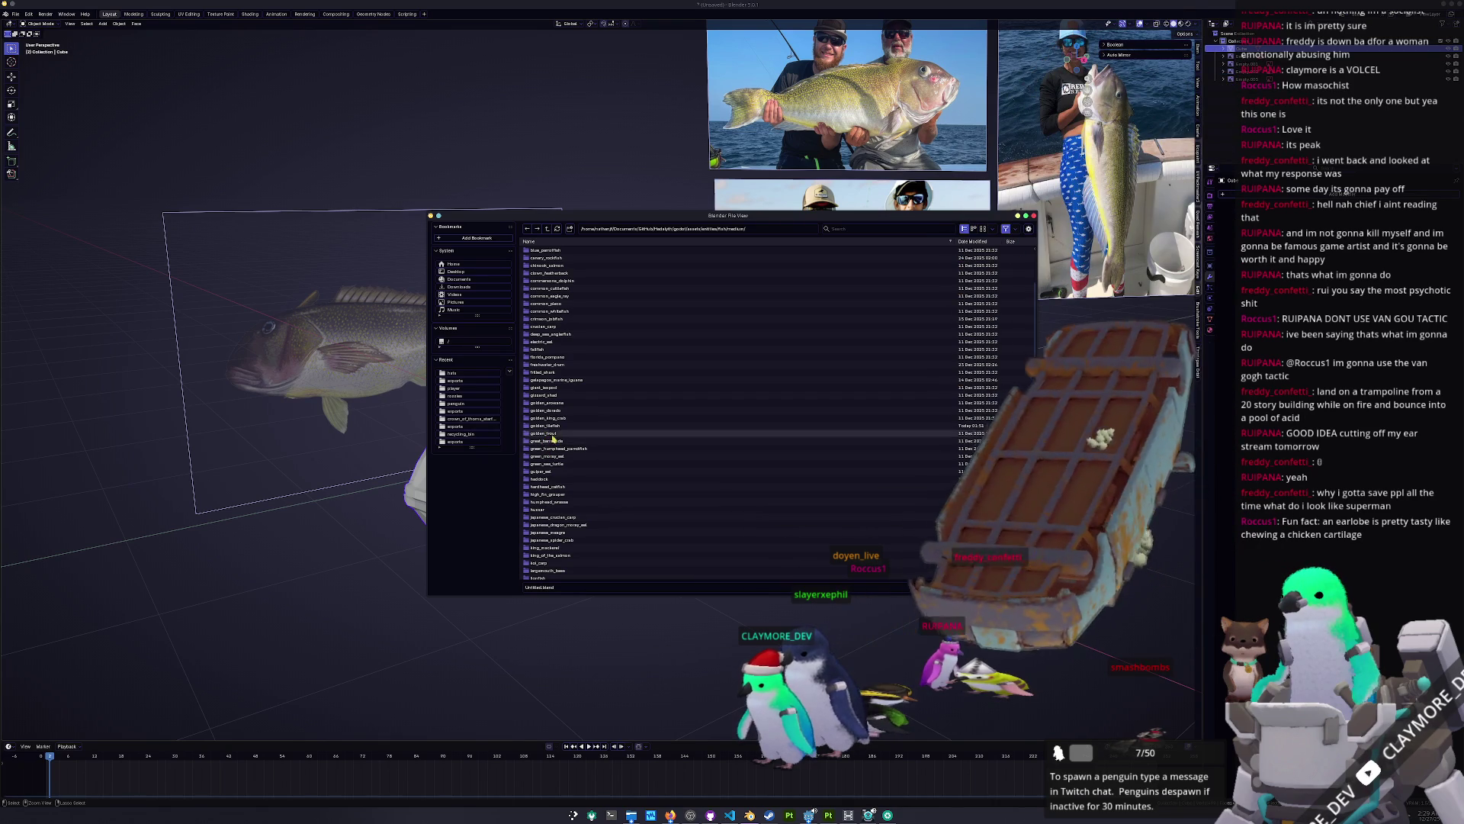
pyautogui.click(561, 427)
pyautogui.doubleClick(561, 427)
pyautogui.click(585, 585)
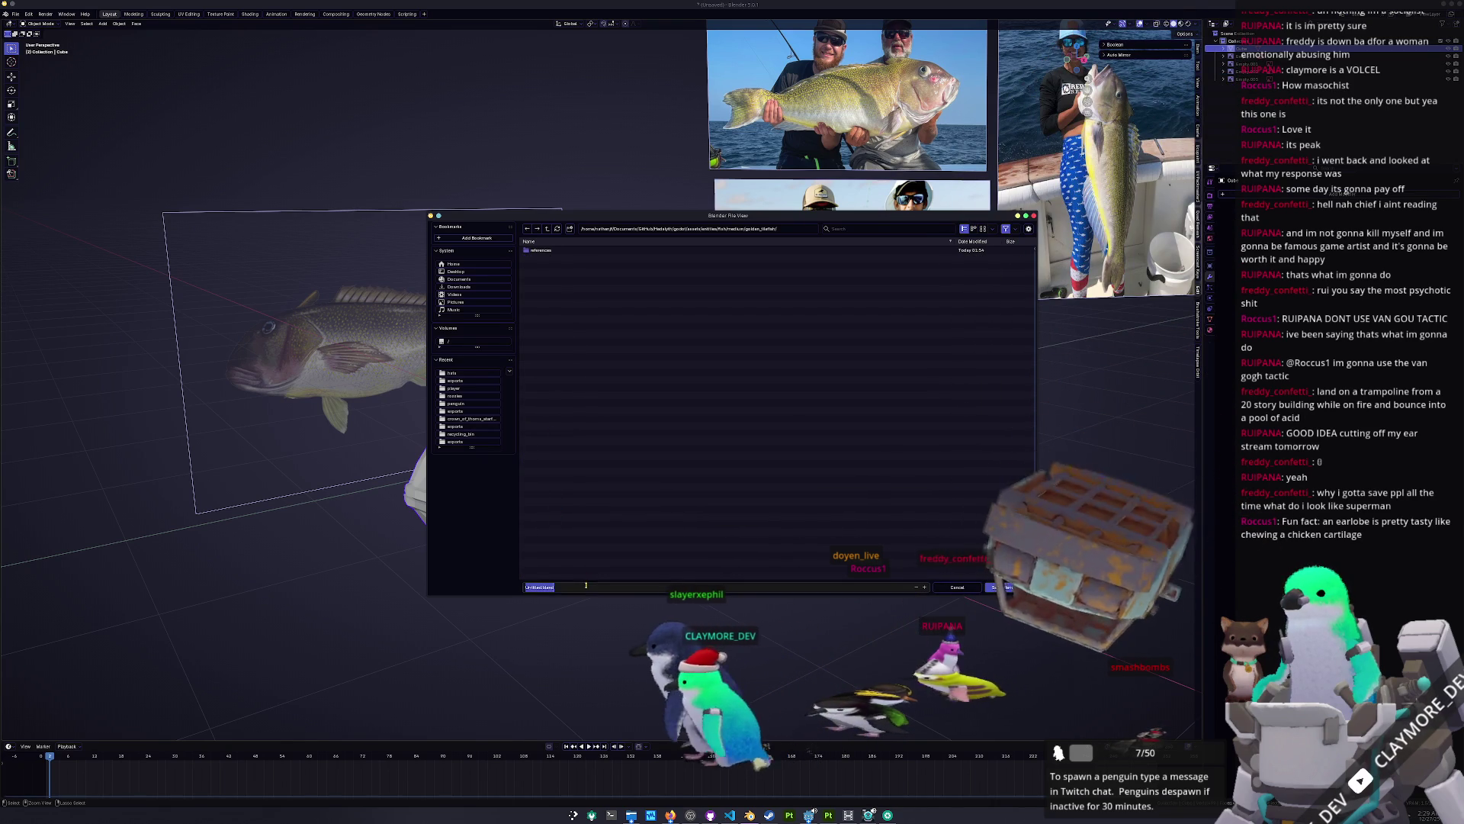
pyautogui.write('golden_tilefish')
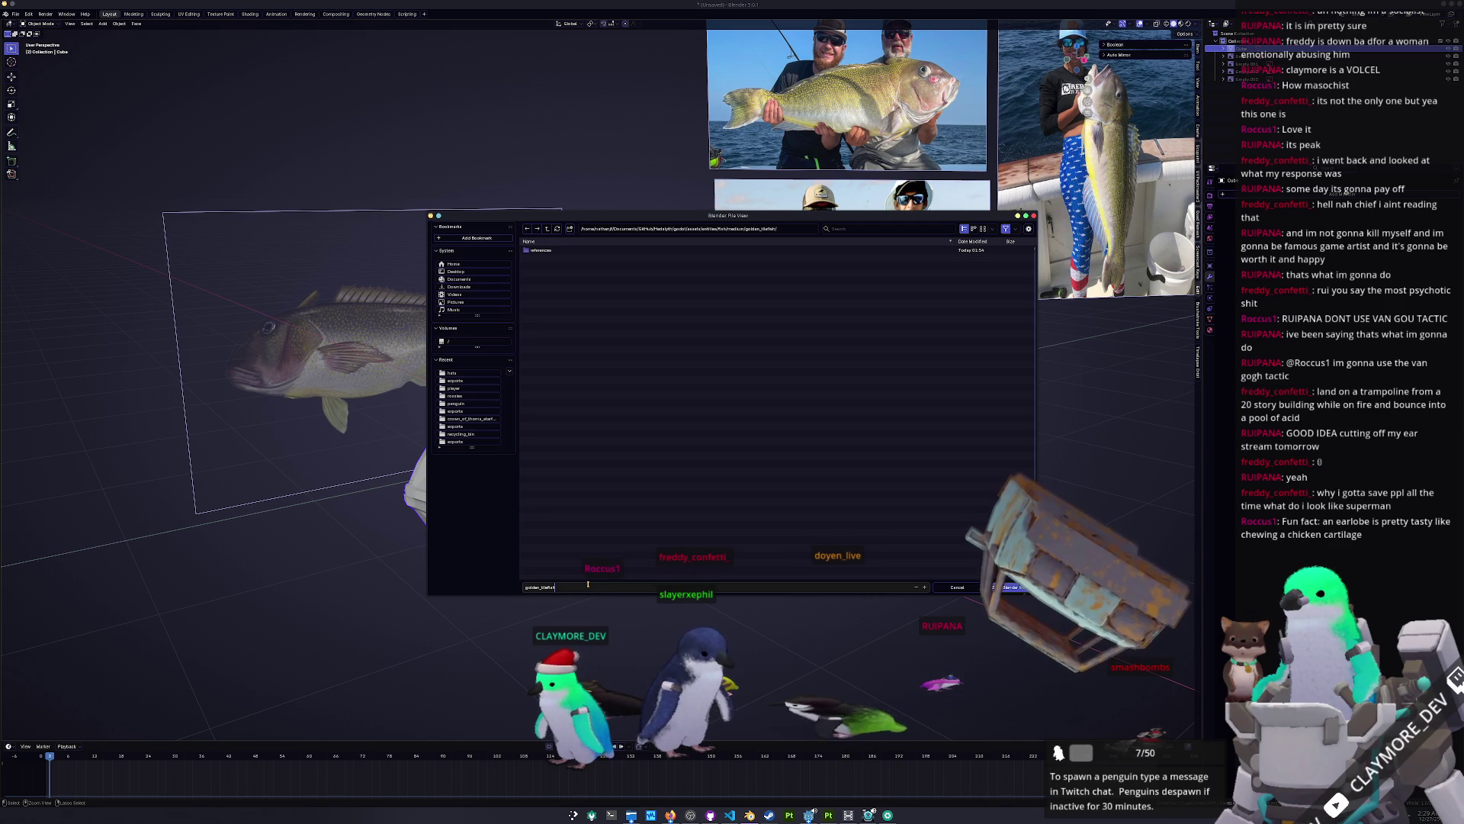
pyautogui.press('Return')
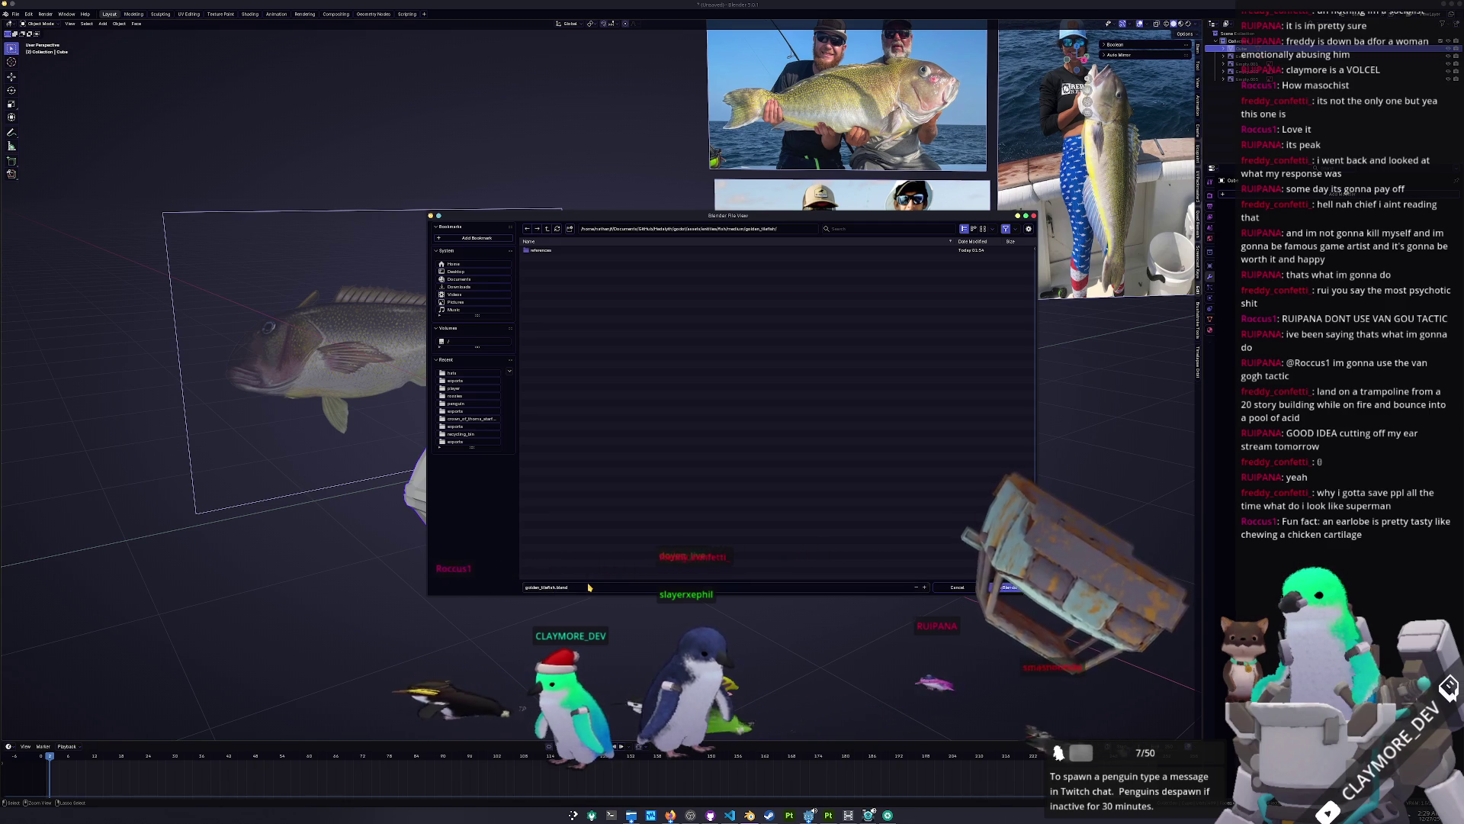
pyautogui.hotkey('ctrl', 'a')
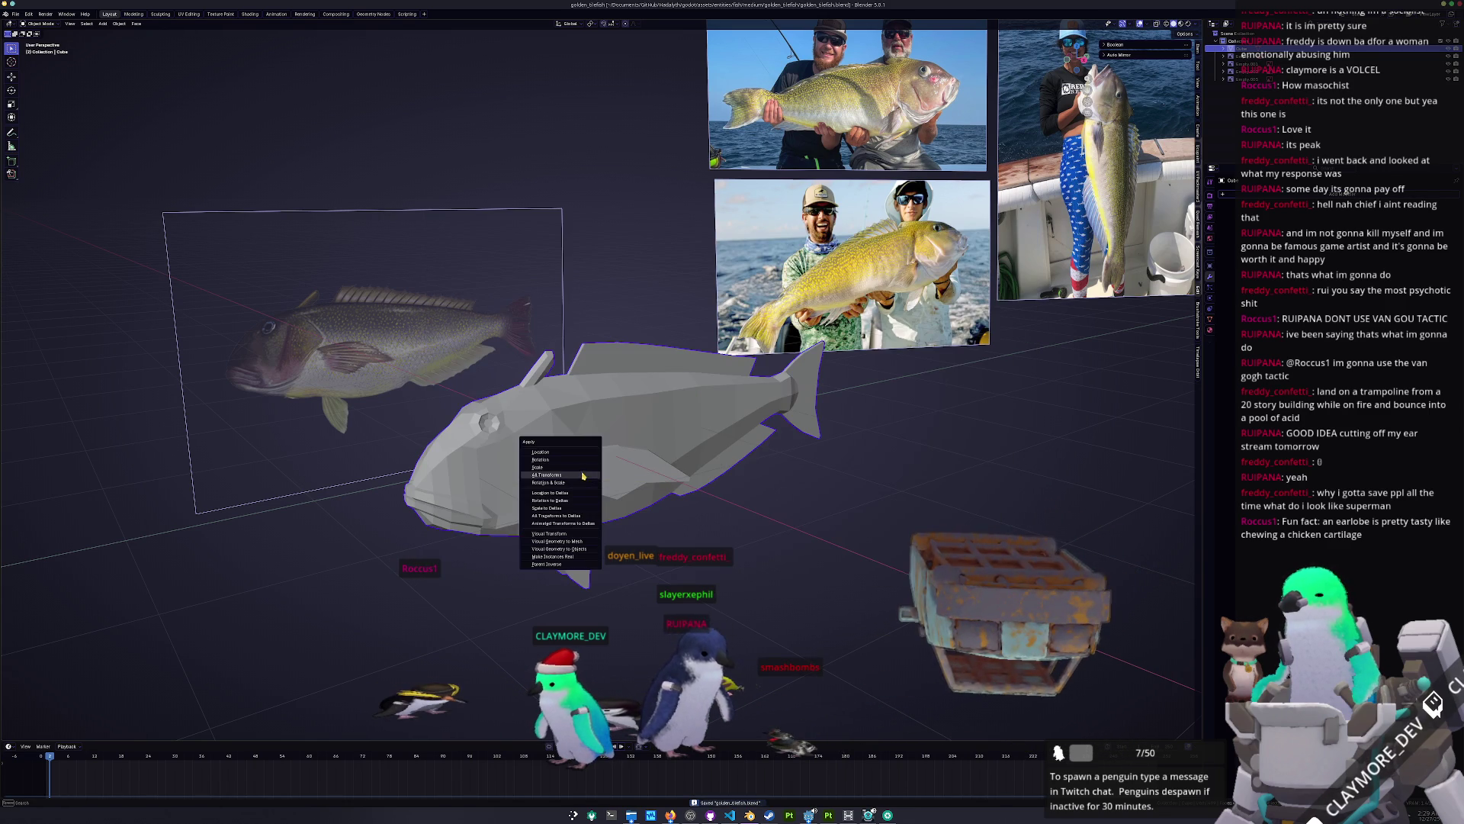
# Step: Apply all transforms to the fish and set its shading to smooth
pyautogui.click(561, 476)
pyautogui.rightClick(572, 451)
pyautogui.click(572, 451)
pyautogui.moveTo(572, 452)
pyautogui.mouseDown(button='middle')
pyautogui.moveTo(654, 451)
pyautogui.moveTo(597, 456)
pyautogui.mouseUp(button='middle')
pyautogui.scroll(5, 654, 452)
# Step: In Edit Mode, mark the chosen head and side edges as sharp
pyautogui.press('Tab')
pyautogui.moveTo(751, 529); pyautogui.dragTo(736, 538, button='middle')
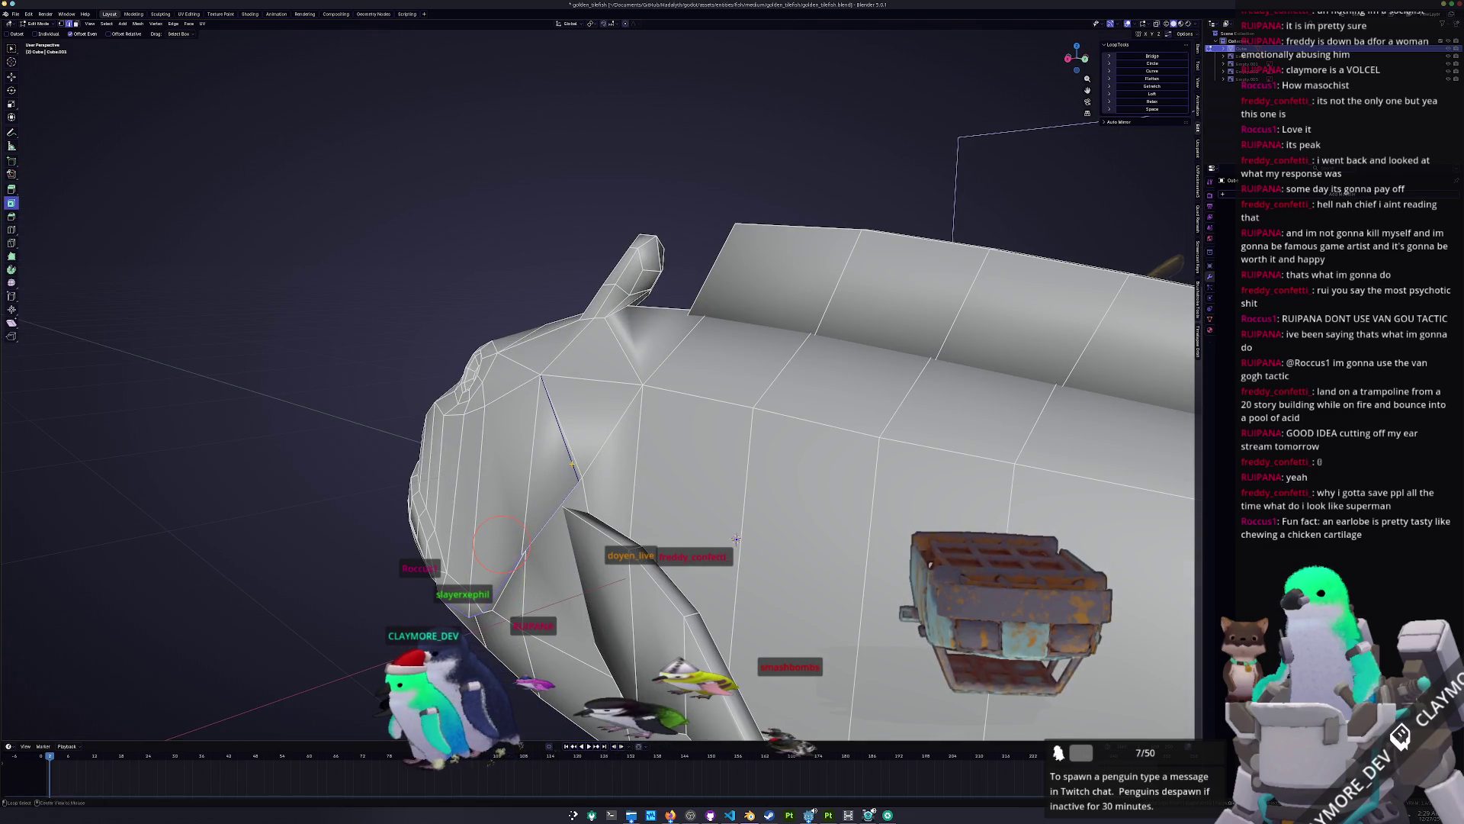
pyautogui.rightClick(569, 483)
pyautogui.click(534, 623)
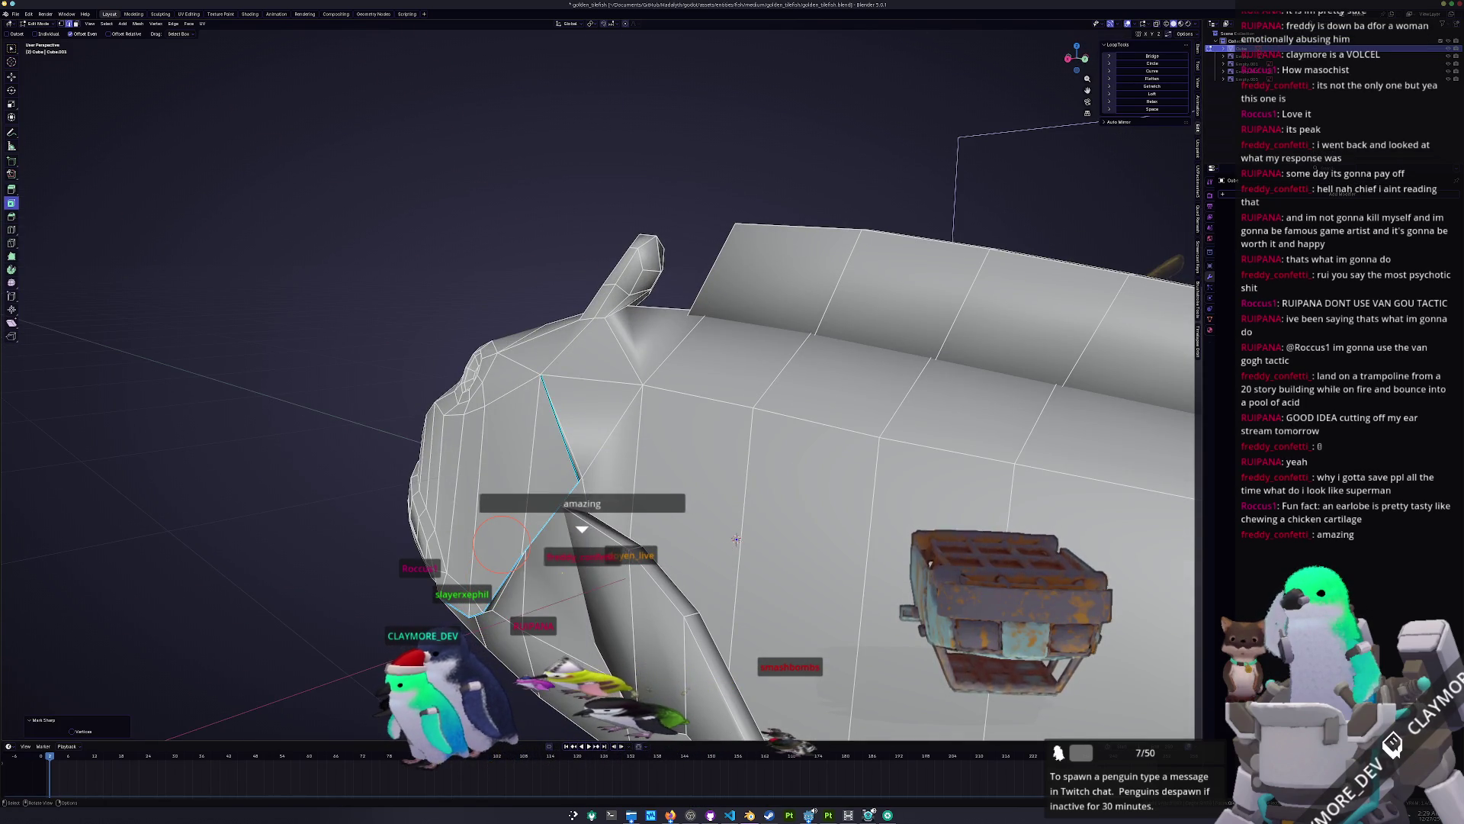
pyautogui.moveTo(534, 623); pyautogui.dragTo(557, 610, button='middle')
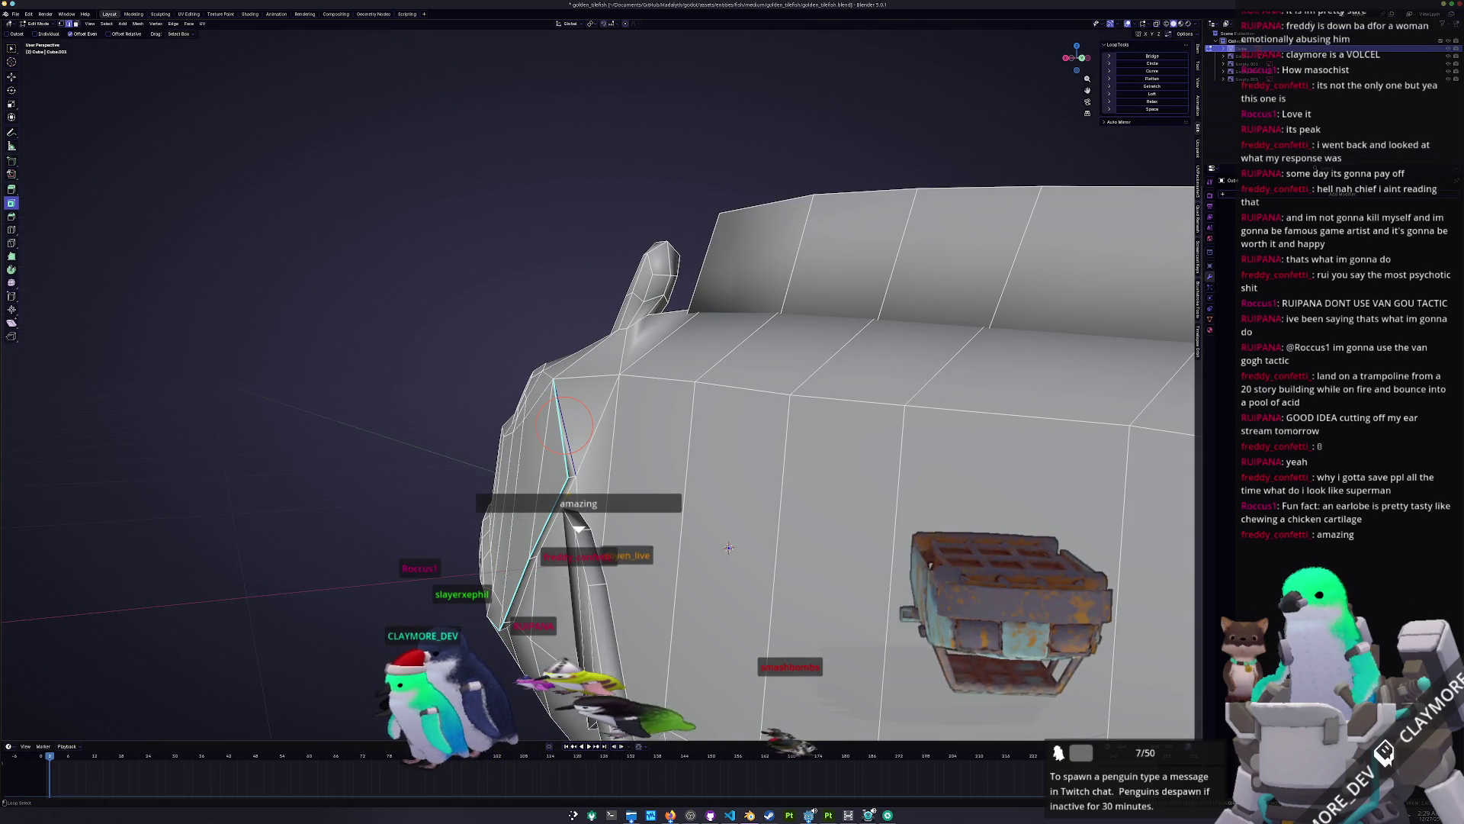
pyautogui.moveTo(728, 548)
pyautogui.mouseDown(button='middle')
pyautogui.moveTo(587, 477)
pyautogui.moveTo(579, 361)
pyautogui.moveTo(605, 373)
pyautogui.moveTo(587, 396)
pyautogui.moveTo(396, 425)
pyautogui.moveTo(431, 428)
pyautogui.moveTo(504, 389)
pyautogui.mouseUp(button='middle')
pyautogui.rightClick(587, 477)
pyautogui.click(576, 479)
pyautogui.scroll(-3, 576, 479)
pyautogui.press('Tab')
pyautogui.press('Tab')
# Step: Recalculate the fish's face normals, turn X-ray off, and save golden_tilefish.blend
pyautogui.scroll(2, 601, 383)
pyautogui.click(602, 384)
pyautogui.hotkey('shift', 'n')
pyautogui.scroll(-5, 587, 397)
pyautogui.hotkey('alt', 'z')
pyautogui.hotkey('ctrl', 's')
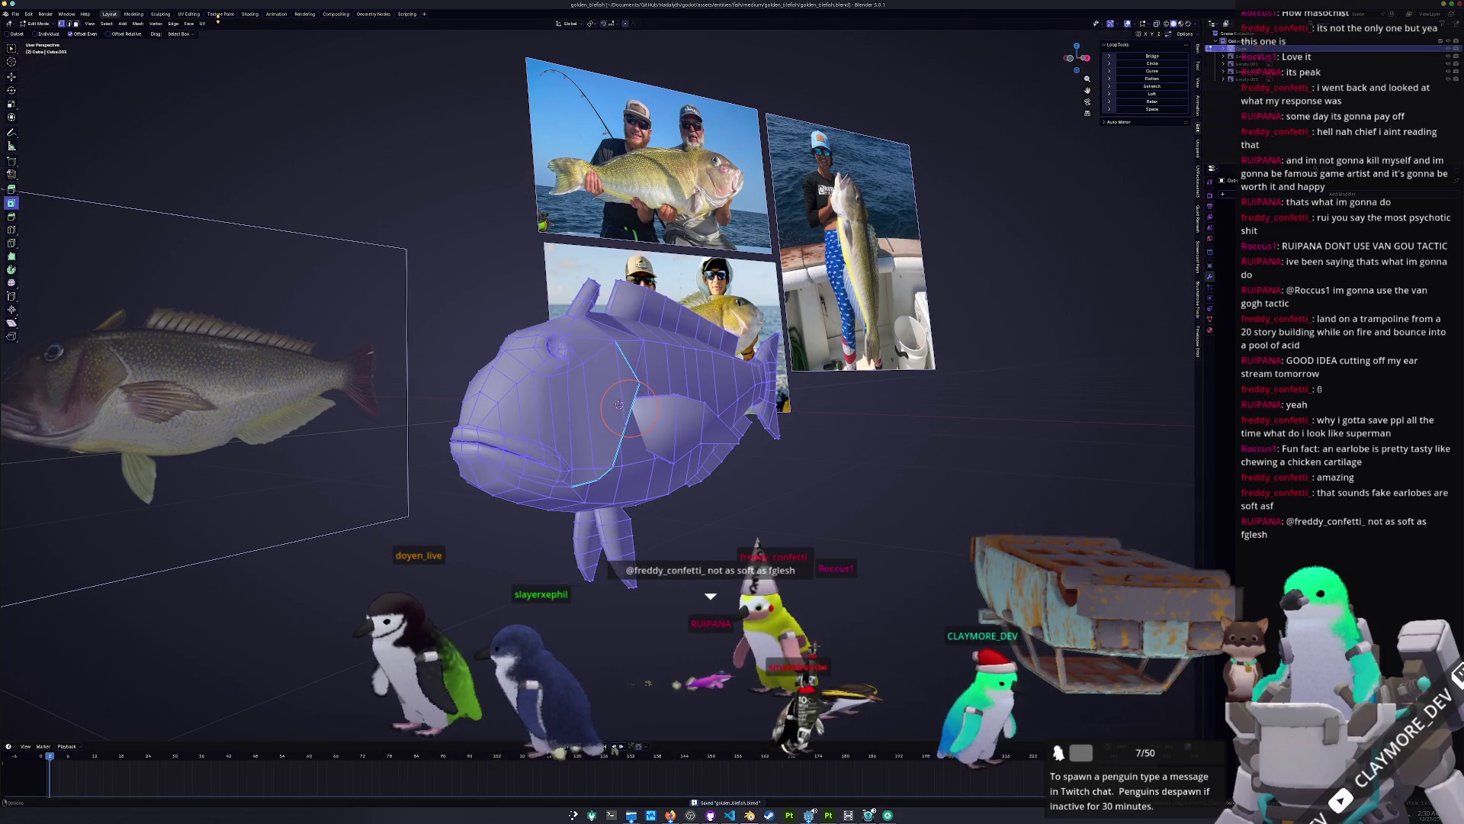
# Step: Switch to the UV Editing workspace and orbit to view the fins from below
pyautogui.click(188, 13)
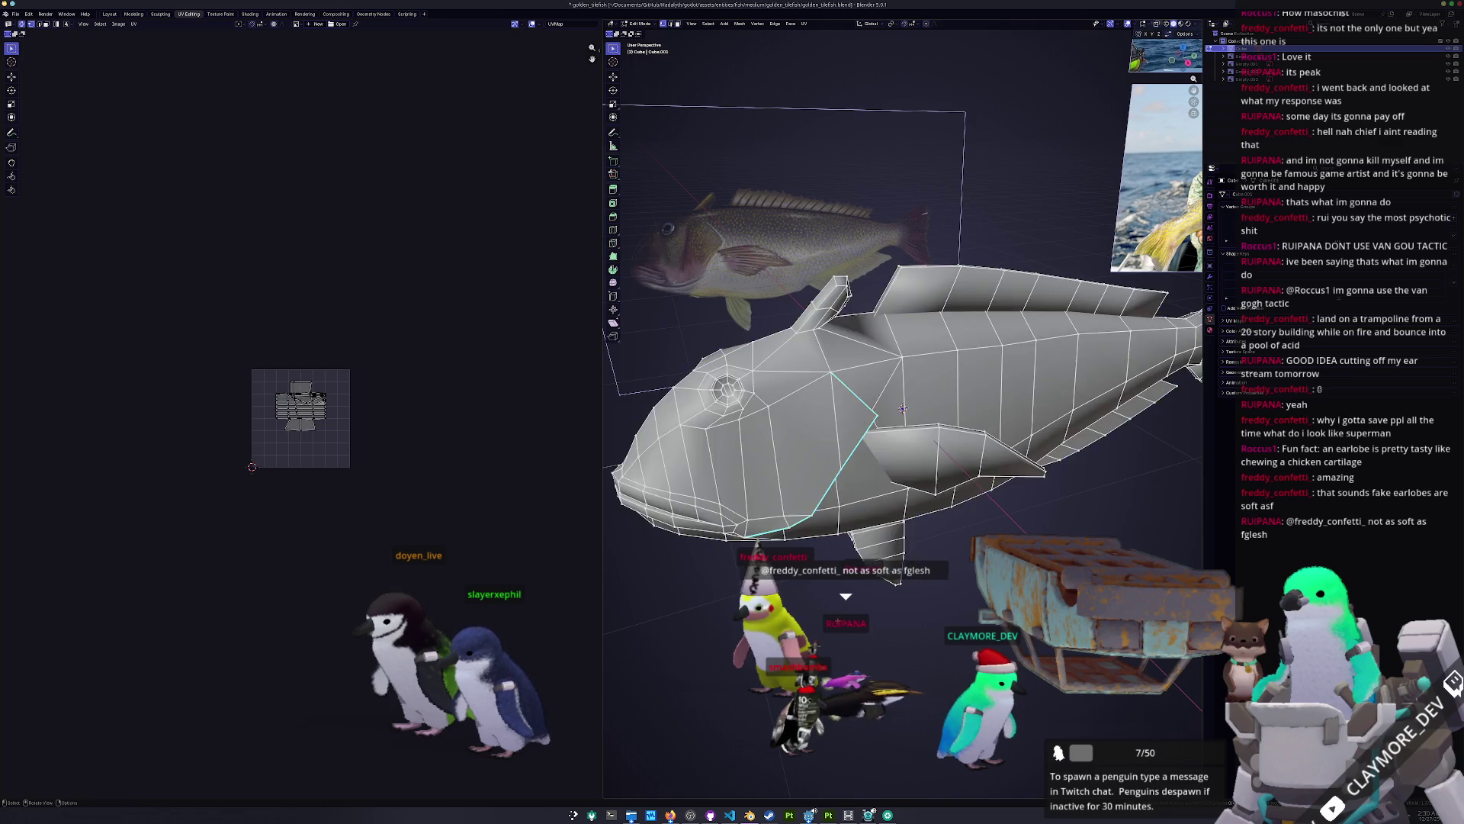
pyautogui.moveTo(903, 409)
pyautogui.mouseDown(button='middle')
pyautogui.moveTo(763, 397)
pyautogui.moveTo(747, 416)
pyautogui.mouseUp(button='middle')
pyautogui.moveTo(902, 408); pyautogui.dragTo(1015, 422, button='middle')
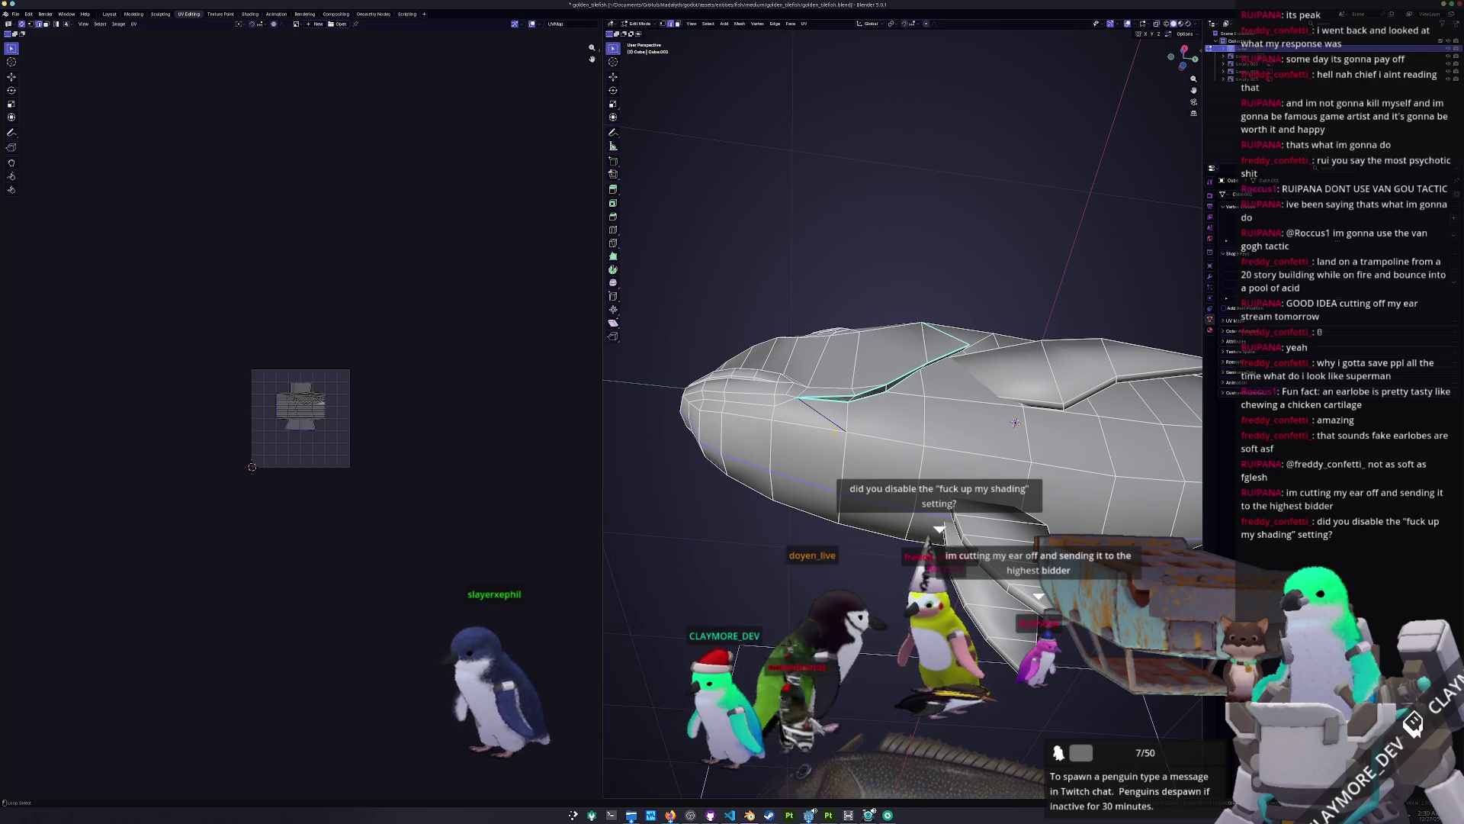
pyautogui.moveTo(1015, 422); pyautogui.dragTo(1041, 410, button='middle')
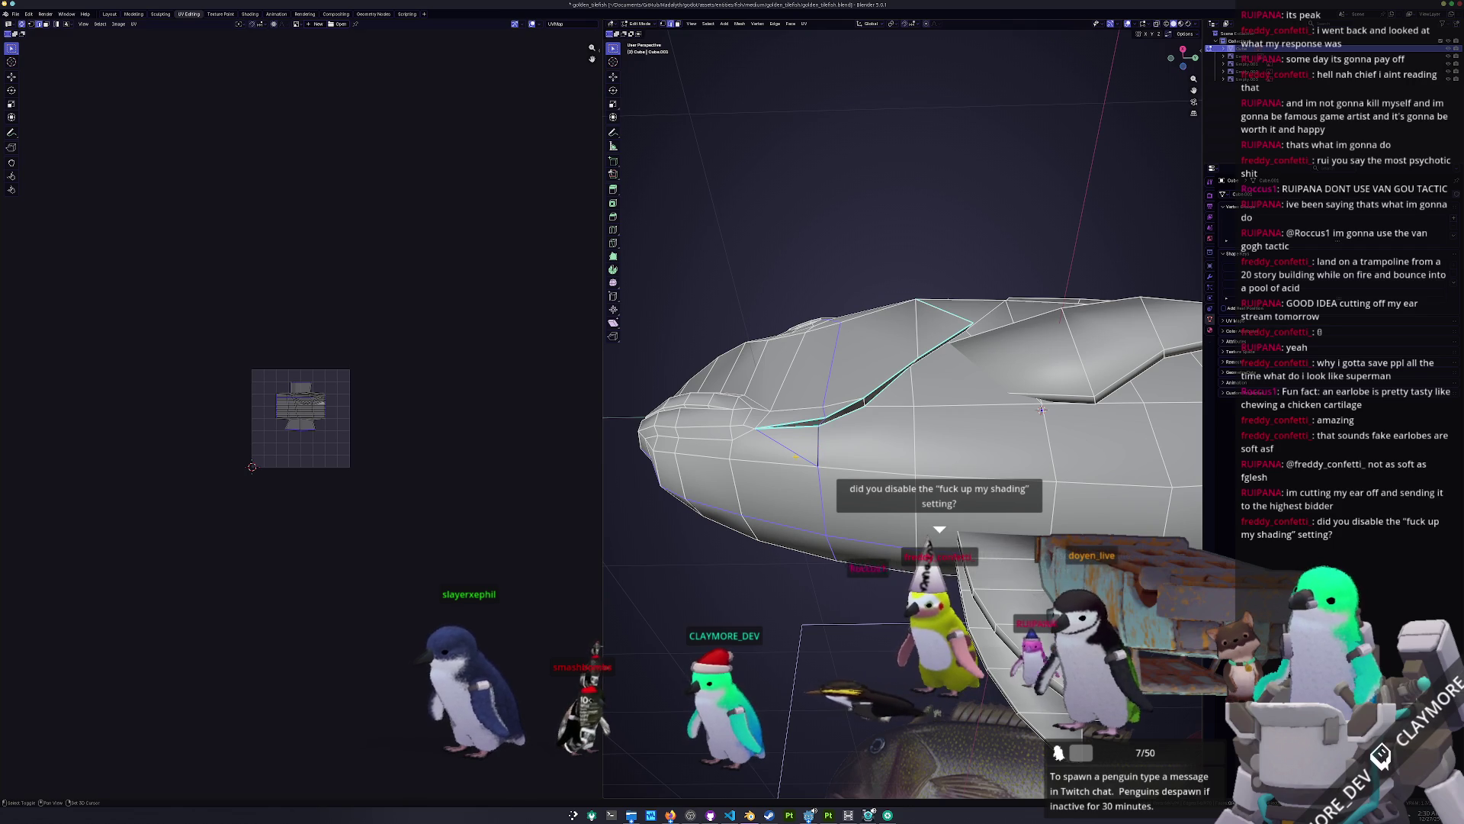
pyautogui.moveTo(1042, 410)
pyautogui.mouseDown(button='middle')
pyautogui.moveTo(1041, 429)
pyautogui.moveTo(855, 418)
pyautogui.moveTo(835, 438)
pyautogui.mouseUp(button='middle')
pyautogui.scroll(6, 824, 450)
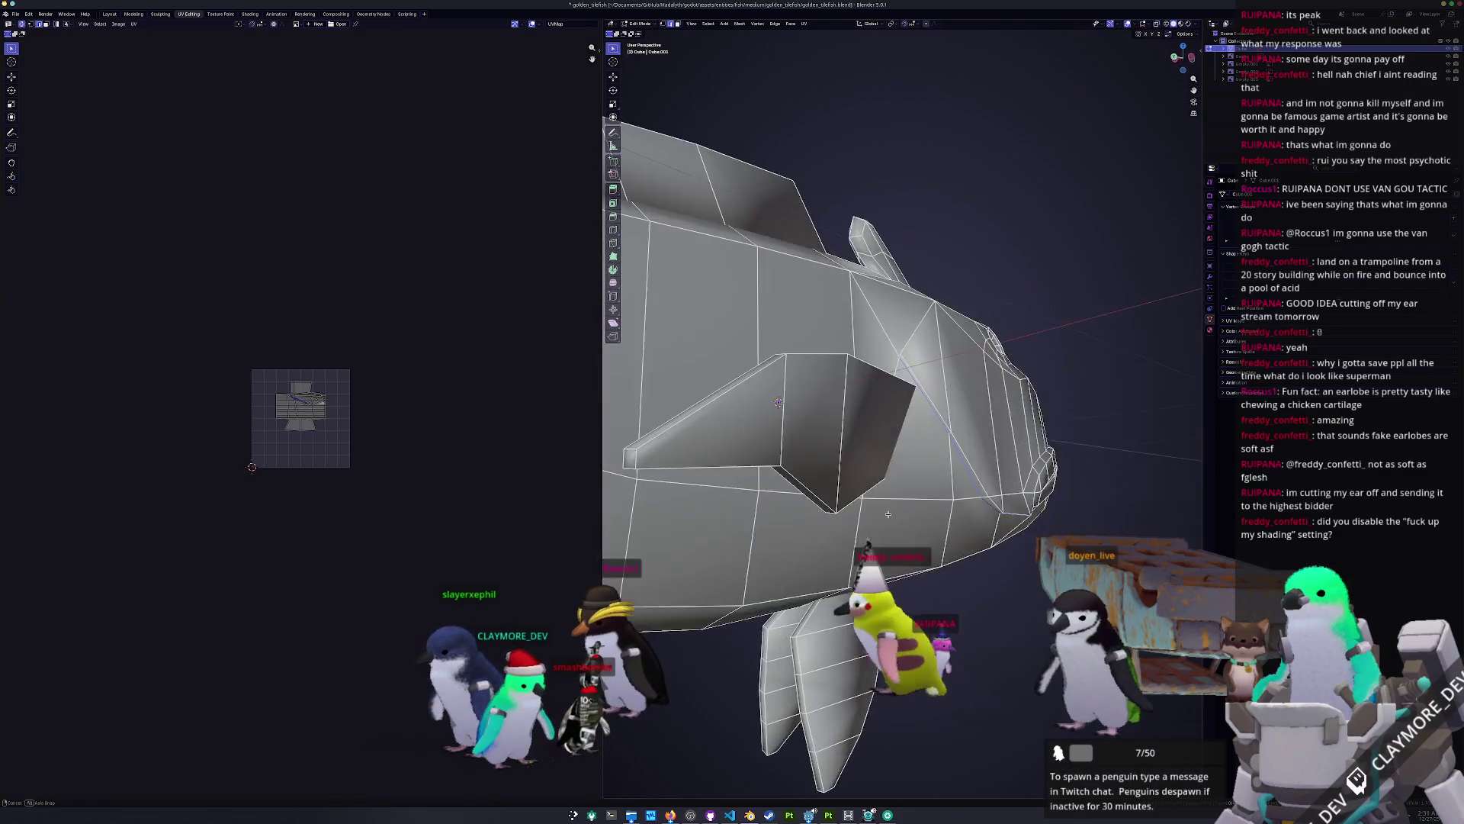
# Step: Mark two sets of fin edges as sharp, then return to Object Mode
pyautogui.rightClick(937, 394)
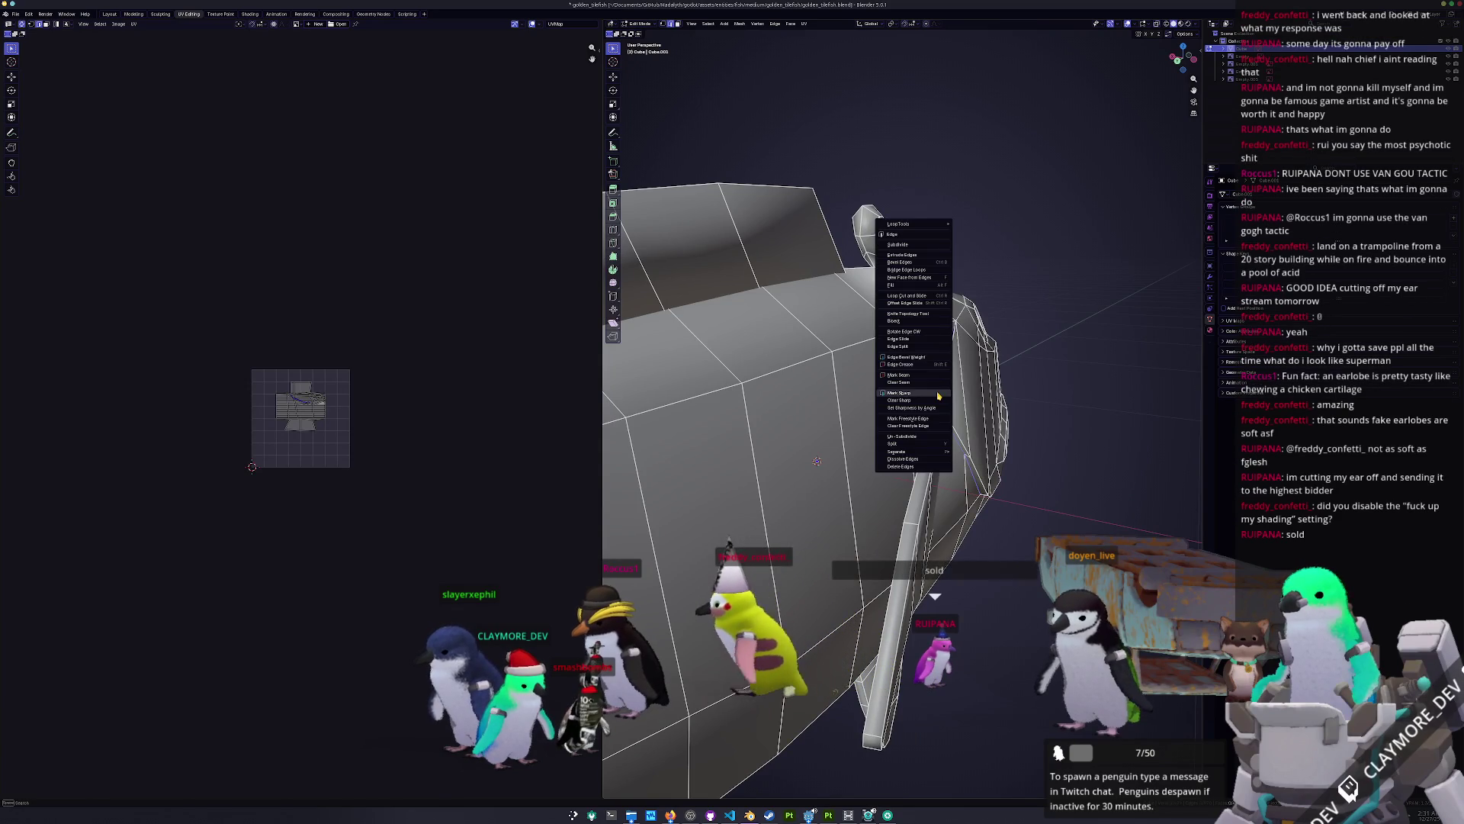
pyautogui.click(938, 397)
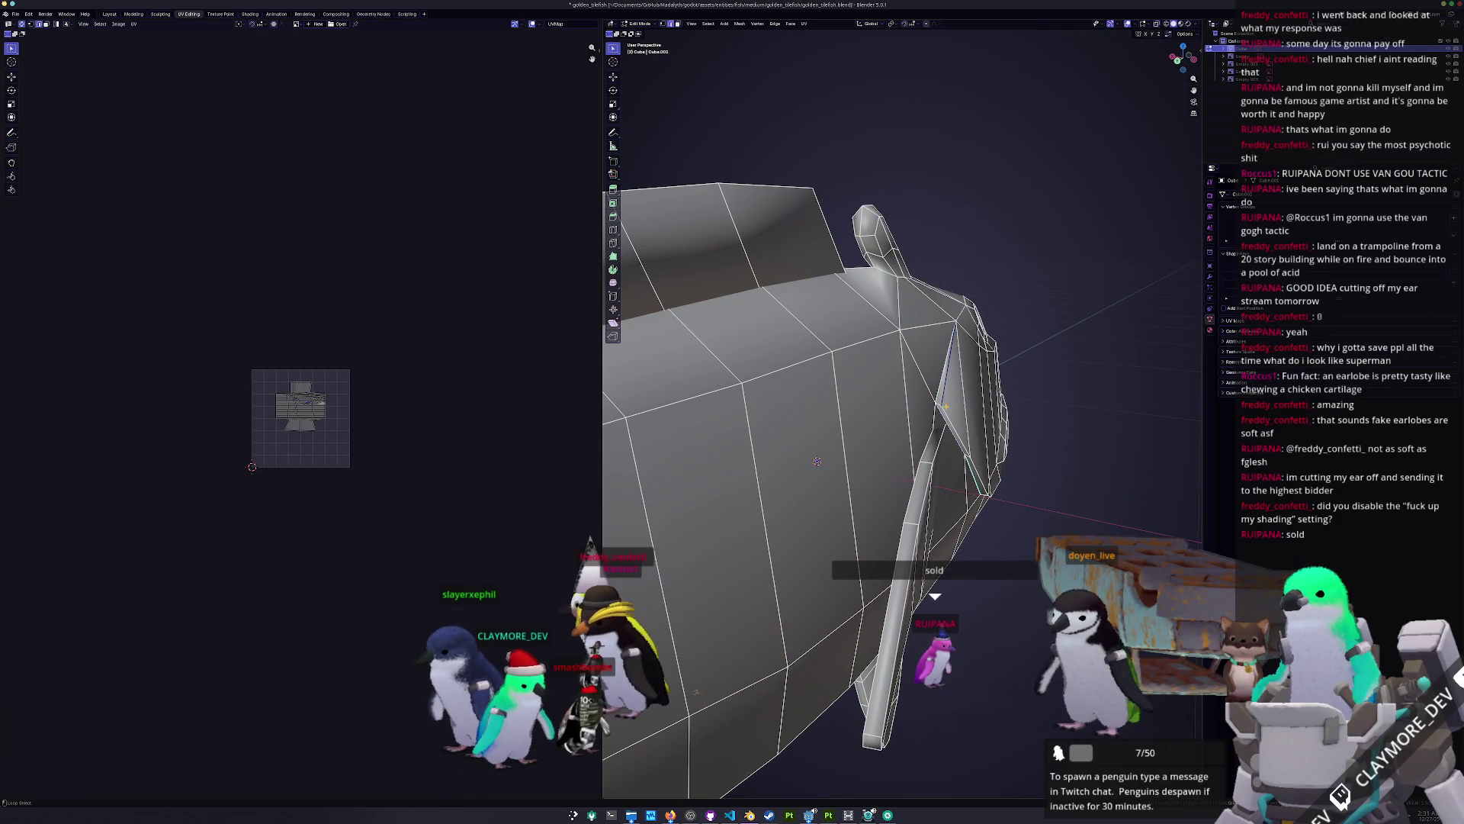
pyautogui.moveTo(947, 409); pyautogui.dragTo(862, 465, button='middle')
pyautogui.rightClick(930, 420)
pyautogui.click(931, 420)
pyautogui.scroll(-5, 932, 433)
pyautogui.press('Tab')
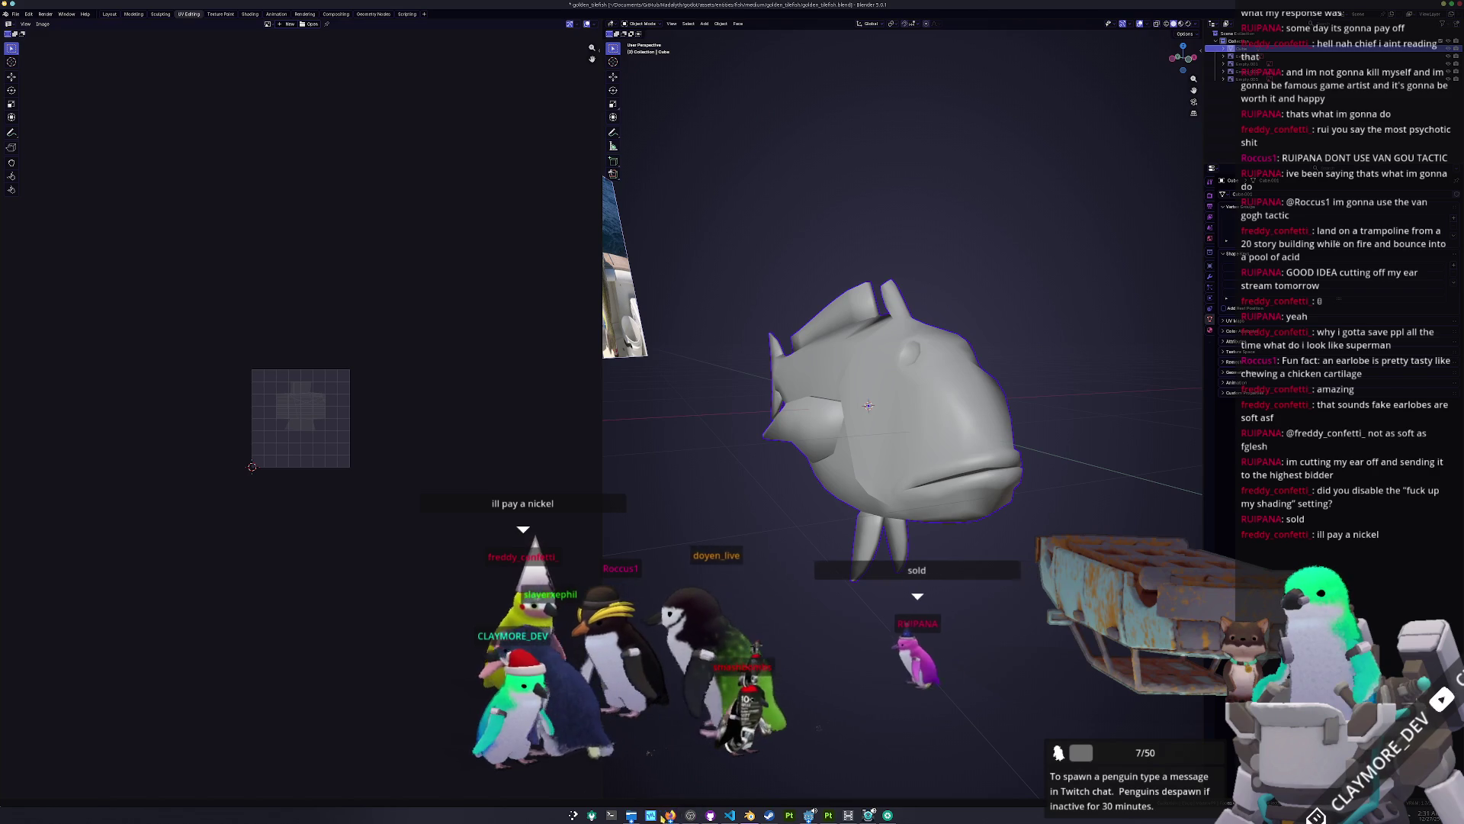
pyautogui.hotkey('alt', 'Tab')
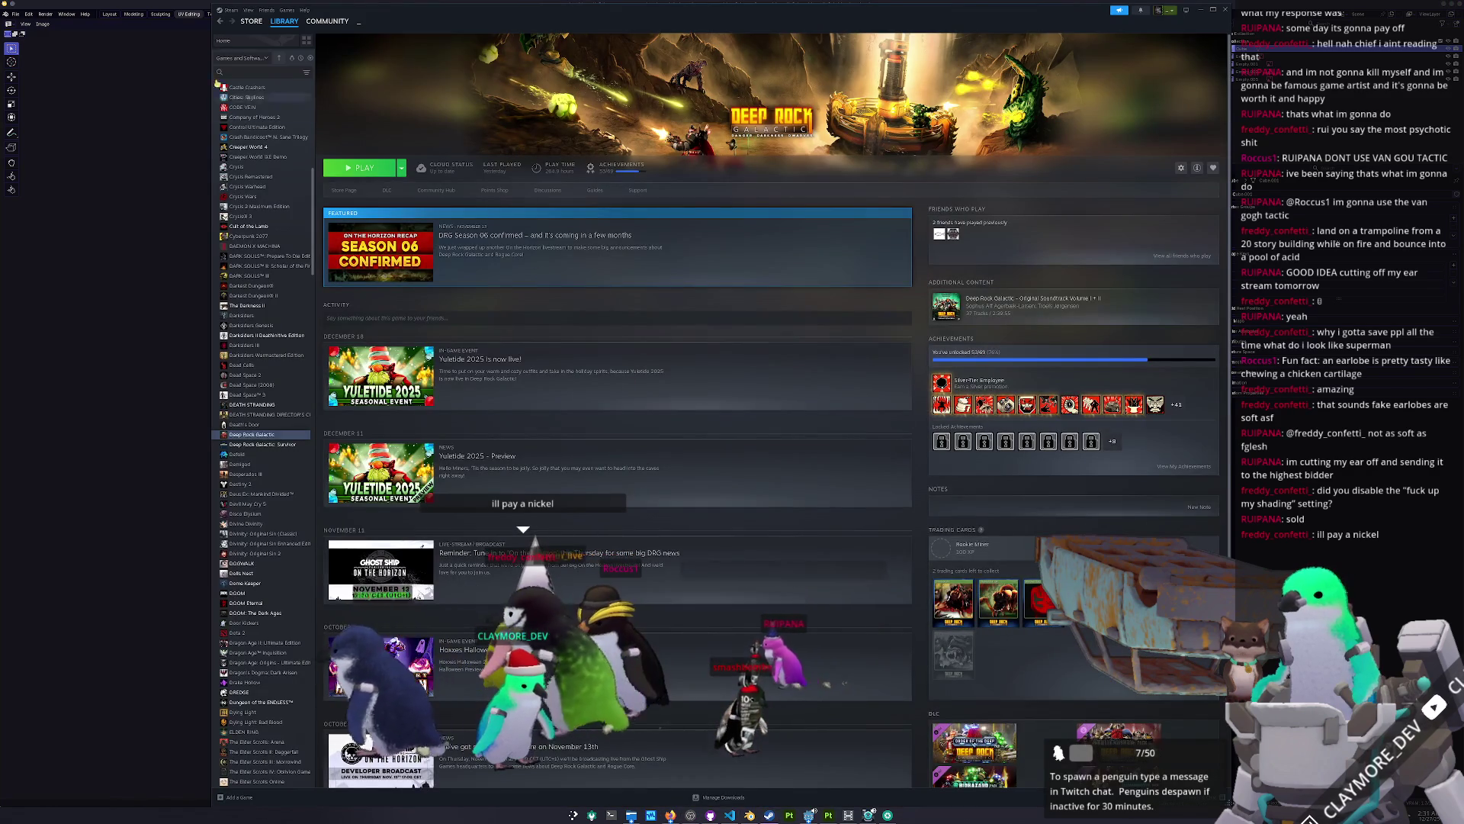
pyautogui.click(251, 22)
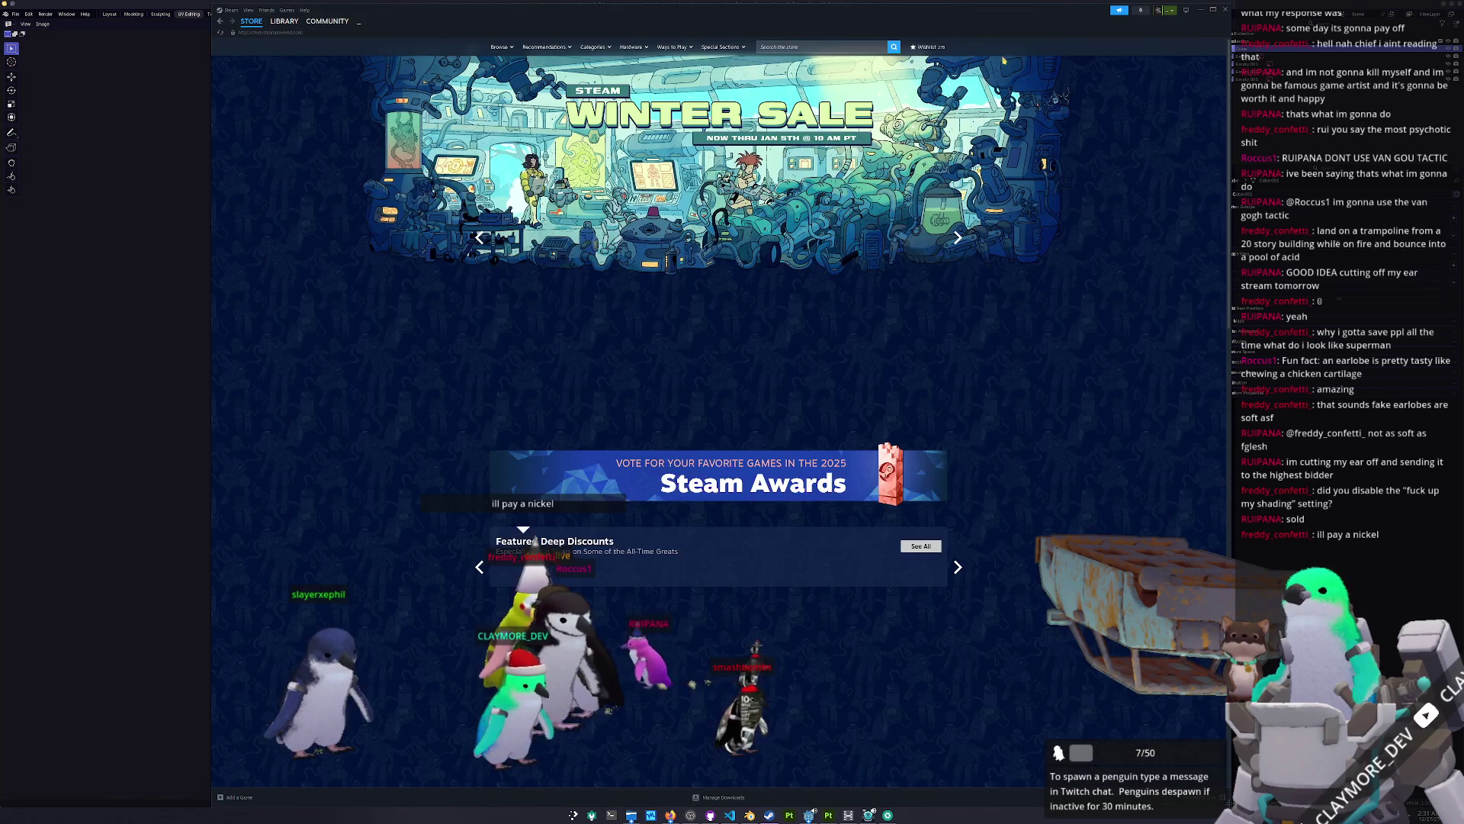
pyautogui.click(826, 47)
pyautogui.write('pth')
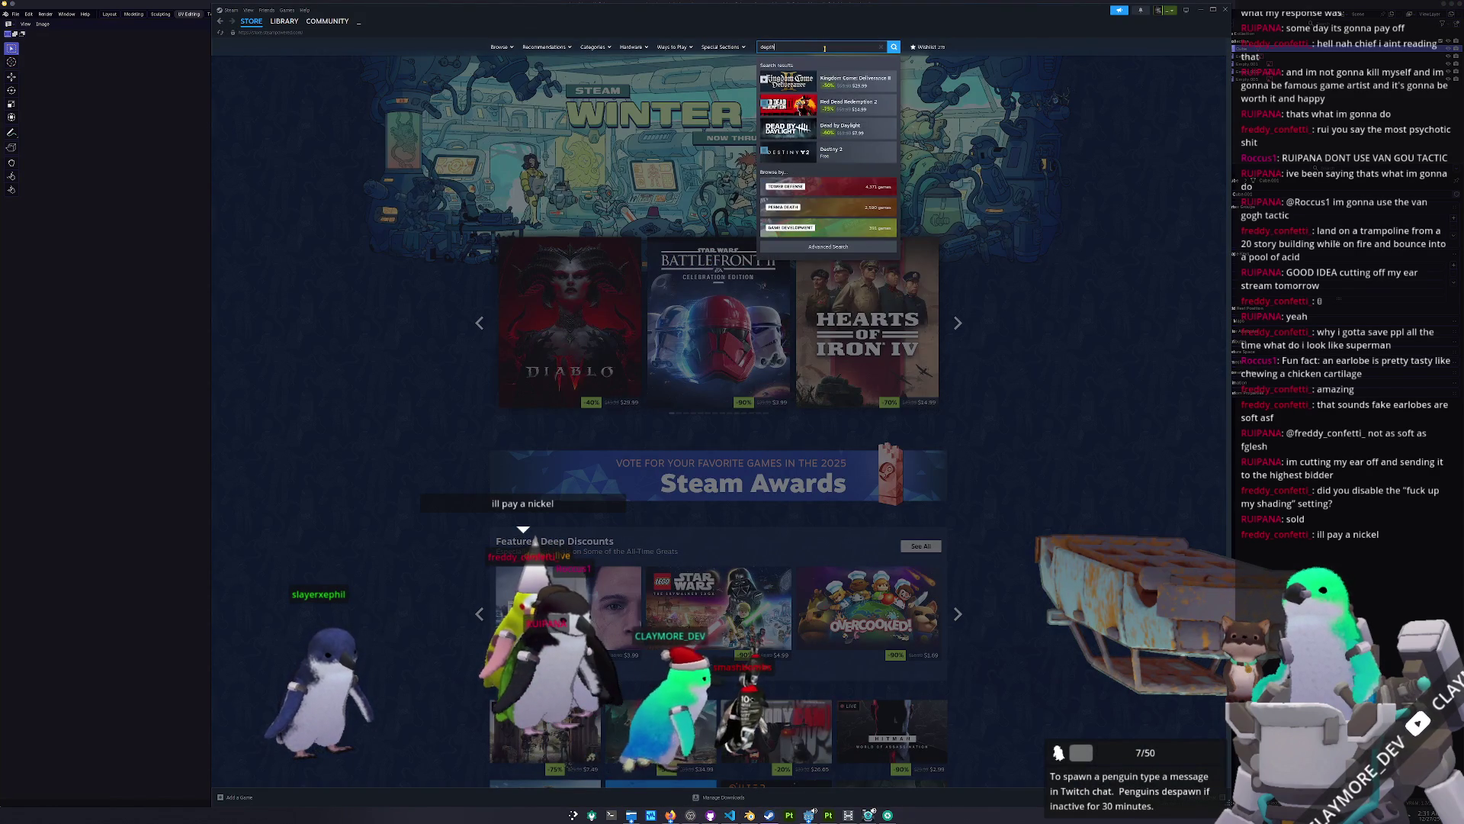
pyautogui.write('seeker')
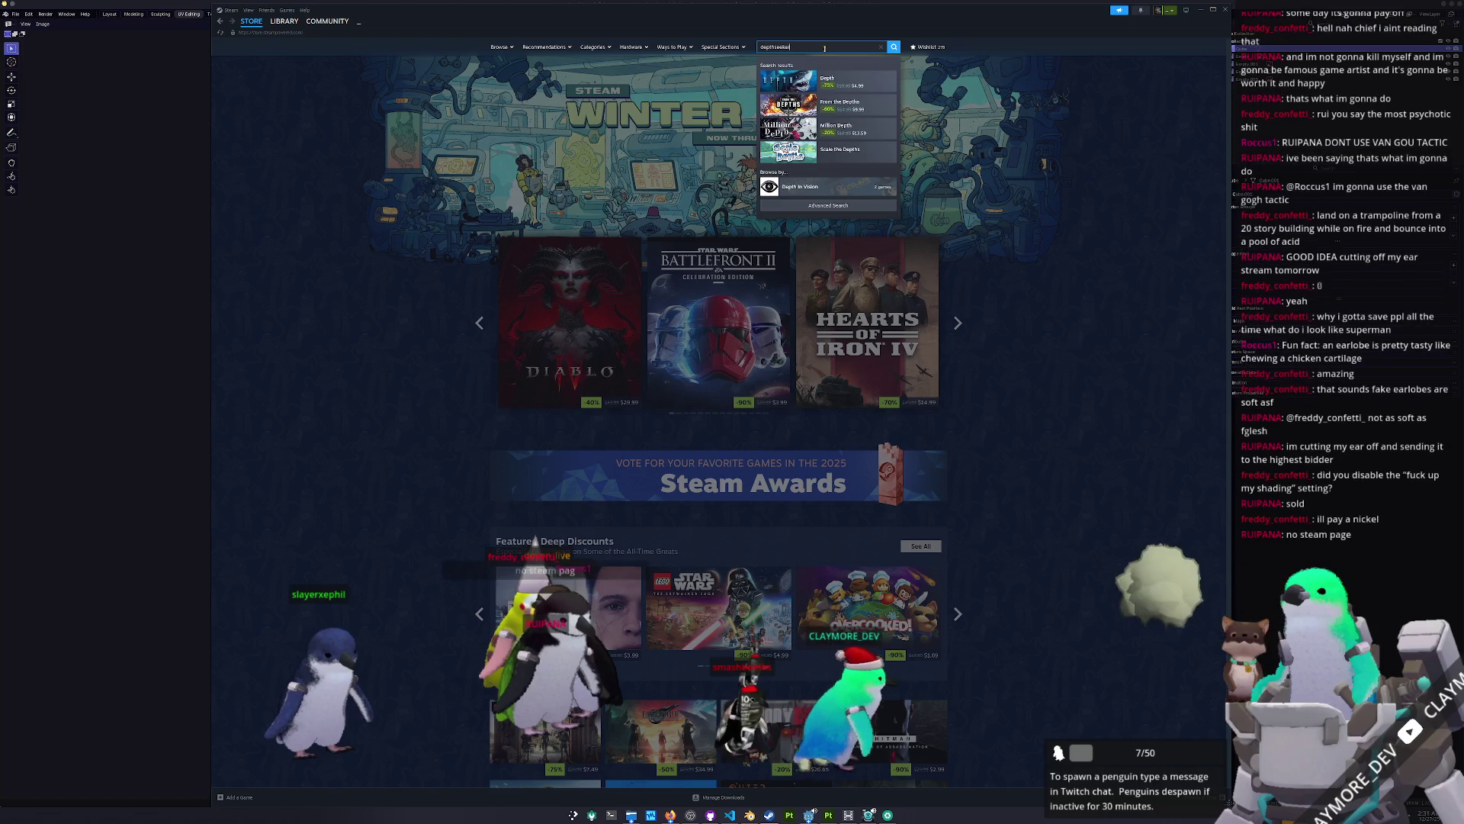
pyautogui.hotkey('ctrl', 'a')
pyautogui.press('BackSpace')
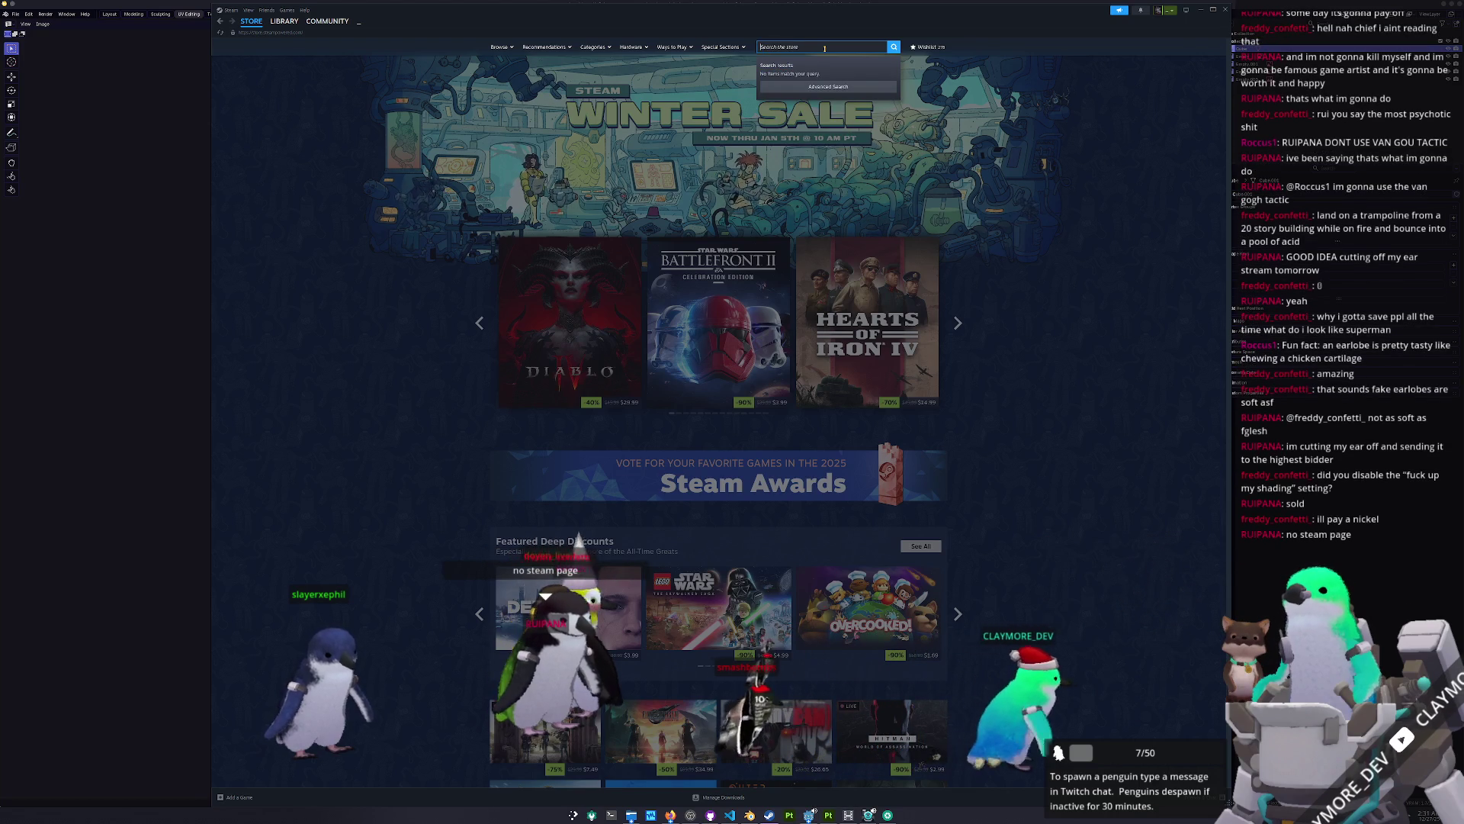
pyautogui.click(71, 480)
pyautogui.moveTo(868, 405); pyautogui.dragTo(897, 405, button='middle')
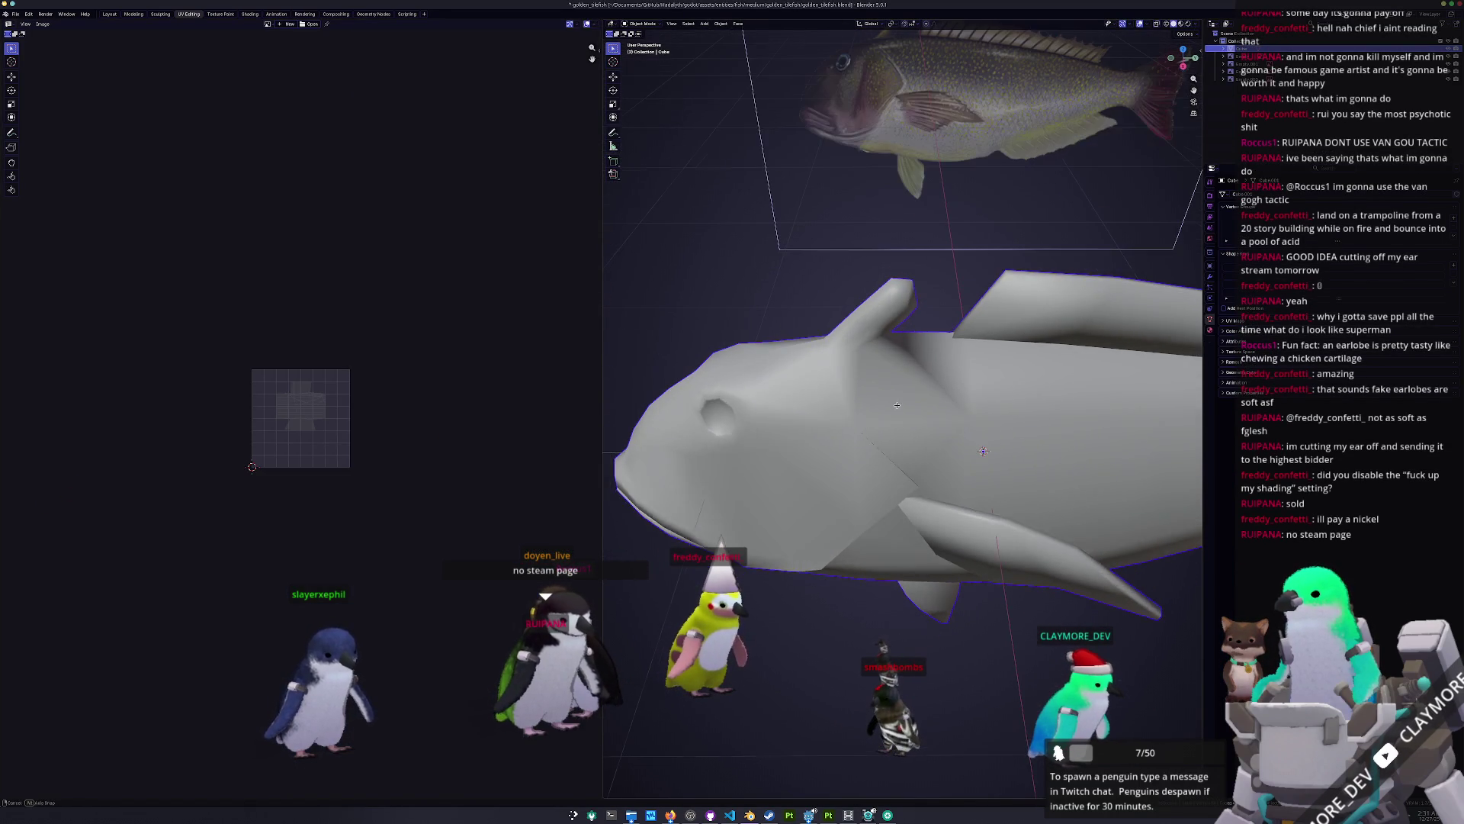
# Step: Mark another edge near the back fin as sharp
pyautogui.press('Tab')
pyautogui.moveTo(919, 333)
pyautogui.mouseDown(button='middle')
pyautogui.moveTo(962, 327)
pyautogui.moveTo(840, 384)
pyautogui.moveTo(869, 347)
pyautogui.mouseUp(button='middle')
pyautogui.rightClick(962, 327)
pyautogui.click(963, 327)
pyautogui.press('Tab')
pyautogui.press('Tab')
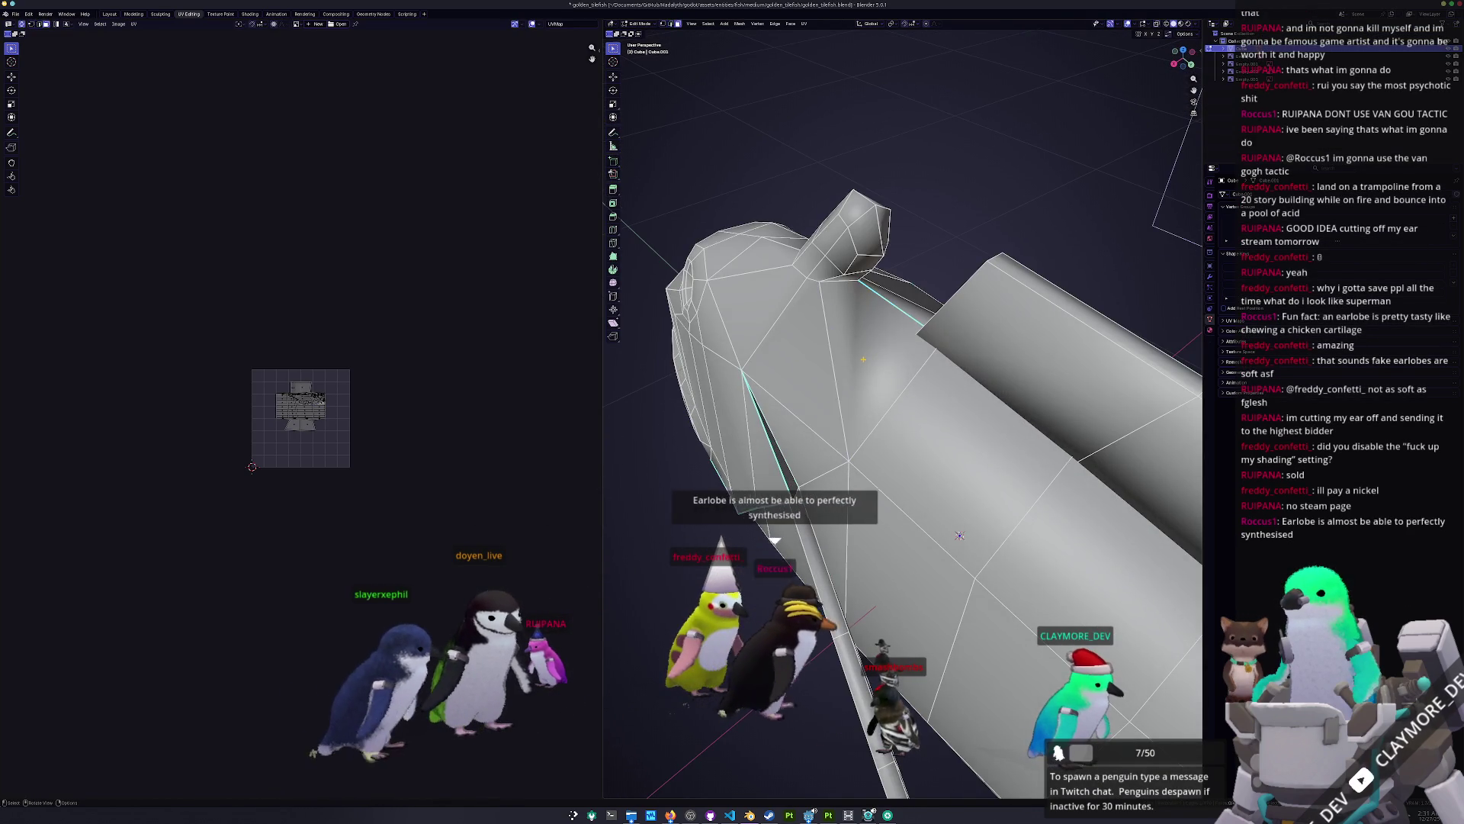
# Step: Select a face near the top fin, invert the selection, and recalculate those normals
pyautogui.click(875, 336)
pyautogui.hotkey('ctrl', 'i')
pyautogui.hotkey('shift', 'n')
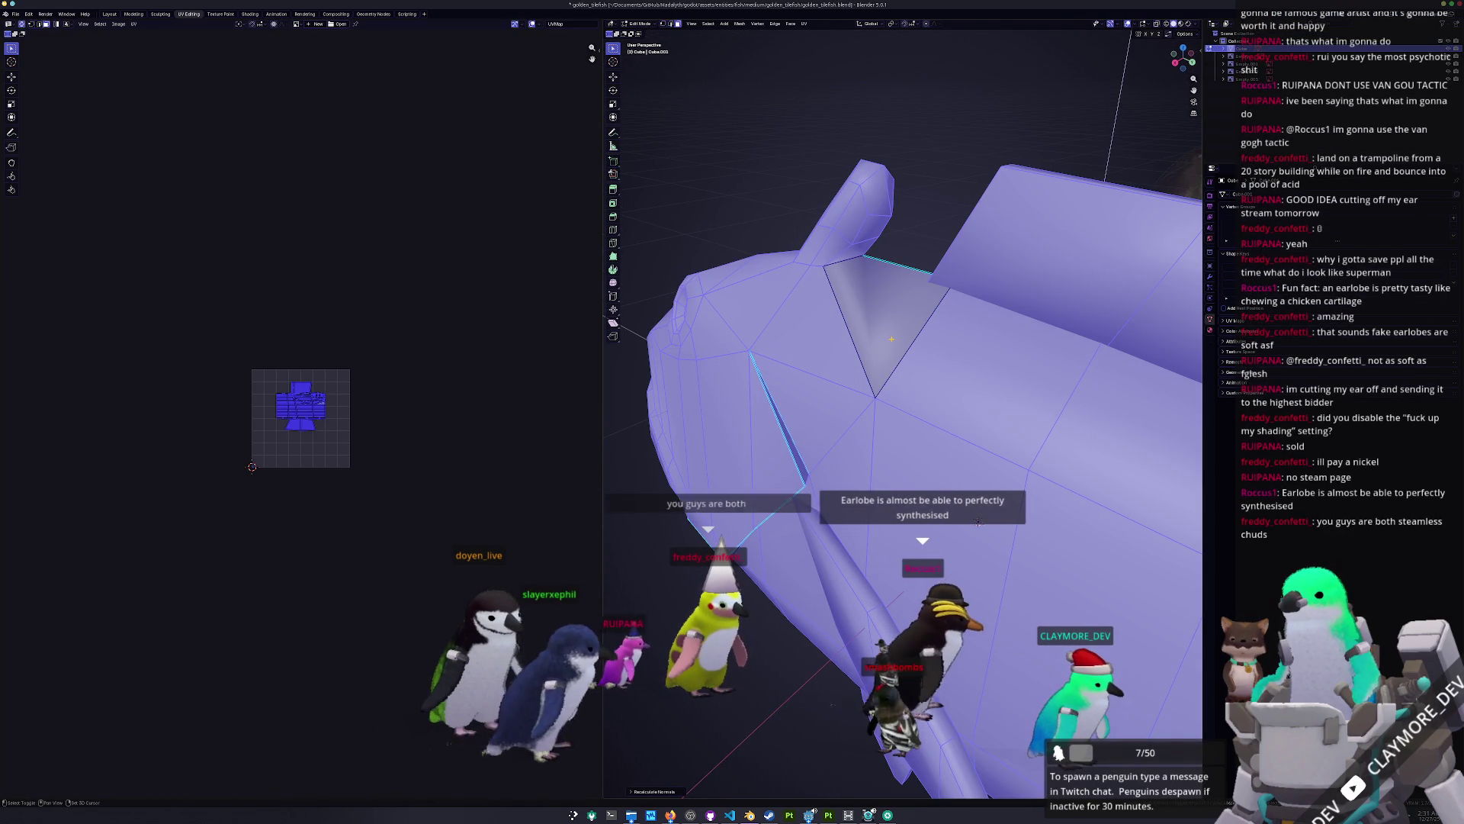
pyautogui.press('Tab')
pyautogui.scroll(-5, 908, 343)
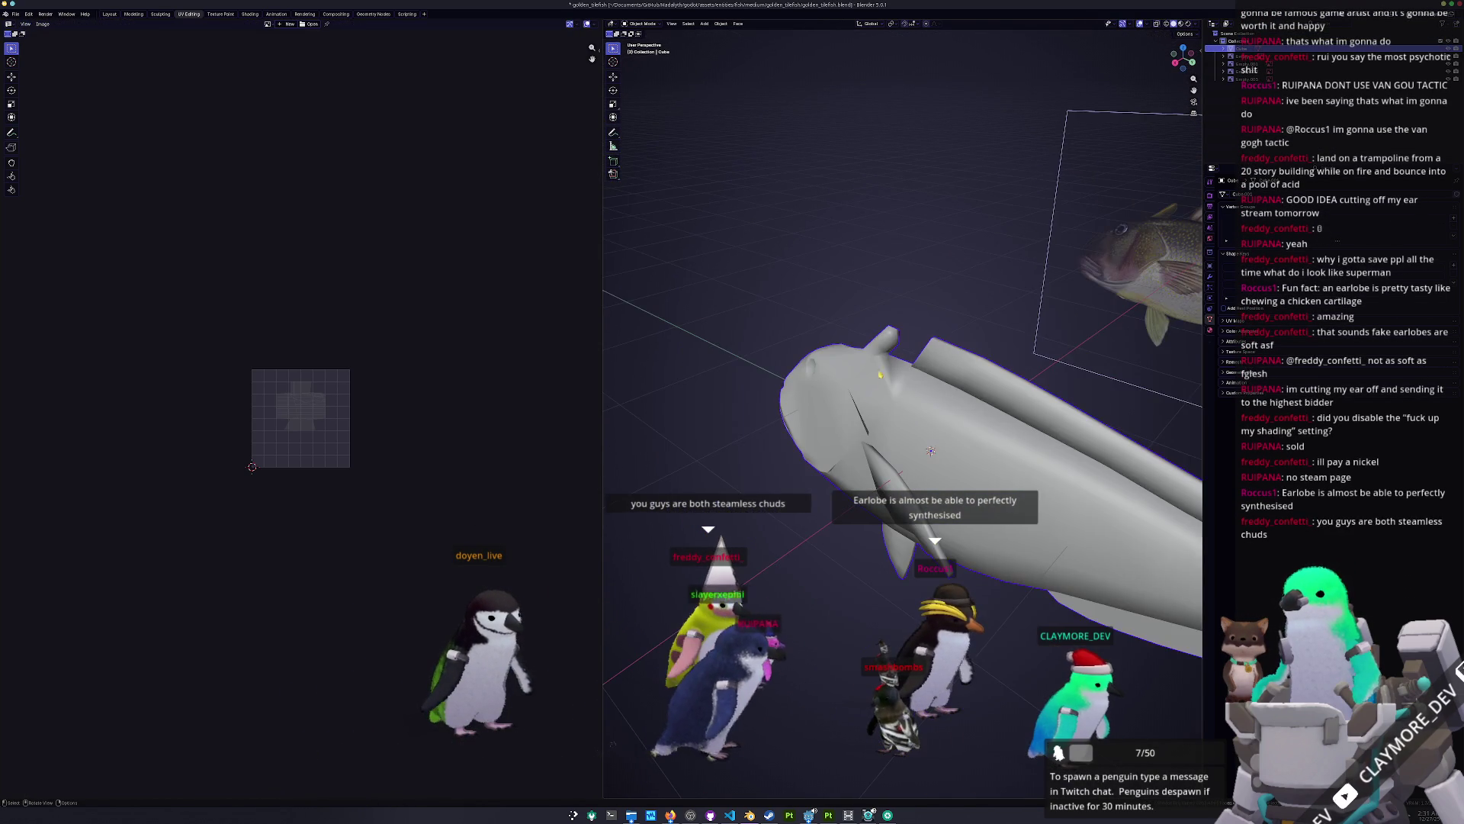
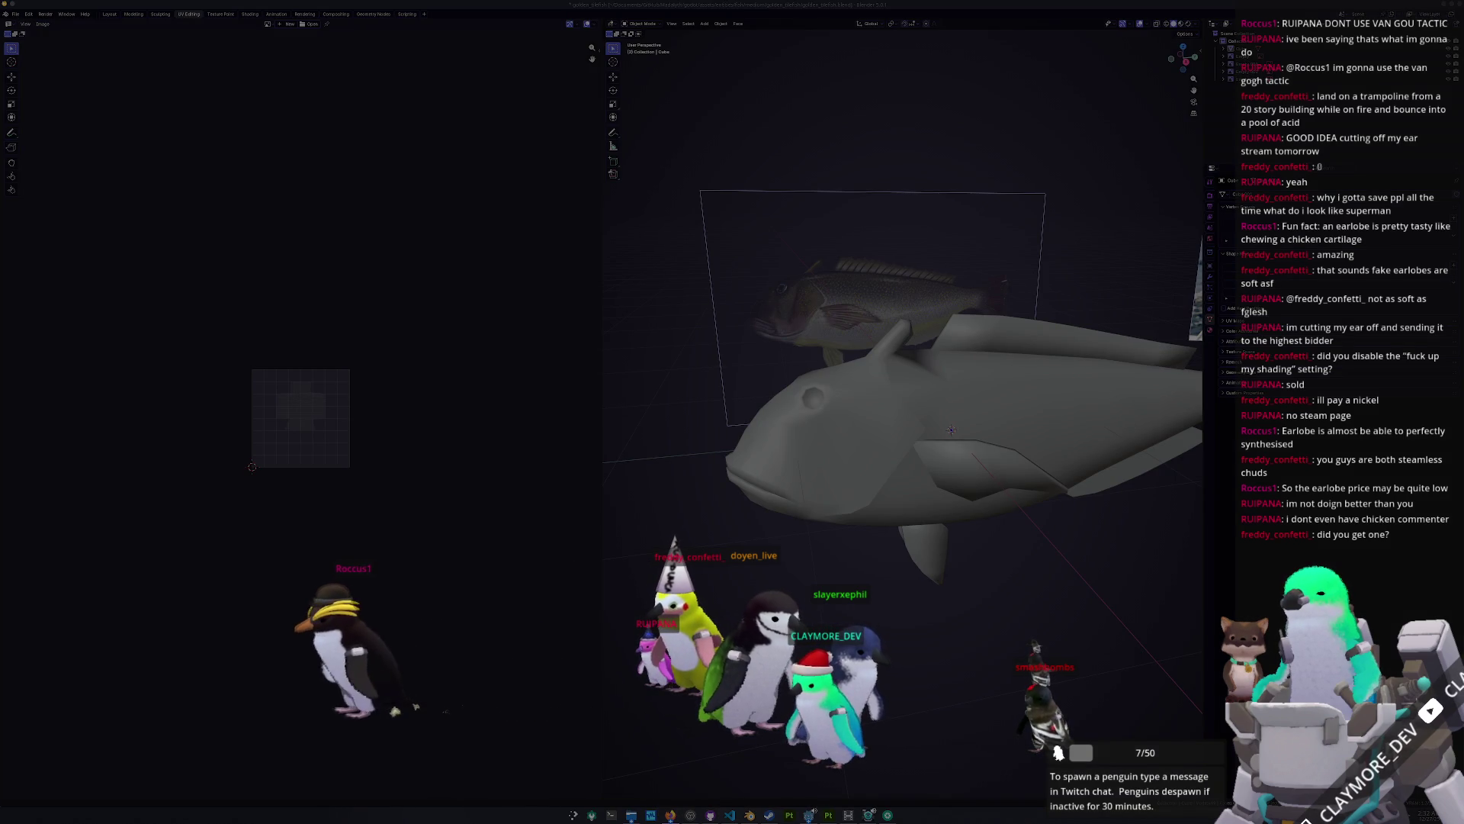
# Step: Capture the chosen screen region with Spectacle and move its preview window aside
pyautogui.press('Return')
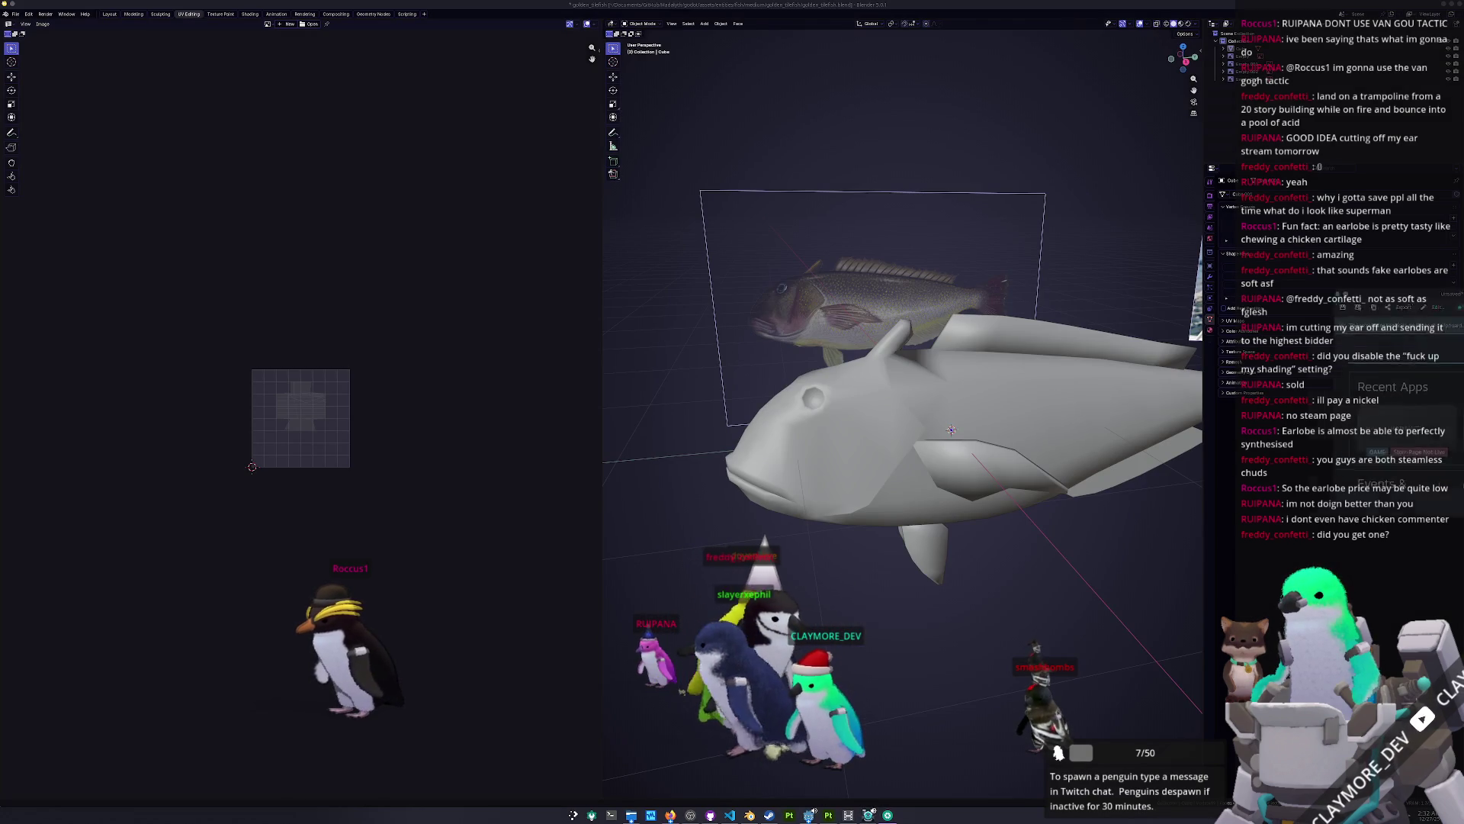
pyautogui.moveTo(911, 291); pyautogui.dragTo(804, 294)
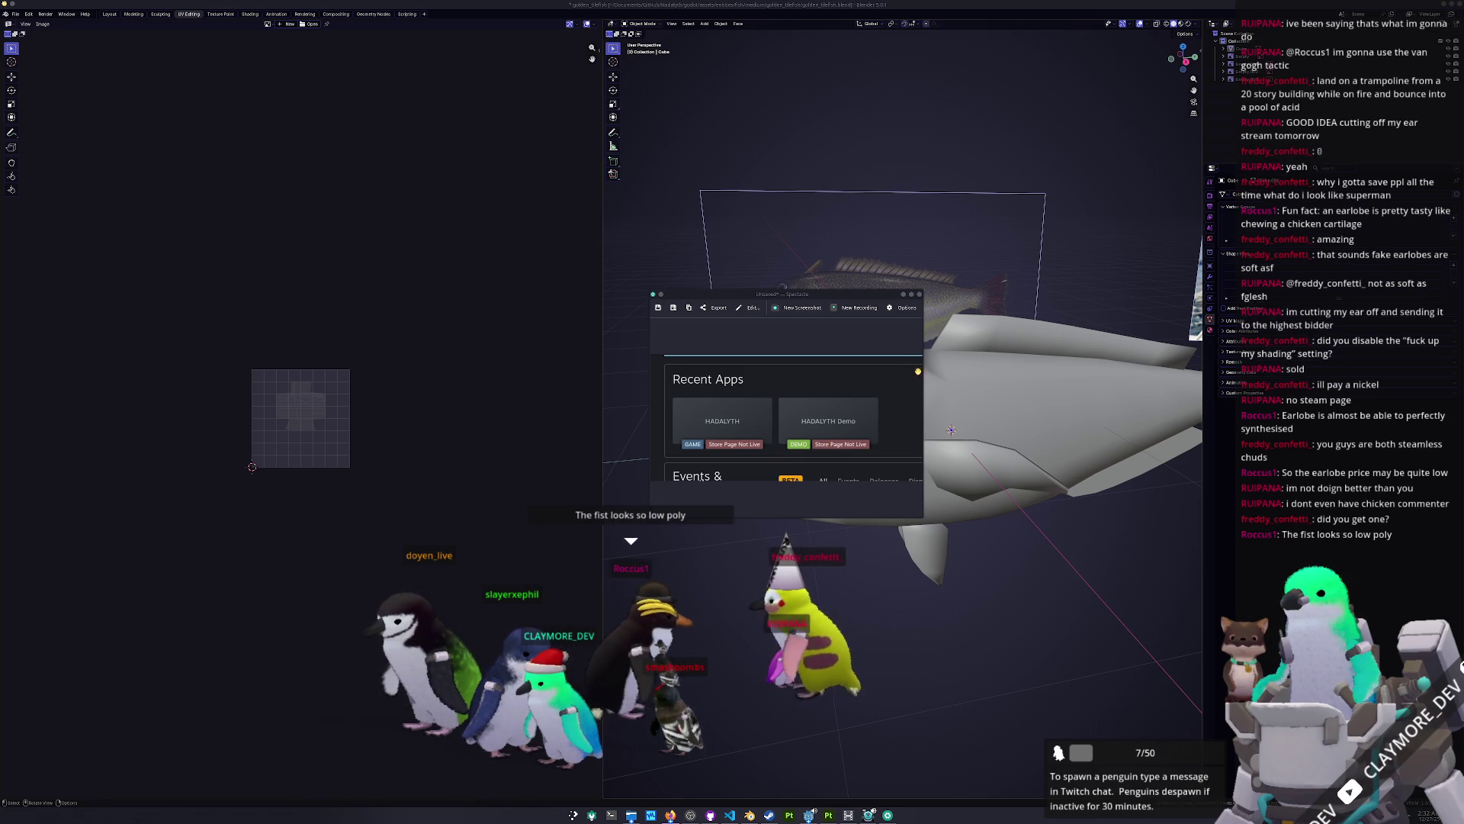
# Step: Close the screenshot window and put the fish into Edit Mode with edge selection
pyautogui.click(920, 296)
pyautogui.moveTo(867, 509); pyautogui.dragTo(918, 381, button='middle')
pyautogui.press('Tab')
pyautogui.hotkey('ctrl', 'z')
pyautogui.moveTo(982, 456); pyautogui.dragTo(968, 473, button='middle')
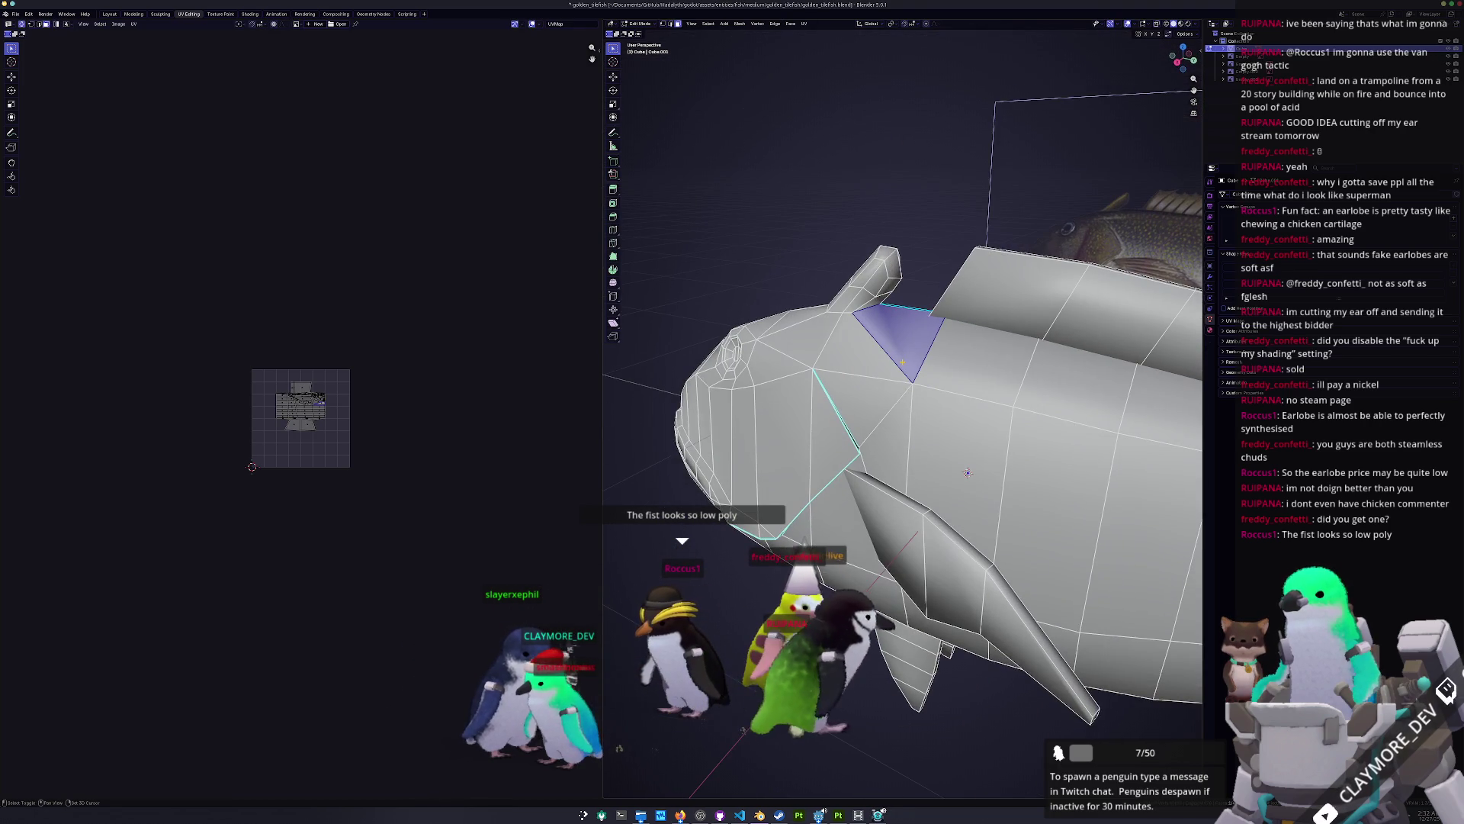
pyautogui.hotkey('ctrl', 'z')
pyautogui.hotkey('ctrl', 'shift', 'z')
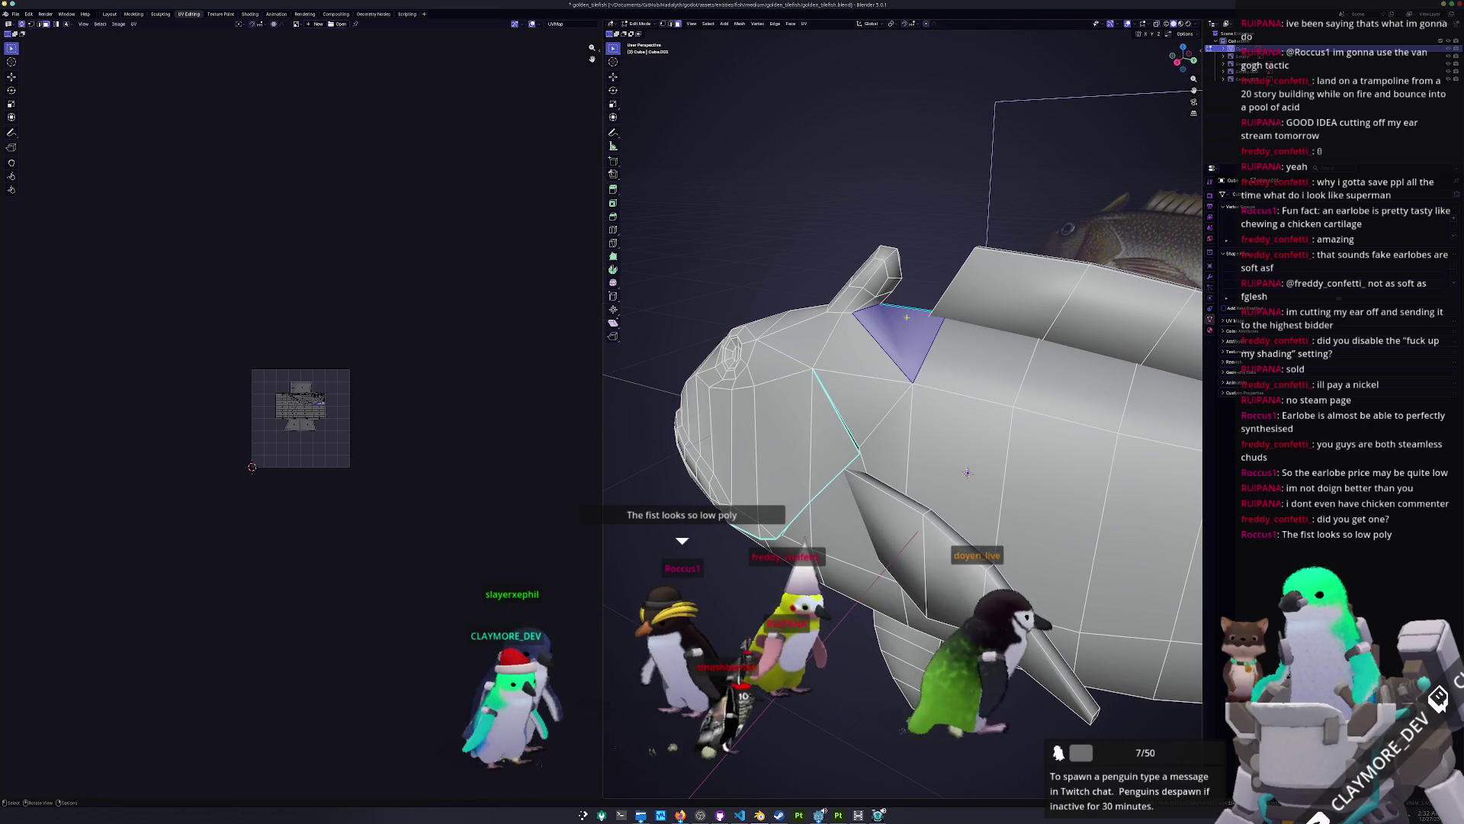
pyautogui.hotkey('ctrl', 'z')
pyautogui.rightClick(906, 306)
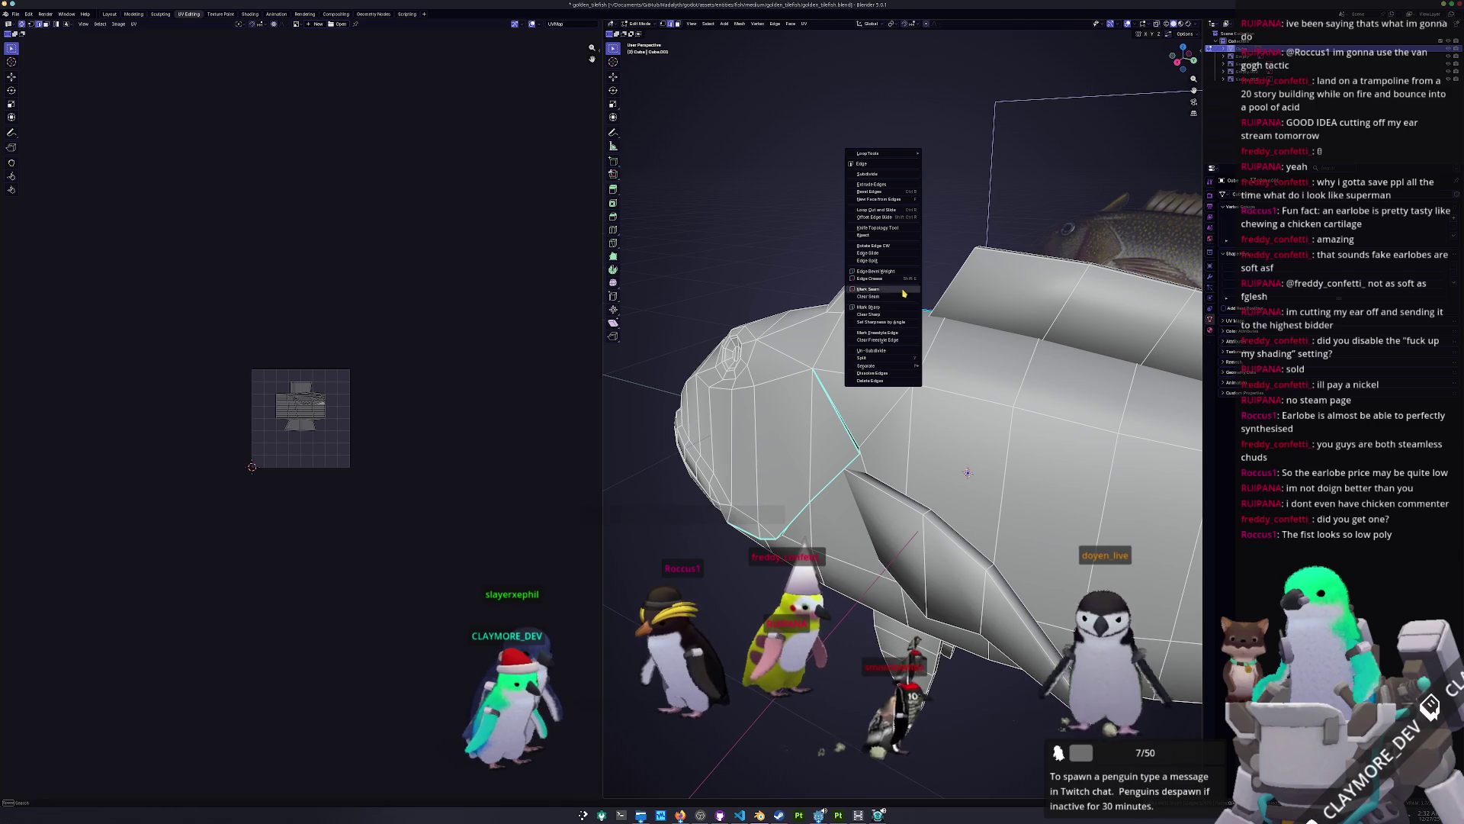
pyautogui.press('Escape')
pyautogui.moveTo(907, 306)
pyautogui.mouseDown(button='middle')
pyautogui.moveTo(866, 340)
pyautogui.moveTo(912, 312)
pyautogui.mouseUp(button='middle')
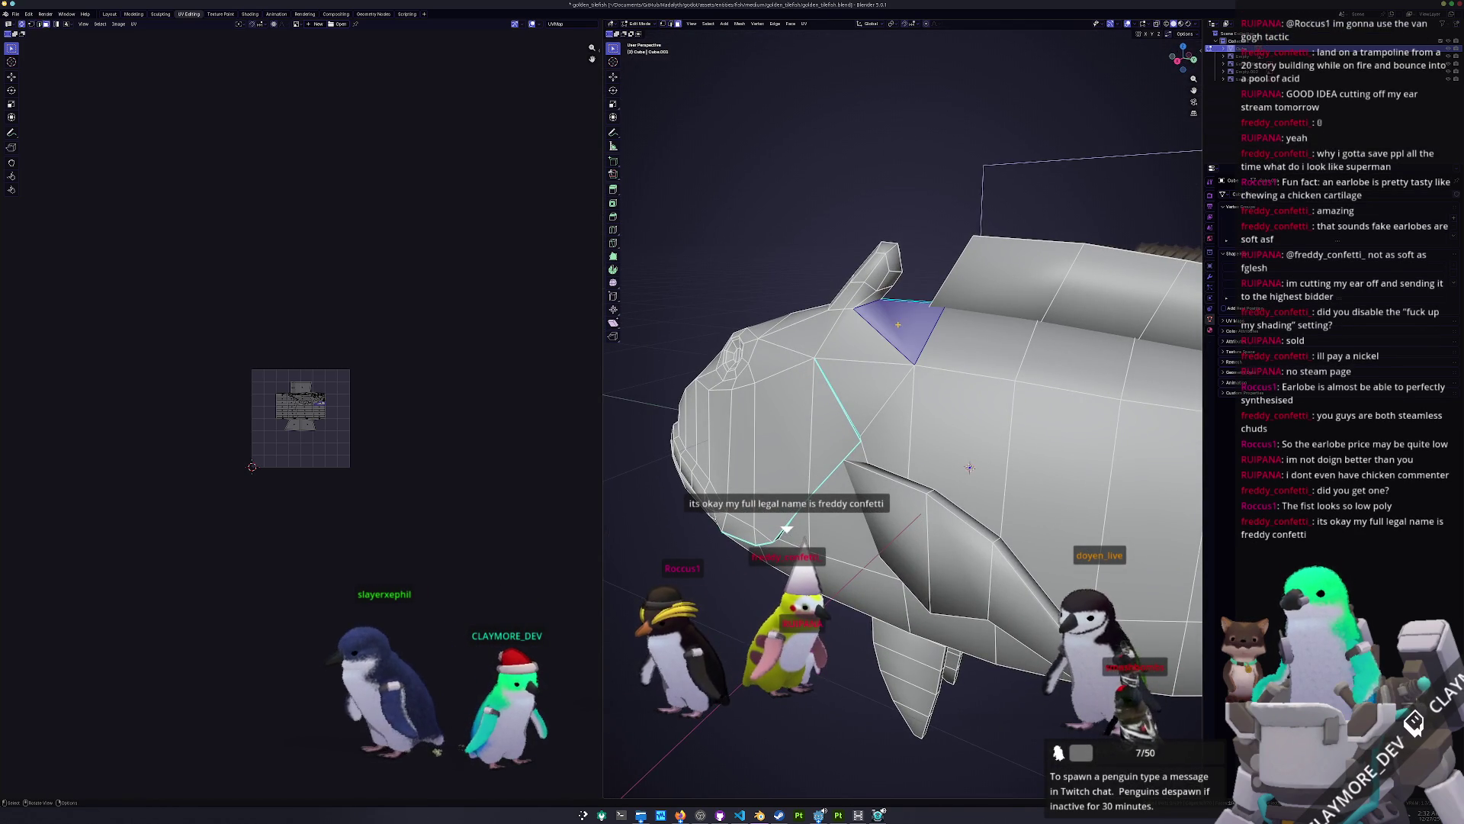
# Step: Show the sidebar with the LoopTools options expanded, then return to Object Mode
pyautogui.press('n')
pyautogui.click(1197, 134)
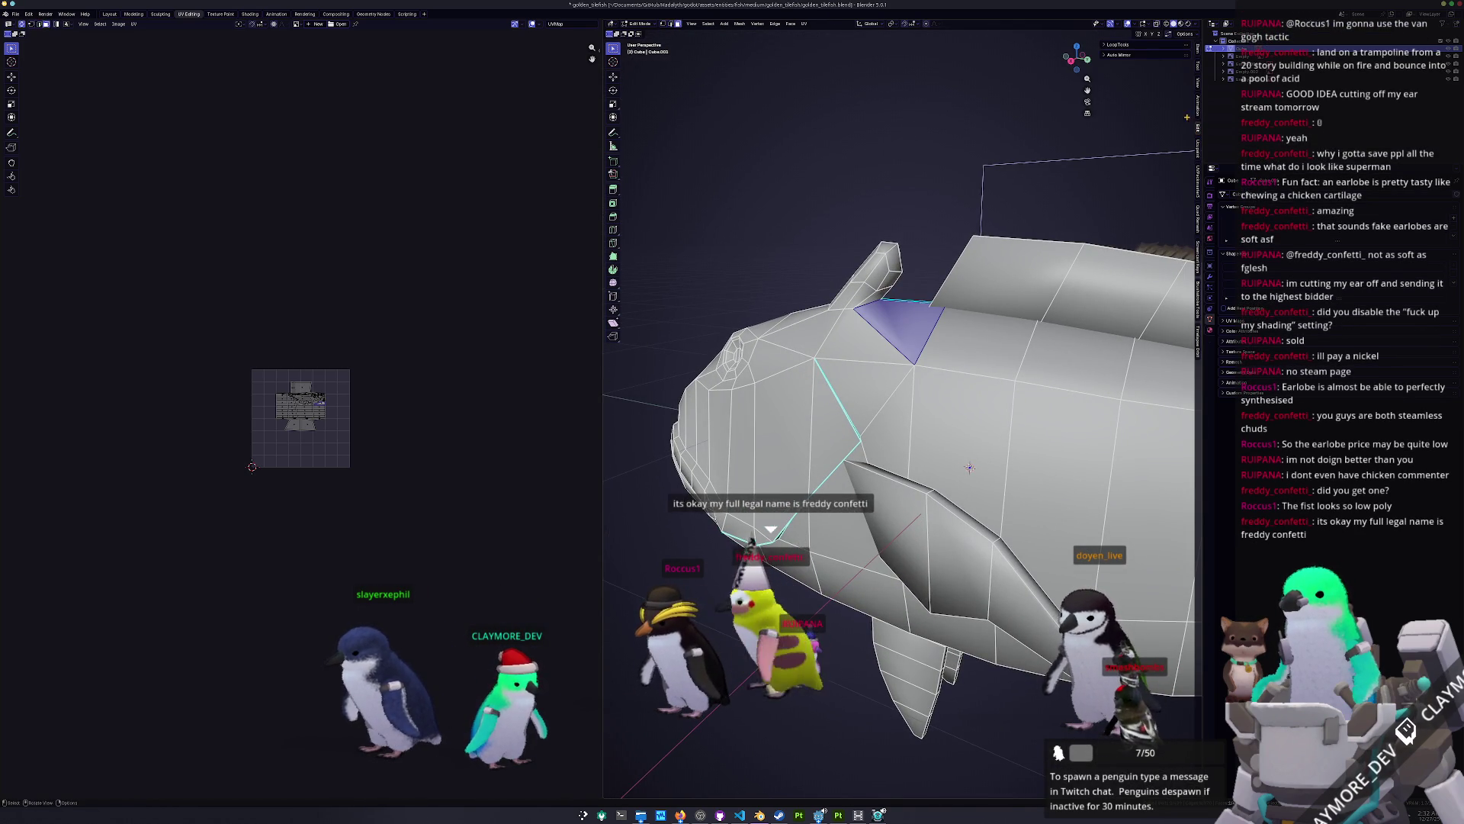
pyautogui.click(1133, 47)
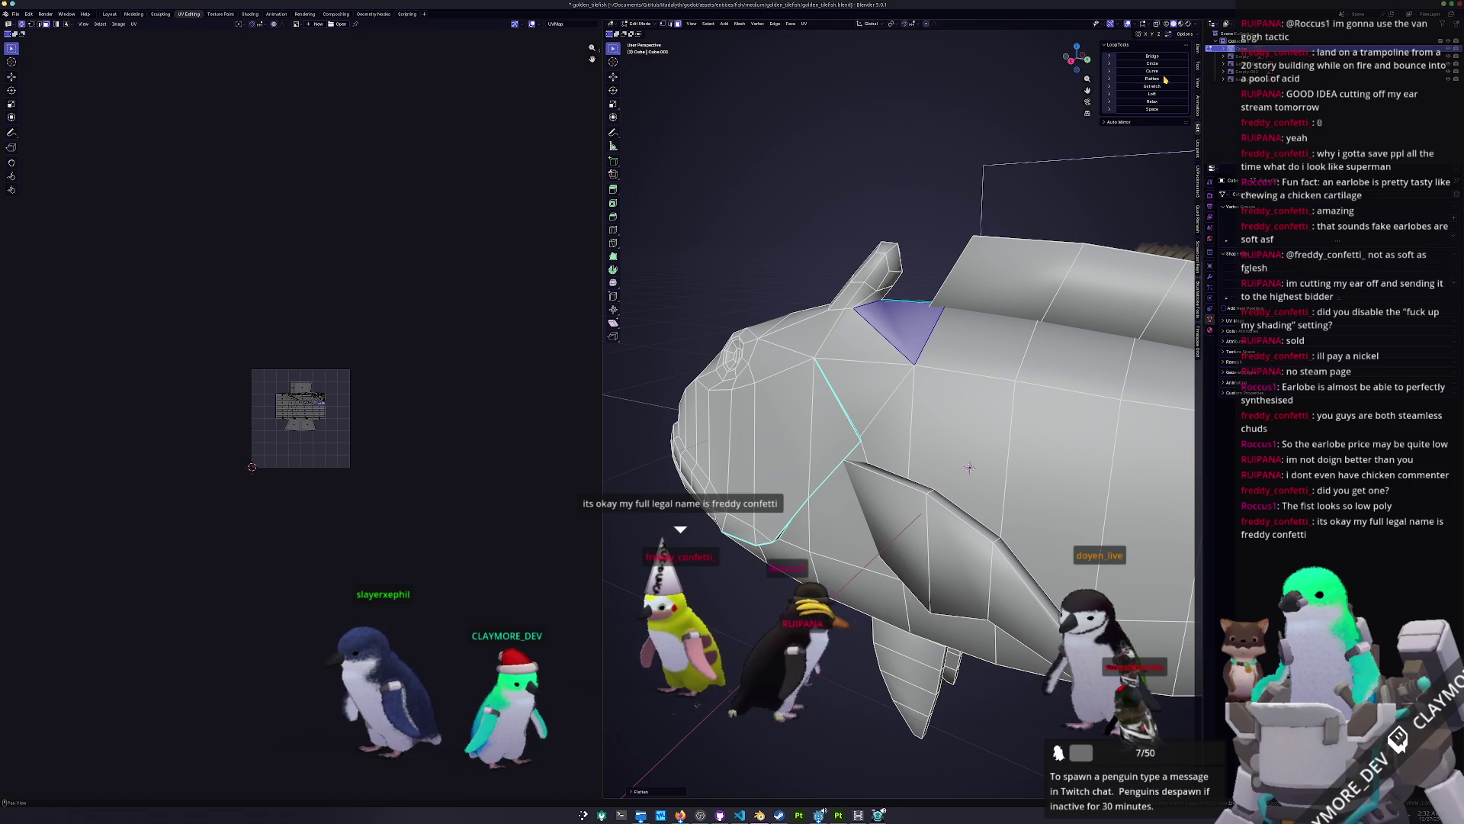
pyautogui.press('Tab')
pyautogui.moveTo(991, 343)
pyautogui.mouseDown(button='middle')
pyautogui.moveTo(969, 381)
pyautogui.moveTo(884, 408)
pyautogui.moveTo(820, 408)
pyautogui.moveTo(909, 414)
pyautogui.moveTo(839, 448)
pyautogui.moveTo(954, 401)
pyautogui.moveTo(1023, 494)
pyautogui.mouseUp(button='middle')
pyautogui.scroll(-4, 953, 410)
# Step: Select the fin's linked faces and separate them into their own object
pyautogui.press('Tab')
pyautogui.scroll(4, 953, 409)
pyautogui.press('Tab')
pyautogui.moveTo(1036, 492); pyautogui.dragTo(992, 482, button='middle')
pyautogui.press('Tab')
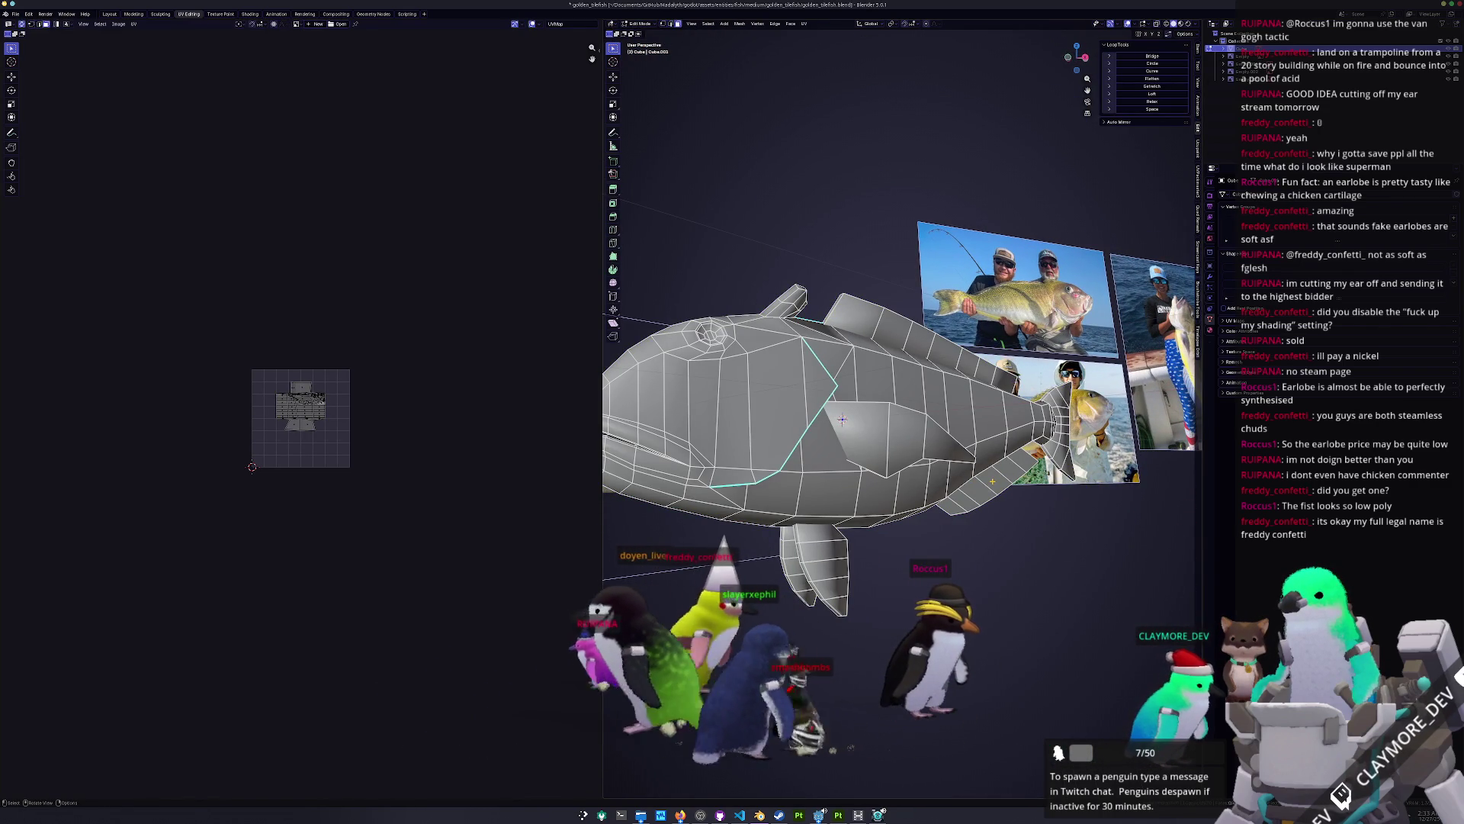
pyautogui.hotkey('ctrl', 'l')
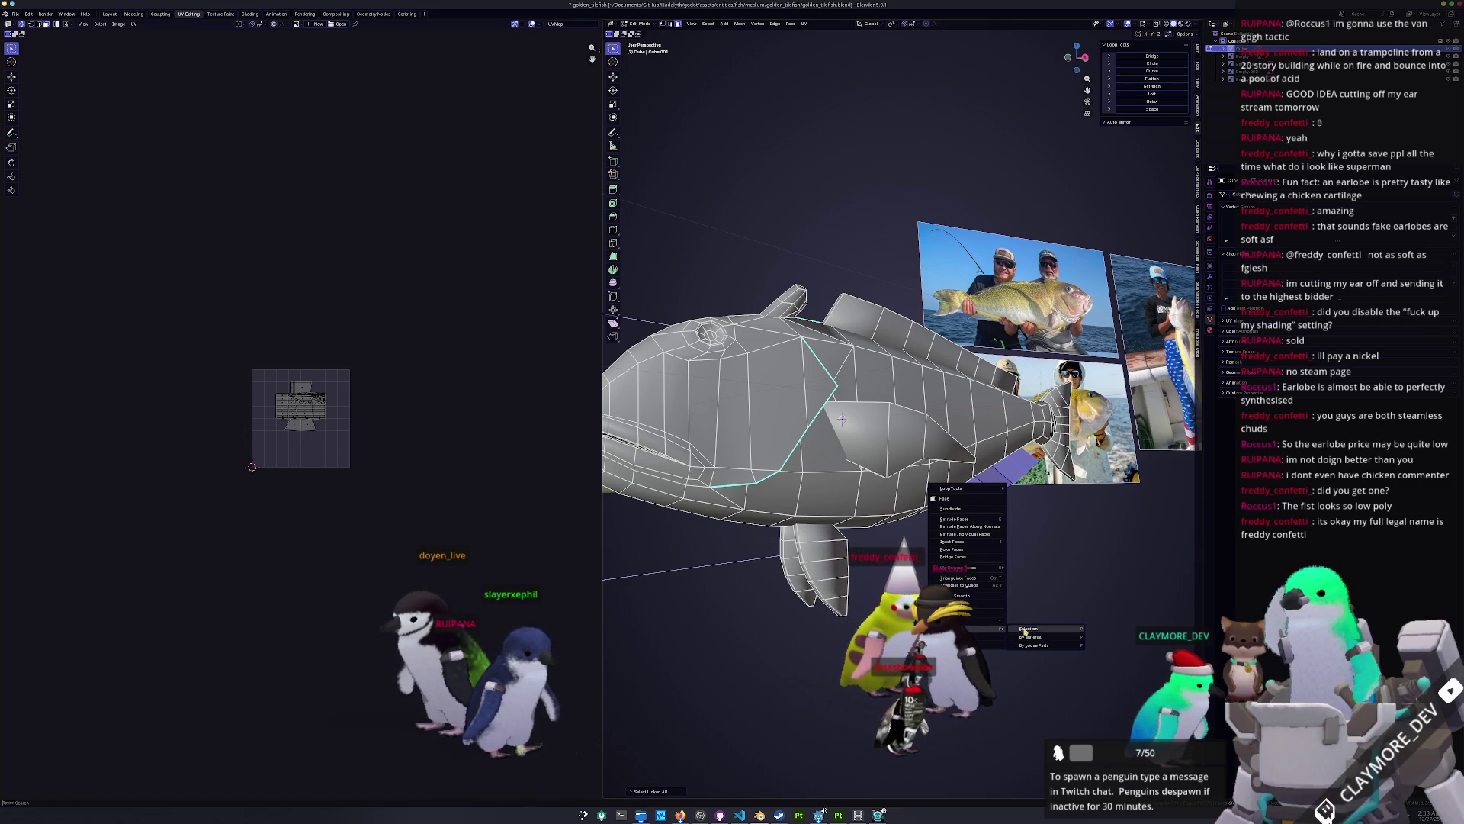
pyautogui.click(1027, 628)
pyautogui.press('Tab')
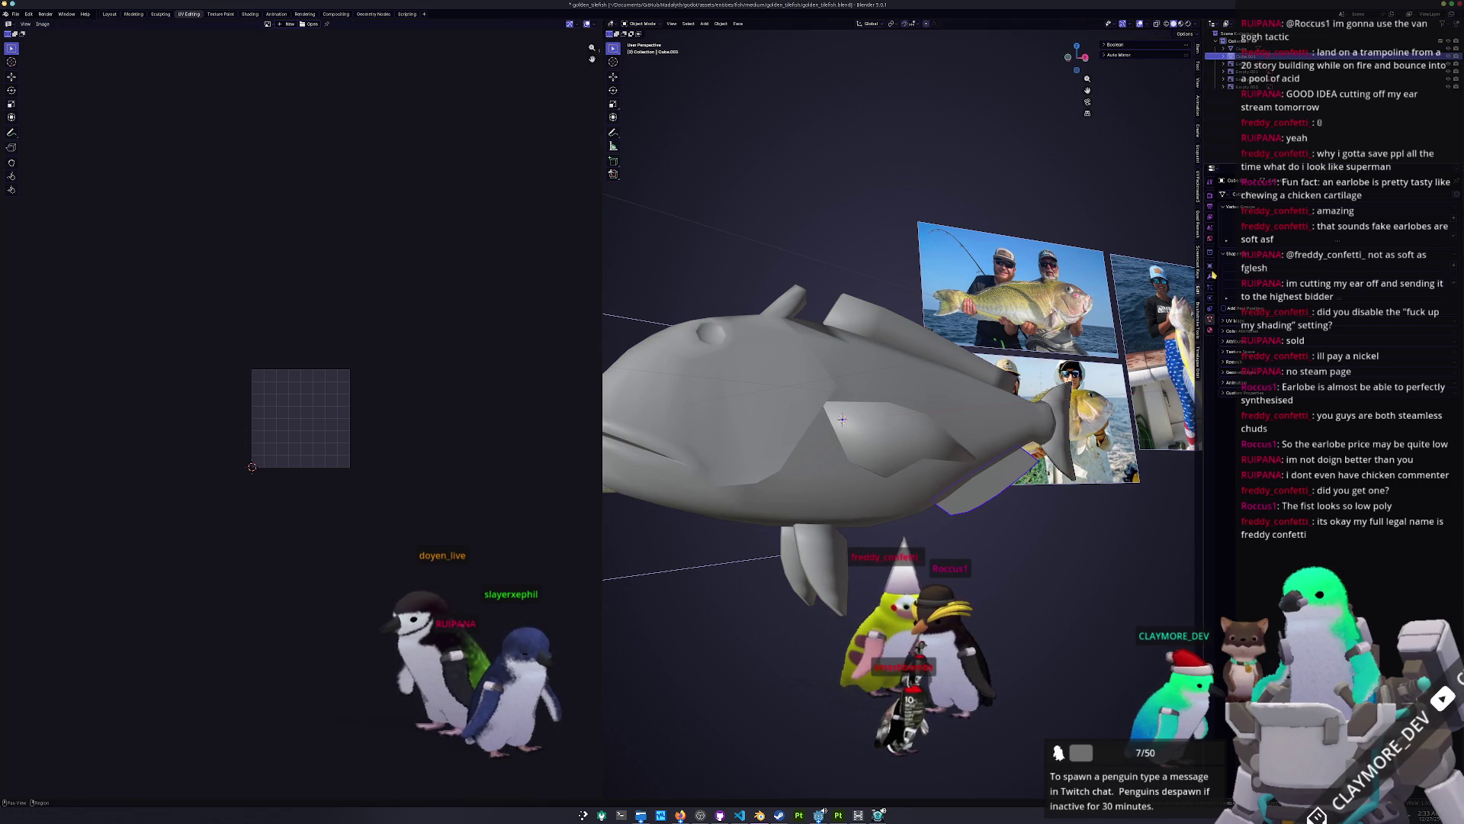
# Step: Apply the fish's scale with Ctrl+A > Scale
pyautogui.moveTo(841, 419); pyautogui.dragTo(969, 404, button='middle')
pyautogui.hotkey('ctrl', 'a')
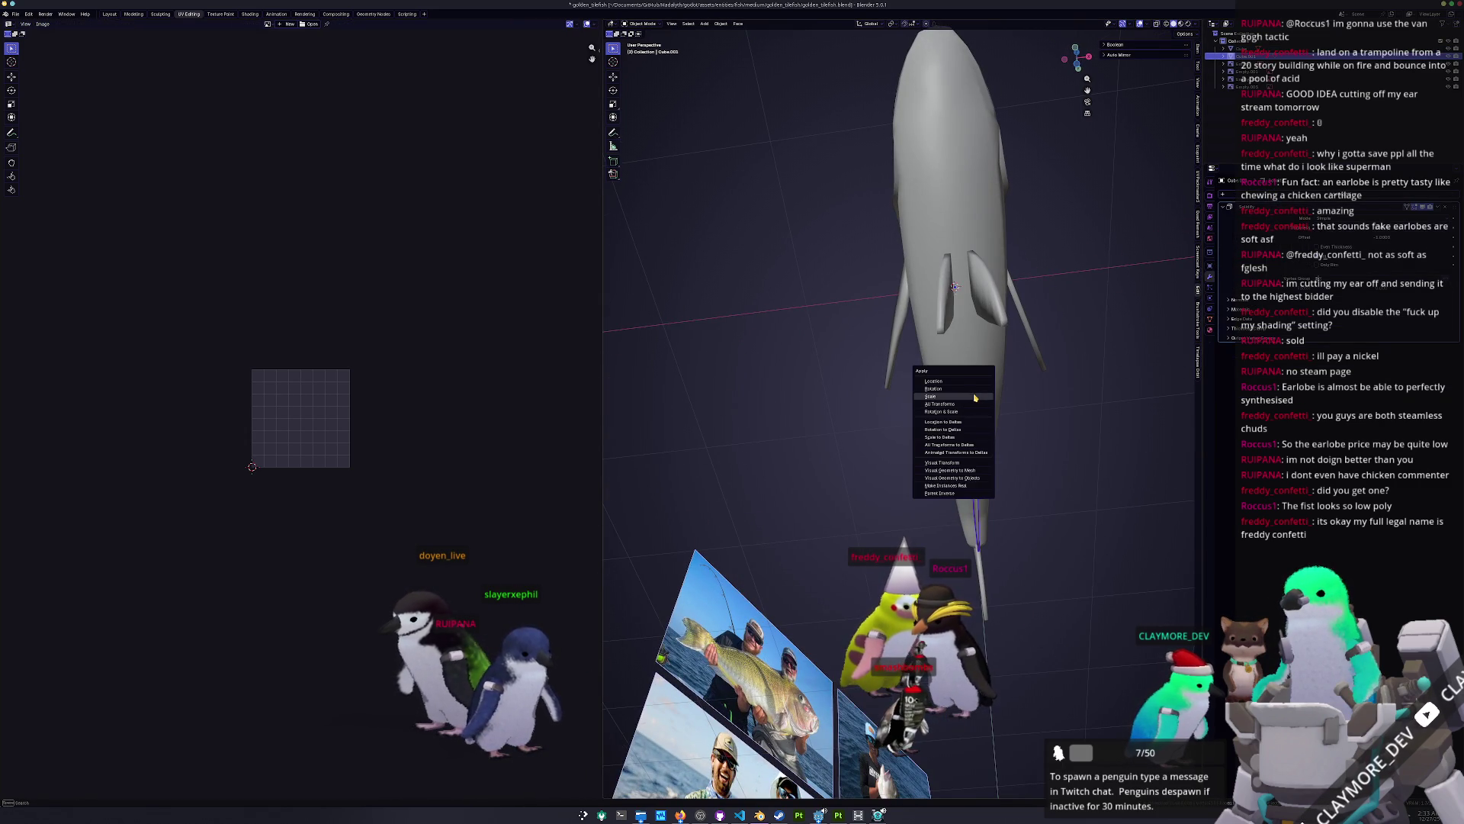
pyautogui.click(974, 398)
pyautogui.scroll(2, 1141, 339)
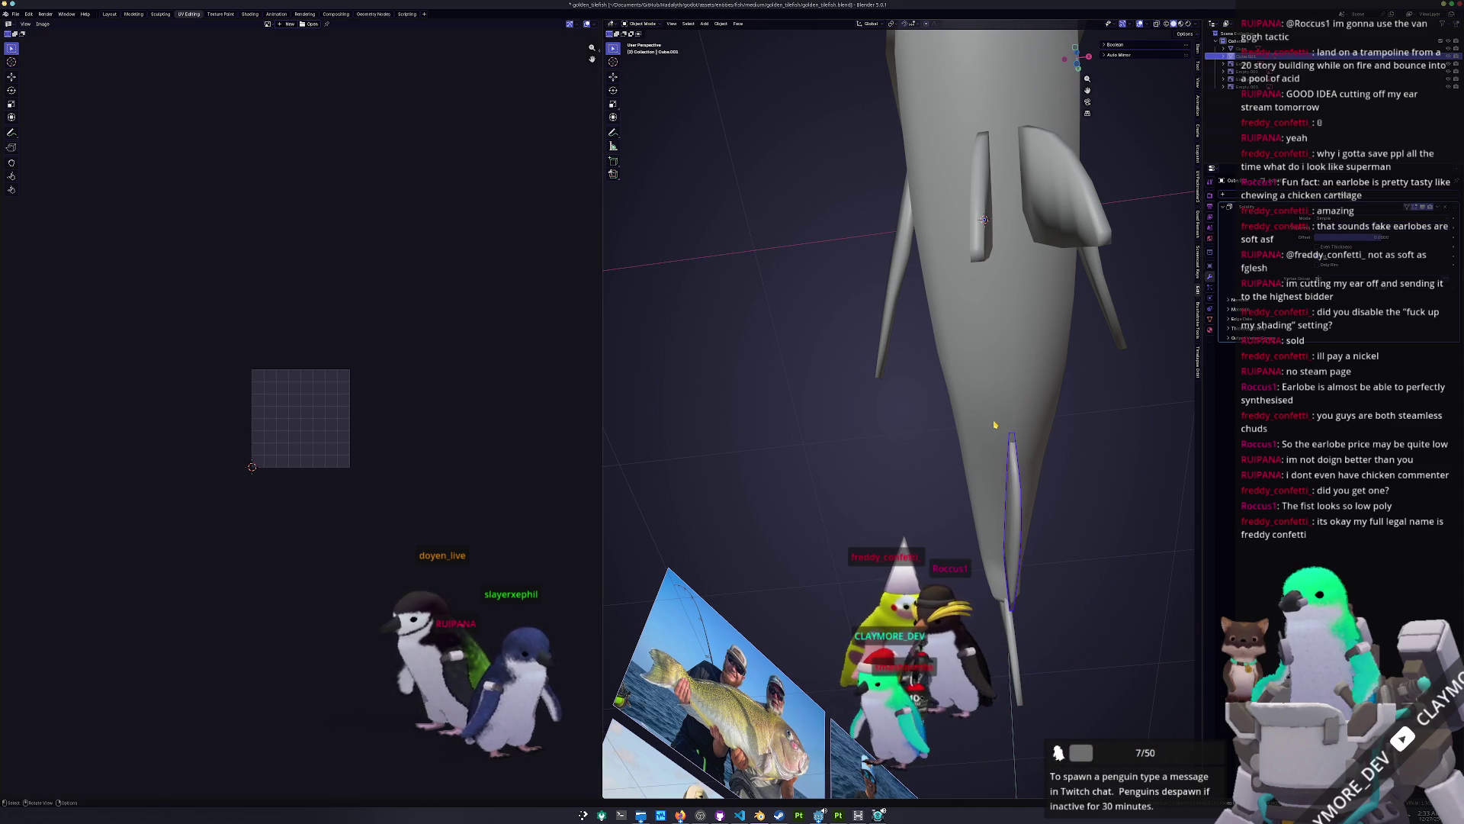
# Step: Check the top ortho view, select the fish body, save, and enter Edit Mode
pyautogui.press('KP_7')
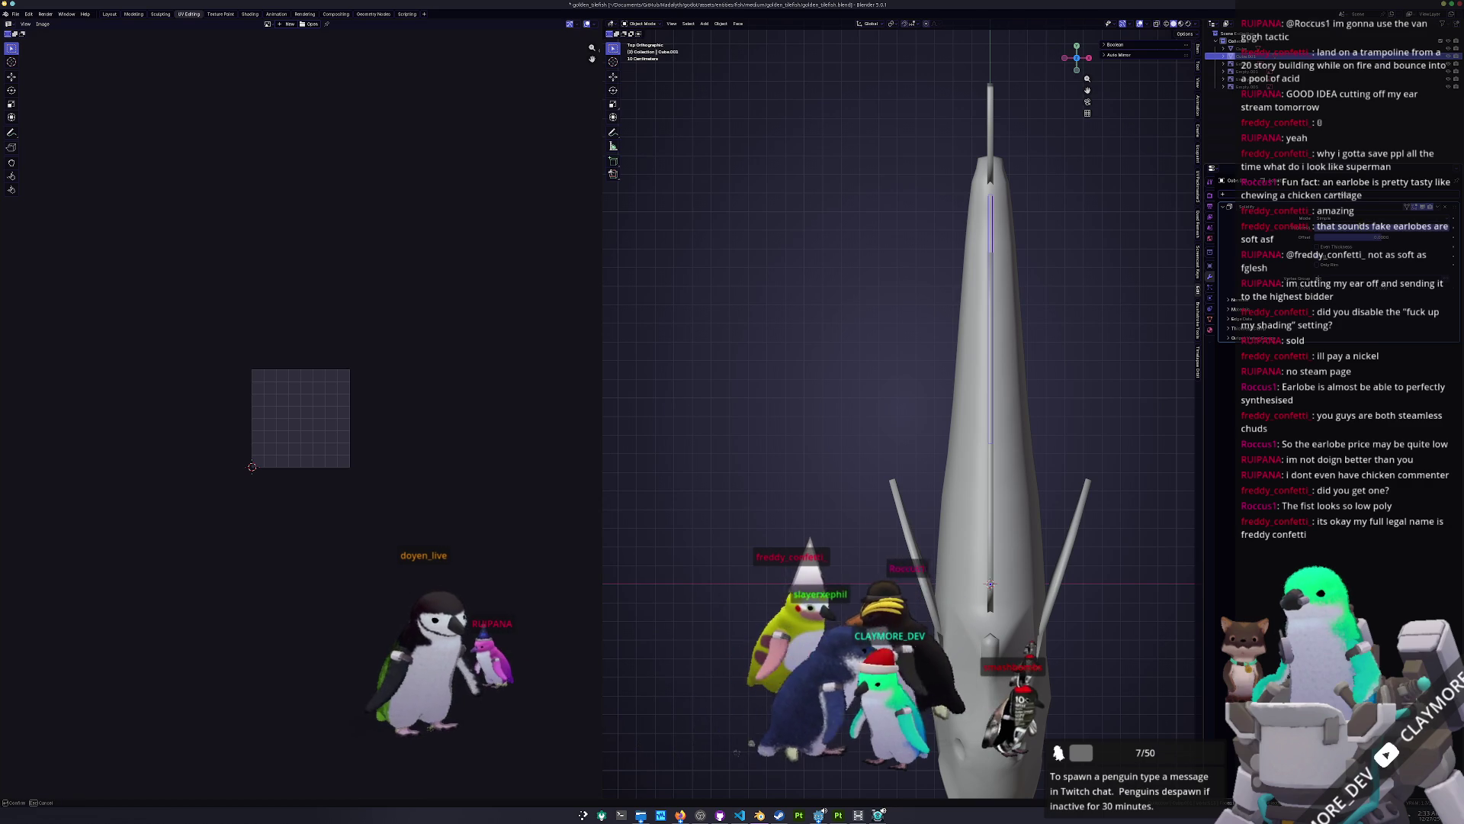
pyautogui.moveTo(1159, 289)
pyautogui.mouseDown(button='middle')
pyautogui.moveTo(1030, 351)
pyautogui.moveTo(945, 435)
pyautogui.mouseUp(button='middle')
pyautogui.click(943, 440)
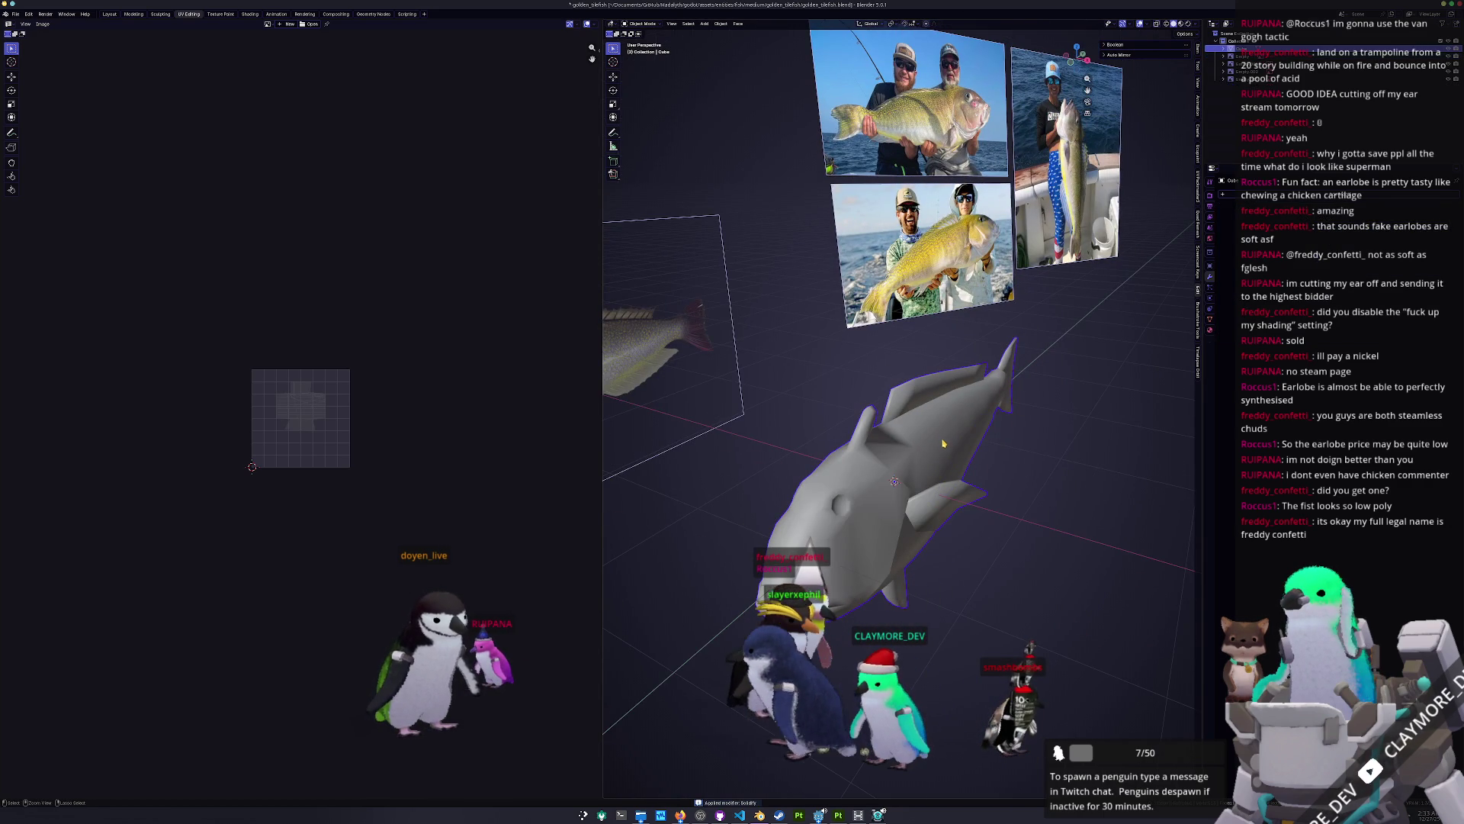
pyautogui.hotkey('ctrl', 's')
pyautogui.press('Tab')
pyautogui.moveTo(928, 458); pyautogui.dragTo(852, 484, button='middle')
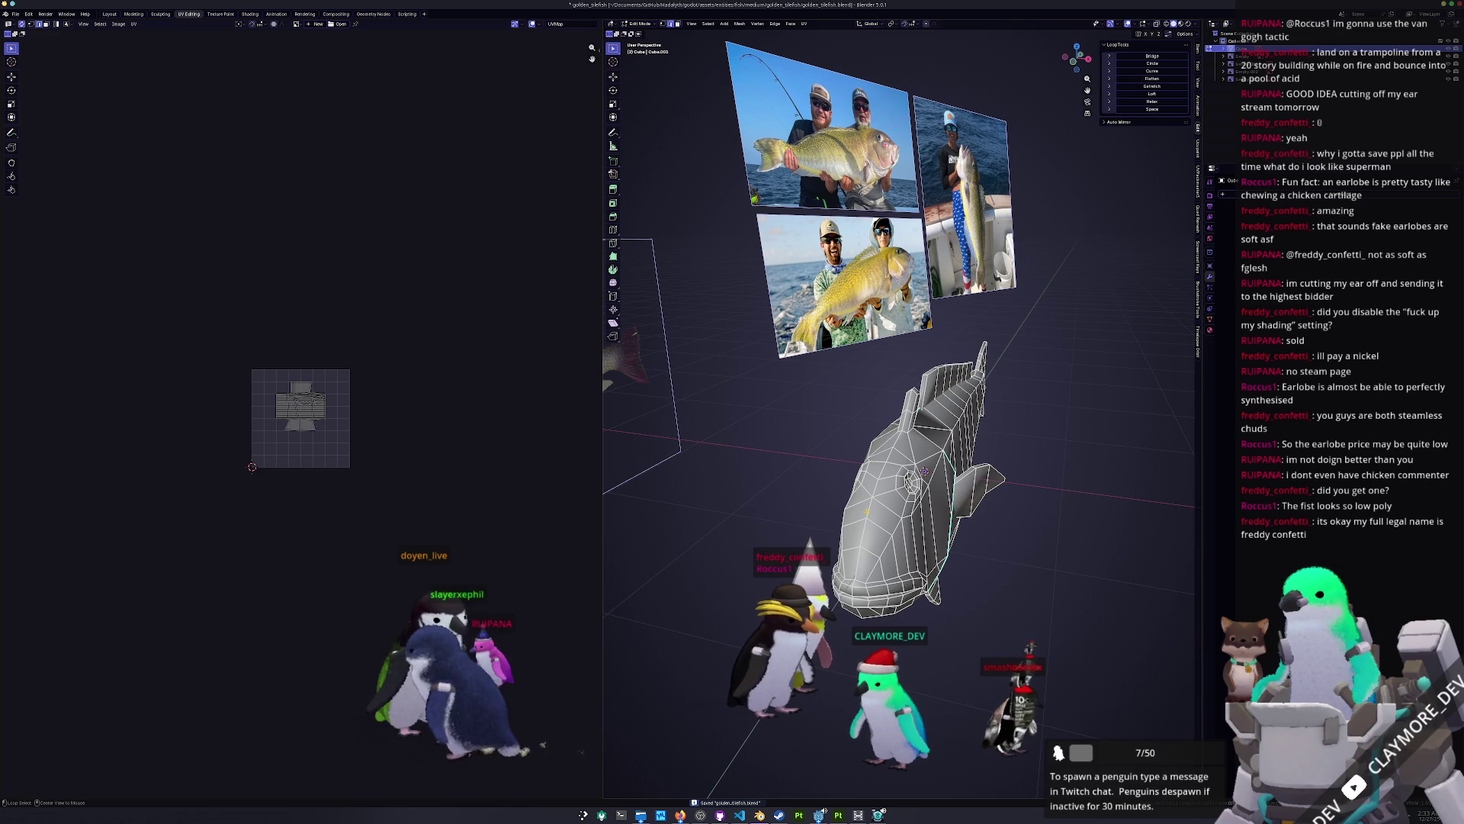
# Step: Mark a body edge loop and the loop near the dorsal fin as seams
pyautogui.moveTo(852, 483)
pyautogui.mouseDown(button='middle')
pyautogui.moveTo(734, 522)
pyautogui.moveTo(874, 479)
pyautogui.moveTo(864, 500)
pyautogui.moveTo(832, 427)
pyautogui.moveTo(820, 307)
pyautogui.mouseUp(button='middle')
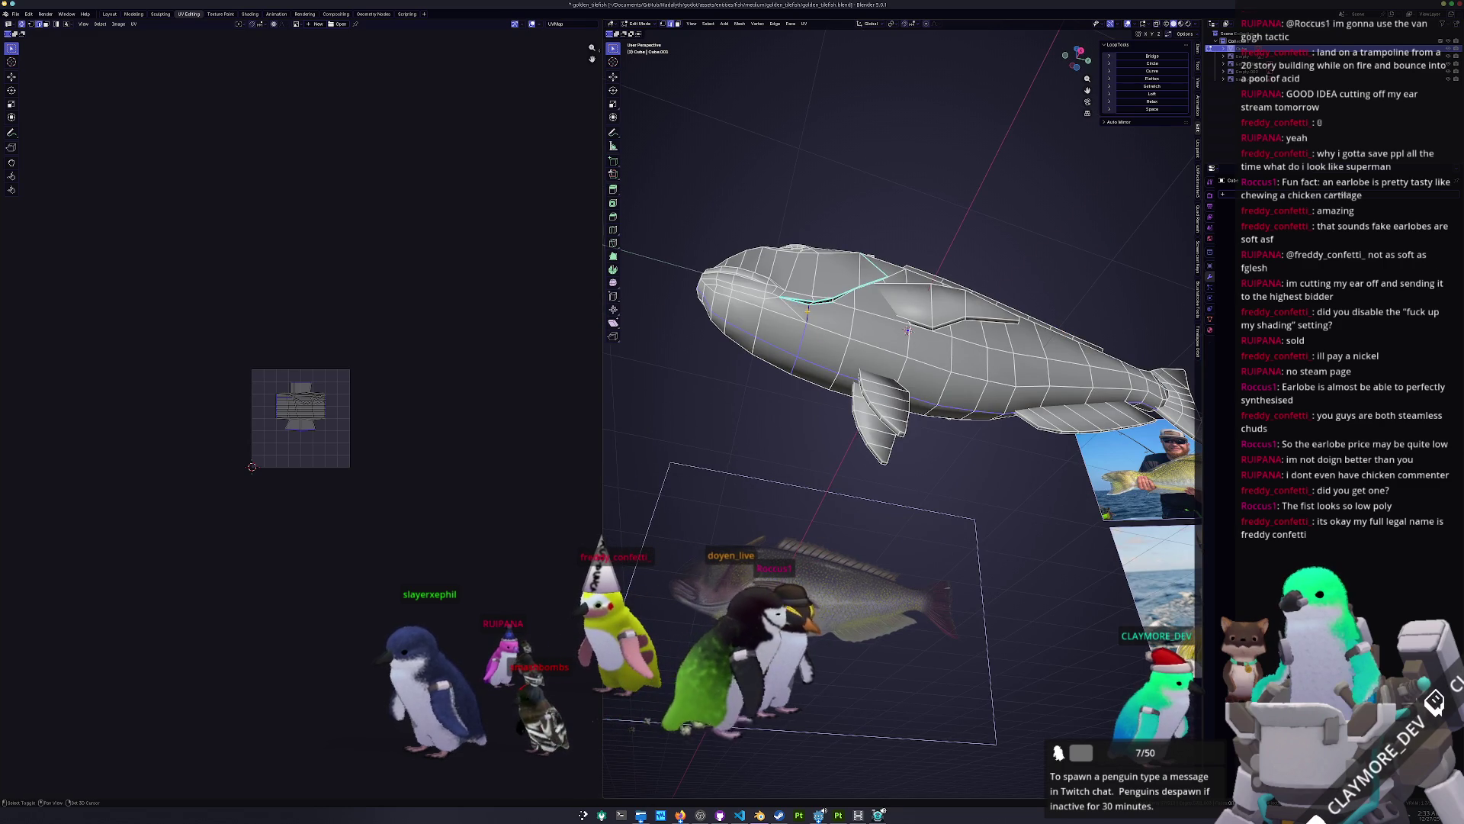
pyautogui.moveTo(802, 312)
pyautogui.mouseDown(button='middle')
pyautogui.moveTo(995, 431)
pyautogui.moveTo(1017, 492)
pyautogui.mouseUp(button='middle')
pyautogui.moveTo(875, 467)
pyautogui.mouseDown(button='middle')
pyautogui.moveTo(846, 530)
pyautogui.moveTo(950, 333)
pyautogui.moveTo(855, 395)
pyautogui.moveTo(767, 362)
pyautogui.mouseUp(button='middle')
pyautogui.scroll(5, 767, 362)
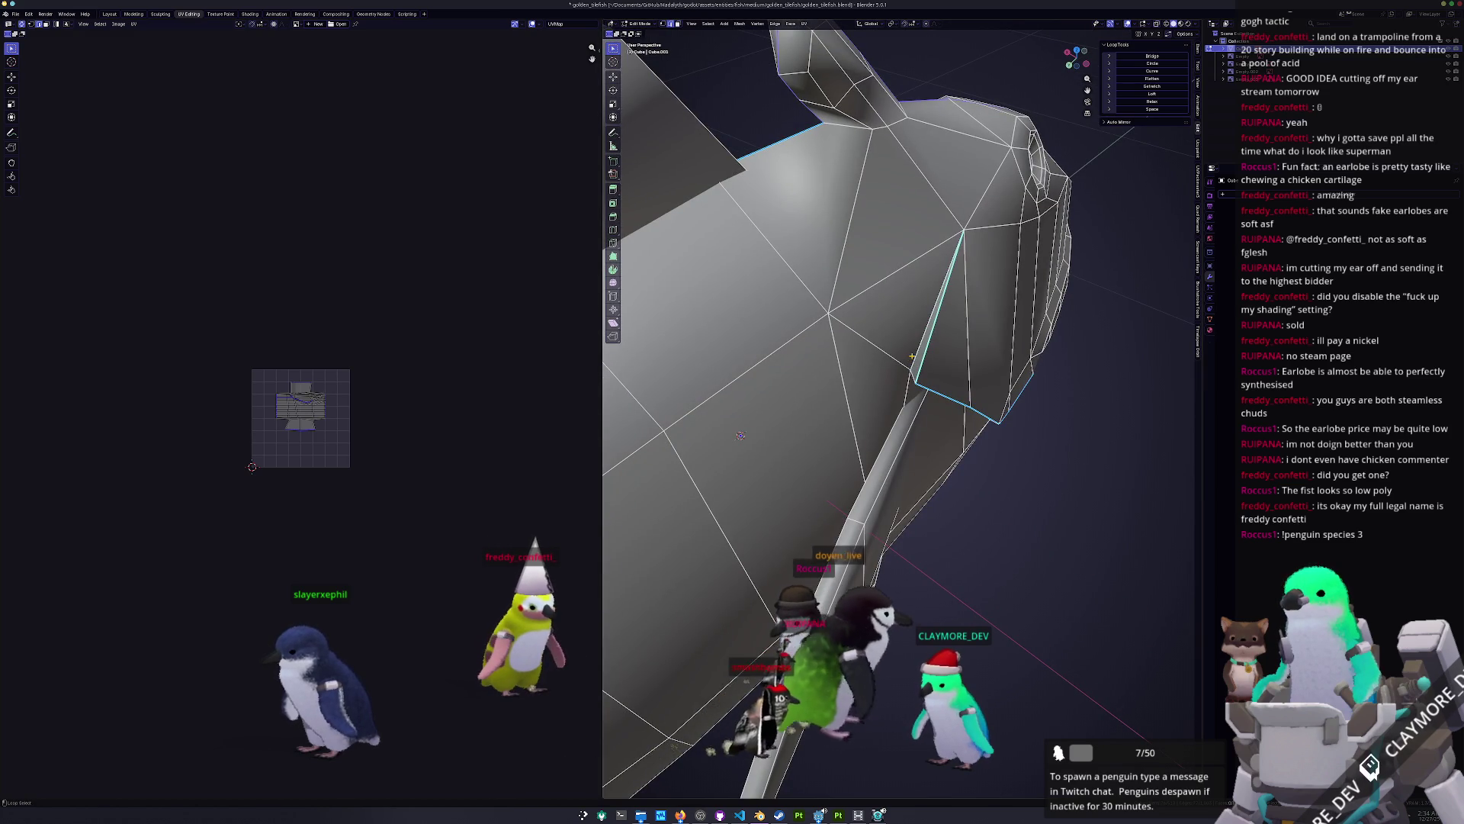
pyautogui.scroll(-4, 919, 363)
pyautogui.rightClick(967, 367)
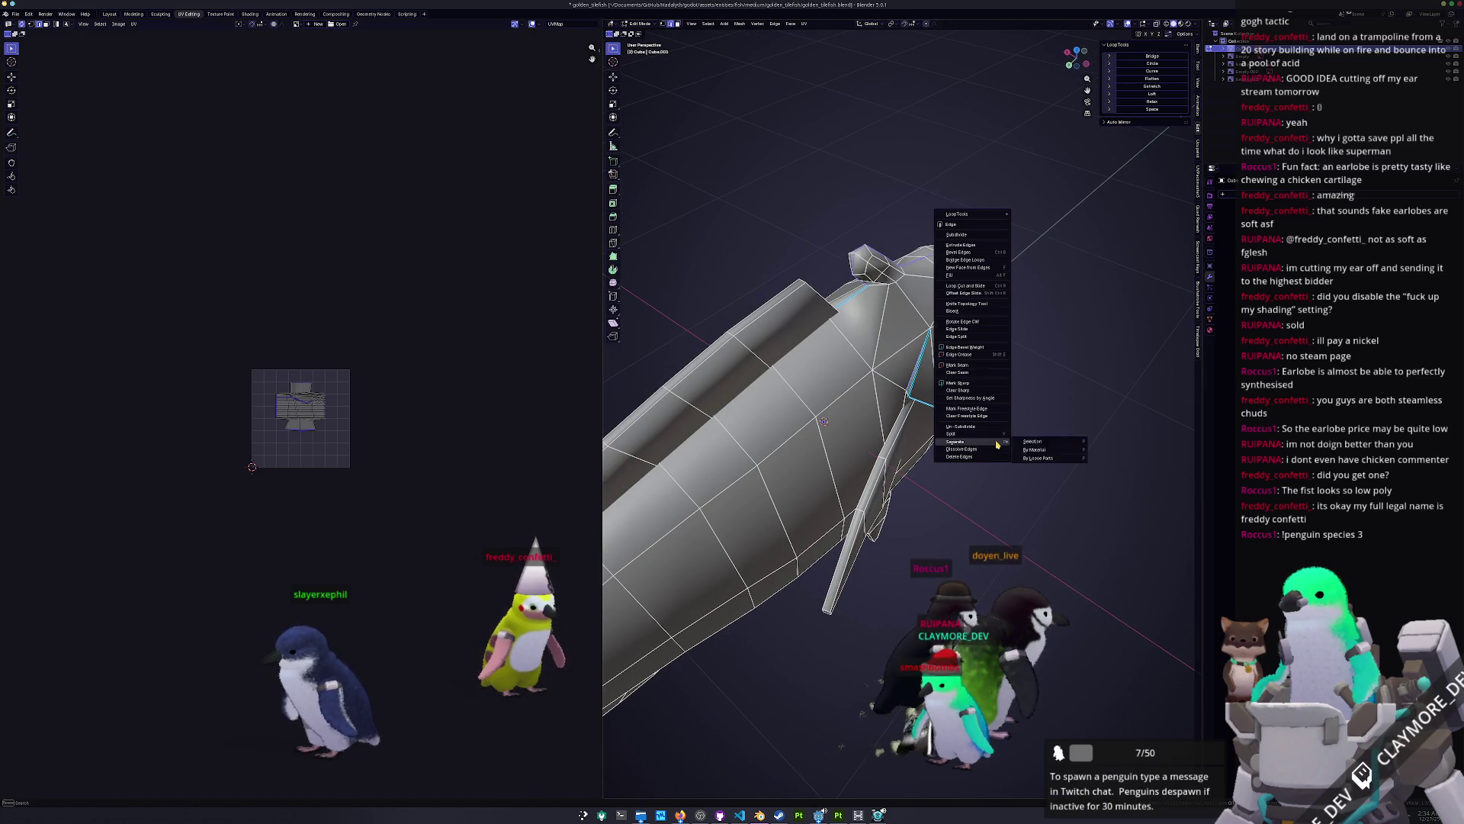
pyautogui.click(970, 368)
pyautogui.moveTo(970, 368); pyautogui.dragTo(943, 357, button='middle')
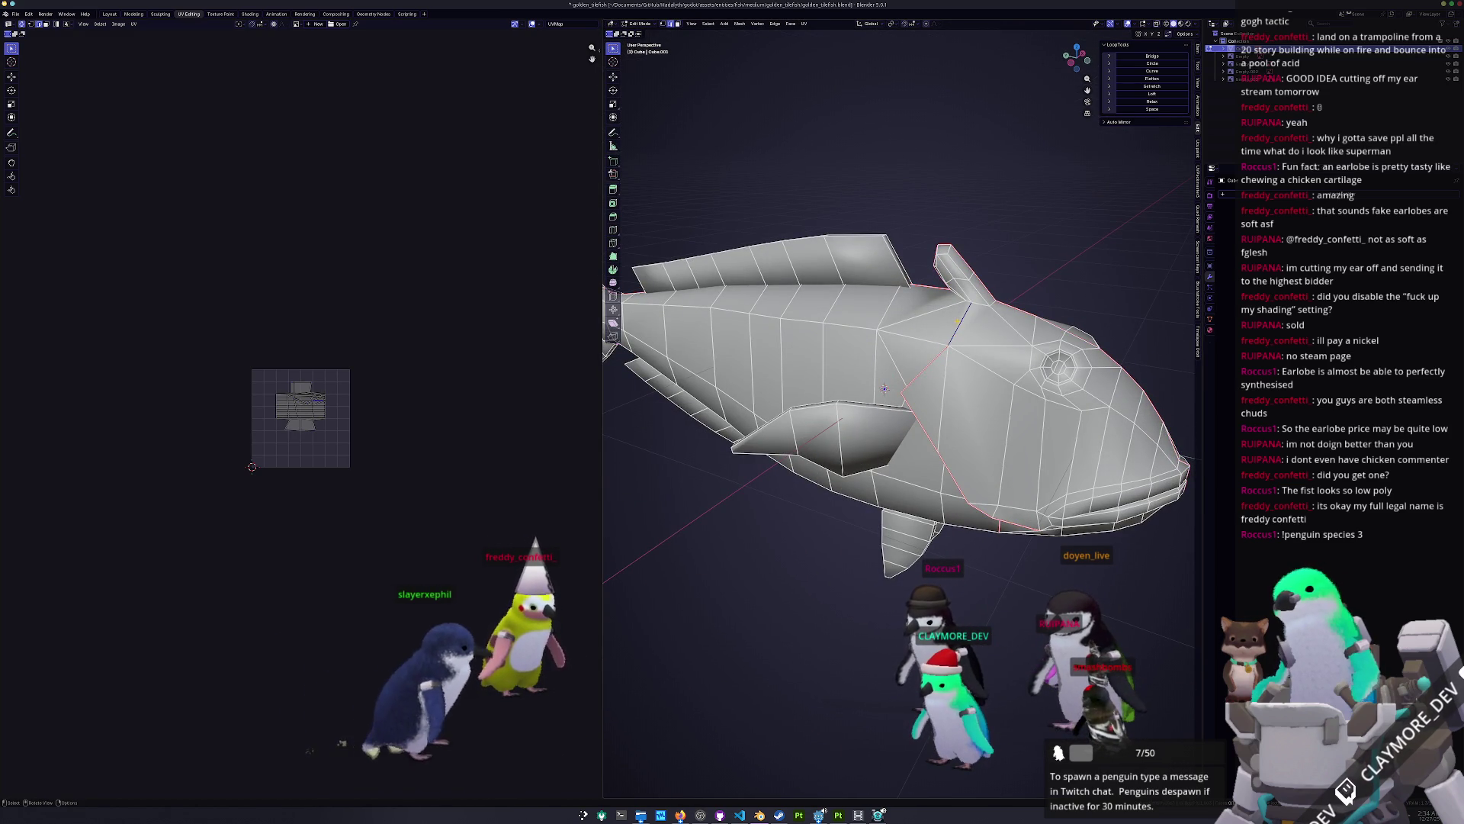
pyautogui.keyDown('alt'); pyautogui.click(959, 285); pyautogui.keyUp('alt')
pyautogui.moveTo(959, 285)
pyautogui.mouseDown(button='middle')
pyautogui.moveTo(860, 302)
pyautogui.moveTo(916, 419)
pyautogui.mouseUp(button='middle')
pyautogui.rightClick(859, 302)
pyautogui.click(859, 302)
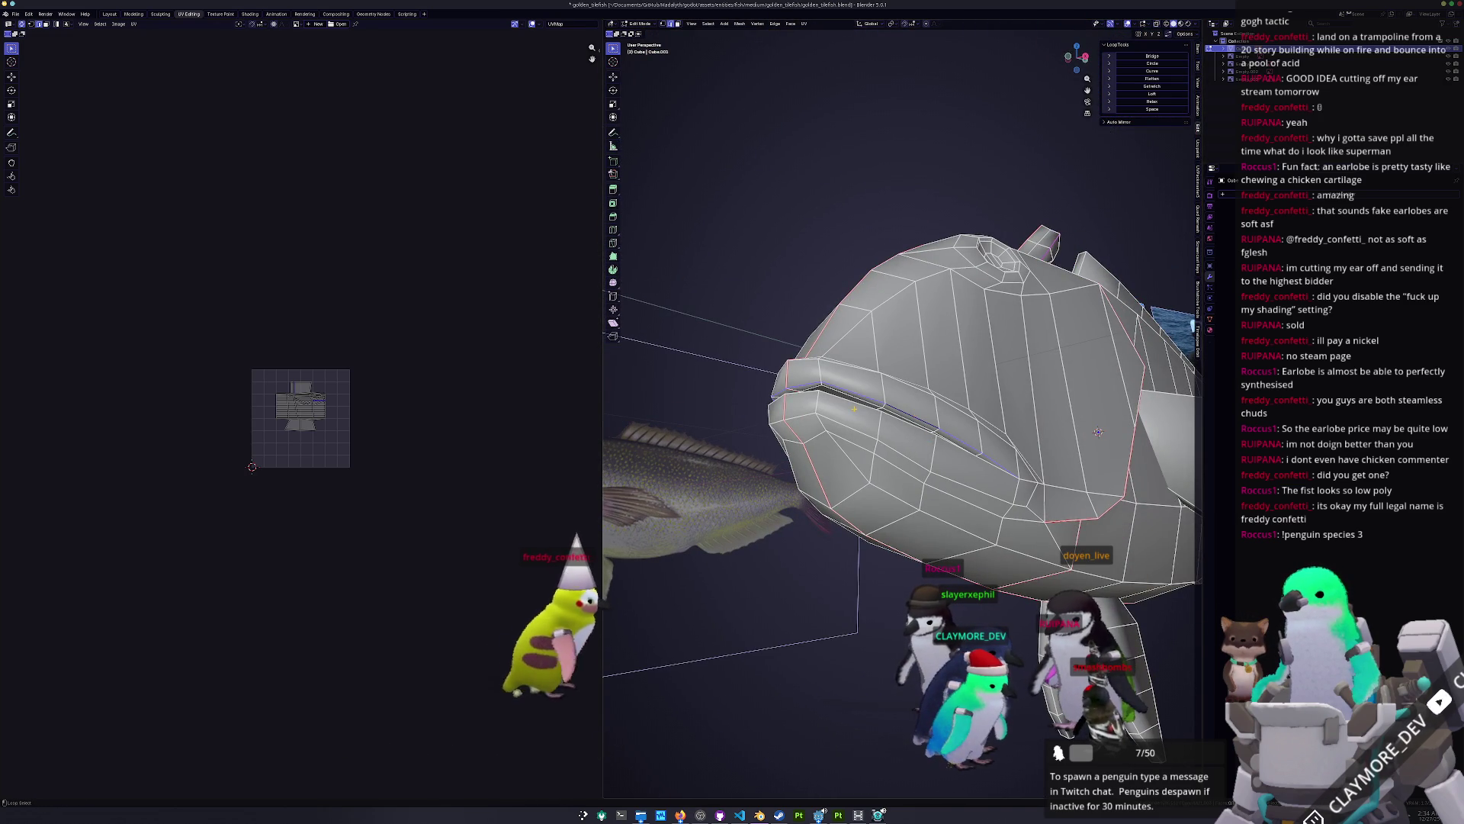
# Step: Mark the mouth crease and vertical edge loops as seams, then enable X-ray
pyautogui.keyDown('alt'); pyautogui.click(862, 409); pyautogui.keyUp('alt')
pyautogui.moveTo(862, 410)
pyautogui.mouseDown(button='middle')
pyautogui.moveTo(933, 499)
pyautogui.moveTo(916, 589)
pyautogui.moveTo(889, 549)
pyautogui.mouseUp(button='middle')
pyautogui.rightClick(893, 450)
pyautogui.click(893, 449)
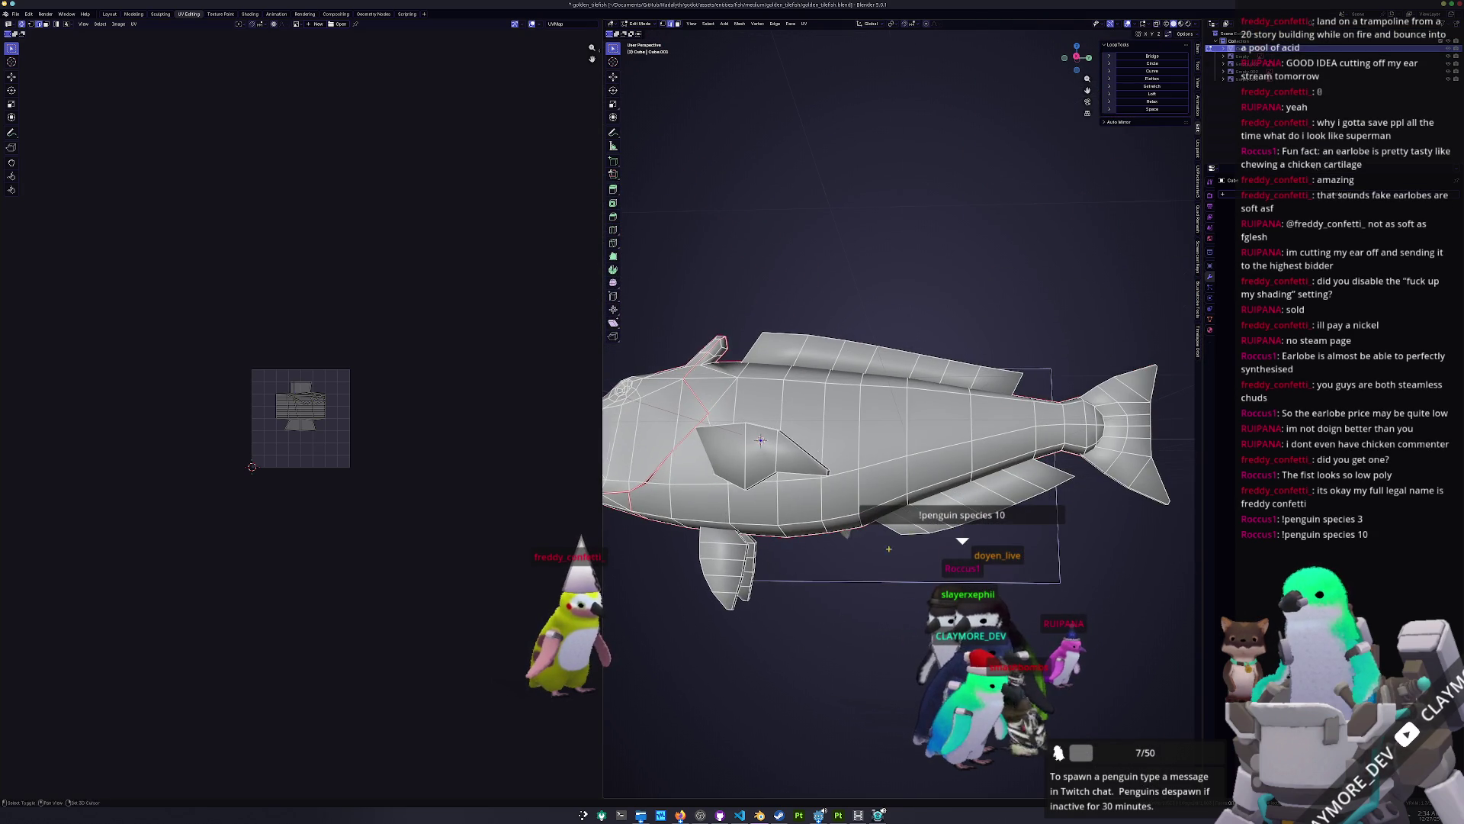
pyautogui.rightClick(908, 433)
pyautogui.click(908, 431)
pyautogui.moveTo(761, 440)
pyautogui.mouseDown(button='middle')
pyautogui.moveTo(884, 477)
pyautogui.moveTo(860, 571)
pyautogui.moveTo(851, 484)
pyautogui.moveTo(919, 254)
pyautogui.moveTo(892, 366)
pyautogui.mouseUp(button='middle')
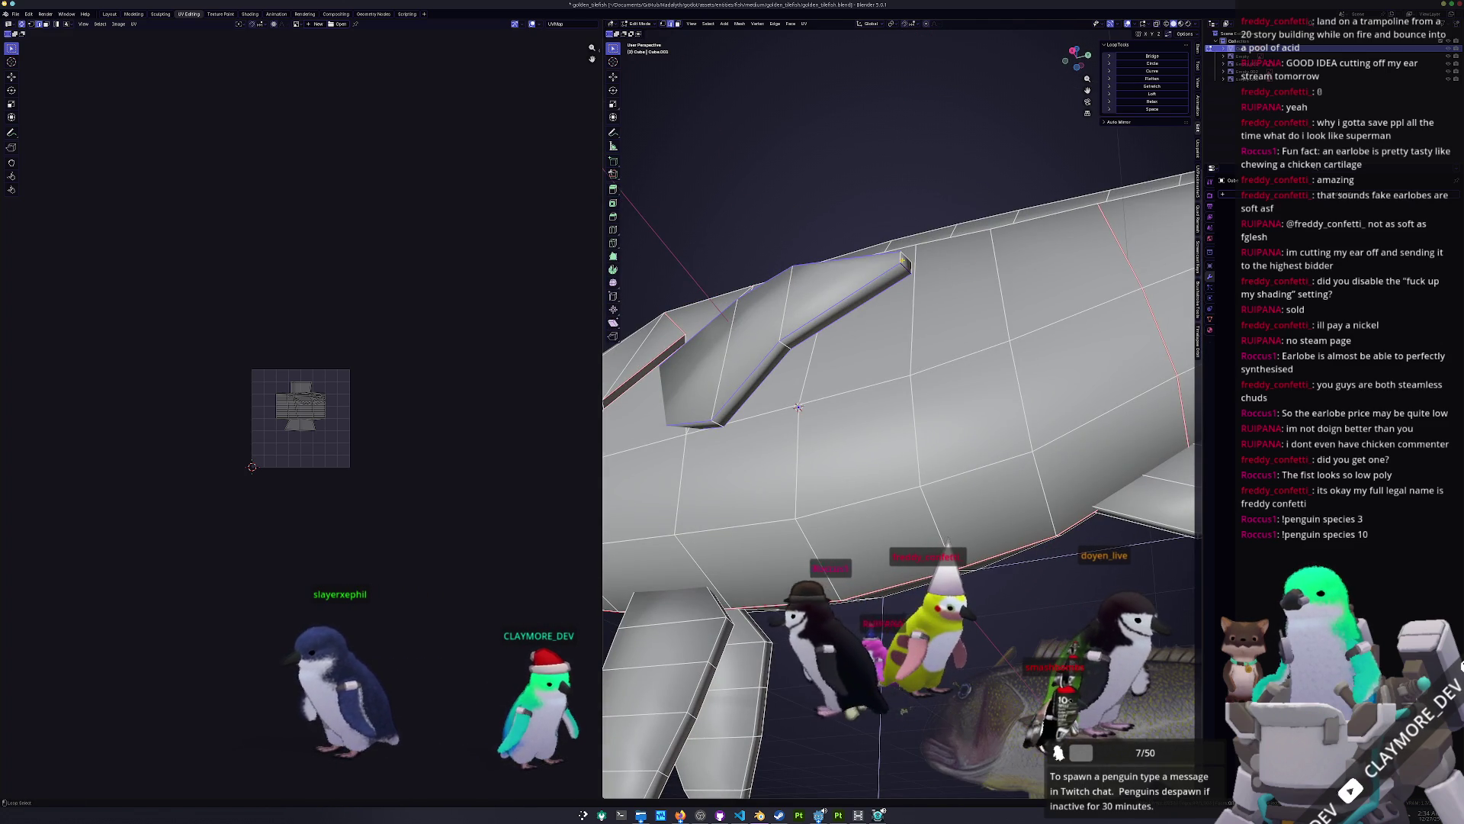
pyautogui.moveTo(797, 408)
pyautogui.mouseDown(button='middle')
pyautogui.moveTo(789, 459)
pyautogui.moveTo(889, 473)
pyautogui.moveTo(831, 474)
pyautogui.mouseUp(button='middle')
pyautogui.hotkey('alt', 'z')
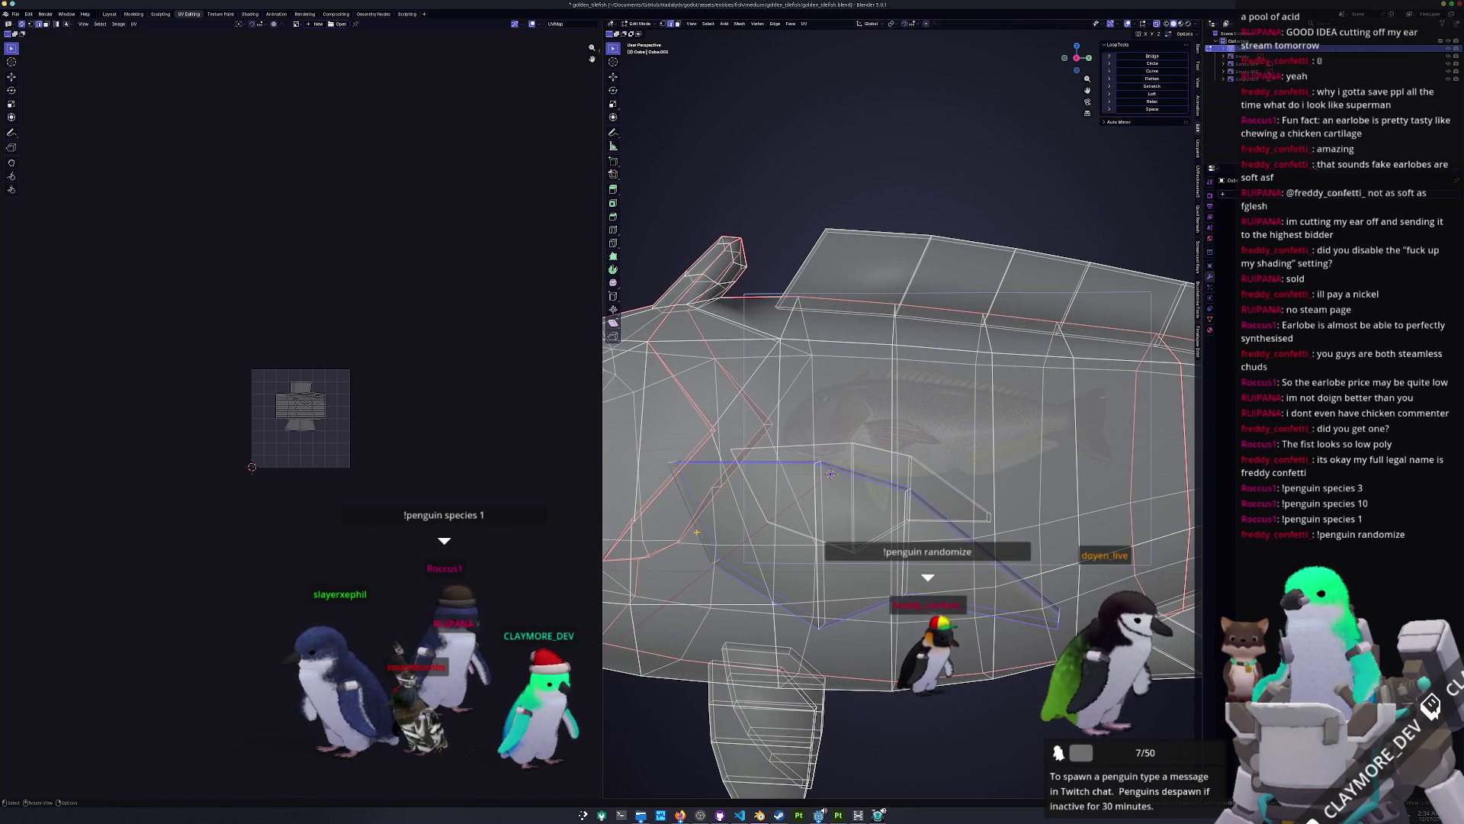
# Step: Mark the currently selected edges as a seam and turn X-ray back off
pyautogui.moveTo(830, 474); pyautogui.dragTo(844, 460, button='middle')
pyautogui.moveTo(713, 526)
pyautogui.mouseDown(button='middle')
pyautogui.moveTo(753, 535)
pyautogui.moveTo(717, 583)
pyautogui.moveTo(755, 563)
pyautogui.mouseUp(button='middle')
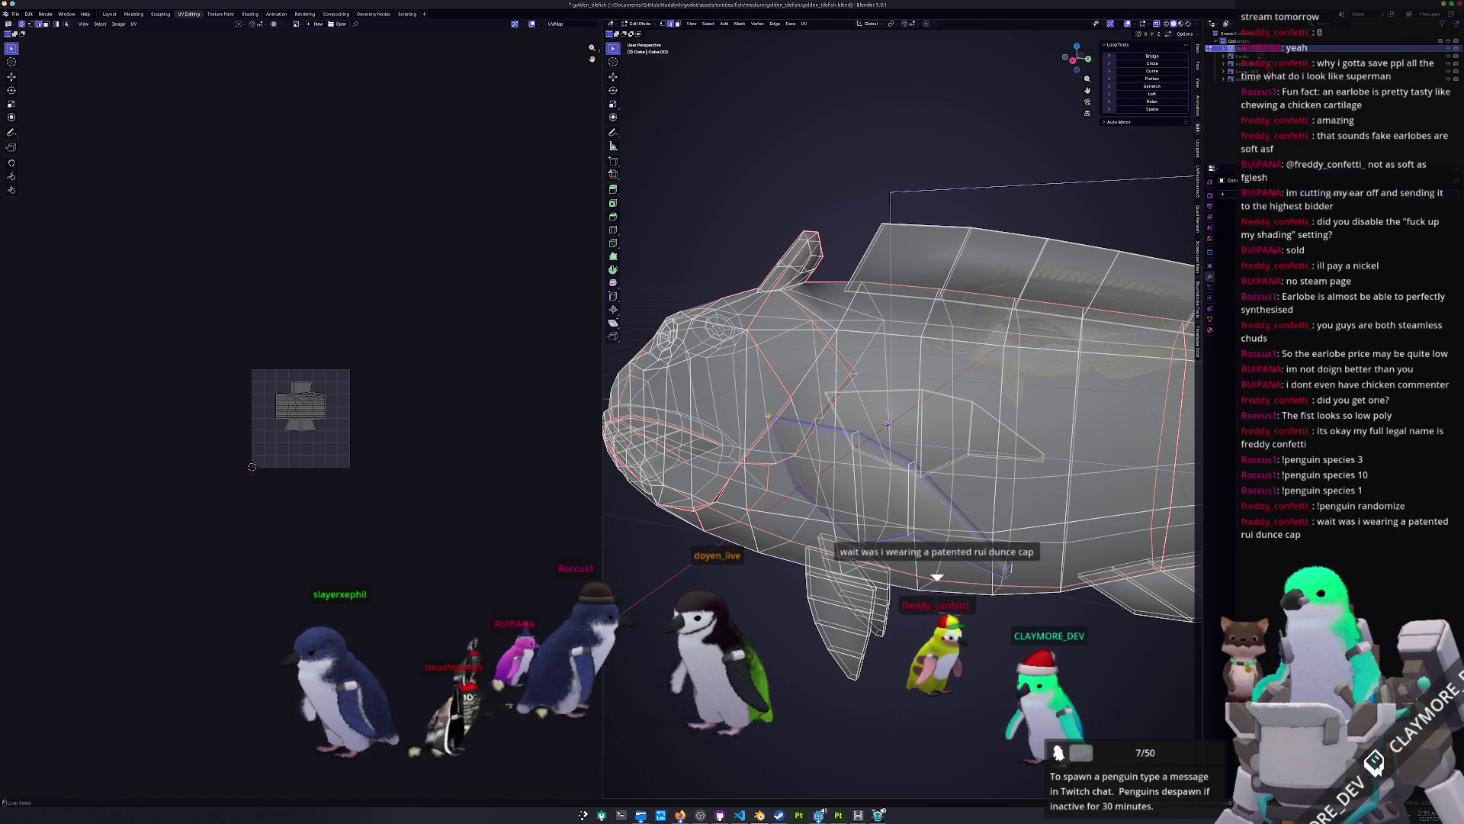
pyautogui.moveTo(769, 416); pyautogui.dragTo(774, 413, button='middle')
pyautogui.rightClick(776, 459)
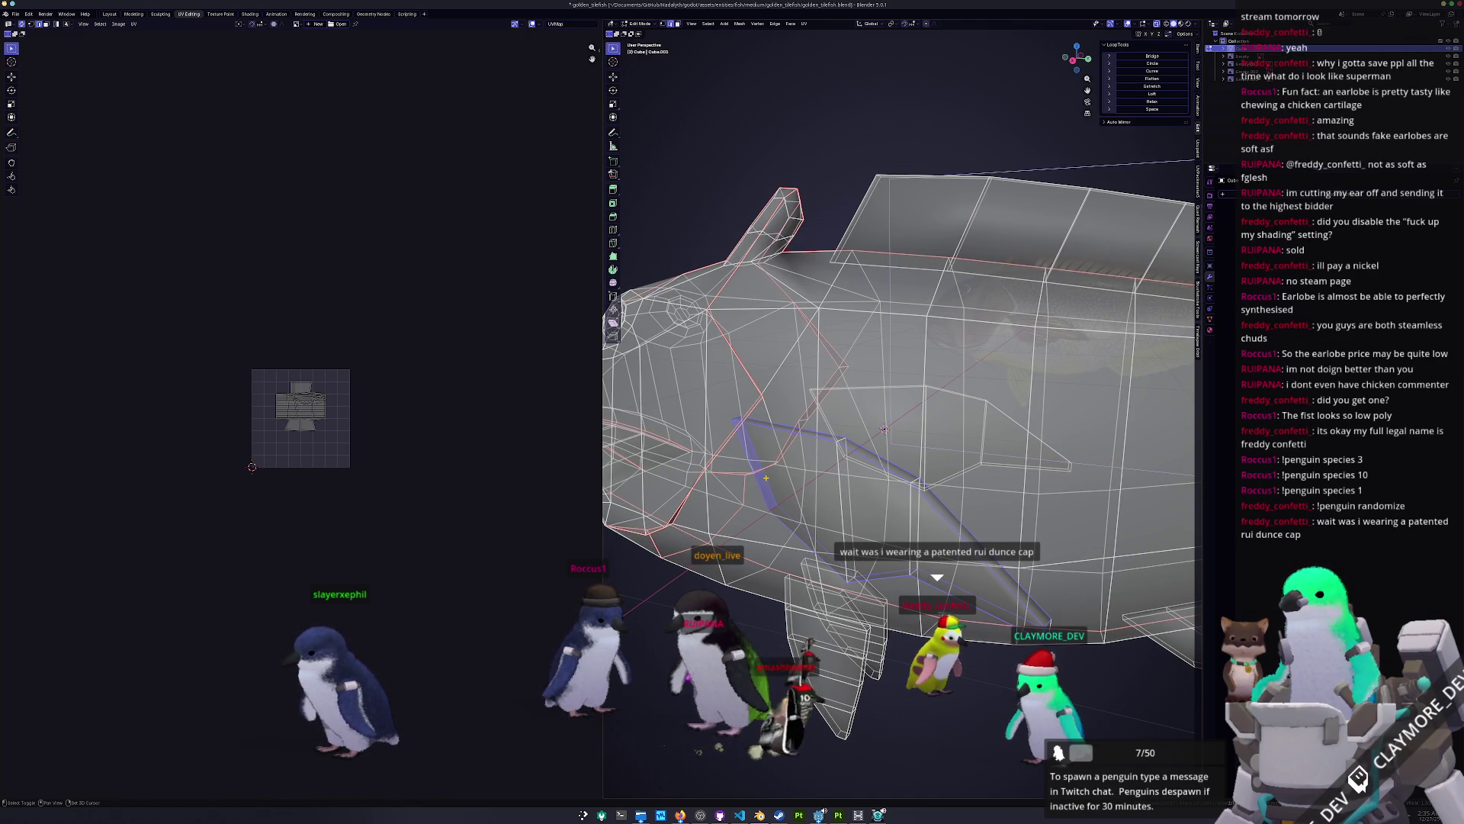
pyautogui.rightClick(793, 477)
pyautogui.click(797, 478)
pyautogui.moveTo(797, 479)
pyautogui.mouseDown(button='middle')
pyautogui.moveTo(761, 479)
pyautogui.moveTo(887, 487)
pyautogui.mouseUp(button='middle')
pyautogui.scroll(3, 887, 486)
pyautogui.moveTo(864, 398)
pyautogui.mouseDown(button='middle')
pyautogui.moveTo(986, 278)
pyautogui.moveTo(974, 307)
pyautogui.mouseUp(button='middle')
pyautogui.hotkey('alt', 'z')
pyautogui.hotkey('alt', 'z')
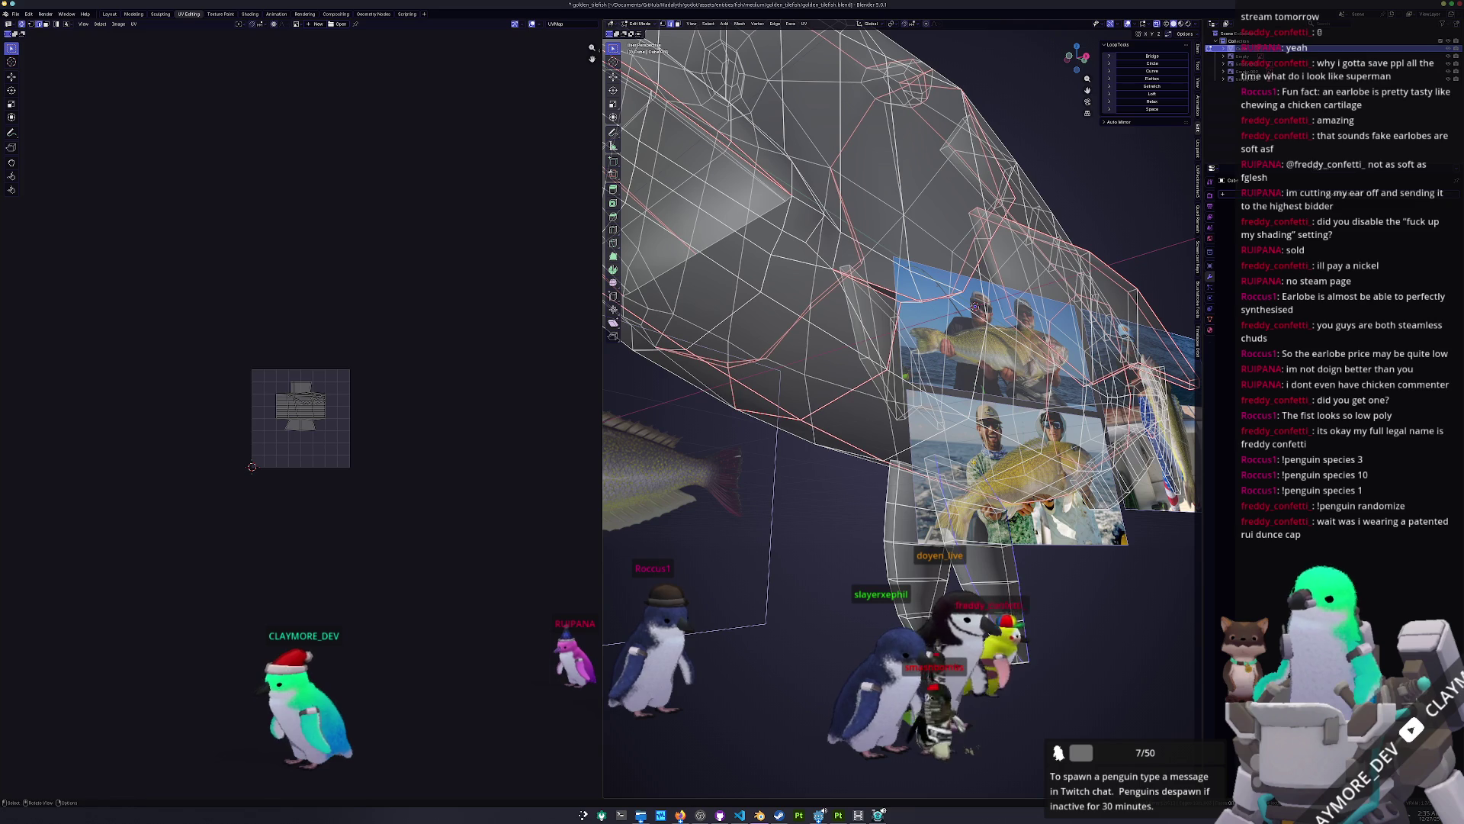
# Step: Alt-select the edge loop along the fin's base and inspect it from several angles
pyautogui.moveTo(974, 307)
pyautogui.mouseDown(button='middle')
pyautogui.moveTo(931, 140)
pyautogui.moveTo(969, 146)
pyautogui.moveTo(956, 200)
pyautogui.mouseUp(button='middle')
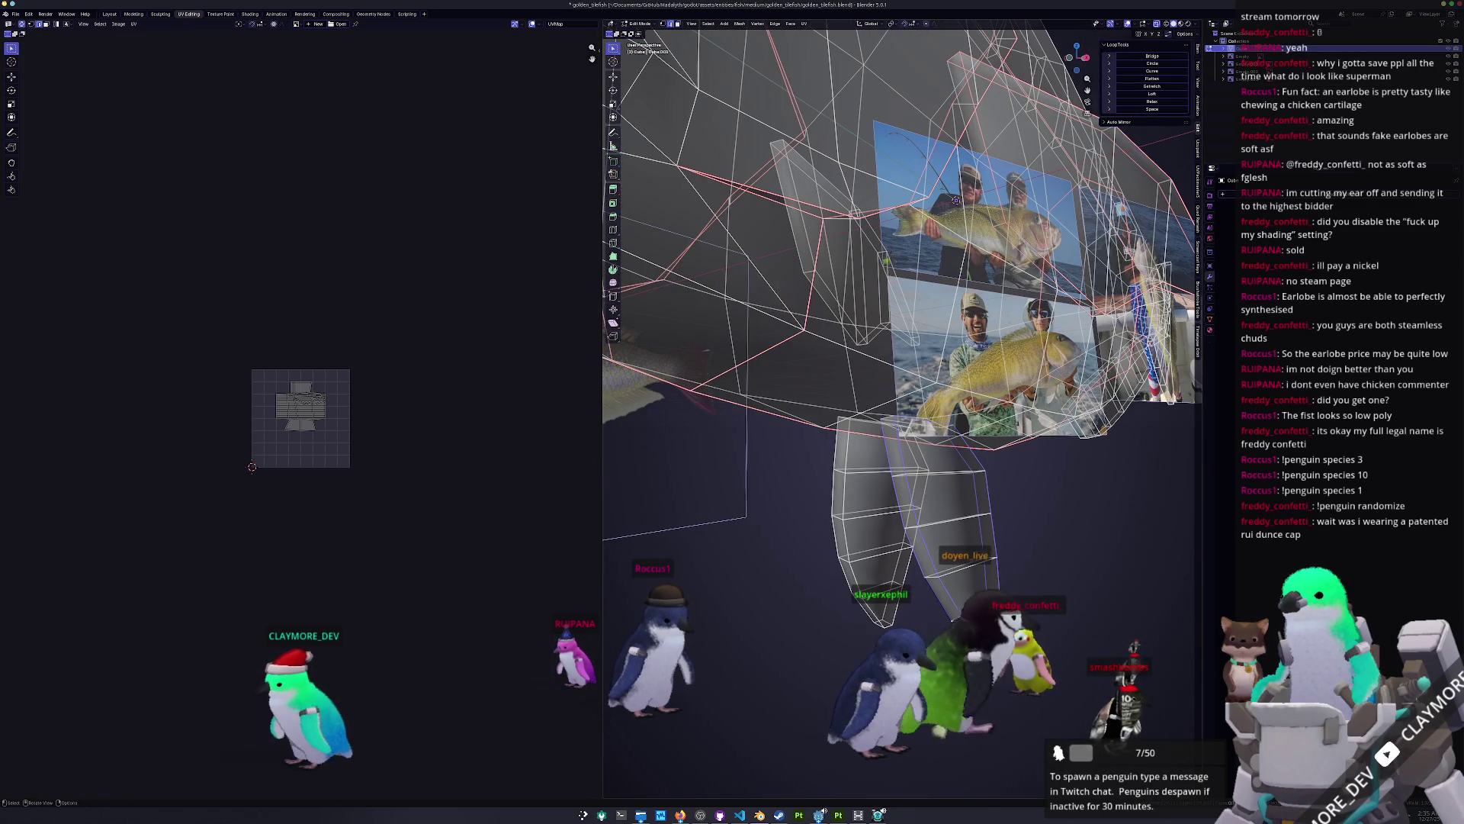
pyautogui.moveTo(895, 429)
pyautogui.mouseDown(button='middle')
pyautogui.moveTo(905, 567)
pyautogui.moveTo(962, 603)
pyautogui.moveTo(976, 642)
pyautogui.moveTo(966, 536)
pyautogui.moveTo(985, 505)
pyautogui.mouseUp(button='middle')
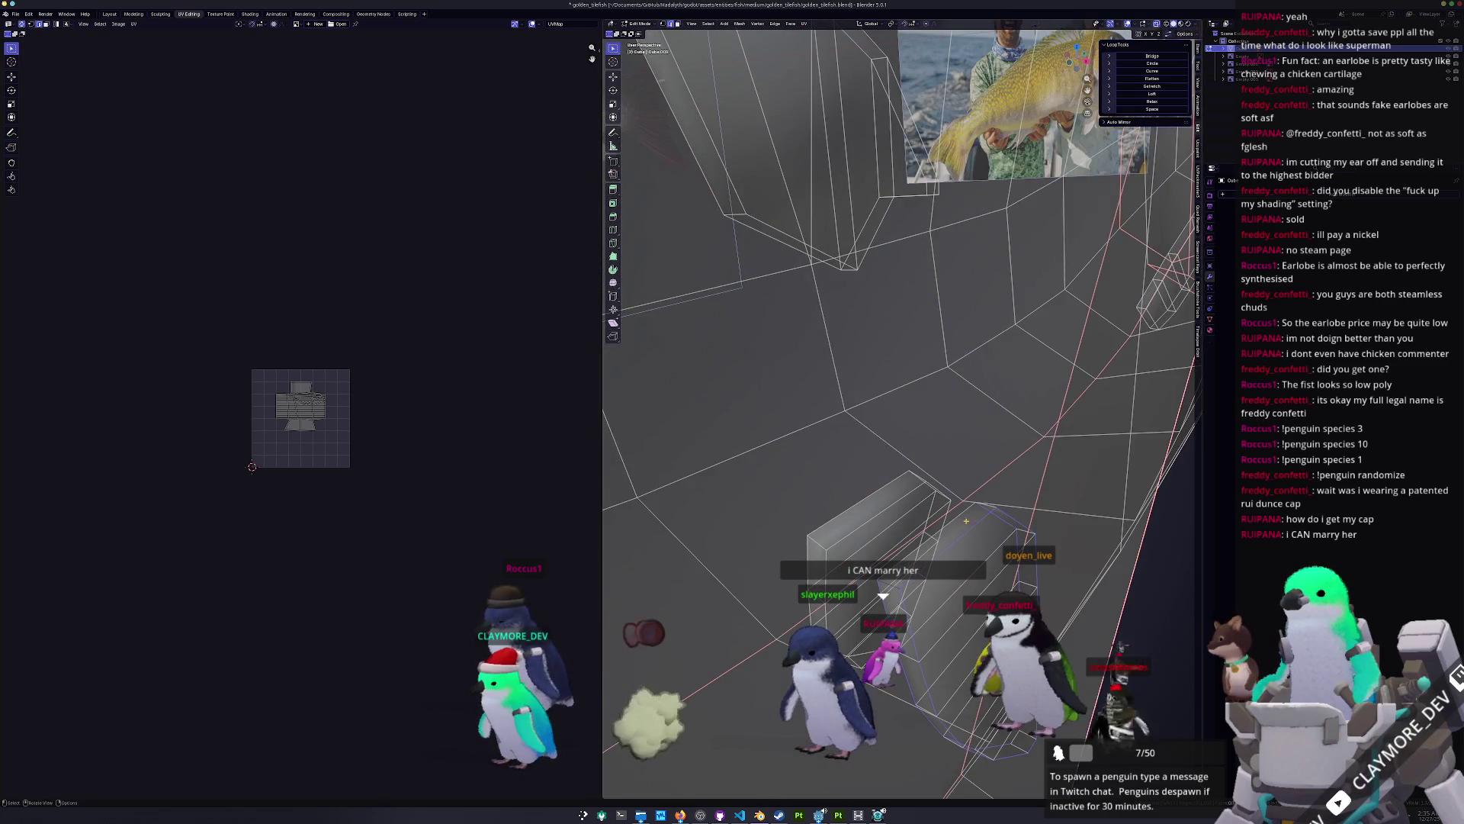
pyautogui.keyDown('alt'); pyautogui.click(987, 504); pyautogui.keyUp('alt')
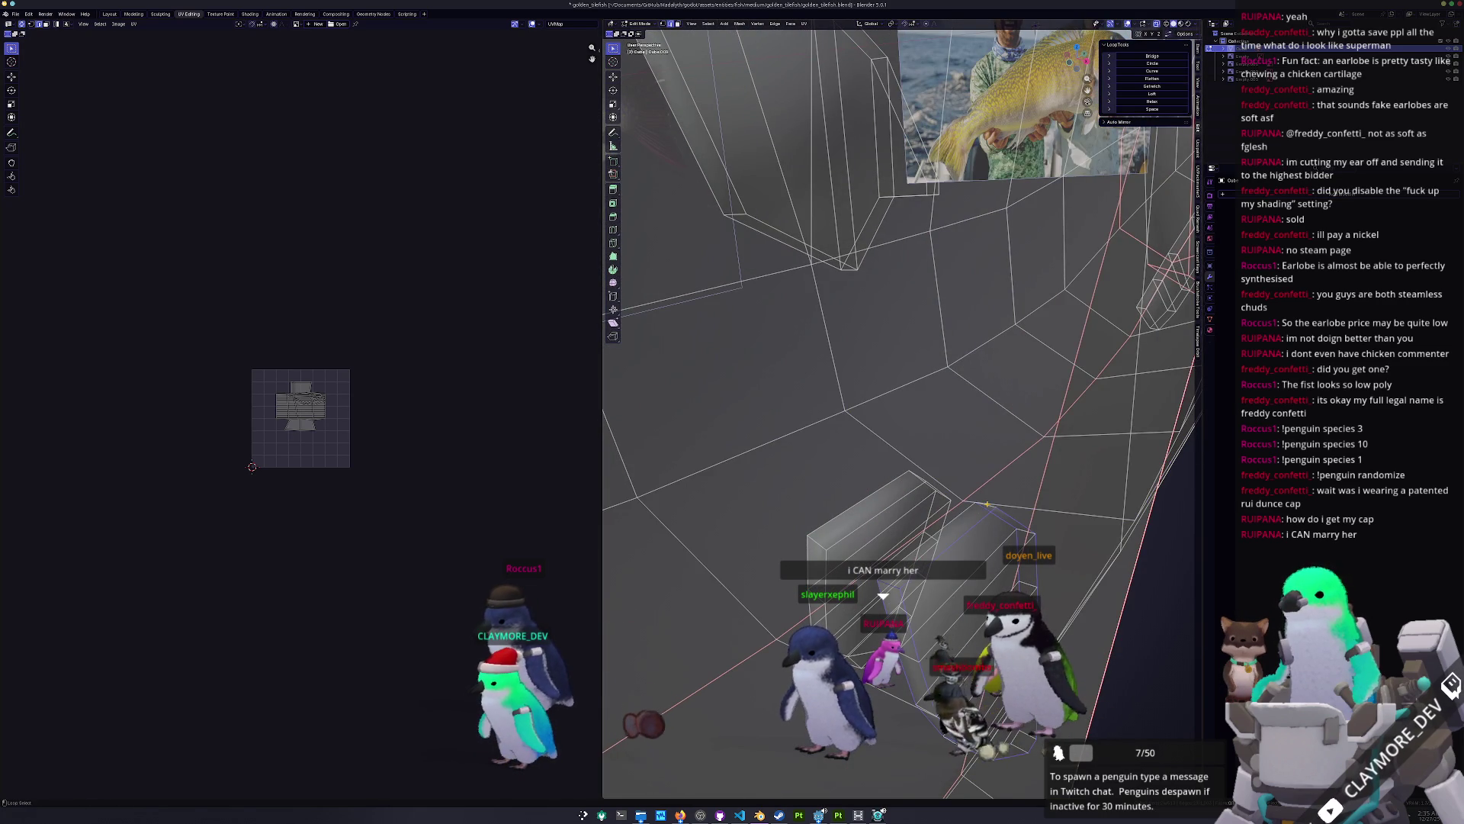
pyautogui.moveTo(987, 504); pyautogui.dragTo(993, 531, button='middle')
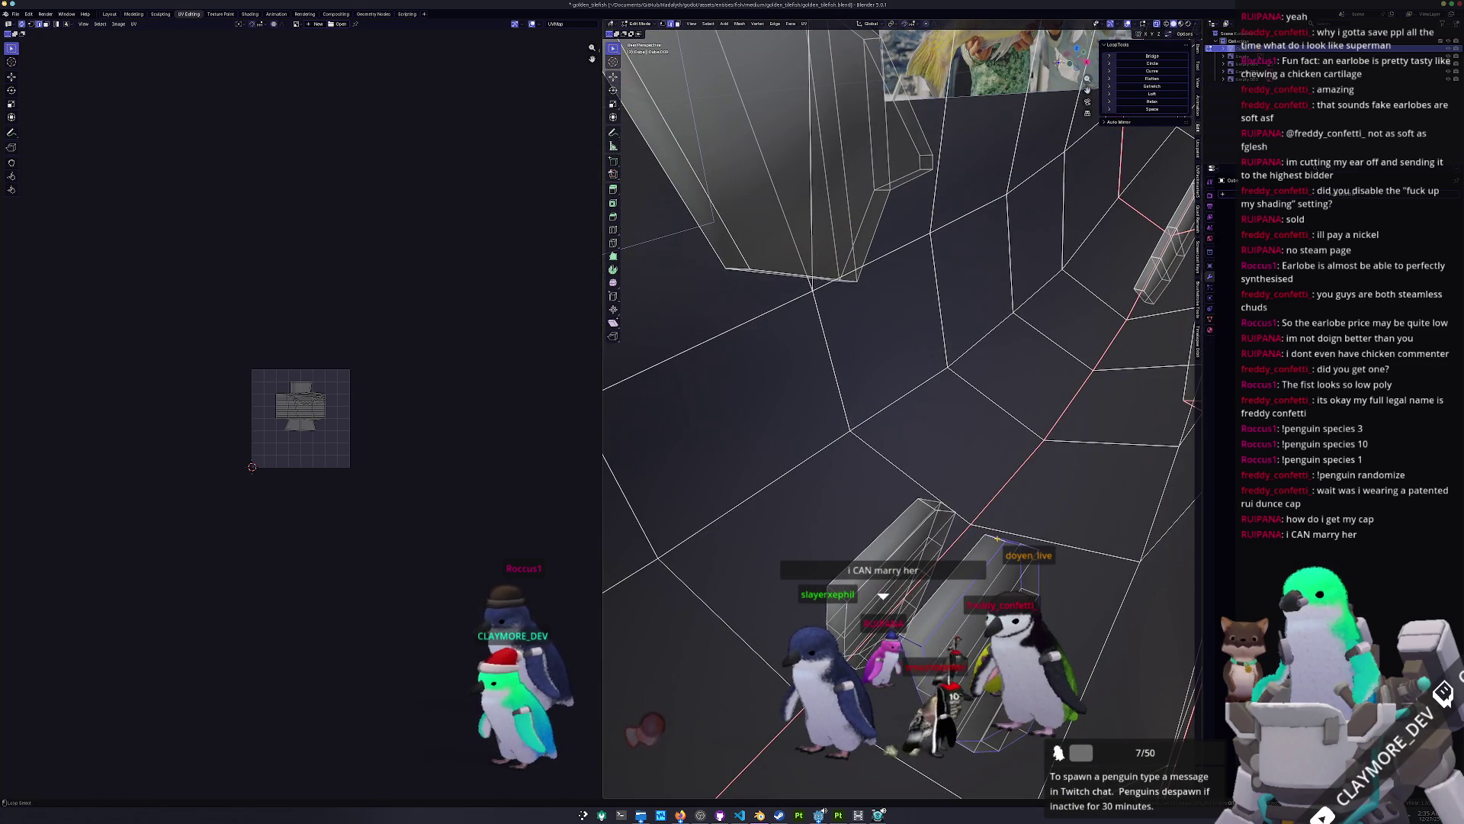
pyautogui.moveTo(1001, 583)
pyautogui.mouseDown(button='middle')
pyautogui.moveTo(987, 570)
pyautogui.moveTo(909, 585)
pyautogui.moveTo(977, 553)
pyautogui.moveTo(925, 563)
pyautogui.moveTo(960, 557)
pyautogui.mouseUp(button='middle')
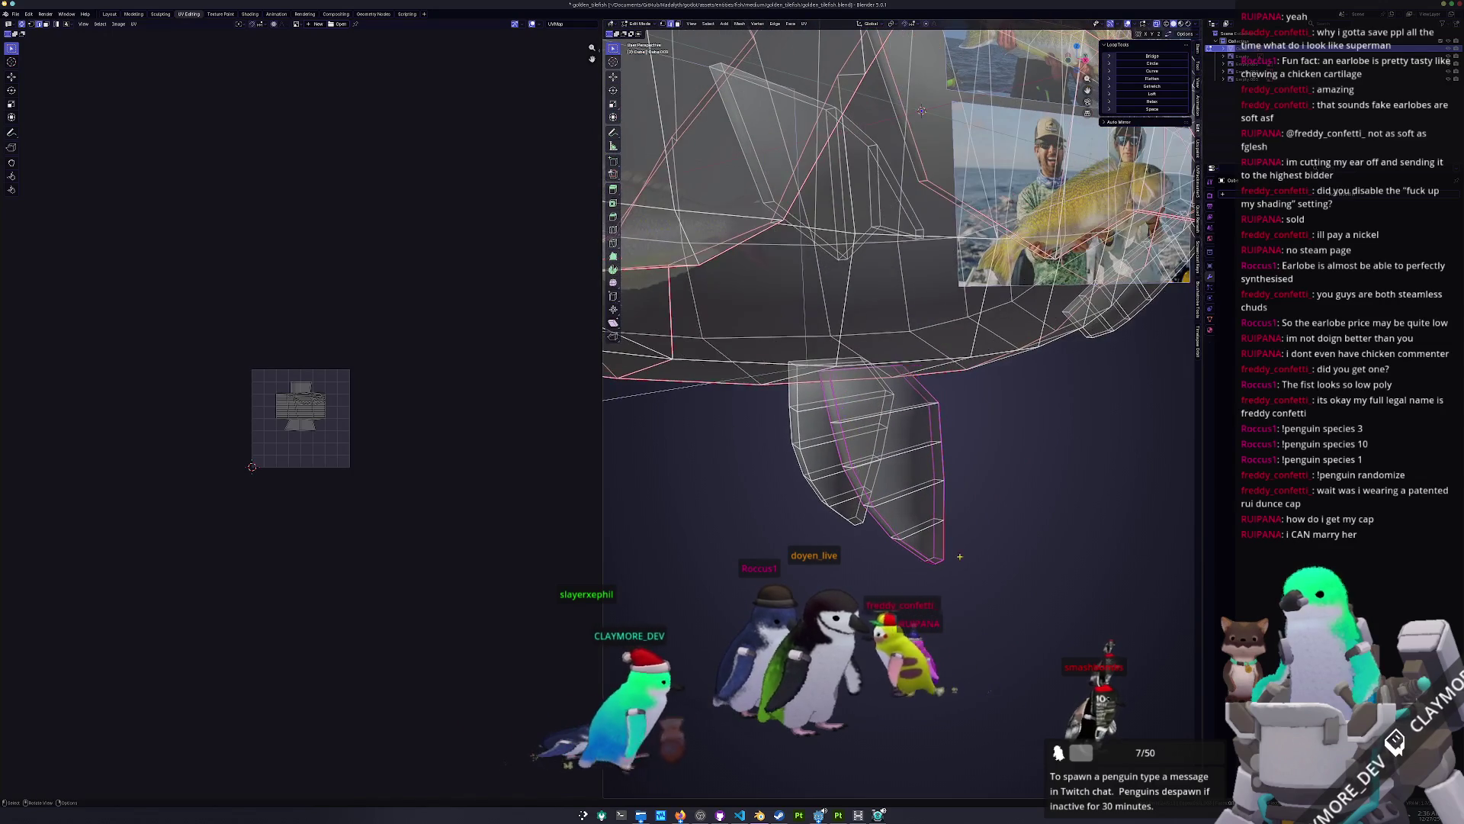
pyautogui.moveTo(1025, 505); pyautogui.dragTo(1013, 436, button='middle')
pyautogui.moveTo(767, 515)
pyautogui.mouseDown(button='middle')
pyautogui.moveTo(922, 528)
pyautogui.moveTo(937, 495)
pyautogui.mouseUp(button='middle')
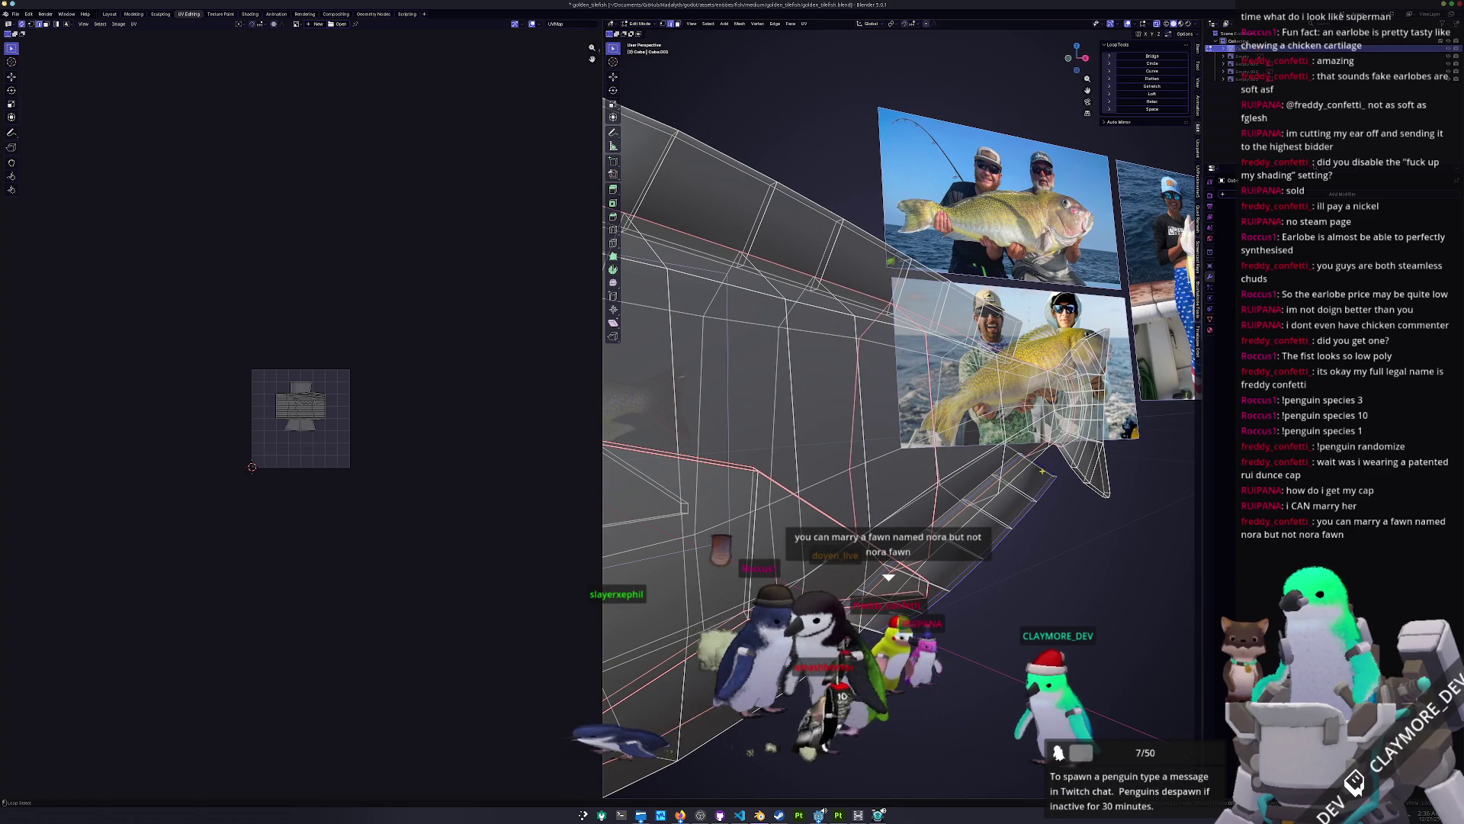
pyautogui.moveTo(867, 639)
pyautogui.mouseDown(button='middle')
pyautogui.moveTo(893, 571)
pyautogui.moveTo(1007, 469)
pyautogui.moveTo(1056, 498)
pyautogui.moveTo(1071, 485)
pyautogui.mouseUp(button='middle')
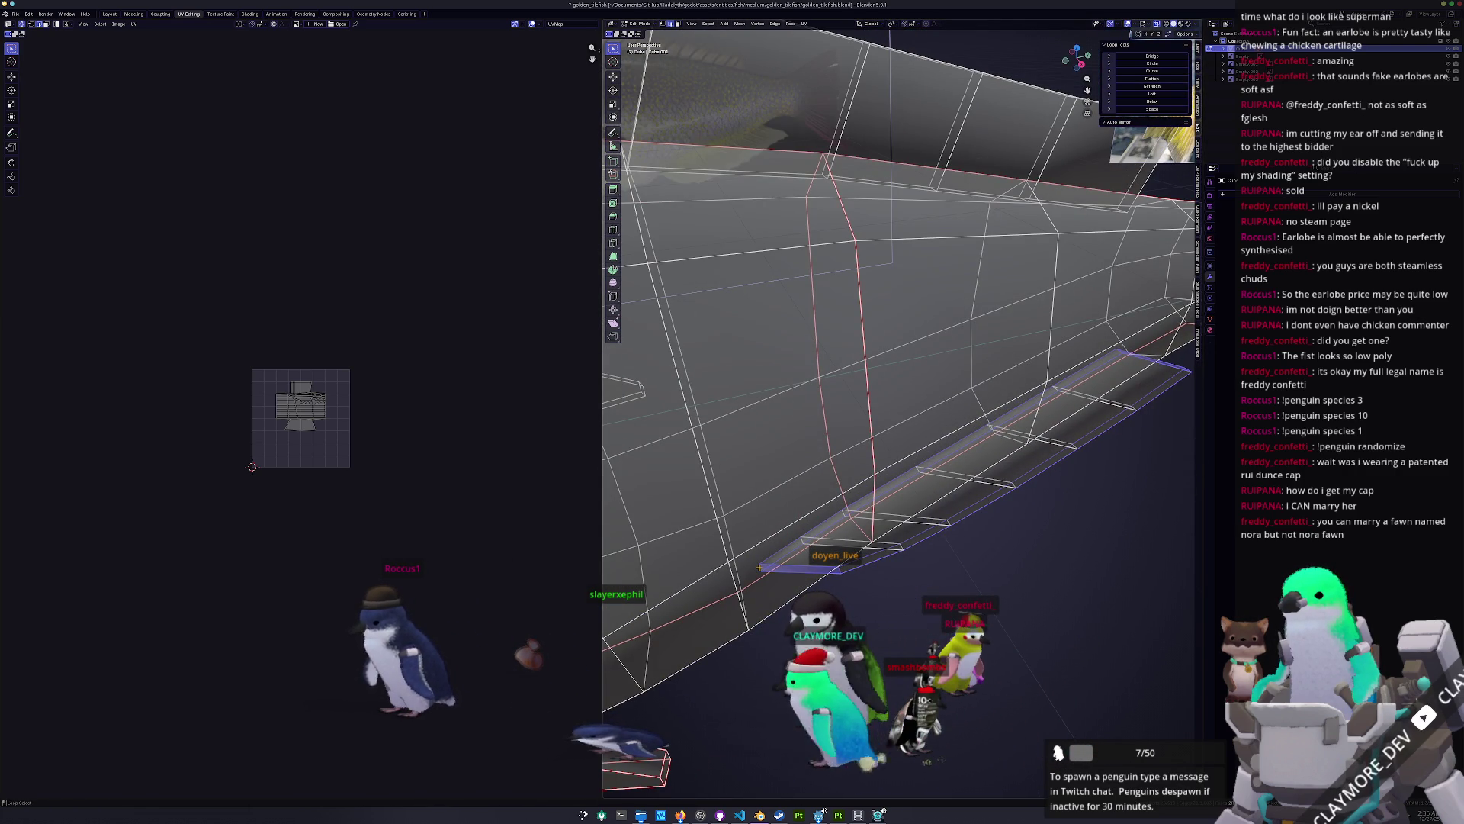
# Step: Mark the fin's selected edge loop as a UV seam and select the whole mesh
pyautogui.rightClick(853, 632)
pyautogui.click(853, 632)
pyautogui.scroll(-5, 853, 632)
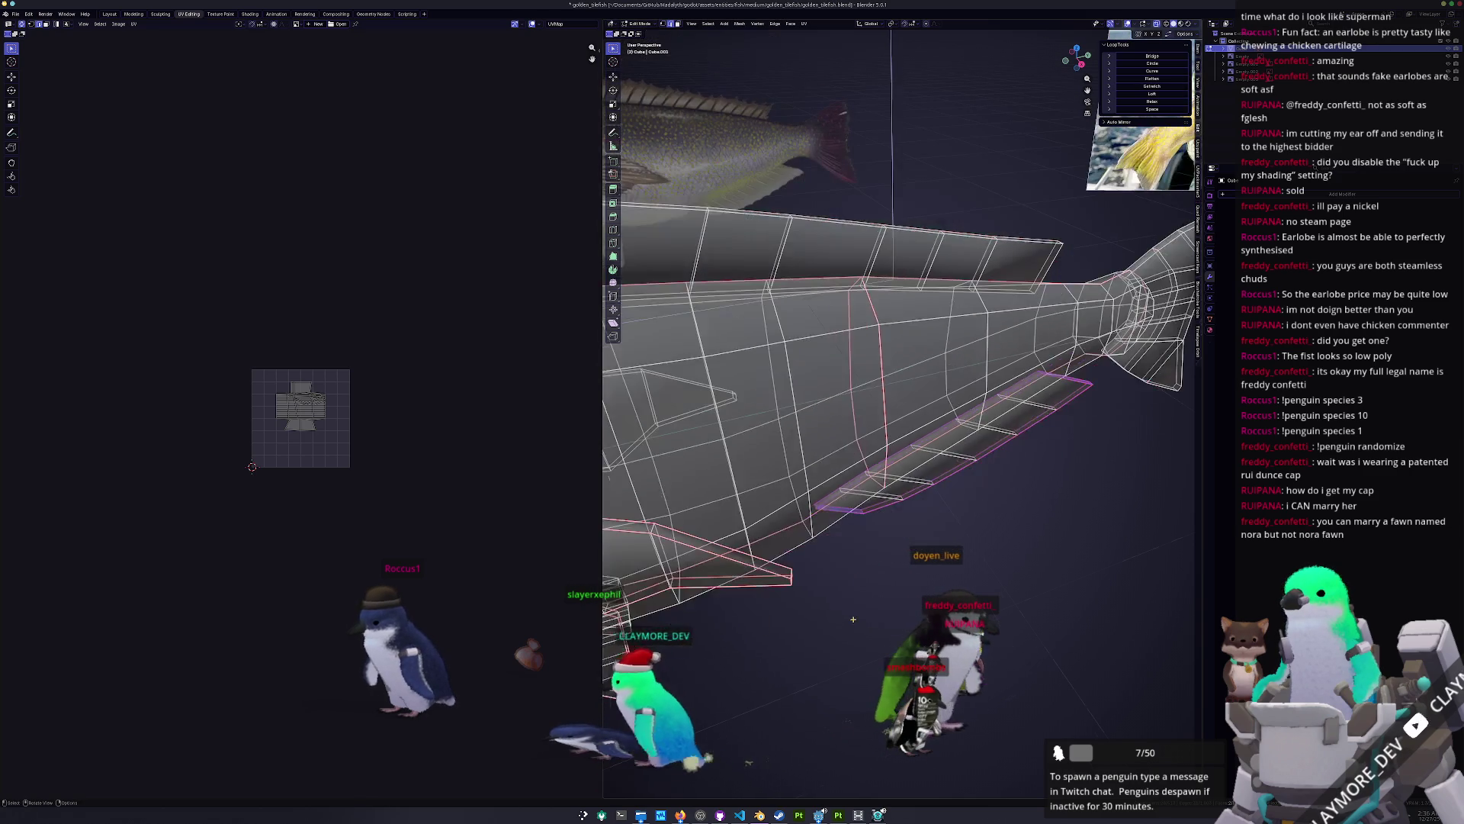
pyautogui.press('a')
# Step: Orbit around the fish to inspect the fin seams from several sides
pyautogui.moveTo(919, 535); pyautogui.dragTo(1084, 565, button='middle')
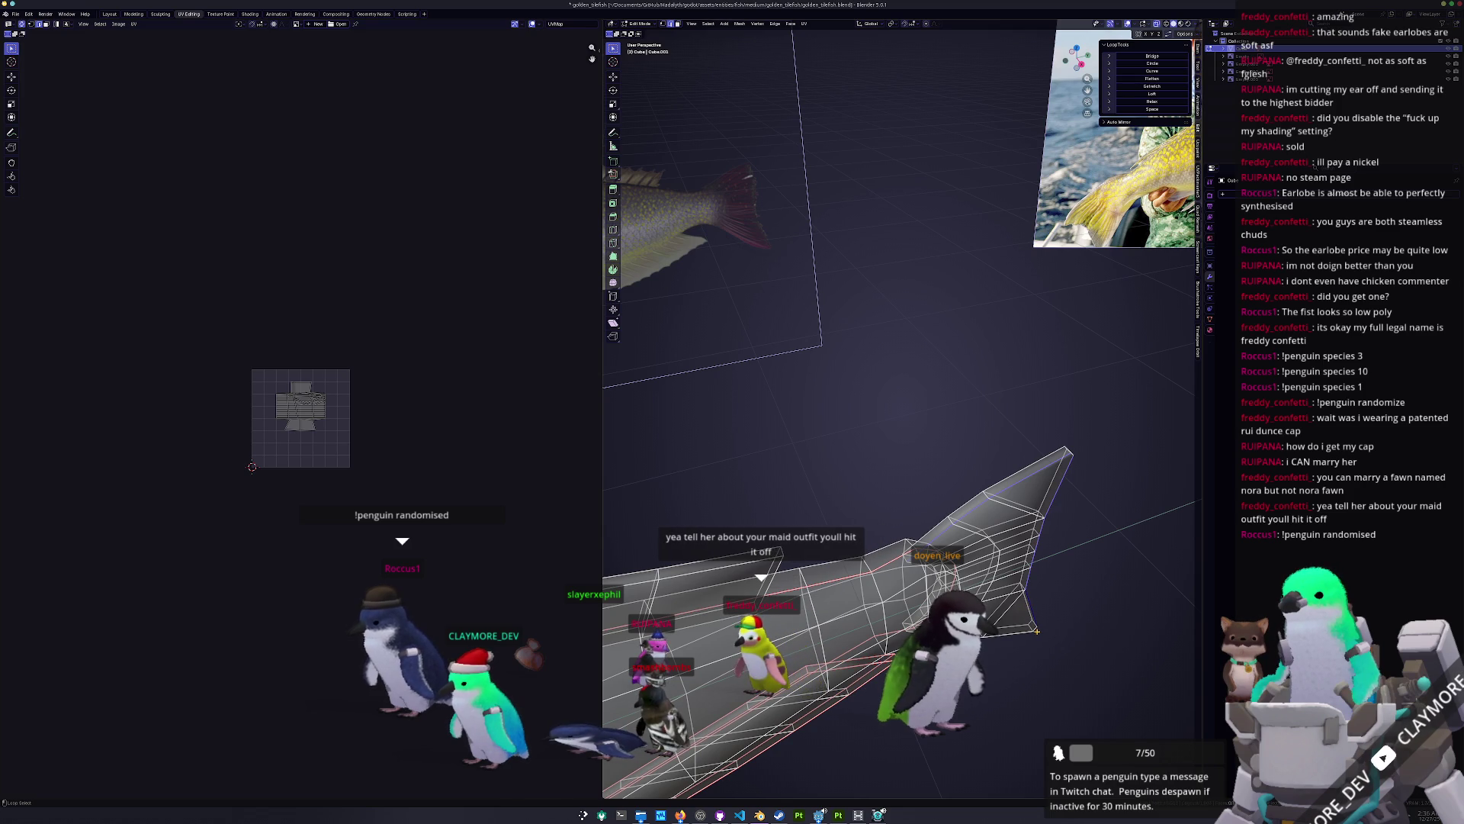
pyautogui.moveTo(1006, 649)
pyautogui.mouseDown(button='middle')
pyautogui.moveTo(976, 640)
pyautogui.moveTo(1024, 662)
pyautogui.moveTo(909, 512)
pyautogui.mouseUp(button='middle')
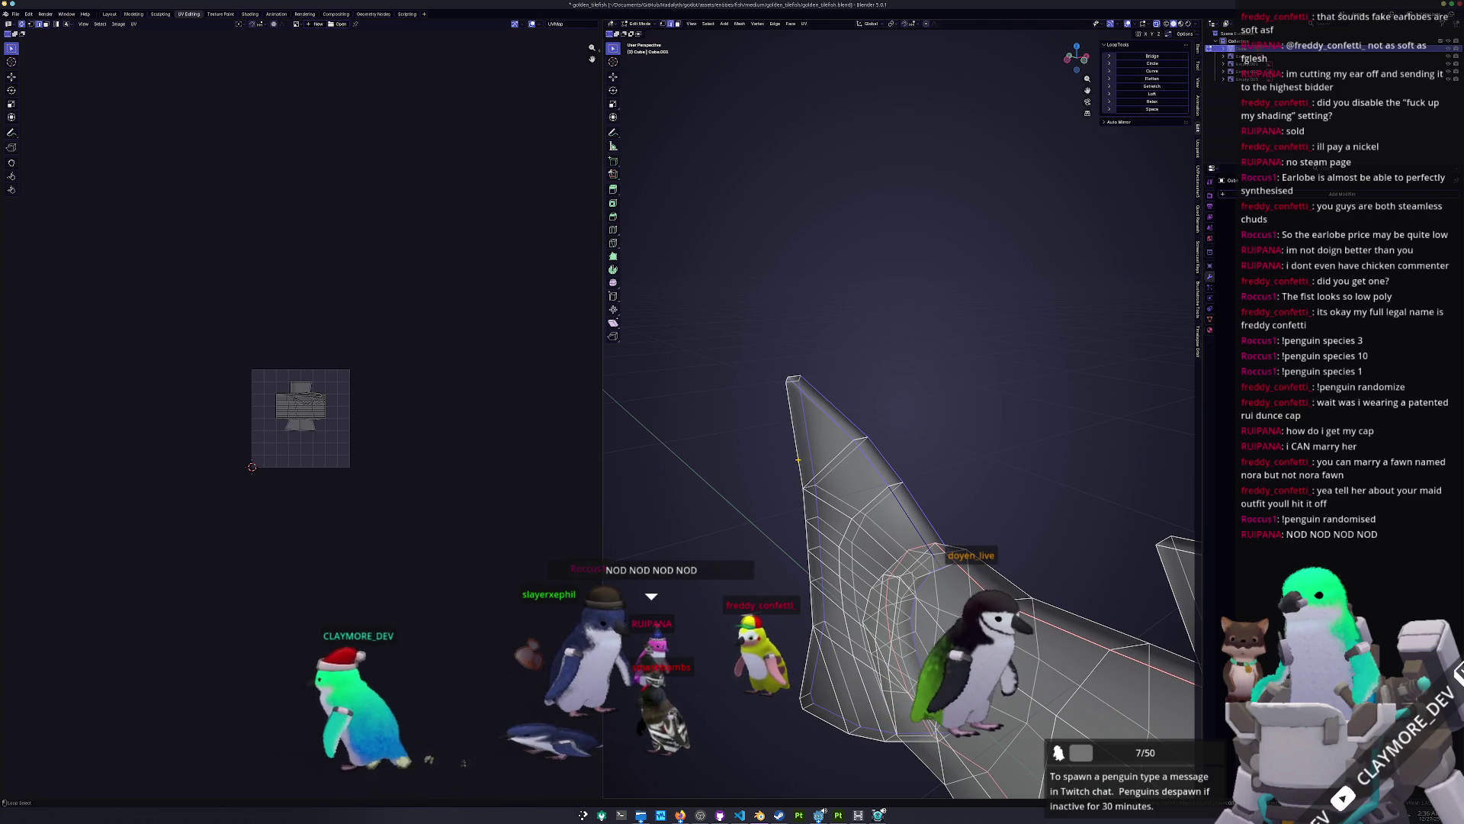
pyautogui.moveTo(795, 485); pyautogui.dragTo(806, 632, button='middle')
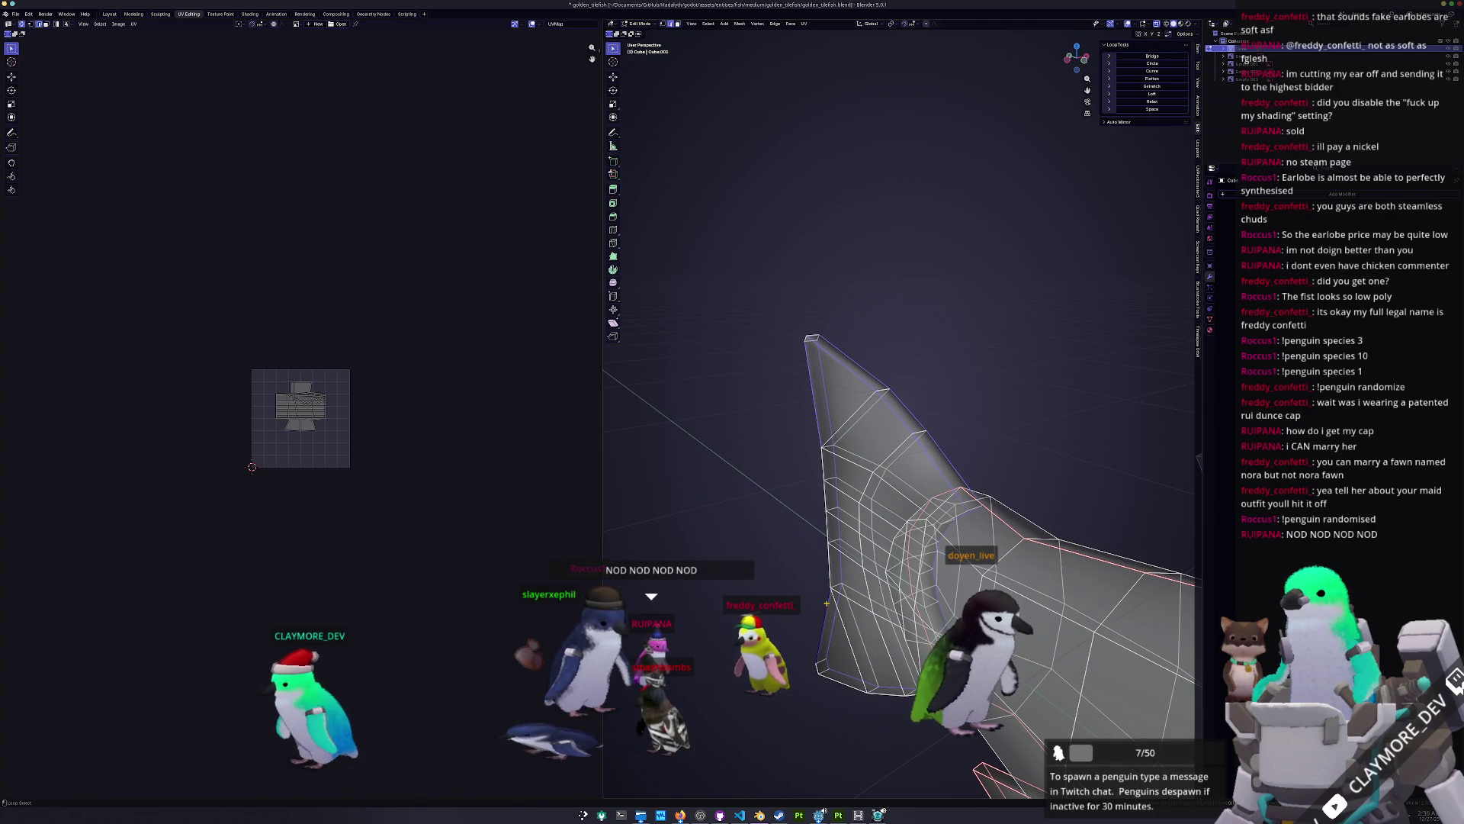
pyautogui.moveTo(1067, 732); pyautogui.dragTo(1089, 725, button='middle')
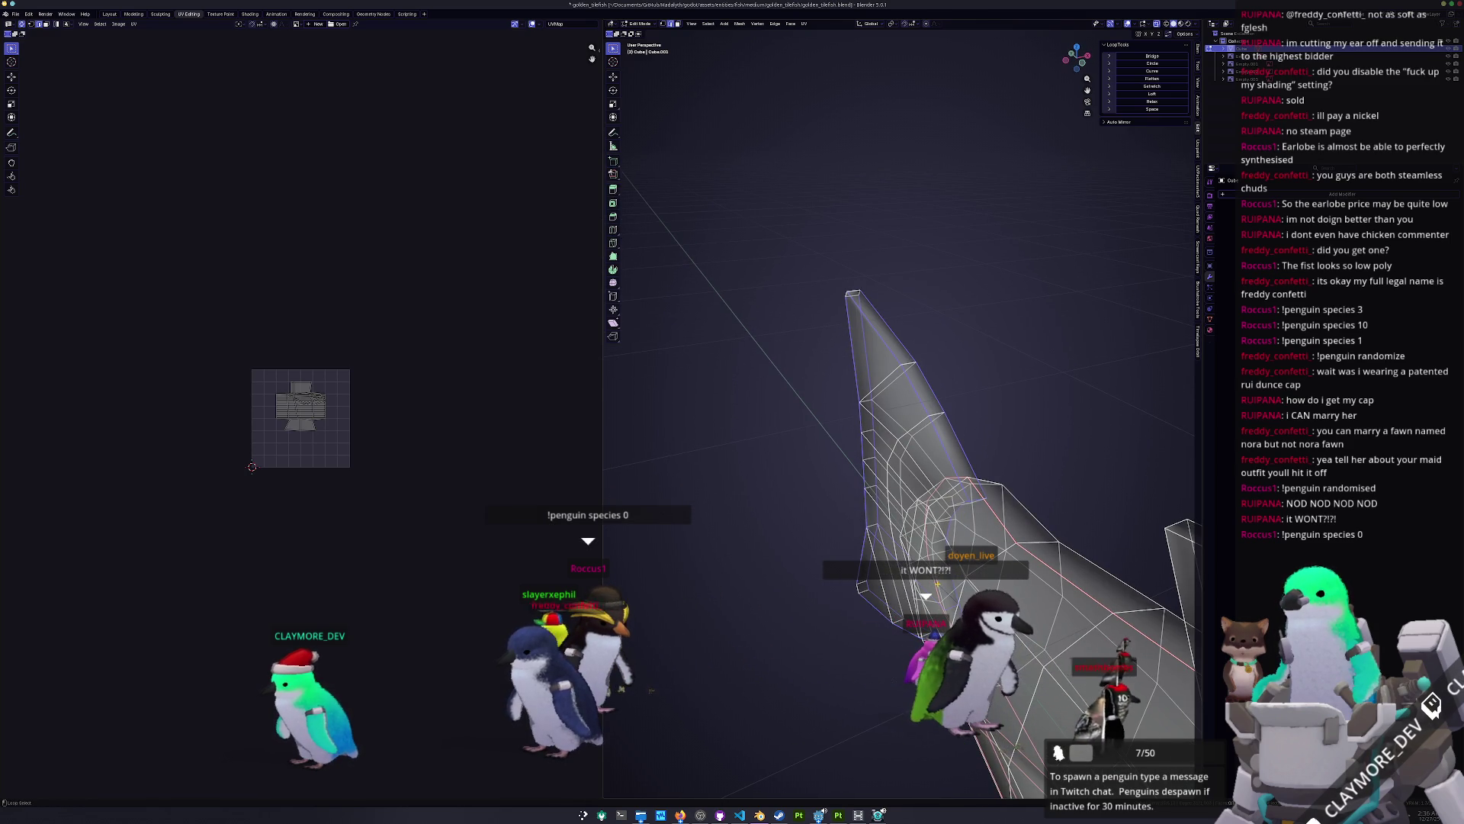
pyautogui.moveTo(915, 458); pyautogui.dragTo(900, 465, button='middle')
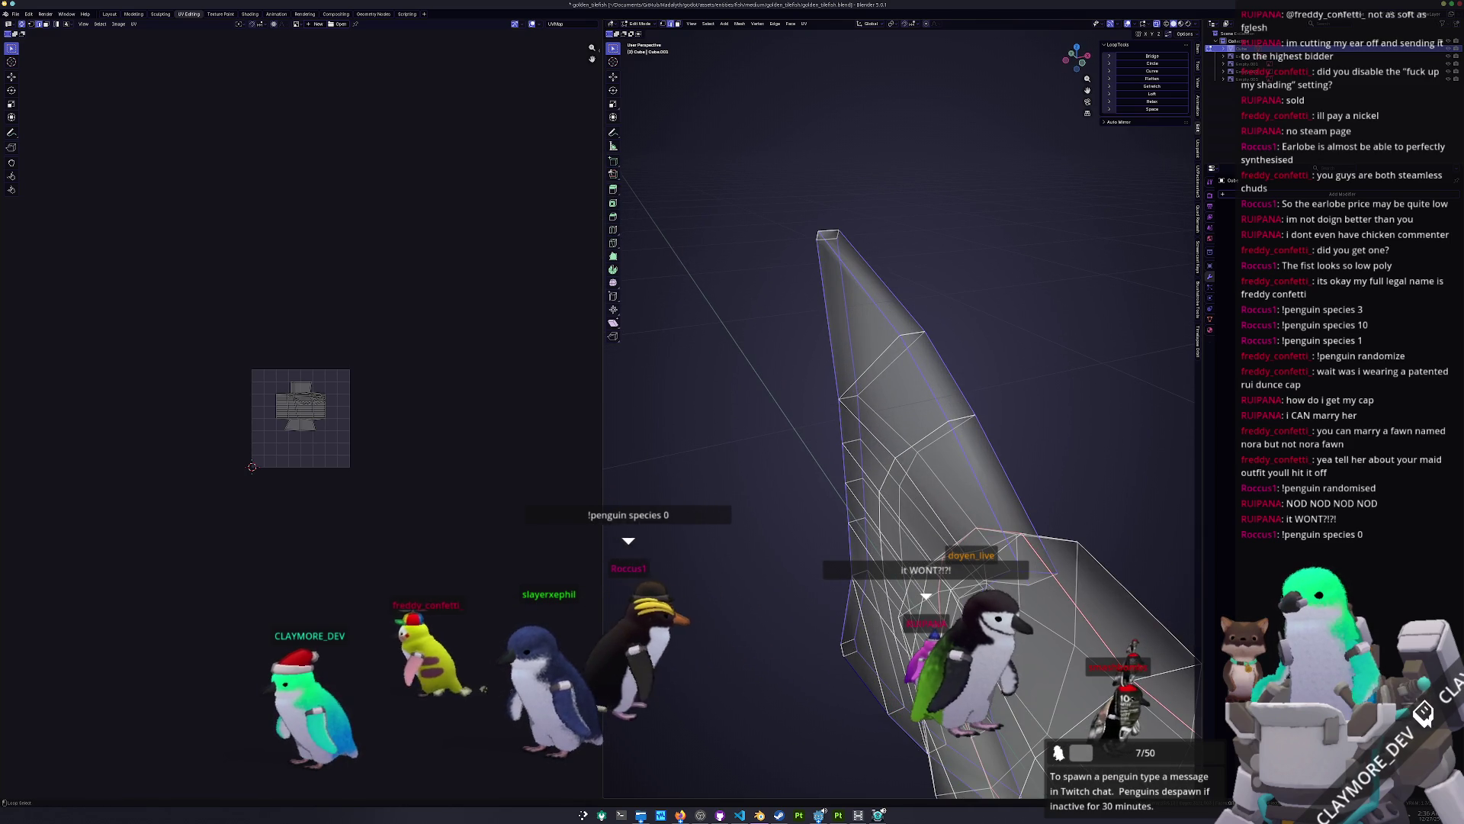
pyautogui.moveTo(647, 706); pyautogui.dragTo(798, 705, button='middle')
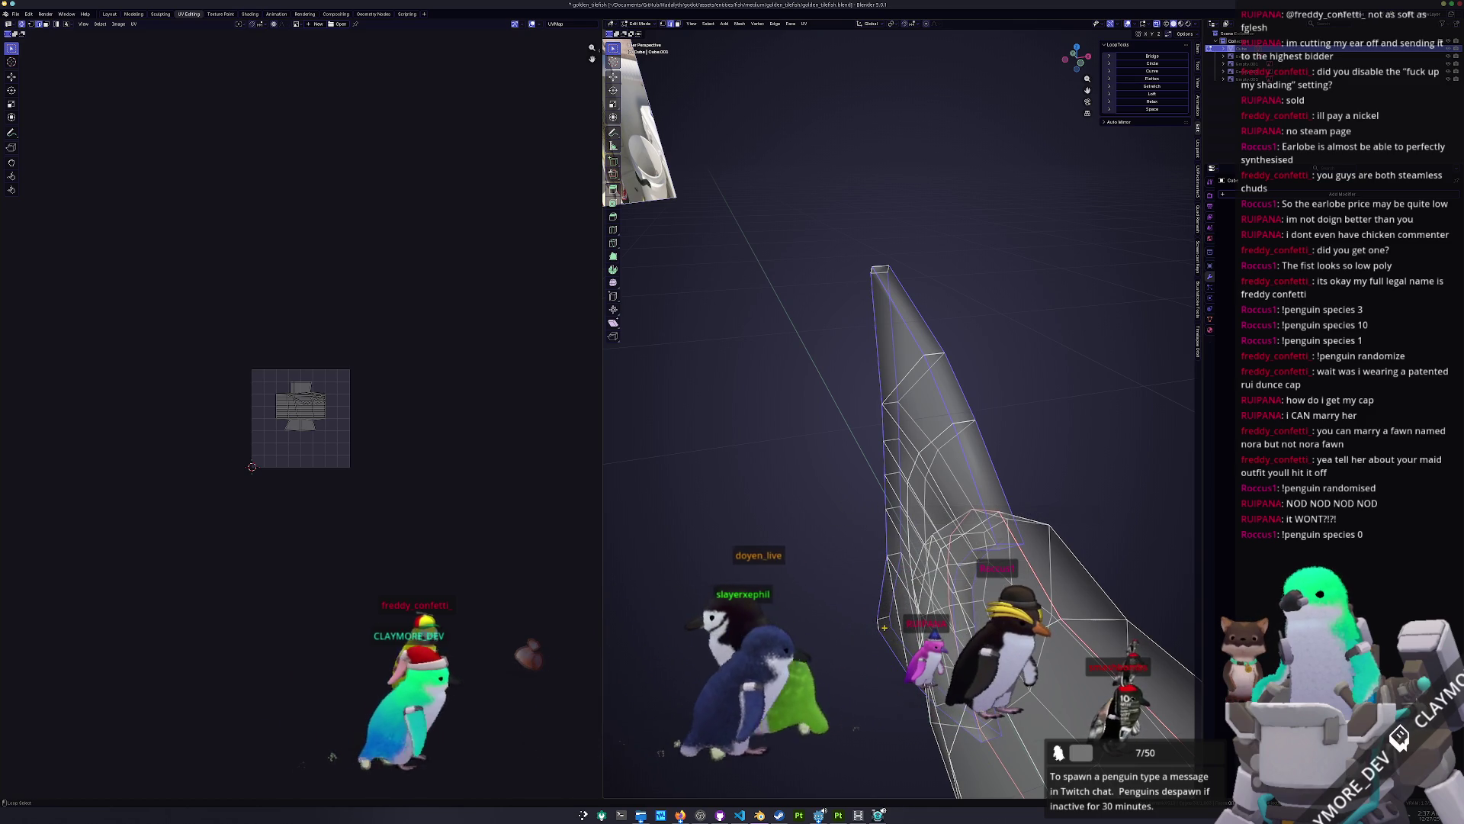
pyautogui.moveTo(824, 383)
pyautogui.mouseDown(button='middle')
pyautogui.moveTo(883, 394)
pyautogui.moveTo(946, 549)
pyautogui.moveTo(908, 427)
pyautogui.moveTo(895, 568)
pyautogui.moveTo(795, 573)
pyautogui.moveTo(764, 622)
pyautogui.mouseUp(button='middle')
pyautogui.rightClick(907, 428)
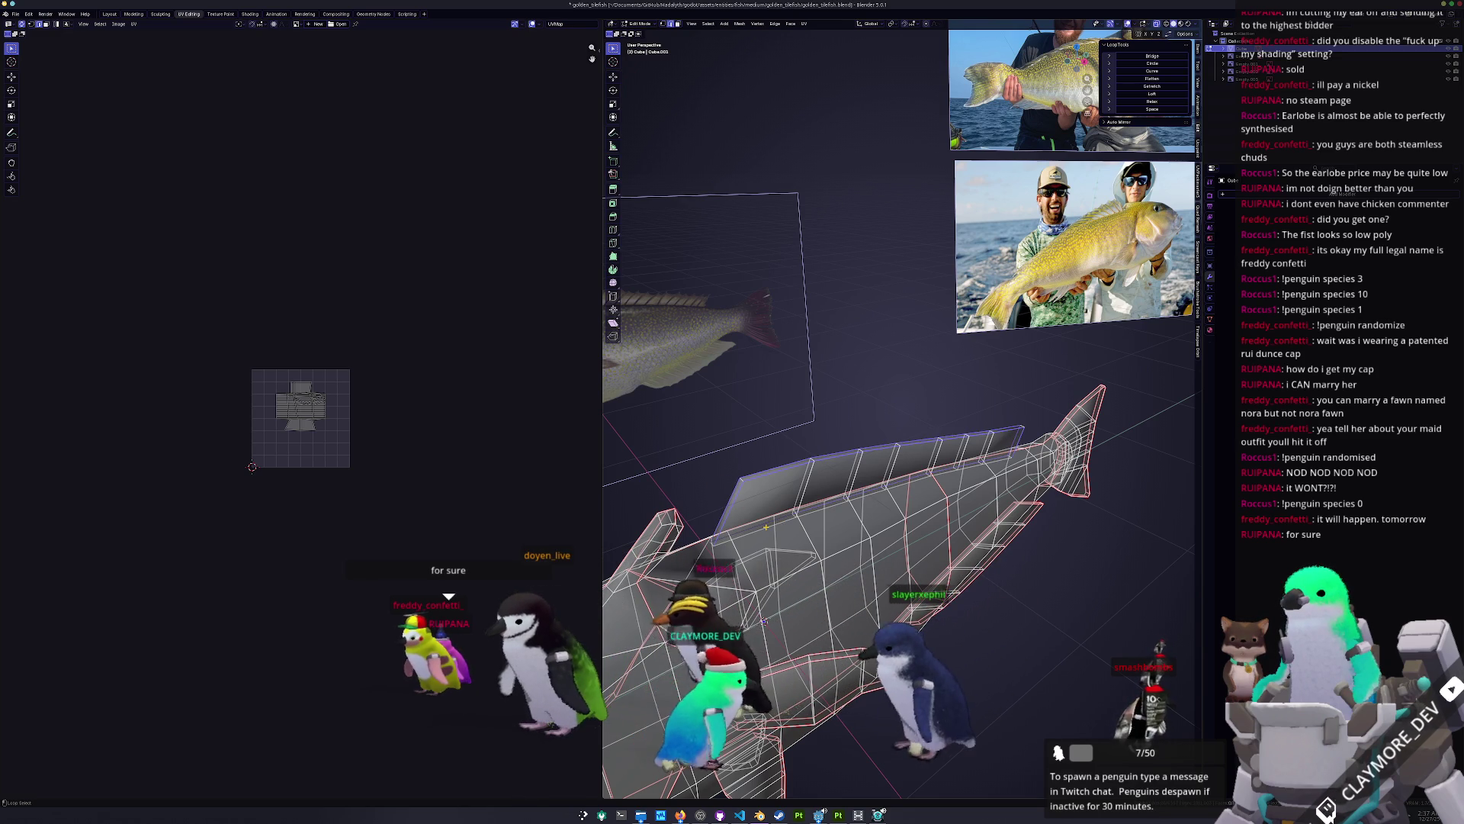
pyautogui.moveTo(765, 526); pyautogui.dragTo(790, 504, button='middle')
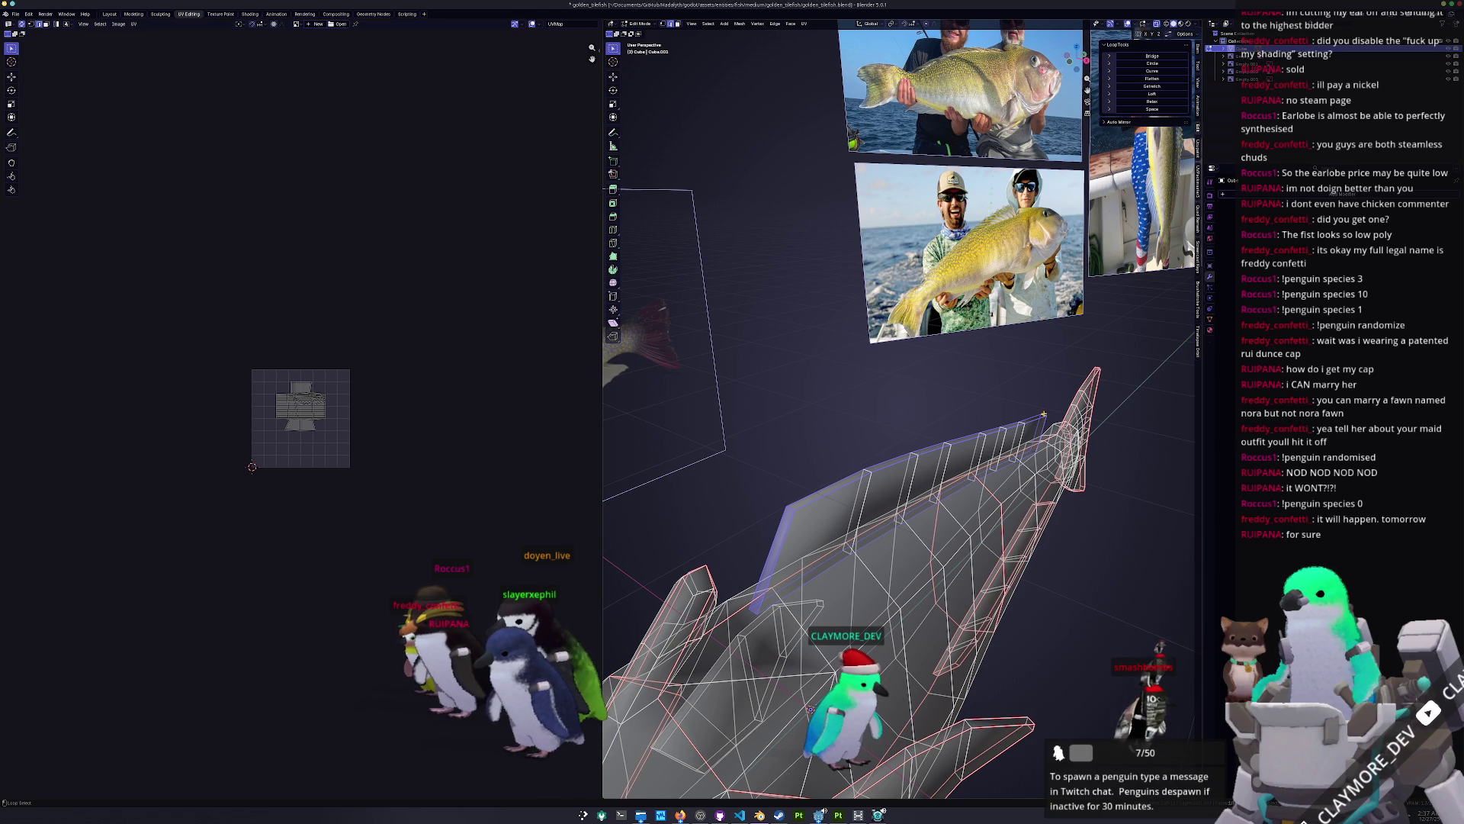
pyautogui.rightClick(1044, 412)
# Step: Select all, apply Mesh > Symmetrize with the chosen direction, and return to Object Mode
pyautogui.press('Home')
pyautogui.press('a')
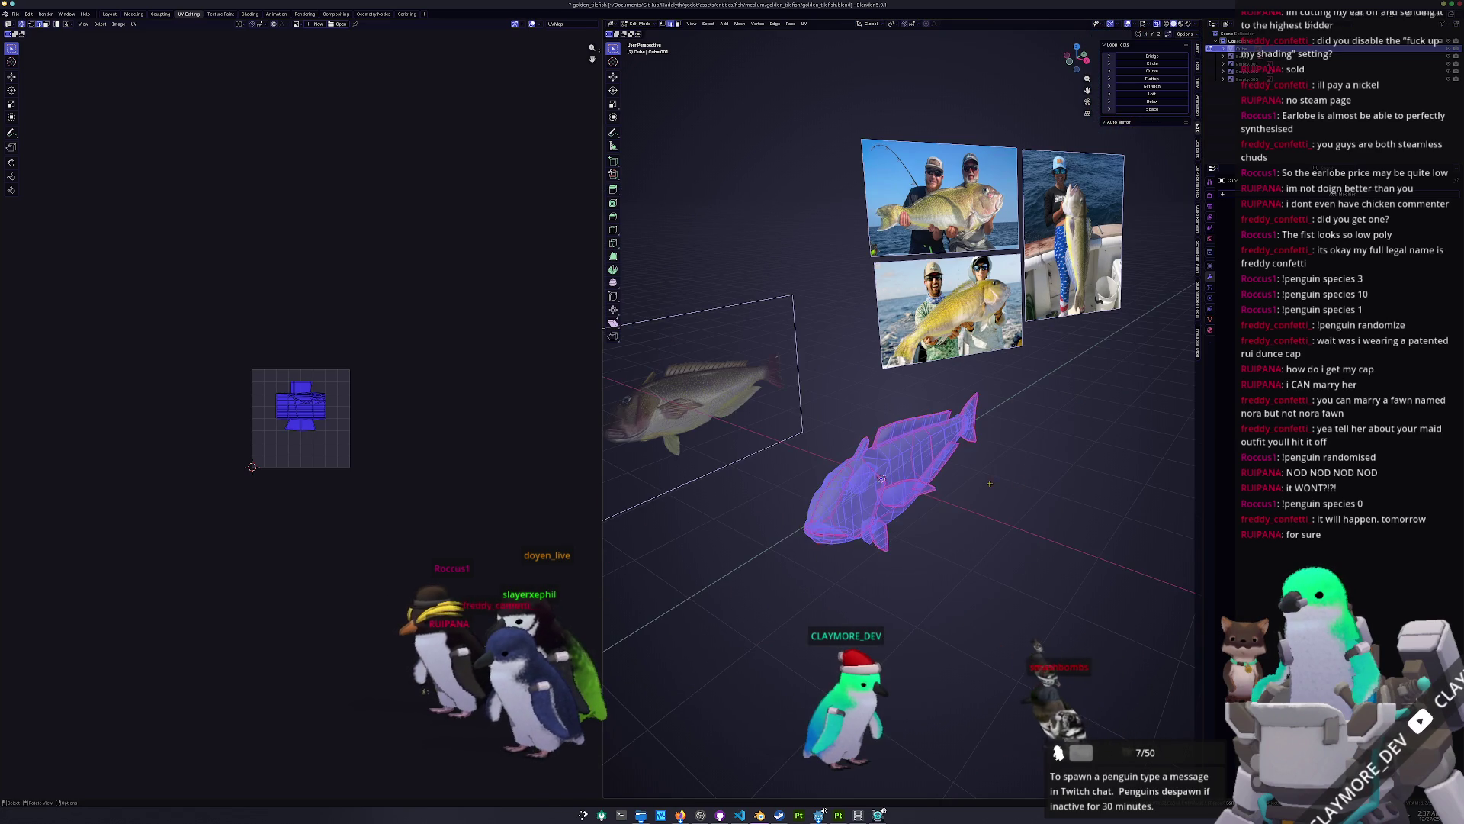
pyautogui.click(740, 24)
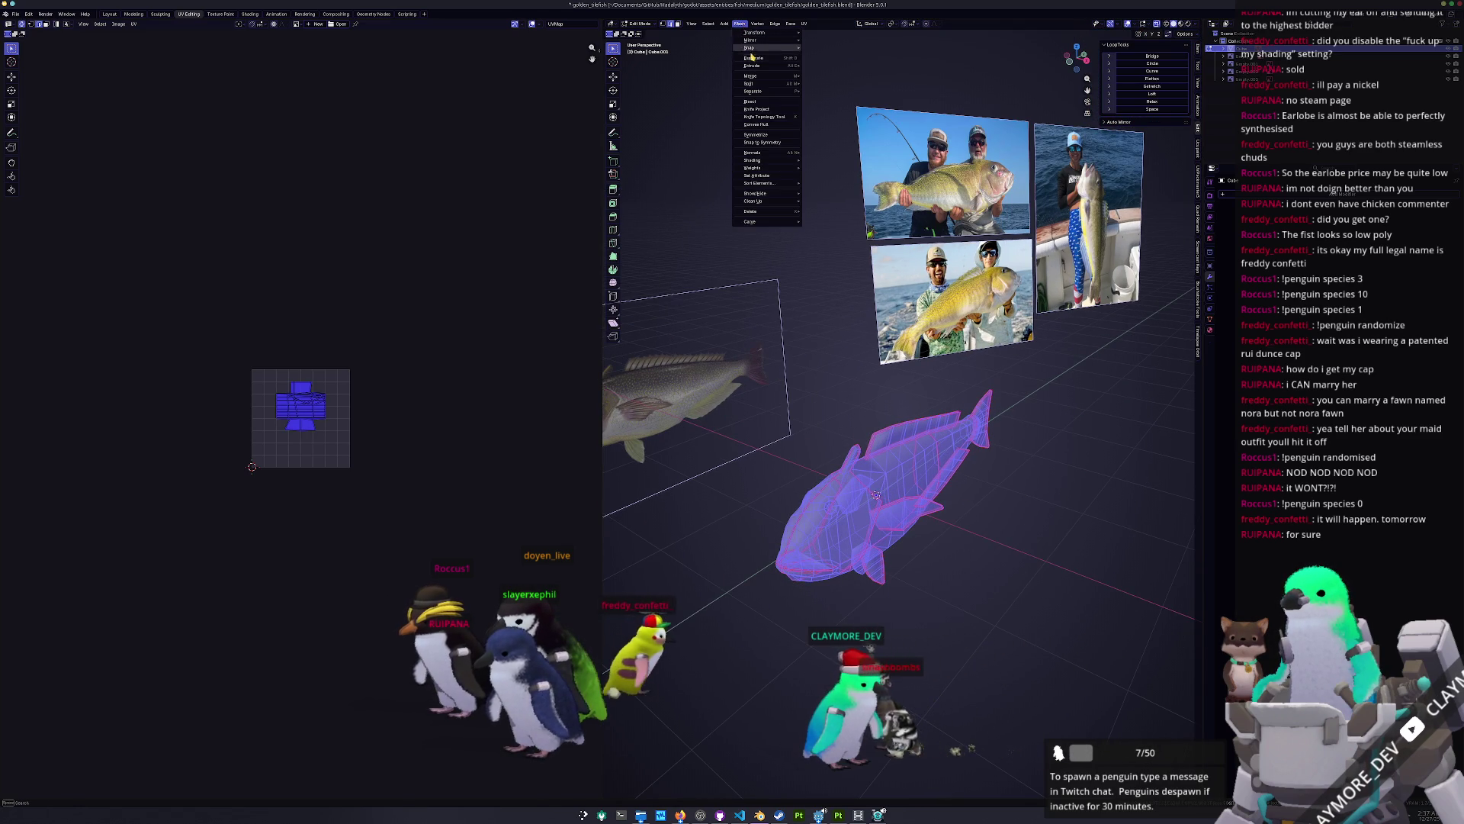
pyautogui.click(760, 135)
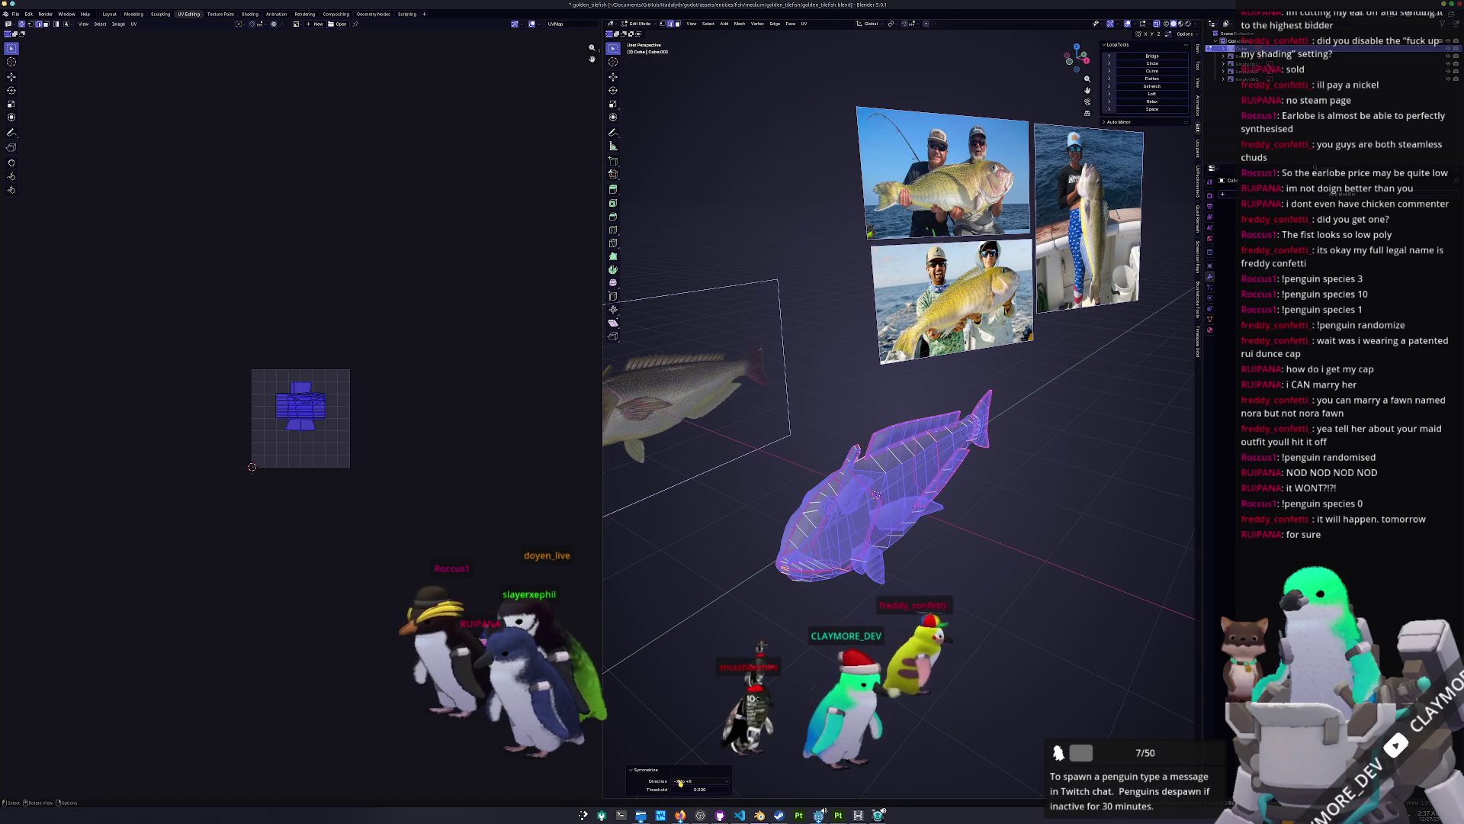
pyautogui.click(692, 739)
pyautogui.hotkey('alt', 'a')
pyautogui.moveTo(786, 672); pyautogui.dragTo(885, 621, button='middle')
pyautogui.press('Tab')
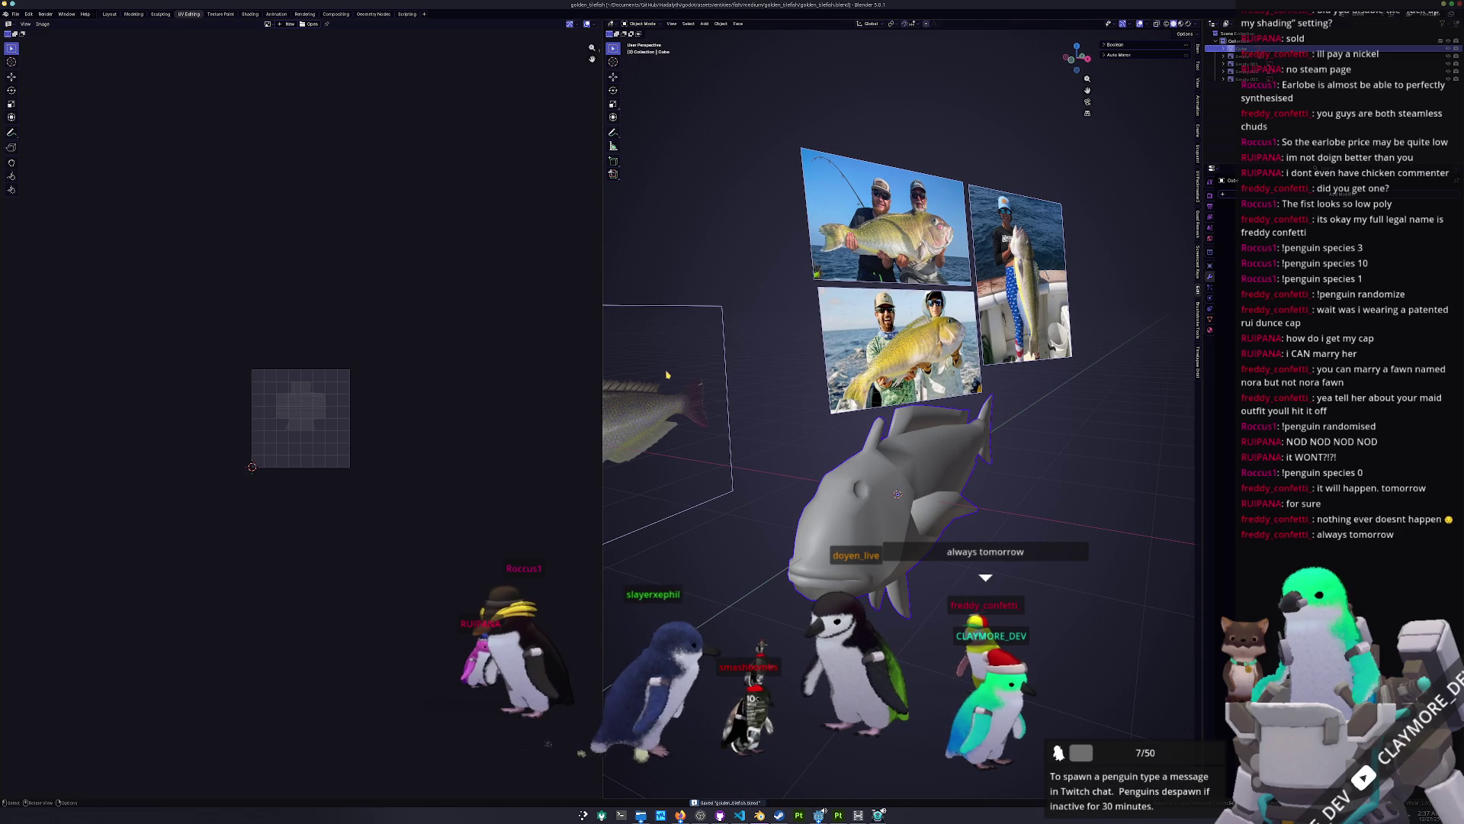
pyautogui.scroll(7, 392, 382)
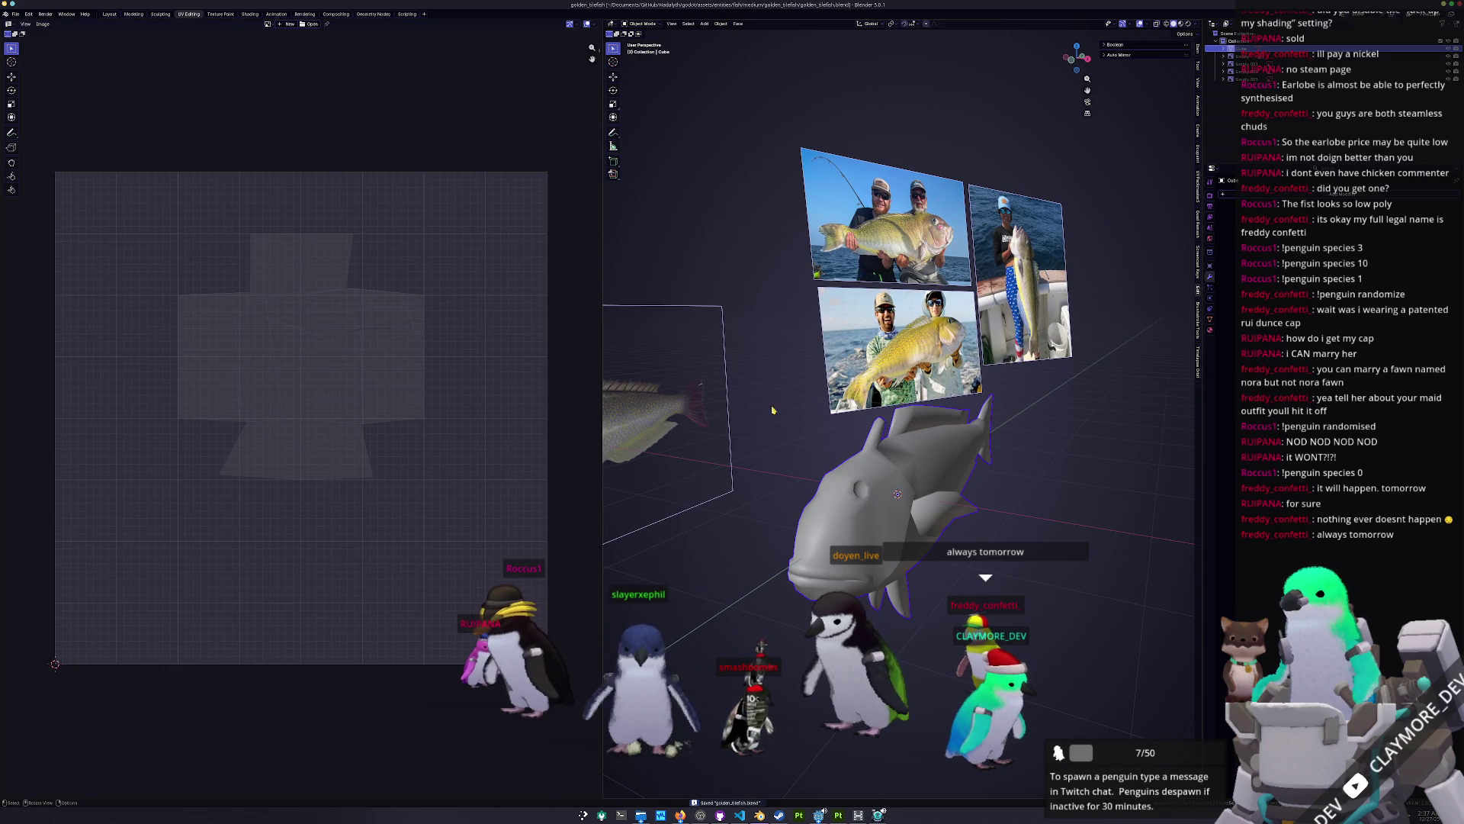
# Step: Unwrap the fish and pack it in UVPackmaster3 with Normalize Scale and Pixel Margin
pyautogui.press('Tab')
pyautogui.click(804, 24)
pyautogui.click(827, 49)
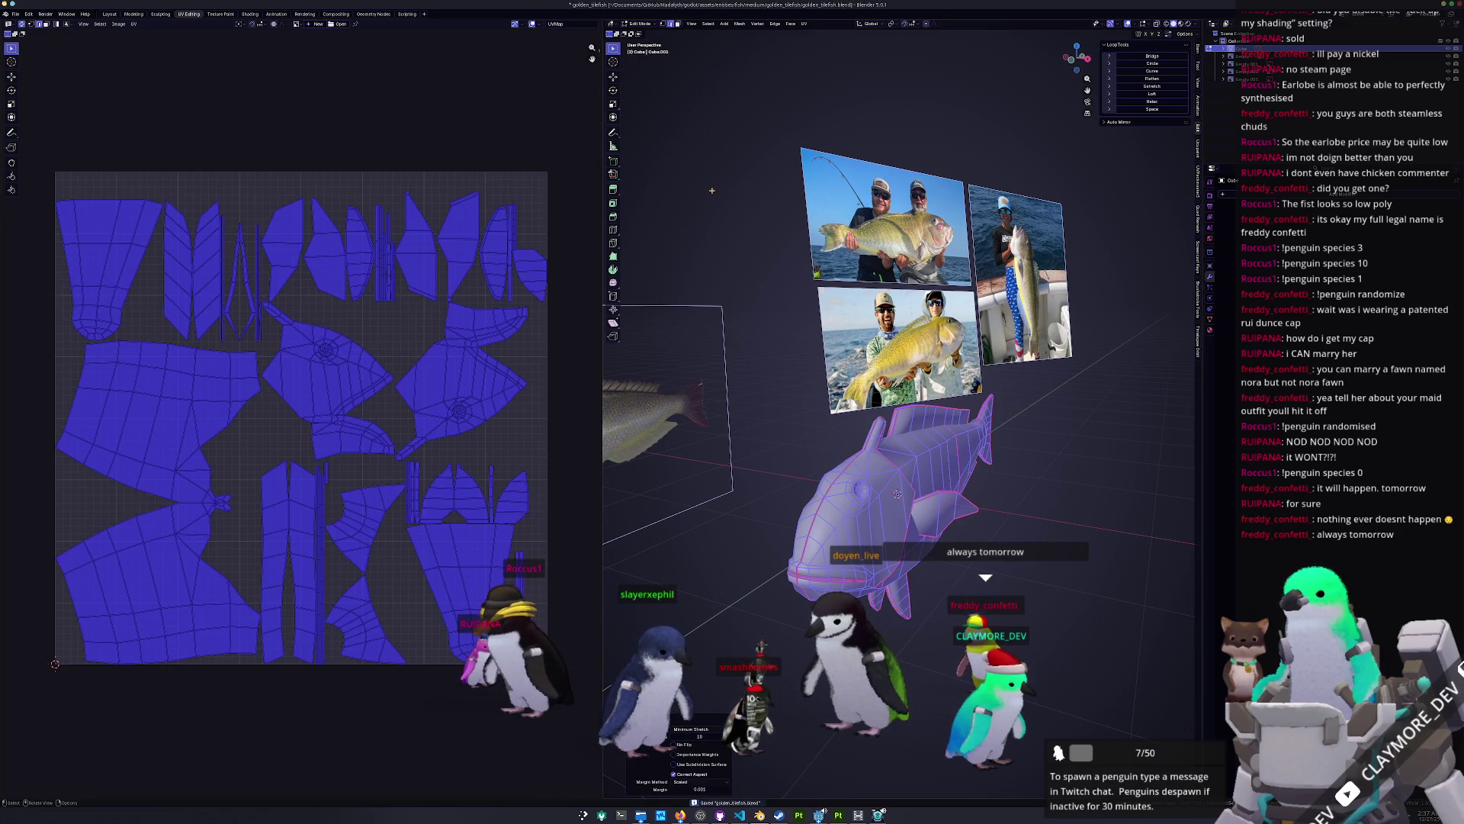
pyautogui.press('n')
pyautogui.click(596, 110)
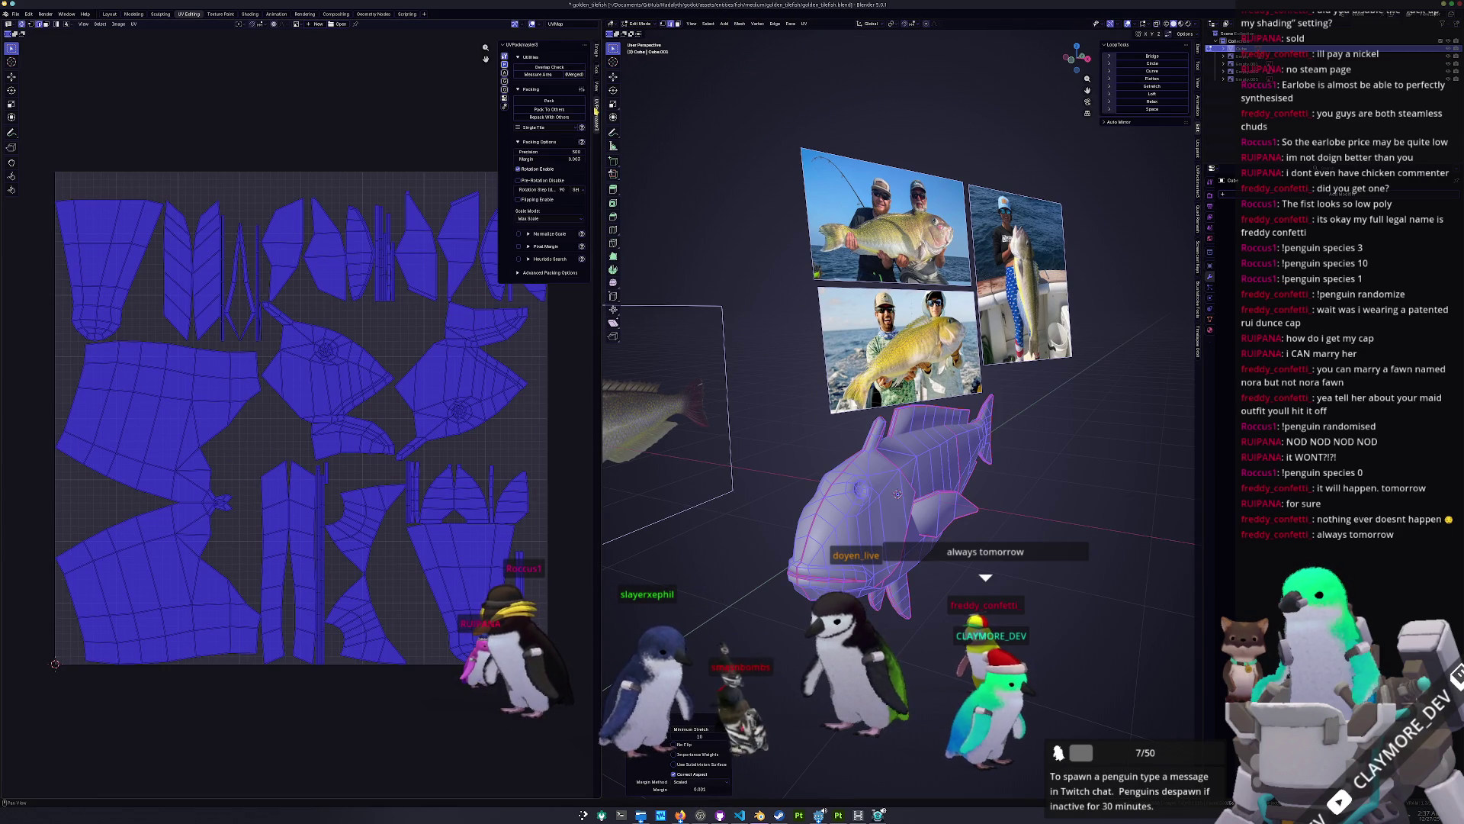
pyautogui.click(519, 234)
pyautogui.click(520, 246)
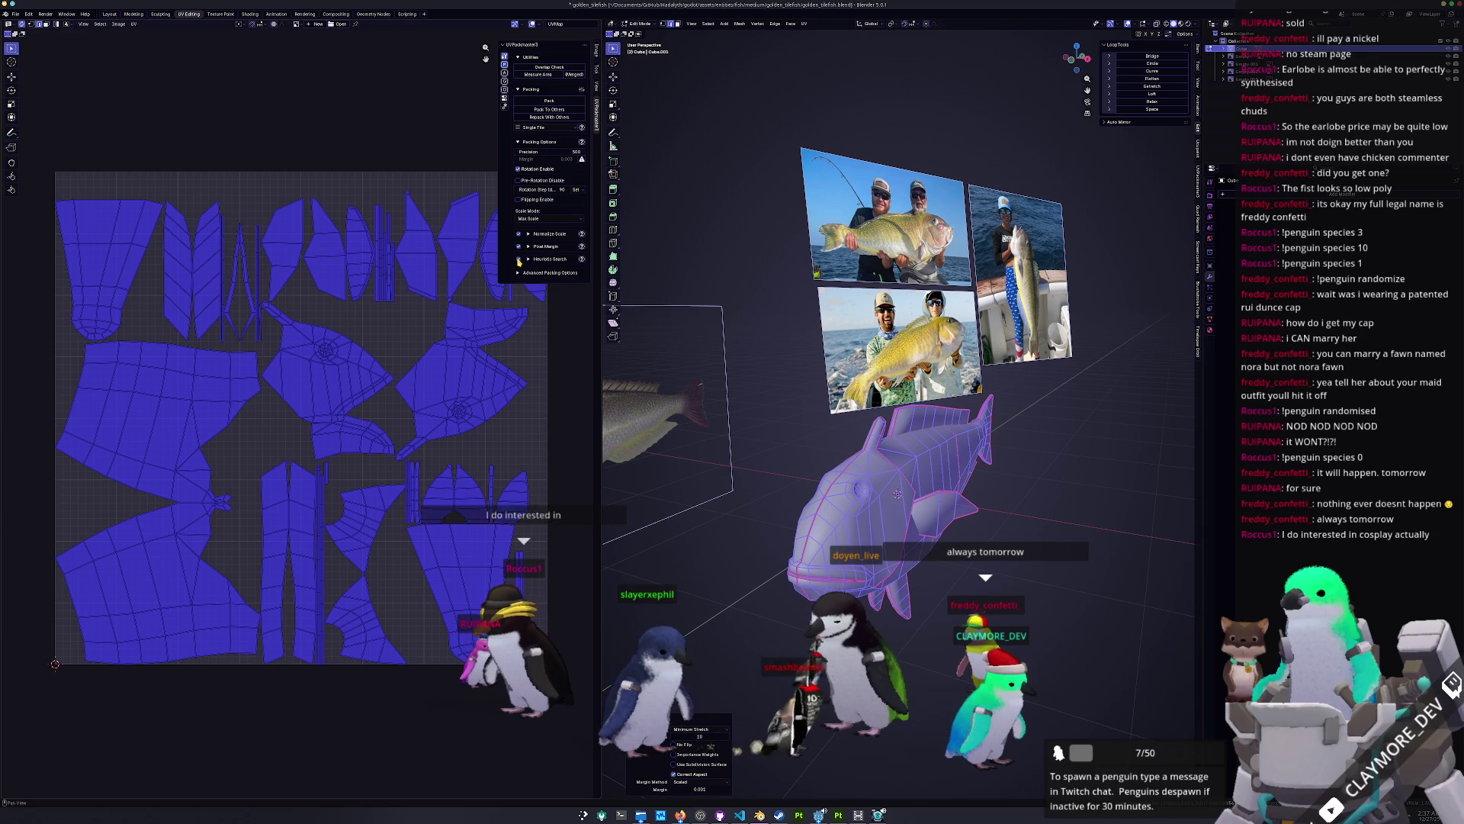
pyautogui.click(549, 102)
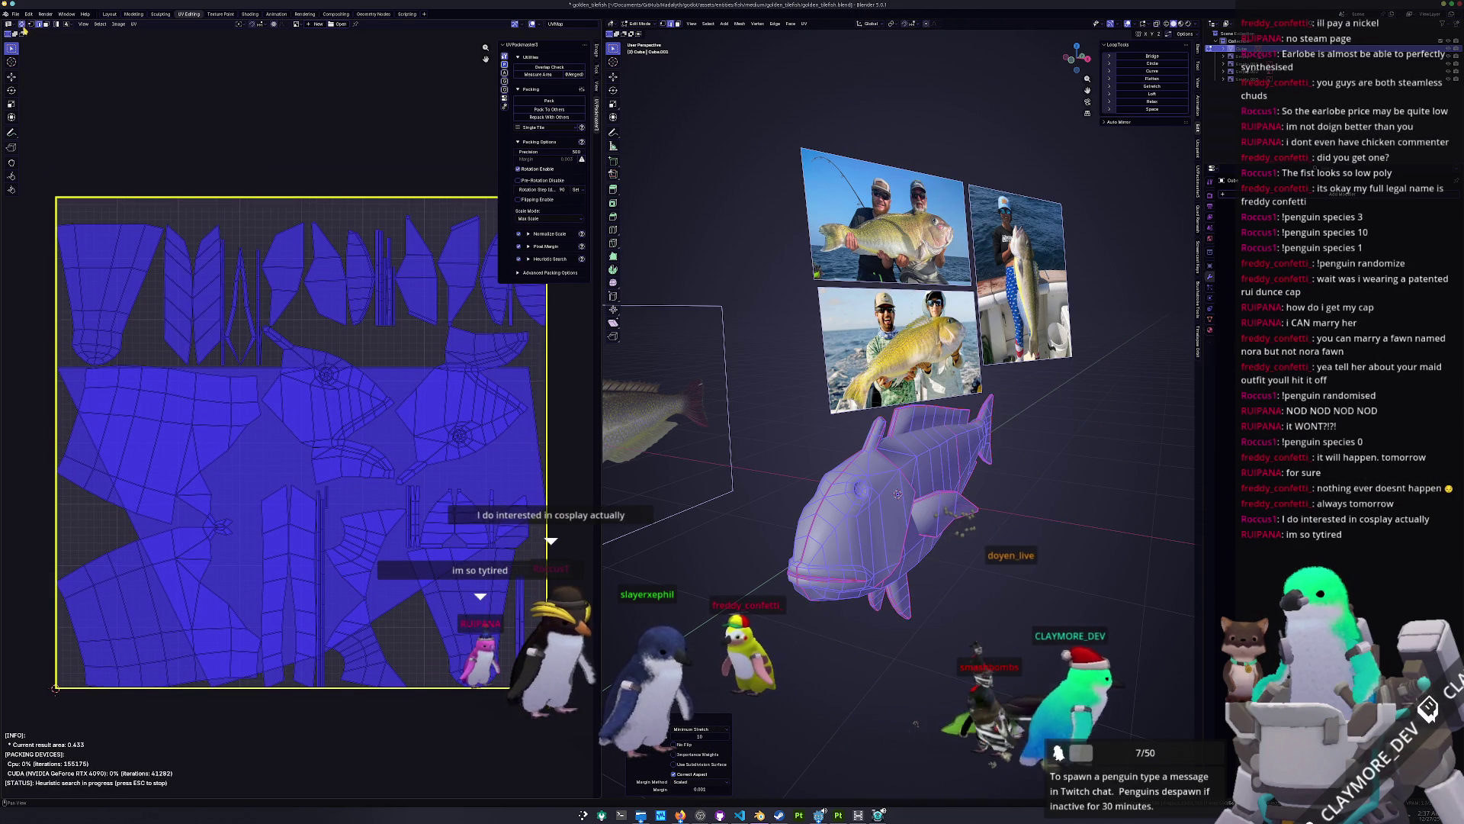
# Step: Reselect all UV islands and rerun heuristic packing, then stop the search
pyautogui.hotkey('alt', 'a')
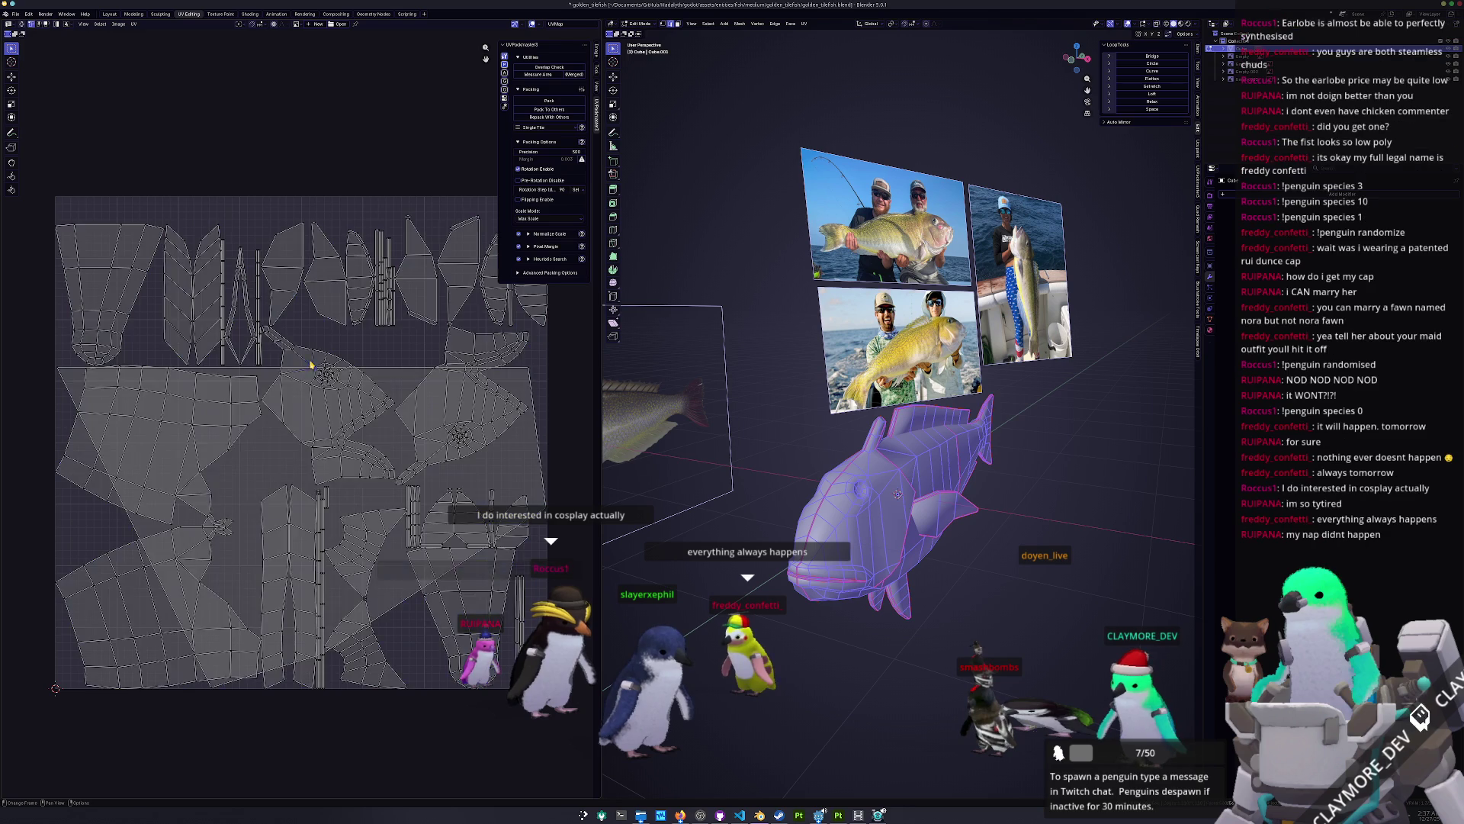
pyautogui.press('a')
pyautogui.hotkey('ctrl', 'p')
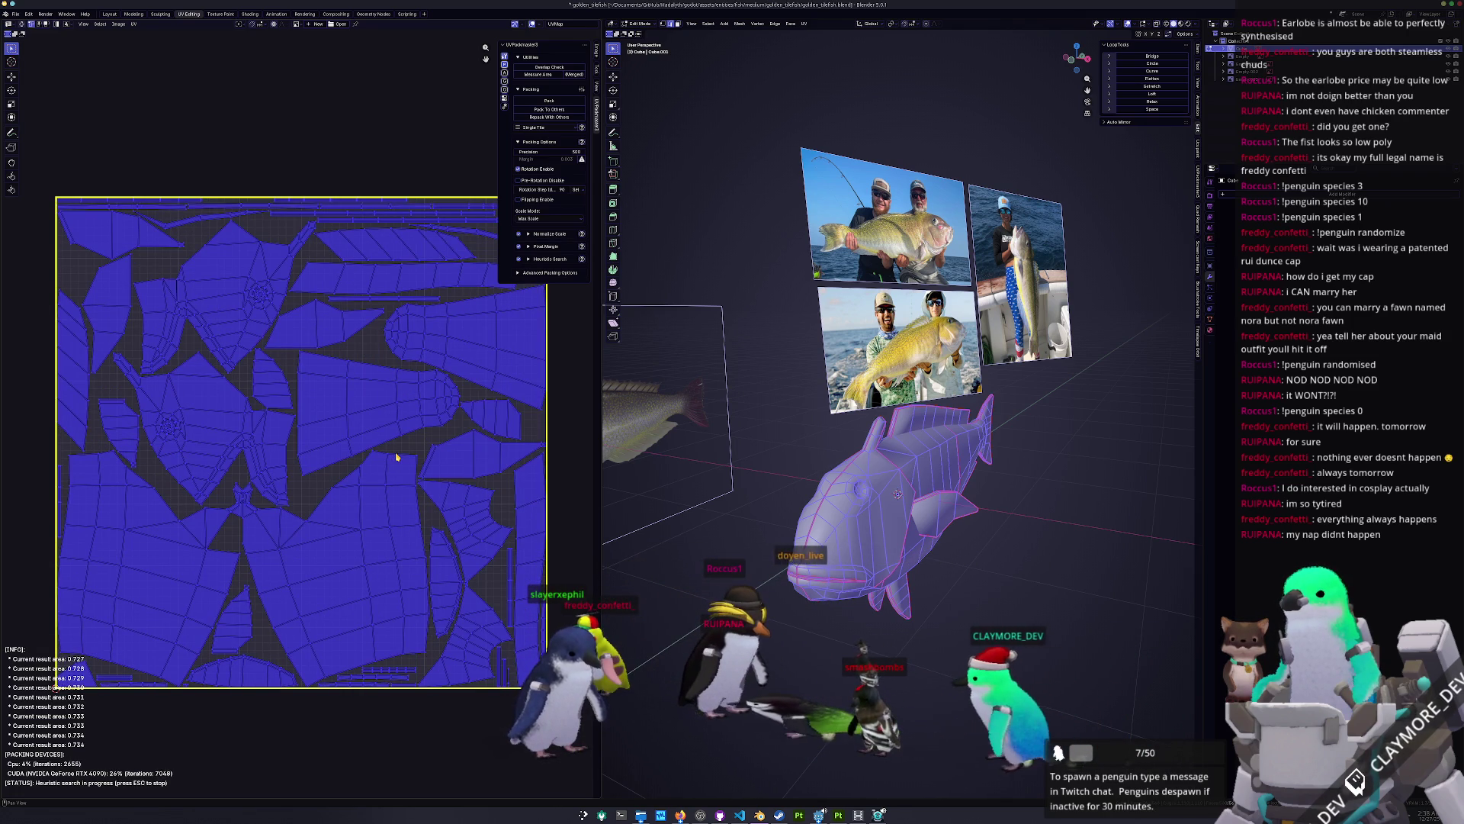
pyautogui.press('Escape')
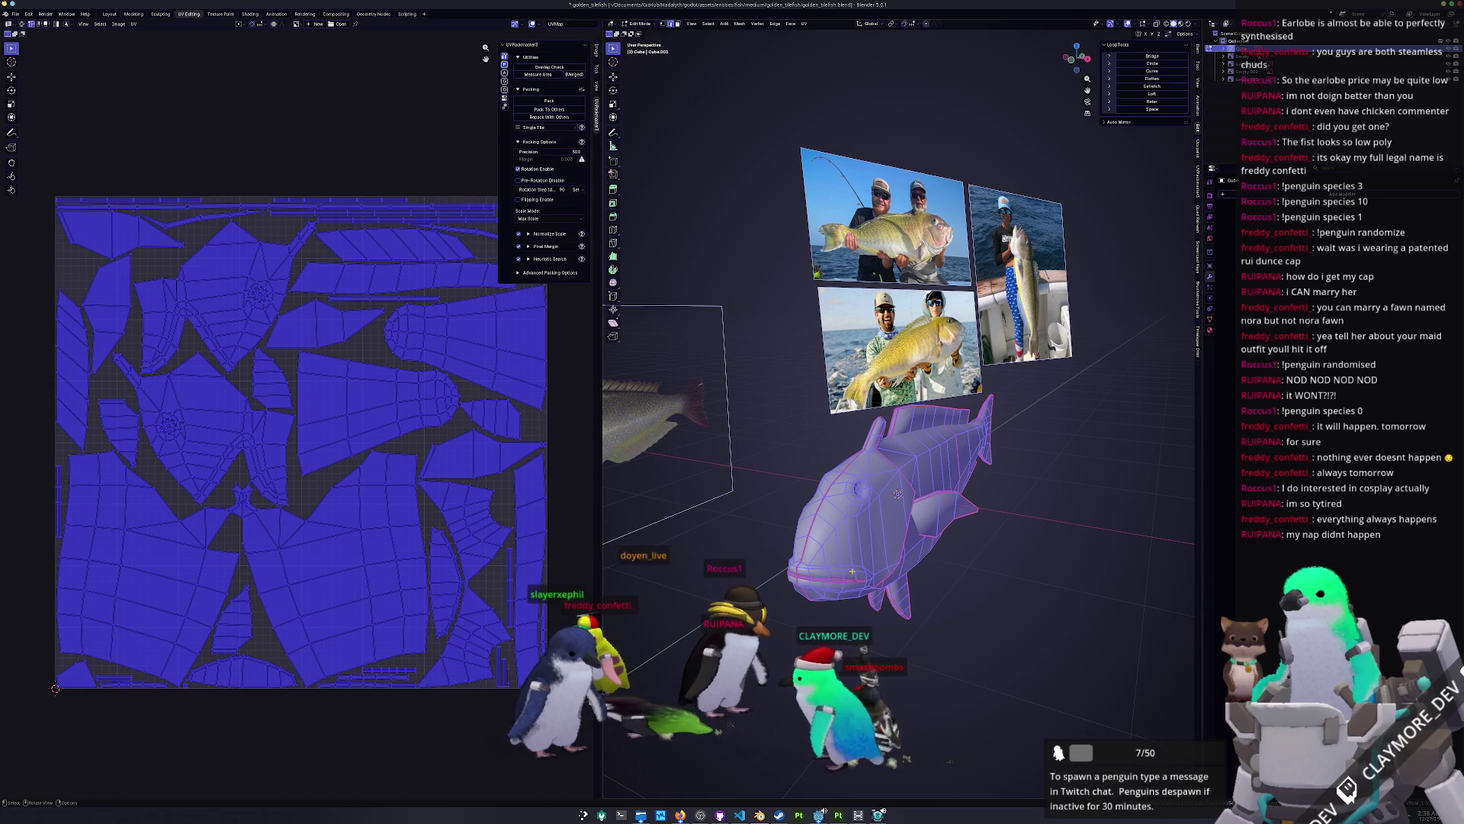
# Step: Save golden_tilefish.blend and go back into Edit Mode
pyautogui.press('Tab')
pyautogui.moveTo(850, 576)
pyautogui.mouseDown(button='middle')
pyautogui.moveTo(820, 599)
pyautogui.moveTo(920, 518)
pyautogui.mouseUp(button='middle')
pyautogui.hotkey('ctrl', 's')
pyautogui.press('Tab')
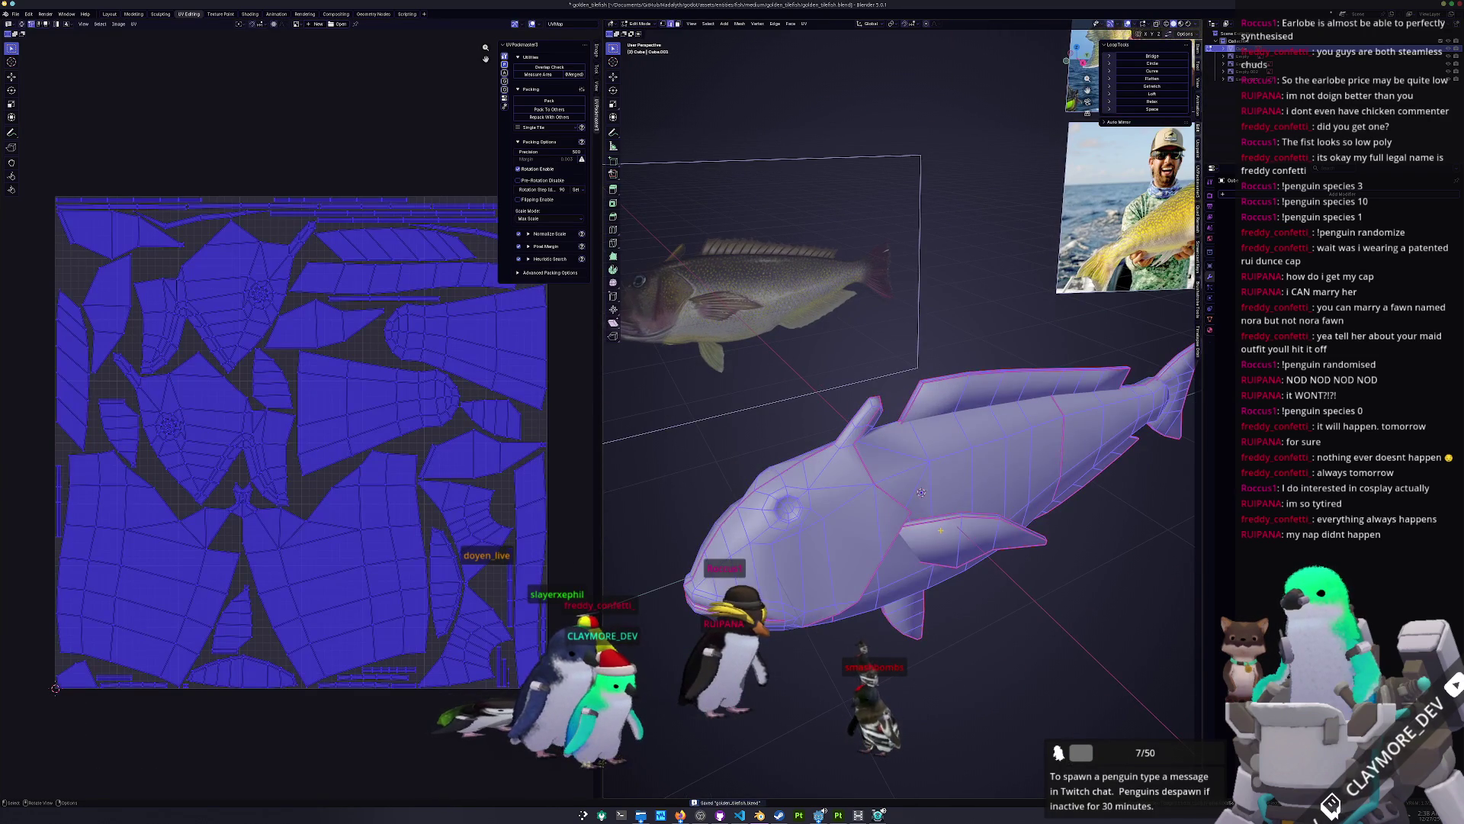
# Step: Select the whole connected fish mesh in the front orthographic view
pyautogui.hotkey('alt', 'a')
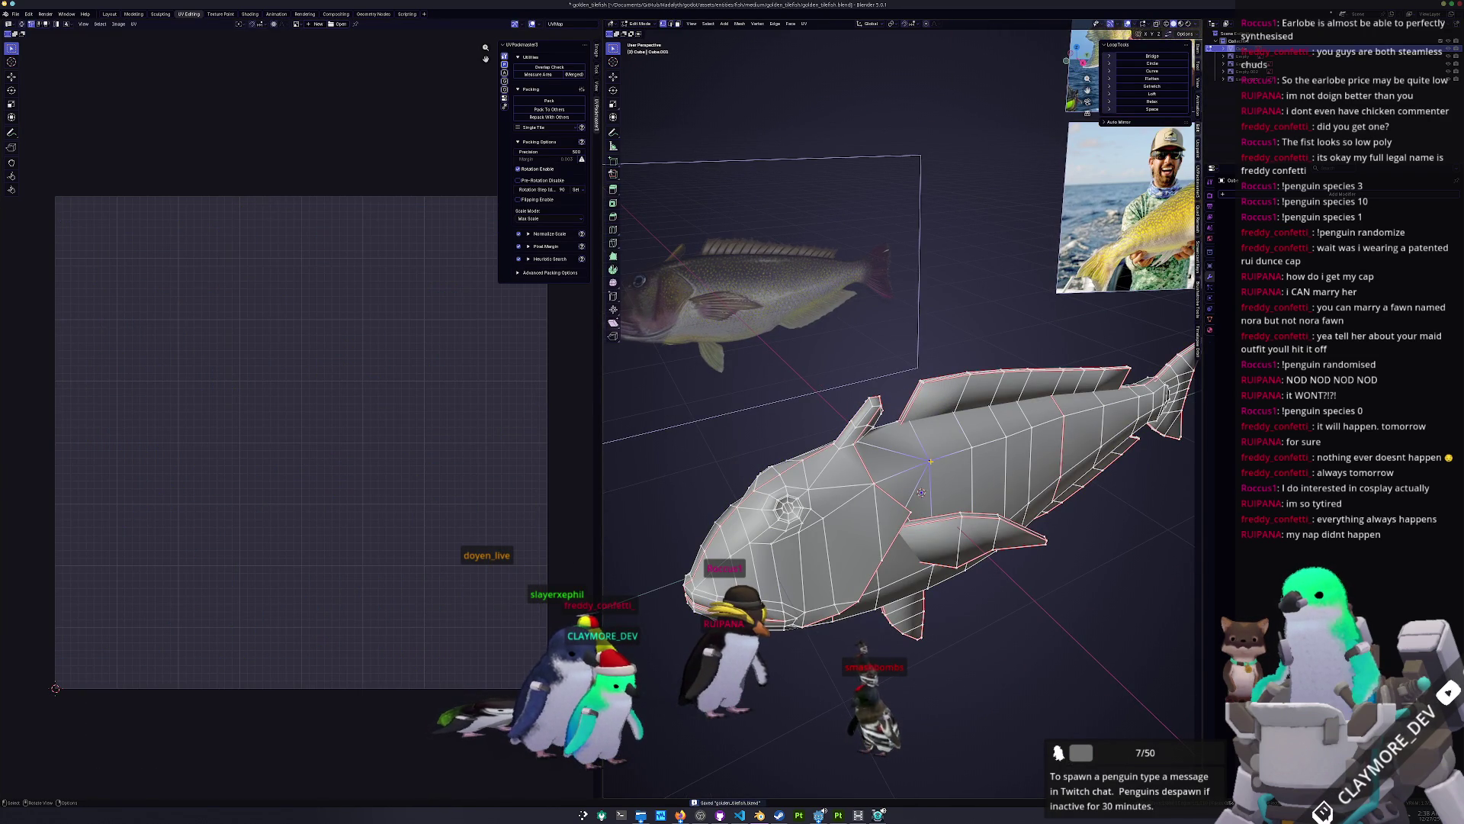
pyautogui.hotkey('ctrl', 'l')
pyautogui.press('KP_1')
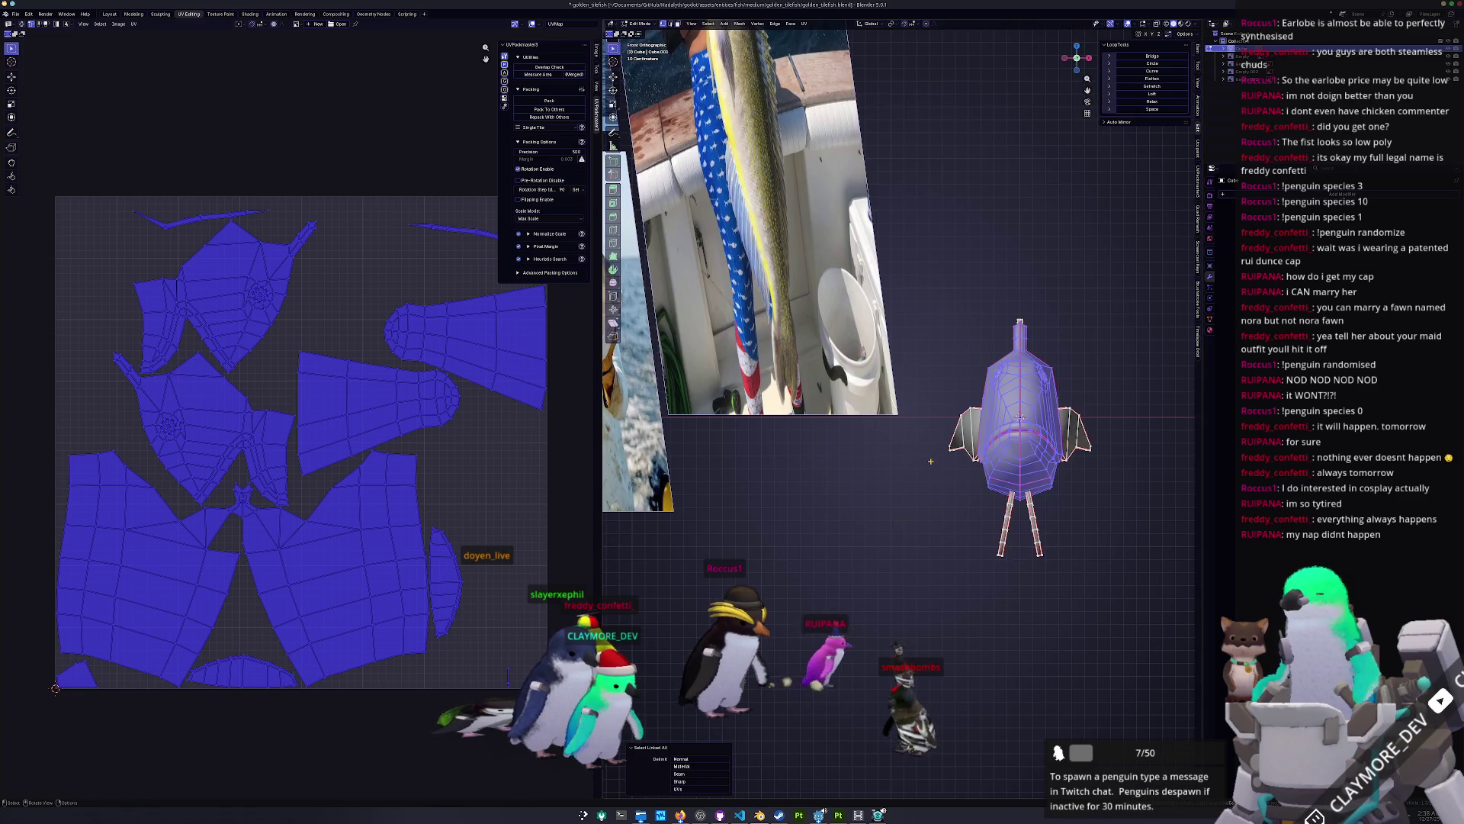
pyautogui.keyDown('shift'); pyautogui.moveTo(931, 461); pyautogui.dragTo(836, 427, button='middle'); pyautogui.keyUp('shift')
pyautogui.moveTo(851, 476)
pyautogui.mouseDown(button='middle')
pyautogui.moveTo(836, 515)
pyautogui.moveTo(921, 480)
pyautogui.moveTo(935, 453)
pyautogui.mouseUp(button='middle')
pyautogui.press('KP_1')
pyautogui.rightClick(935, 452)
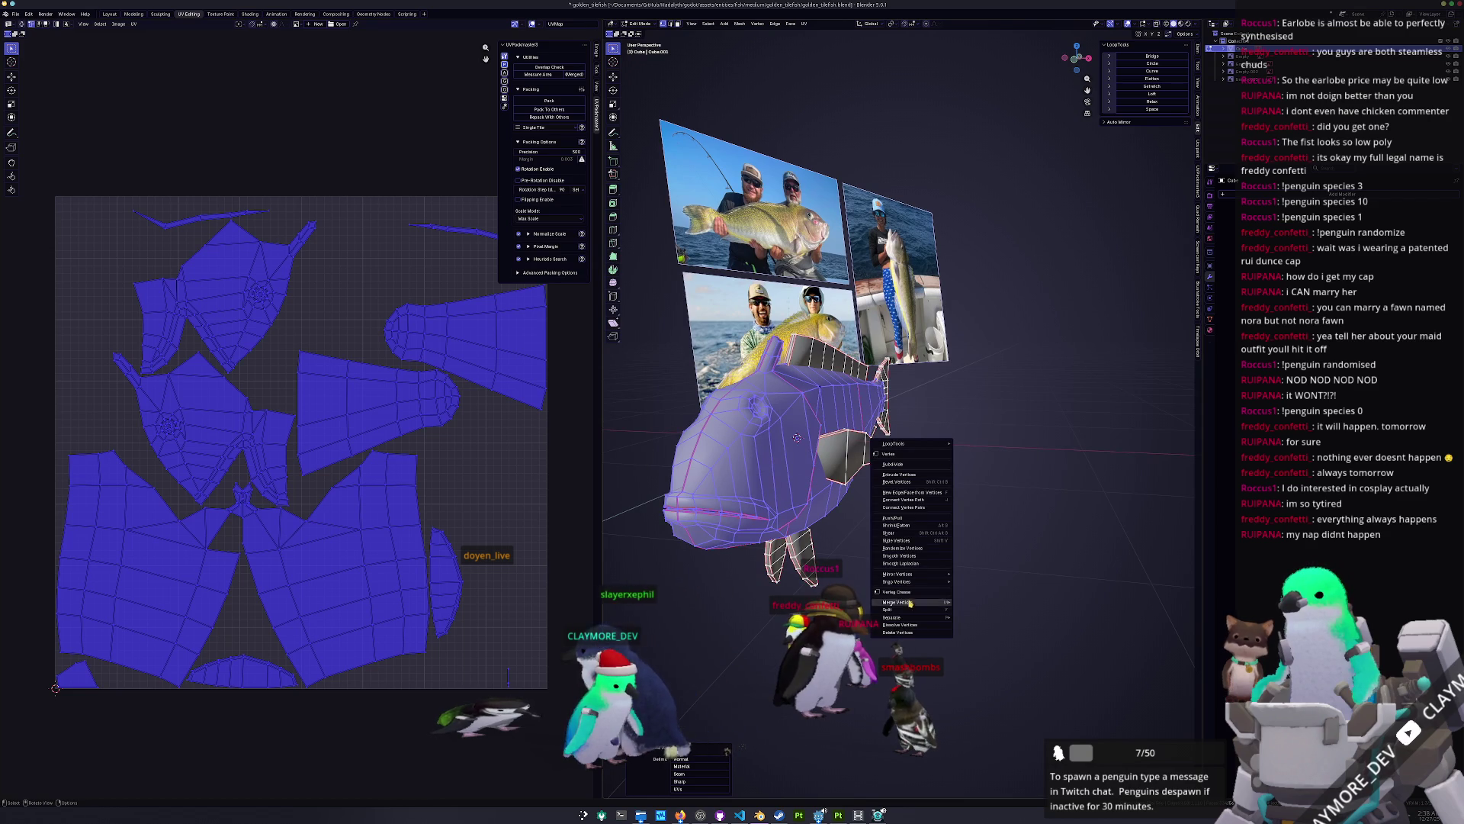
# Step: Duplicate the fish mesh and move the copy 2 m along X
pyautogui.press('Escape')
pyautogui.hotkey('shift', 'd')
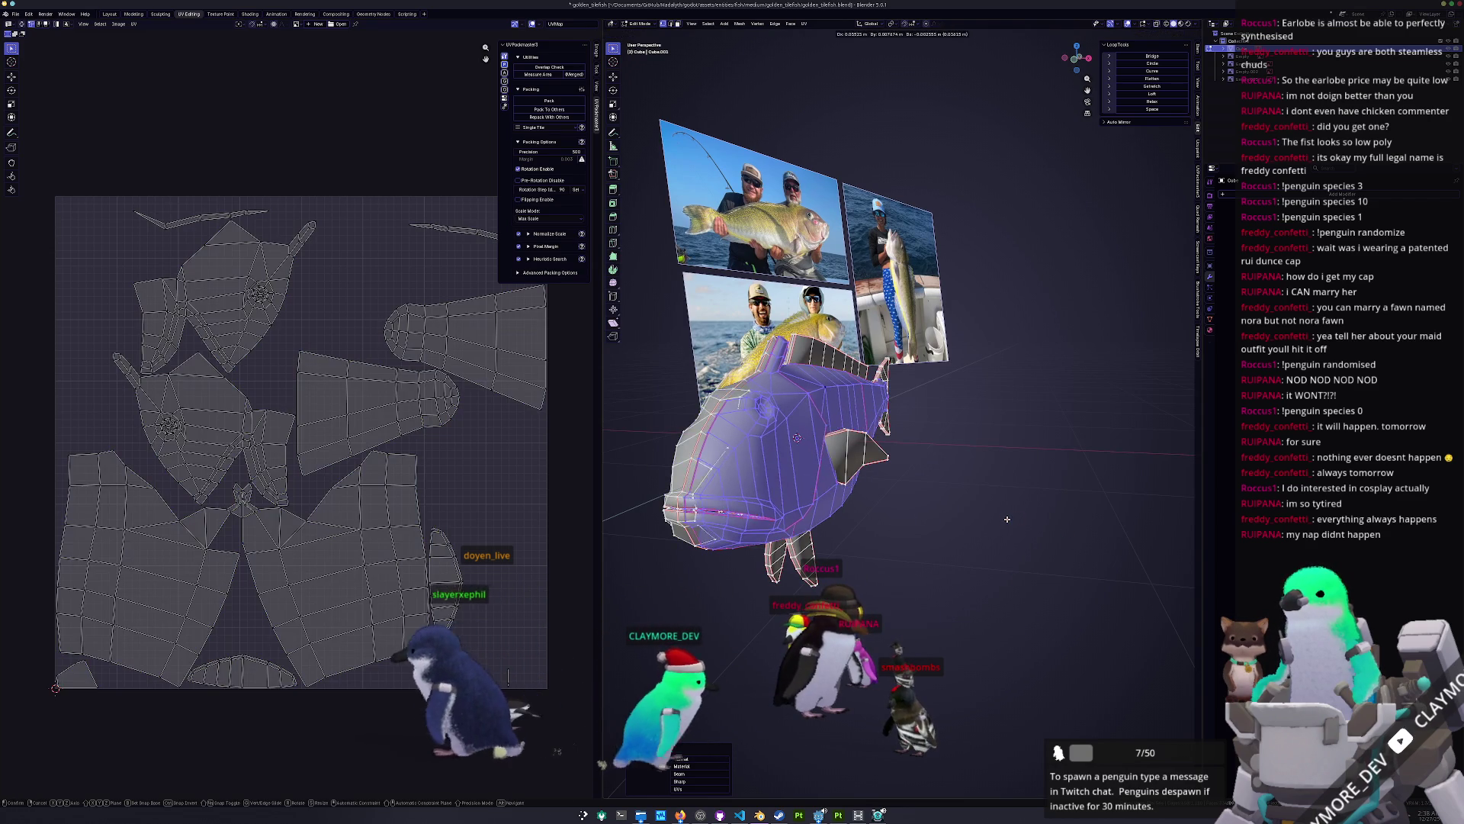
pyautogui.press('x')
pyautogui.press('Escape')
pyautogui.moveTo(1067, 518); pyautogui.dragTo(934, 512, button='middle')
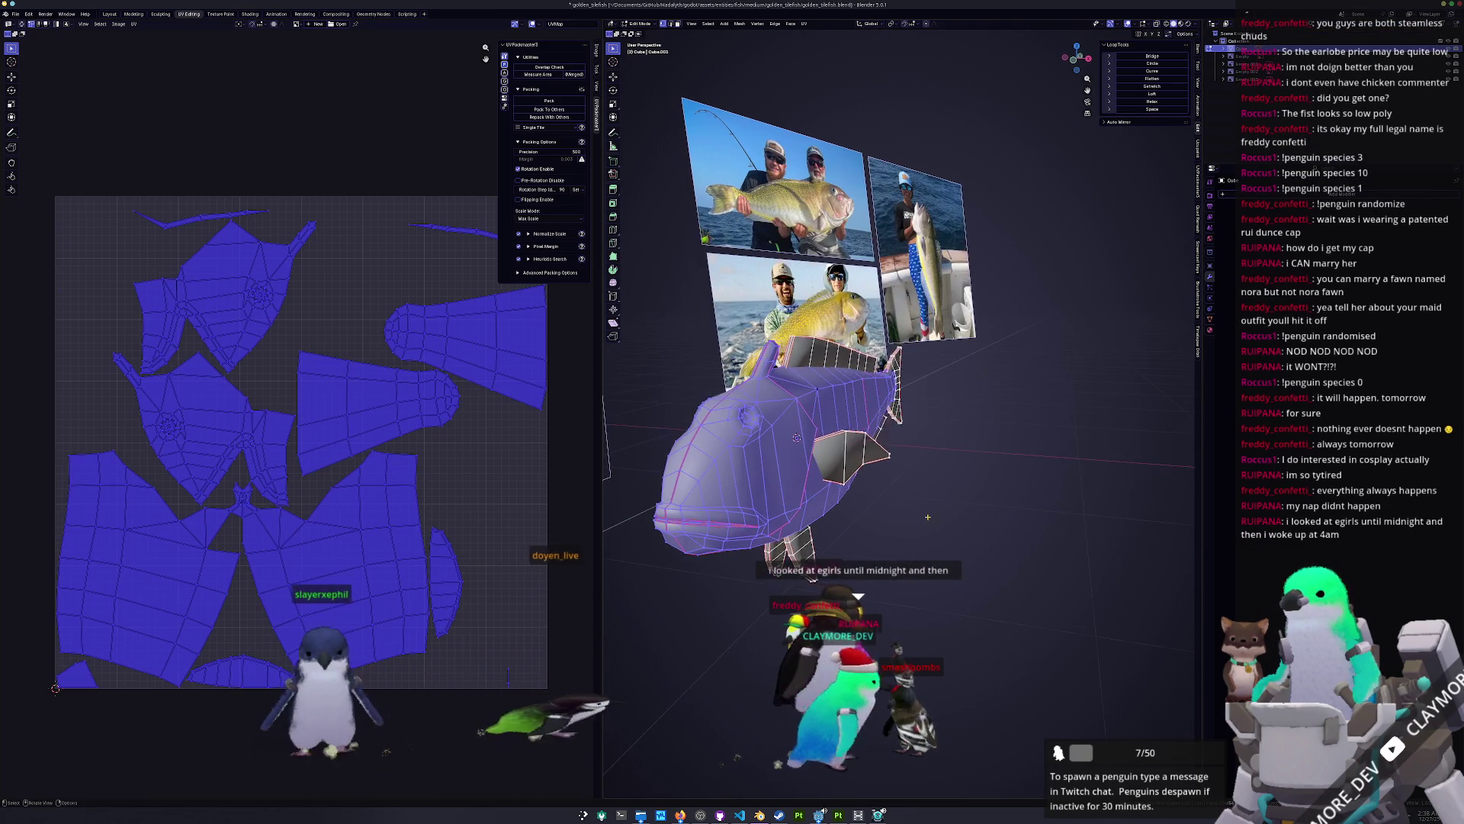
pyautogui.hotkey('shift', 'd')
pyautogui.press('x')
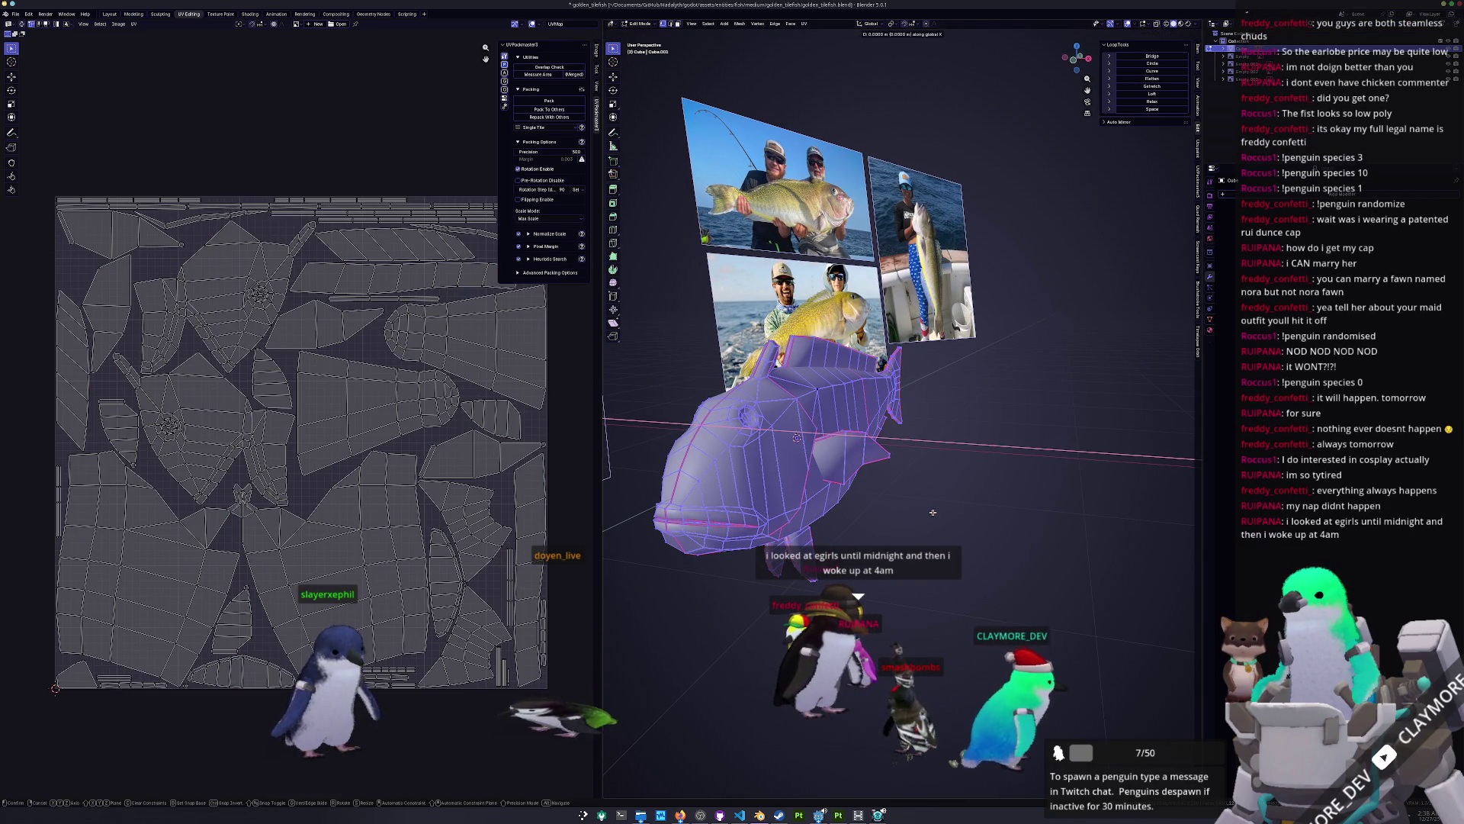
# Step: Confirm the copy's position and box-select all of the right fish's linked geometry in X-ray view
pyautogui.click(1153, 524)
pyautogui.moveTo(1153, 524); pyautogui.dragTo(956, 503, button='middle')
pyautogui.hotkey('alt', 'a')
pyautogui.scroll(3, 1052, 518)
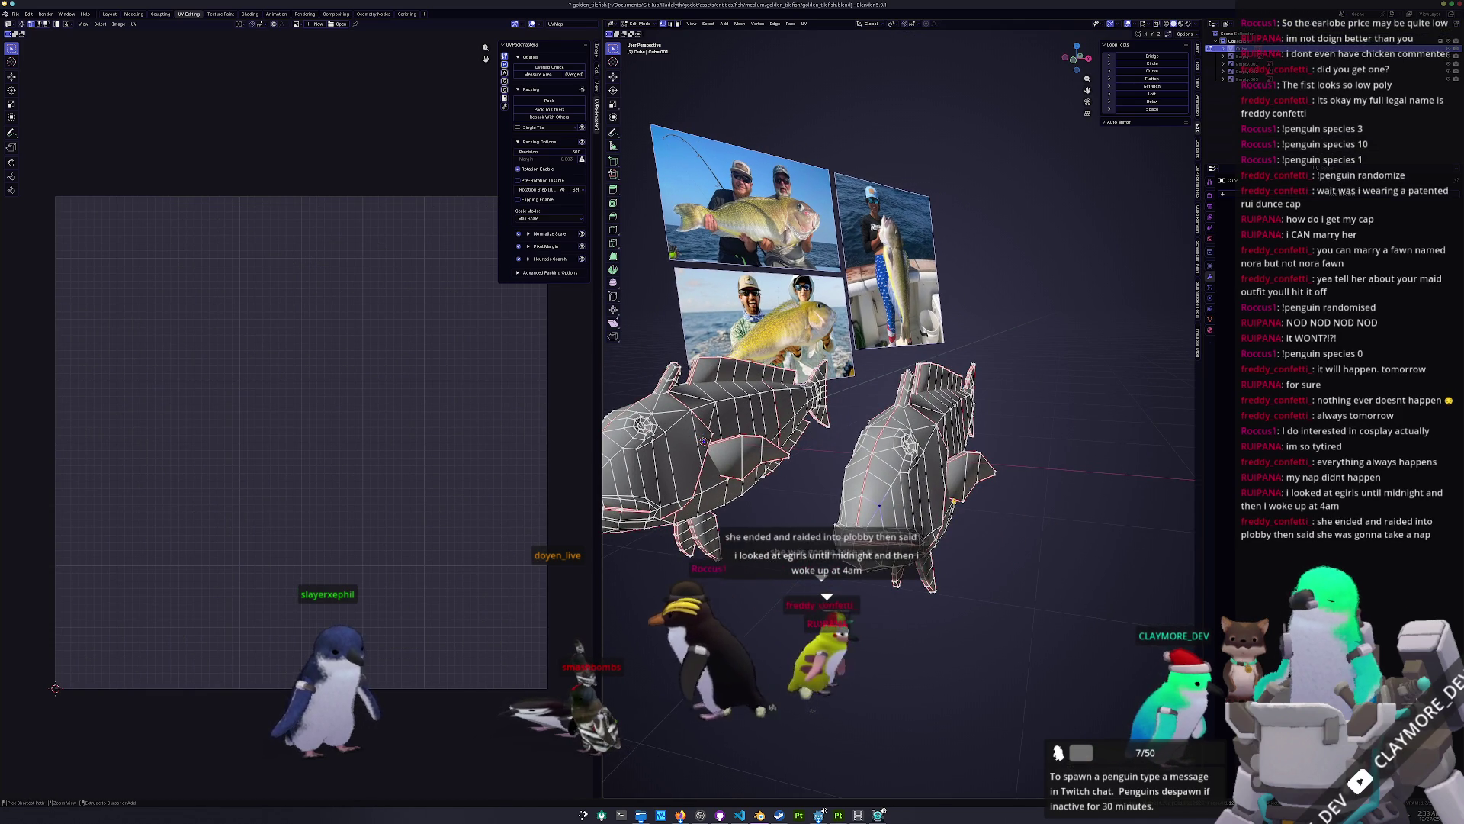
pyautogui.hotkey('ctrl', 'l')
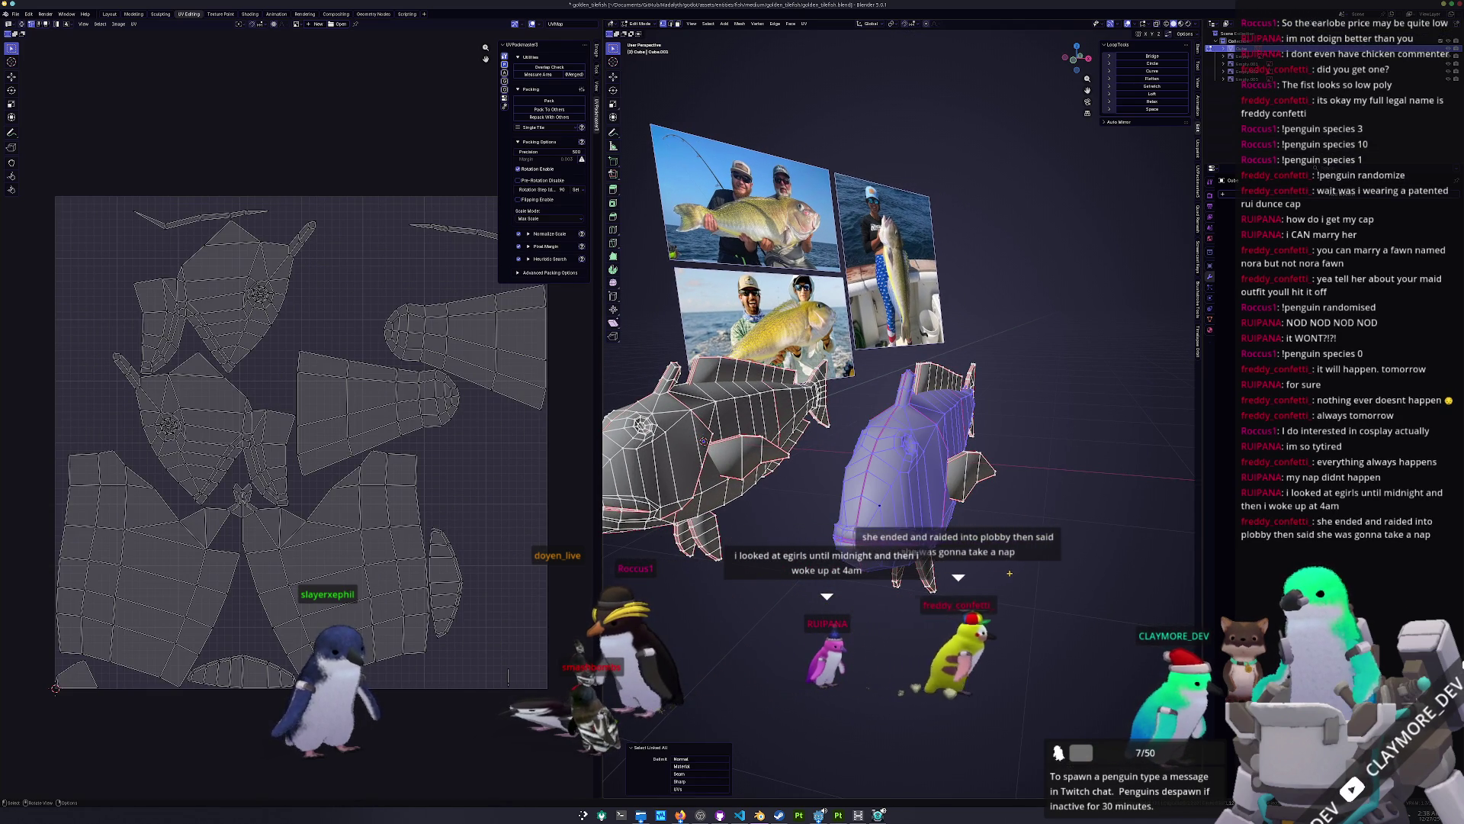
pyautogui.hotkey('alt', 'a')
pyautogui.hotkey('alt', 'z')
pyautogui.moveTo(1026, 645); pyautogui.dragTo(844, 298)
pyautogui.hotkey('ctrl', 'l')
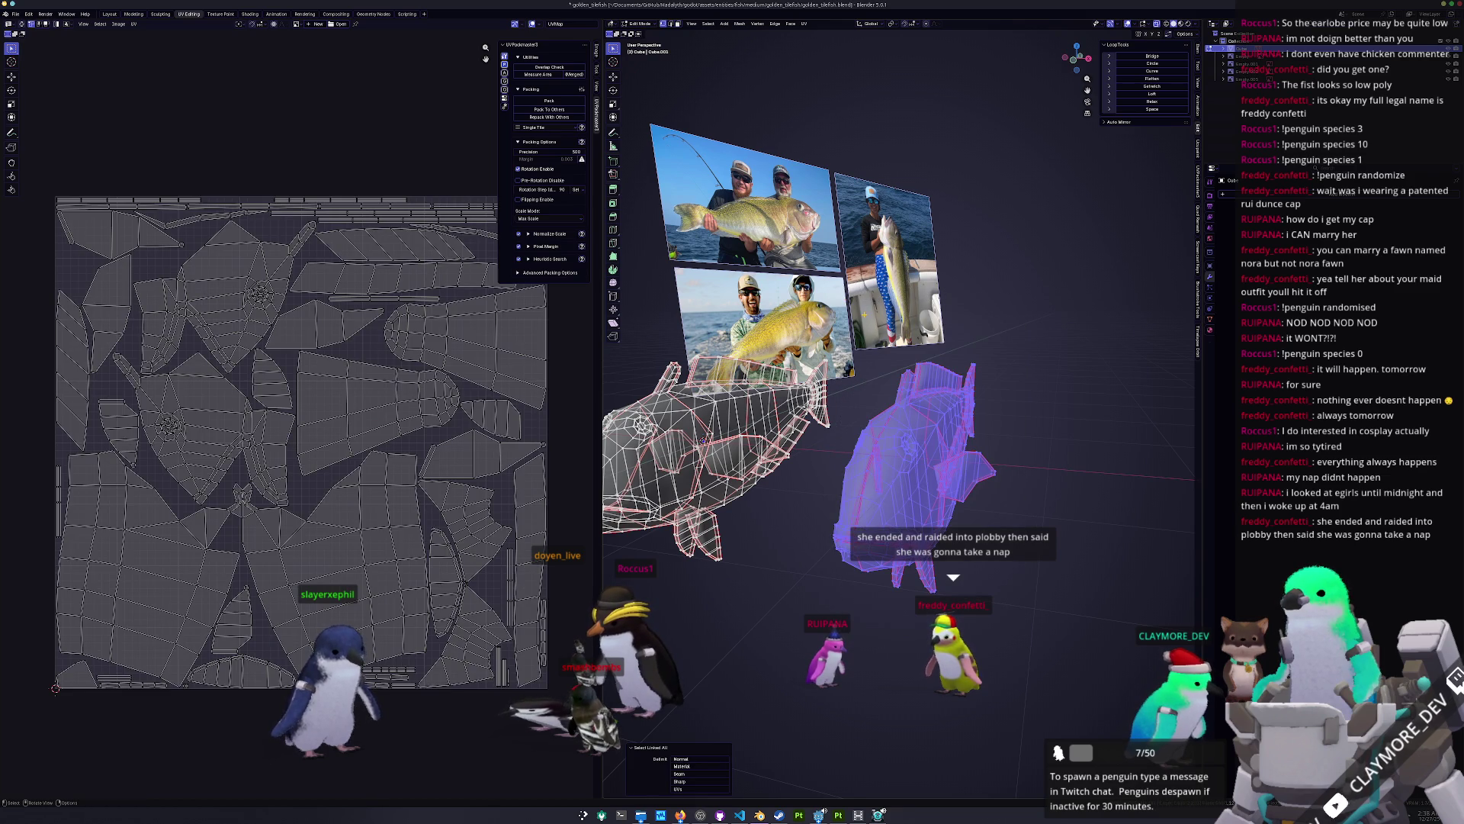
# Step: Separate the right fish into its own object and start editing that separated fish
pyautogui.rightClick(1061, 507)
pyautogui.moveTo(1050, 646)
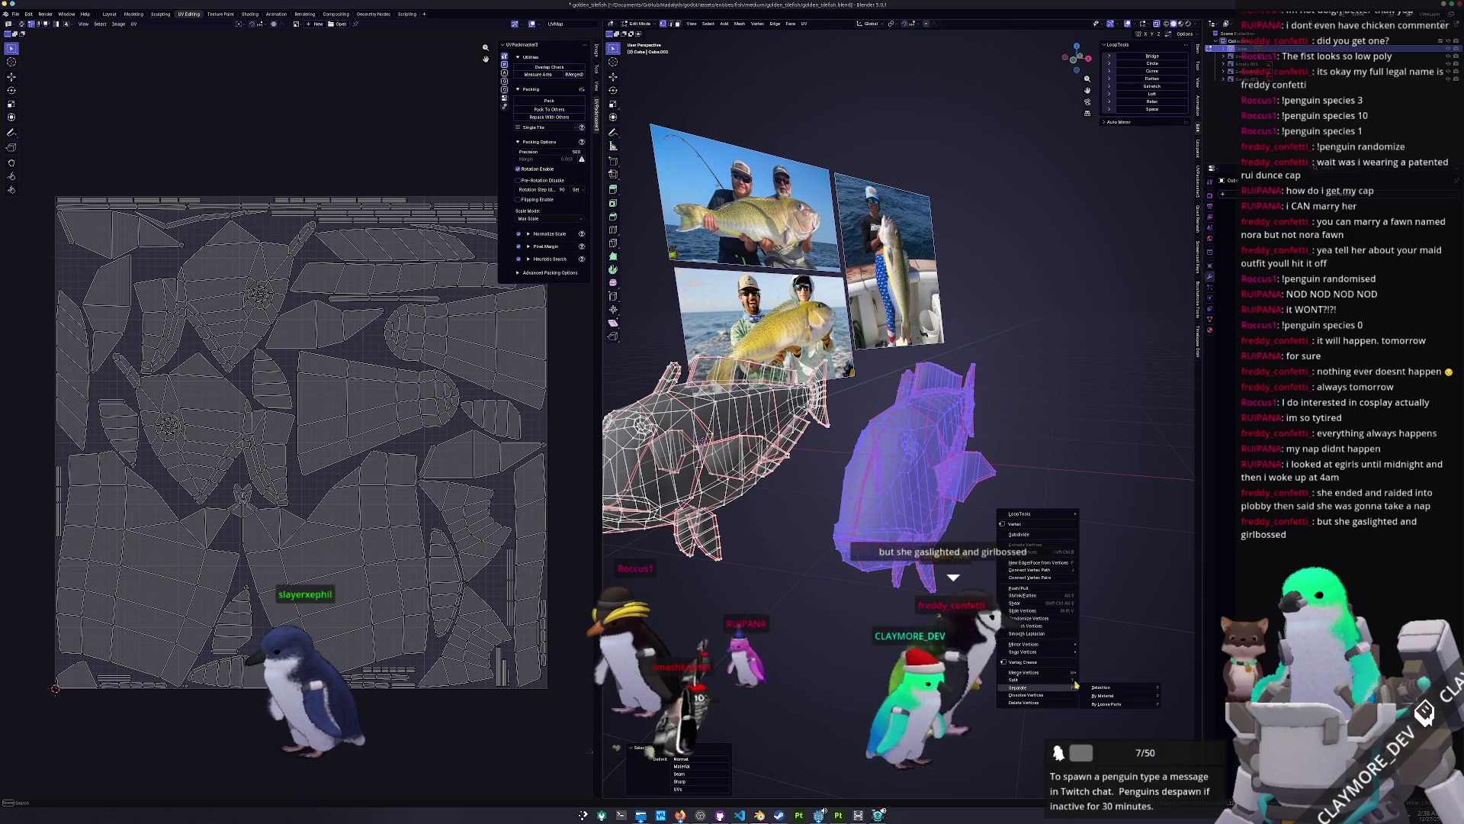
pyautogui.click(1107, 688)
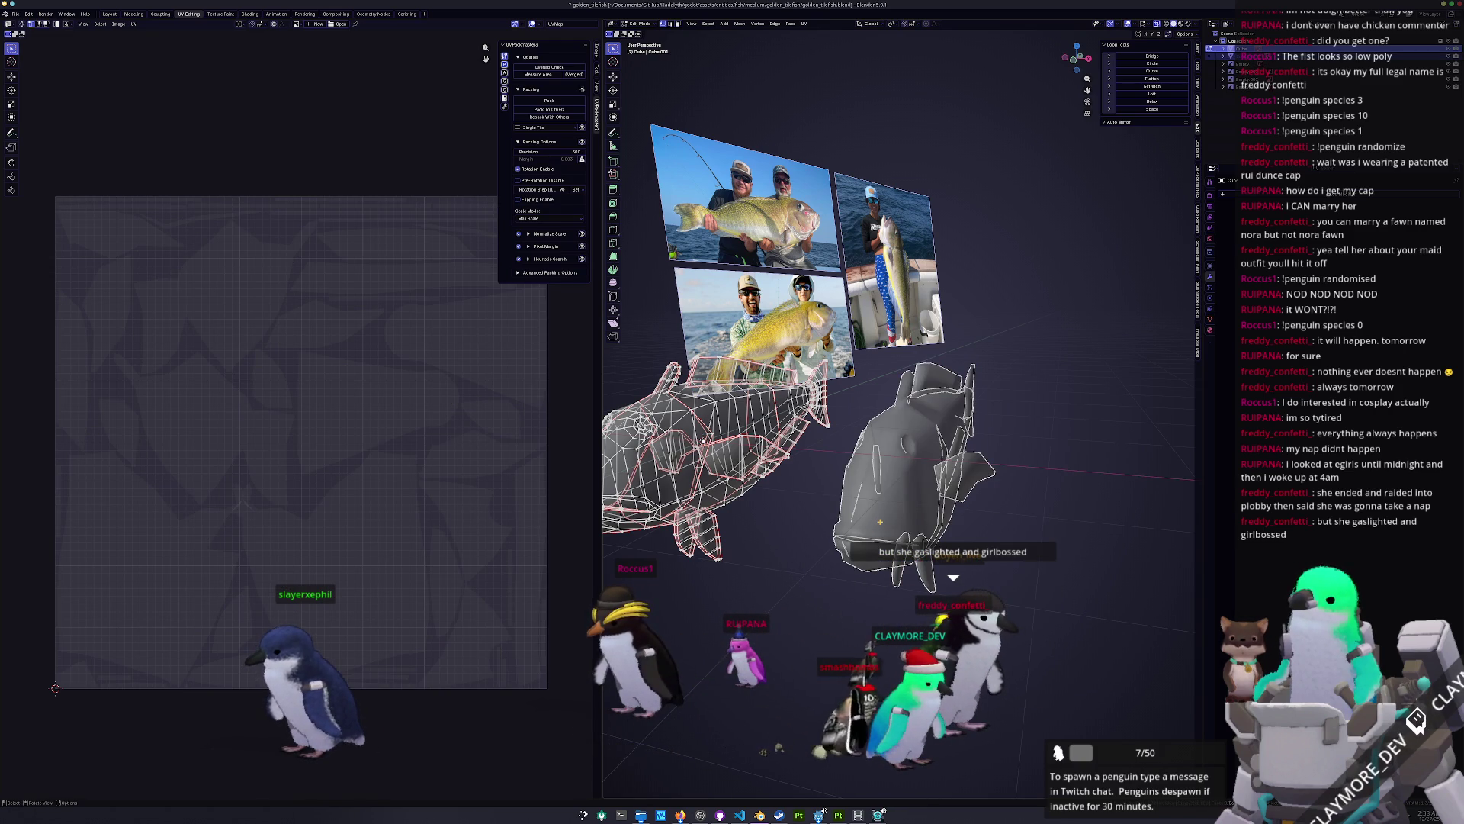
pyautogui.press('Tab')
pyautogui.click(965, 479)
pyautogui.press('Tab')
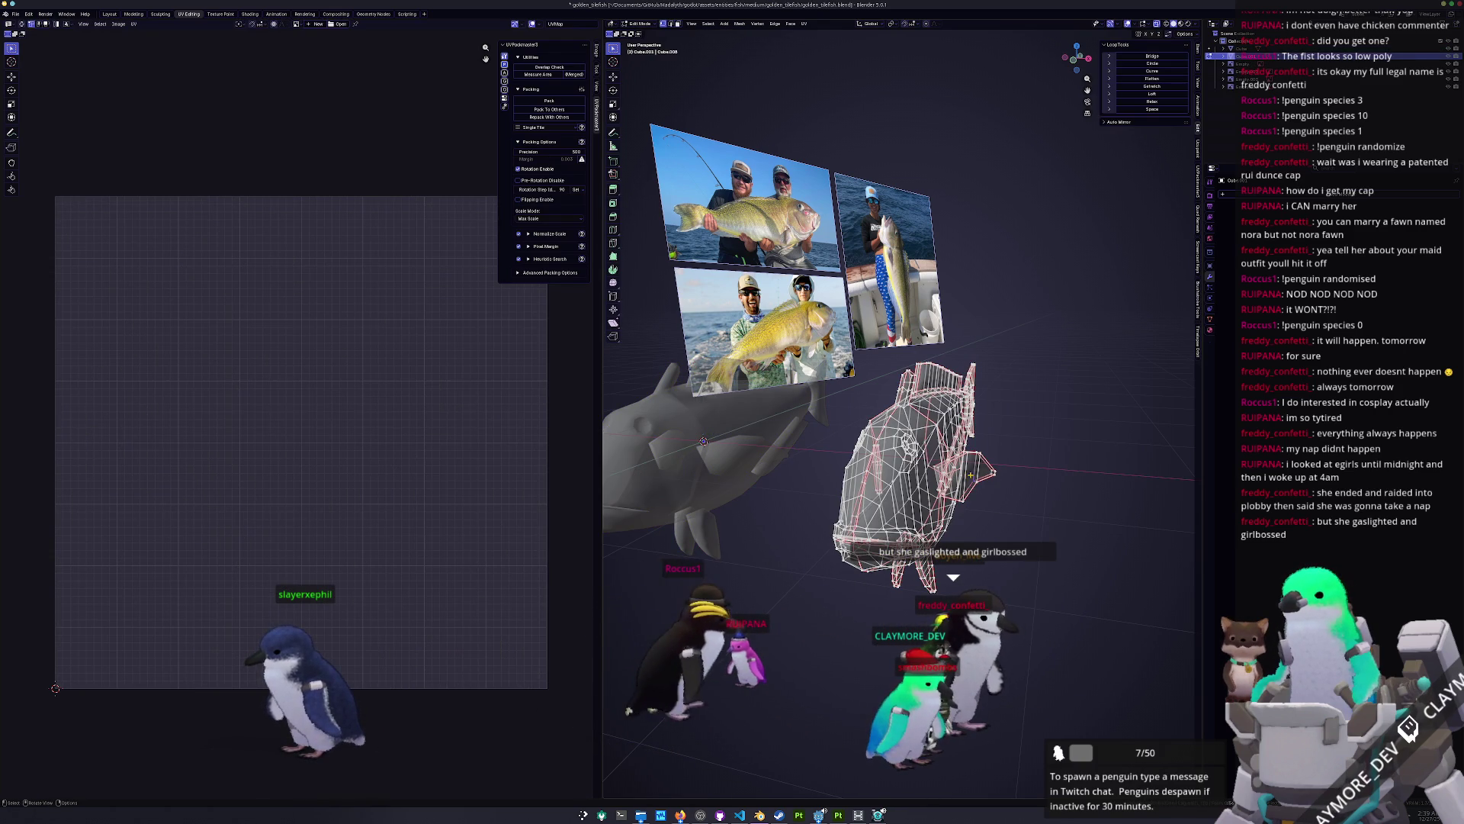
# Step: Separate the selected fish part, return to Object Mode and add subdivision level 1 with Ctrl+1
pyautogui.hotkey('alt', 'z')
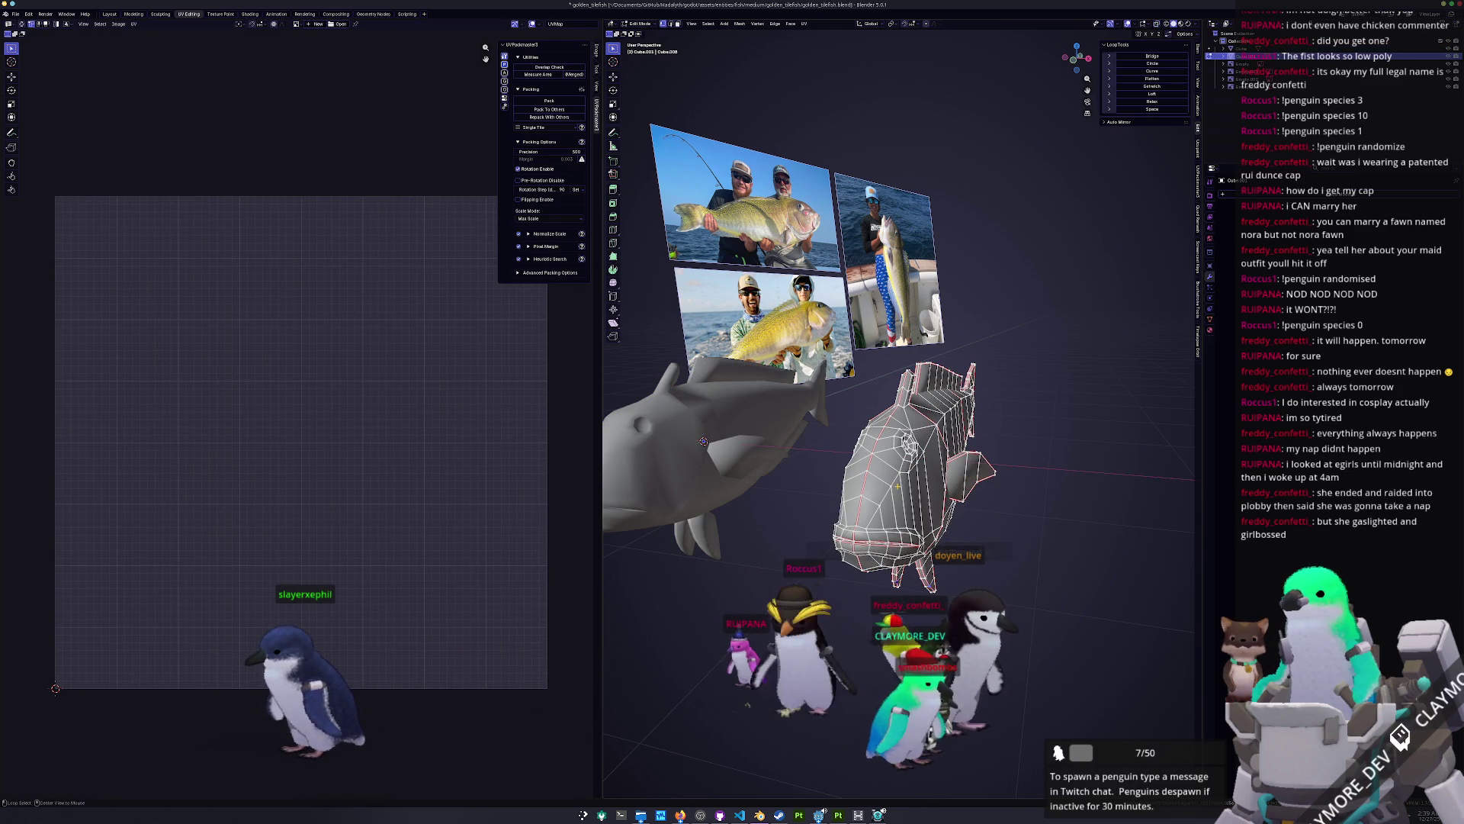
pyautogui.moveTo(969, 371)
pyautogui.mouseDown(button='middle')
pyautogui.moveTo(943, 375)
pyautogui.moveTo(946, 395)
pyautogui.mouseUp(button='middle')
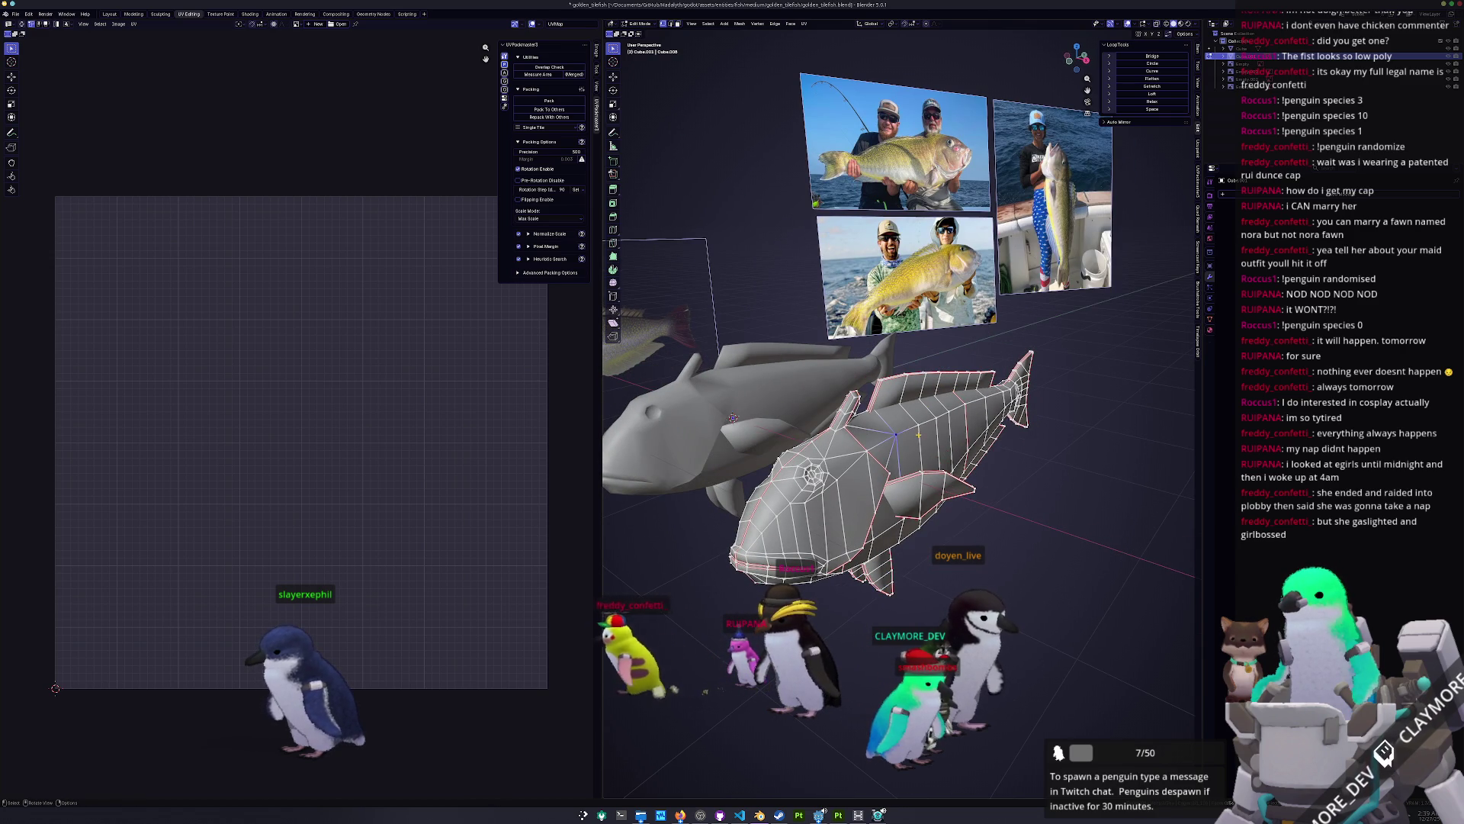
pyautogui.hotkey('ctrl', 'l')
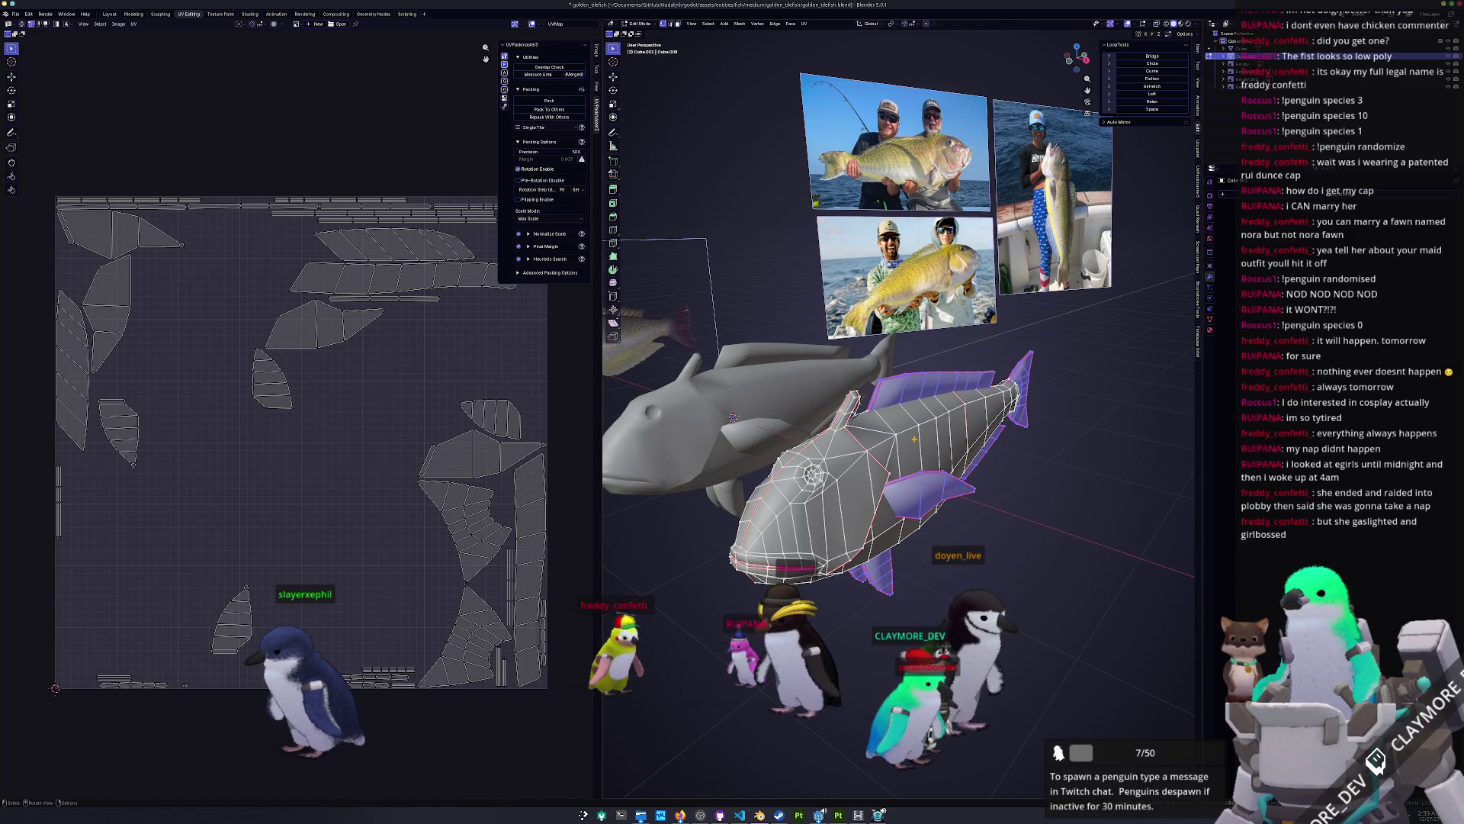
pyautogui.rightClick(1031, 570)
pyautogui.click(1062, 568)
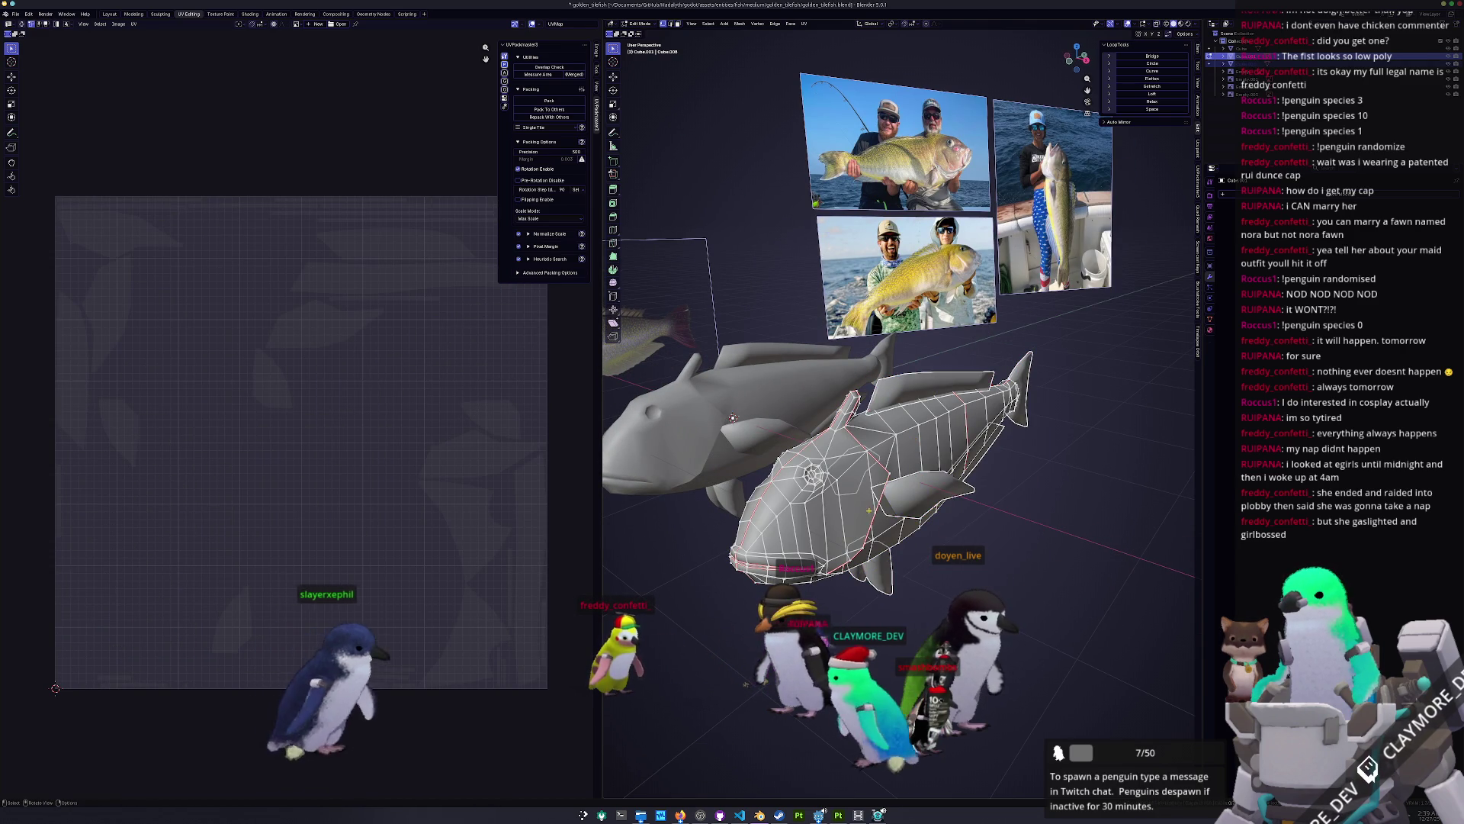
pyautogui.press('Tab')
pyautogui.hotkey('ctrl', '1')
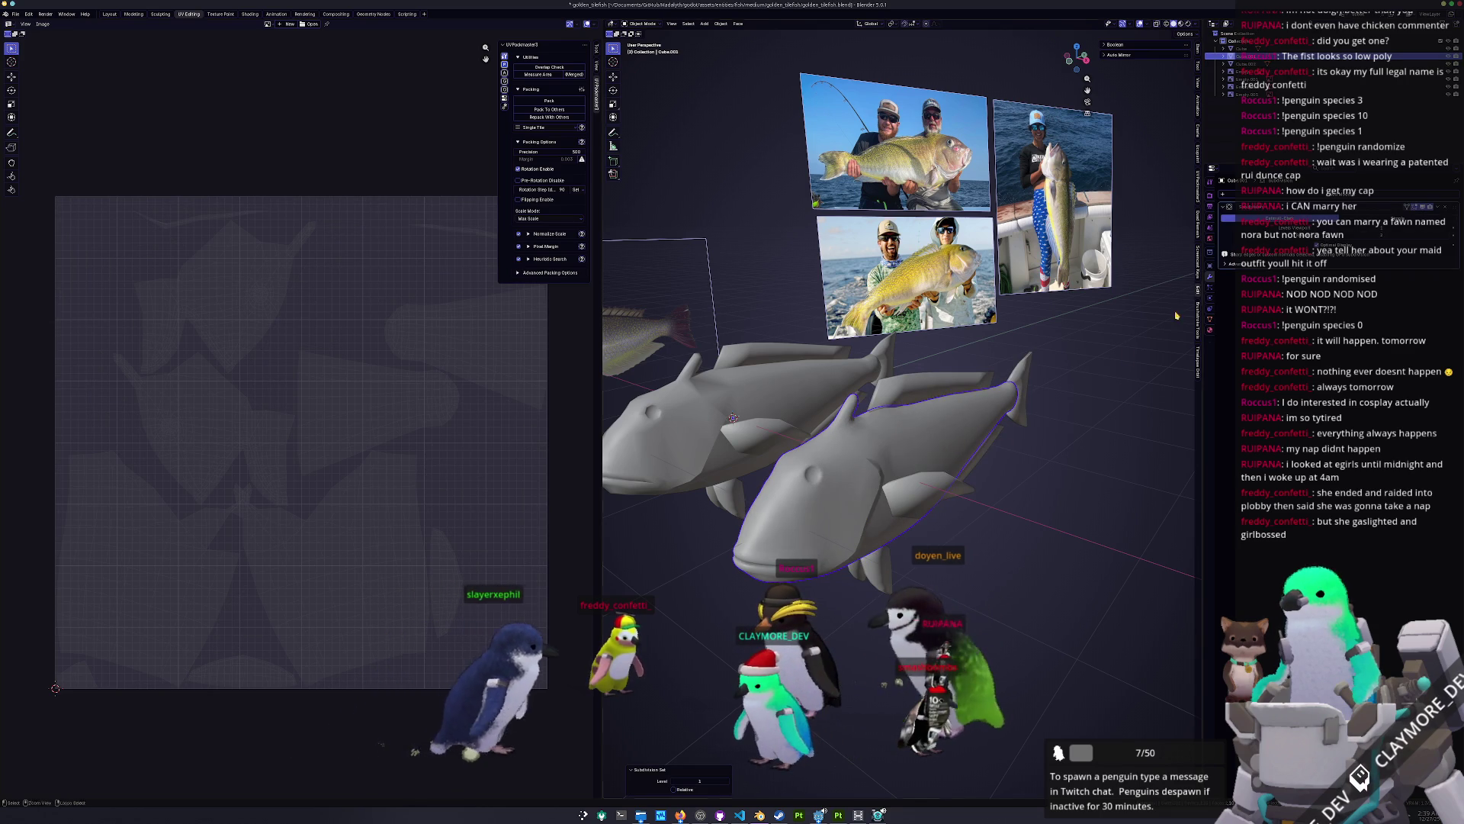
# Step: Apply the Subdivision modifier and select the fin and tail part together with the fish body
pyautogui.hotkey('ctrl', 'a')
pyautogui.keyDown('shift'); pyautogui.click(897, 567); pyautogui.keyUp('shift')
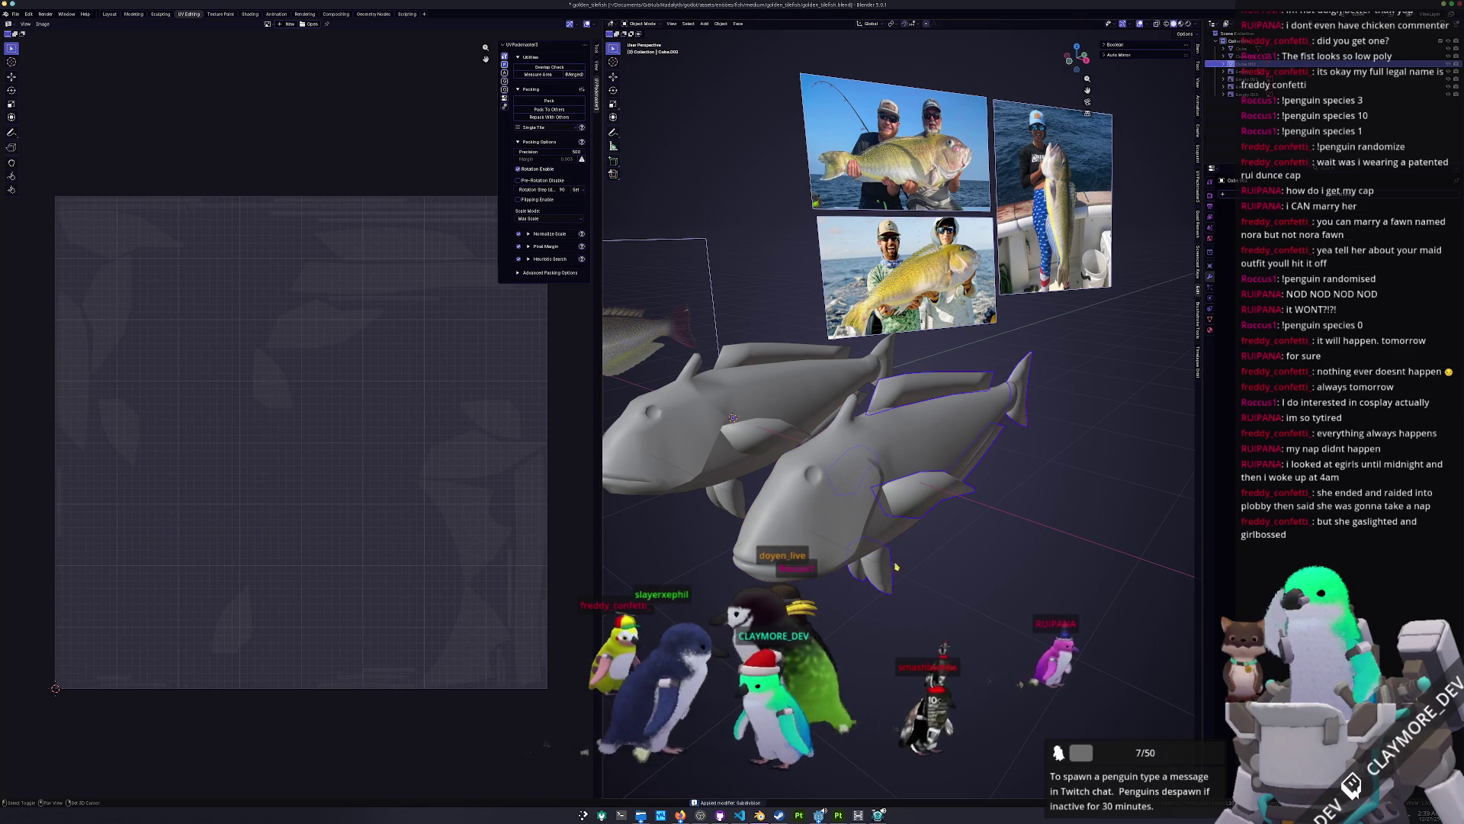
pyautogui.keyDown('shift'); pyautogui.click(912, 452); pyautogui.keyUp('shift')
pyautogui.moveTo(913, 452)
pyautogui.mouseDown(button='middle')
pyautogui.moveTo(951, 469)
pyautogui.moveTo(813, 506)
pyautogui.moveTo(884, 439)
pyautogui.mouseUp(button='middle')
pyautogui.scroll(5, 884, 438)
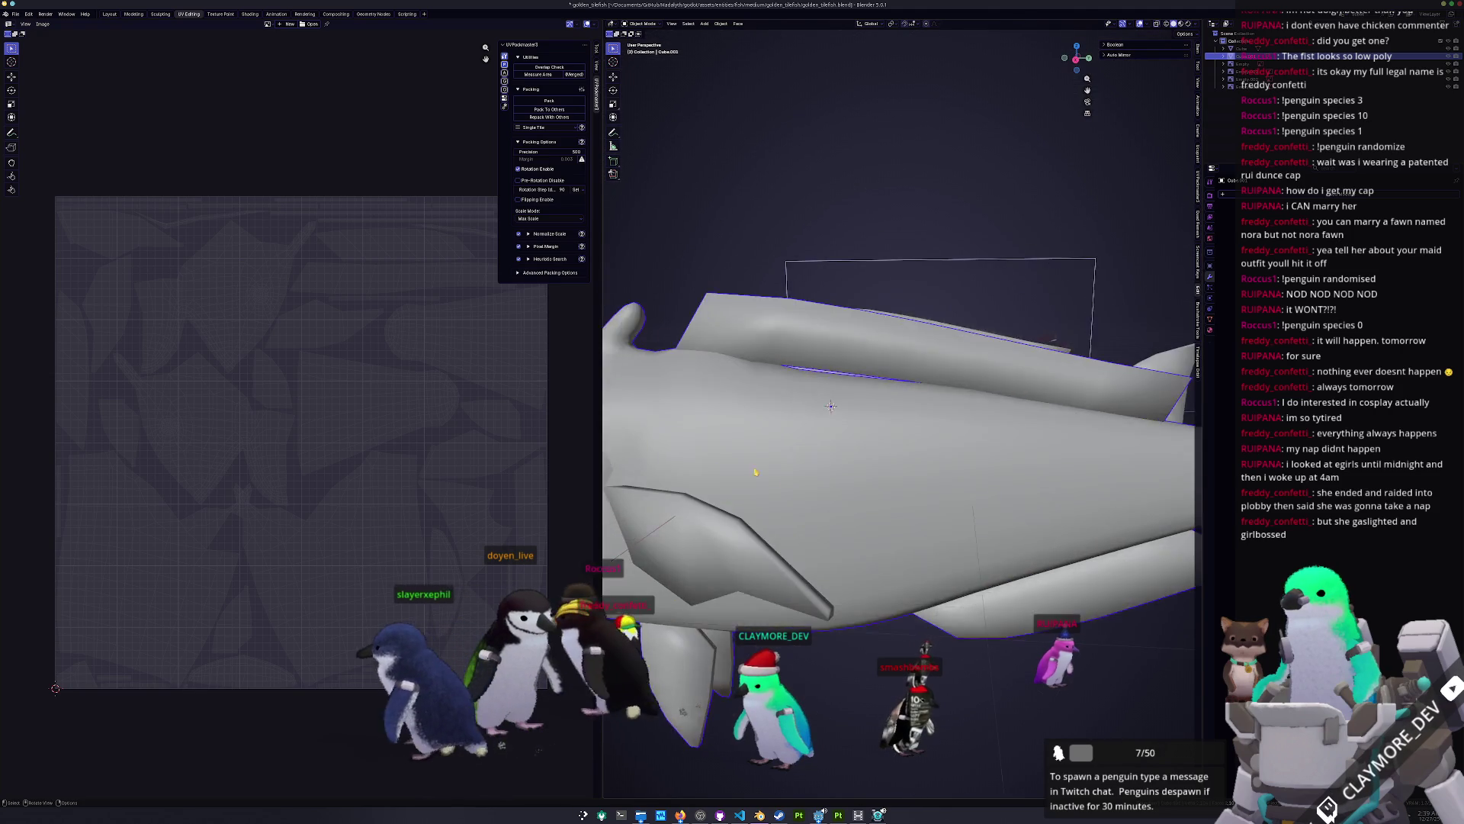
pyautogui.moveTo(820, 473)
pyautogui.mouseDown(button='middle')
pyautogui.moveTo(851, 396)
pyautogui.moveTo(819, 480)
pyautogui.moveTo(824, 427)
pyautogui.moveTo(818, 505)
pyautogui.moveTo(1086, 470)
pyautogui.mouseUp(button='middle')
pyautogui.scroll(-5, 818, 505)
# Step: Rename the right fish golden_tilefish_high and the left golden_tilefish_low, then switch to front view
pyautogui.click(1086, 471)
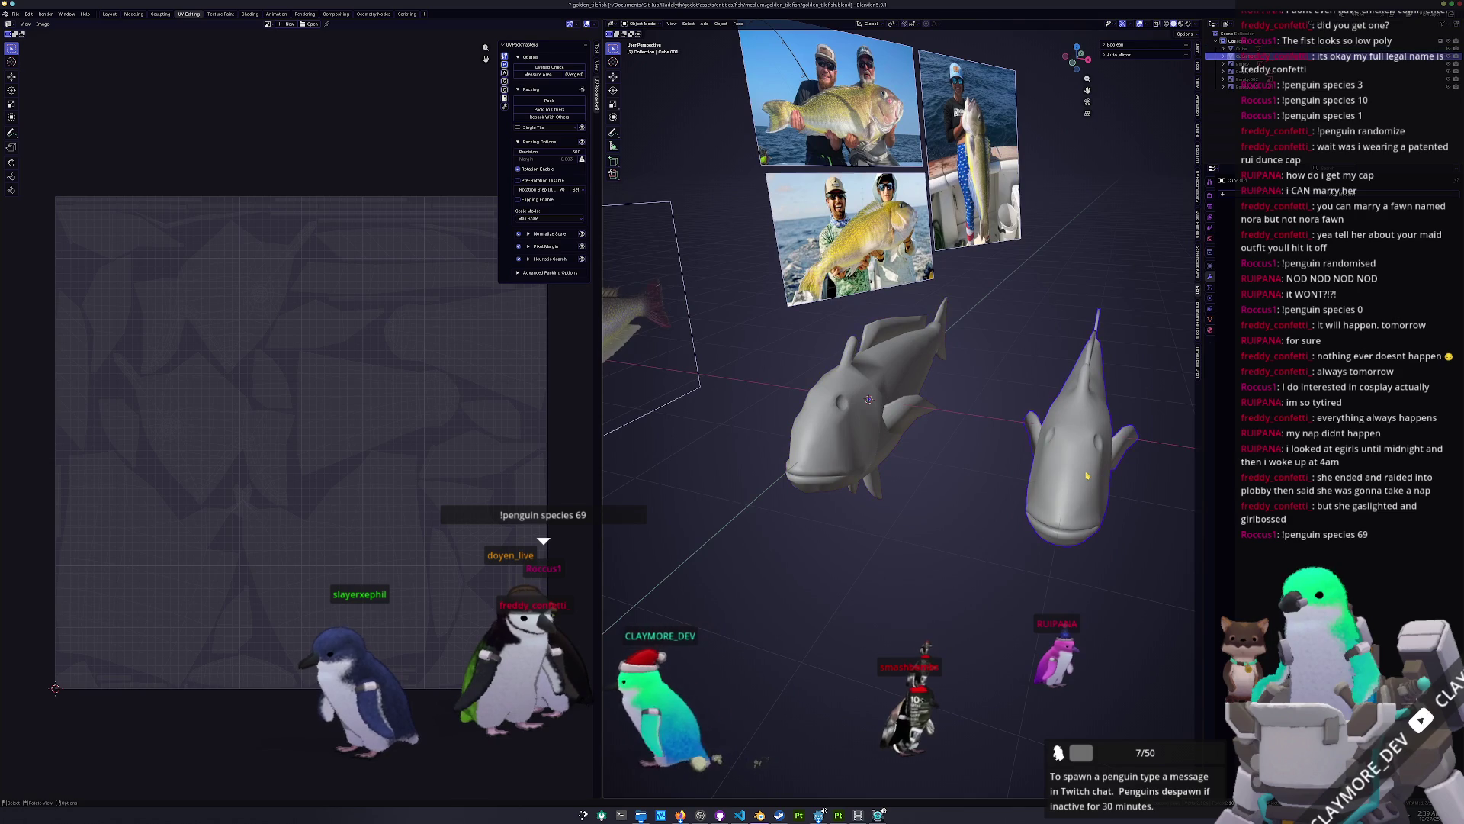
pyautogui.press('F2')
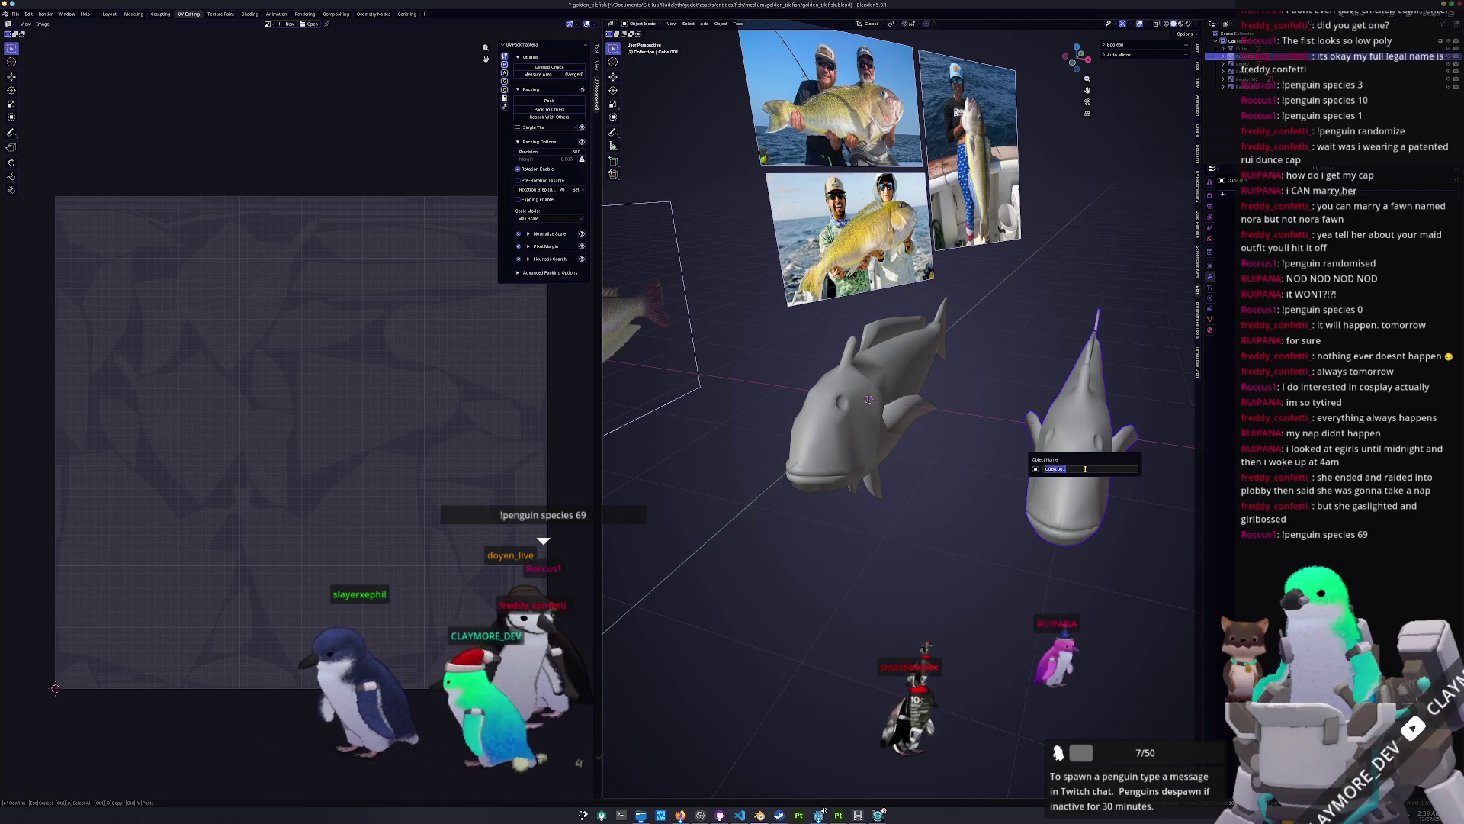
pyautogui.write('golde')
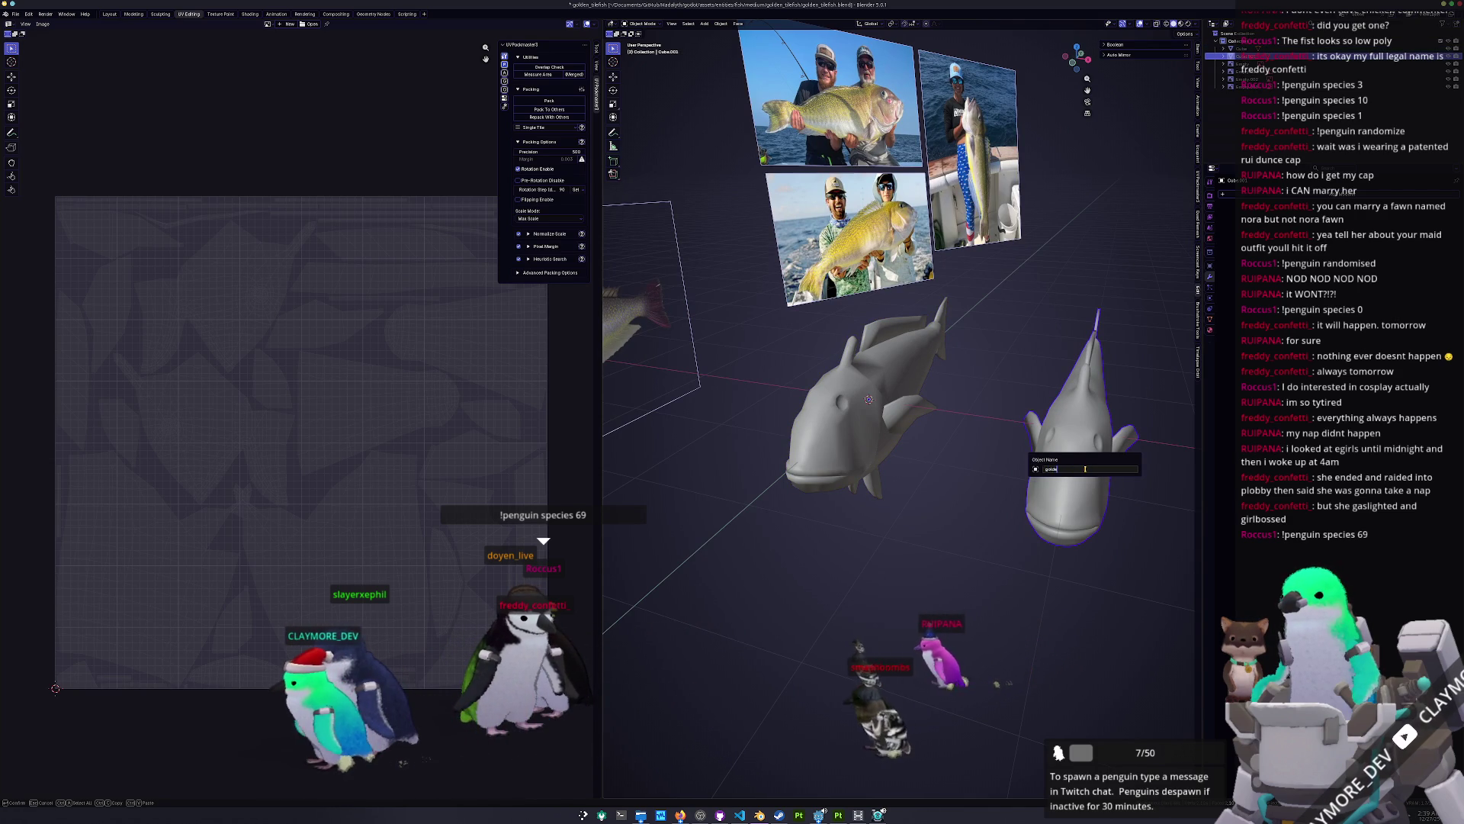
pyautogui.write('n_tile')
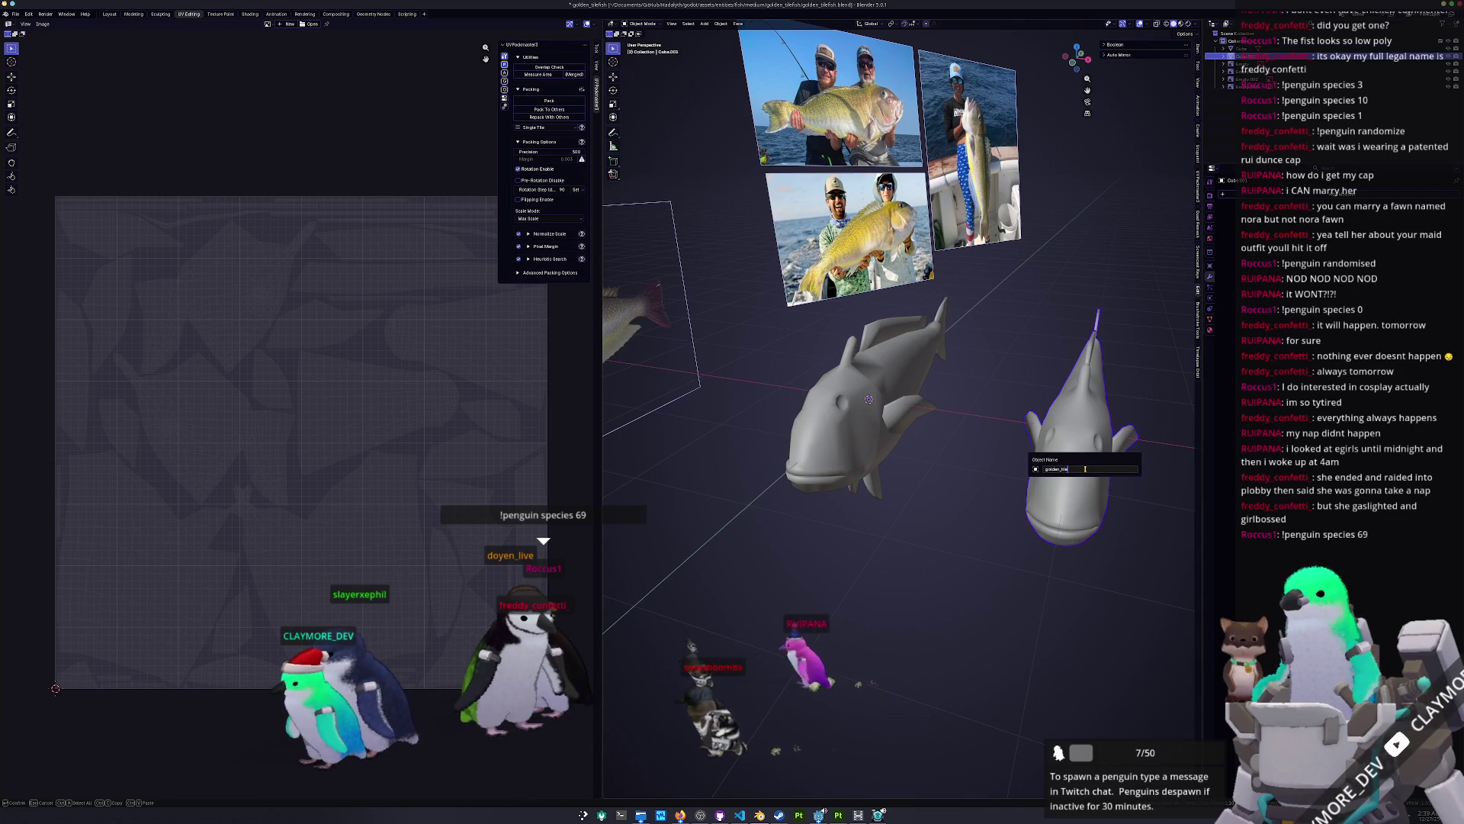
pyautogui.write('fish_high')
pyautogui.press('Return')
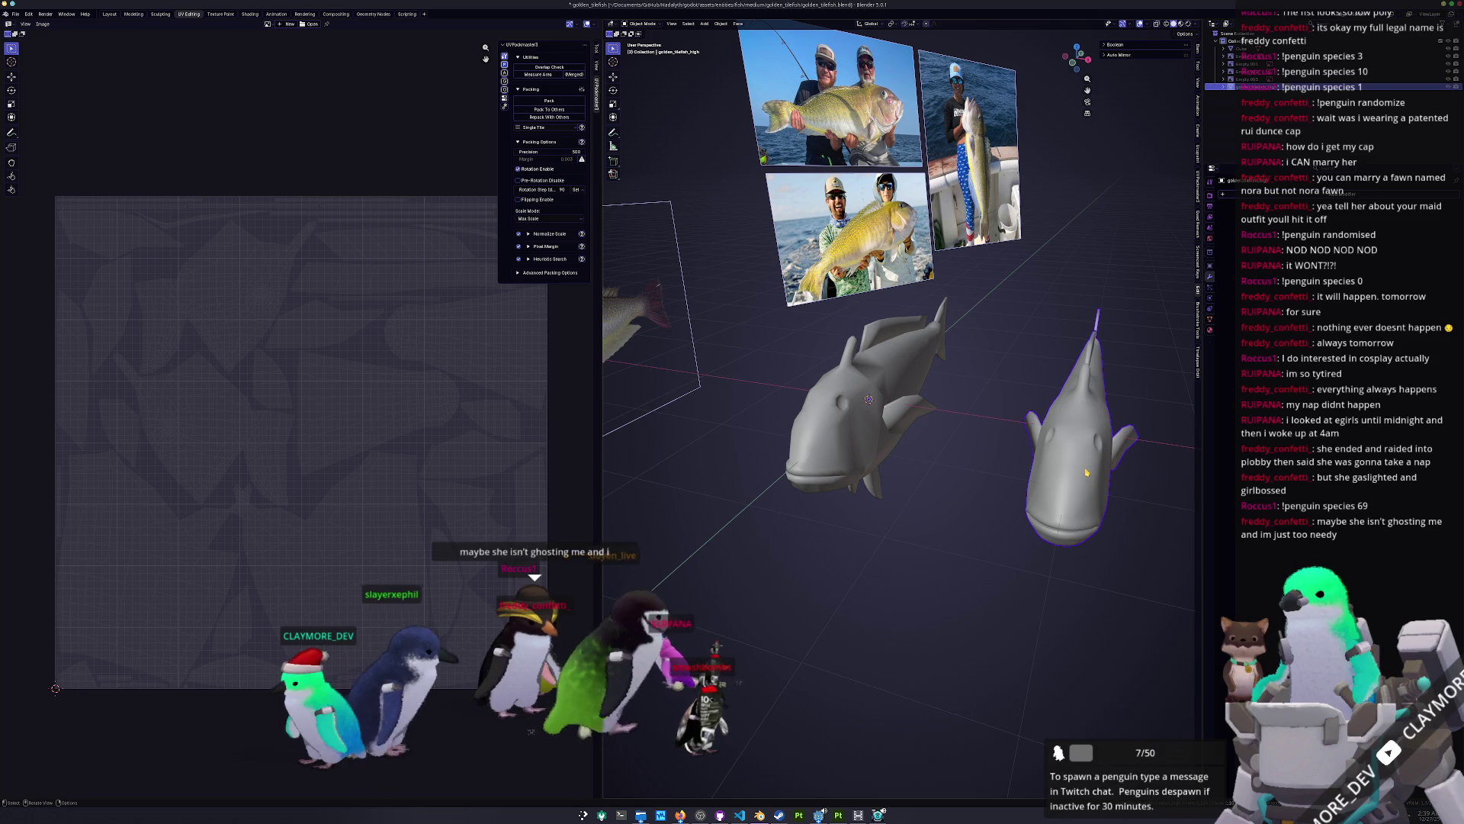
pyautogui.click(849, 459)
pyautogui.press('F2')
pyautogui.write('golden_tilefish_low')
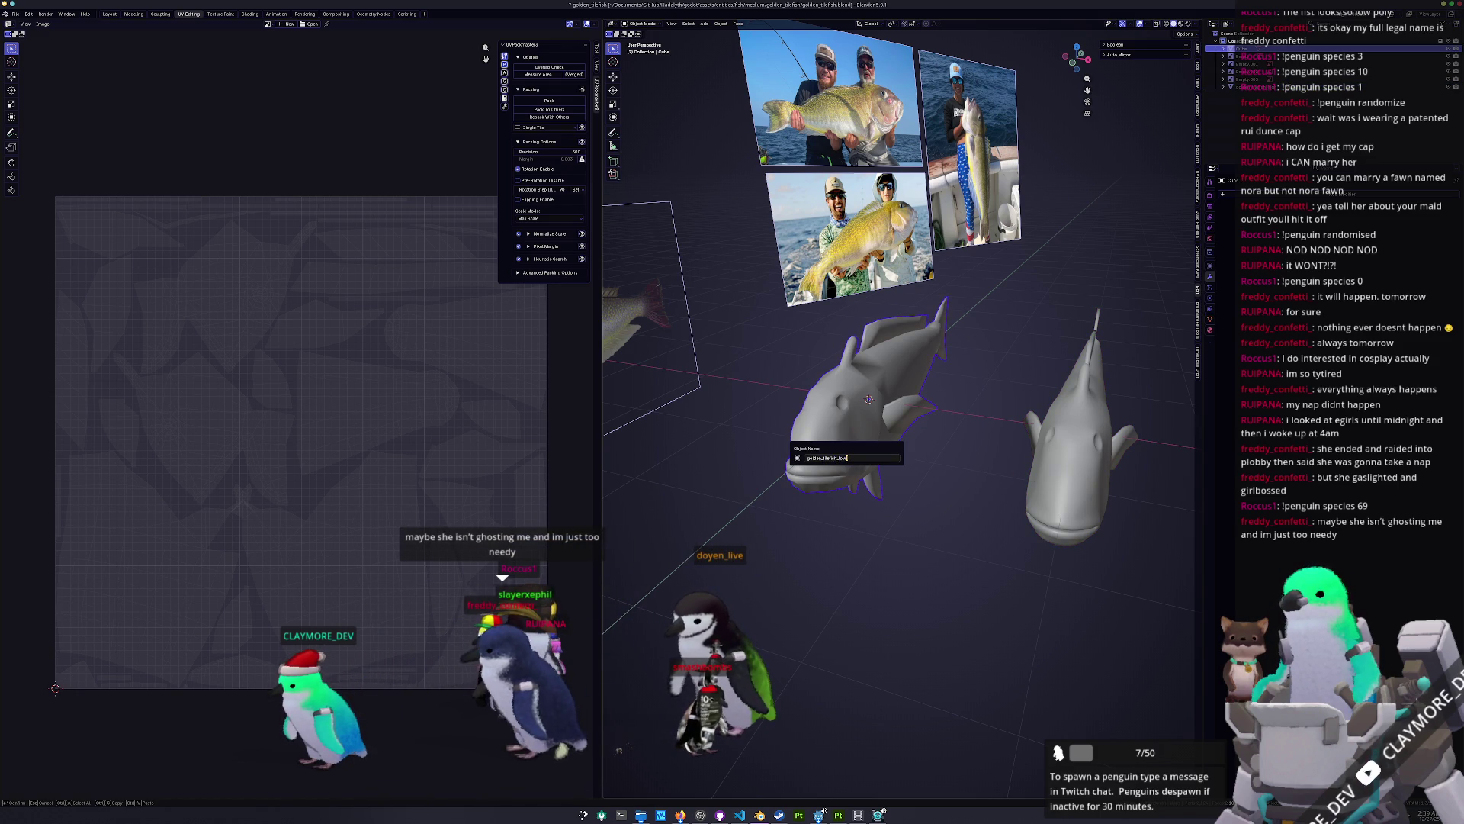
pyautogui.press('Return')
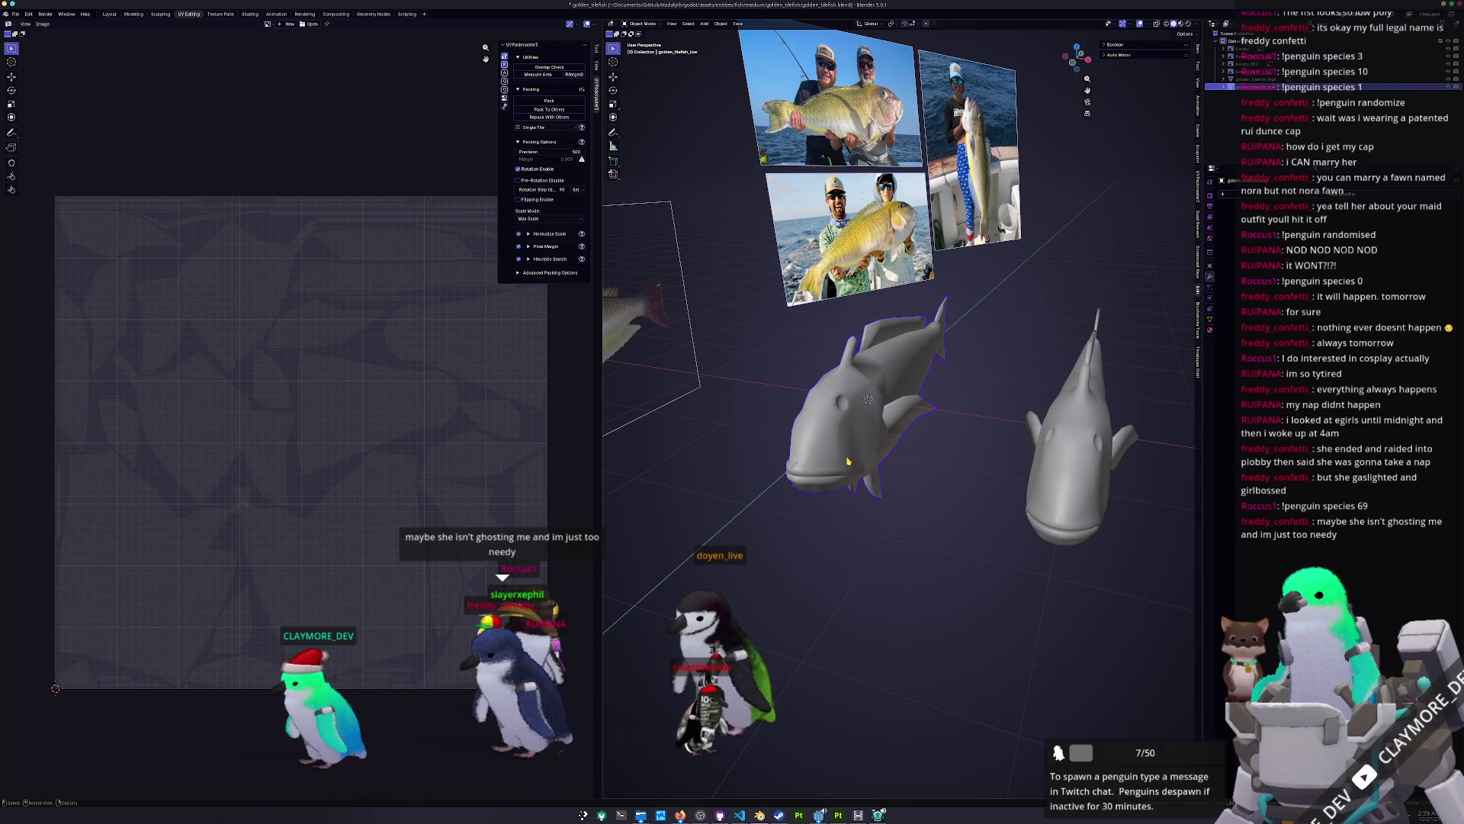
pyautogui.press('KP_1')
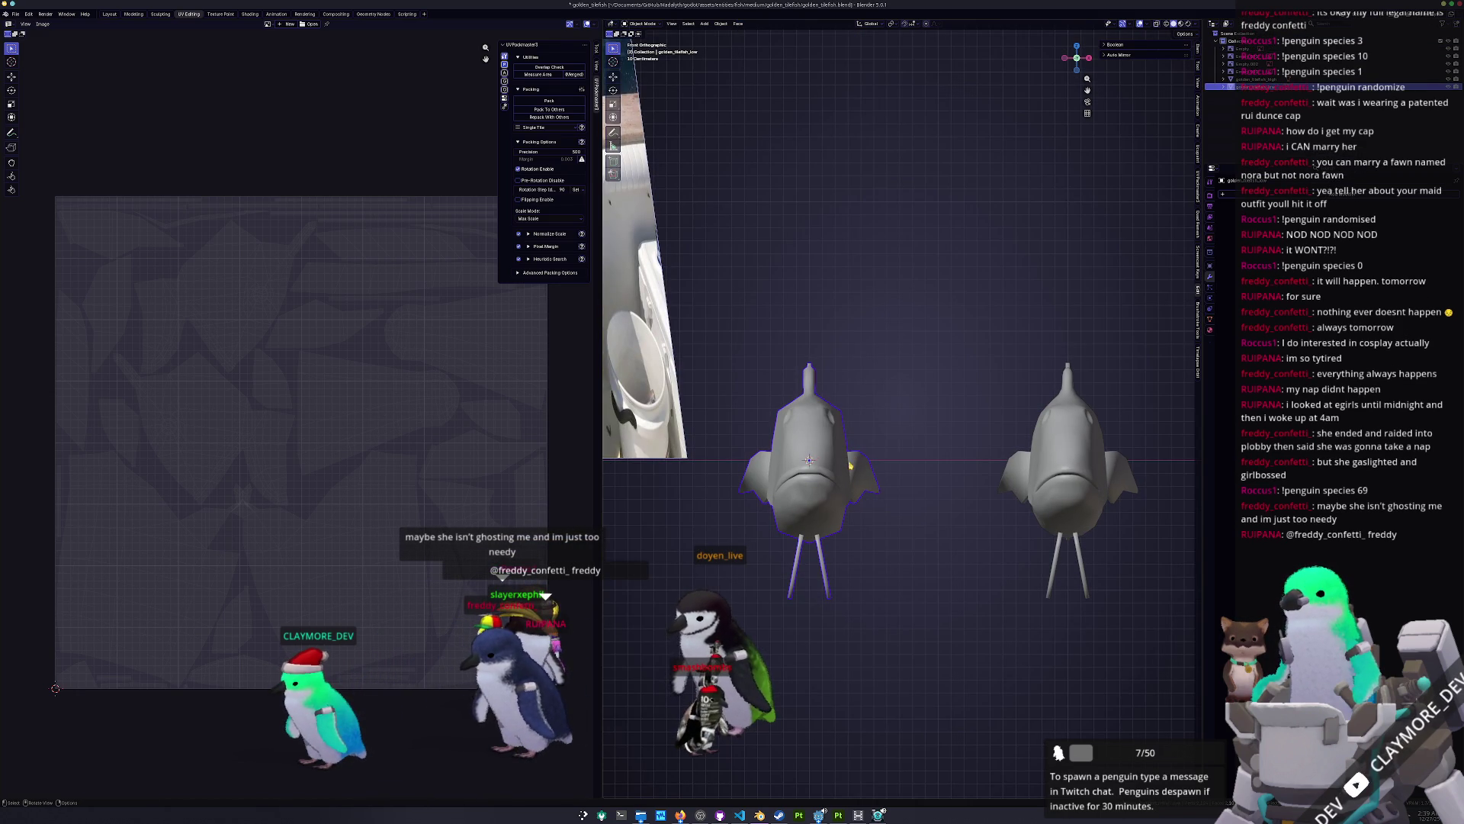
# Step: Move golden_tilefish_high -2 along X onto the other fish, apply all transforms, then select golden_tilefish_low
pyautogui.click(1063, 462)
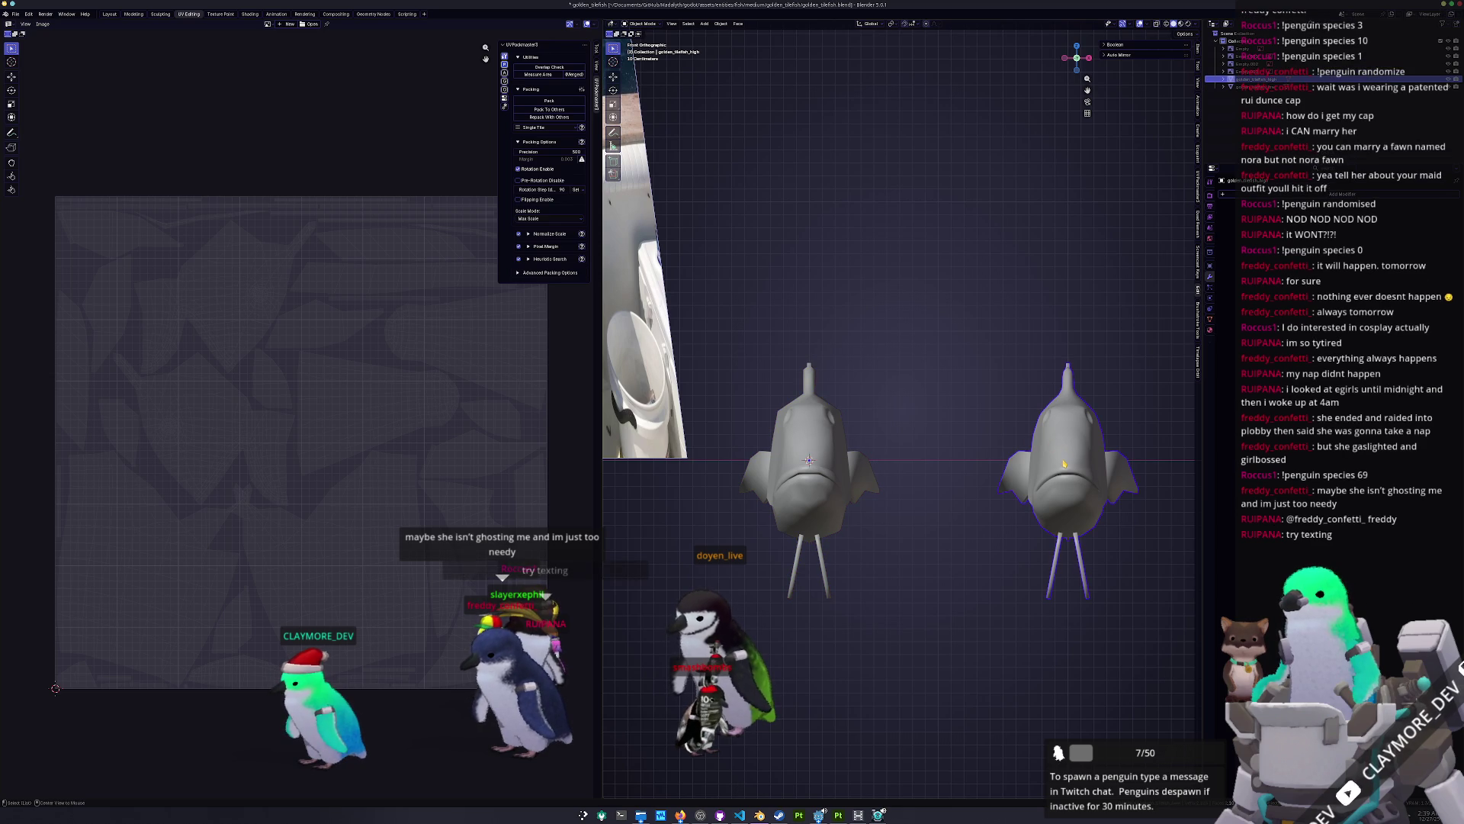
pyautogui.hotkey('alt', 'g')
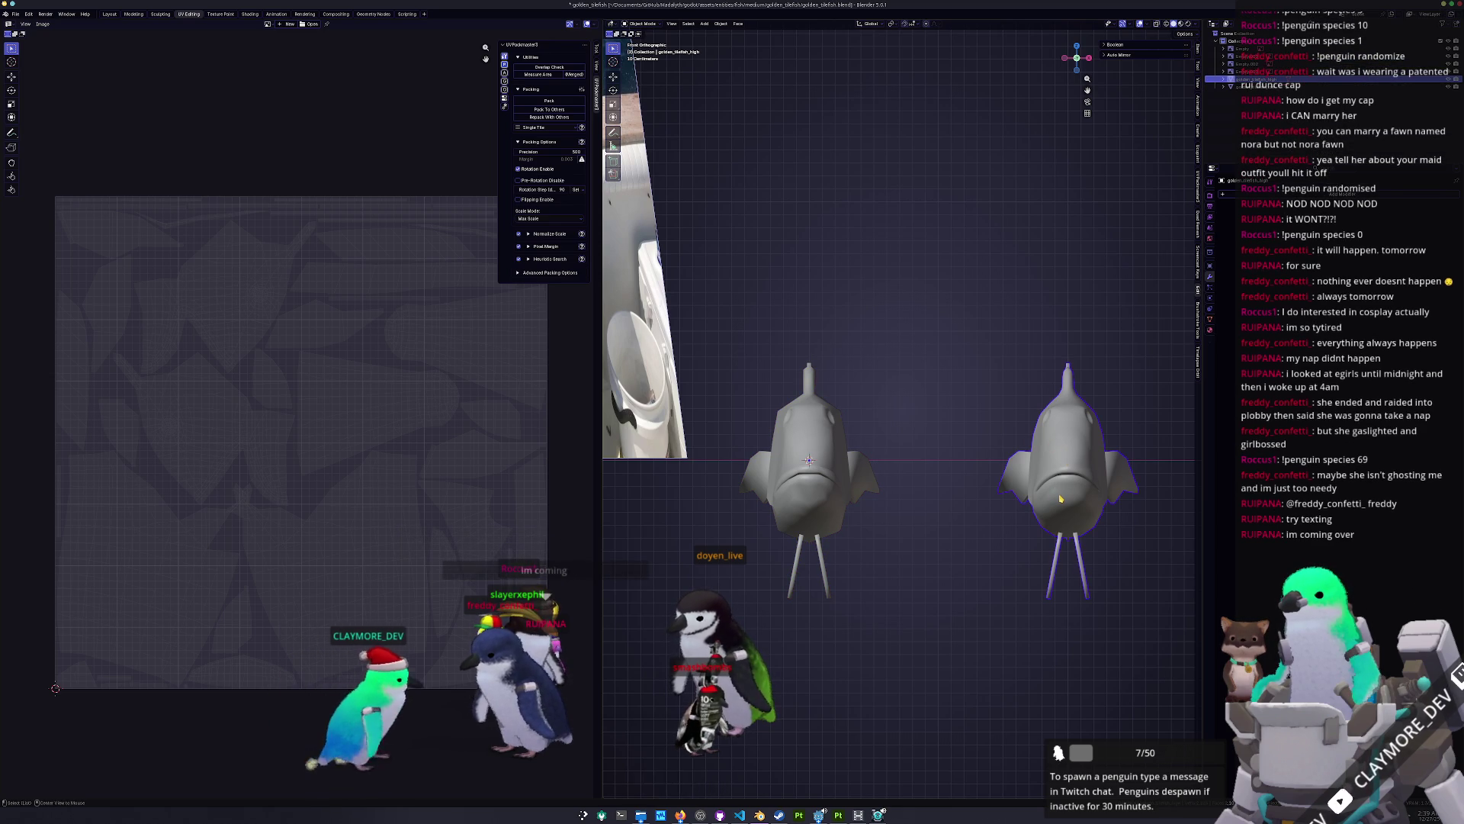
pyautogui.write('gx')
pyautogui.write('-2')
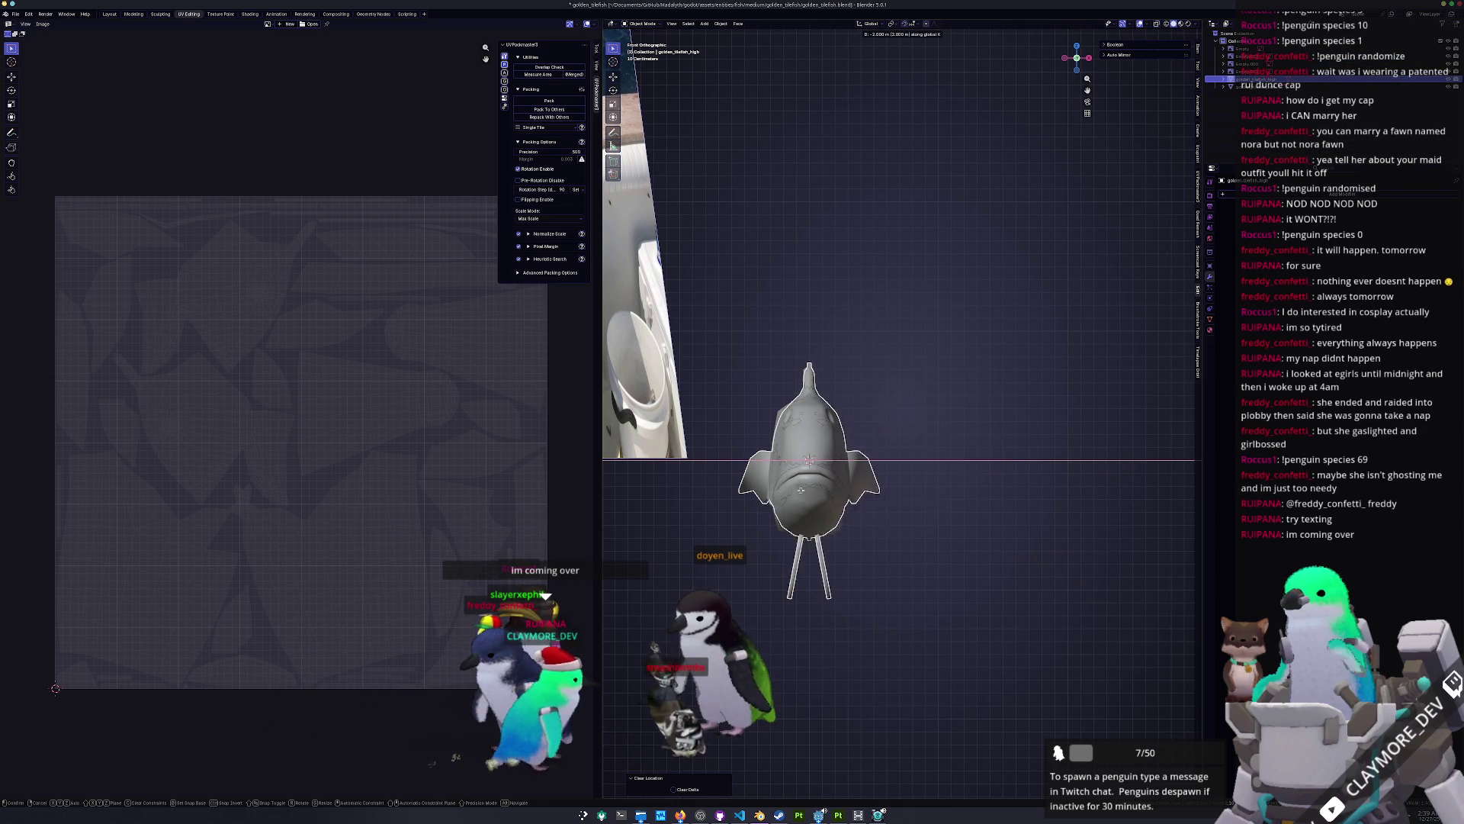
pyautogui.press('Return')
pyautogui.hotkey('ctrl', 'a')
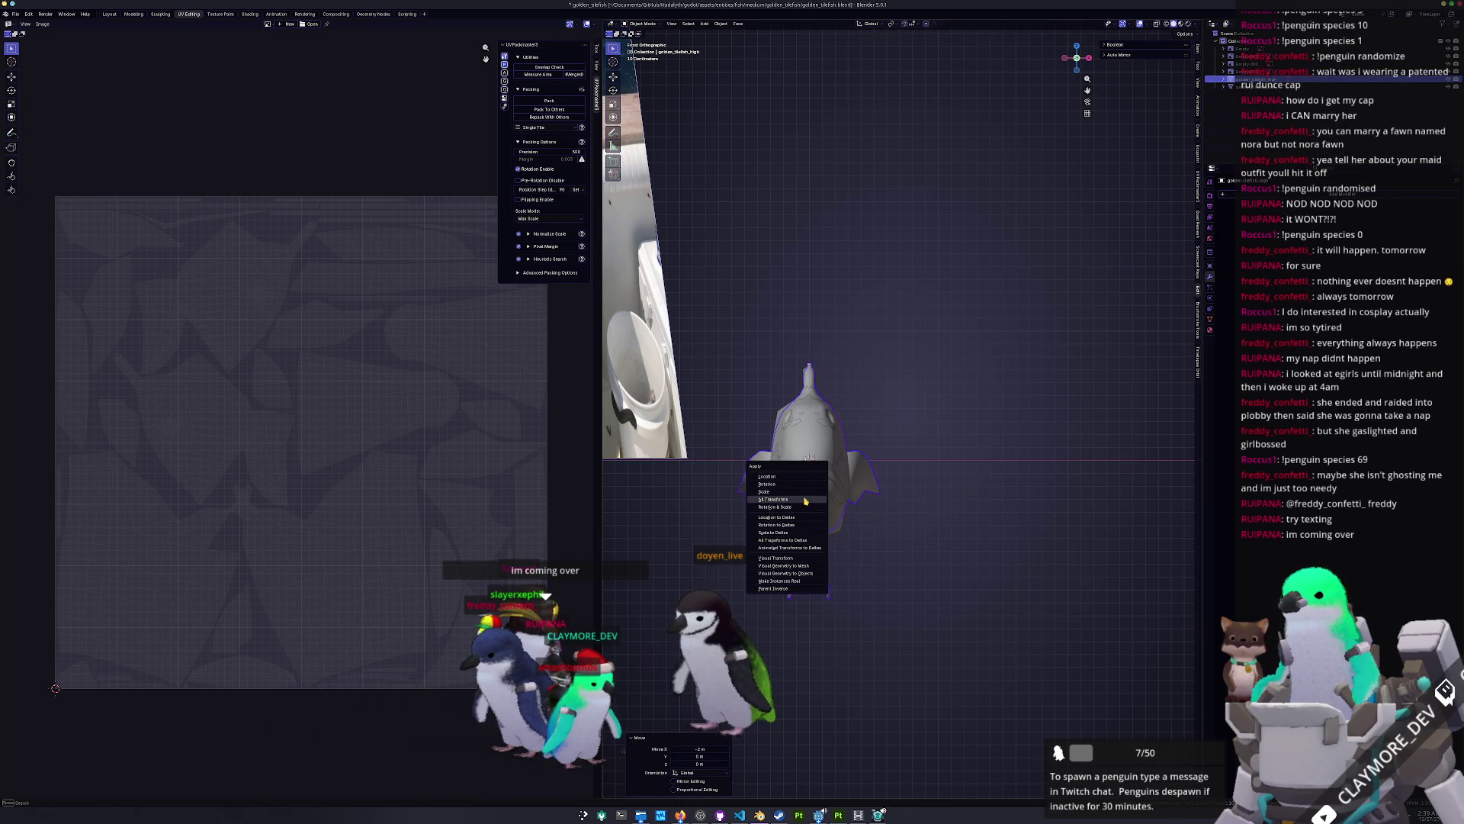
pyautogui.click(804, 500)
pyautogui.moveTo(804, 500); pyautogui.dragTo(873, 494, button='middle')
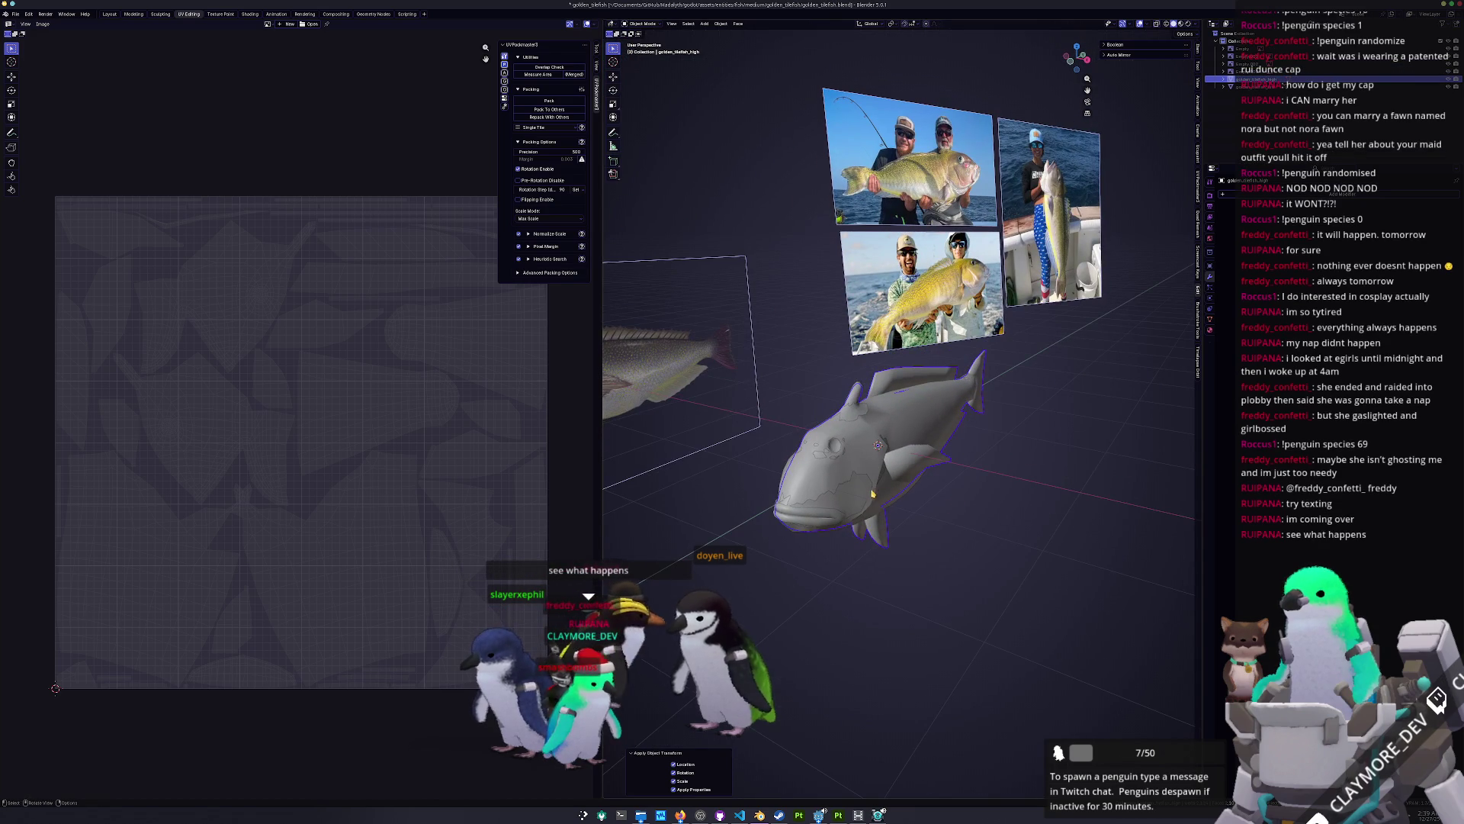
pyautogui.click(877, 492)
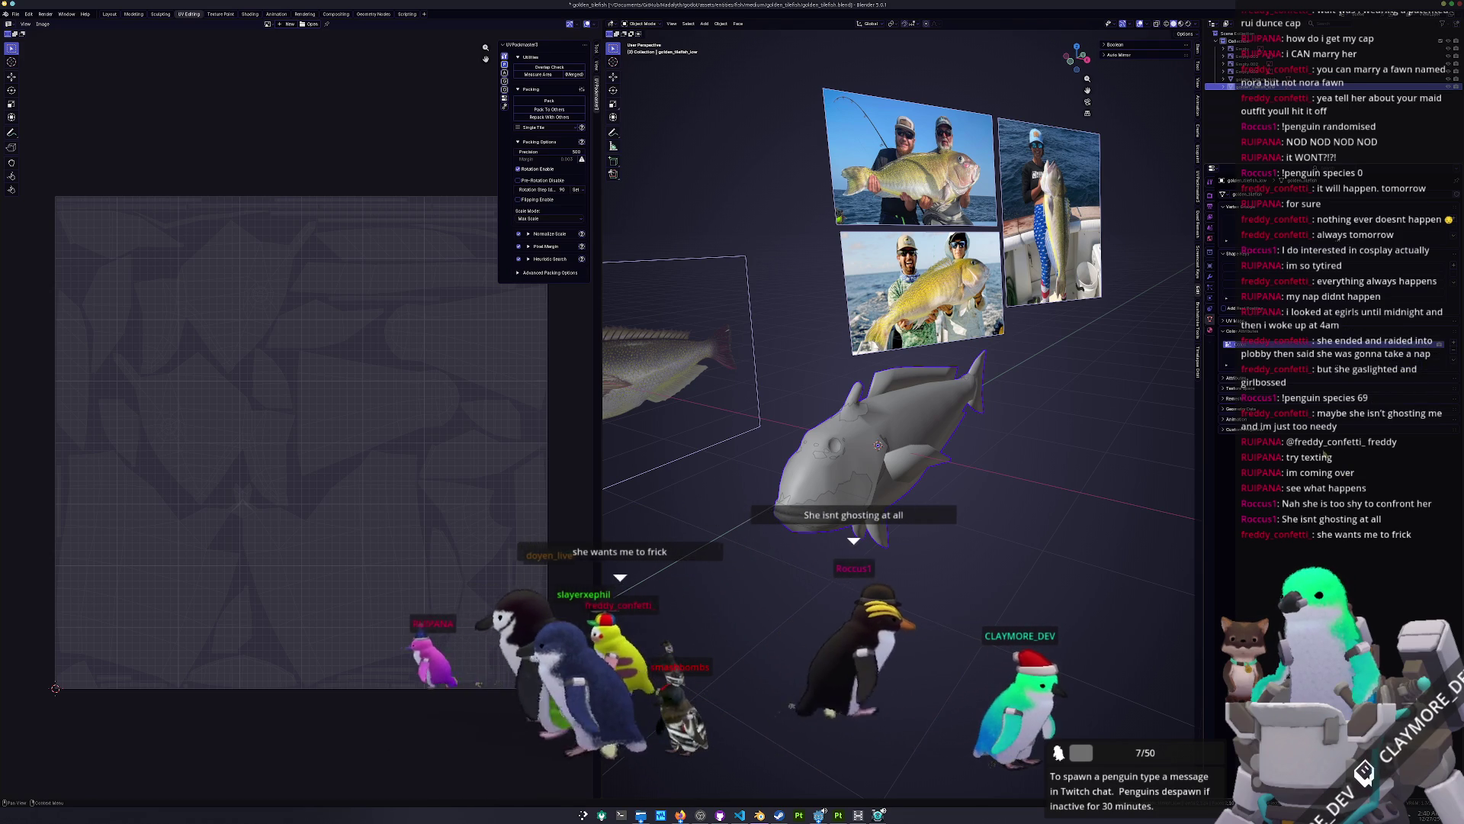
# Step: Add a new material to the fish, apply all its transforms and save the blend file
pyautogui.click(1287, 229)
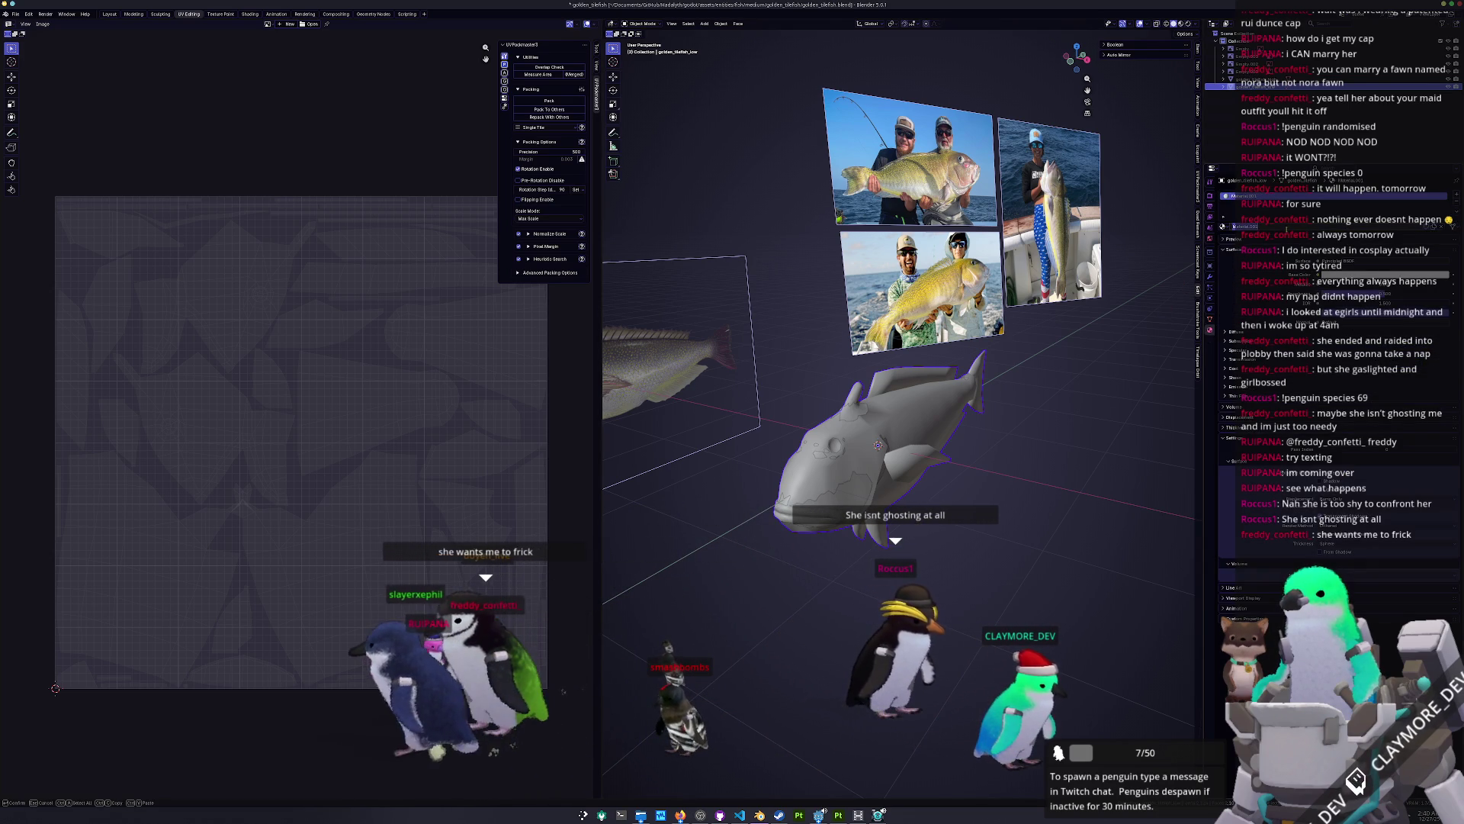
pyautogui.scroll(1, 1079, 418)
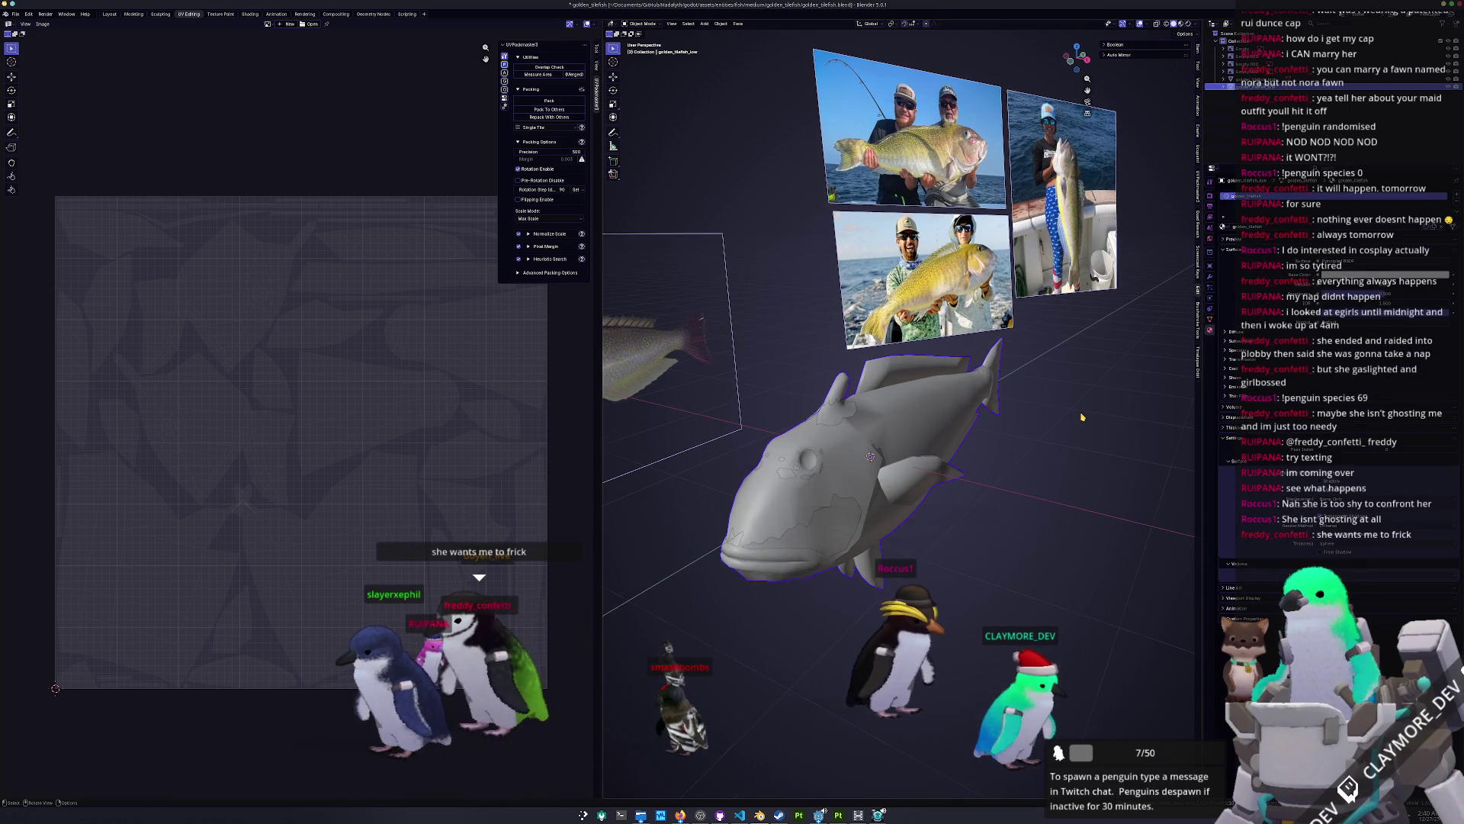
pyautogui.scroll(1, 1082, 418)
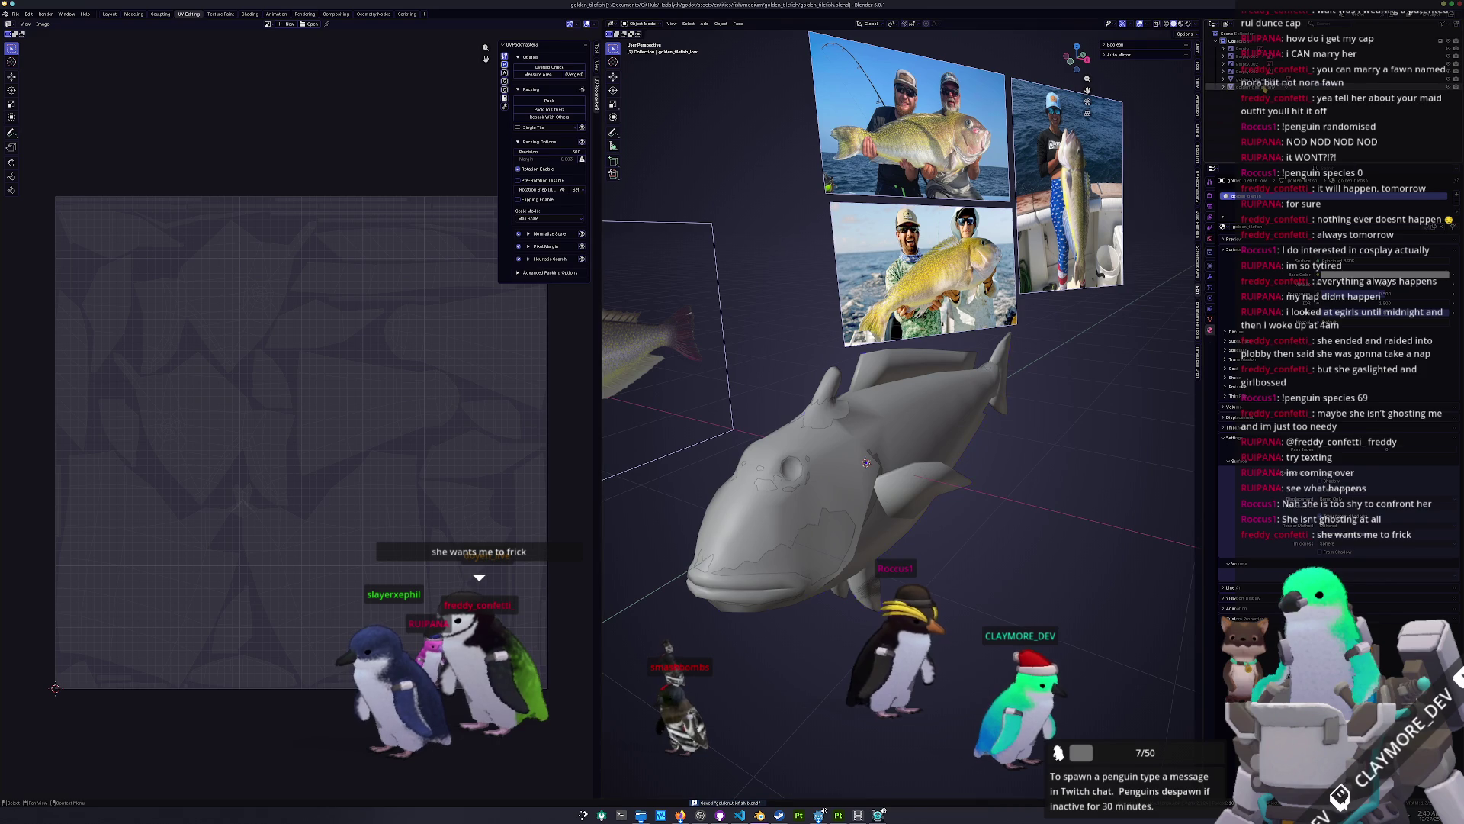
pyautogui.press('a')
pyautogui.hotkey('ctrl', 'a')
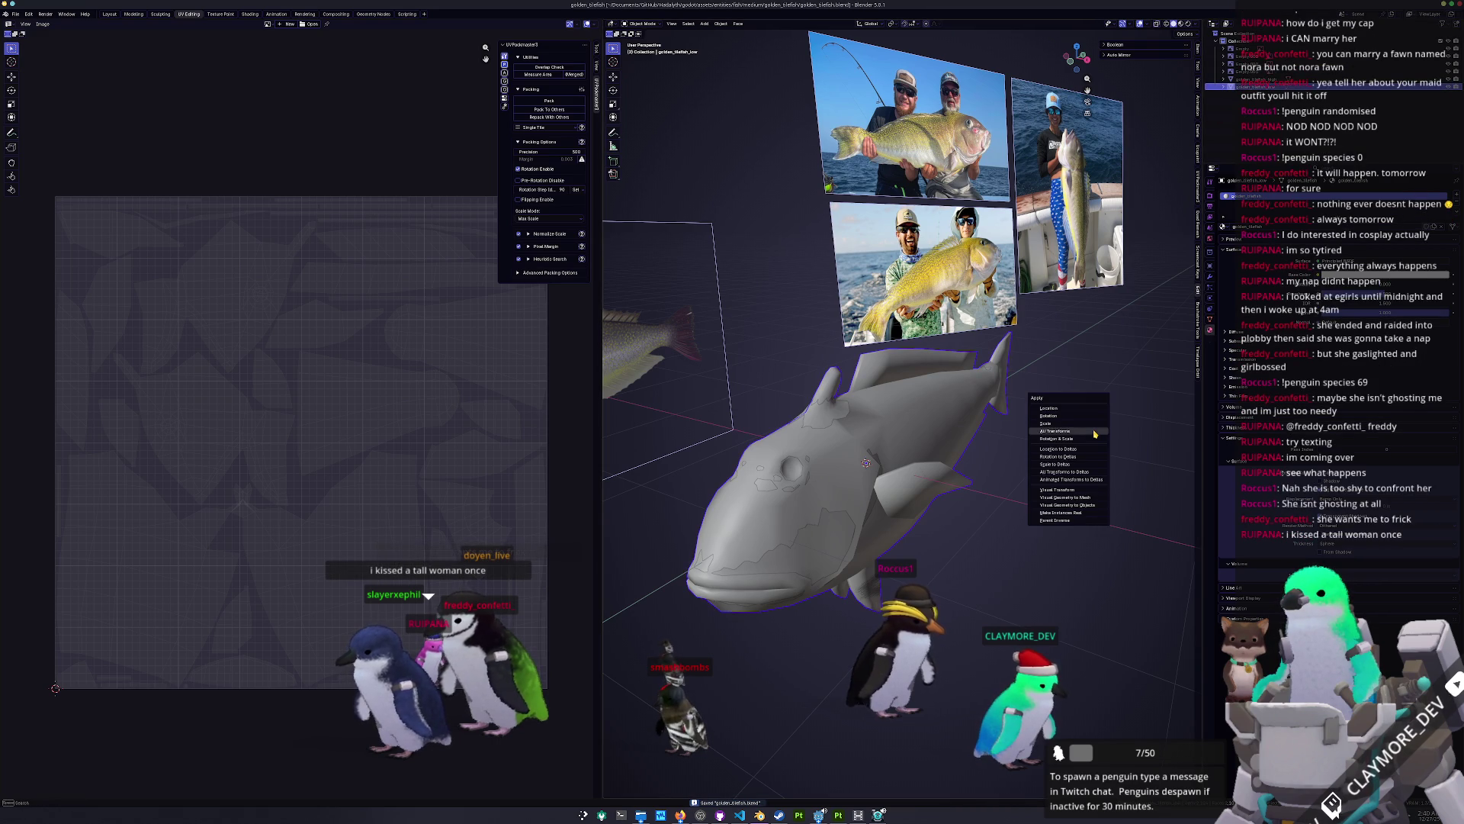
pyautogui.click(1107, 431)
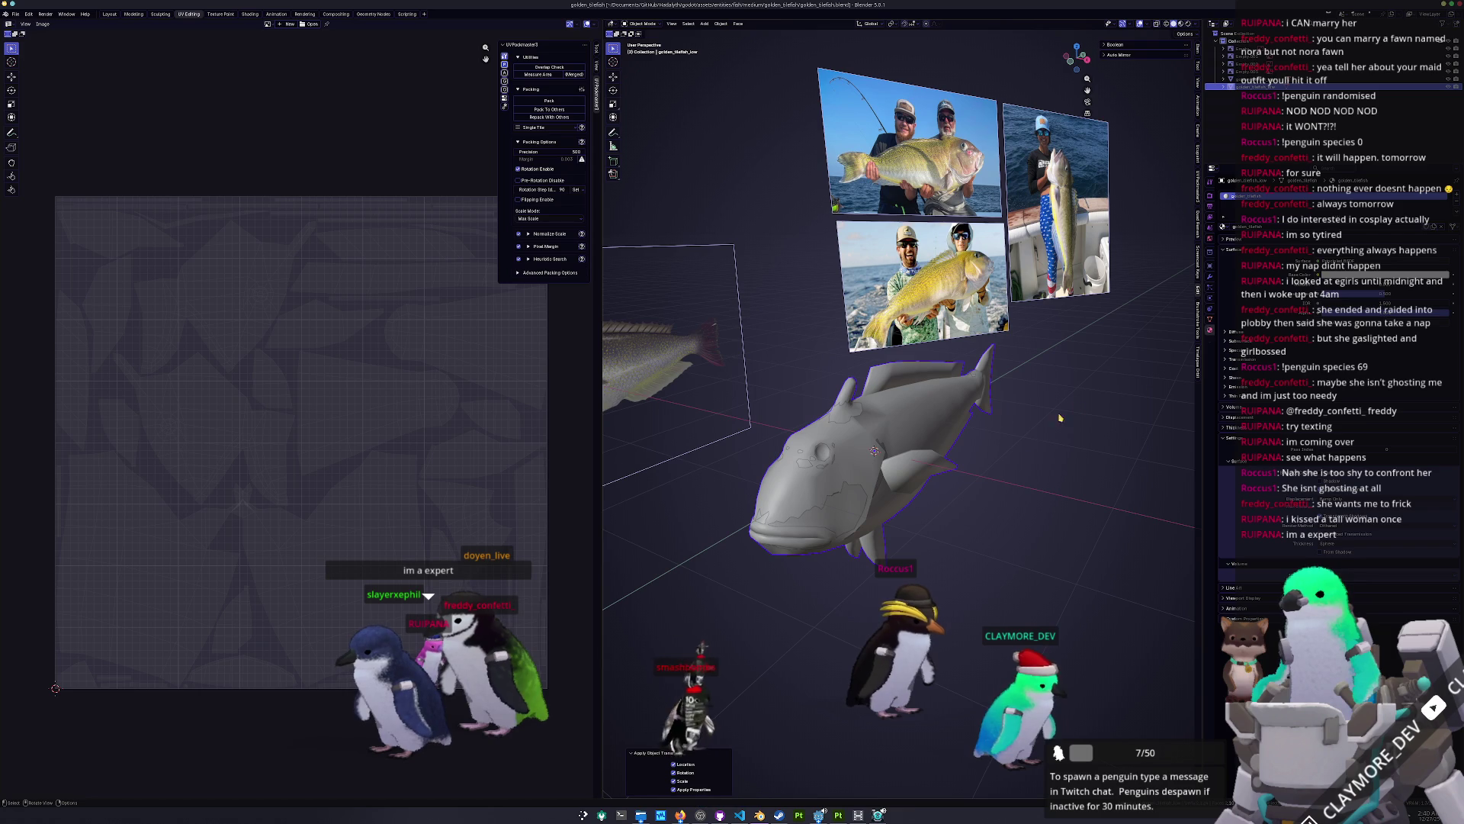
pyautogui.hotkey('ctrl', 's')
# Step: Move to the Shading workspace and bring up the add-node menu in the node editor
pyautogui.hotkey('ctrl', 'a')
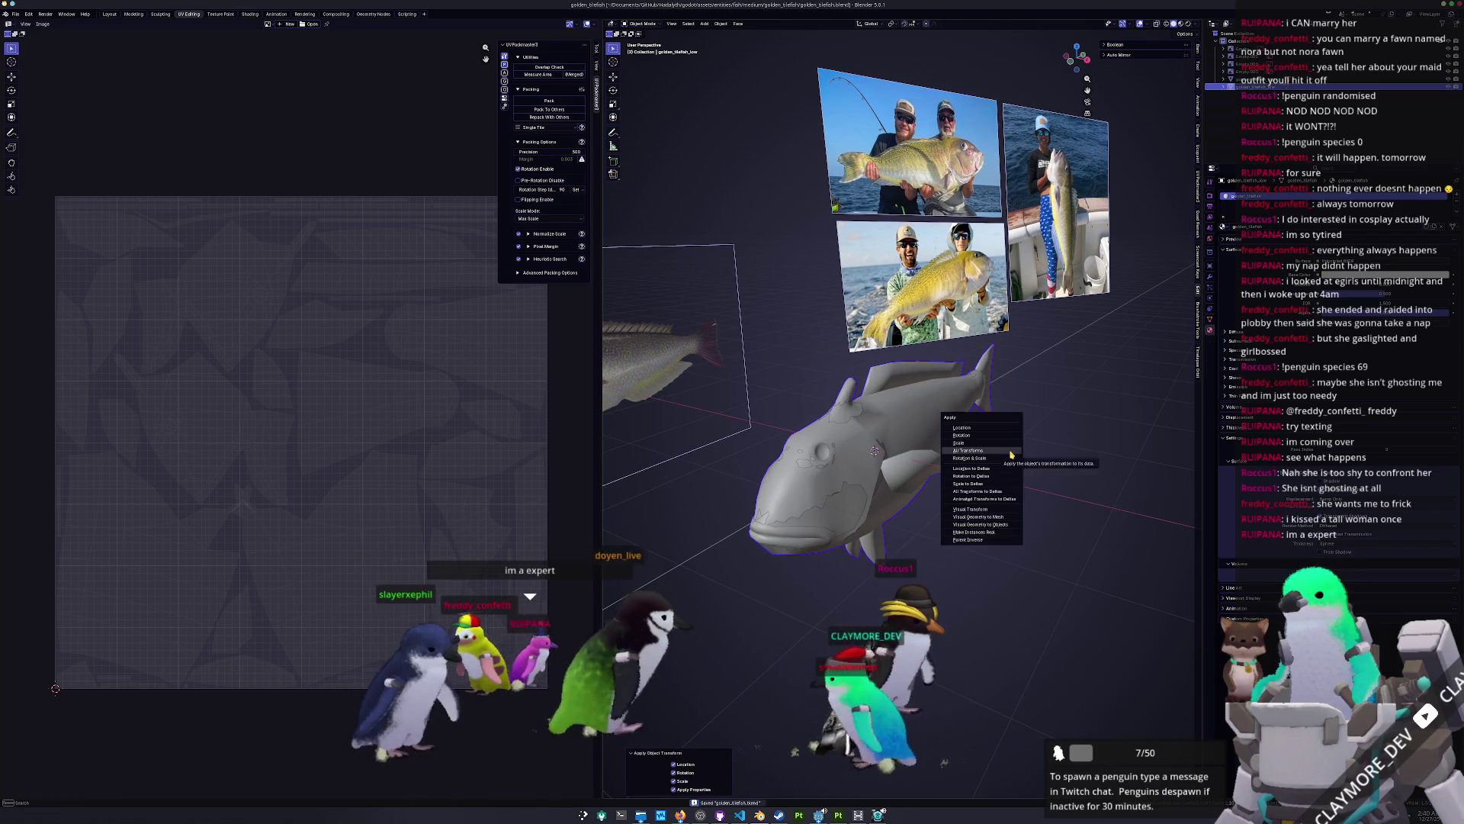
pyautogui.moveTo(1013, 438)
pyautogui.mouseDown(button='middle')
pyautogui.moveTo(1023, 379)
pyautogui.moveTo(1083, 410)
pyautogui.mouseUp(button='middle')
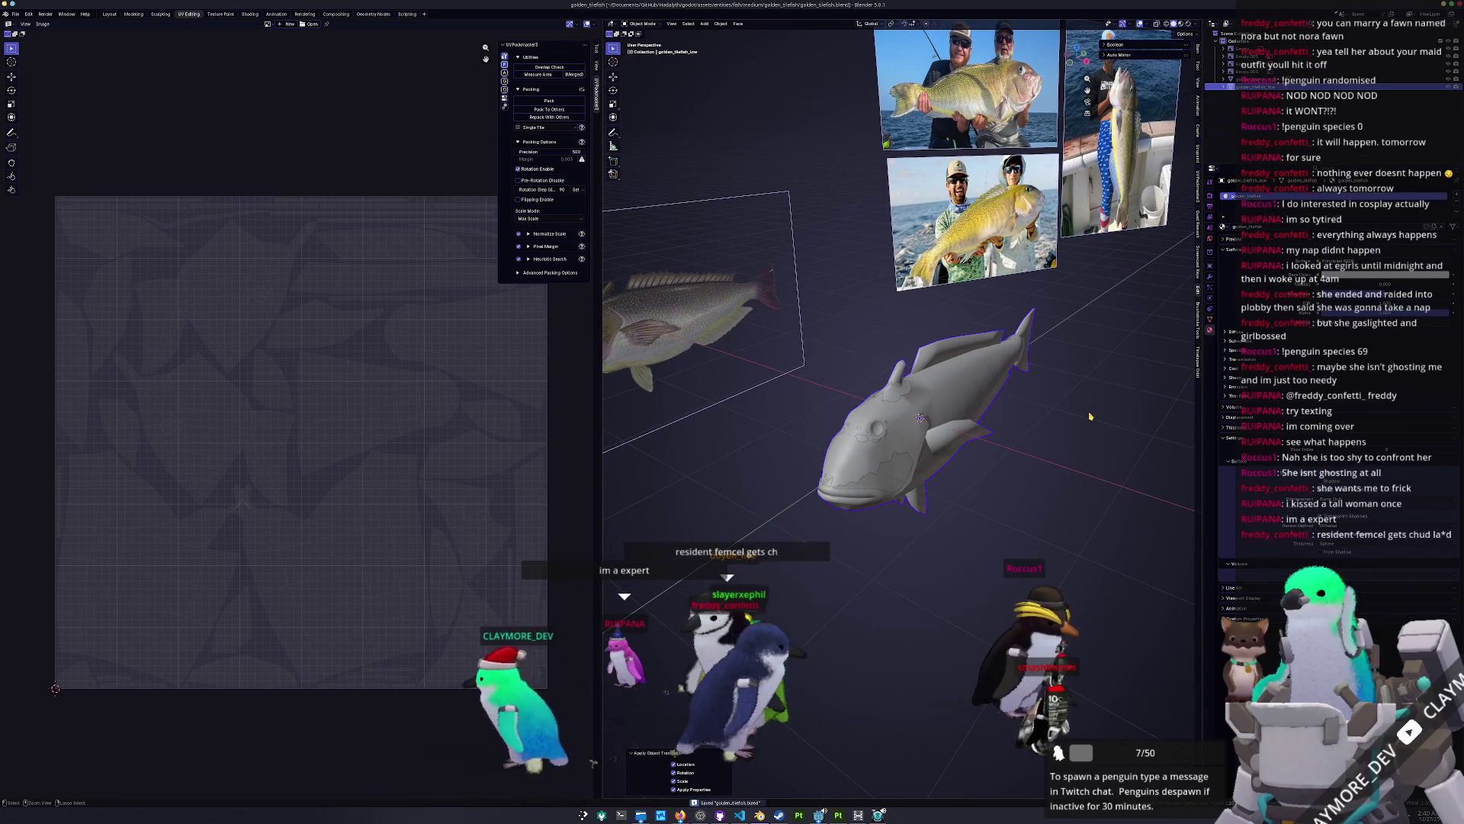
pyautogui.click(250, 14)
pyautogui.hotkey('shift', 'a')
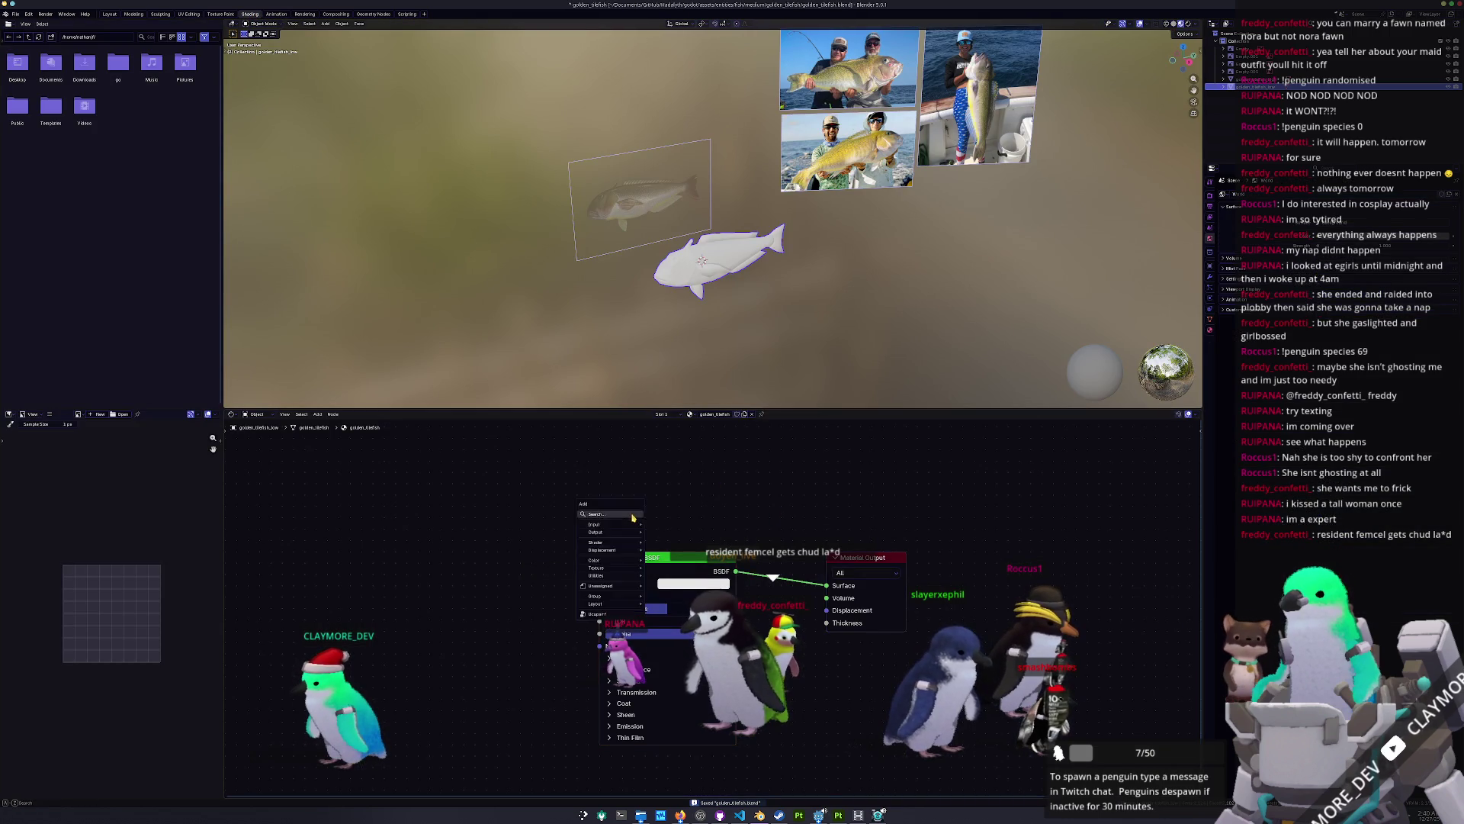
# Step: Add a Texture Coordinate node wired from Generated to Surface, then save the blend file
pyautogui.click(669, 562)
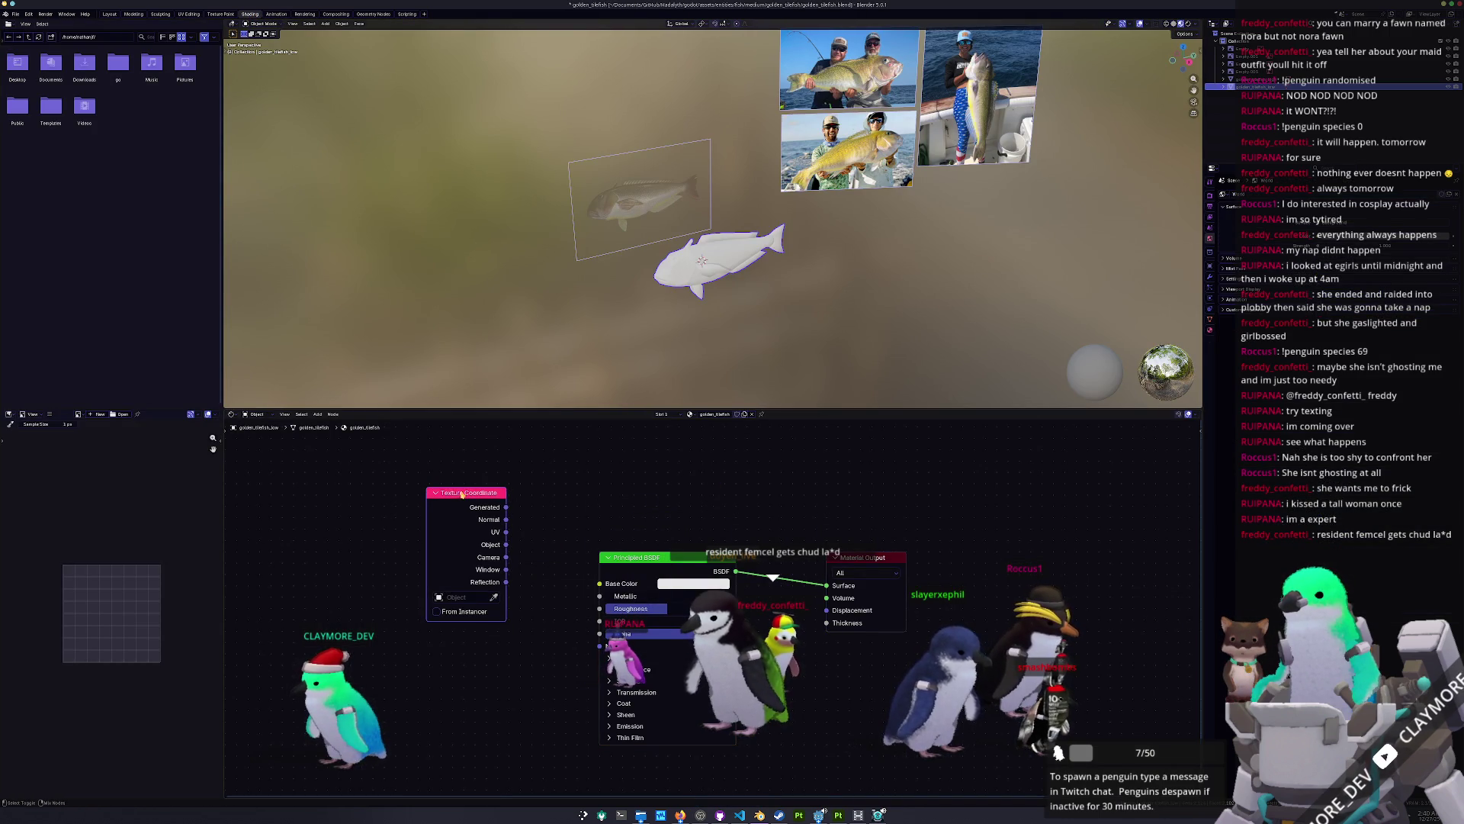
pyautogui.click(643, 497)
pyautogui.click(643, 498)
pyautogui.scroll(3, 717, 305)
pyautogui.moveTo(717, 305)
pyautogui.mouseDown(button='middle')
pyautogui.moveTo(733, 336)
pyautogui.moveTo(842, 340)
pyautogui.mouseUp(button='middle')
pyautogui.hotkey('ctrl', 's')
pyautogui.rightClick(842, 340)
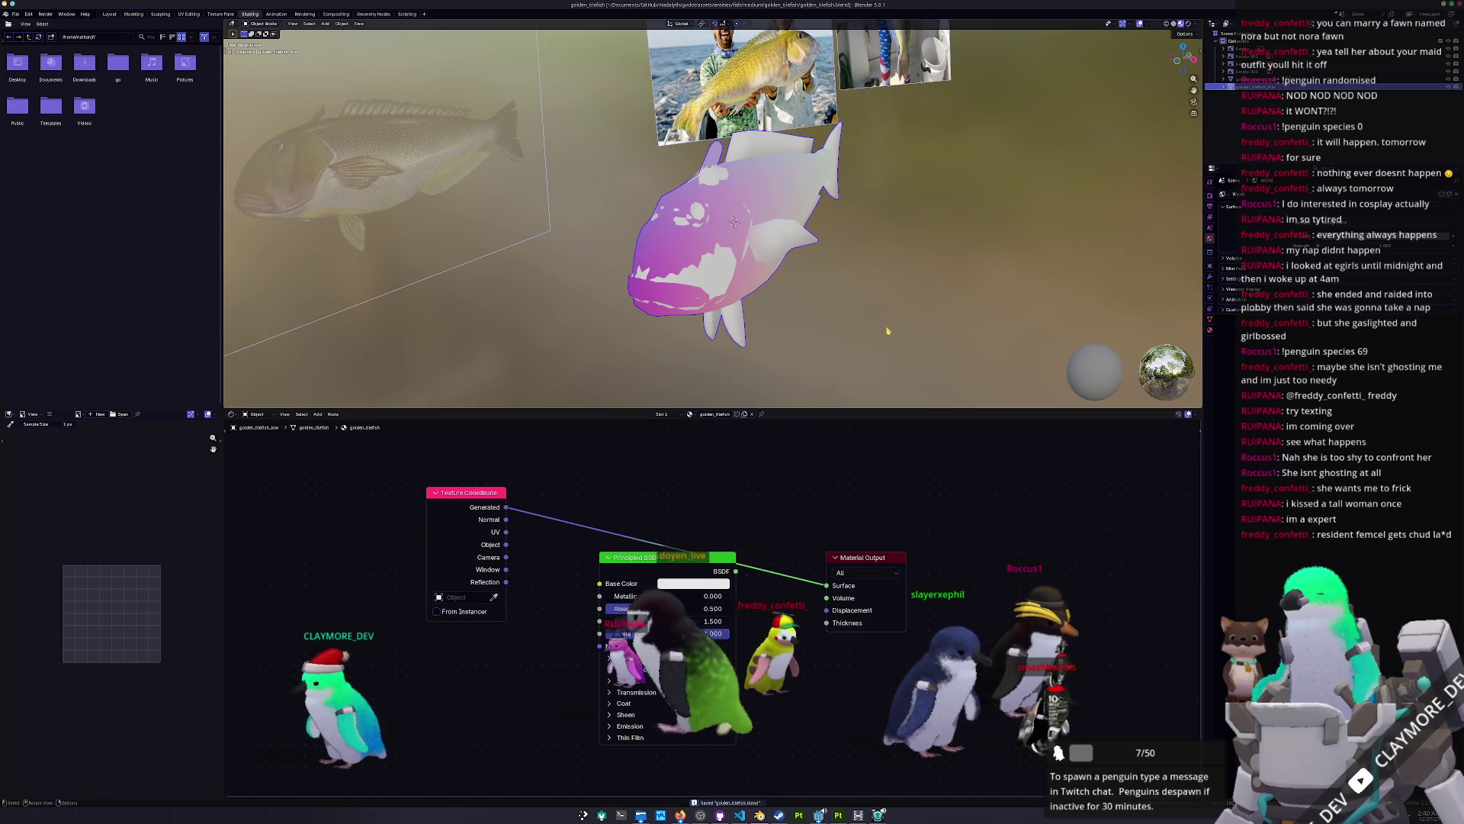
# Step: Add a Color Attribute node to the material and position it in the node tree
pyautogui.hotkey('shift', 'a')
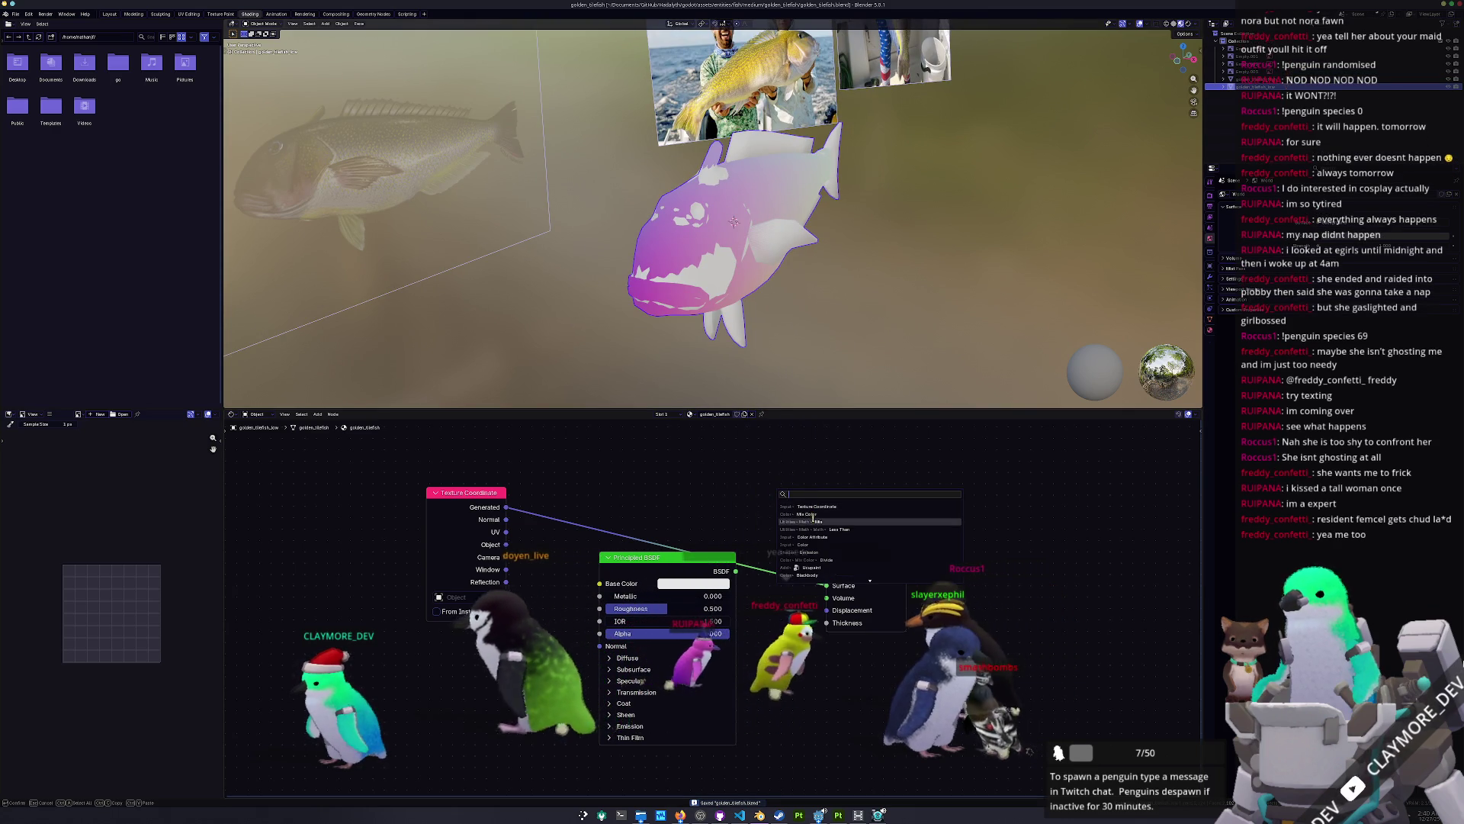
pyautogui.click(812, 538)
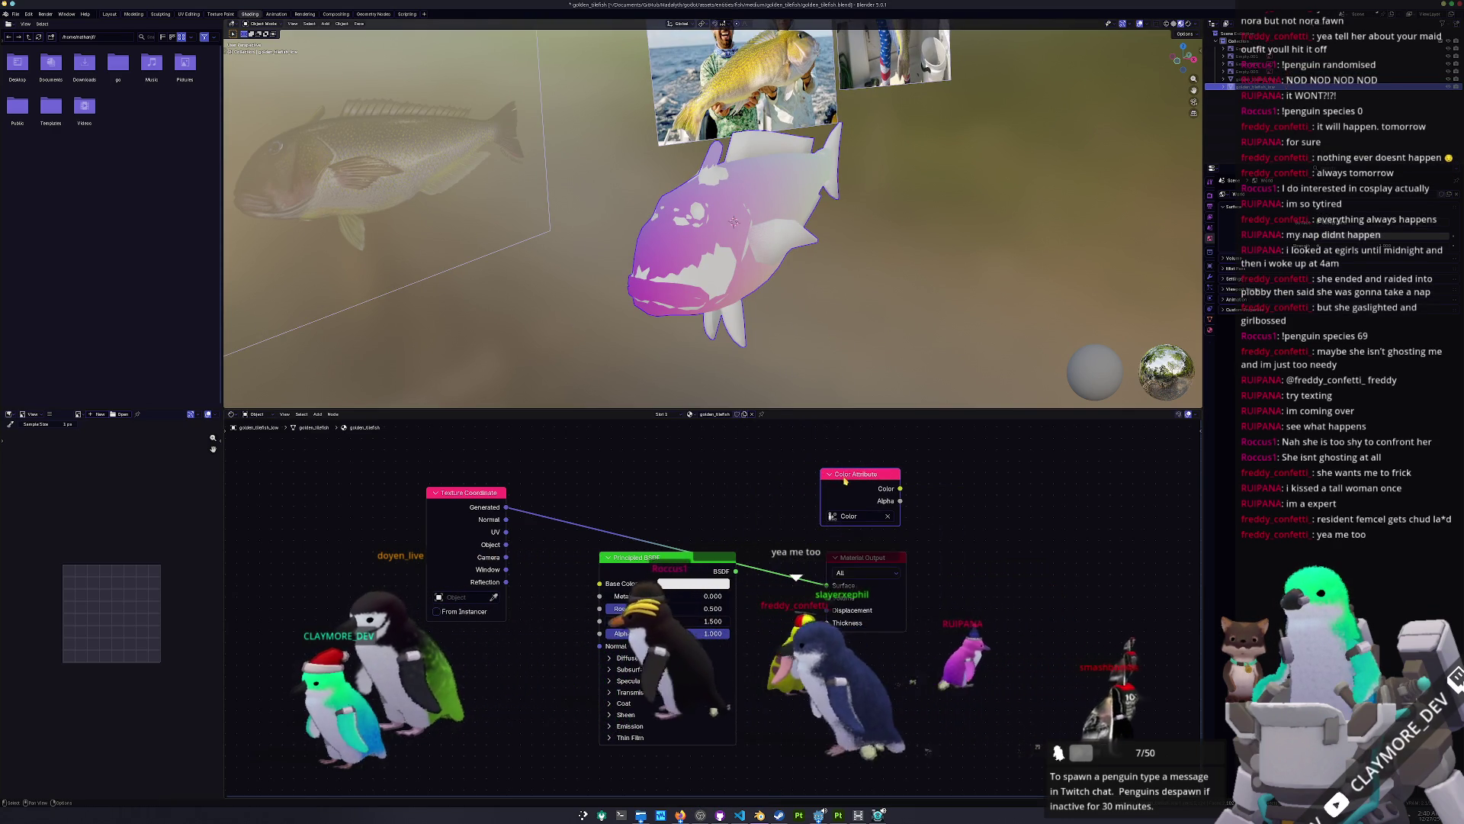
pyautogui.moveTo(845, 477); pyautogui.dragTo(854, 478)
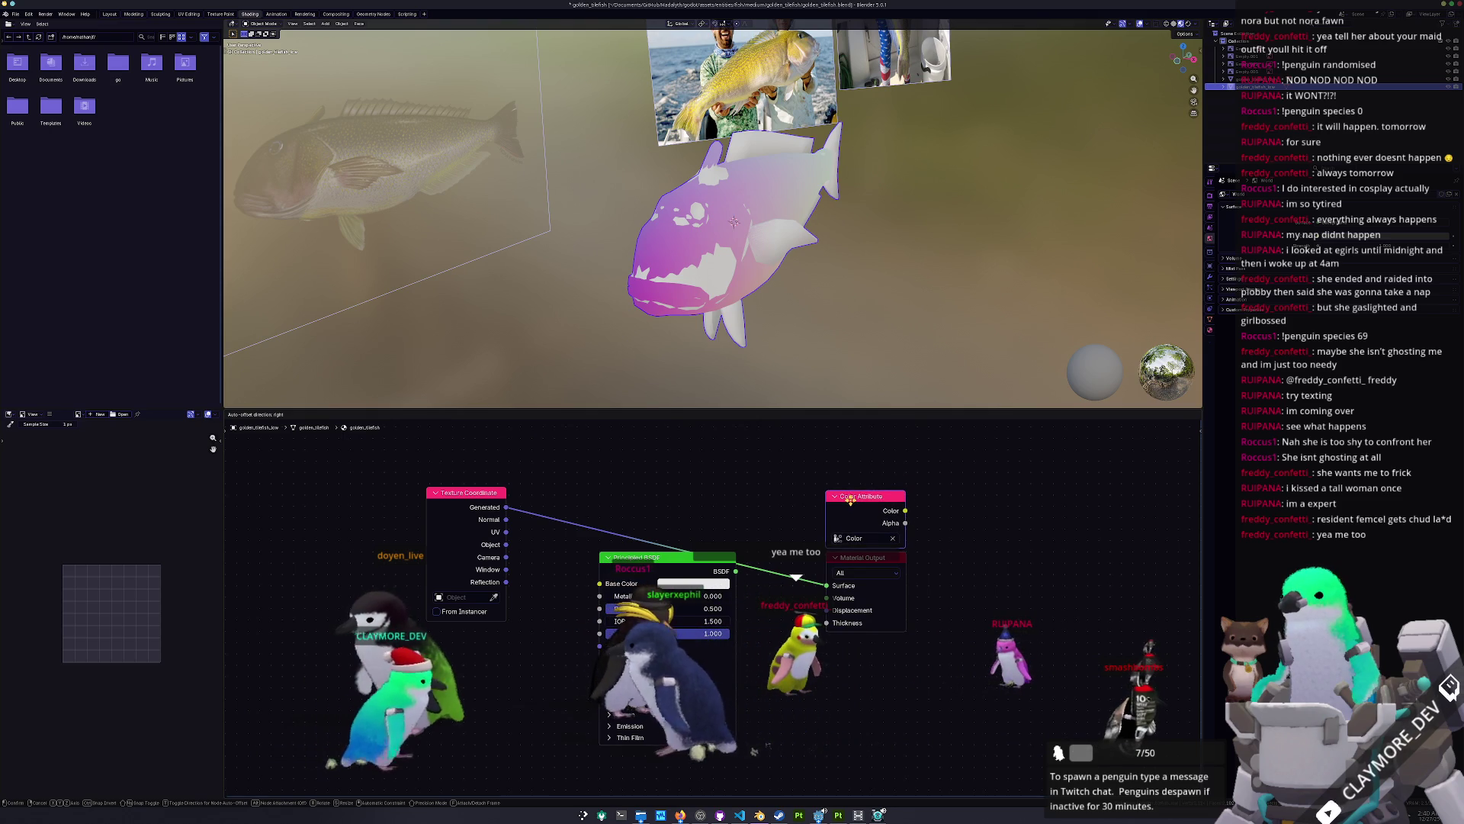
pyautogui.click(851, 501)
pyautogui.scroll(1, 1117, 213)
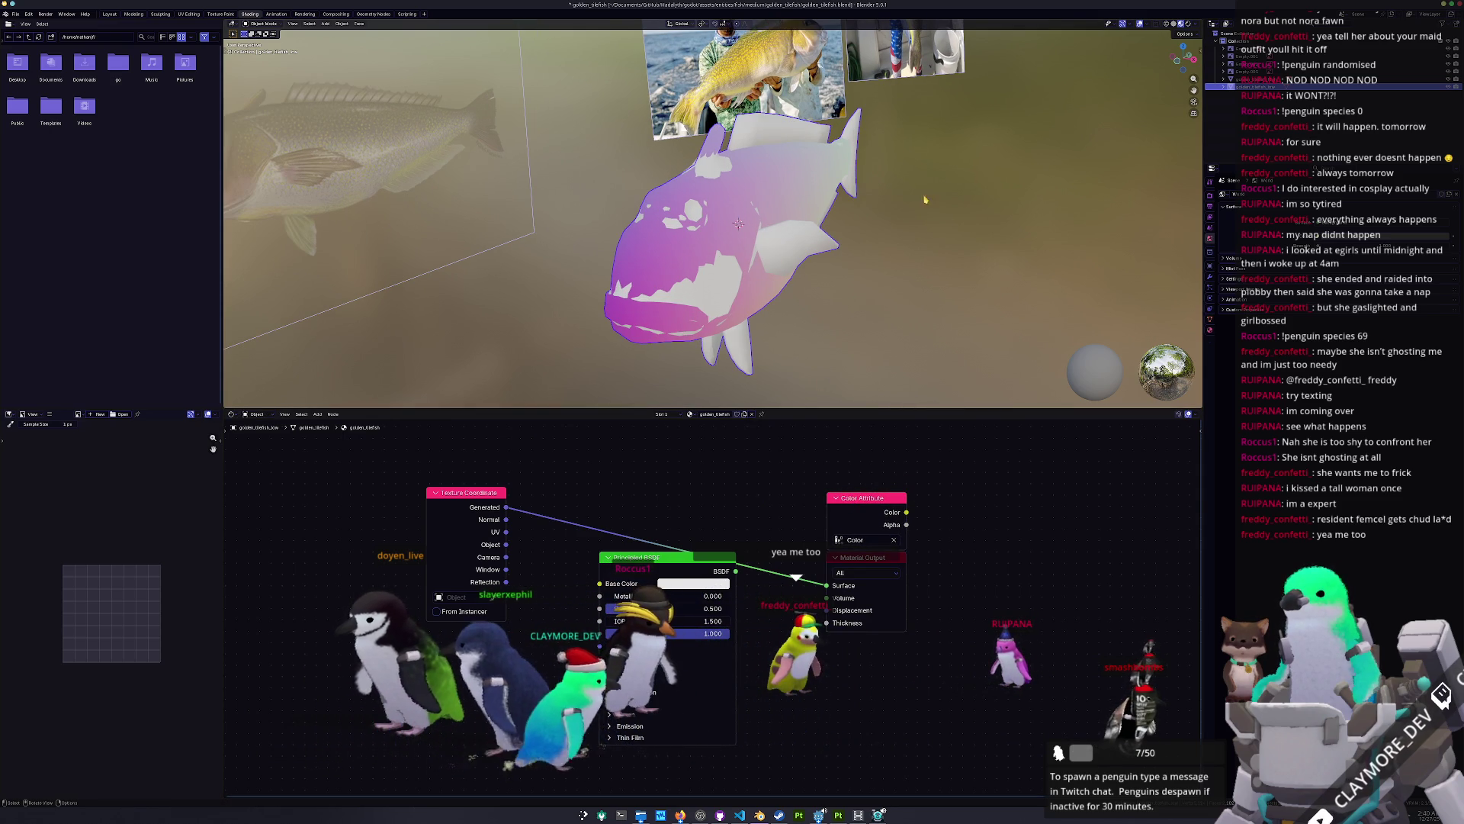
# Step: Check the fish's mesh data and material settings, expanding its color attributes list
pyautogui.click(1210, 320)
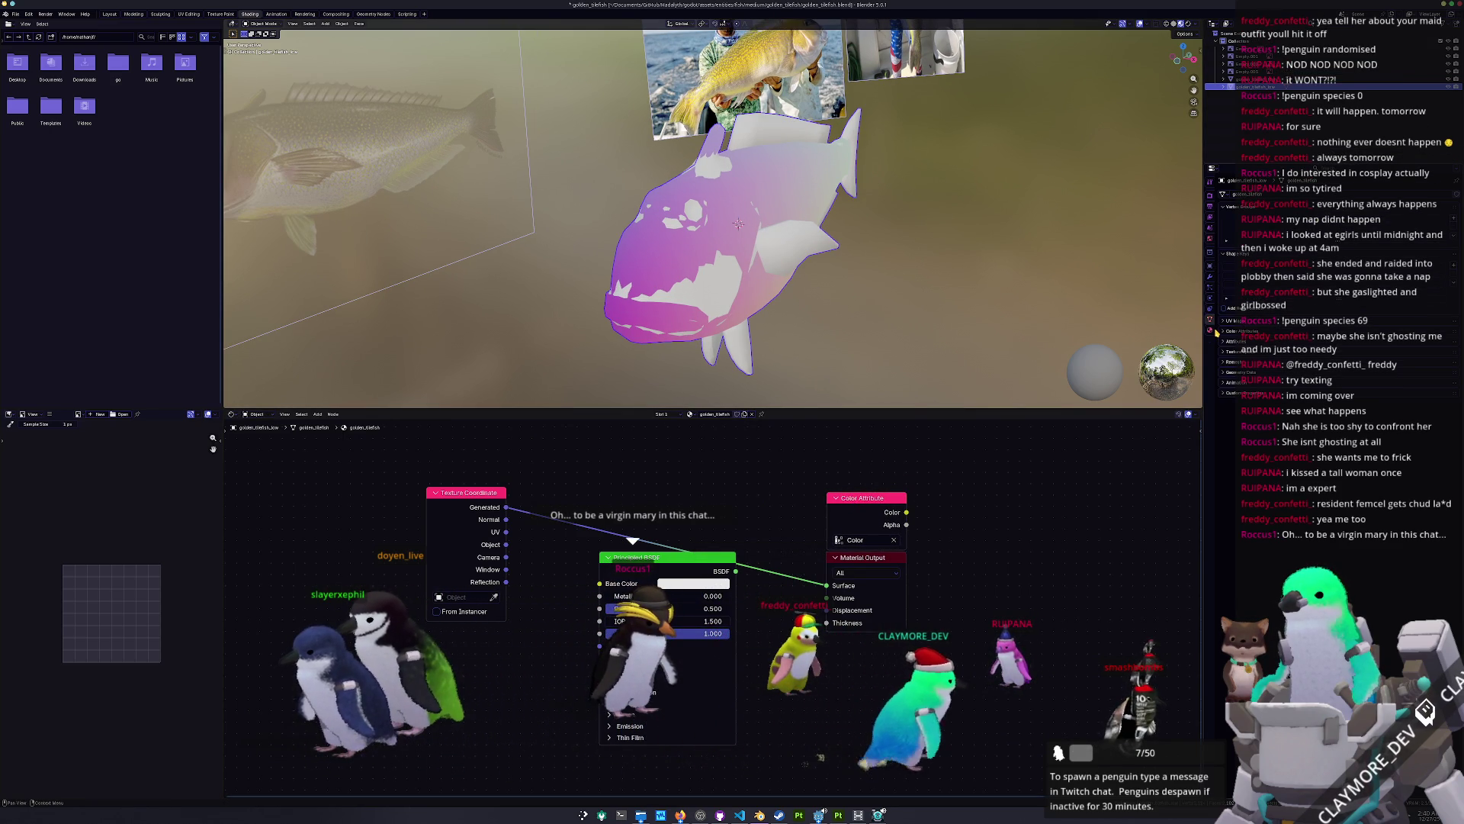
pyautogui.click(1214, 331)
pyautogui.click(1211, 305)
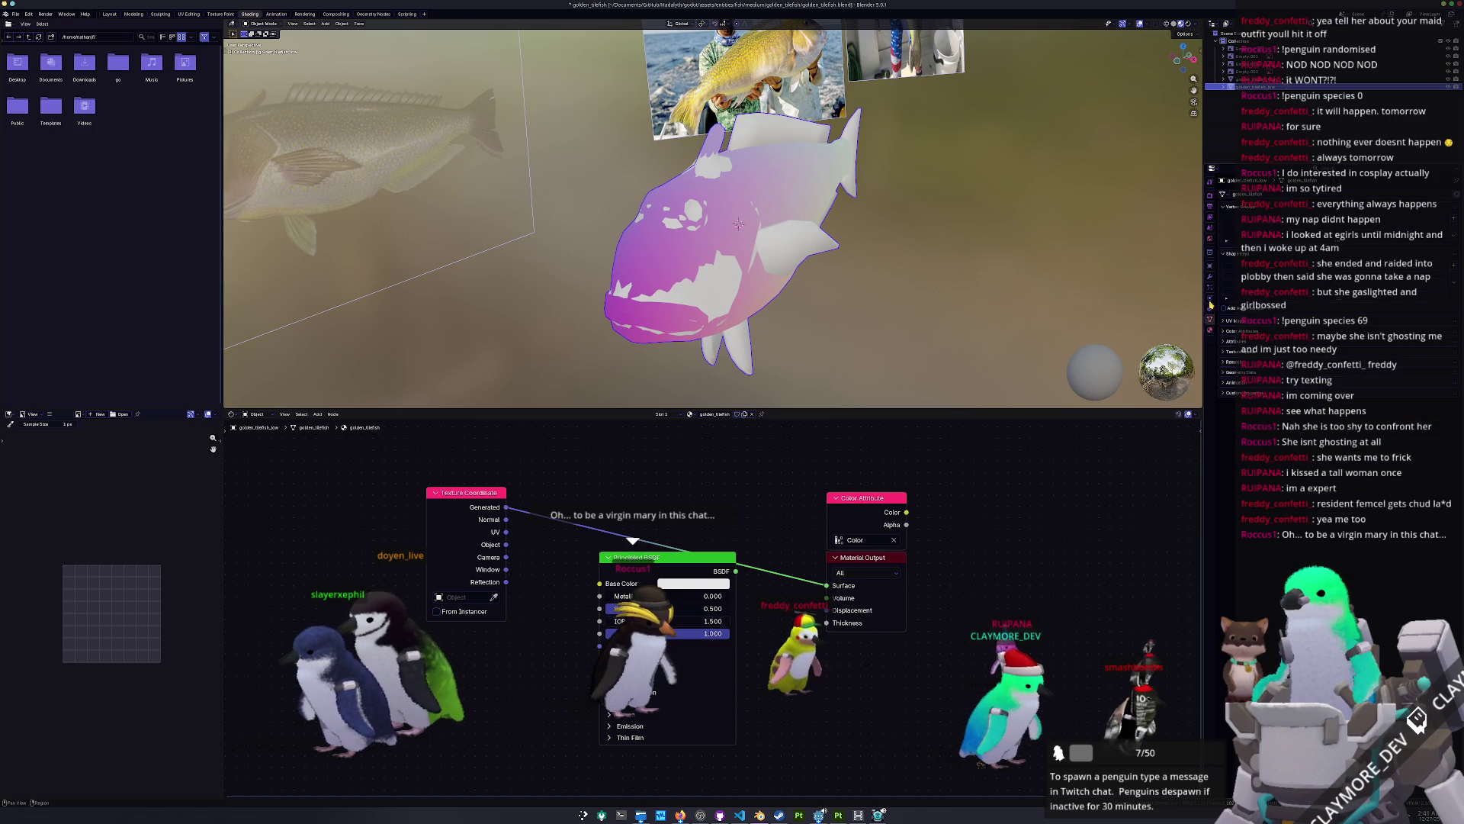
pyautogui.click(1229, 331)
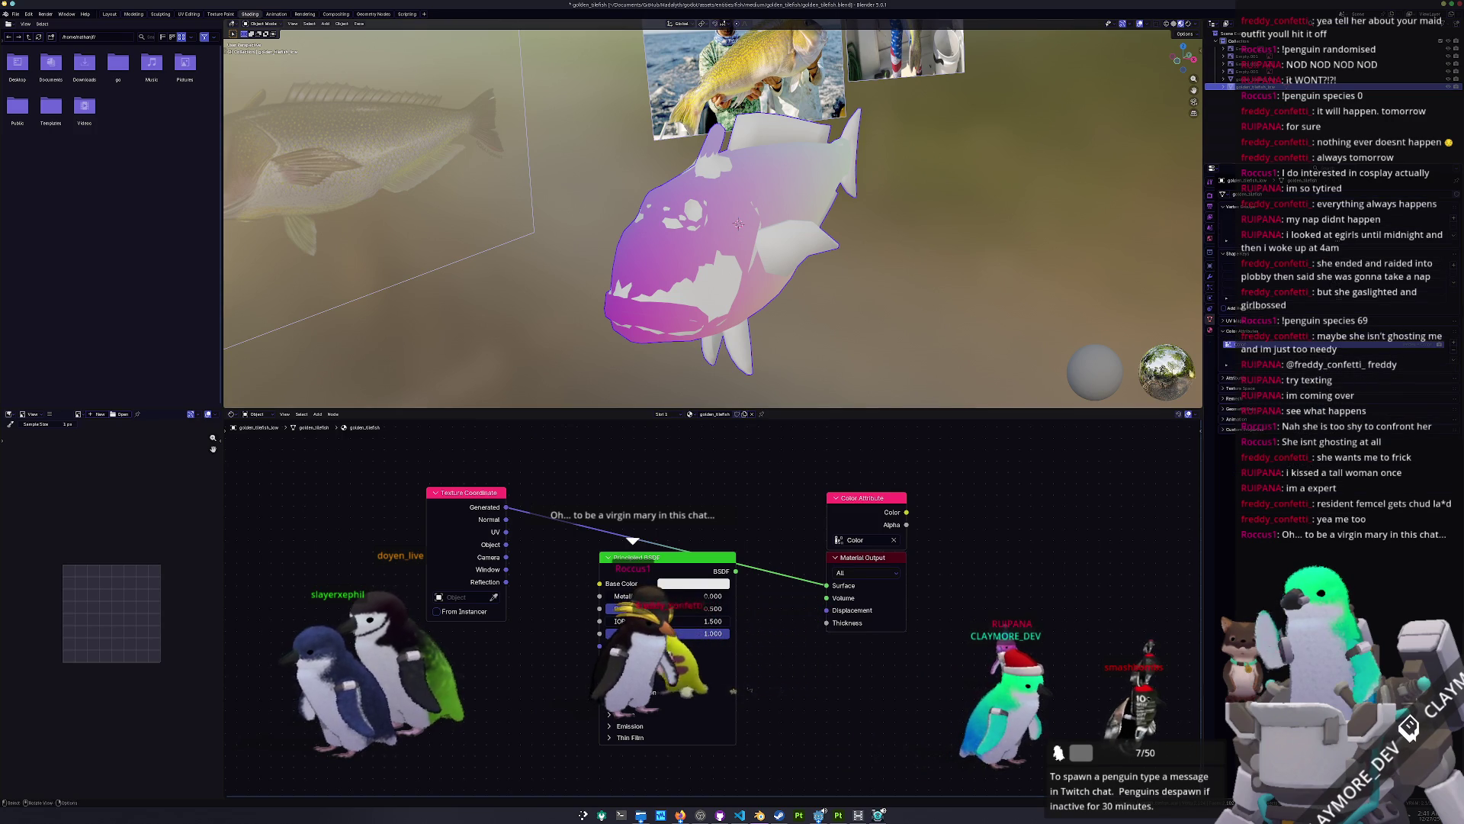
# Step: Set the render engine to Cycles and the bake output to Color Attribute
pyautogui.click(1211, 196)
pyautogui.click(1353, 196)
pyautogui.click(1353, 217)
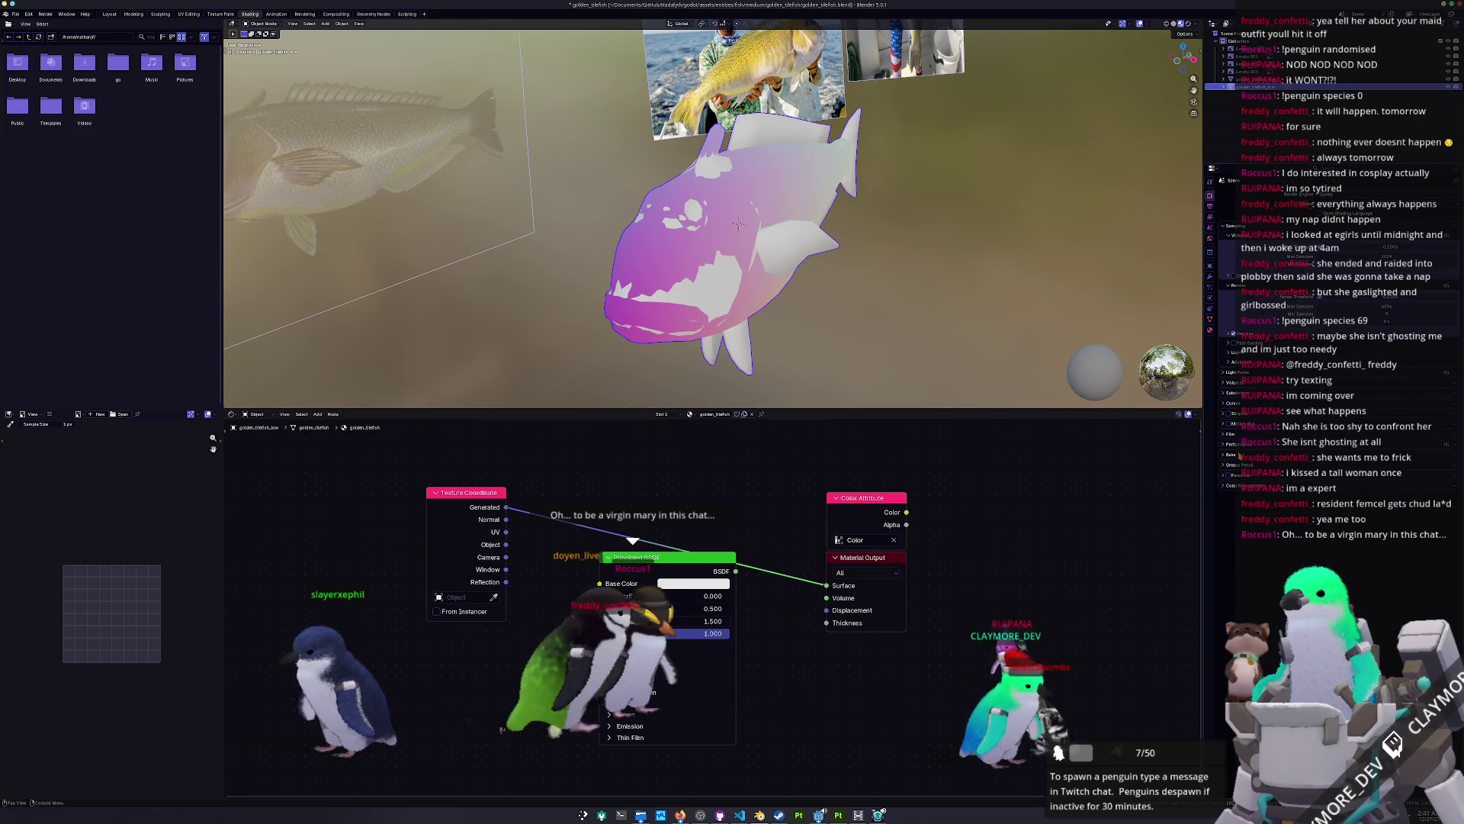
pyautogui.click(1231, 454)
pyautogui.click(1372, 592)
pyautogui.click(1373, 610)
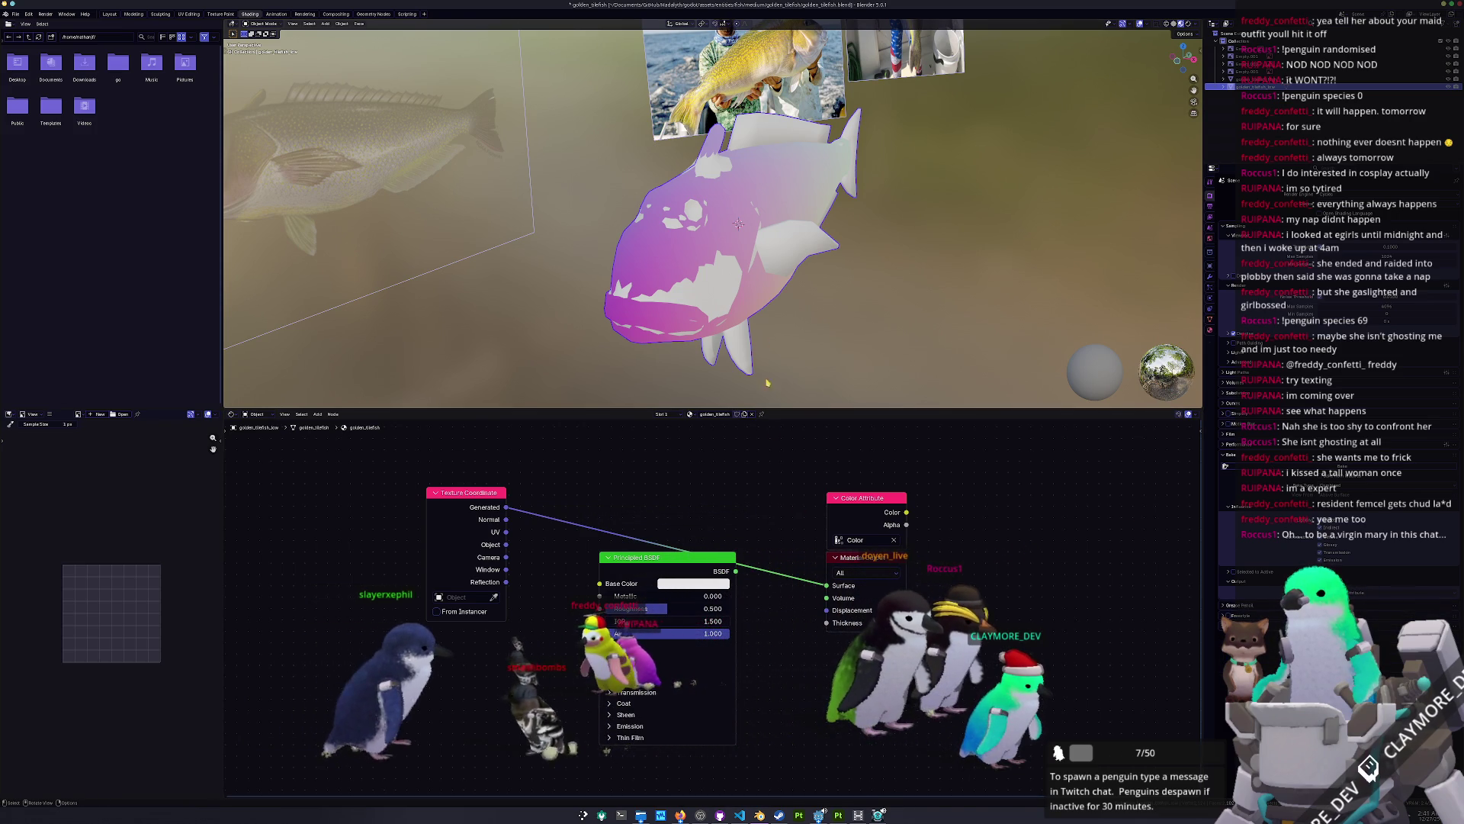
pyautogui.moveTo(794, 241); pyautogui.dragTo(867, 279, button='middle')
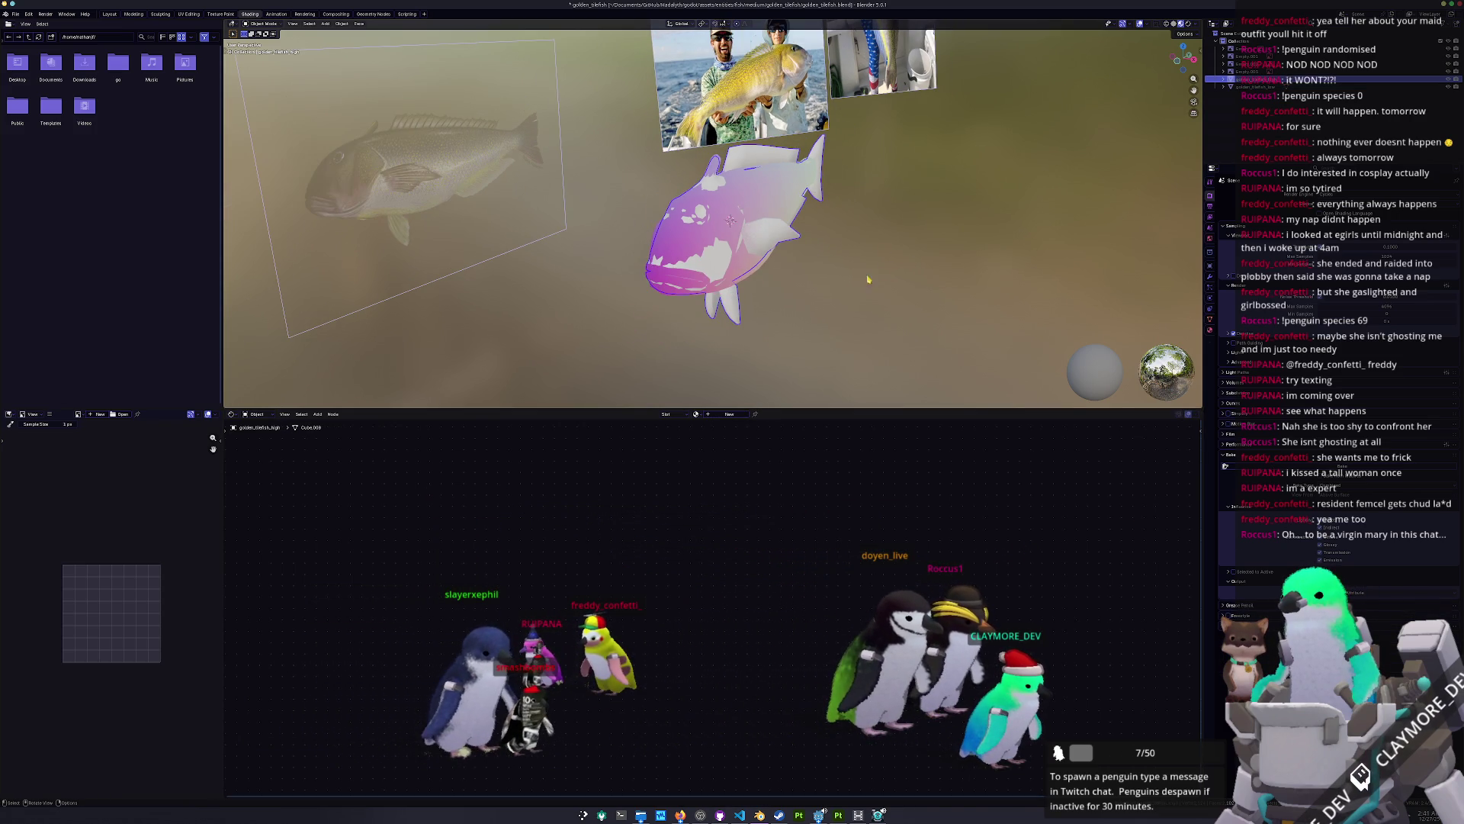
# Step: Select the fish, save, and apply all of its transforms
pyautogui.click(737, 278)
pyautogui.scroll(2, 737, 278)
pyautogui.hotkey('ctrl', 's')
pyautogui.hotkey('ctrl', 'a')
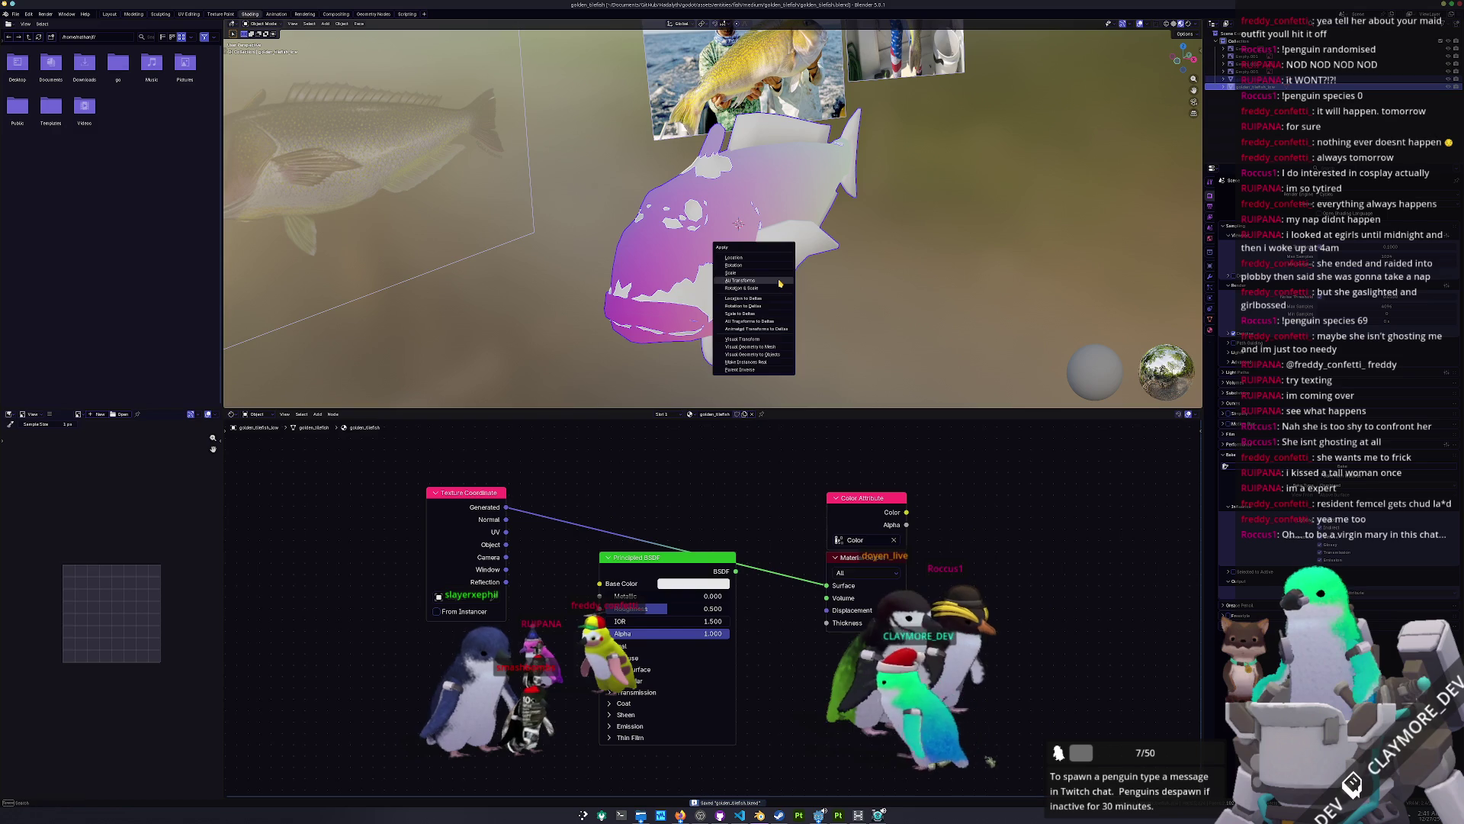
pyautogui.click(779, 283)
pyautogui.scroll(-3, 733, 205)
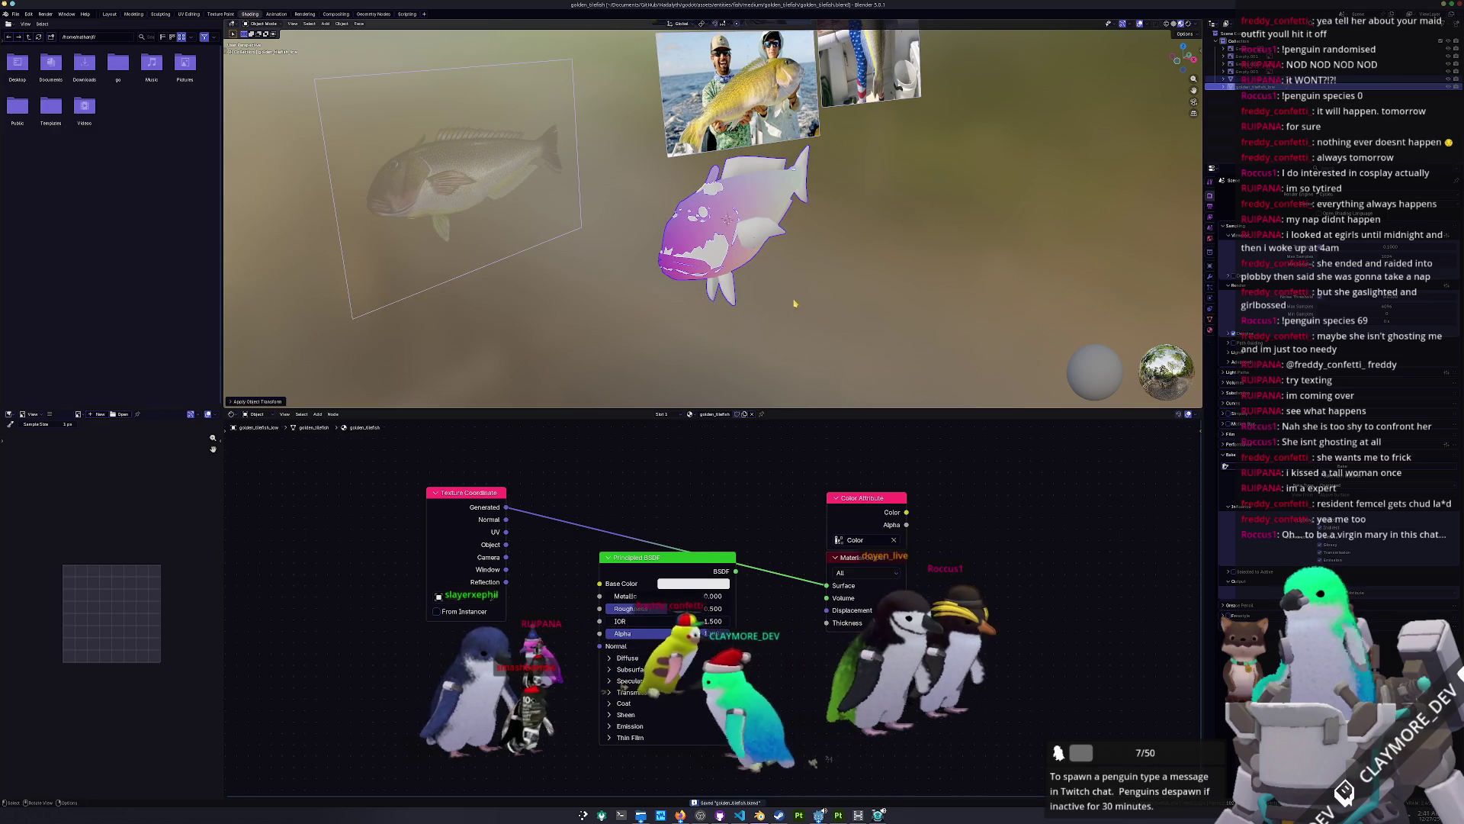
# Step: Duplicate the fish 3.565 m along X beside the original and save the file
pyautogui.hotkey('shift', 'd')
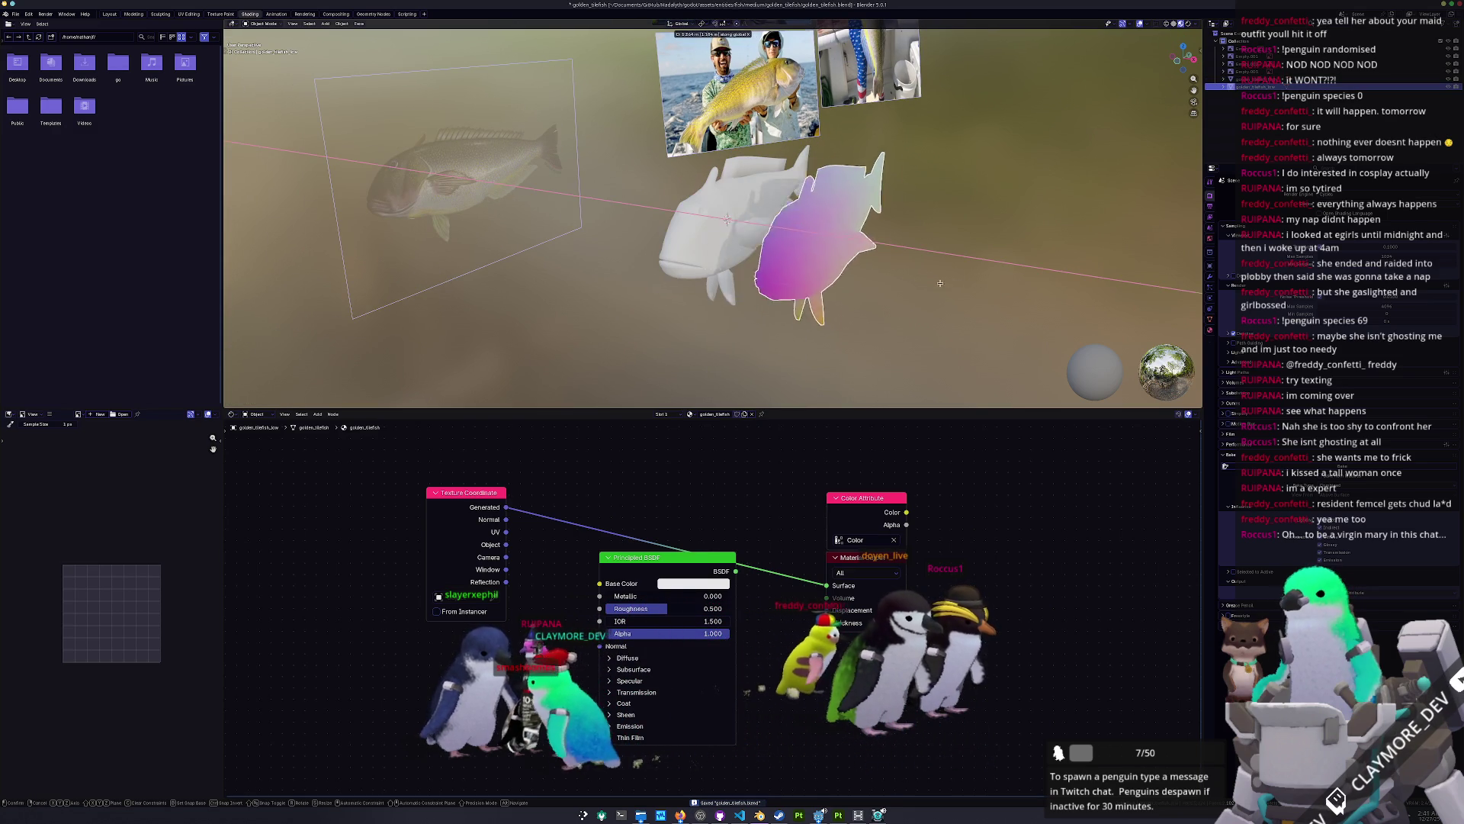
pyautogui.press('x')
pyautogui.click(957, 286)
pyautogui.moveTo(957, 286)
pyautogui.mouseDown(button='middle')
pyautogui.moveTo(915, 229)
pyautogui.moveTo(947, 283)
pyautogui.moveTo(883, 280)
pyautogui.mouseUp(button='middle')
pyautogui.hotkey('ctrl', 's')
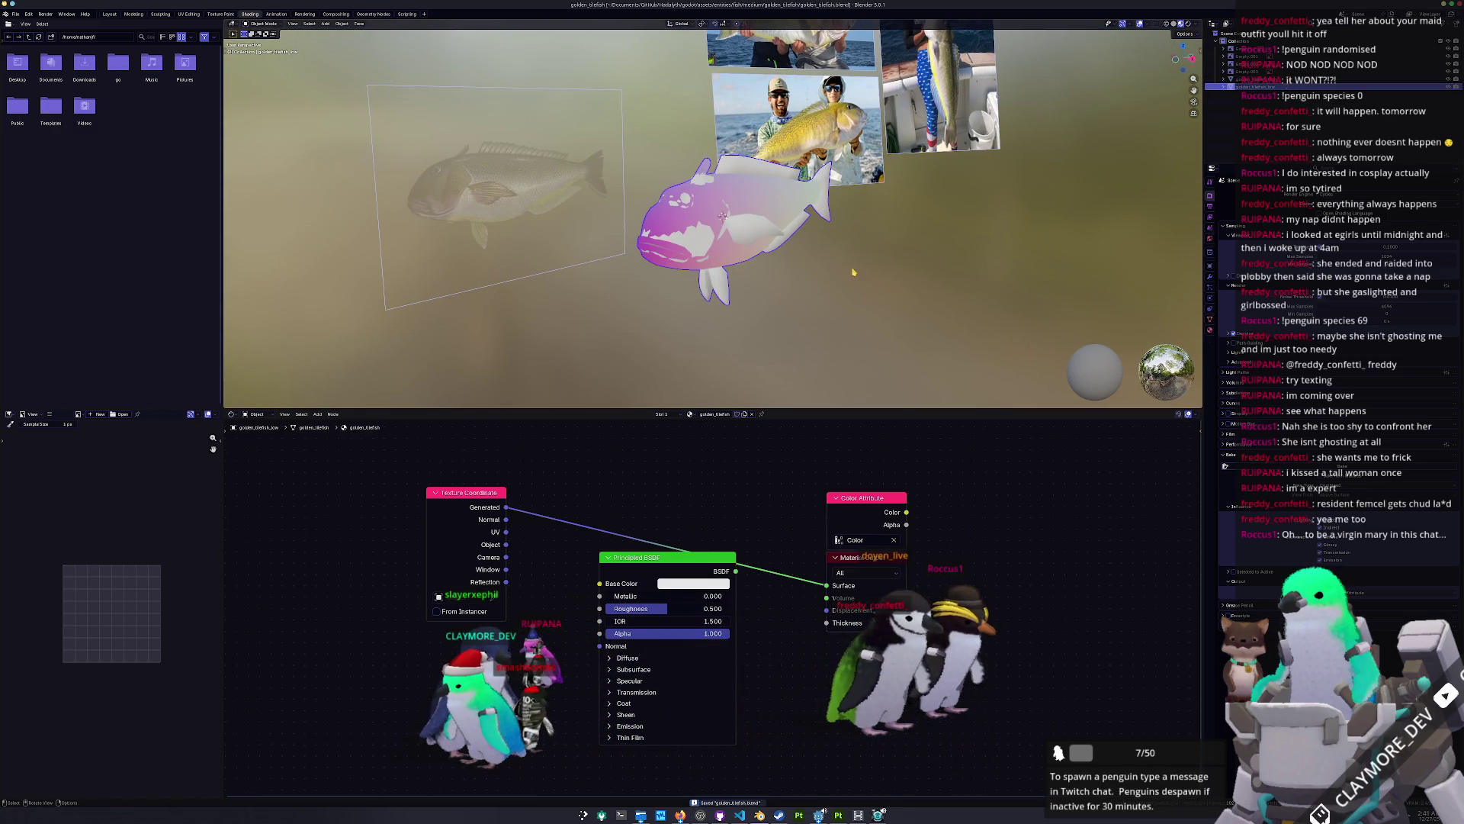
# Step: Return to the UV Editing workspace with the fish in Object Mode
pyautogui.click(189, 14)
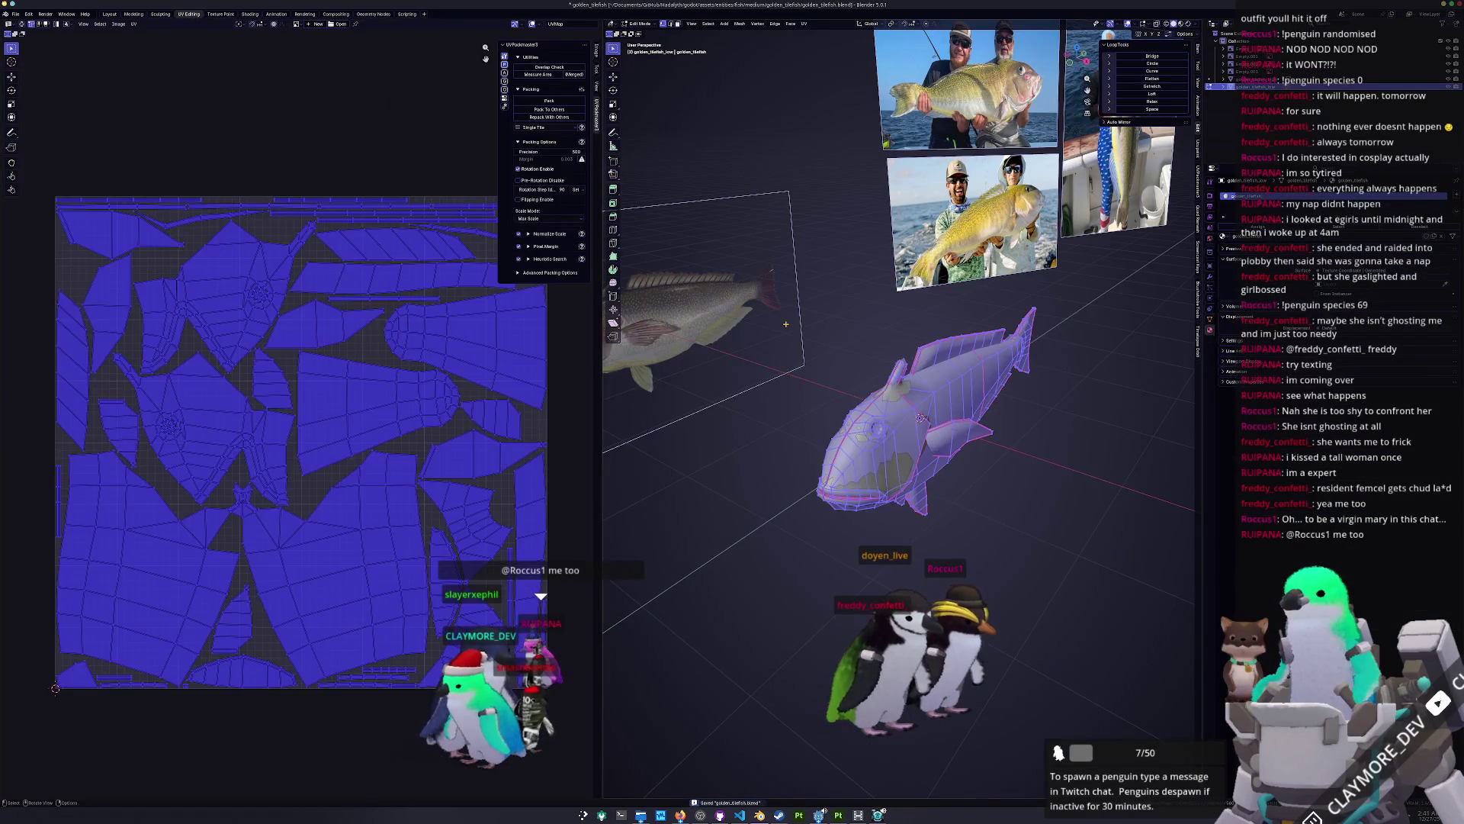
pyautogui.press('Tab')
pyautogui.moveTo(823, 353); pyautogui.dragTo(896, 324, button='middle')
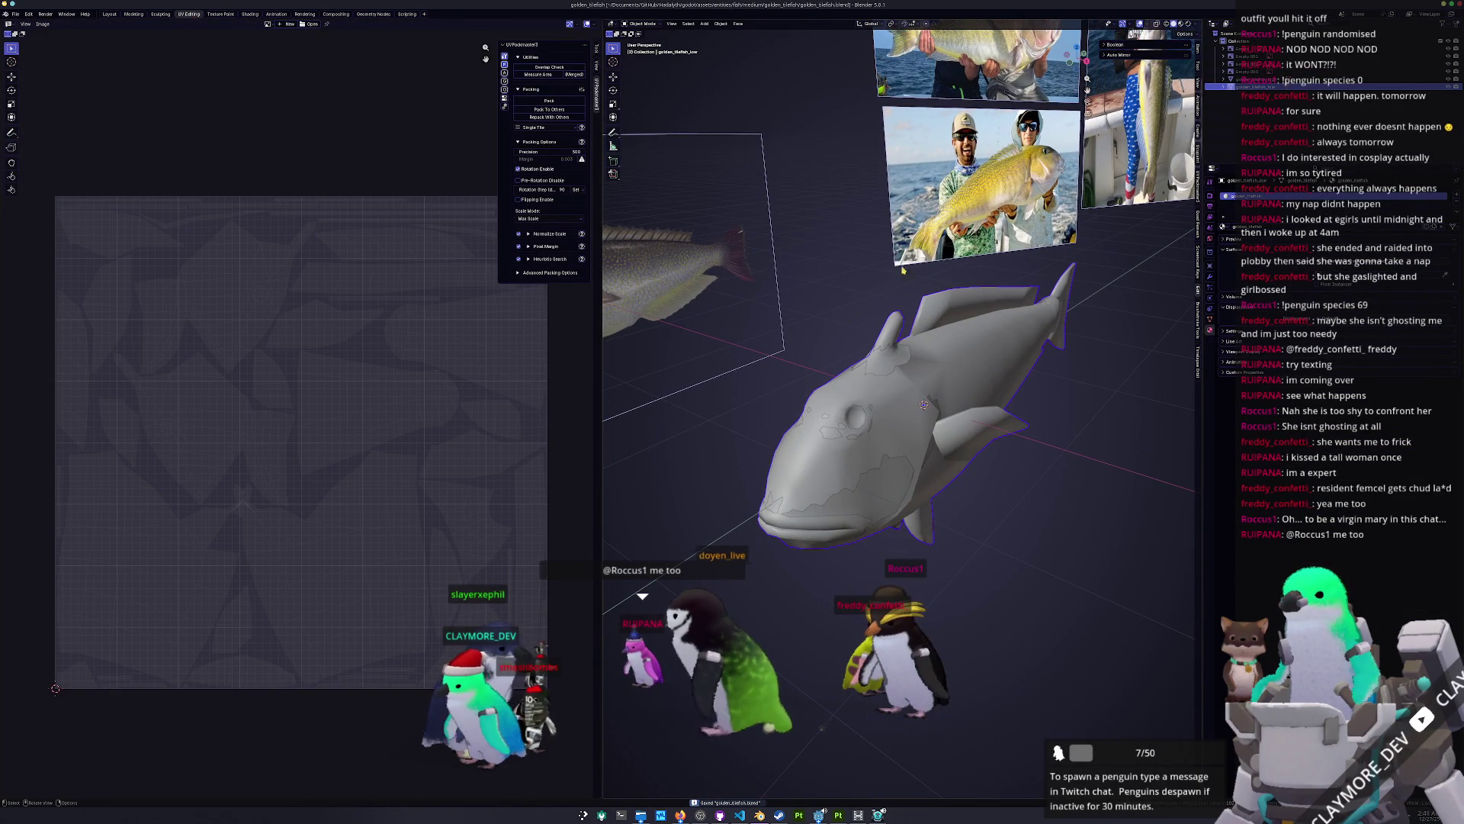
pyautogui.click(14, 14)
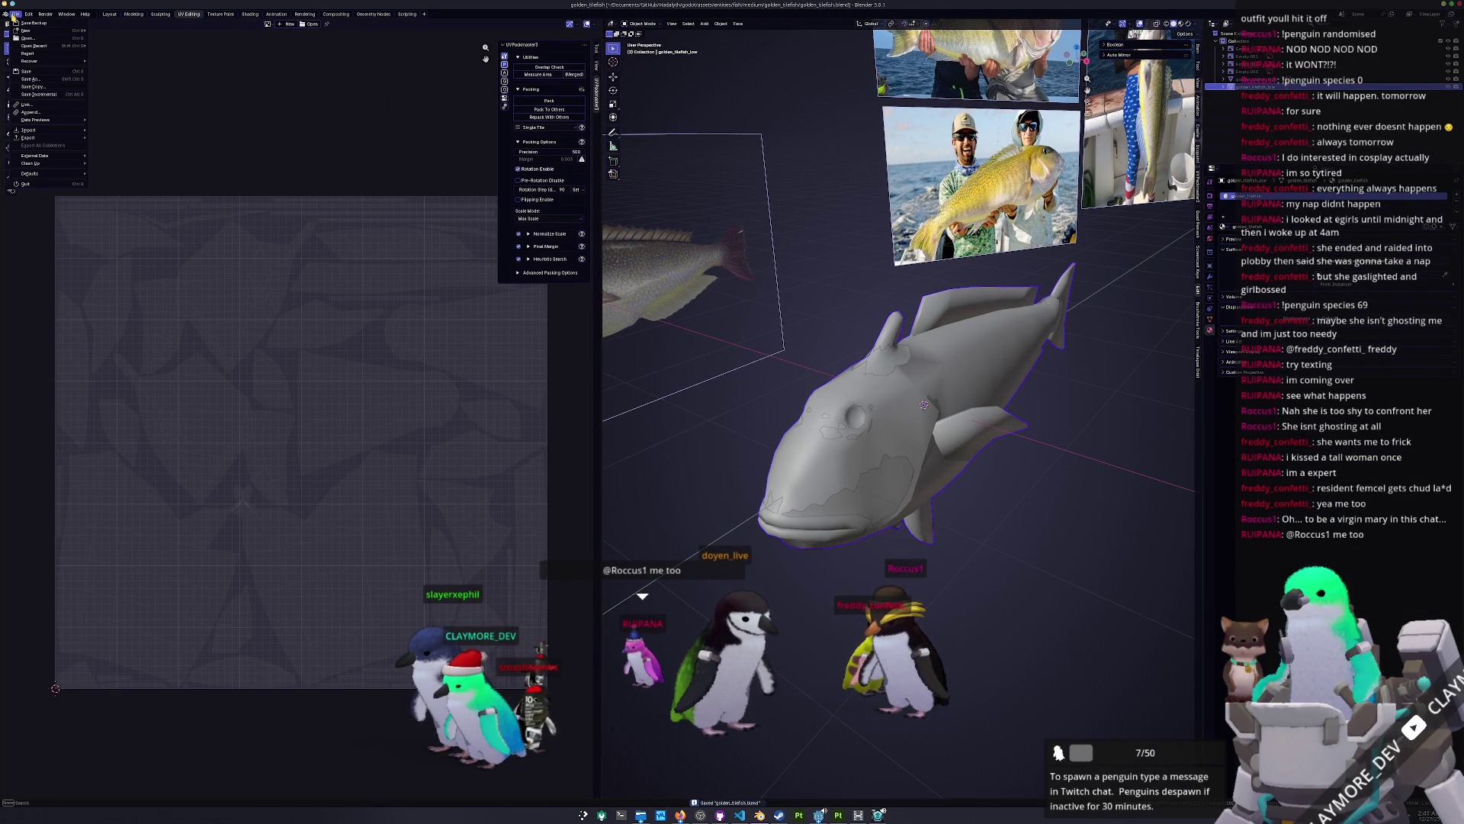
# Step: Export the low-poly fish as FBX into a new exports folder, then select golden_tilefish_high in the Outliner
pyautogui.moveTo(56, 140)
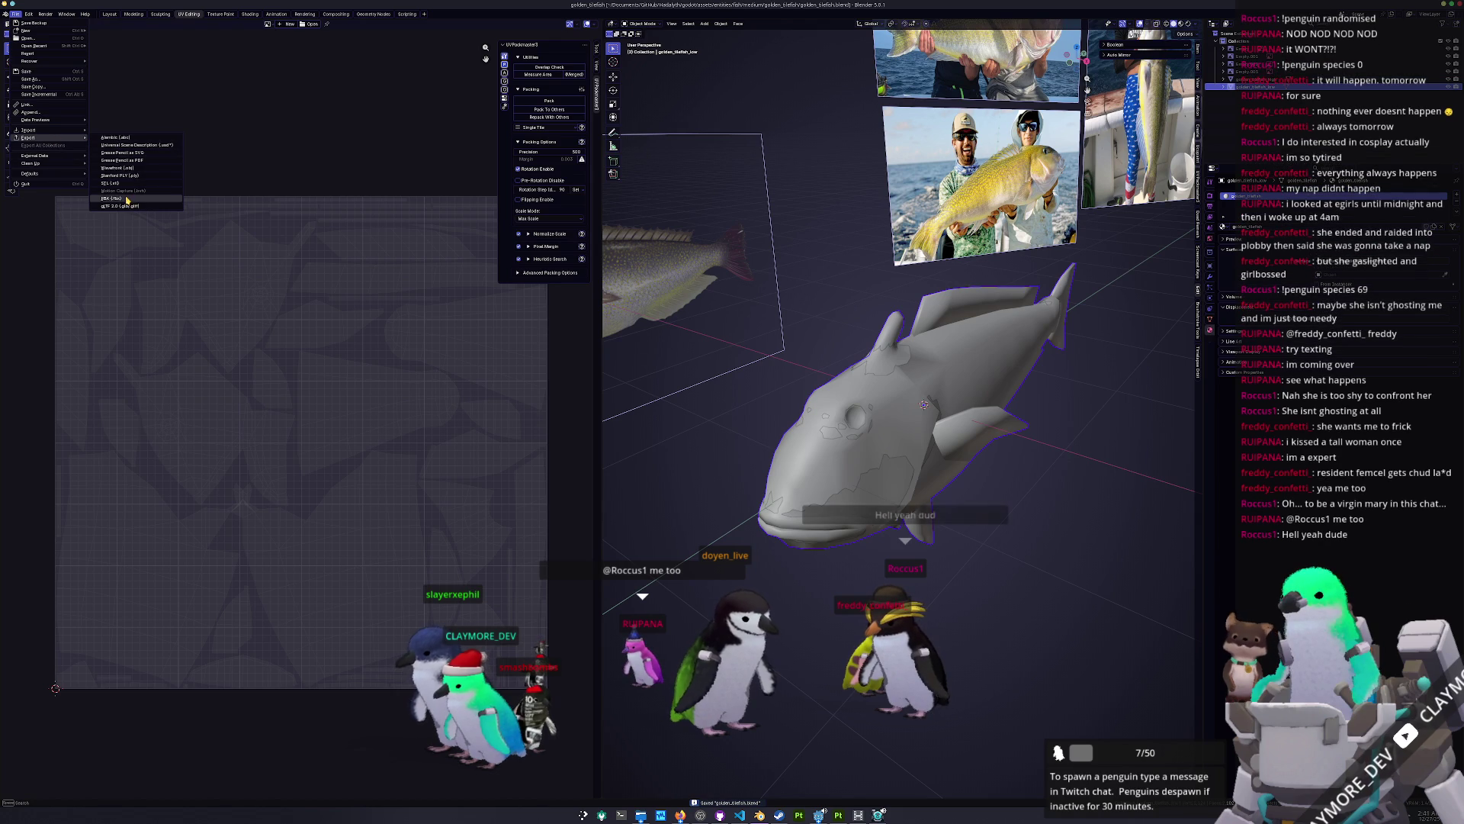
pyautogui.click(133, 200)
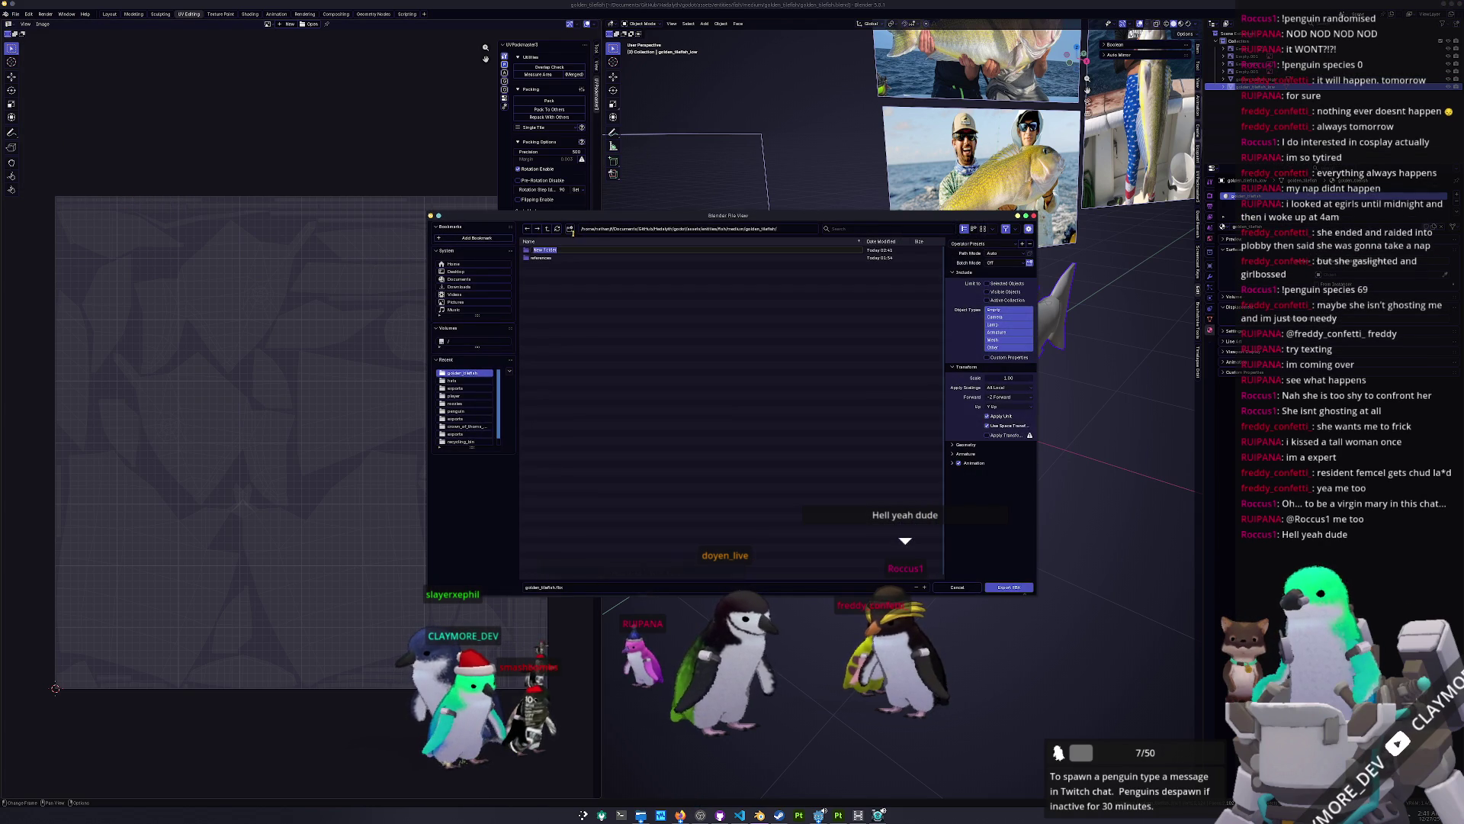
pyautogui.press('Return')
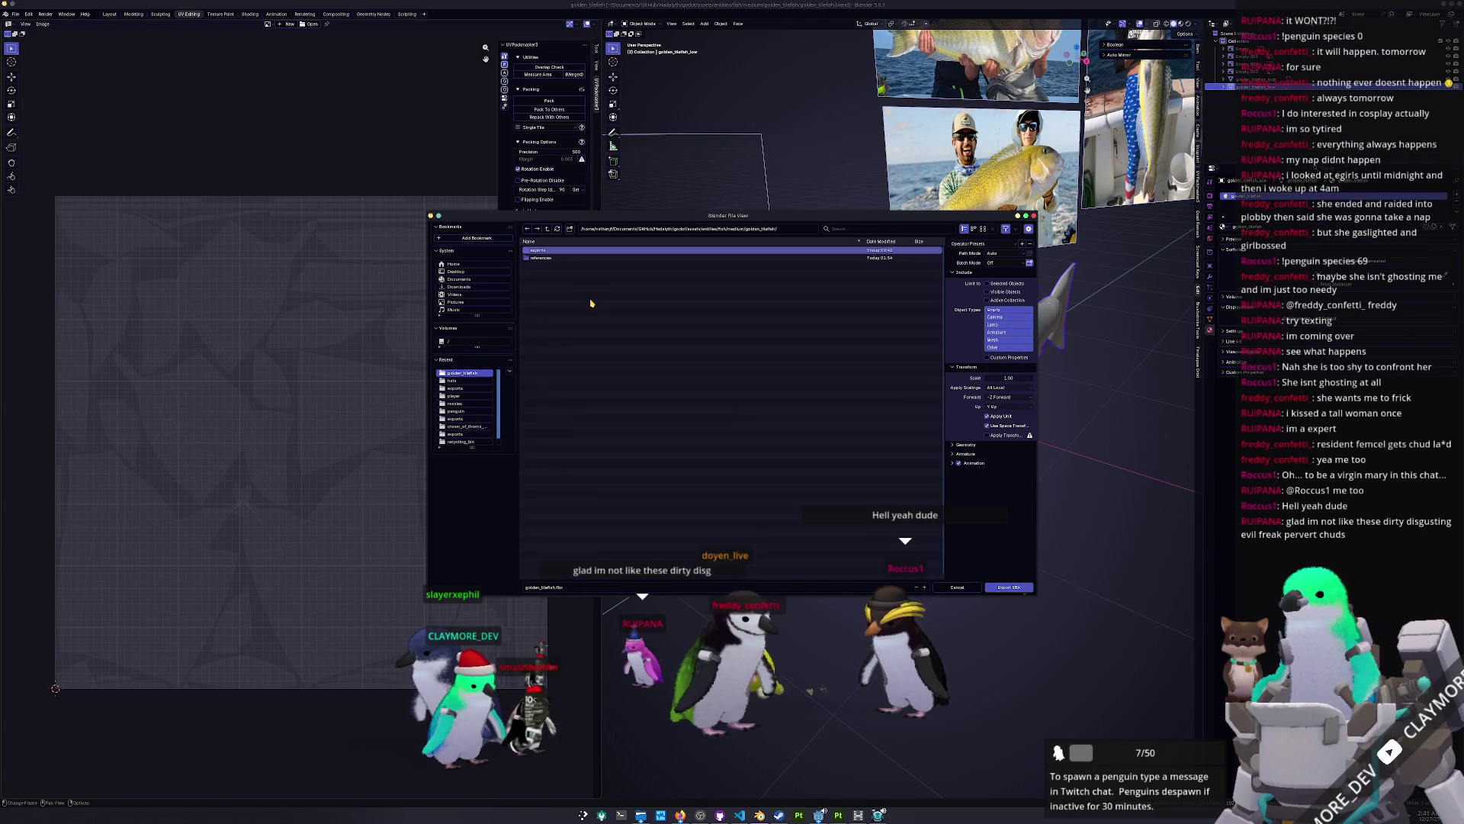
pyautogui.doubleClick(550, 250)
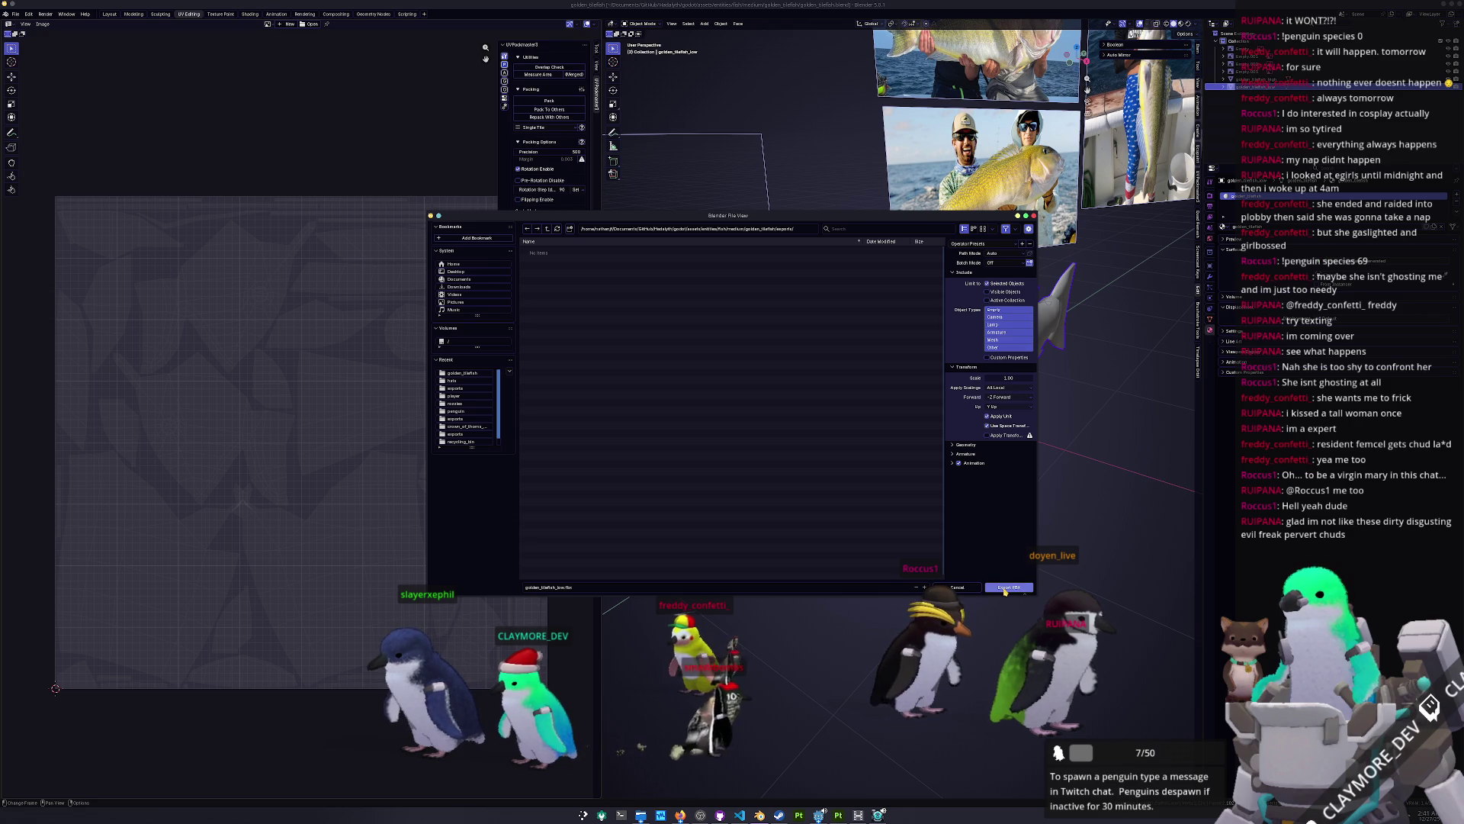
pyautogui.click(1007, 587)
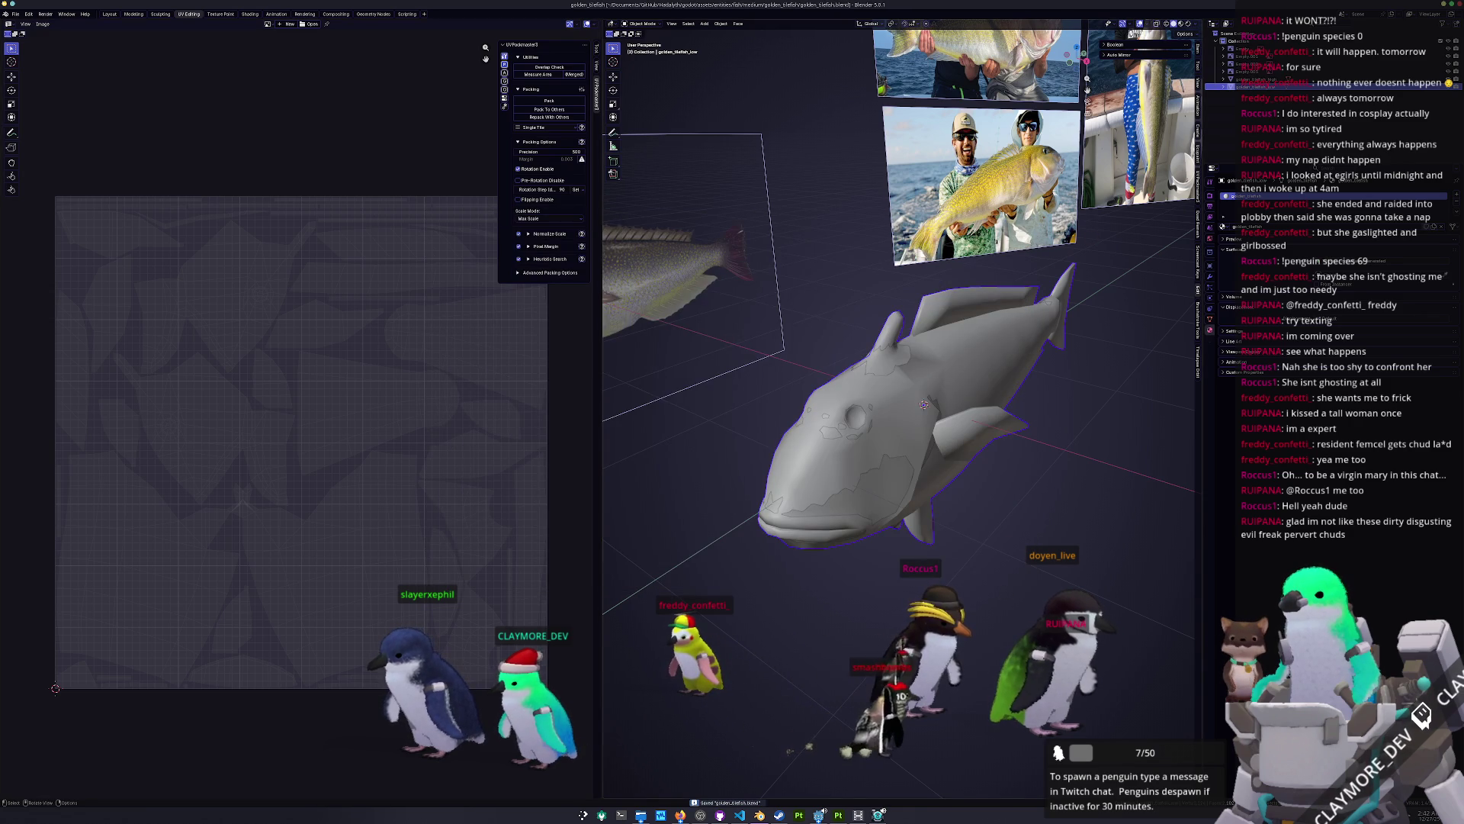
pyautogui.click(1240, 79)
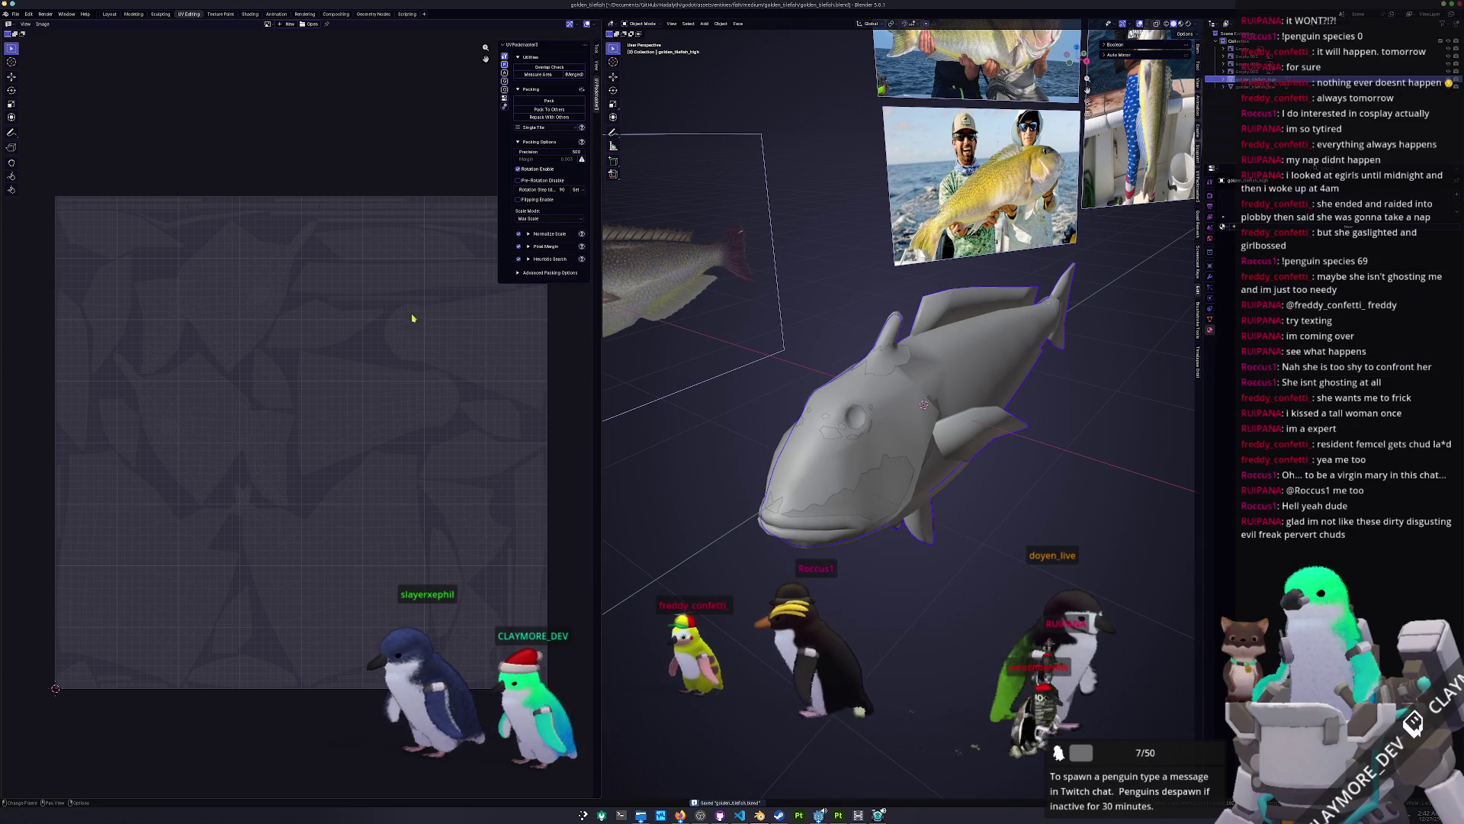
pyautogui.click(16, 14)
# Step: Export golden_tilefish_high.fbx by changing 'low' to 'high' in the file name, then save the blend
pyautogui.moveTo(54, 138)
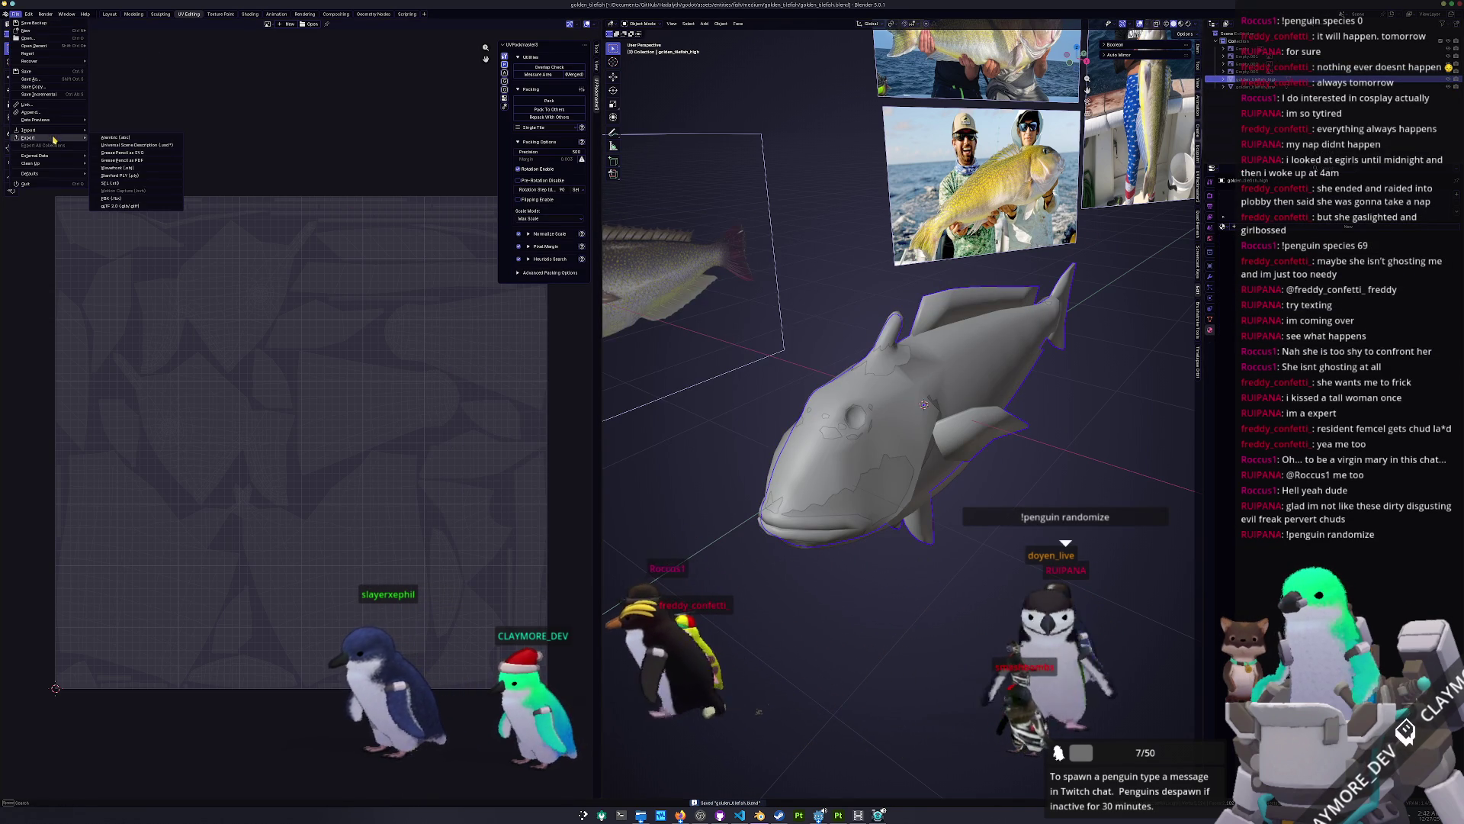
pyautogui.click(111, 199)
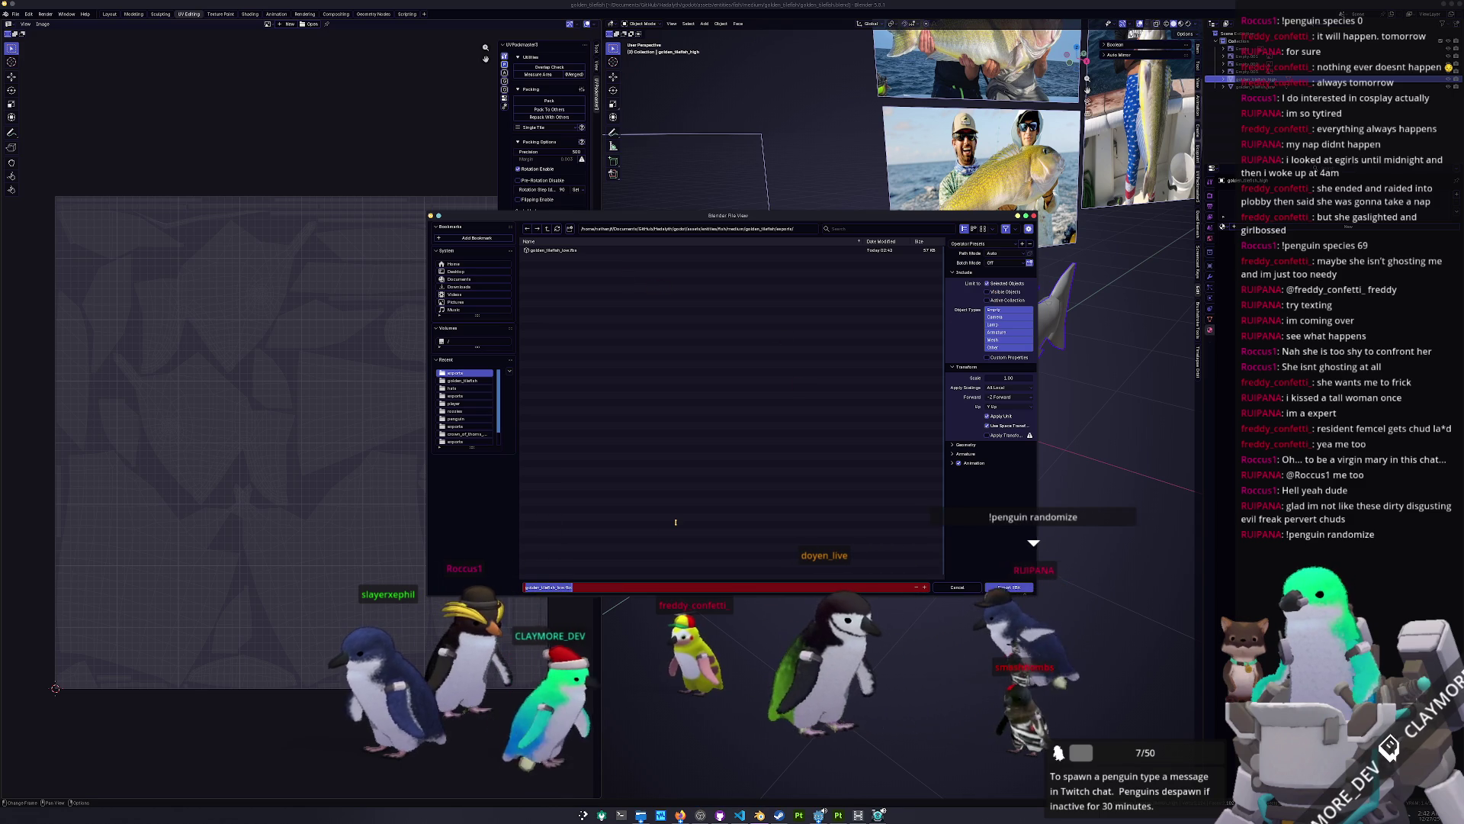
pyautogui.press('End')
pyautogui.hotkey('ctrl', 'Left')
pyautogui.hotkey('ctrl', 'Left')
pyautogui.hotkey('ctrl', 'shift', 'Right')
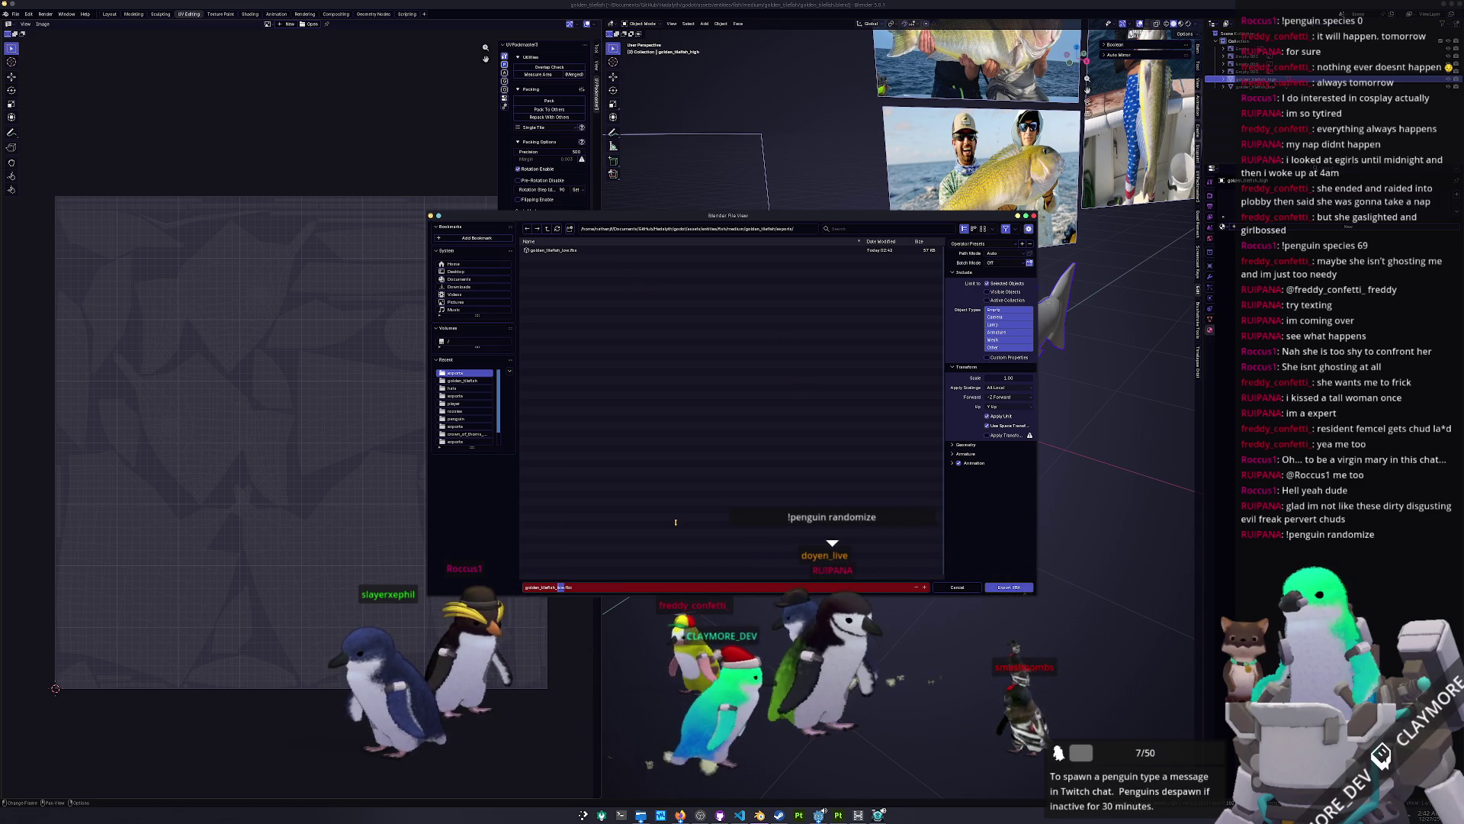
pyautogui.write('igh')
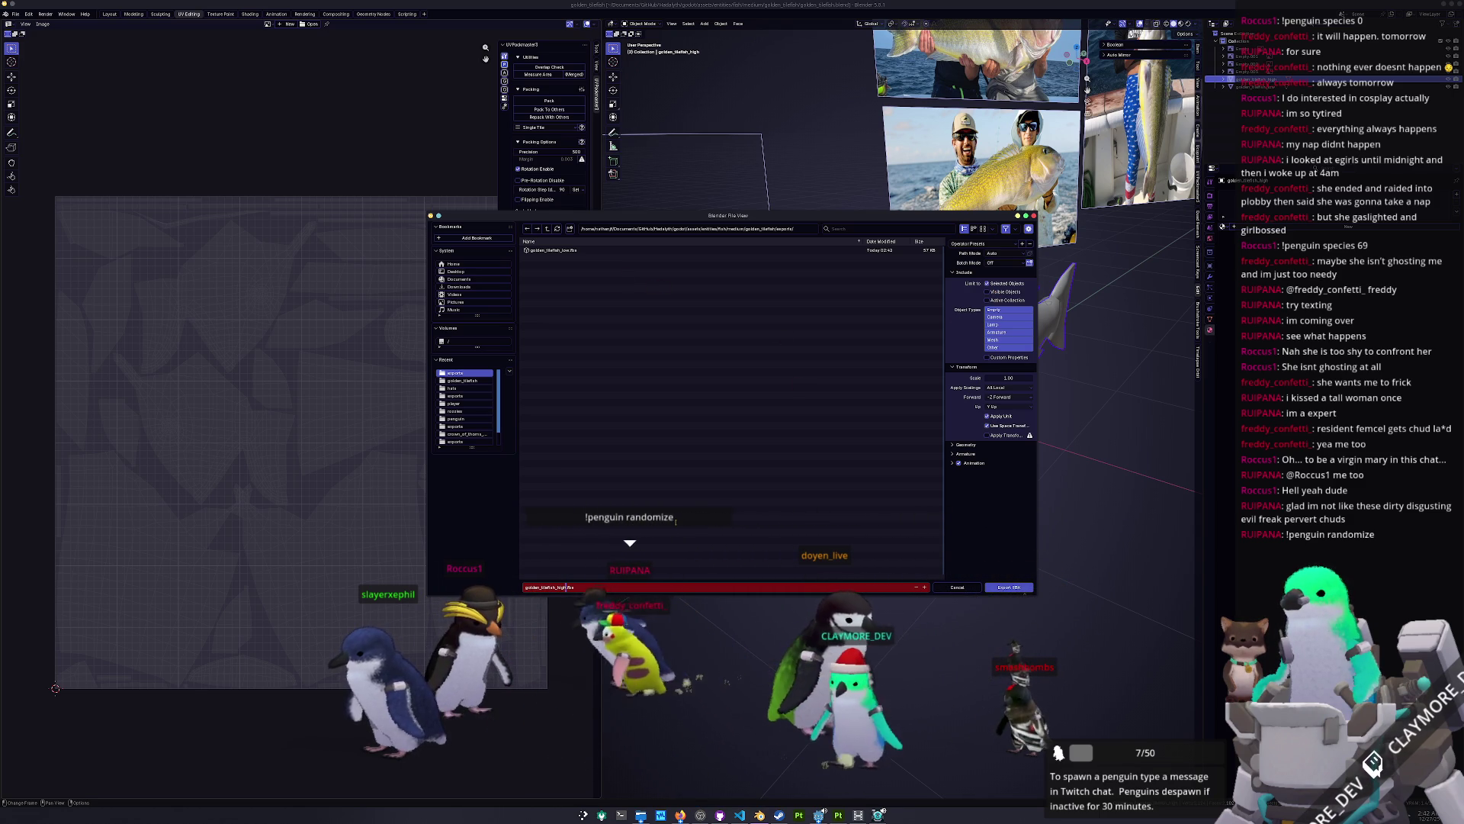
pyautogui.press('Return')
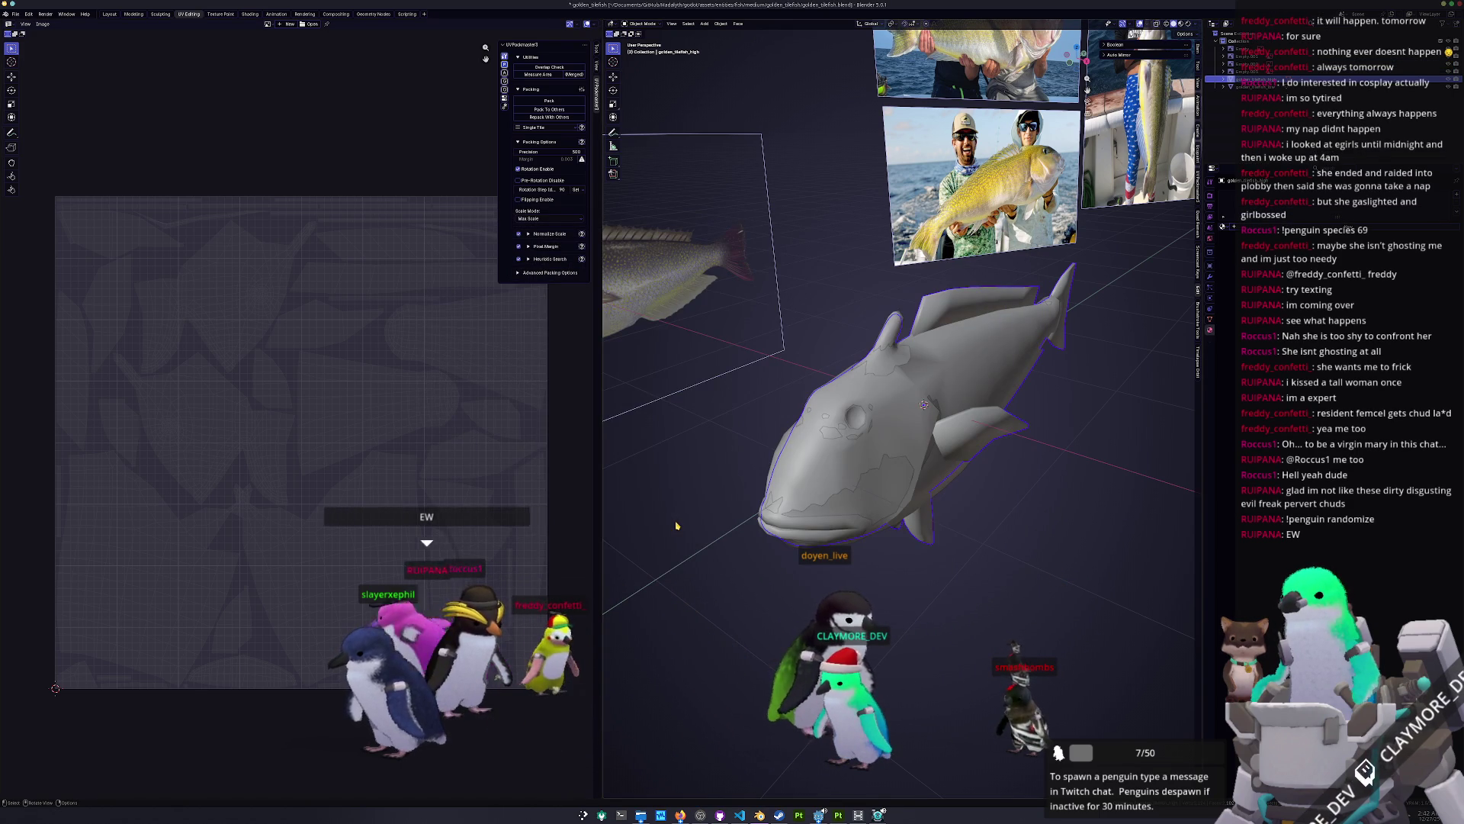
pyautogui.hotkey('ctrl', 's')
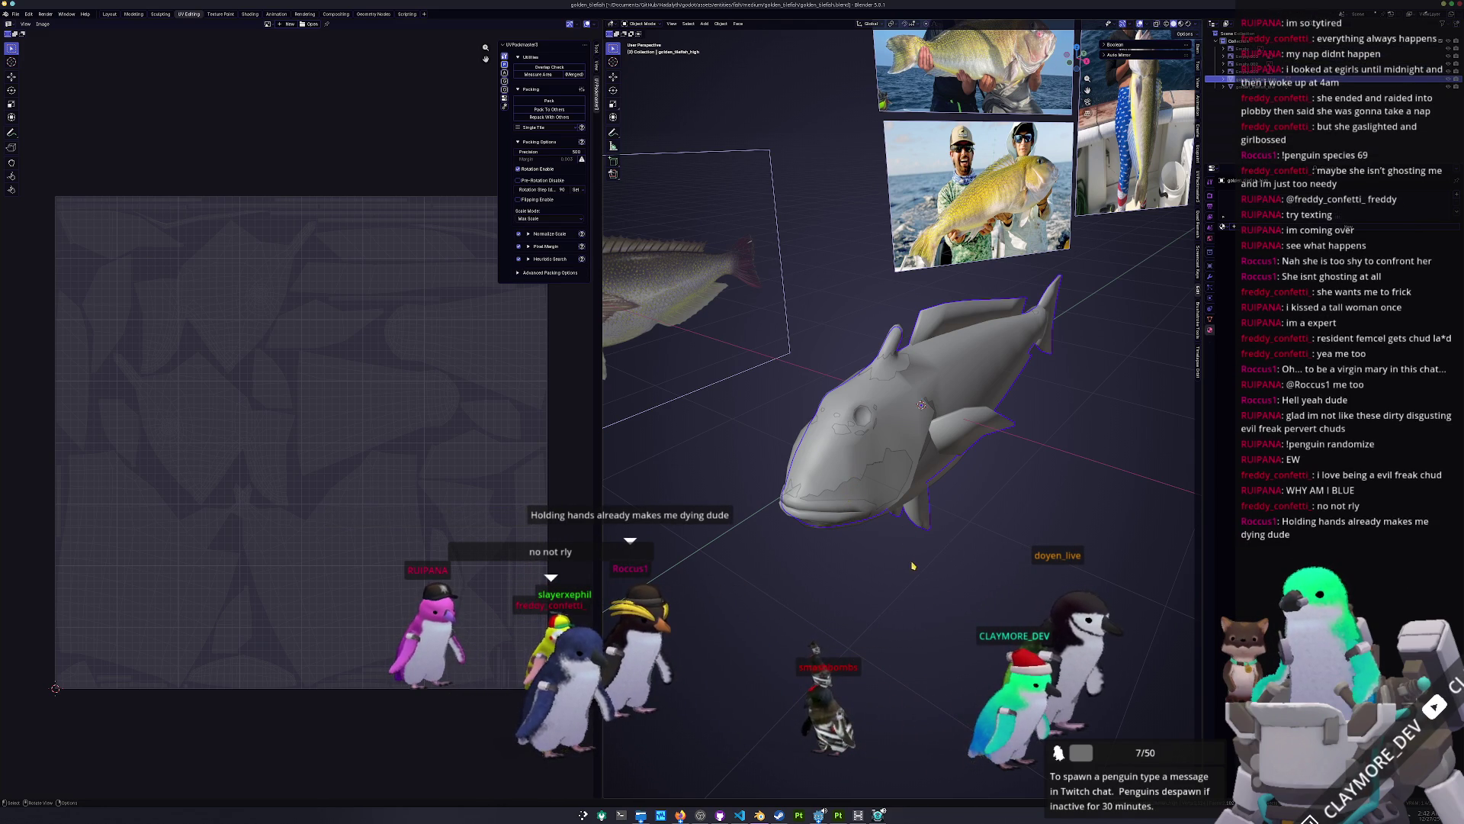
pyautogui.hotkey('alt', 'Tab')
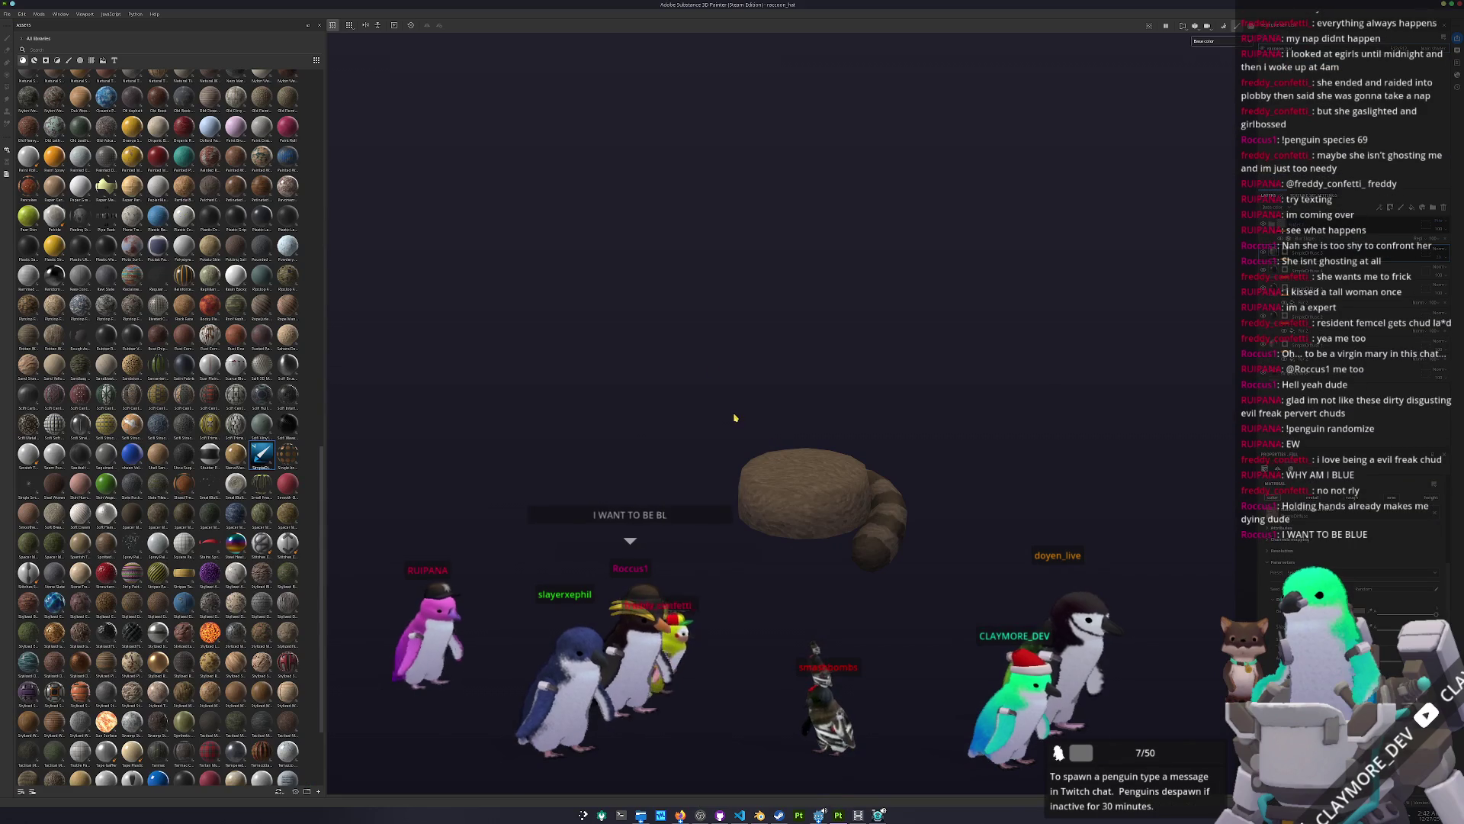
# Step: Start a new Painter project and browse through the entities, fish and medium fish folders
pyautogui.click(7, 14)
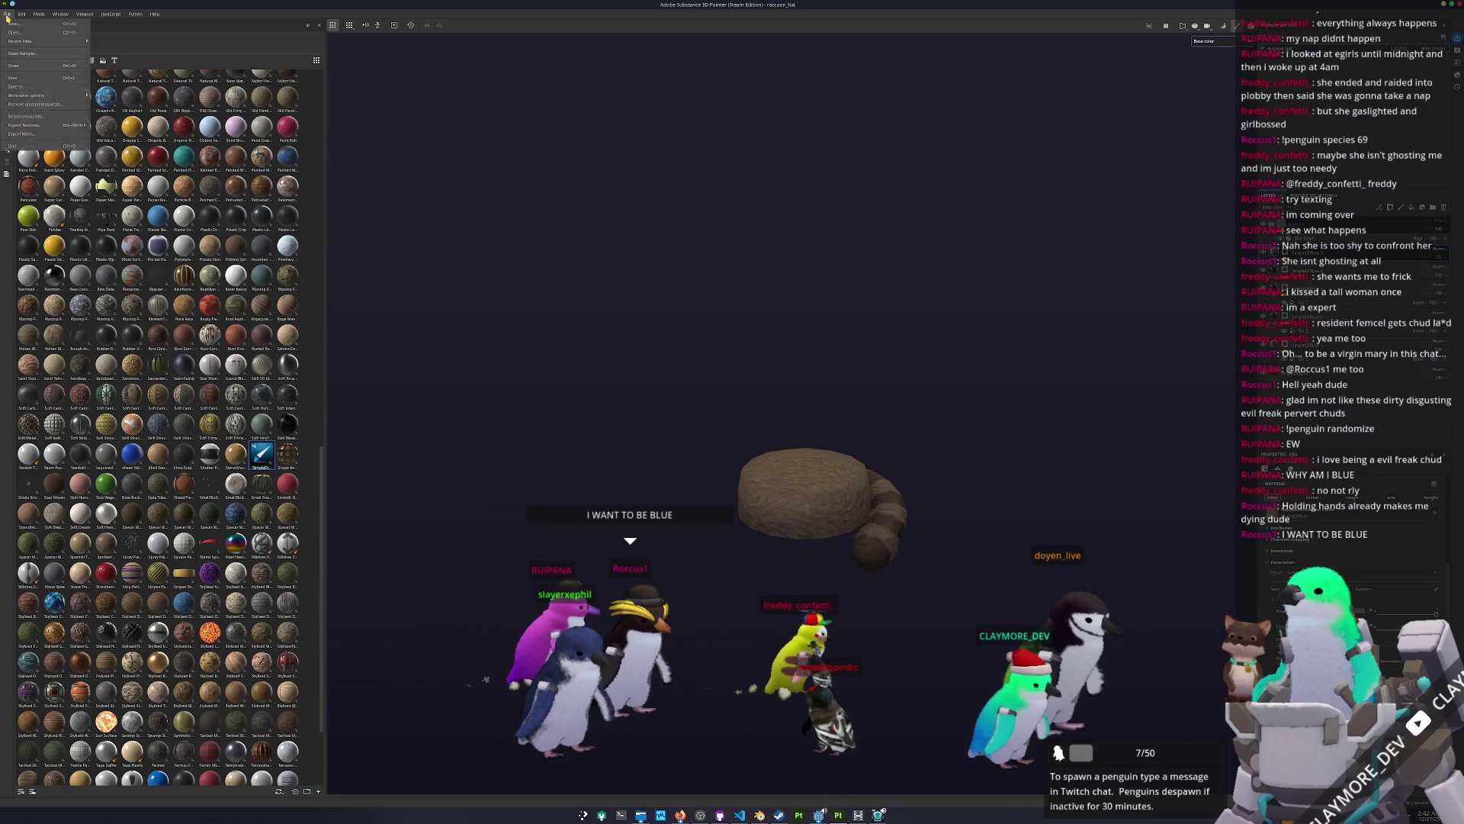
pyautogui.click(13, 24)
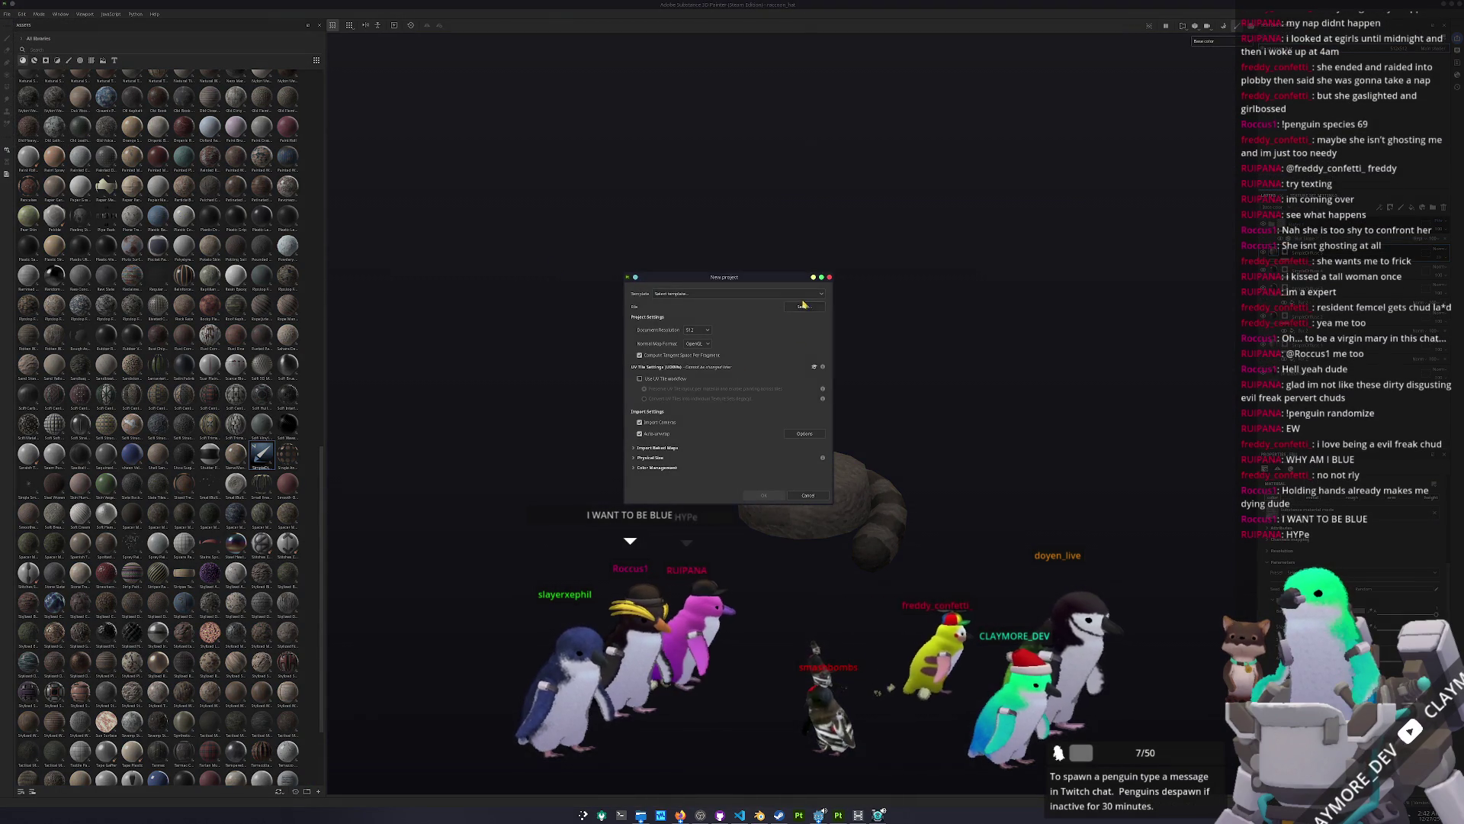
pyautogui.click(804, 319)
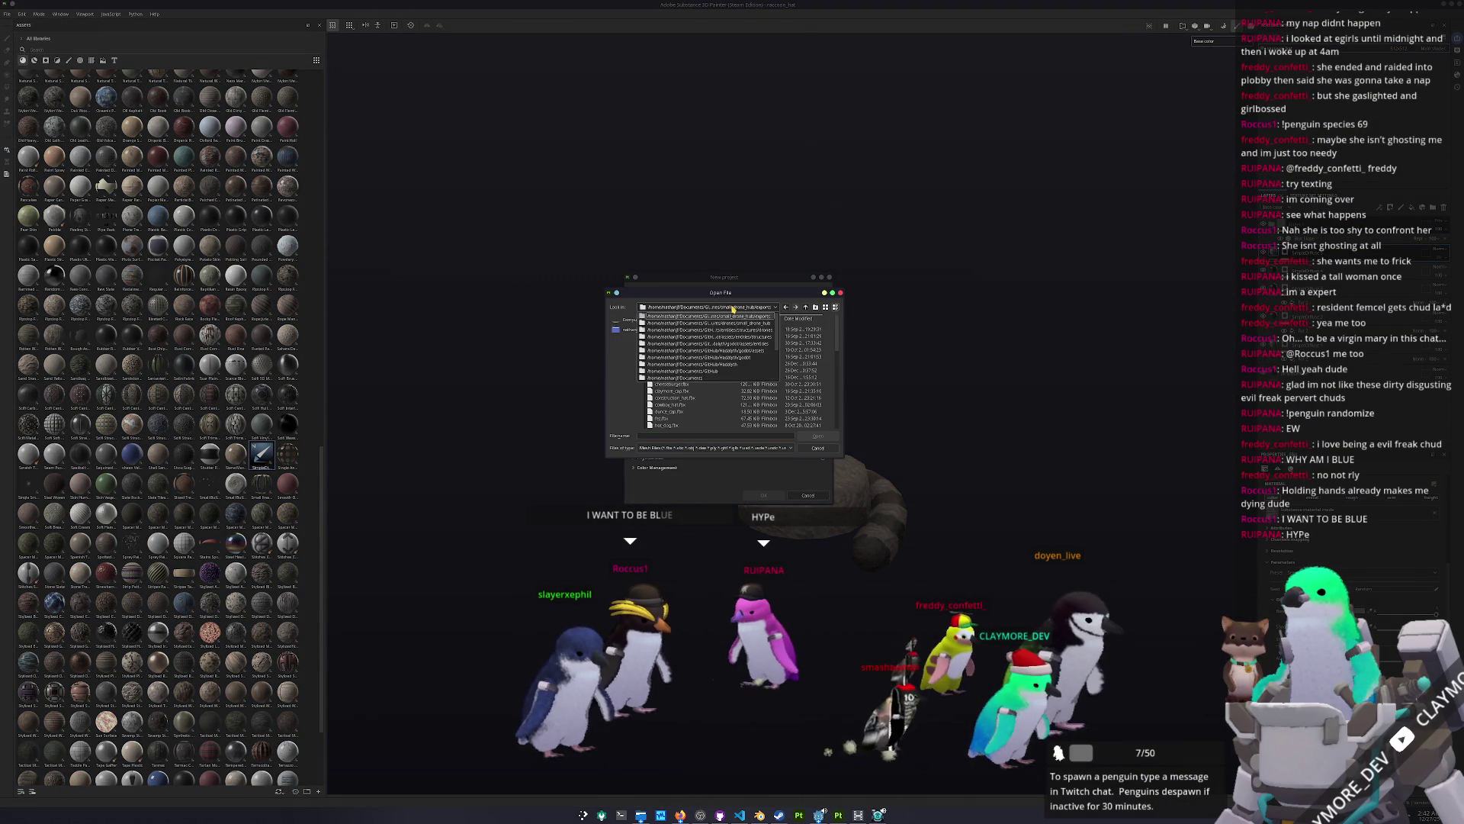
pyautogui.click(795, 307)
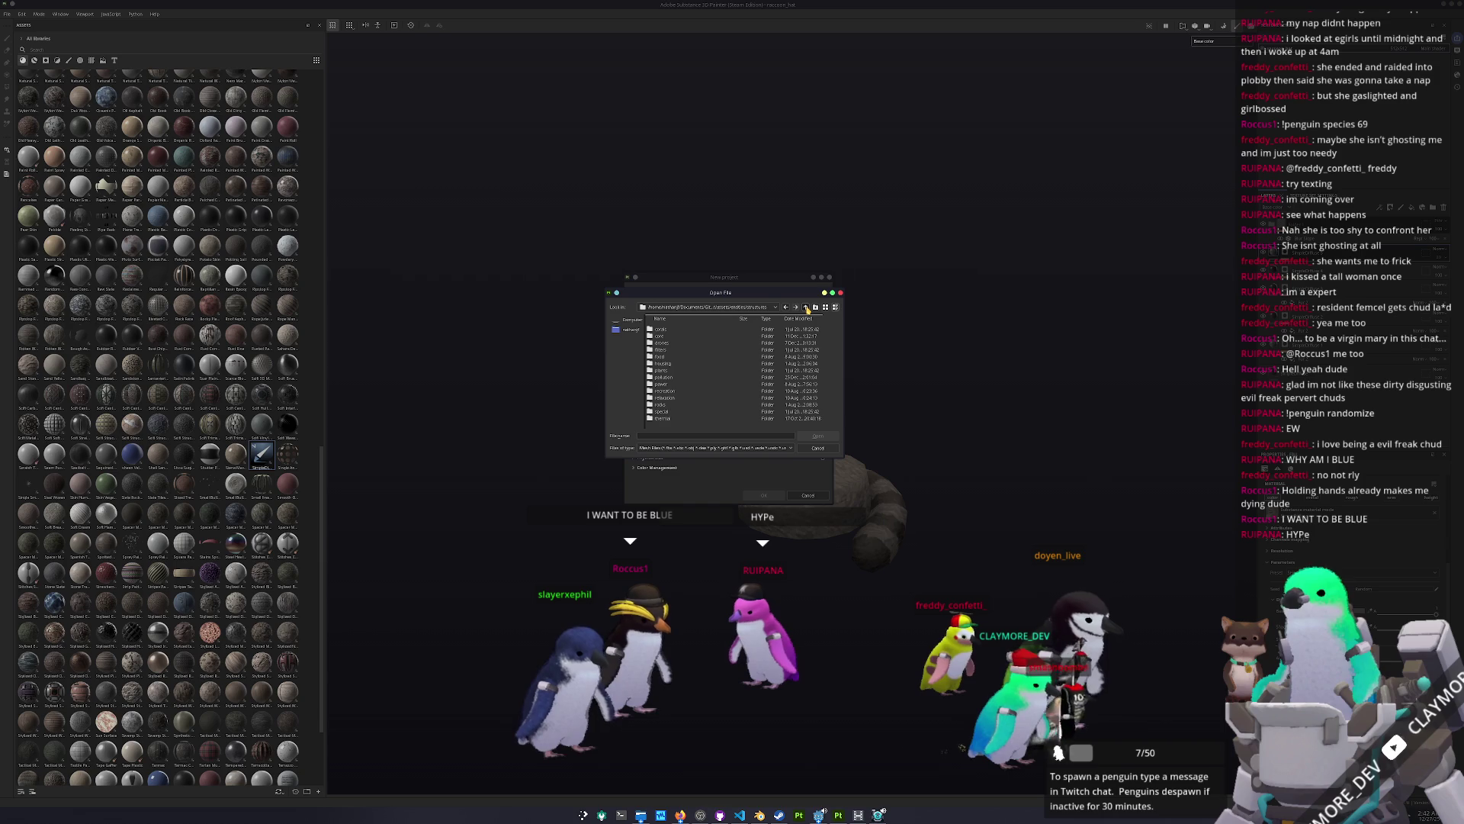
pyautogui.doubleClick(658, 335)
pyautogui.doubleClick(662, 342)
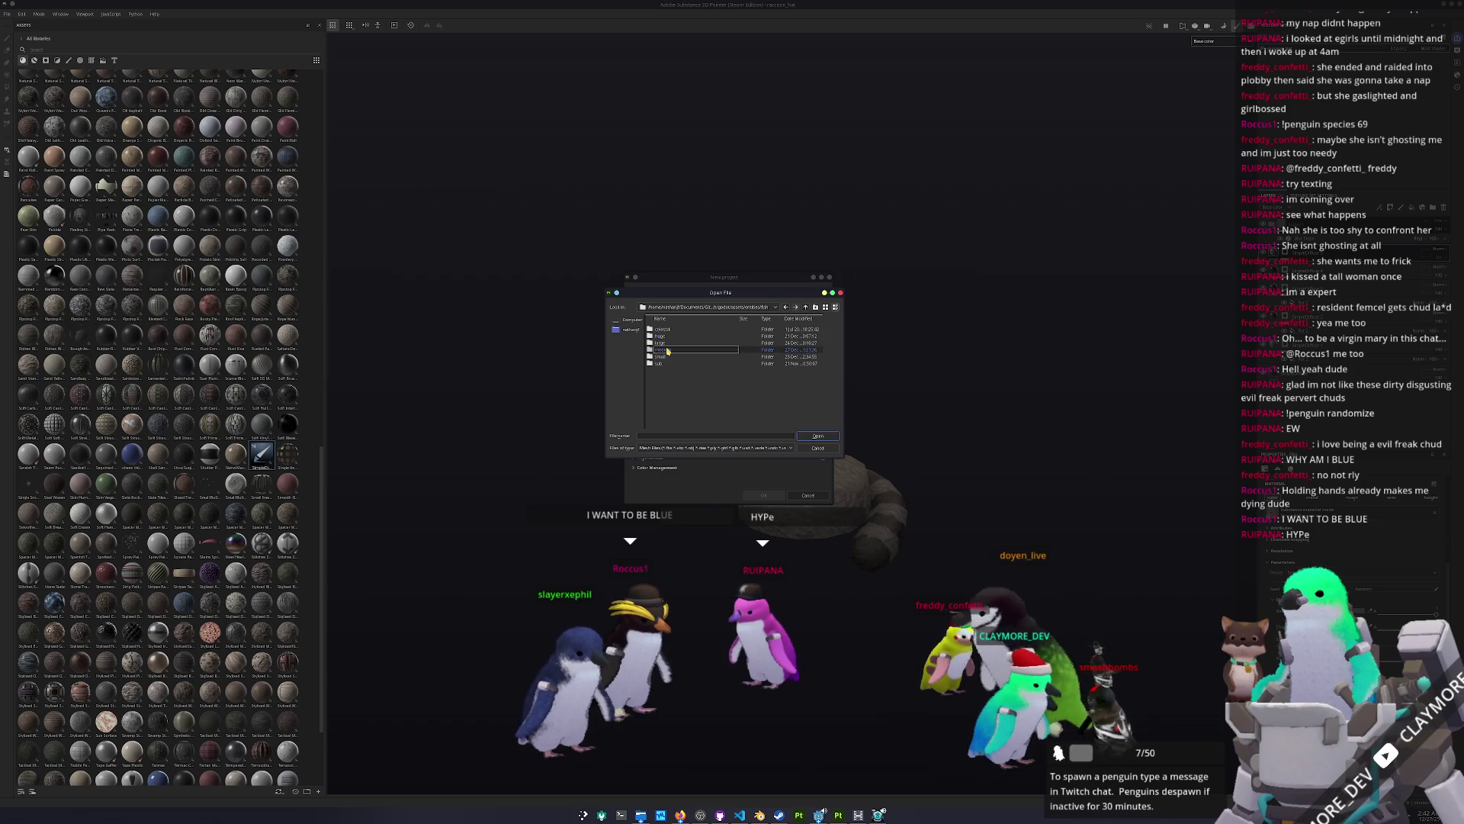
# Step: Choose the golden fish's low-poly FBX, create the project and answer the unsaved-changes prompt
pyautogui.scroll(-5, 687, 388)
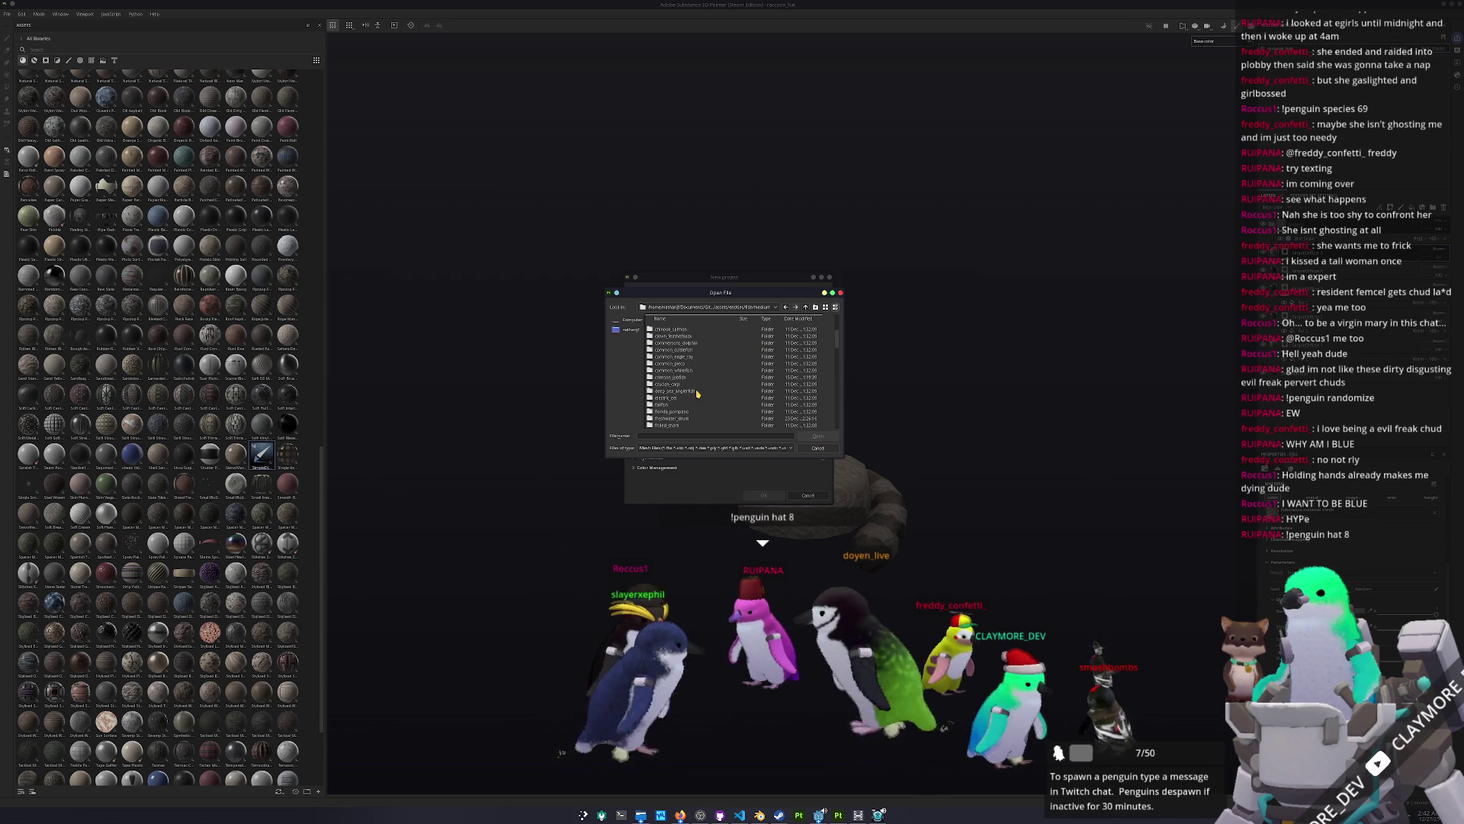
pyautogui.click(676, 412)
pyautogui.doubleClick(677, 413)
pyautogui.click(672, 336)
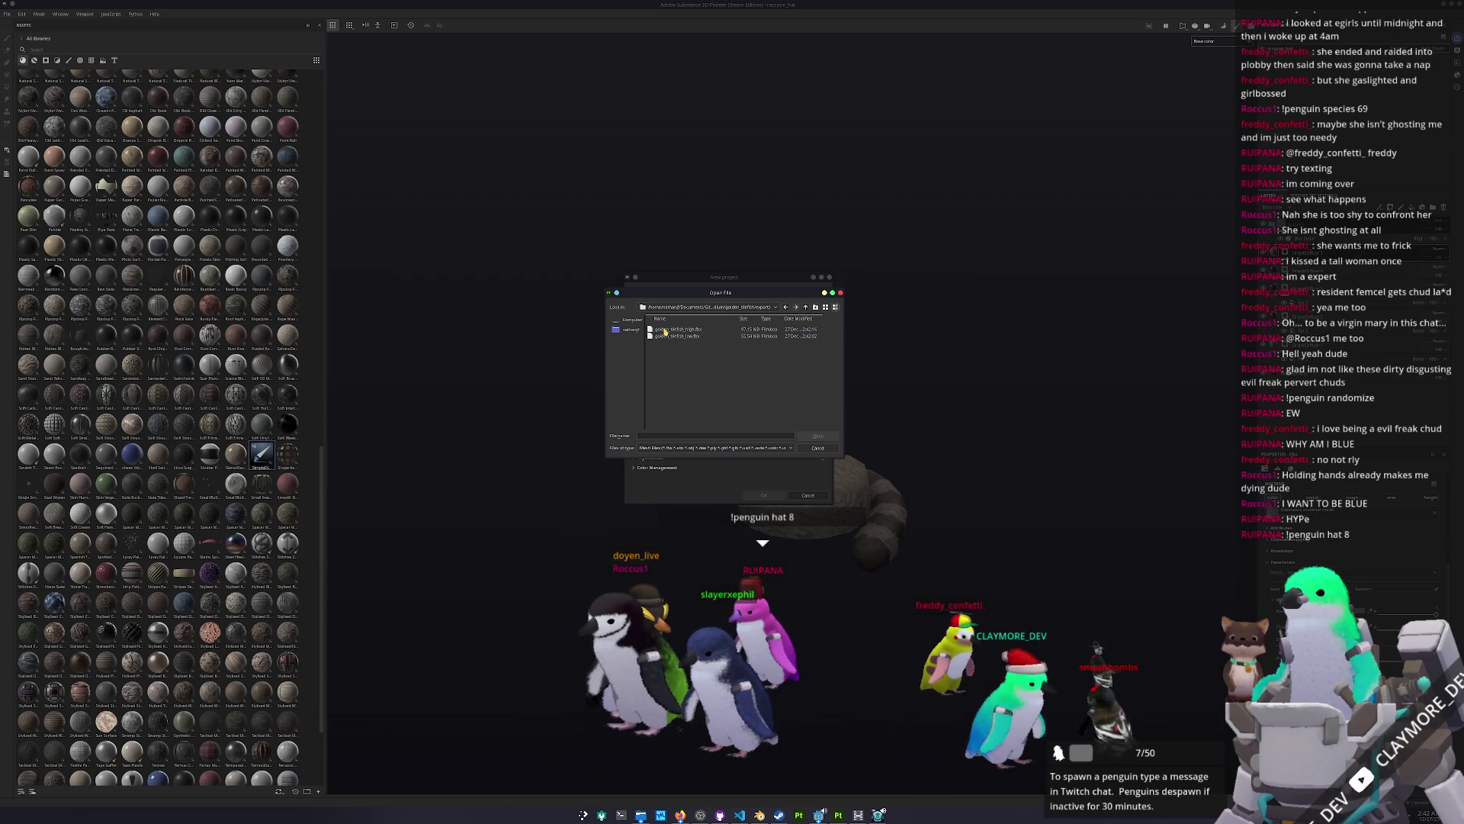
pyautogui.doubleClick(672, 336)
pyautogui.click(763, 495)
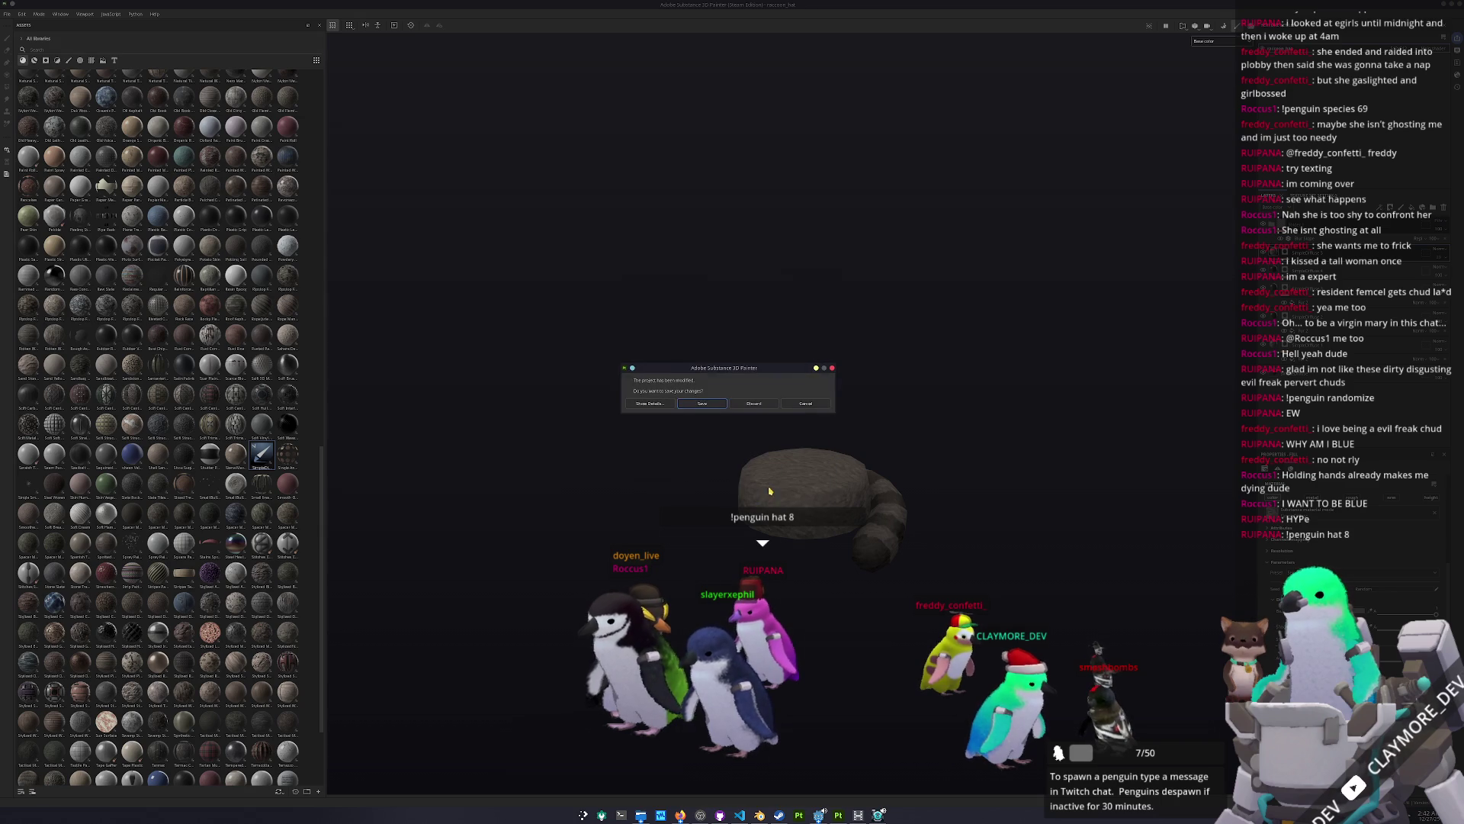
pyautogui.click(696, 401)
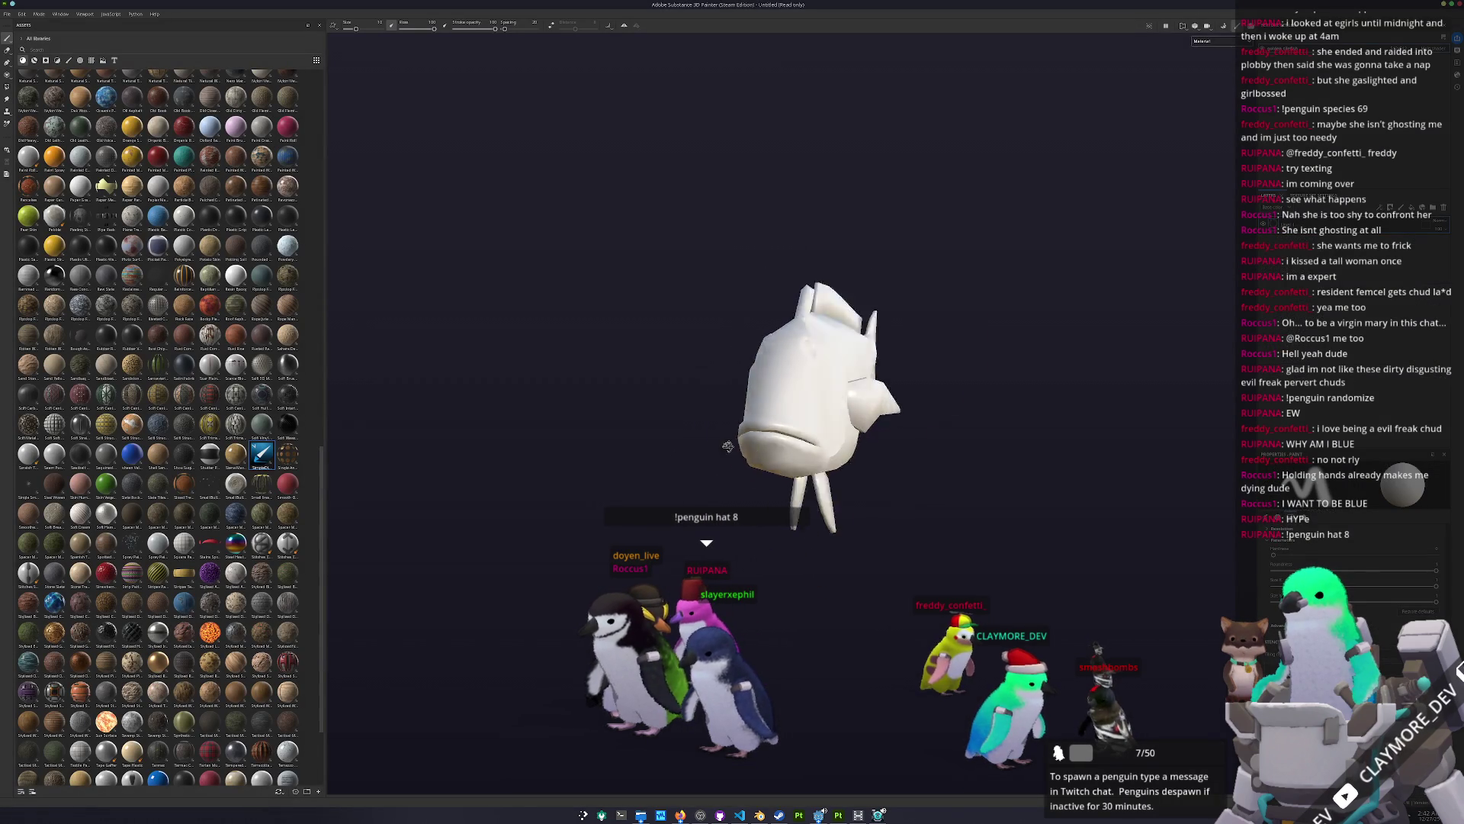
# Step: Bake the fish's mesh maps using golden_tilefish_high.fbx as the high-poly mesh
pyautogui.keyDown('alt'); pyautogui.moveTo(729, 455); pyautogui.dragTo(648, 413); pyautogui.keyUp('alt')
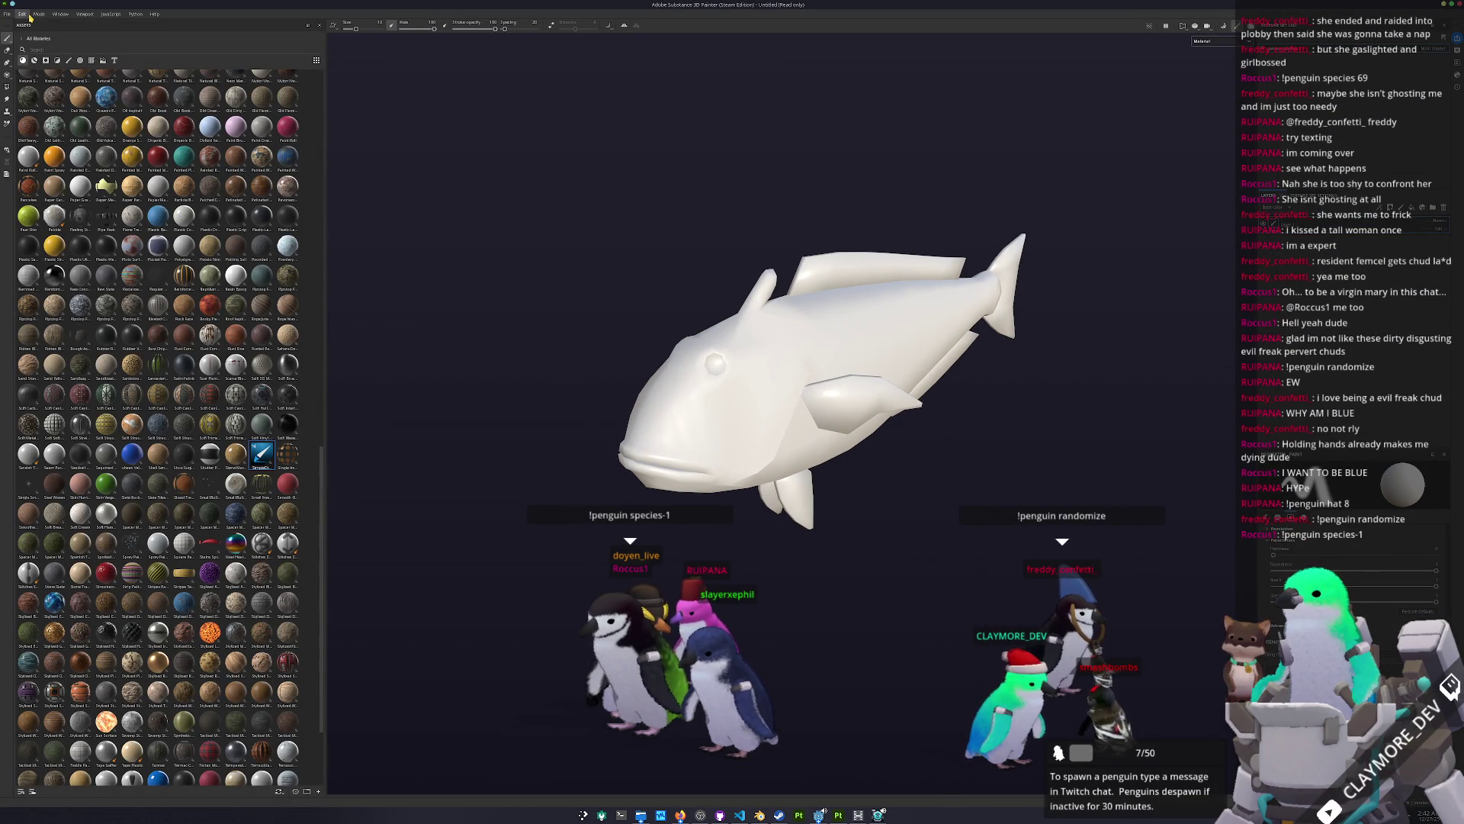
pyautogui.click(29, 15)
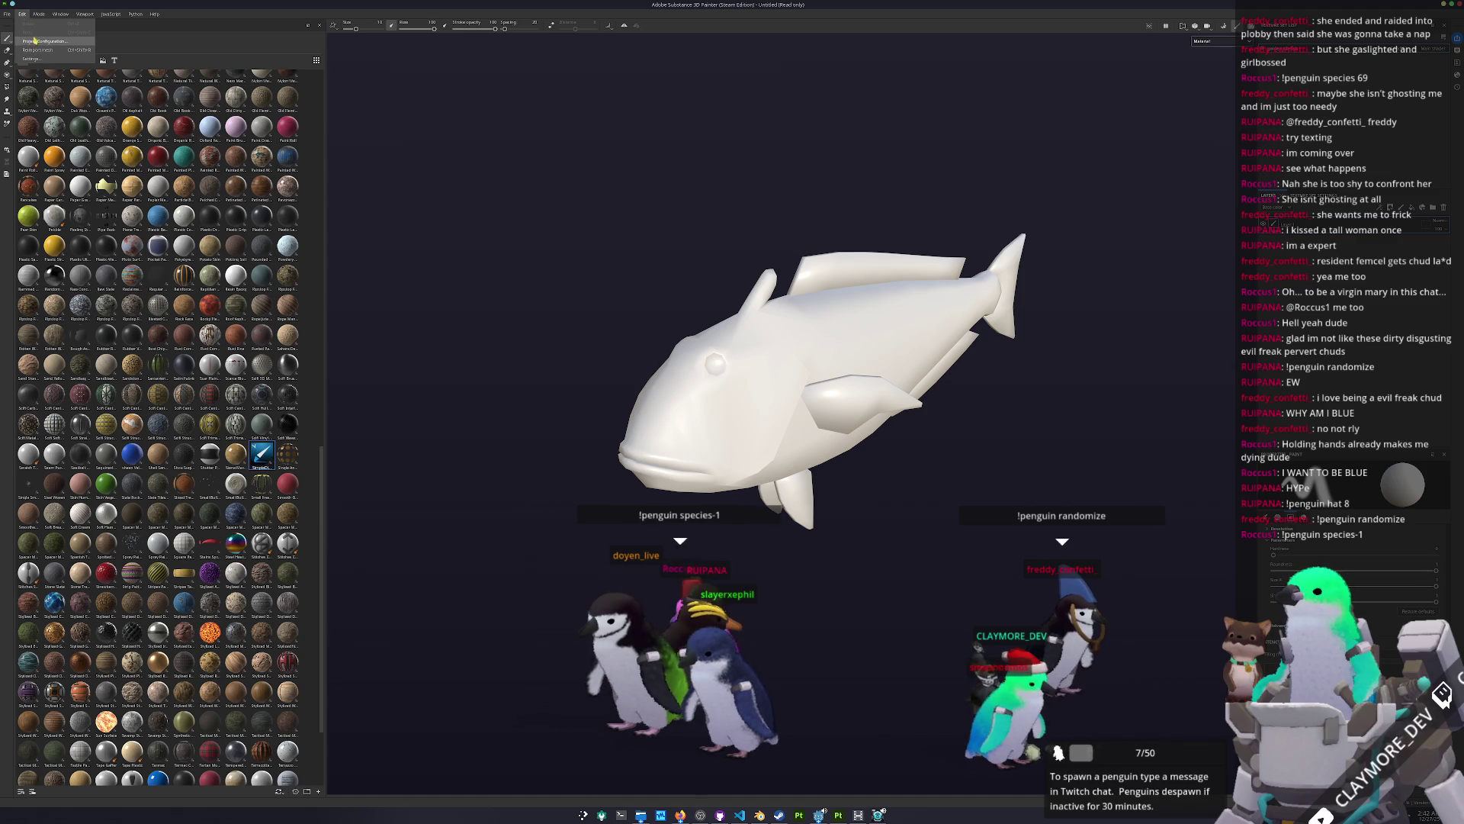
pyautogui.press('Escape')
pyautogui.hotkey('ctrl', 'b')
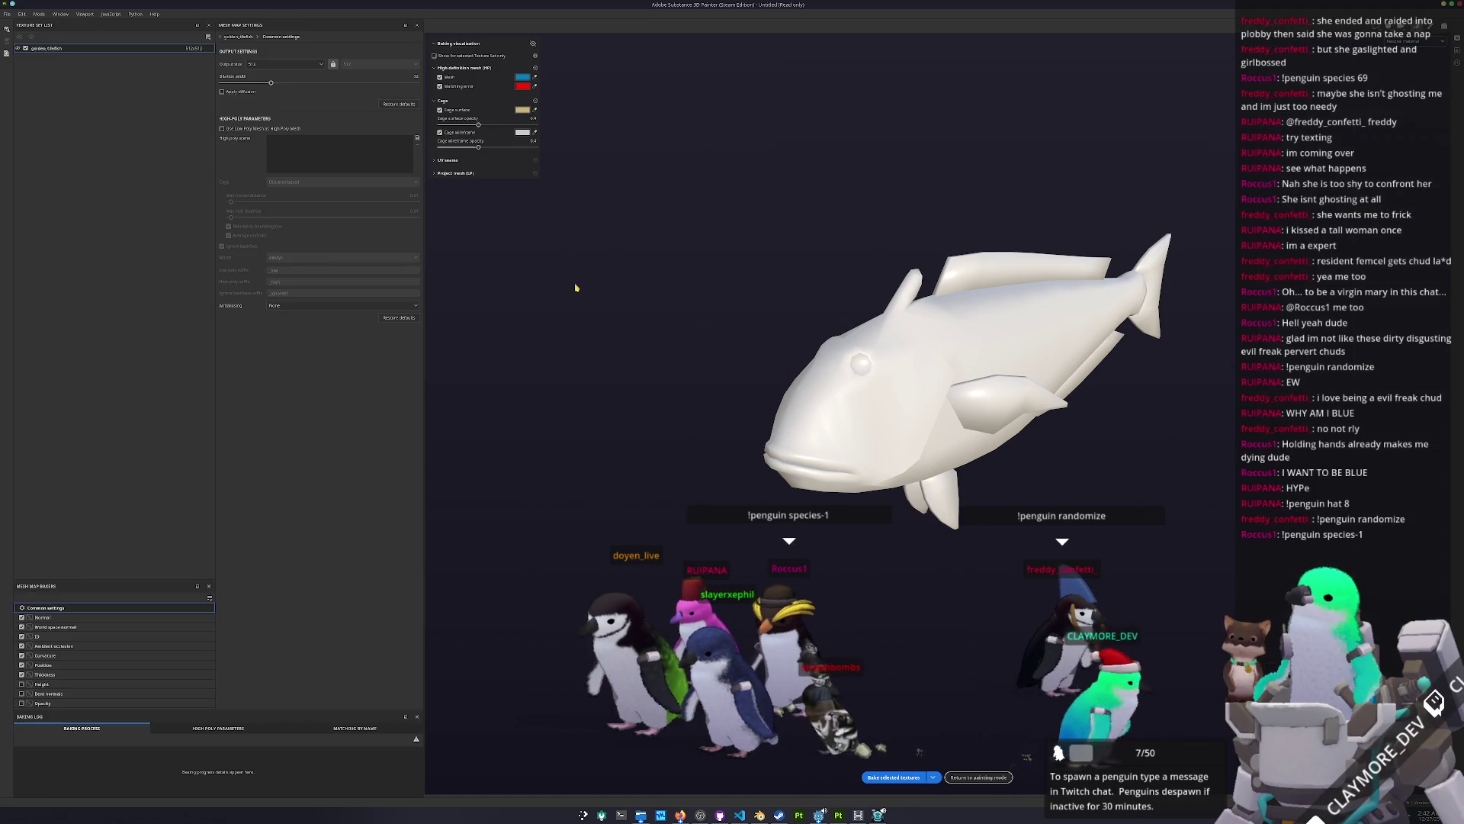
pyautogui.click(417, 140)
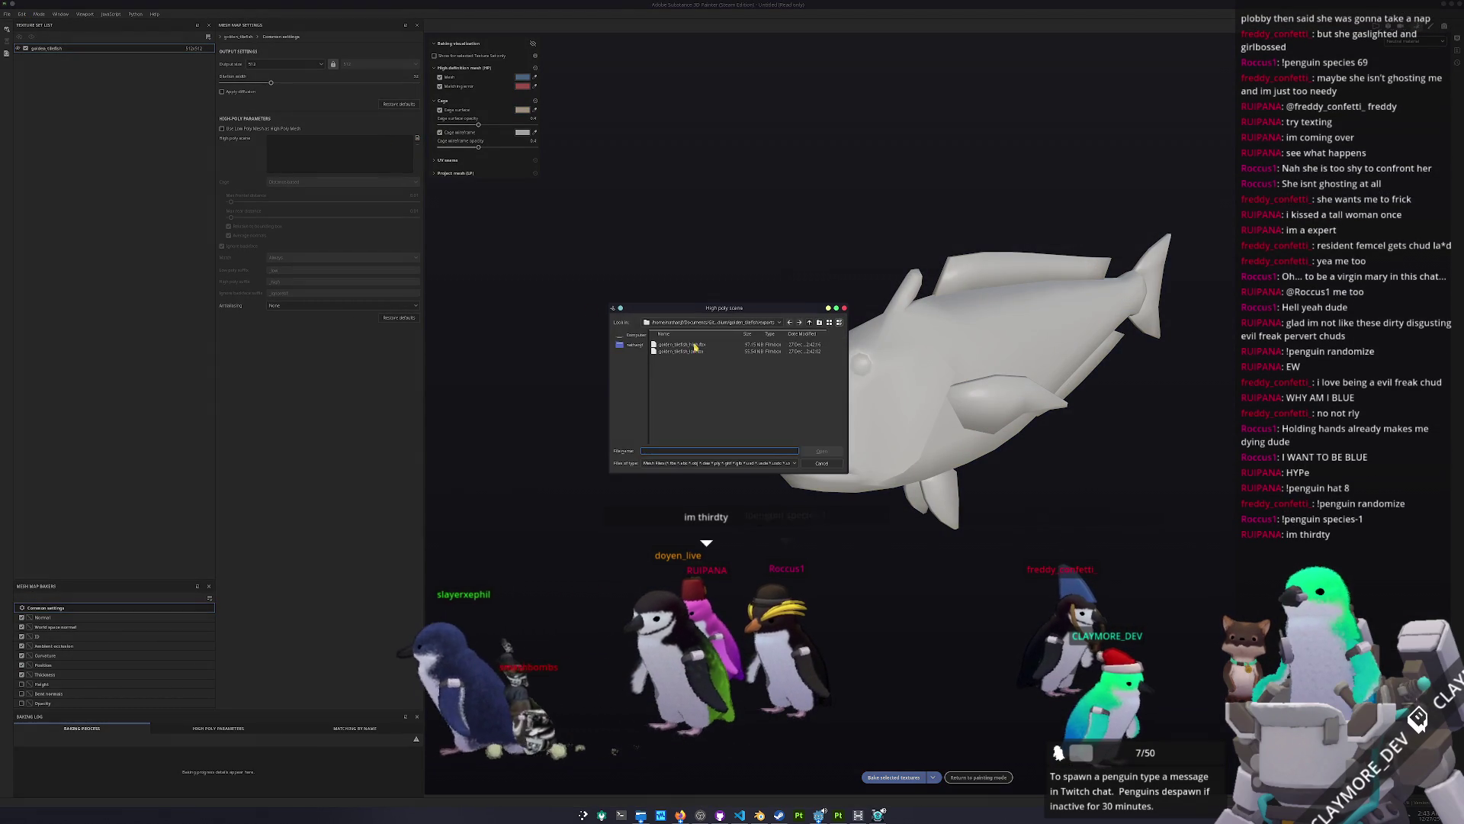
pyautogui.doubleClick(695, 345)
pyautogui.click(897, 778)
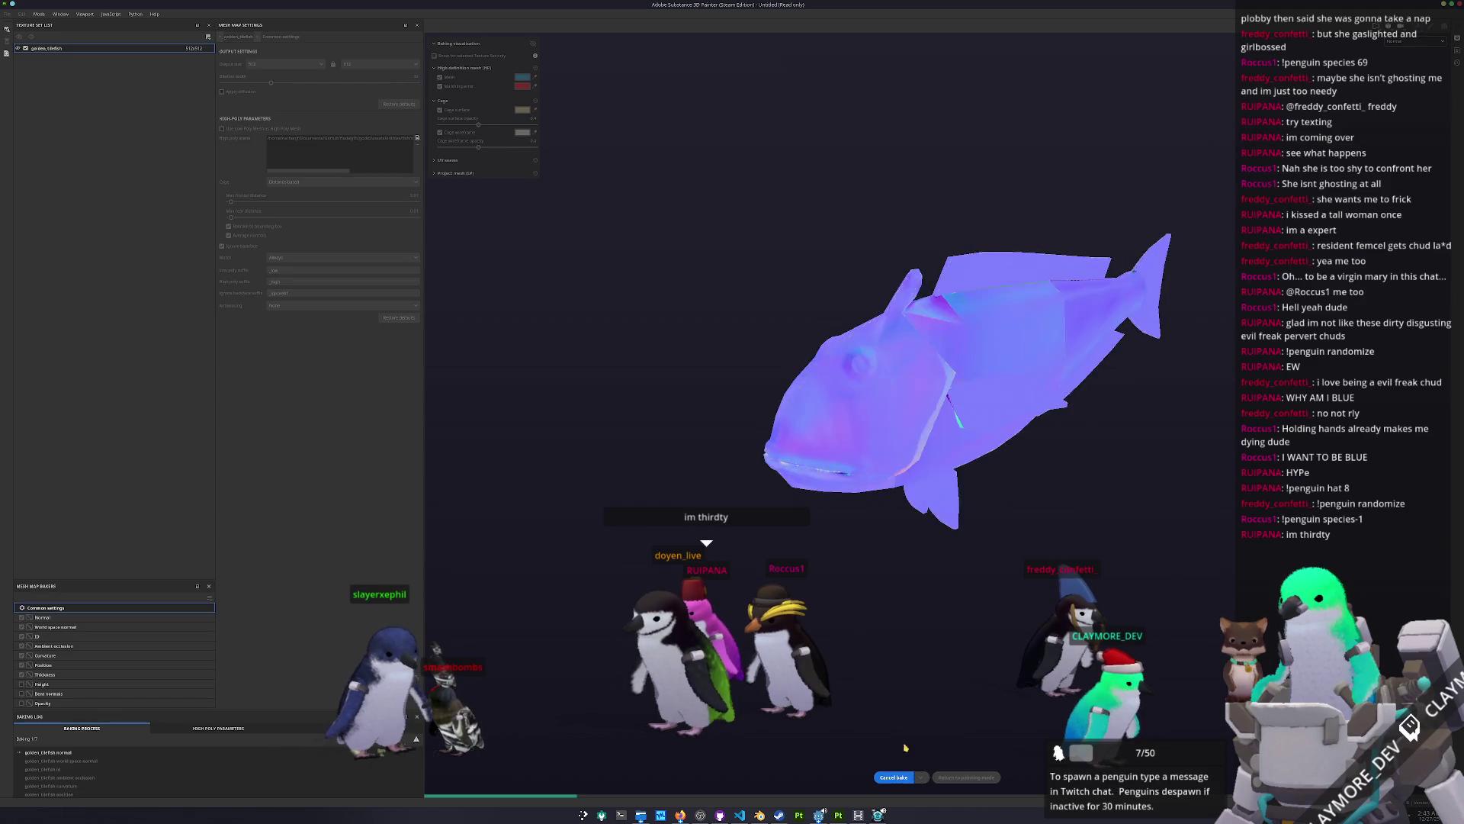
# Step: Orbit and zoom to inspect the baked fish, then return to painting
pyautogui.keyDown('alt'); pyautogui.moveTo(891, 613); pyautogui.dragTo(961, 662); pyautogui.keyUp('alt')
pyautogui.scroll(5, 960, 649)
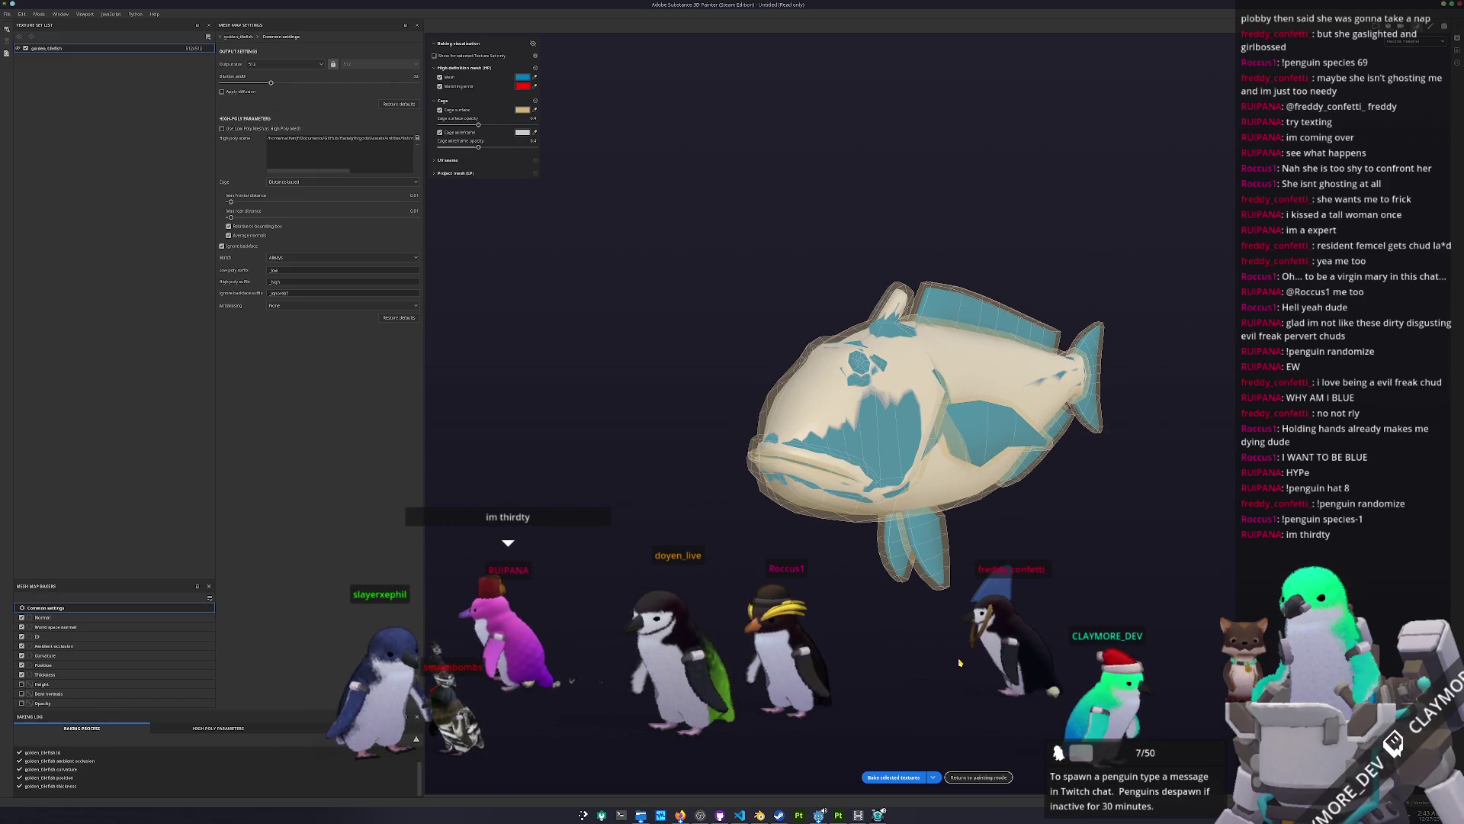
pyautogui.click(969, 778)
pyautogui.scroll(5, 568, 611)
pyautogui.scroll(-5, 568, 612)
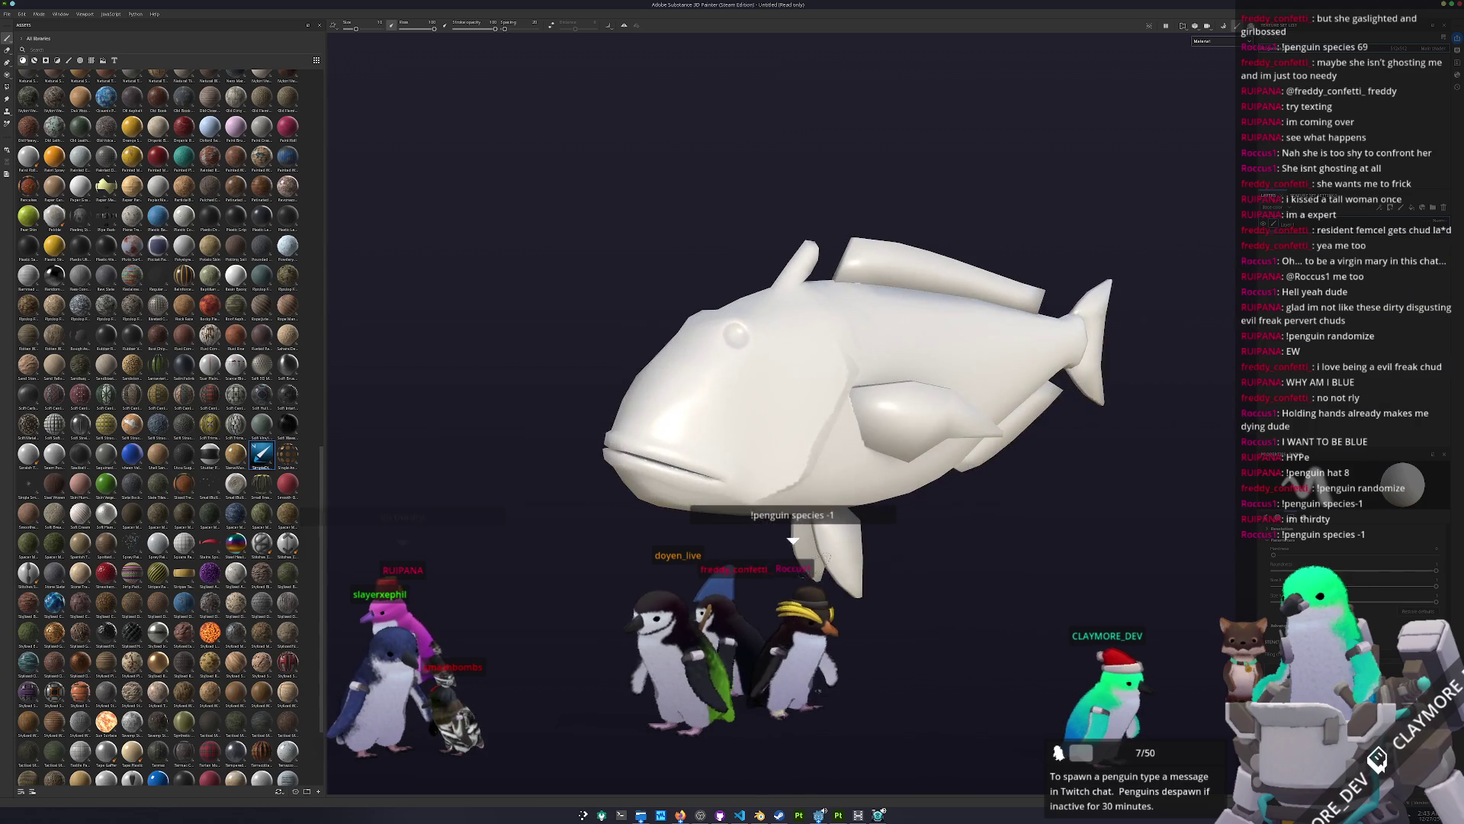
# Step: Rebake the mesh maps with the output size set to 1024
pyautogui.hotkey('ctrl', 'shift', 'b')
pyautogui.click(315, 61)
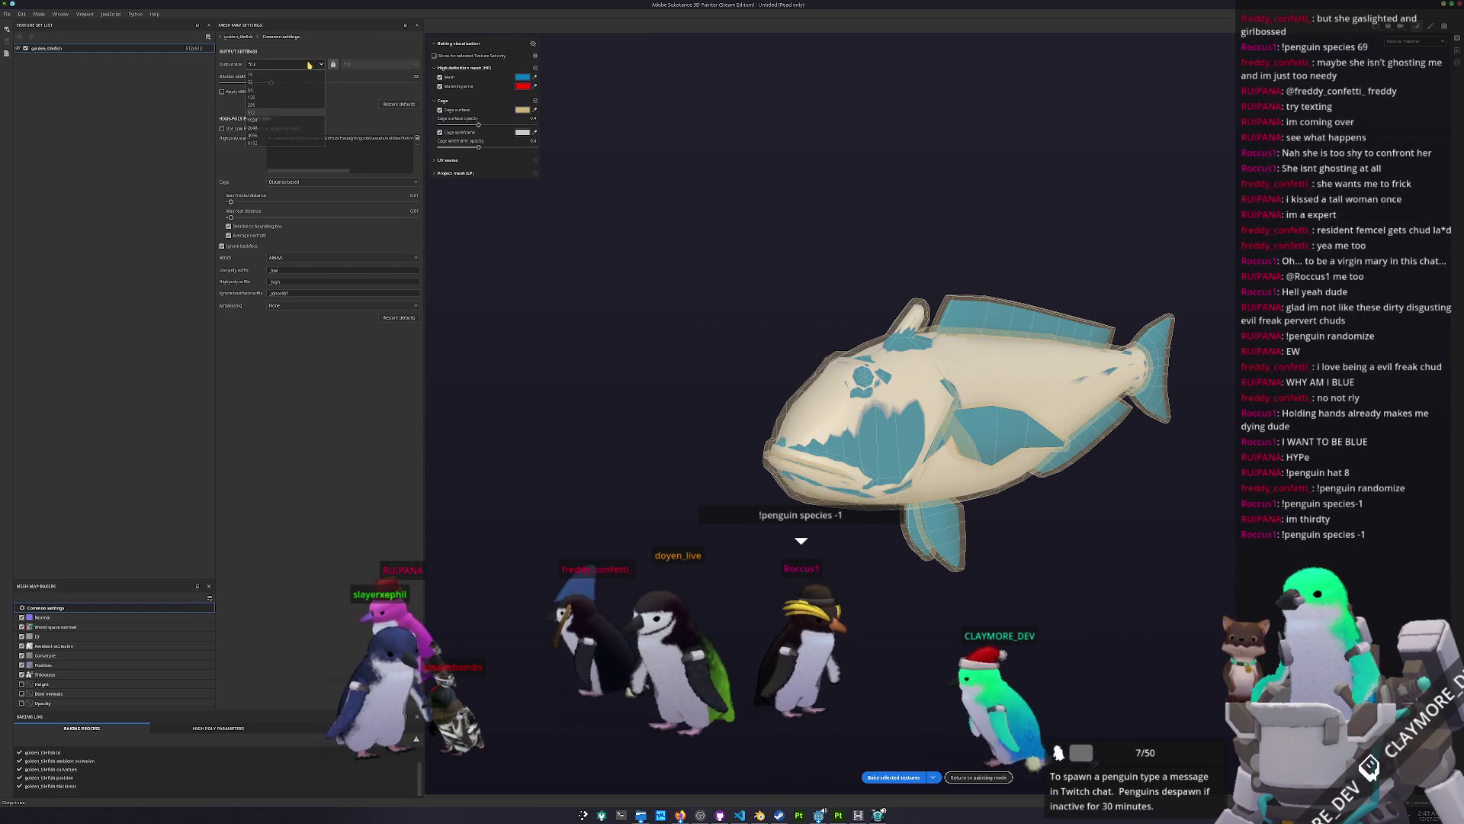
pyautogui.click(289, 99)
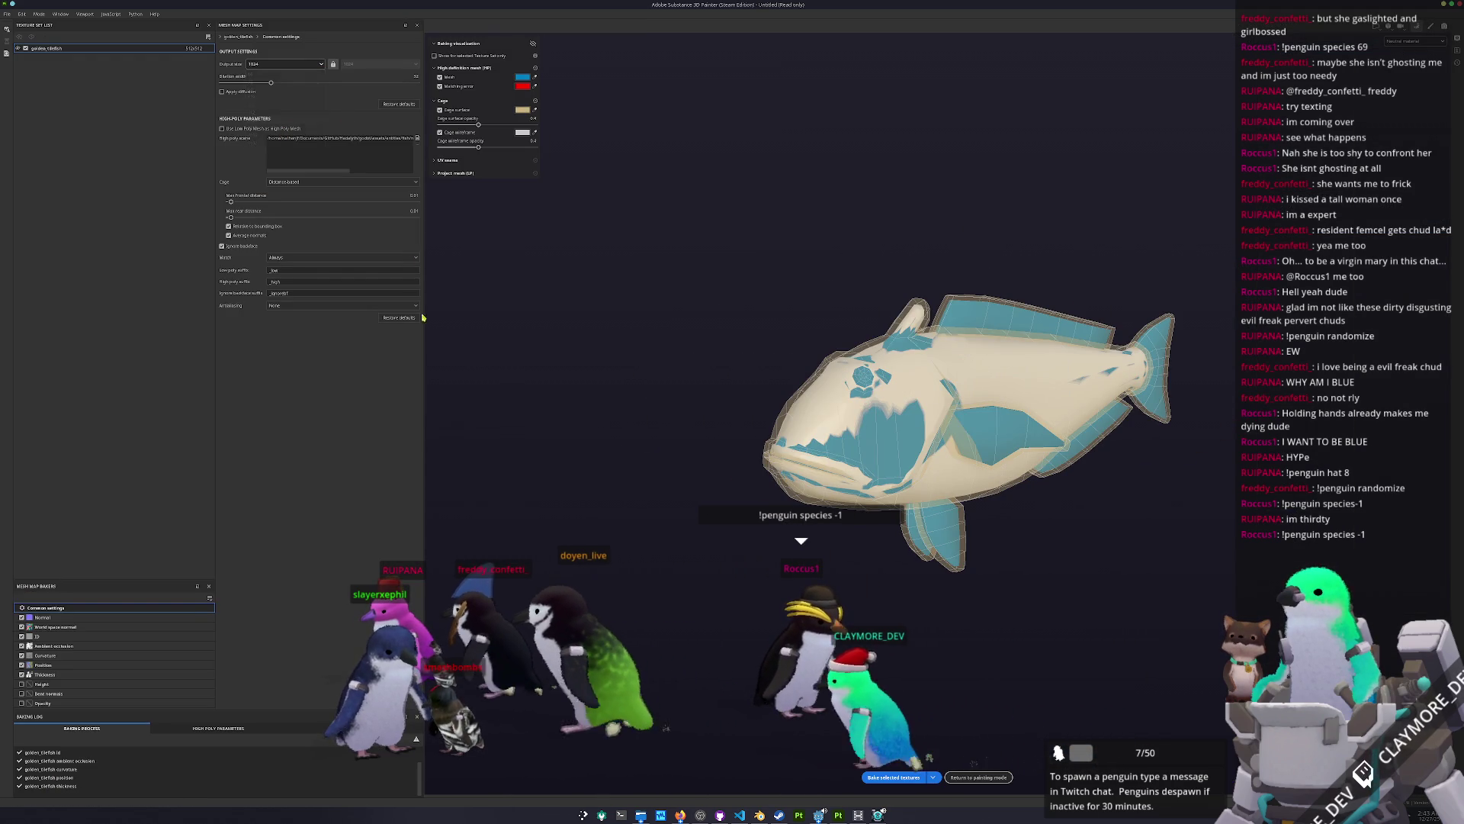
pyautogui.click(894, 777)
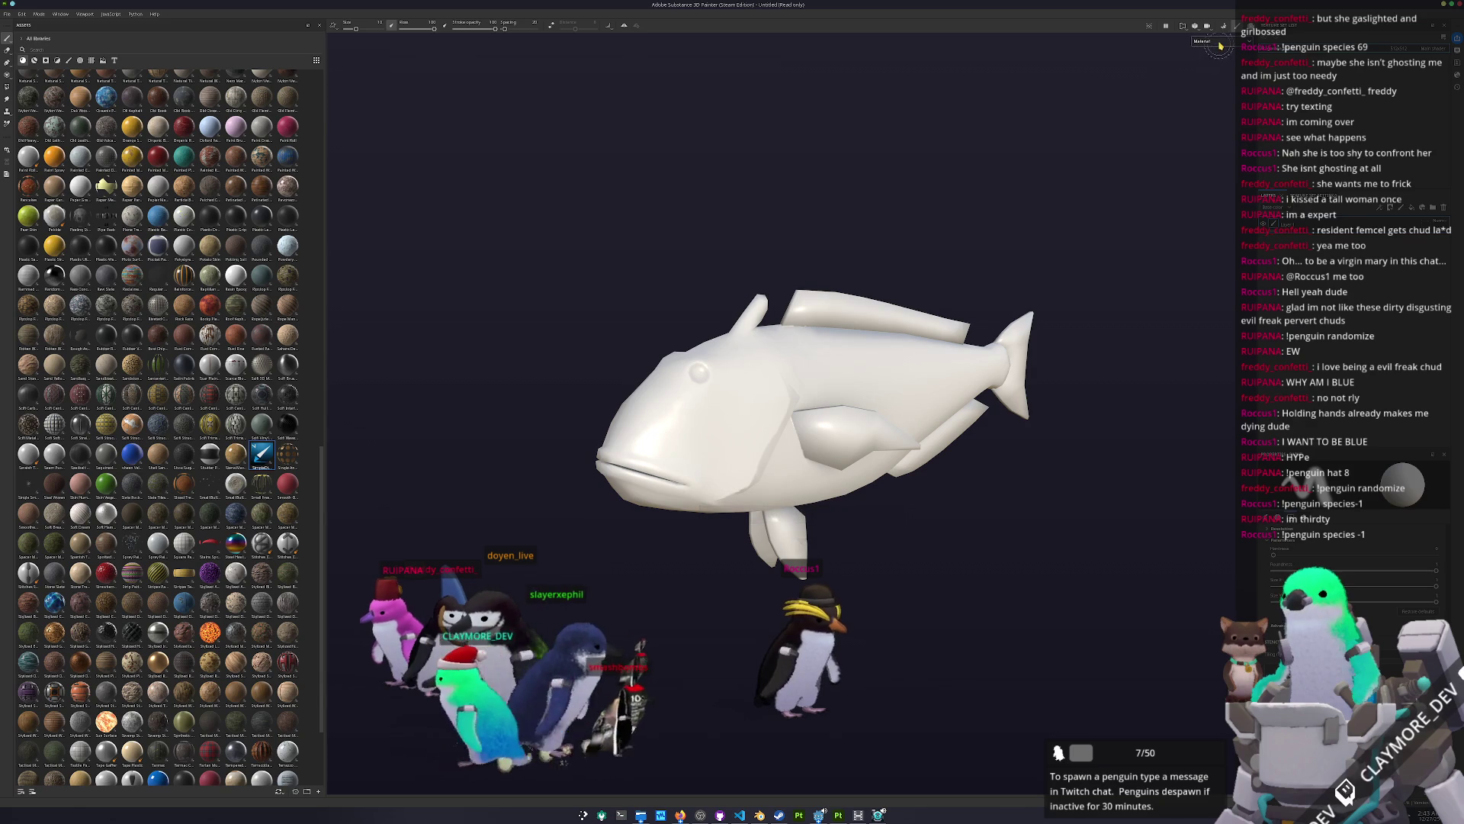
# Step: Show the Base color channel in the viewport and orbit closer to the fish
pyautogui.click(1213, 73)
pyautogui.moveTo(991, 198)
pyautogui.keyDown('alt'); pyautogui.mouseDown()
pyautogui.moveTo(957, 222)
pyautogui.moveTo(842, 233)
pyautogui.moveTo(539, 236)
pyautogui.moveTo(915, 203)
pyautogui.moveTo(831, 242)
pyautogui.mouseUp(); pyautogui.keyUp('alt')
pyautogui.scroll(3, 831, 242)
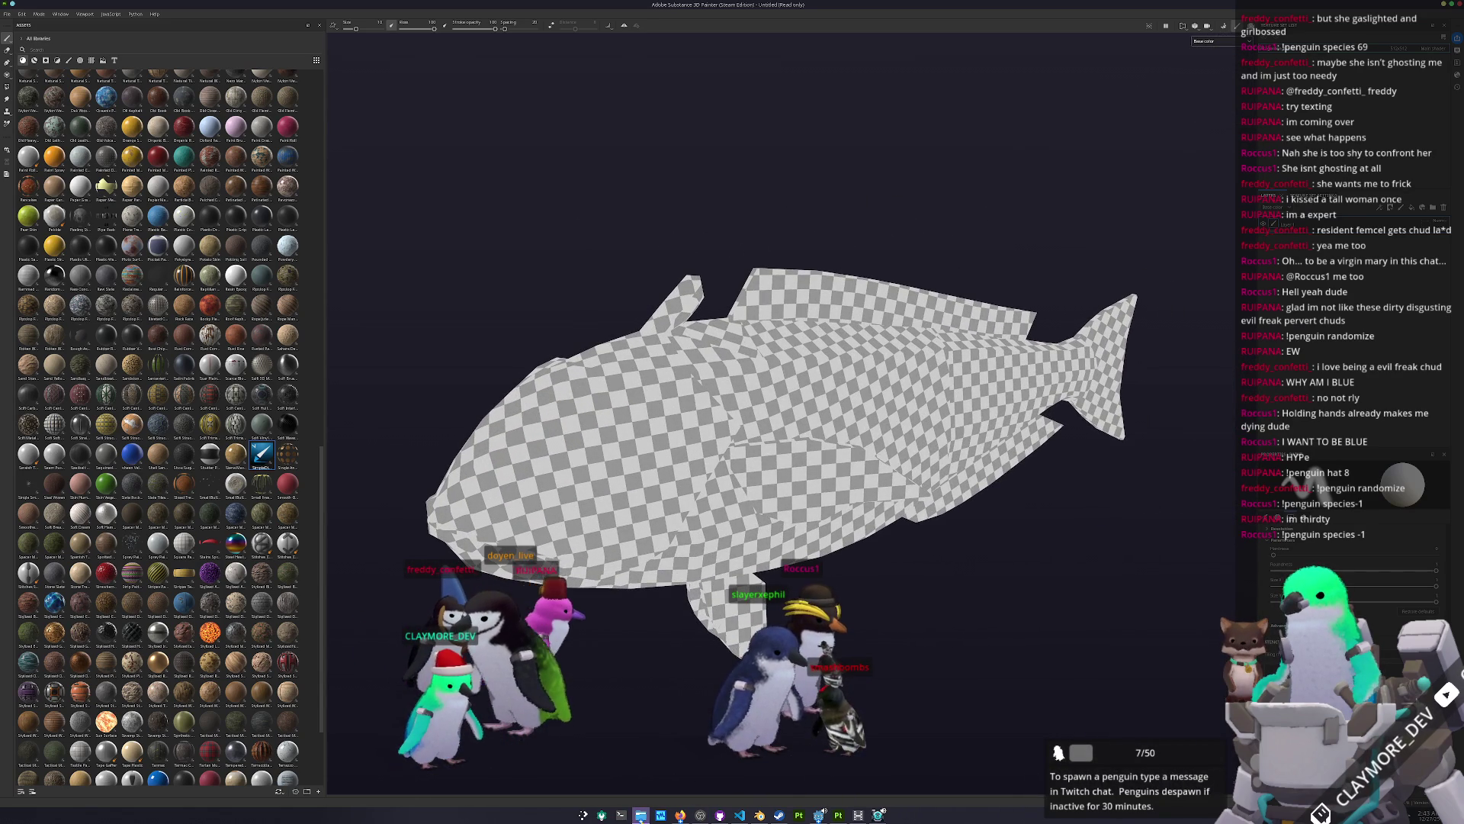
# Step: Open the golden tilefish reference photo maxresdefault.jpg in Gwenview
pyautogui.click(640, 815)
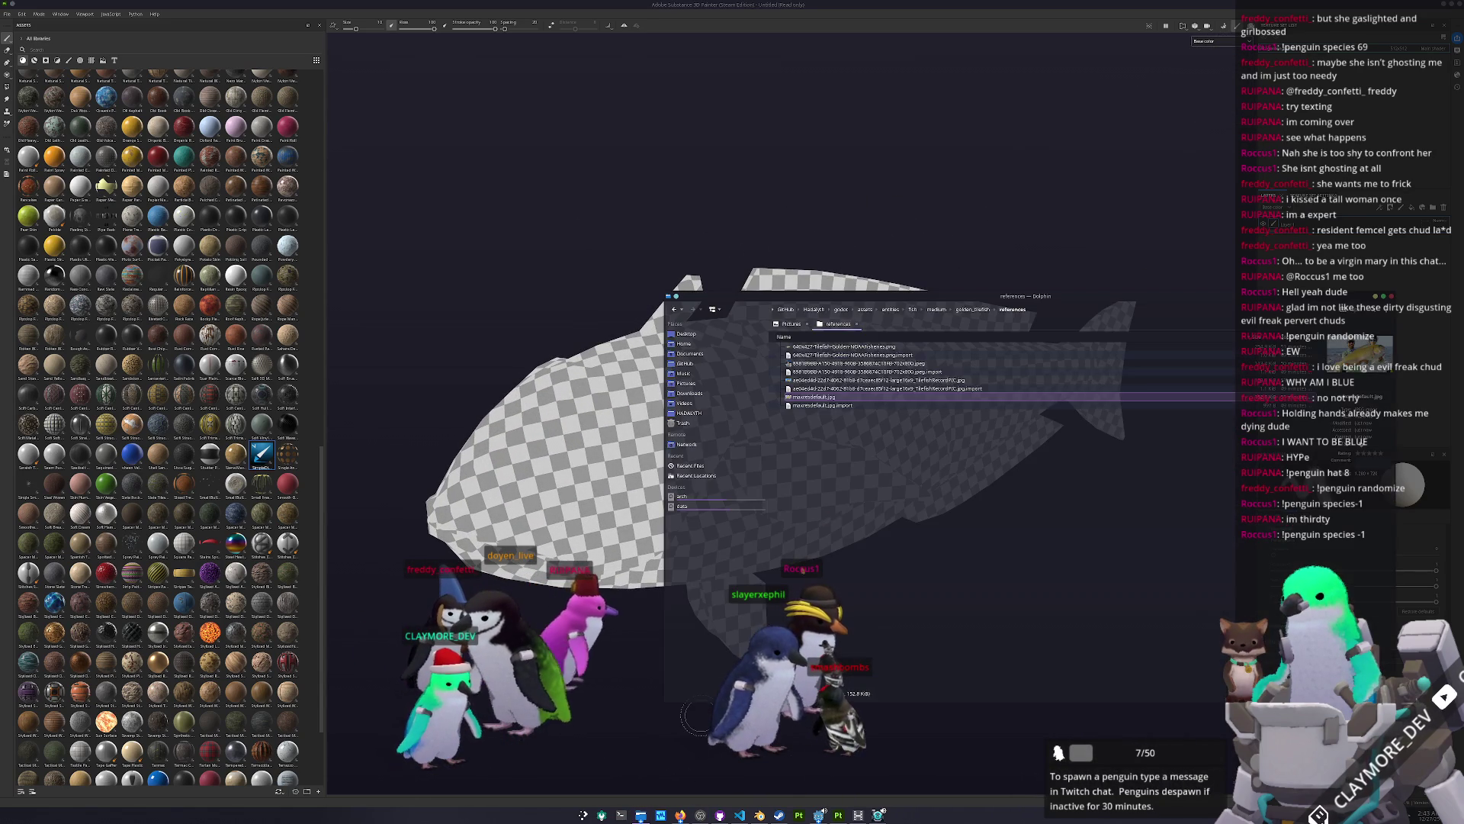
pyautogui.doubleClick(843, 347)
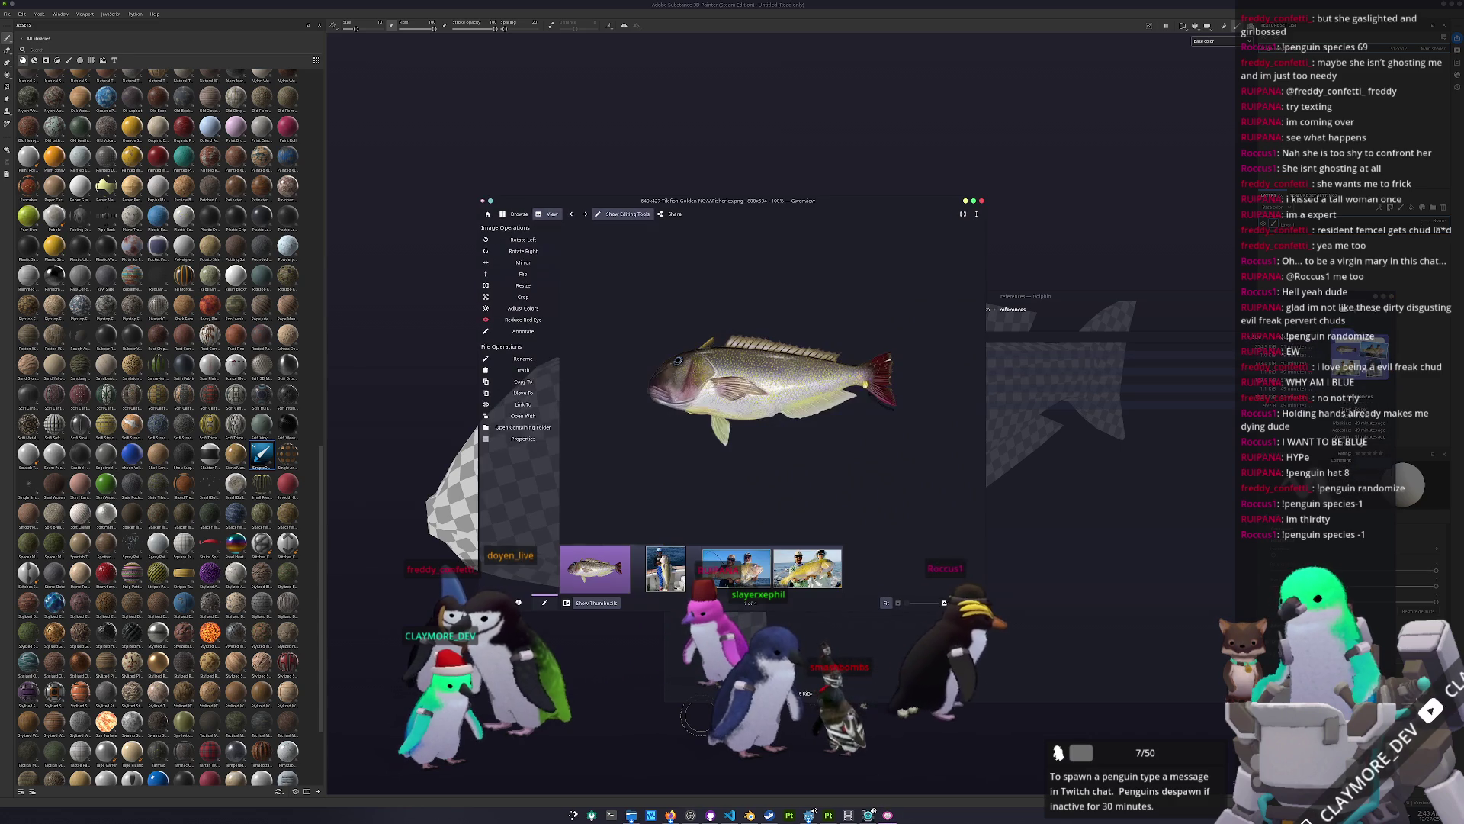
pyautogui.press('End')
pyautogui.moveTo(865, 200)
pyautogui.mouseDown()
pyautogui.moveTo(829, 165)
pyautogui.moveTo(500, 59)
pyautogui.mouseUp()
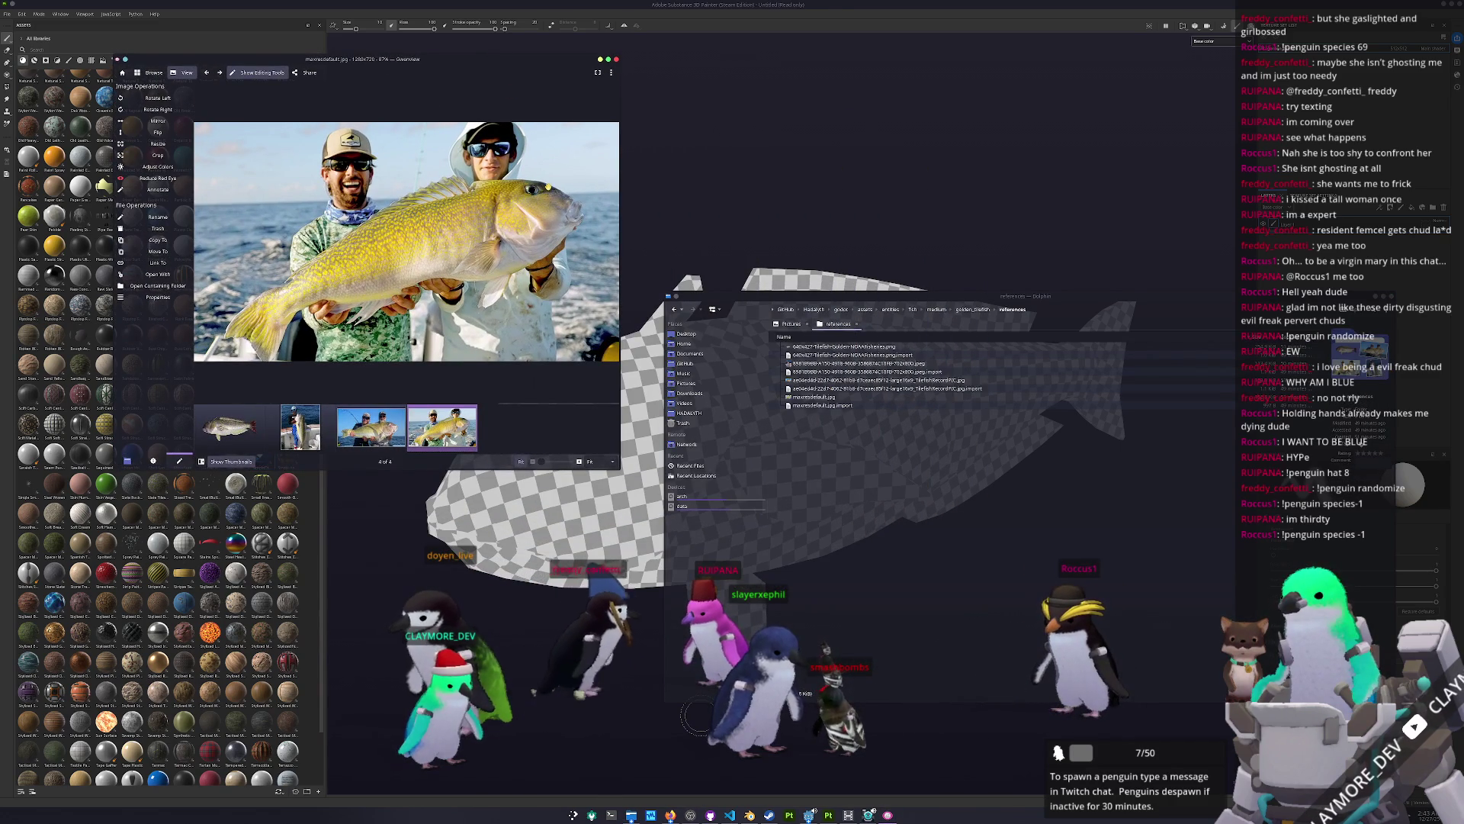
# Step: Hide Gwenview's thumbnails and side panel, shrink and reposition the viewer, and close Dolphin
pyautogui.click(238, 462)
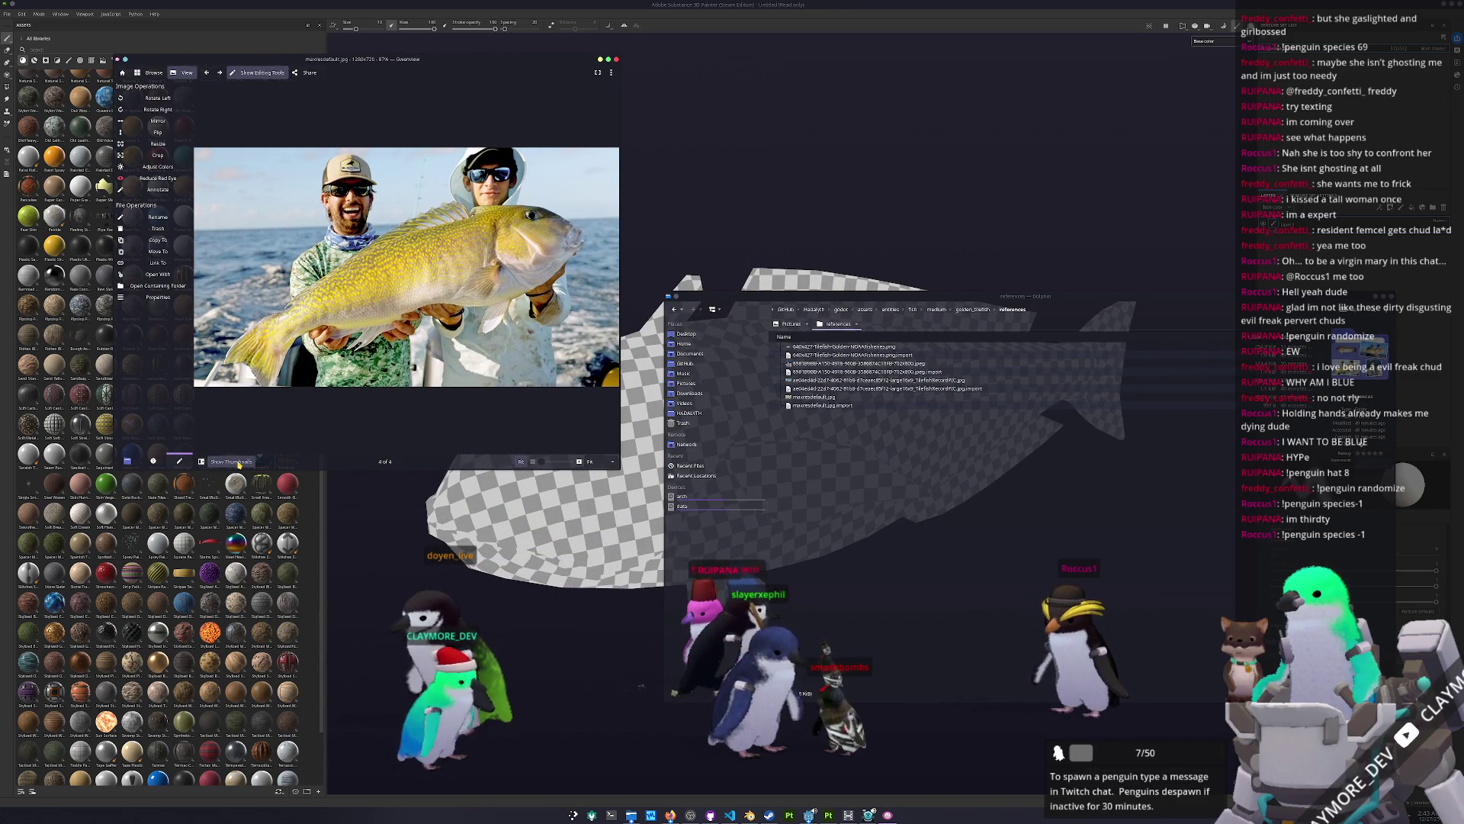
pyautogui.moveTo(114, 474); pyautogui.dragTo(315, 320)
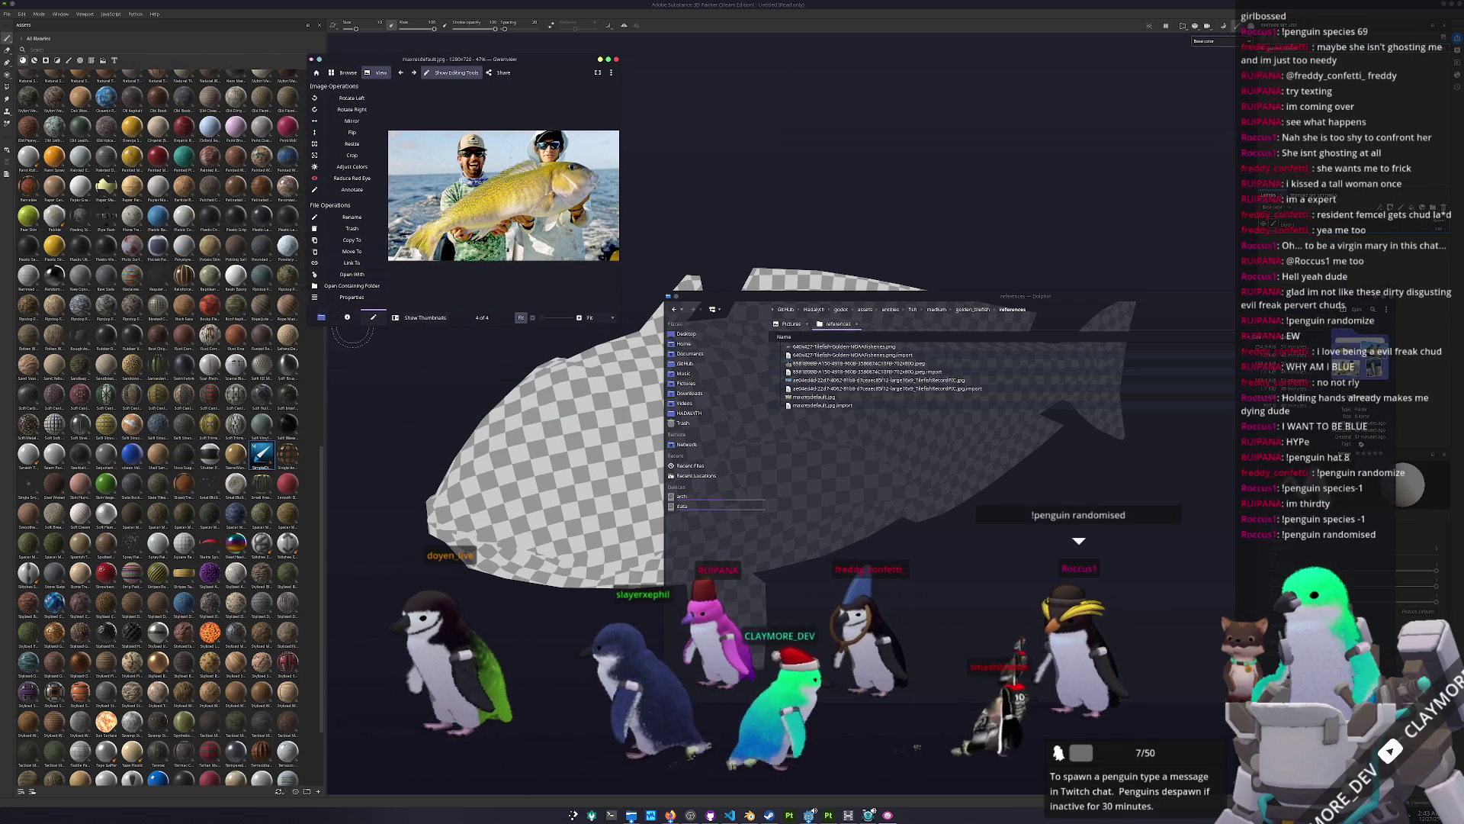
pyautogui.click(319, 317)
pyautogui.moveTo(443, 61); pyautogui.dragTo(483, 48)
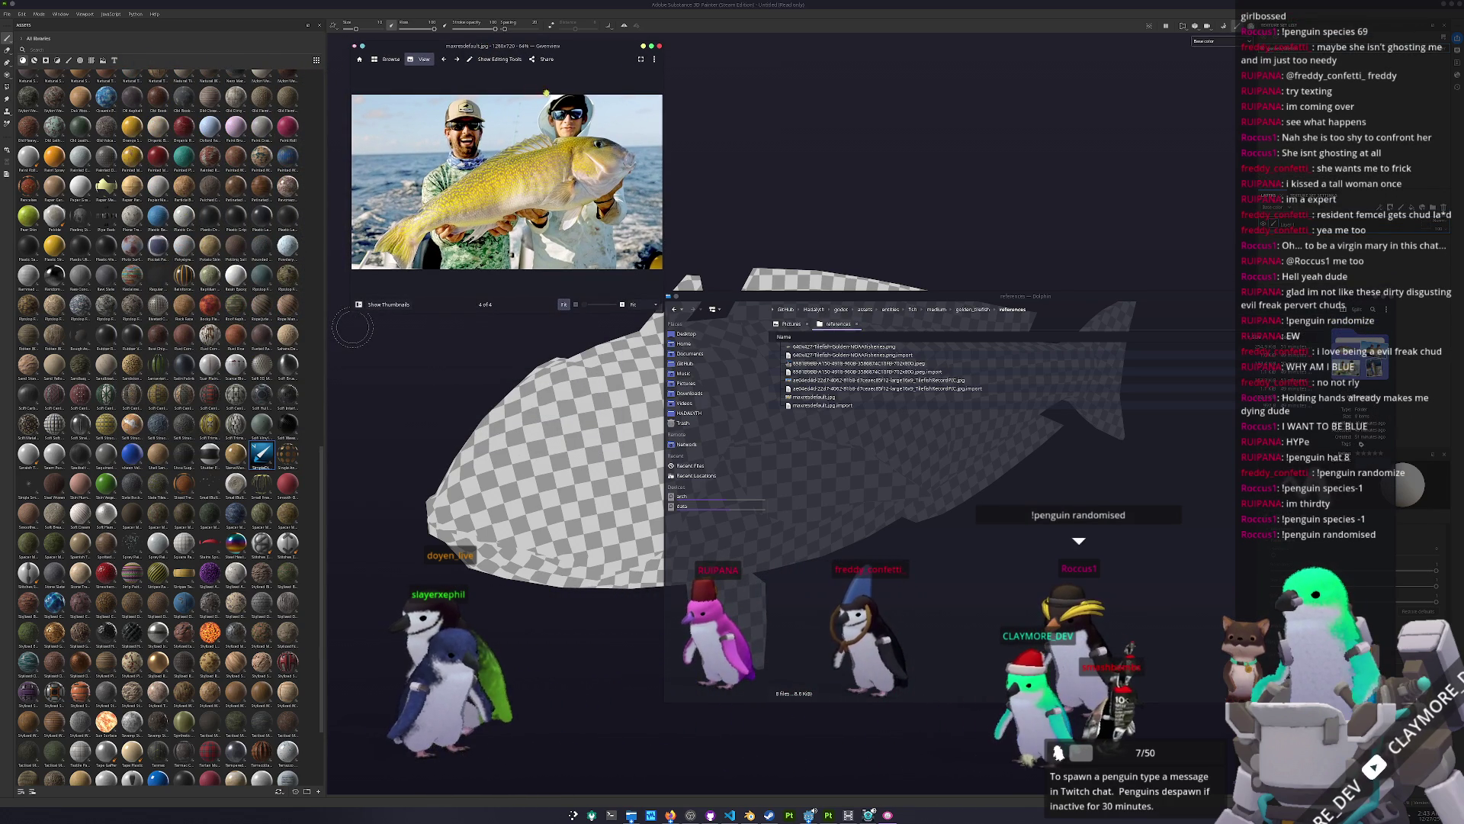
pyautogui.moveTo(546, 54); pyautogui.dragTo(546, 49)
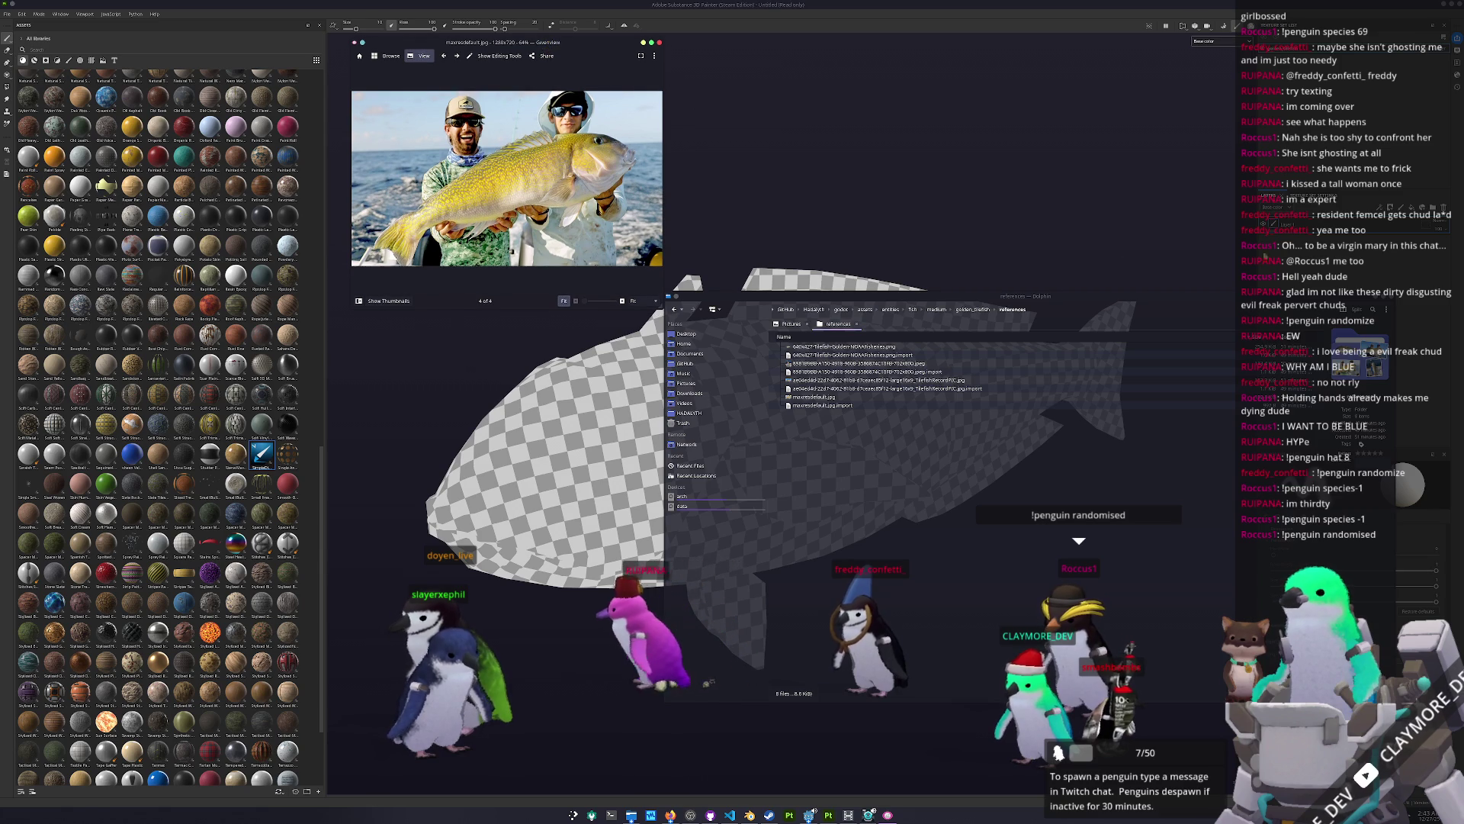
pyautogui.click(1109, 577)
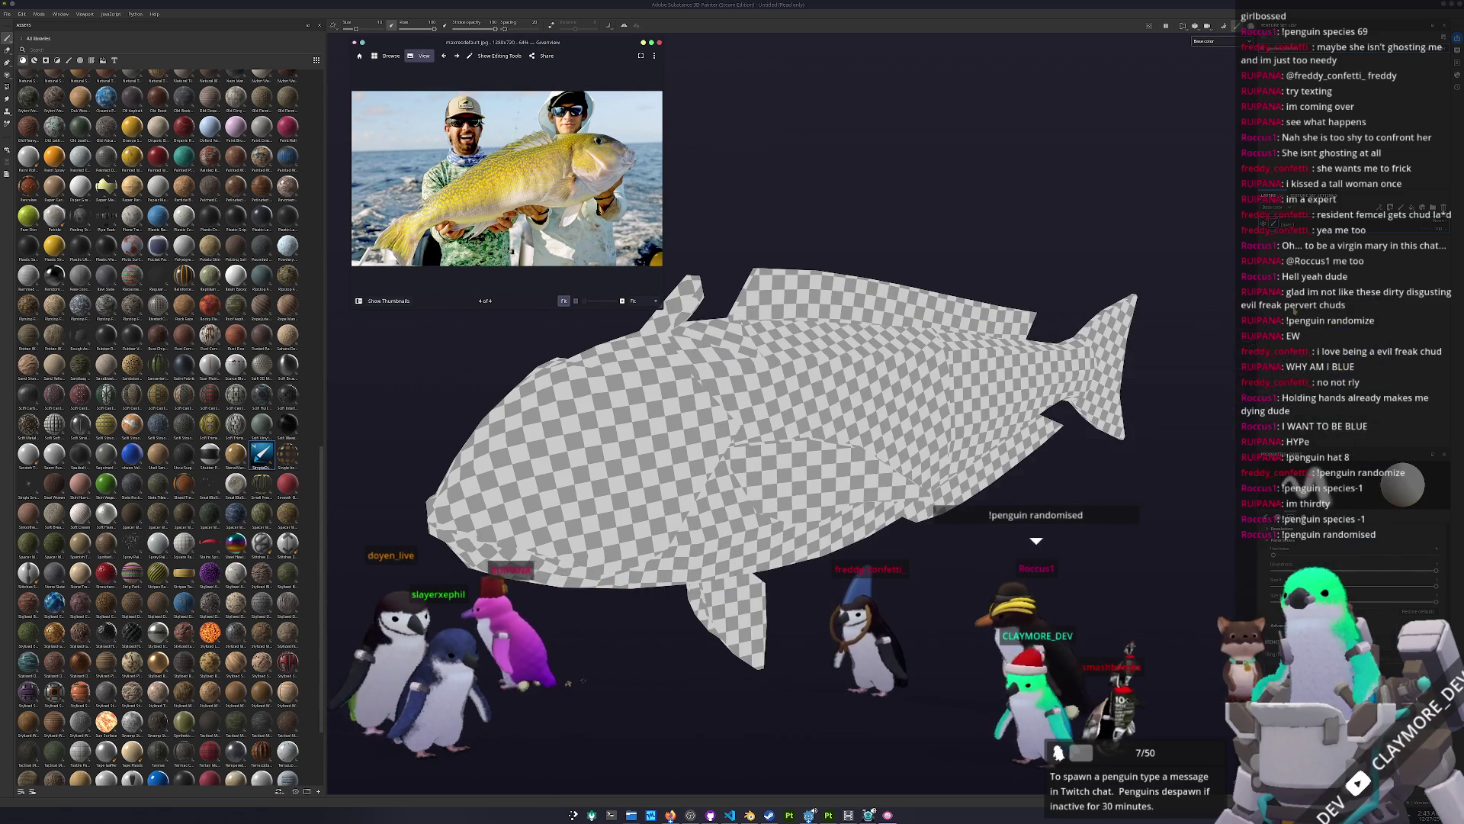
pyautogui.press('super')
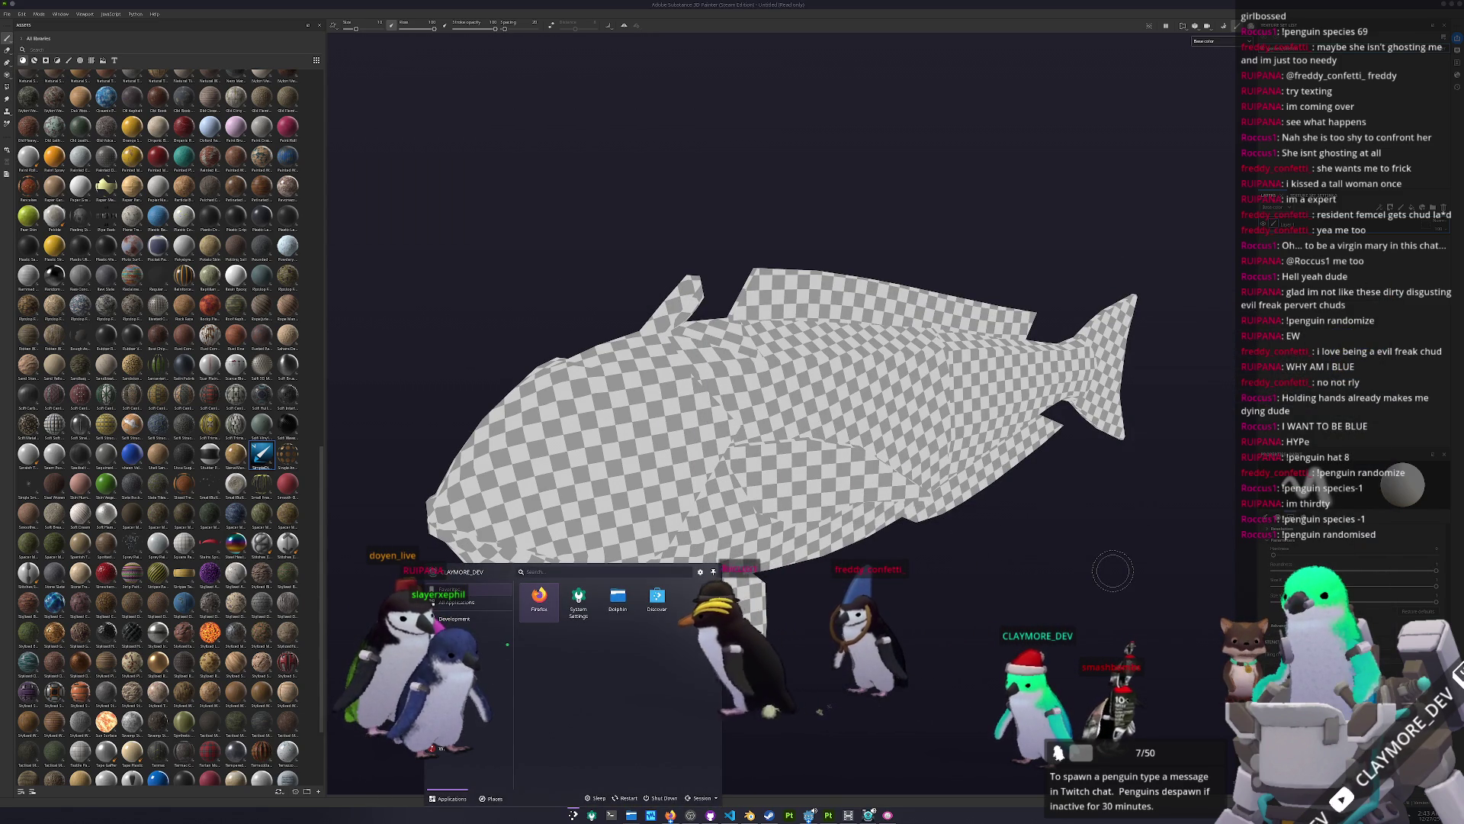
# Step: Launch KColorChooser via kcolo, move it up off the fish, and bring the photo back alongside
pyautogui.write('kcolo')
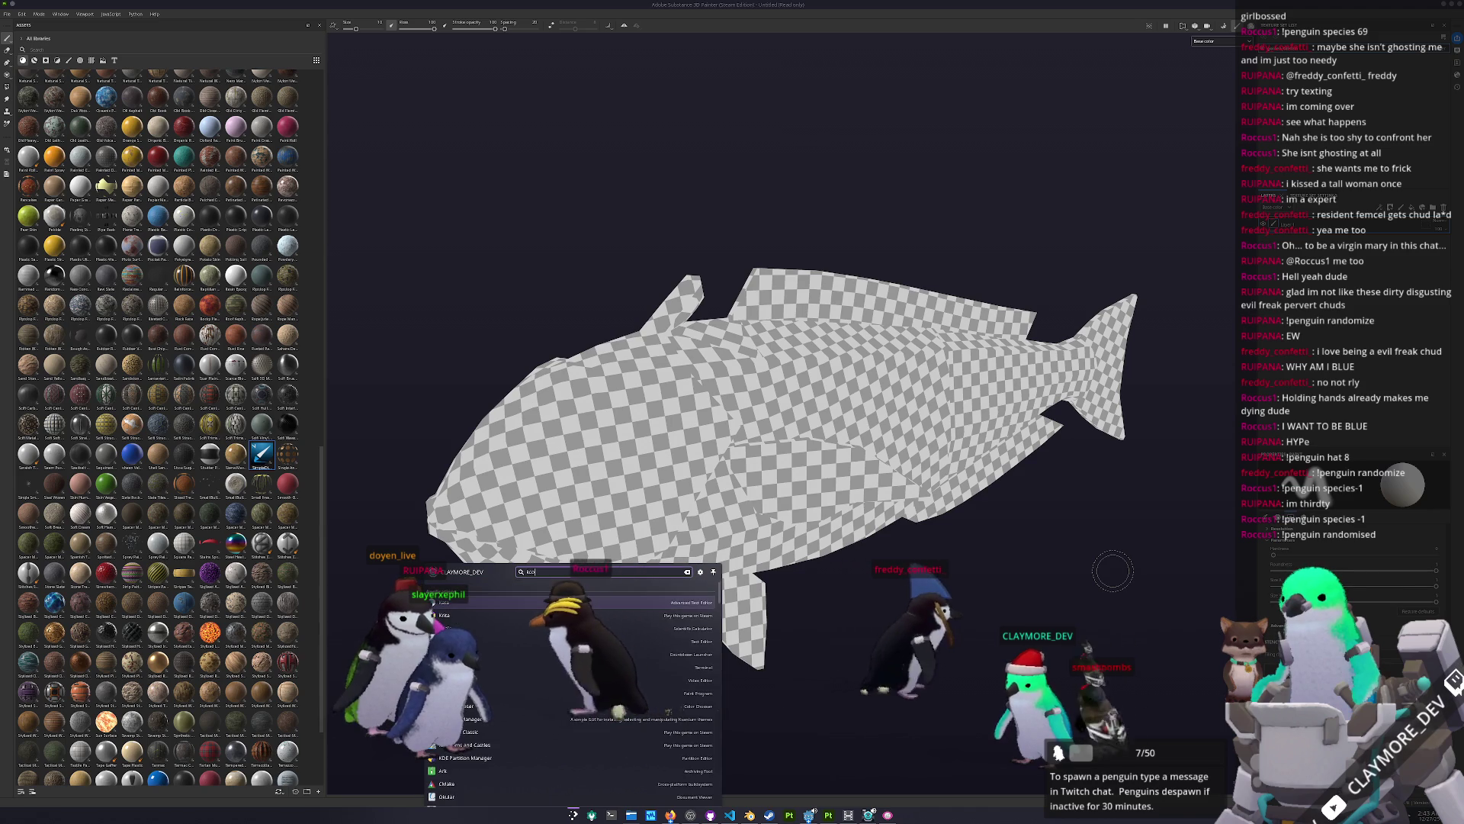
pyautogui.press('Return')
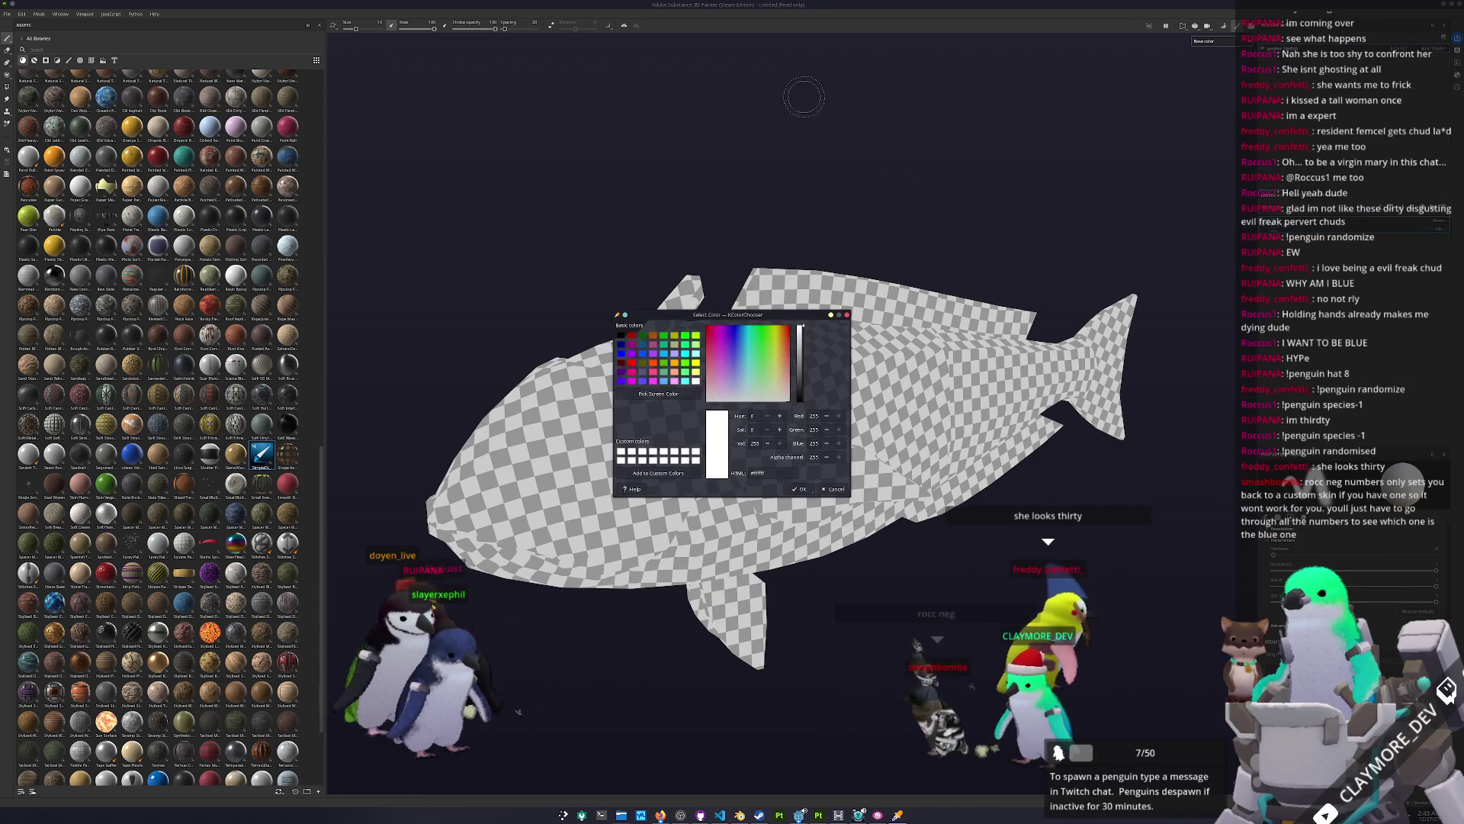
pyautogui.moveTo(765, 316)
pyautogui.mouseDown()
pyautogui.moveTo(826, 80)
pyautogui.moveTo(790, 55)
pyautogui.mouseUp()
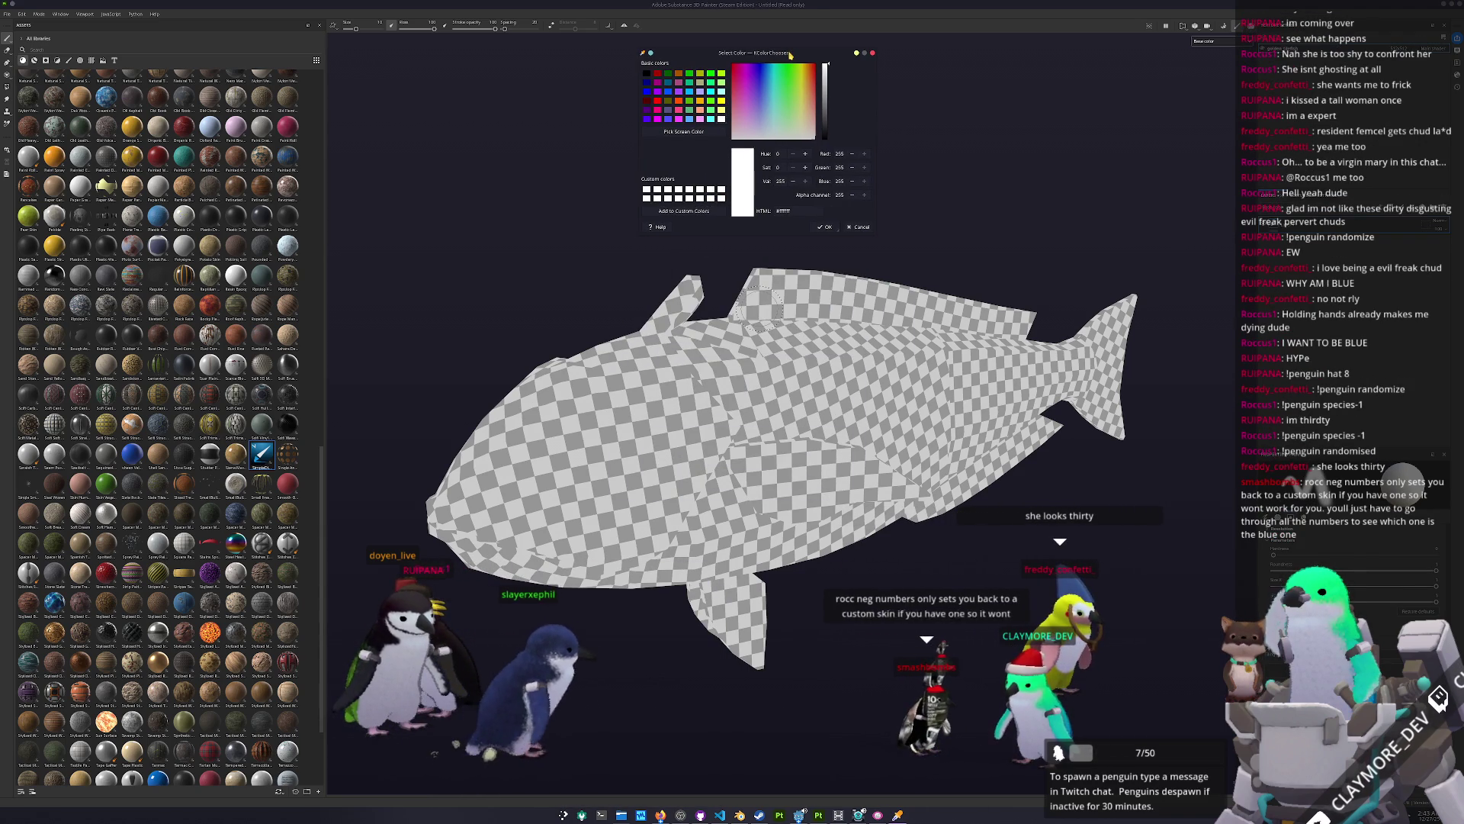
pyautogui.hotkey('alt', 'Tab')
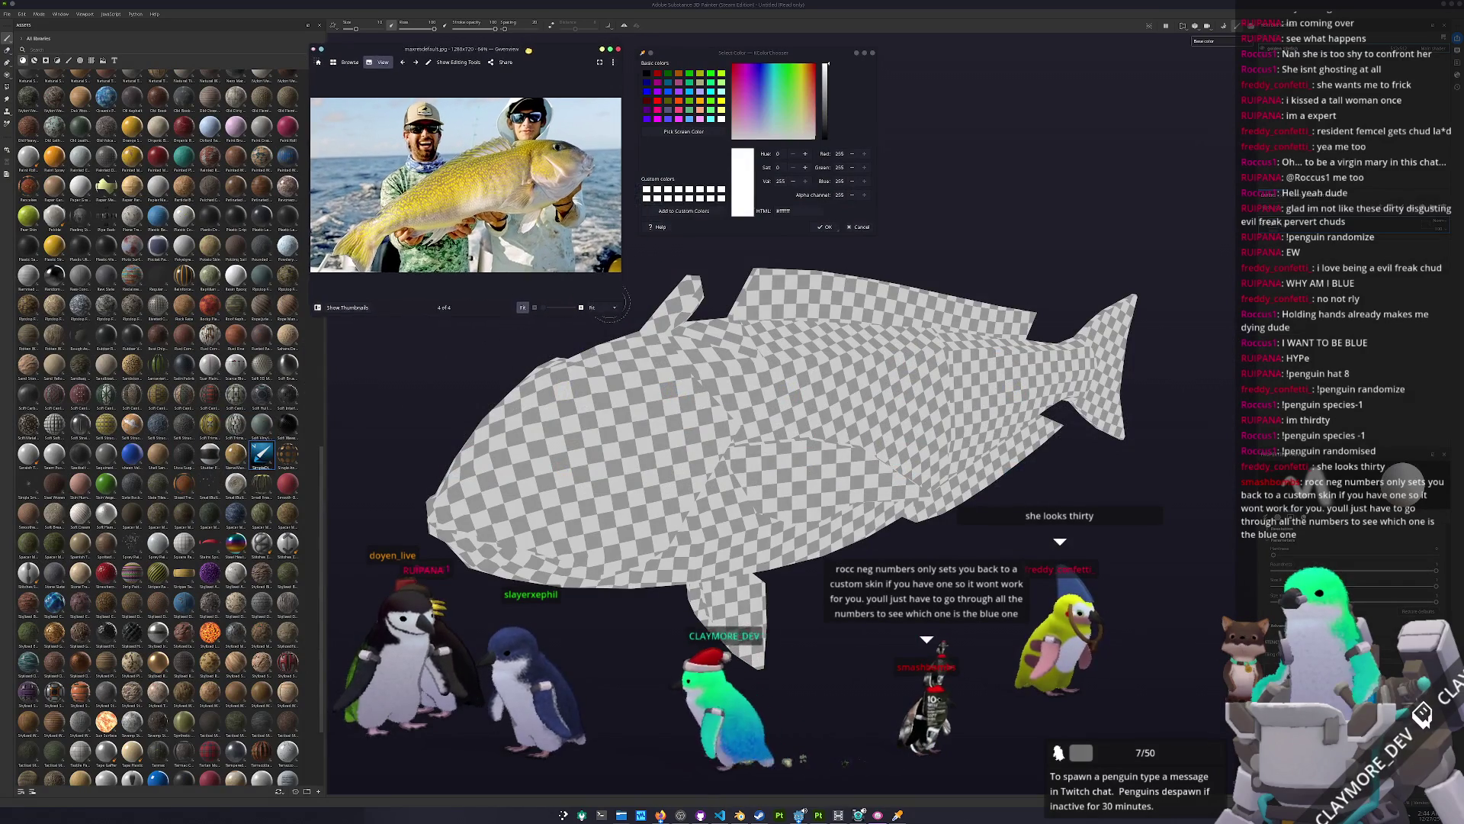
pyautogui.moveTo(540, 53); pyautogui.dragTo(543, 56)
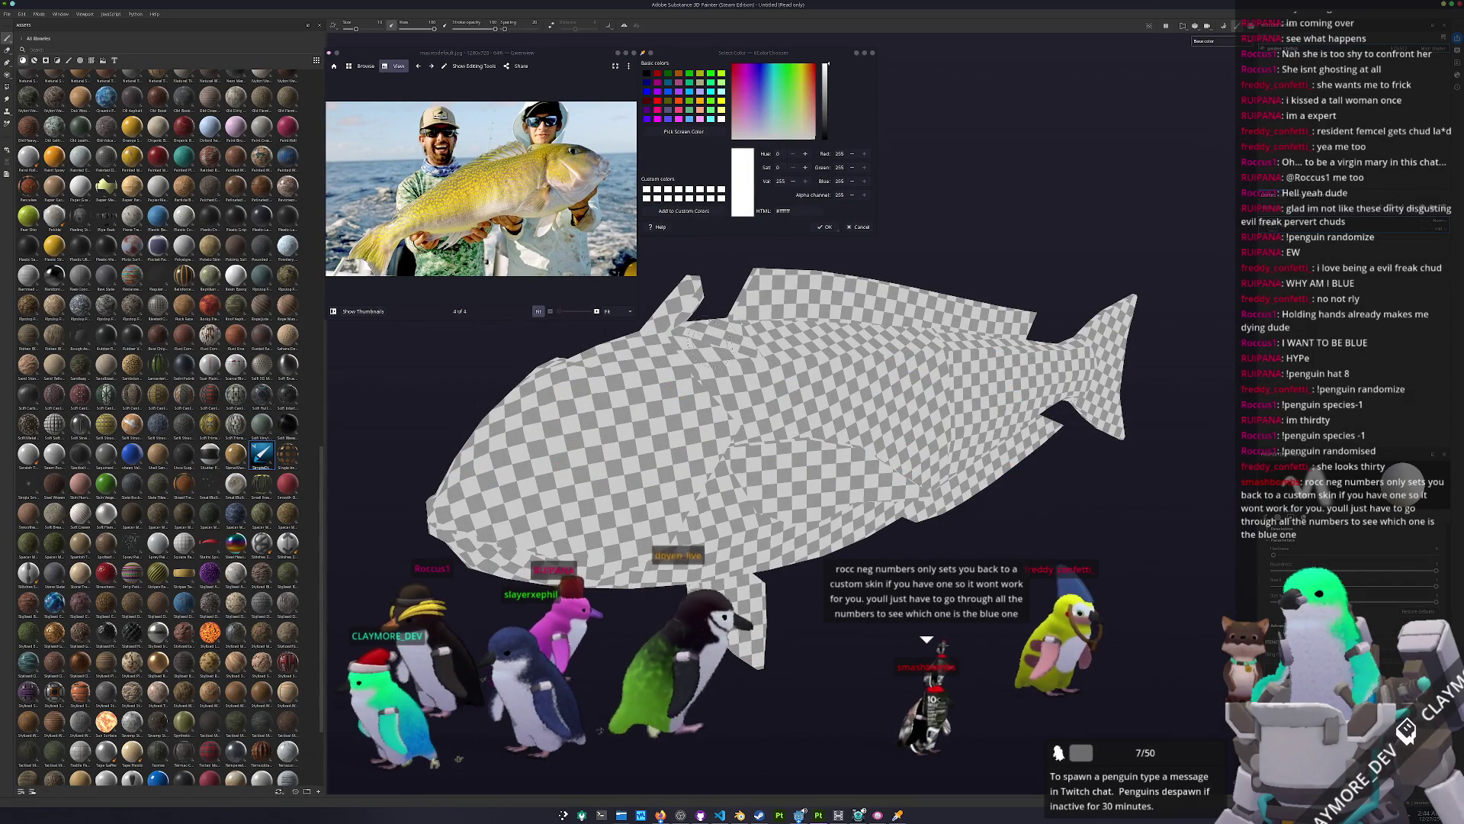
pyautogui.scroll(-4, 160, 427)
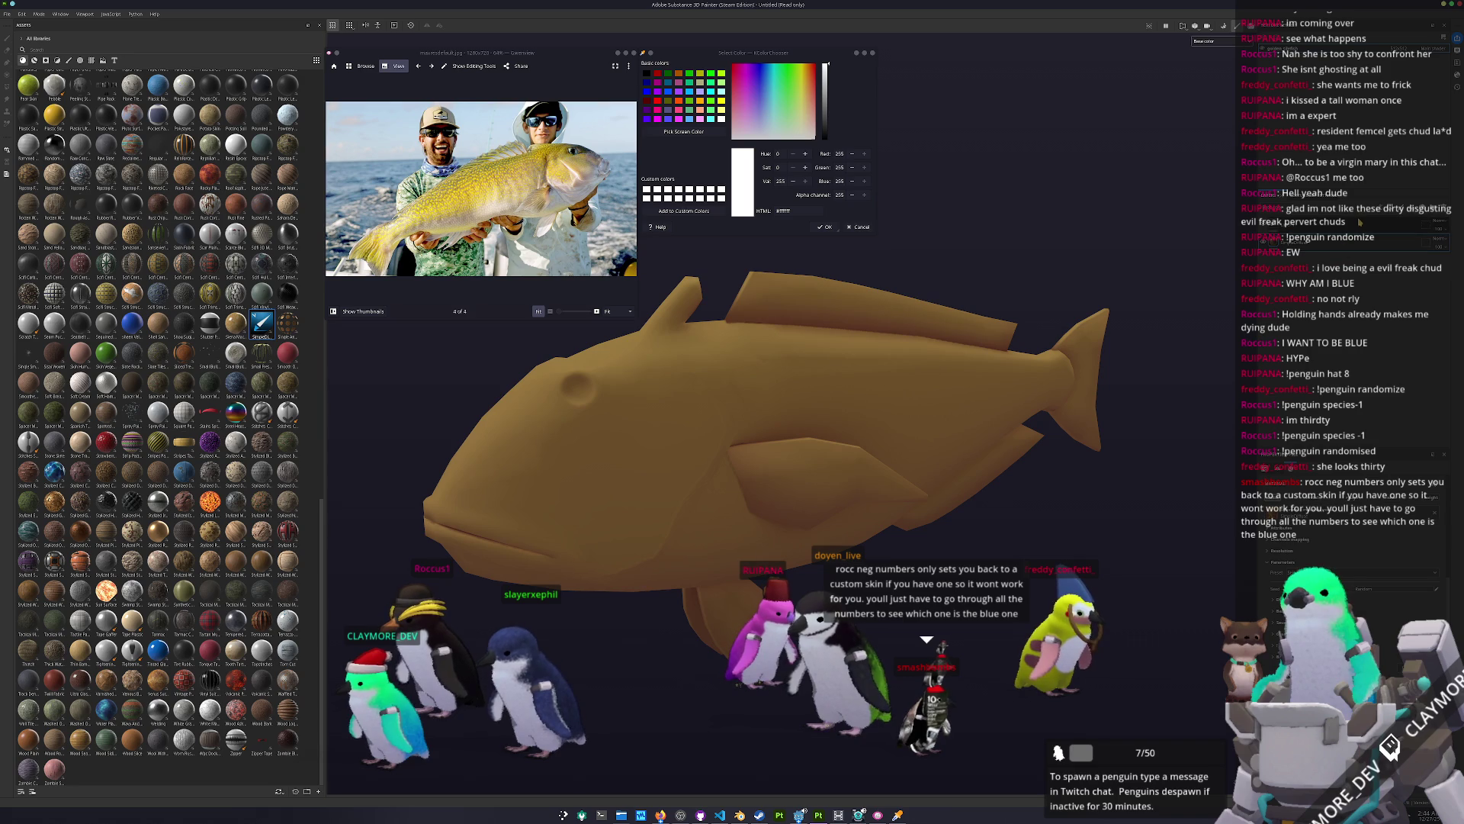
# Step: Switch to the brush in polygon-fill mode and sample a first colour from the screen
pyautogui.press('1')
pyautogui.press('4')
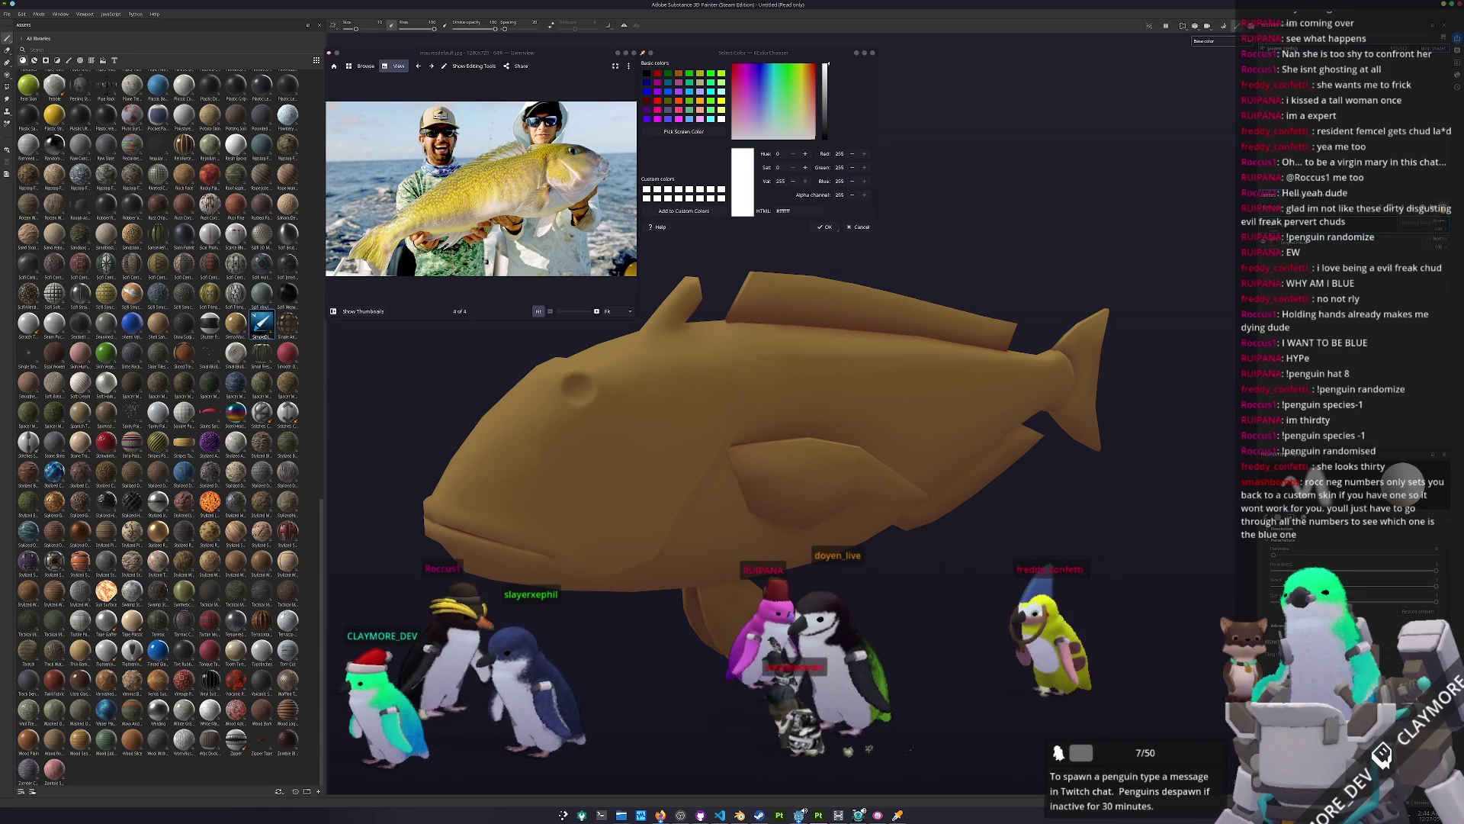
pyautogui.keyDown('alt'); pyautogui.moveTo(1040, 326); pyautogui.dragTo(1038, 343); pyautogui.keyUp('alt')
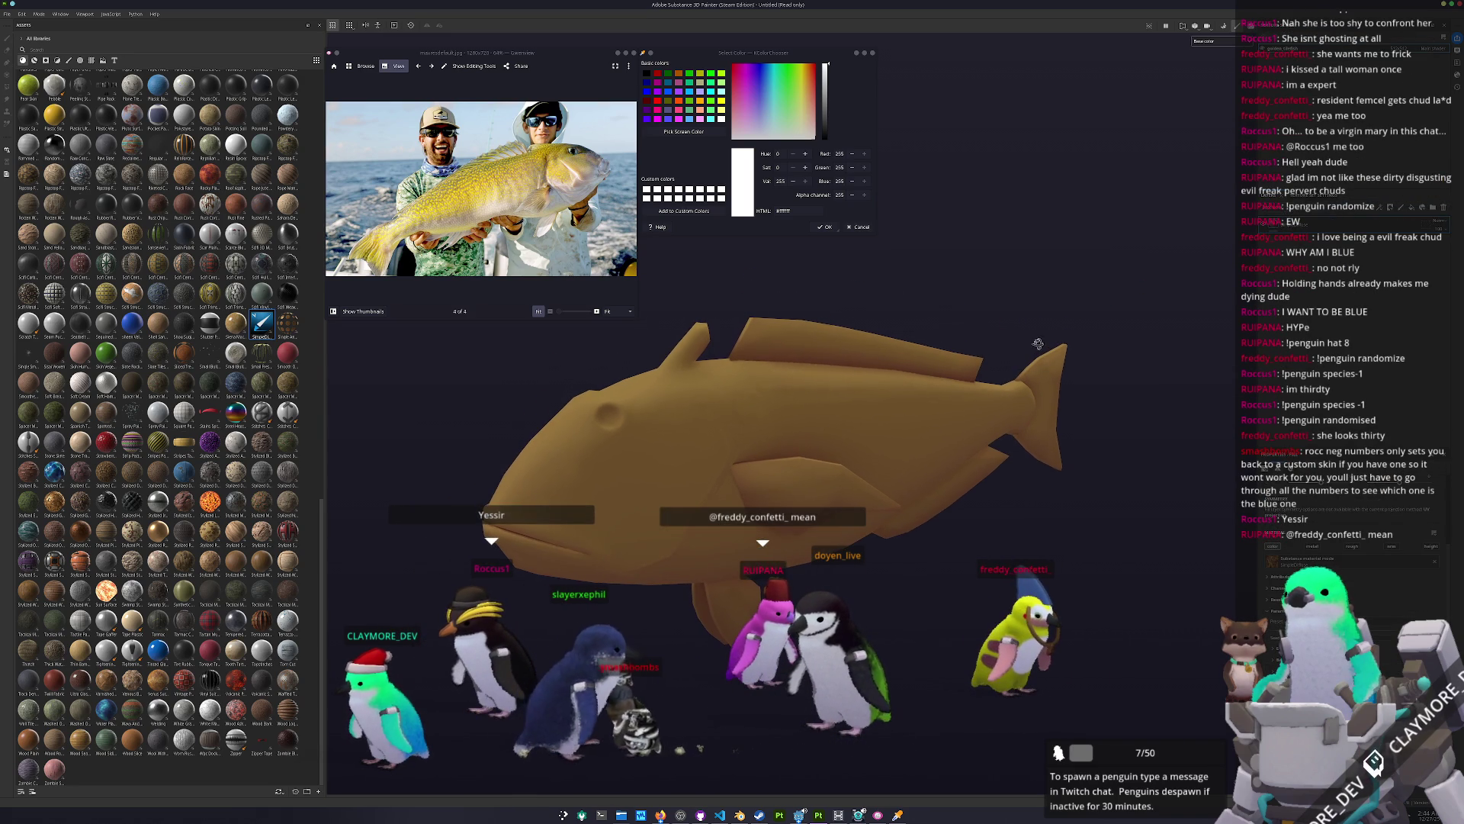
pyautogui.click(683, 132)
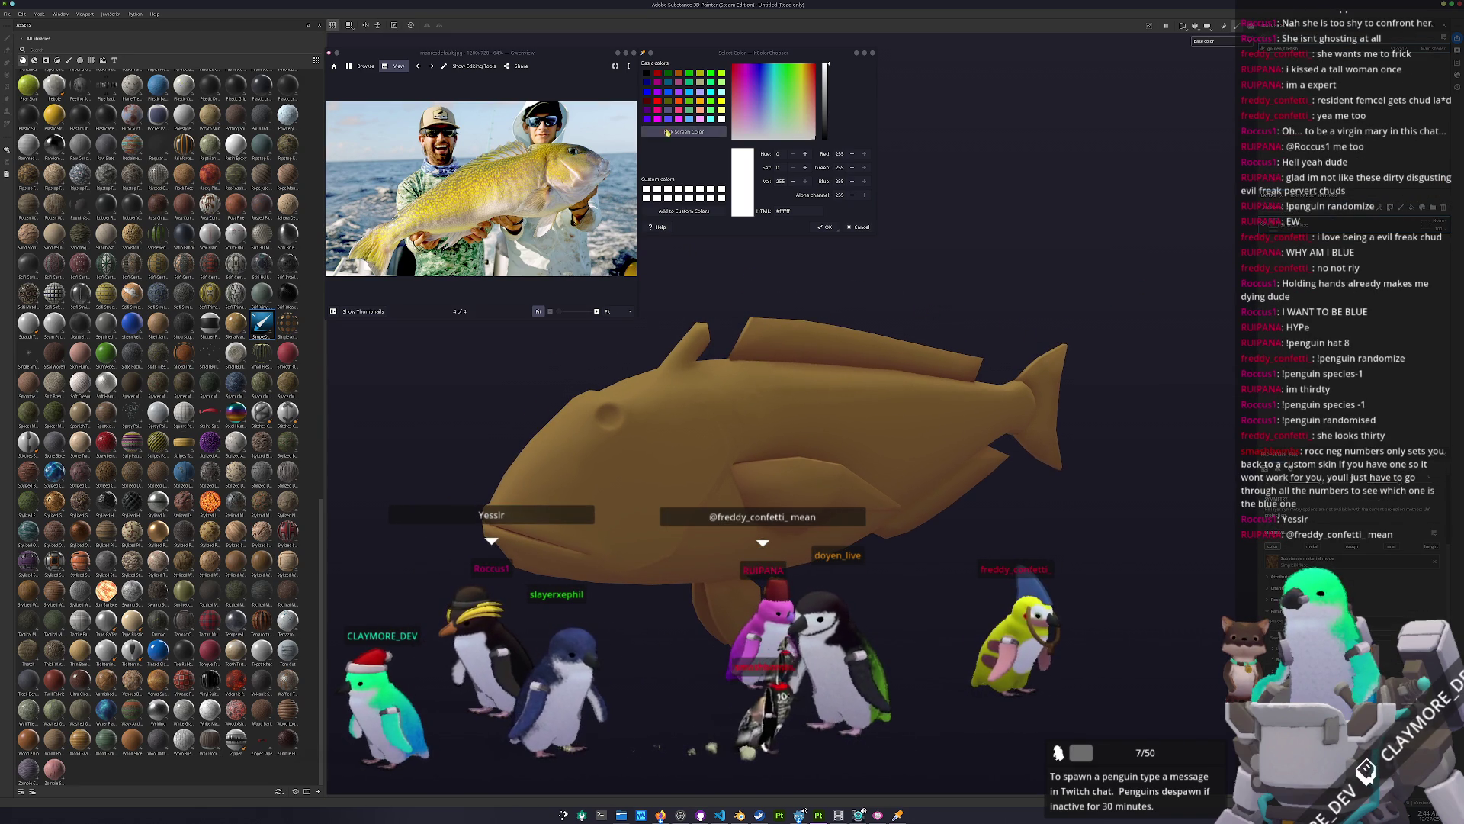
pyautogui.click(526, 210)
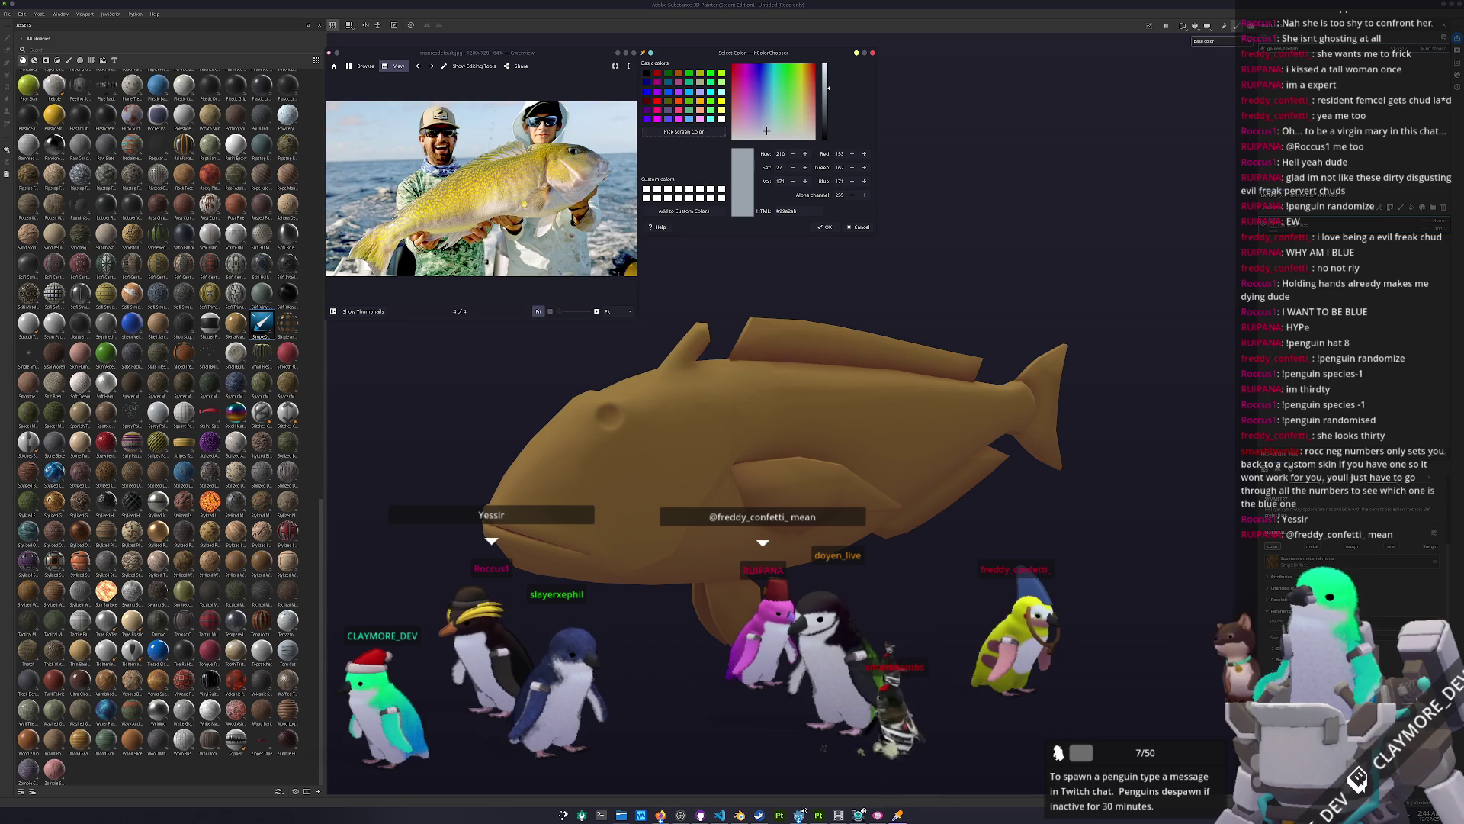
pyautogui.keyDown('ctrl'); pyautogui.scroll(3, 525, 209); pyautogui.keyUp('ctrl')
# Step: Sample the pale beige from the photo and fill the fish with it
pyautogui.click(683, 132)
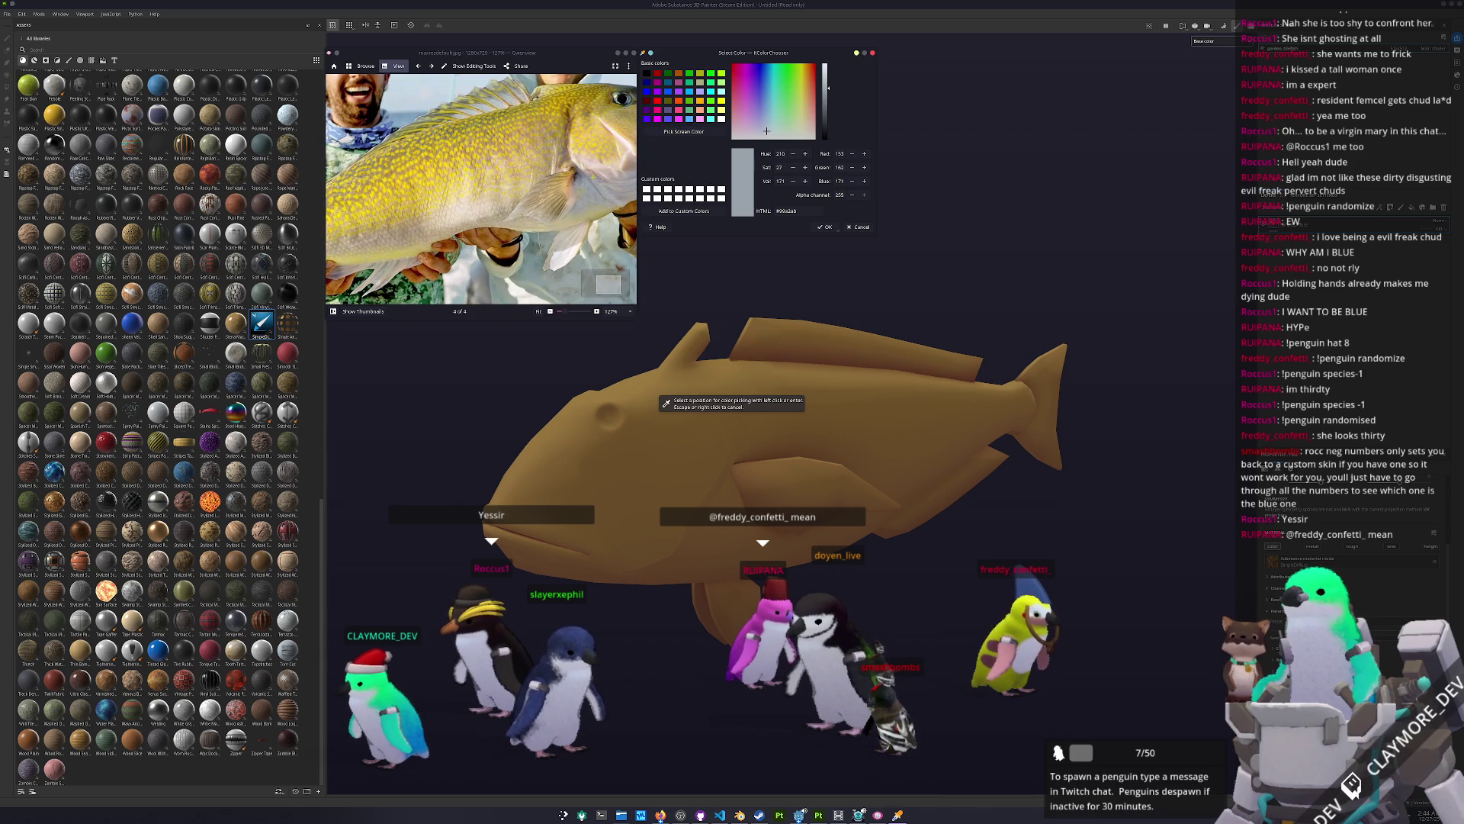
pyautogui.click(666, 402)
pyautogui.keyDown('alt'); pyautogui.moveTo(1052, 381); pyautogui.dragTo(1111, 387); pyautogui.keyUp('alt')
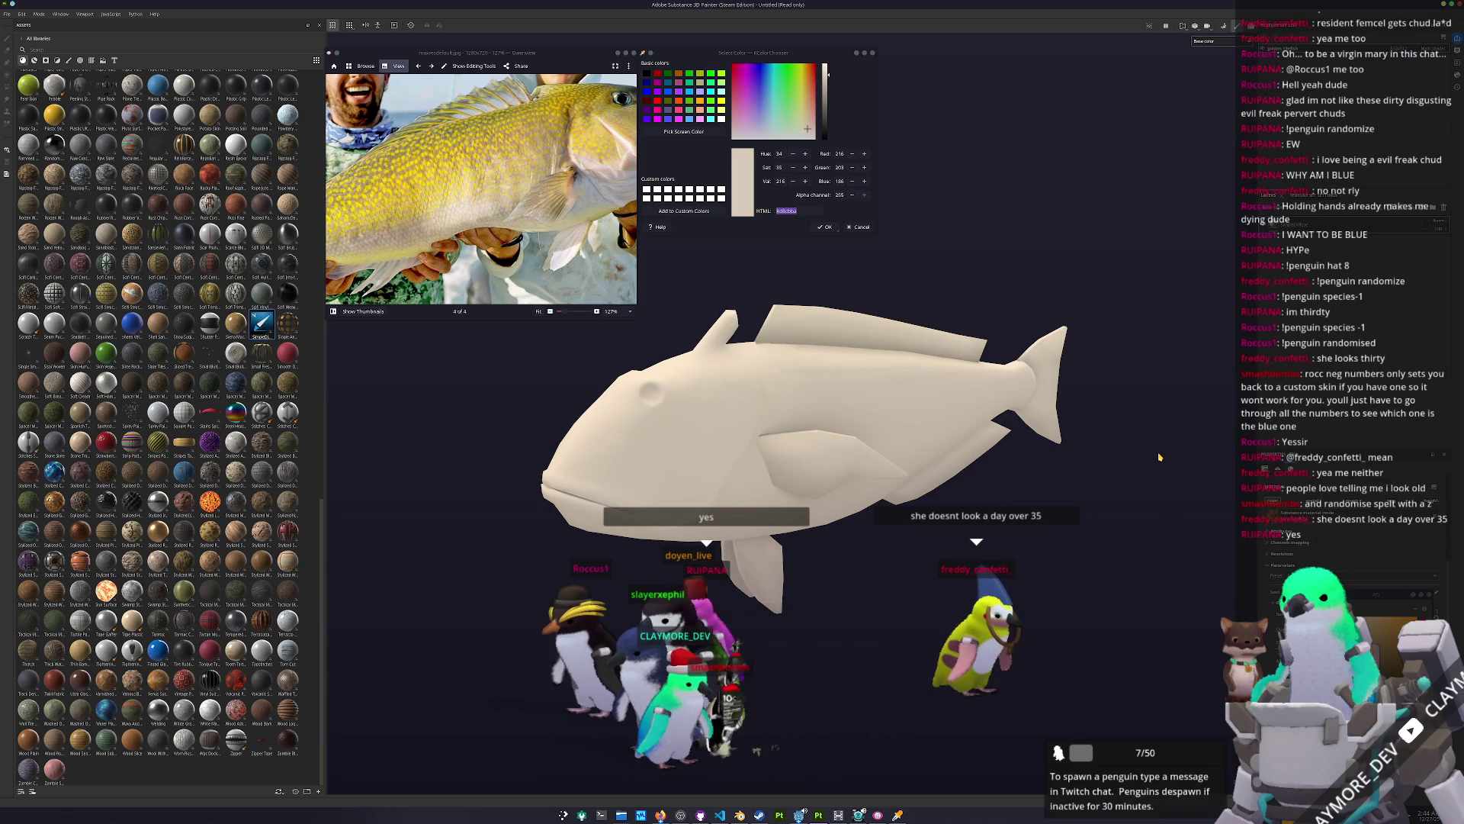
pyautogui.keyDown('ctrl'); pyautogui.scroll(-2, 571, 216); pyautogui.keyUp('ctrl')
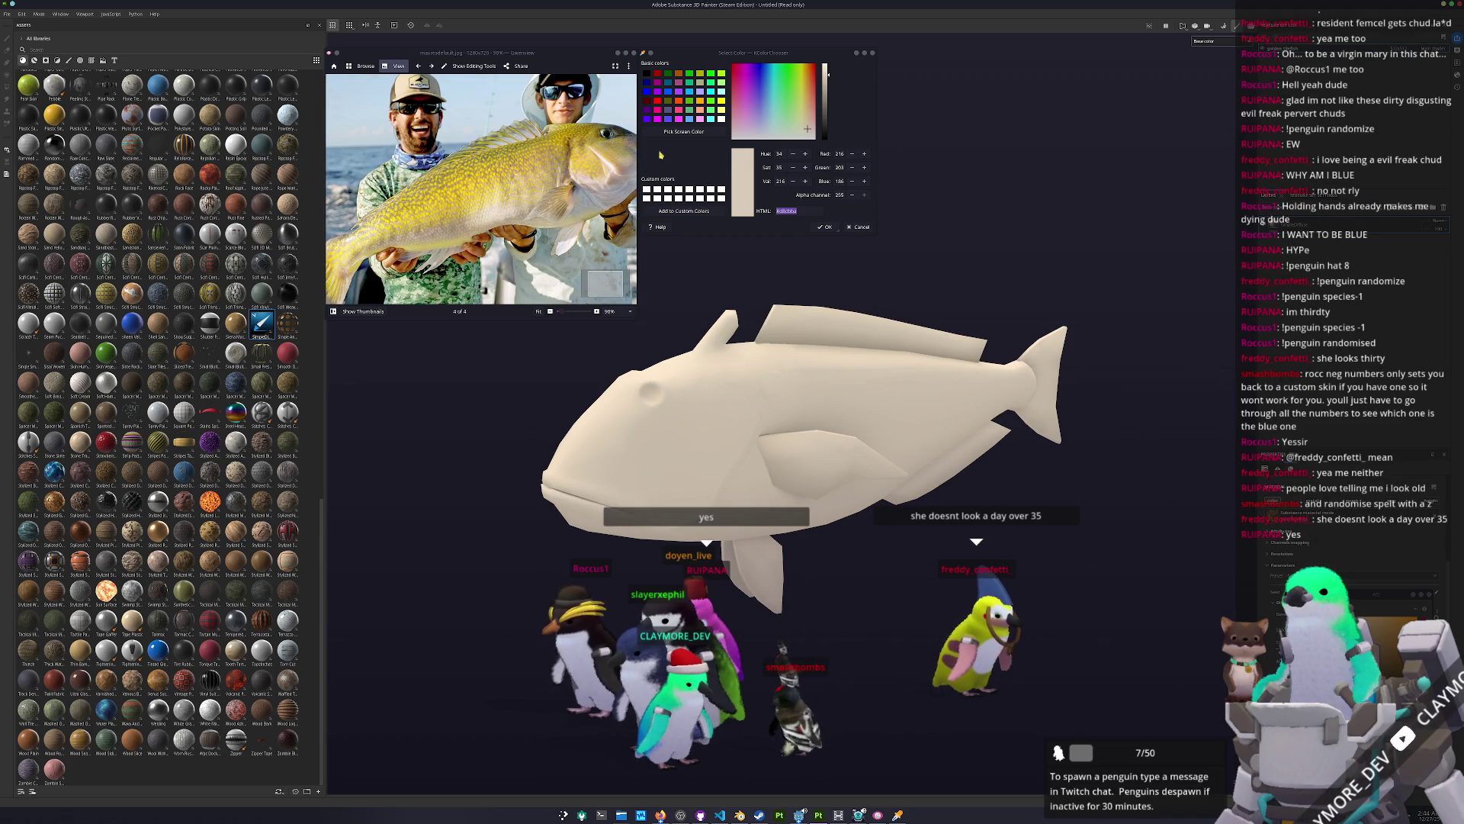
# Step: Sample a tan colour from the reference fish's body and fit the photo back in view
pyautogui.click(681, 132)
pyautogui.keyDown('ctrl'); pyautogui.scroll(2, 590, 168); pyautogui.keyUp('ctrl')
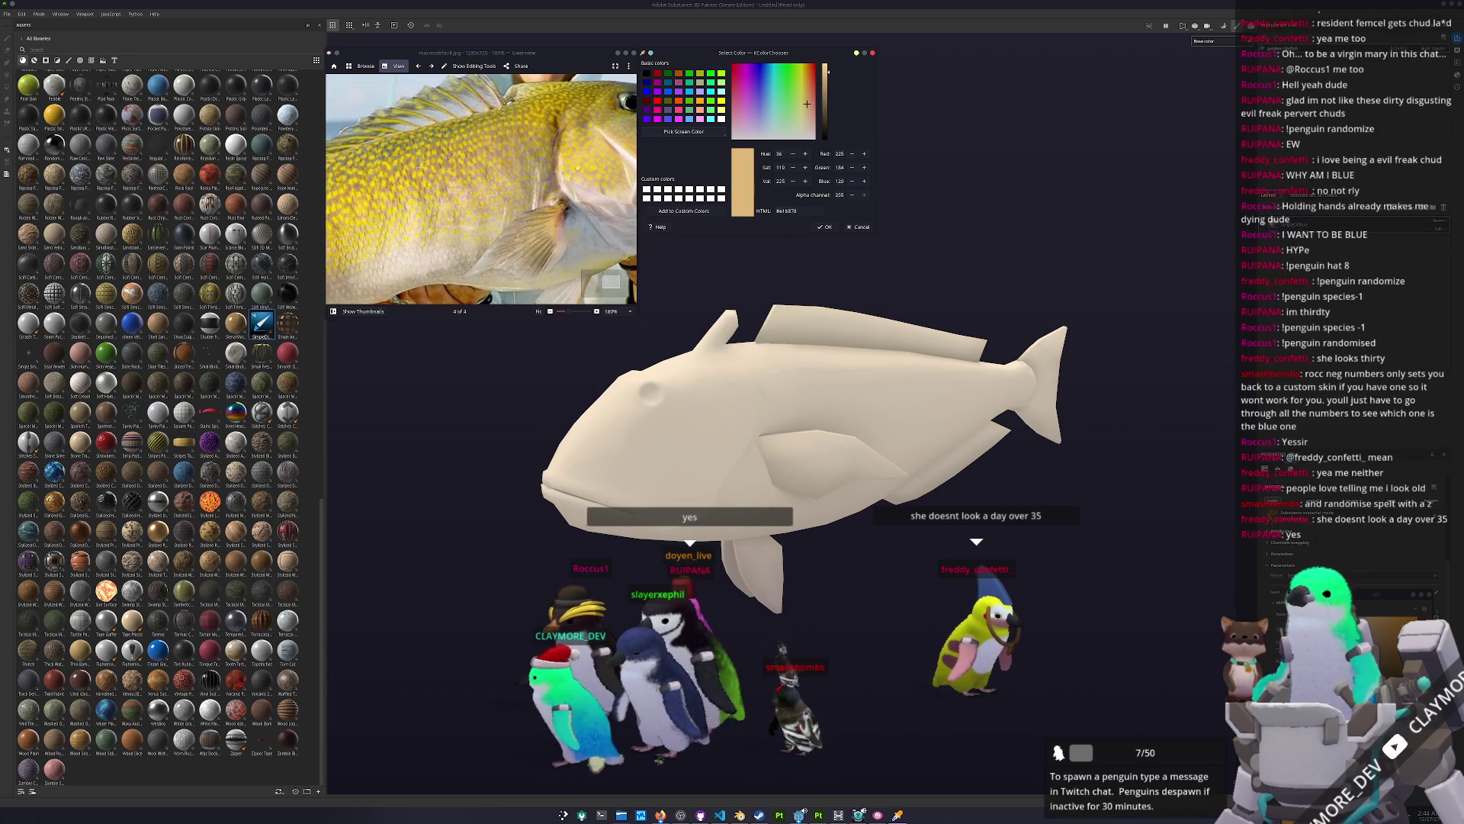
pyautogui.keyDown('ctrl'); pyautogui.scroll(1, 577, 162); pyautogui.keyUp('ctrl')
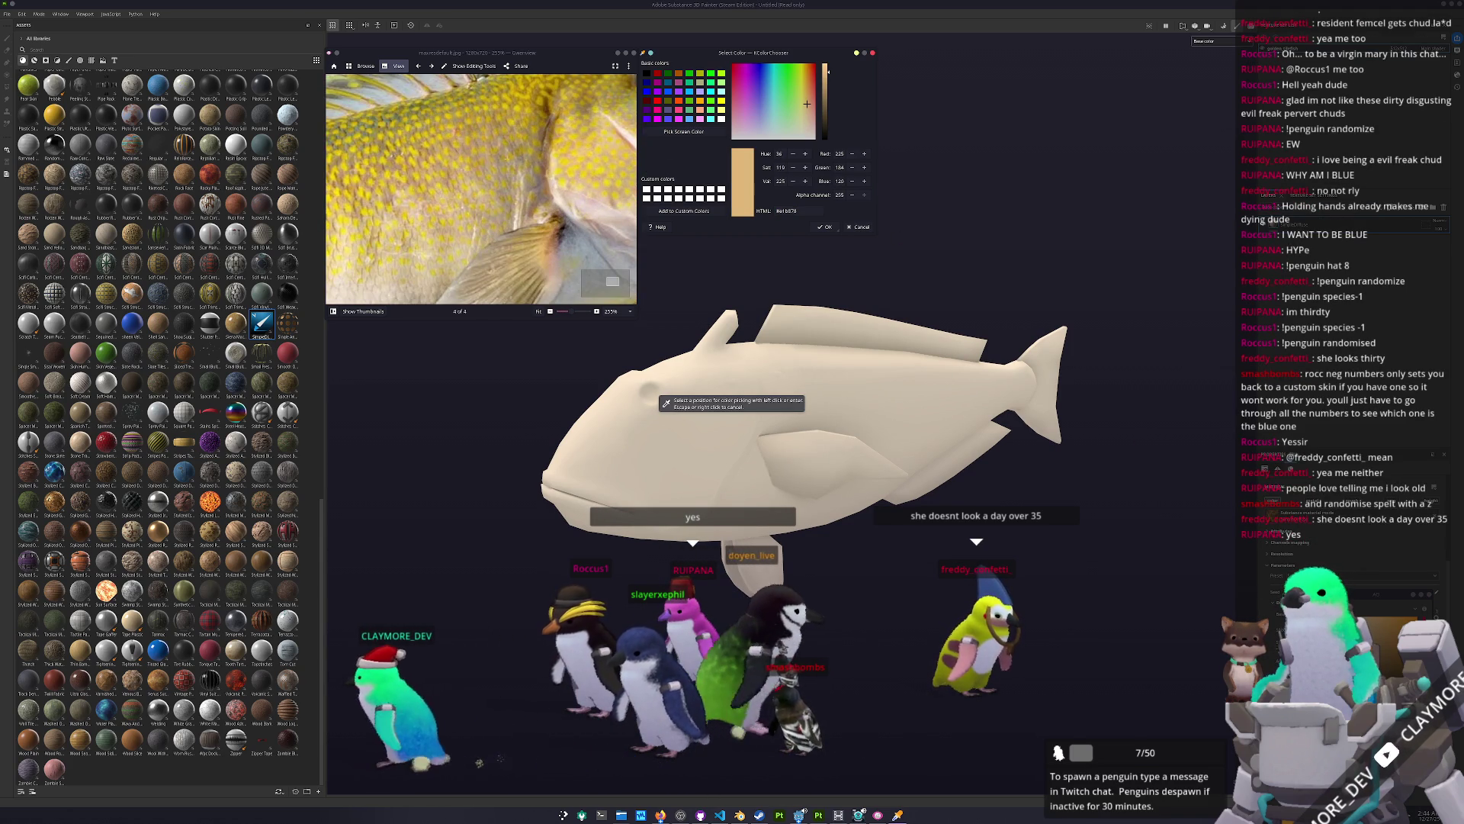
pyautogui.click(568, 202)
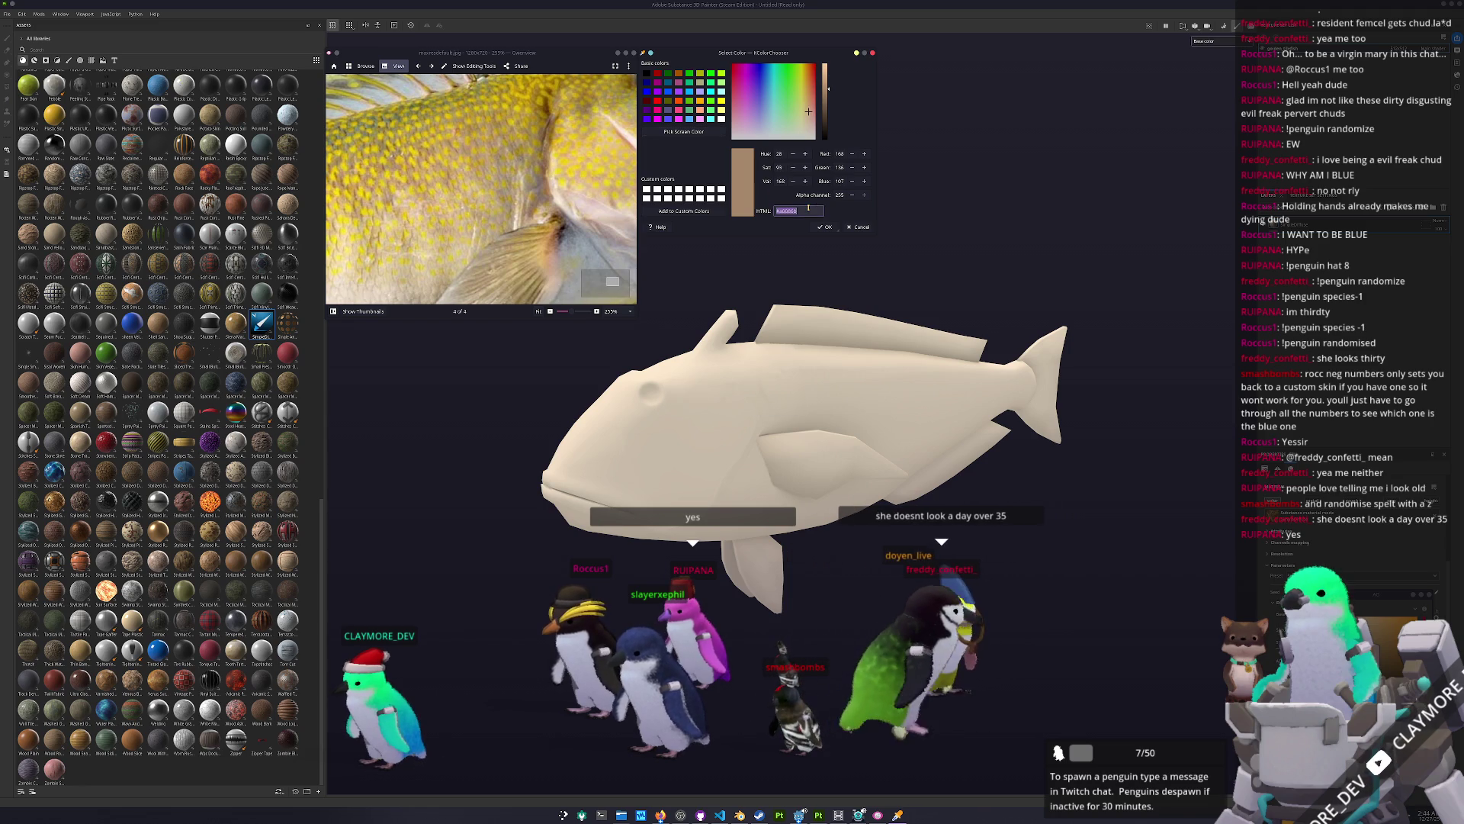
pyautogui.press('f')
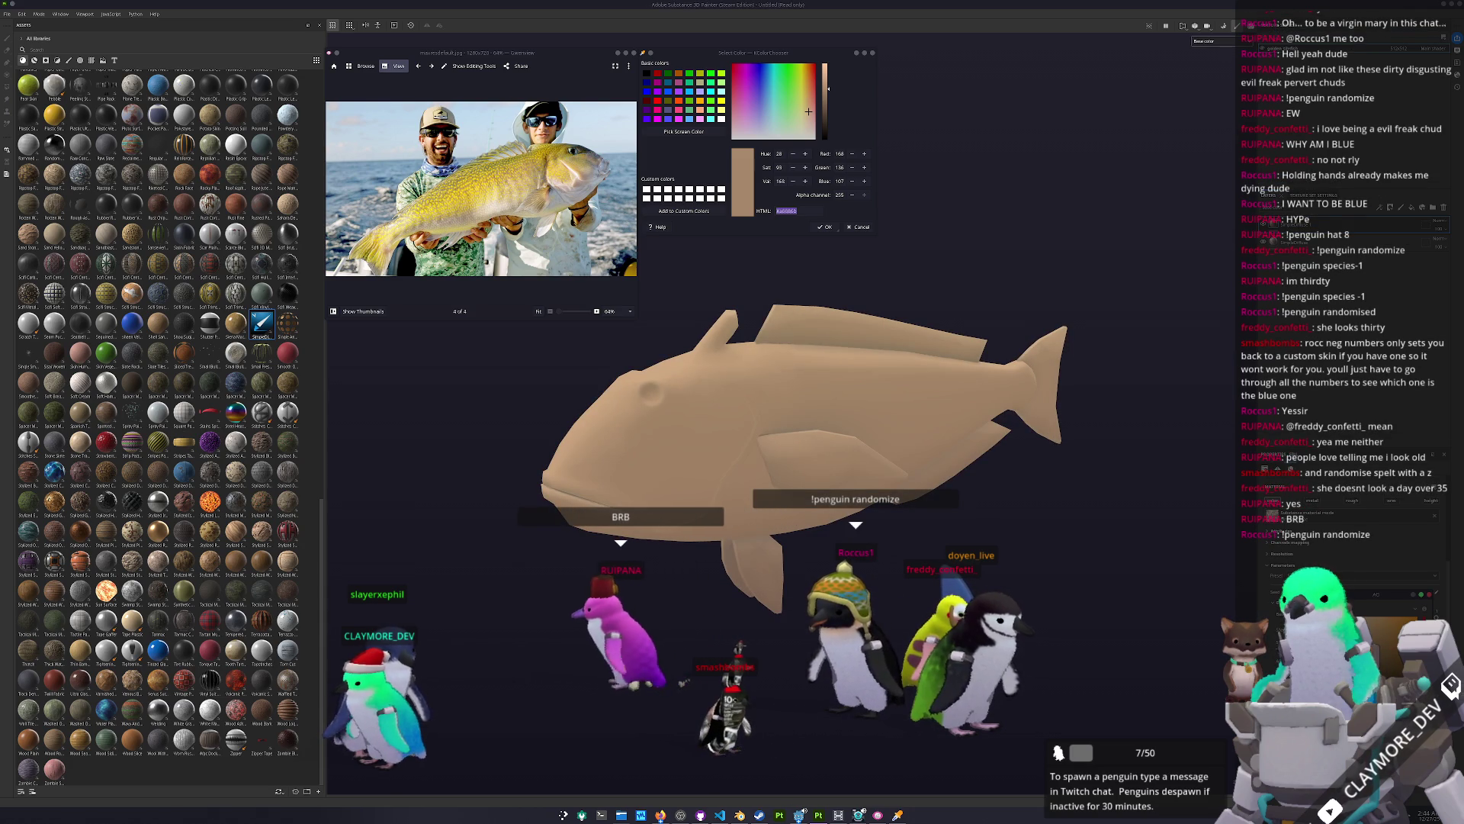
# Step: Fill the whole fish, body and fins, with the sampled muted tan and orbit to check it
pyautogui.press('1')
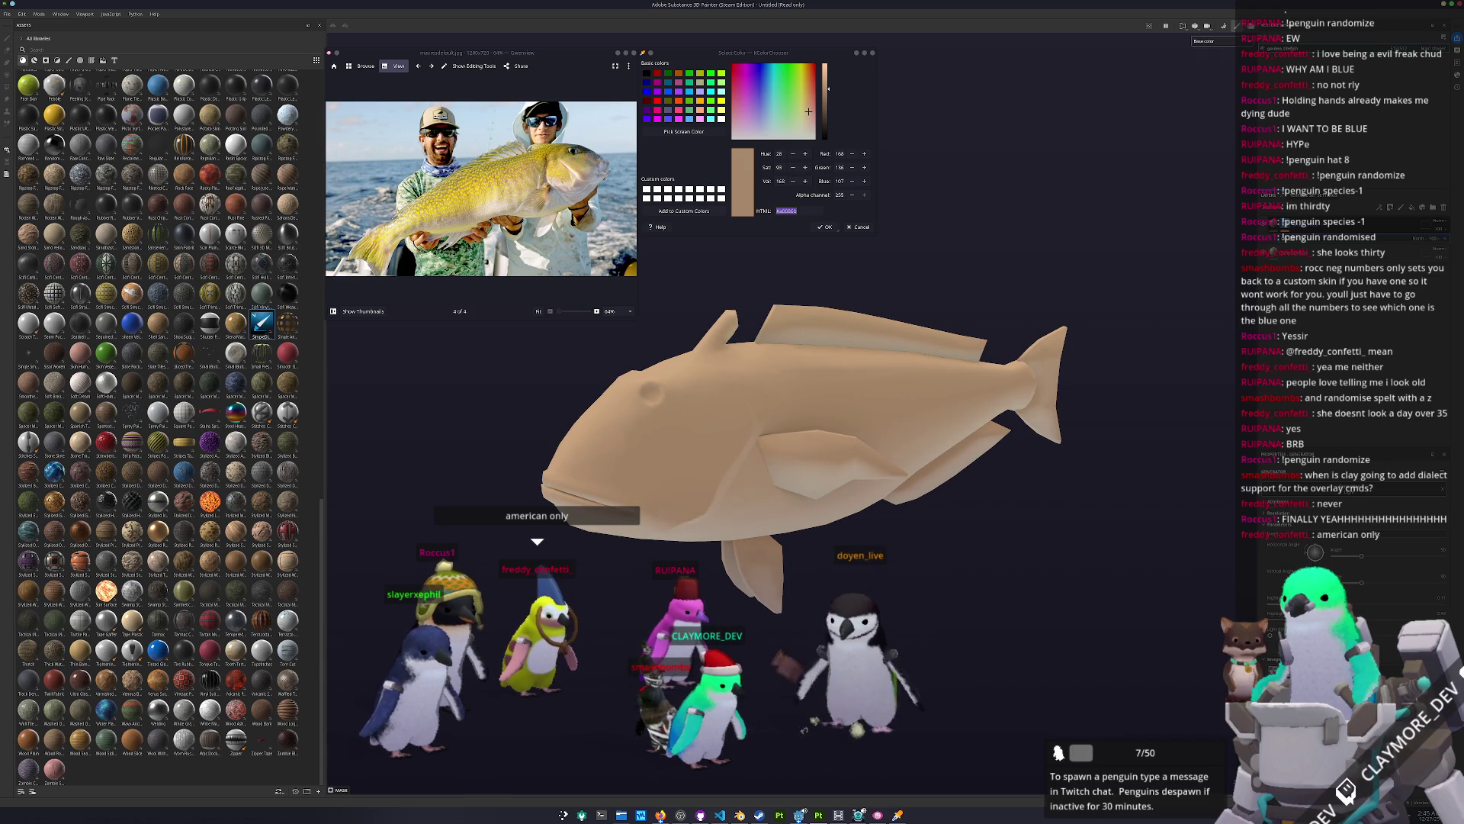
pyautogui.keyDown('alt'); pyautogui.moveTo(839, 396); pyautogui.dragTo(960, 436); pyautogui.keyUp('alt')
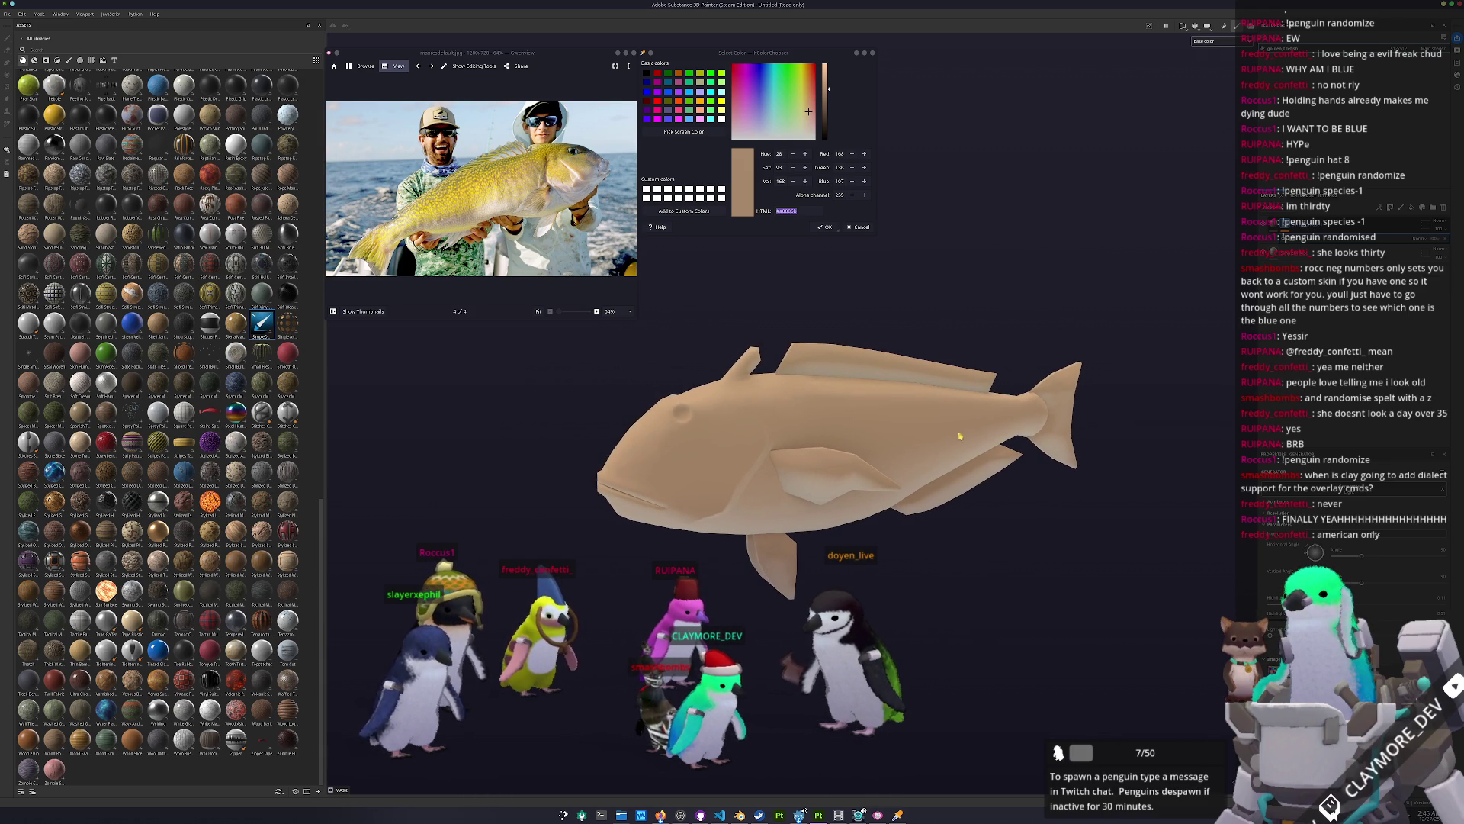
pyautogui.keyDown('ctrl'); pyautogui.scroll(2, 481, 188); pyautogui.keyUp('ctrl')
pyautogui.click(700, 132)
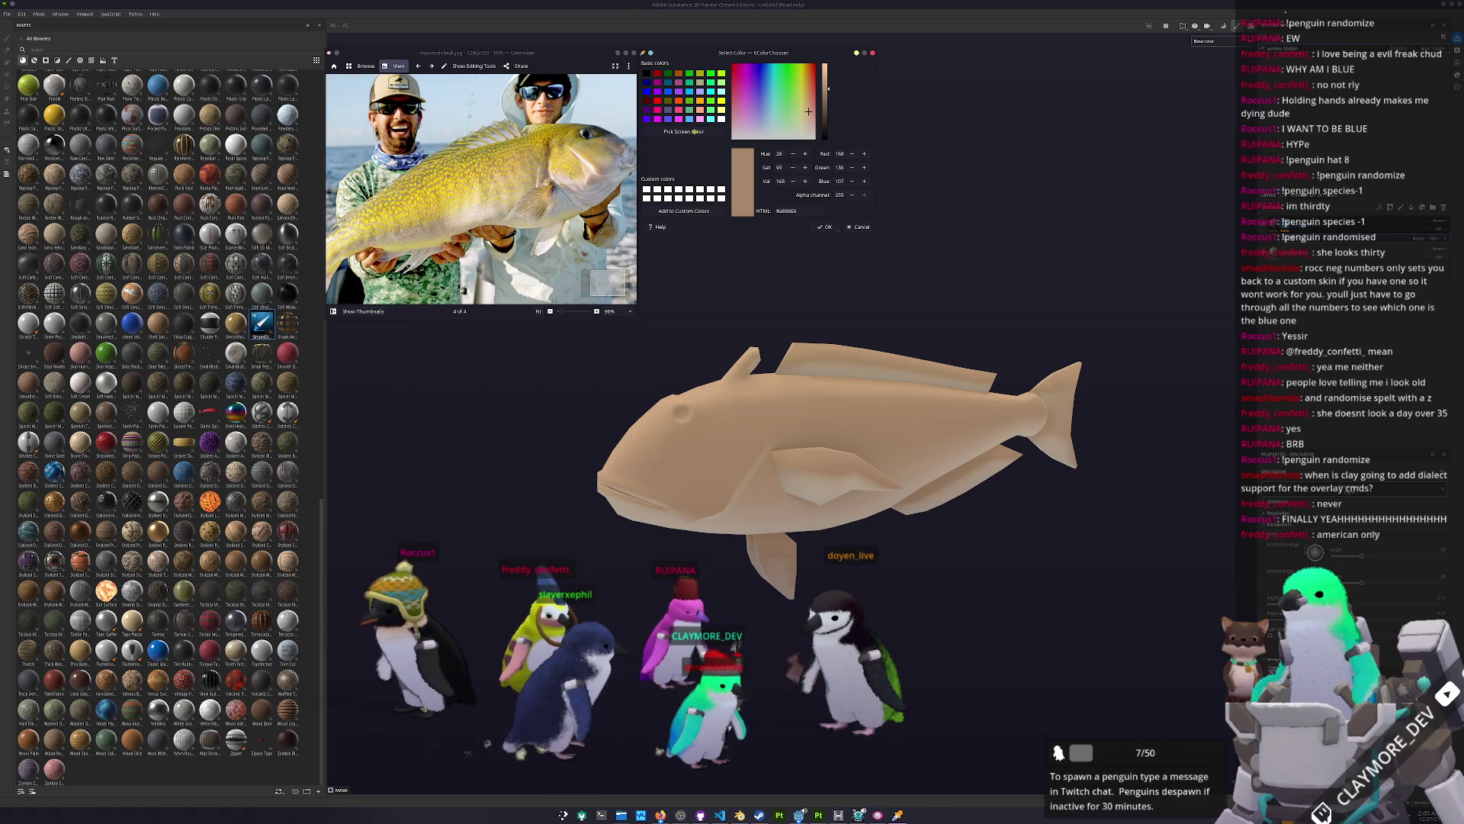
# Step: Sample the reference fish's bright yellow in KColorChooser
pyautogui.click(603, 164)
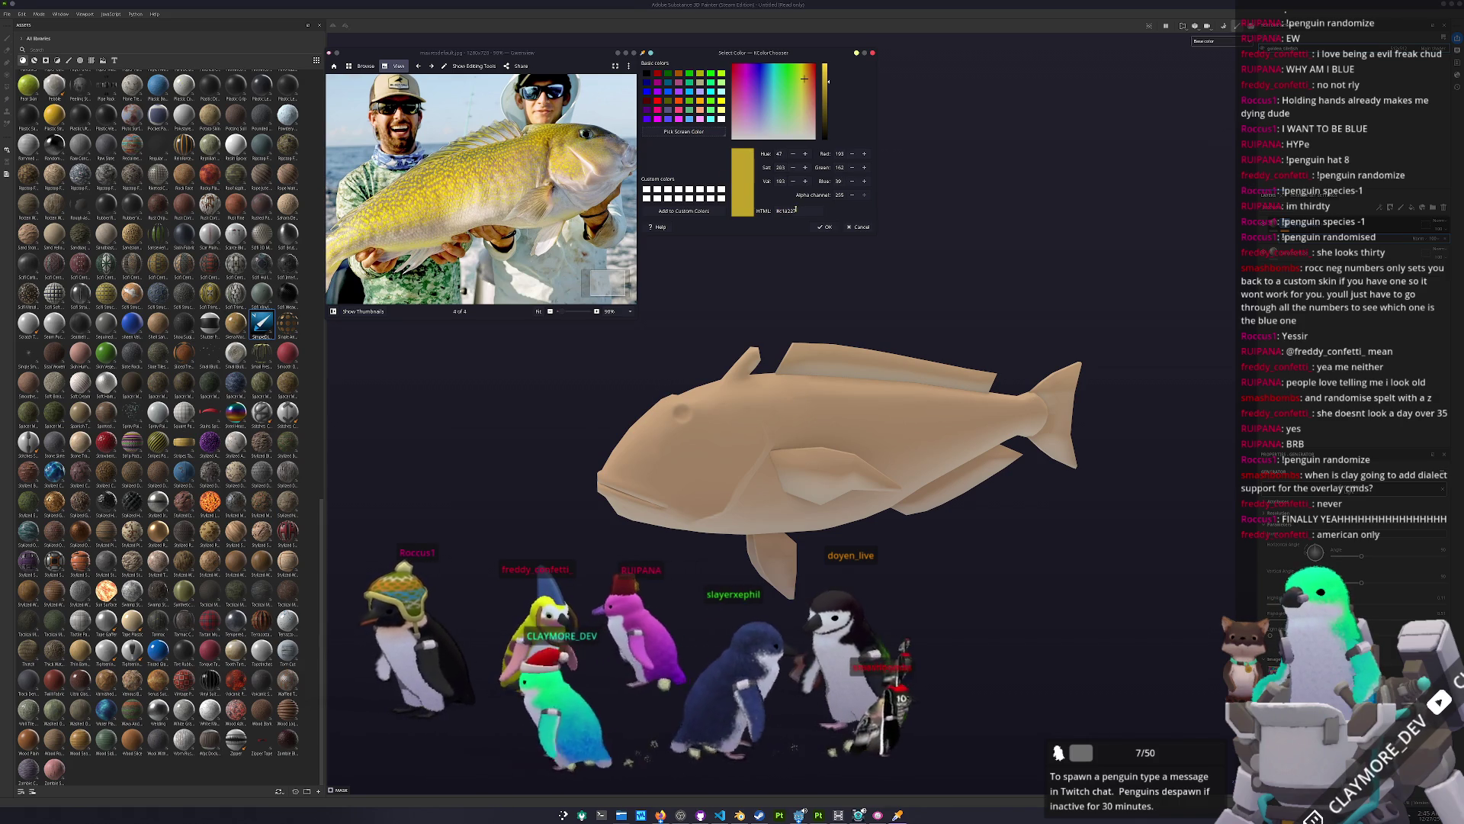
pyautogui.keyDown('ctrl'); pyautogui.scroll(3, 551, 135); pyautogui.keyUp('ctrl')
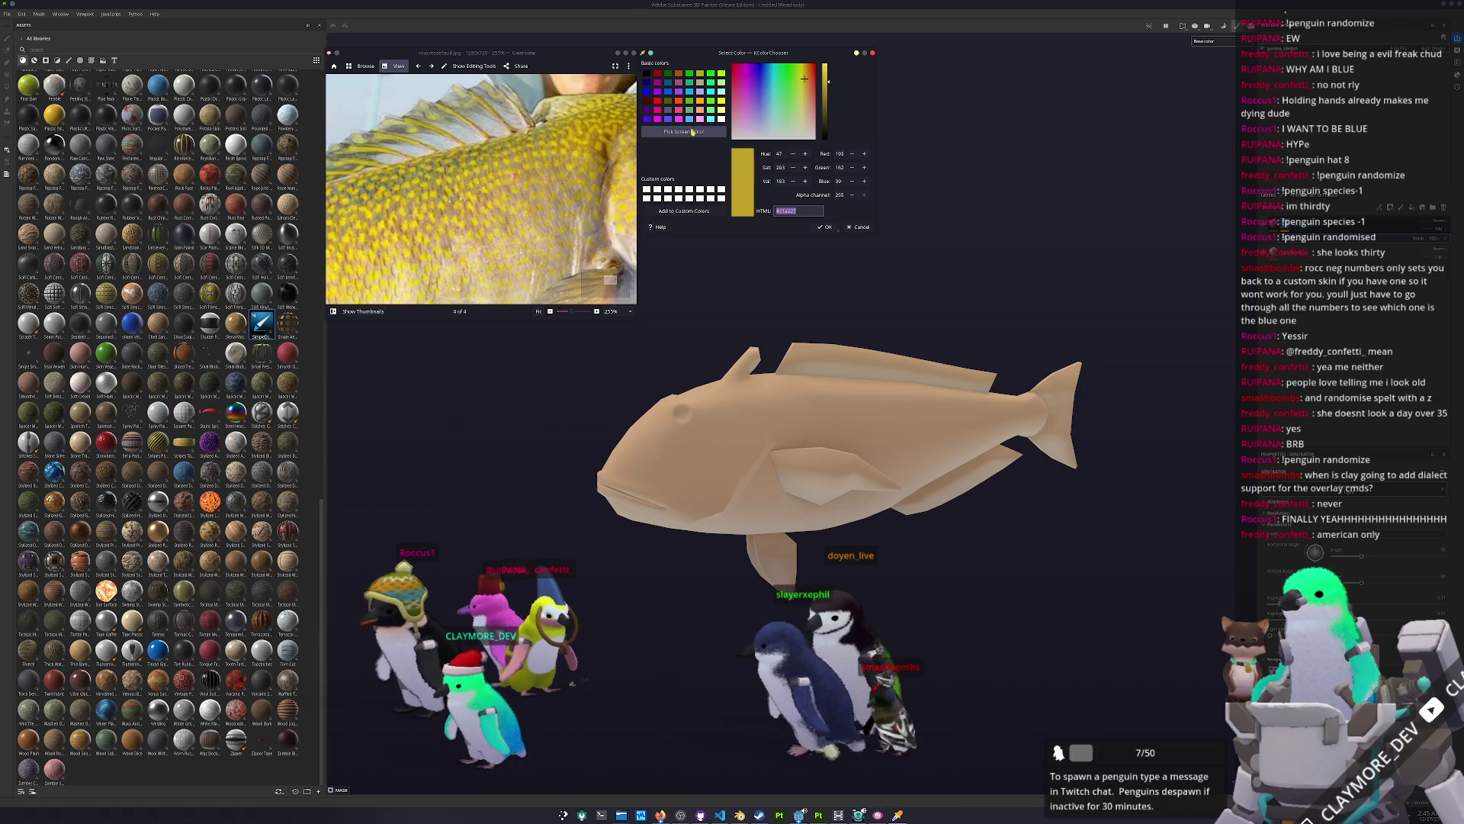
pyautogui.click(693, 131)
pyautogui.click(825, 91)
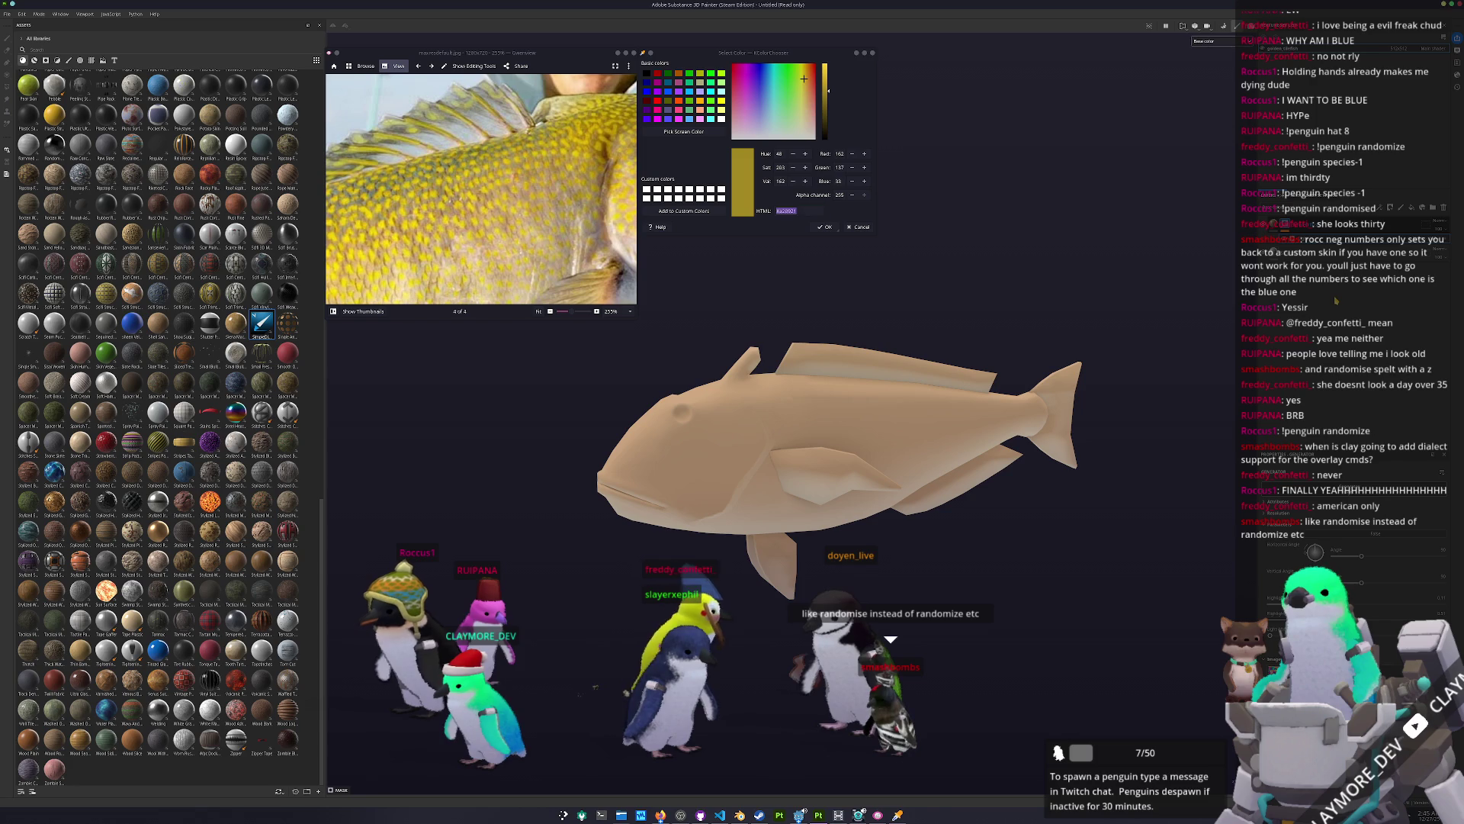
# Step: Polygon-fill the whole fish with the sampled yellow, replacing the tan
pyautogui.press('1')
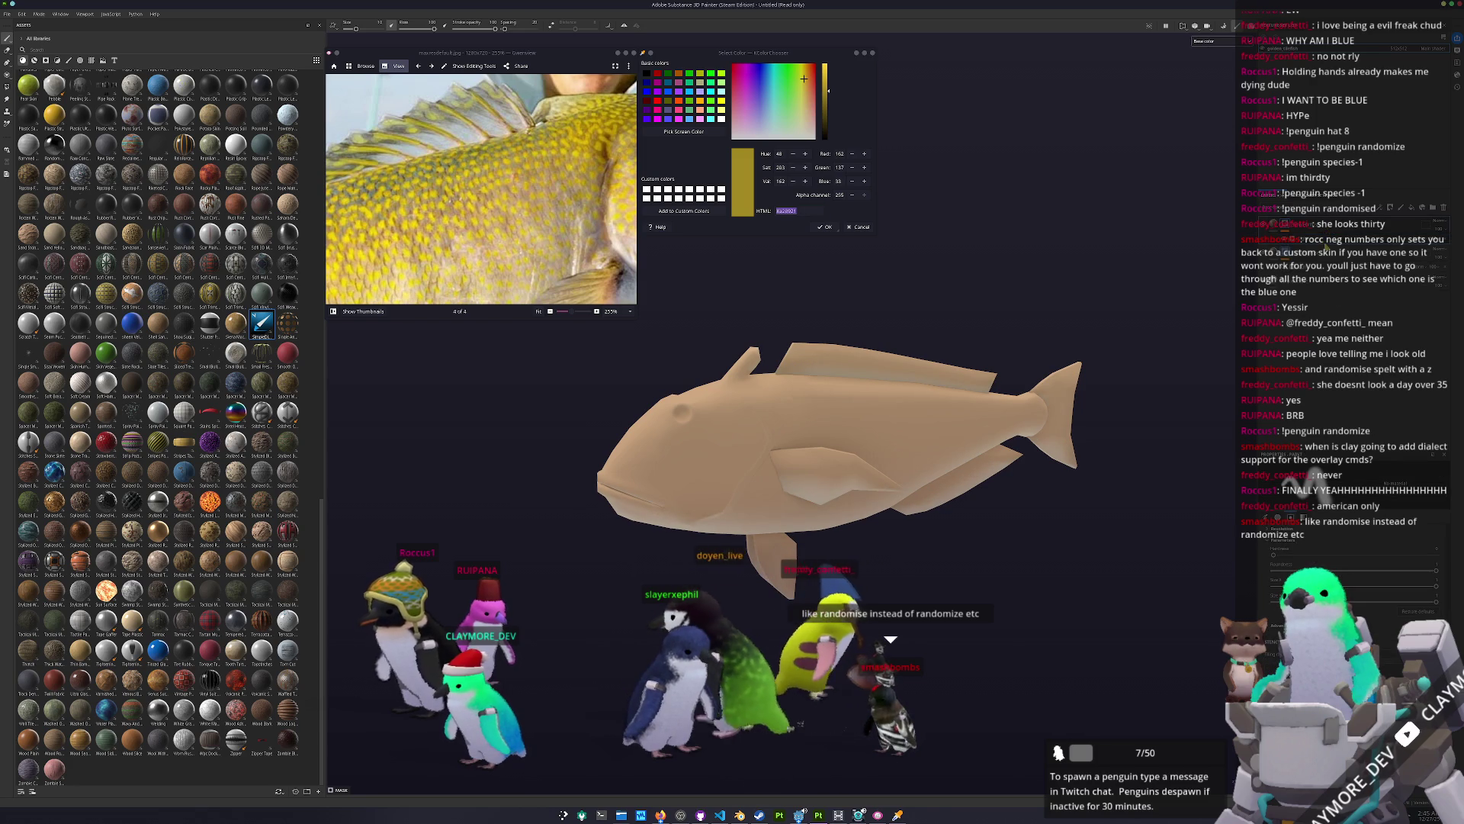
pyautogui.press('4')
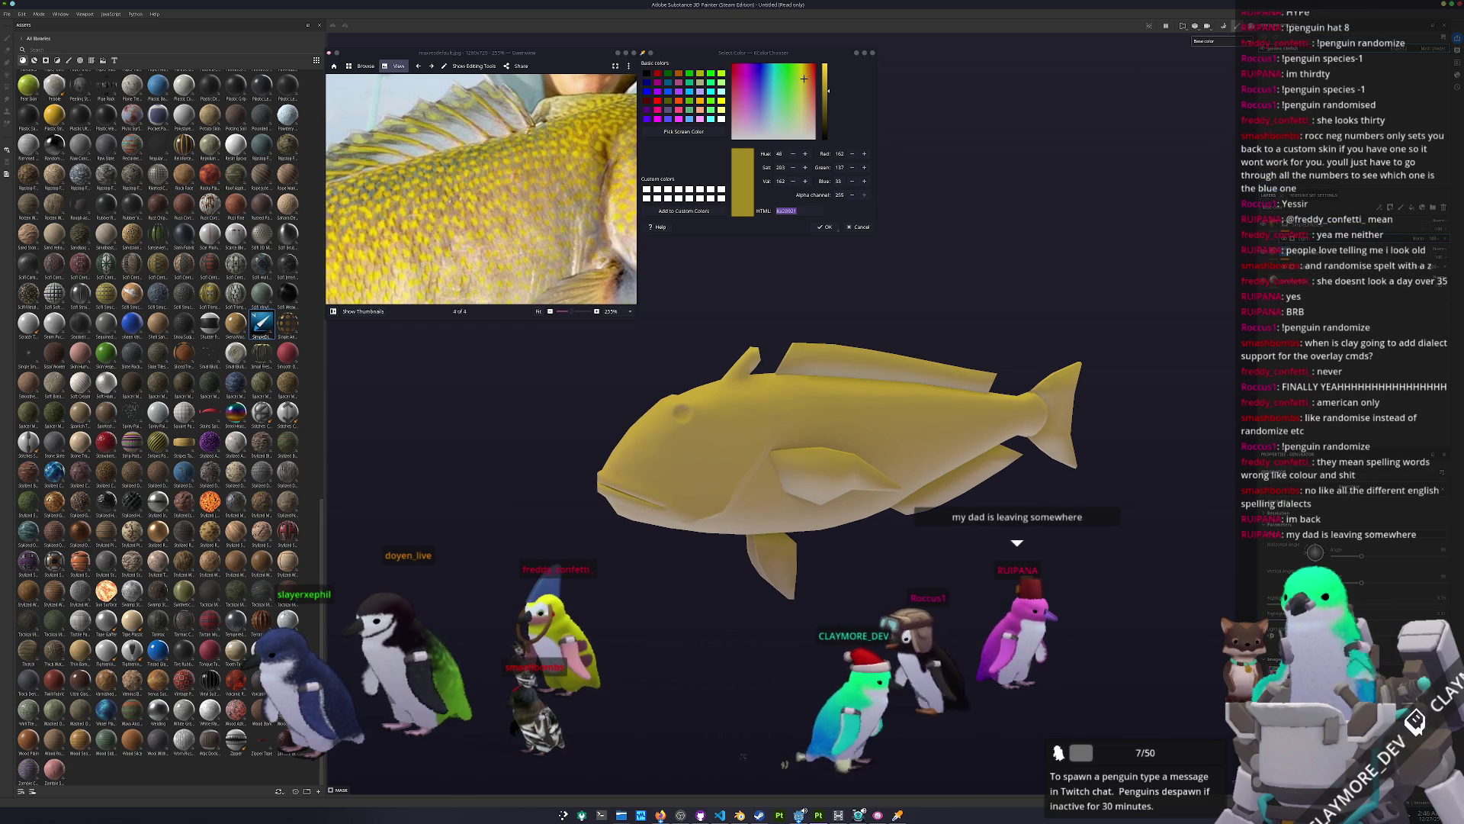
pyautogui.press('f')
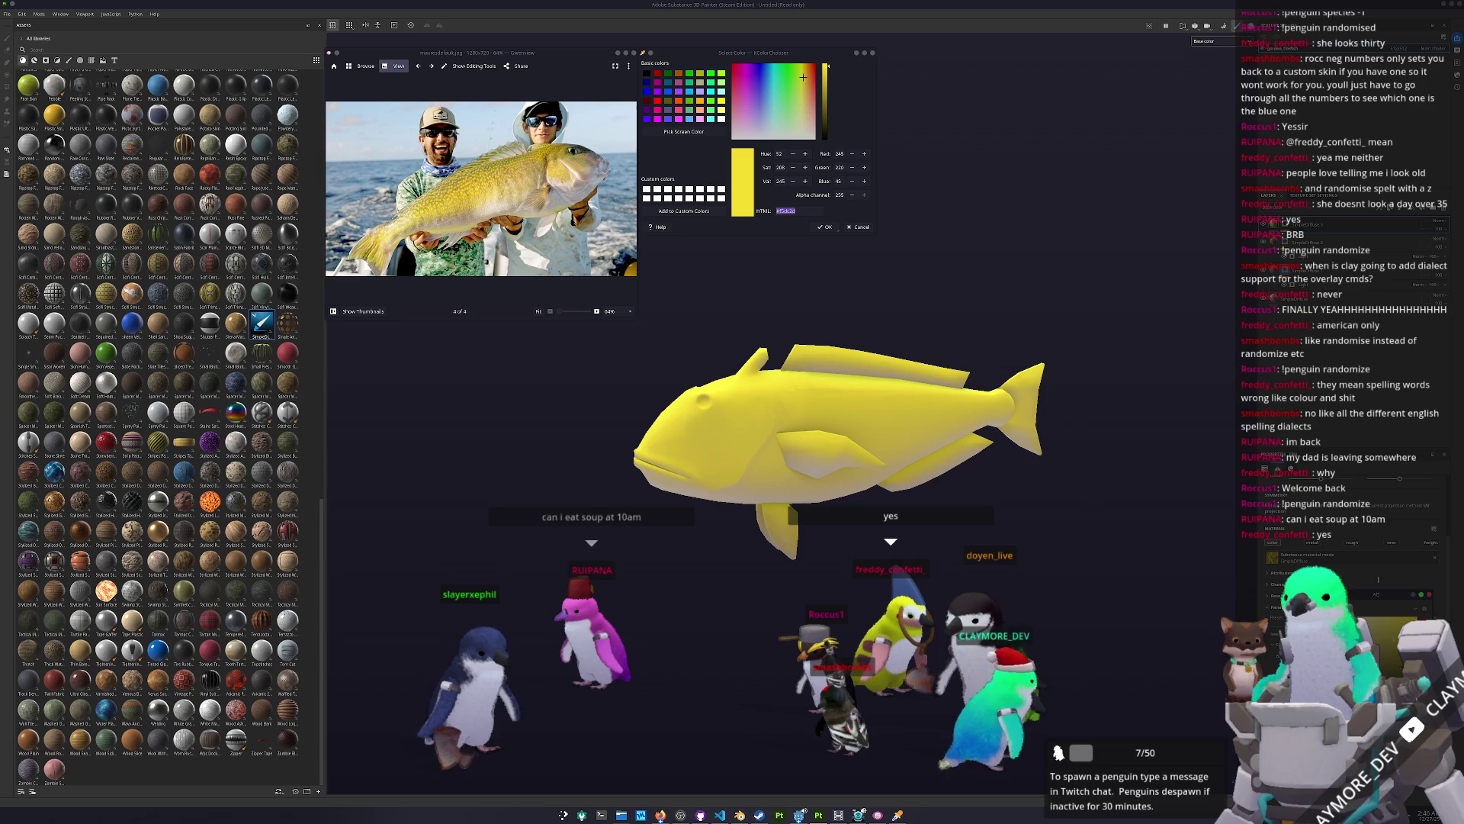
pyautogui.press('1')
pyautogui.rightClick(1287, 225)
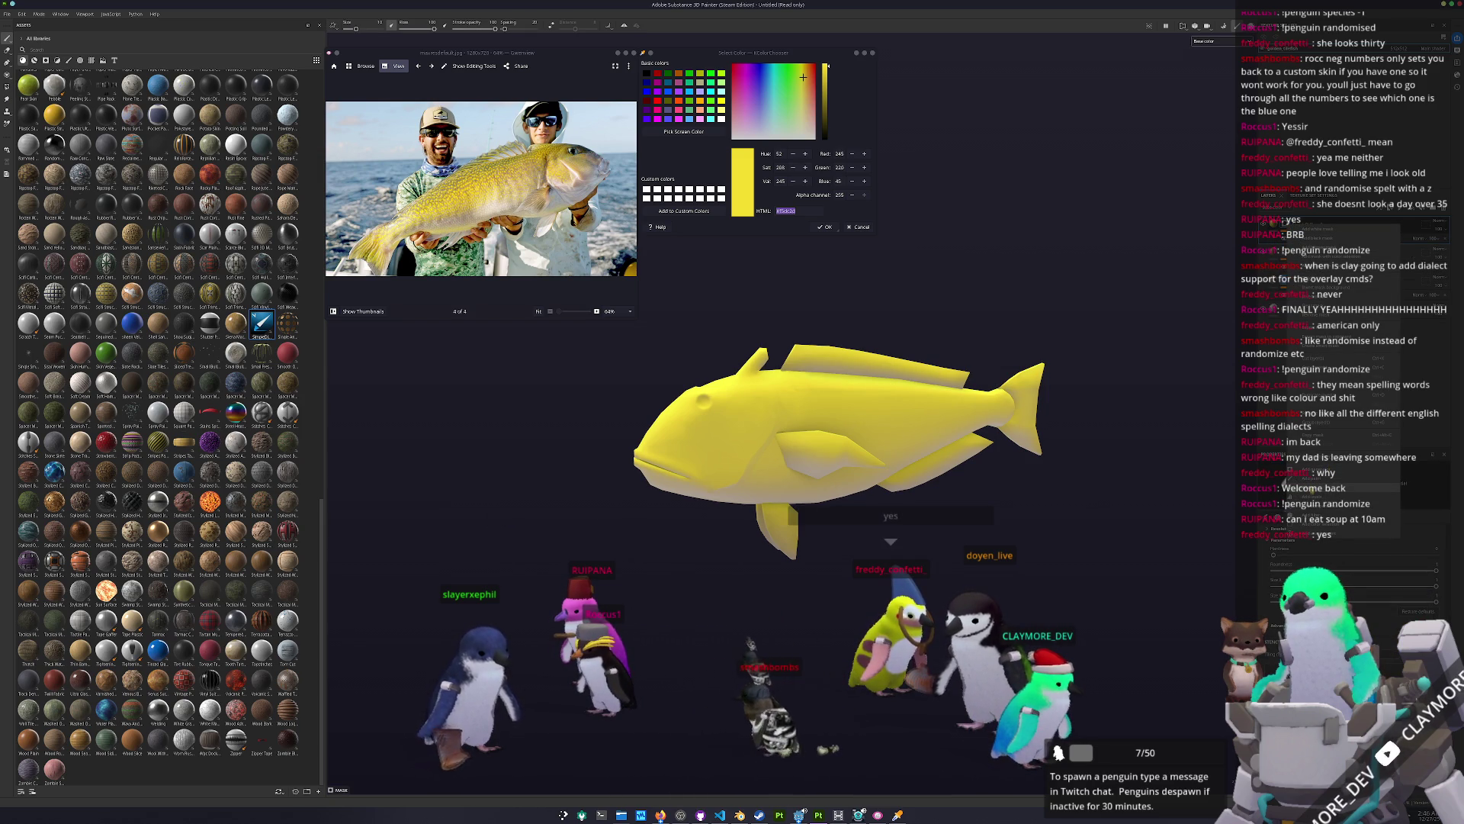
# Step: Give the yellow fill a pale mottled speckle pattern across the fish's body and fins
pyautogui.click(1311, 467)
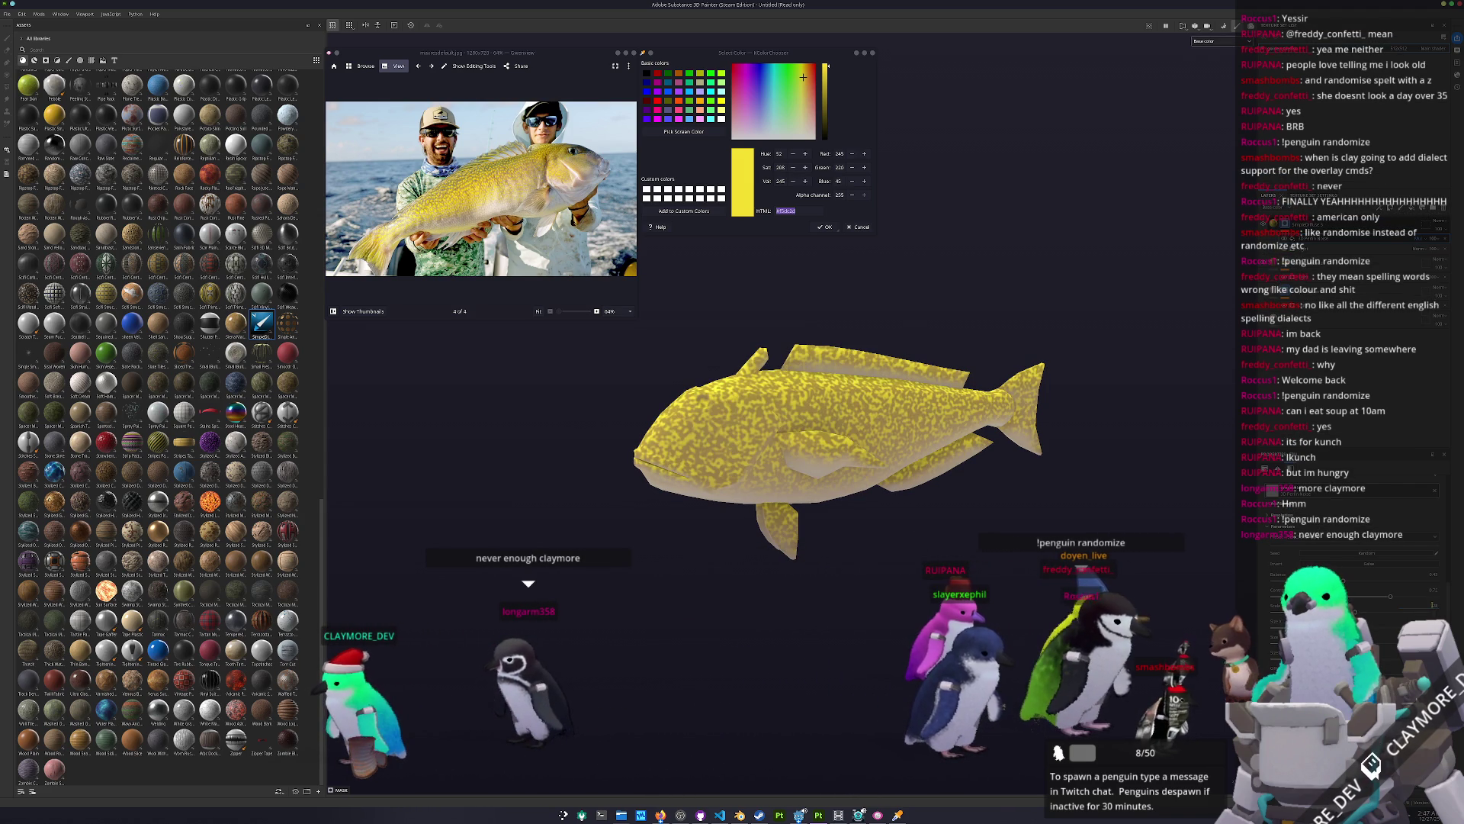
pyautogui.moveTo(946, 473)
pyautogui.keyDown('alt'); pyautogui.mouseDown()
pyautogui.moveTo(1012, 496)
pyautogui.moveTo(861, 472)
pyautogui.mouseUp(); pyautogui.keyUp('alt')
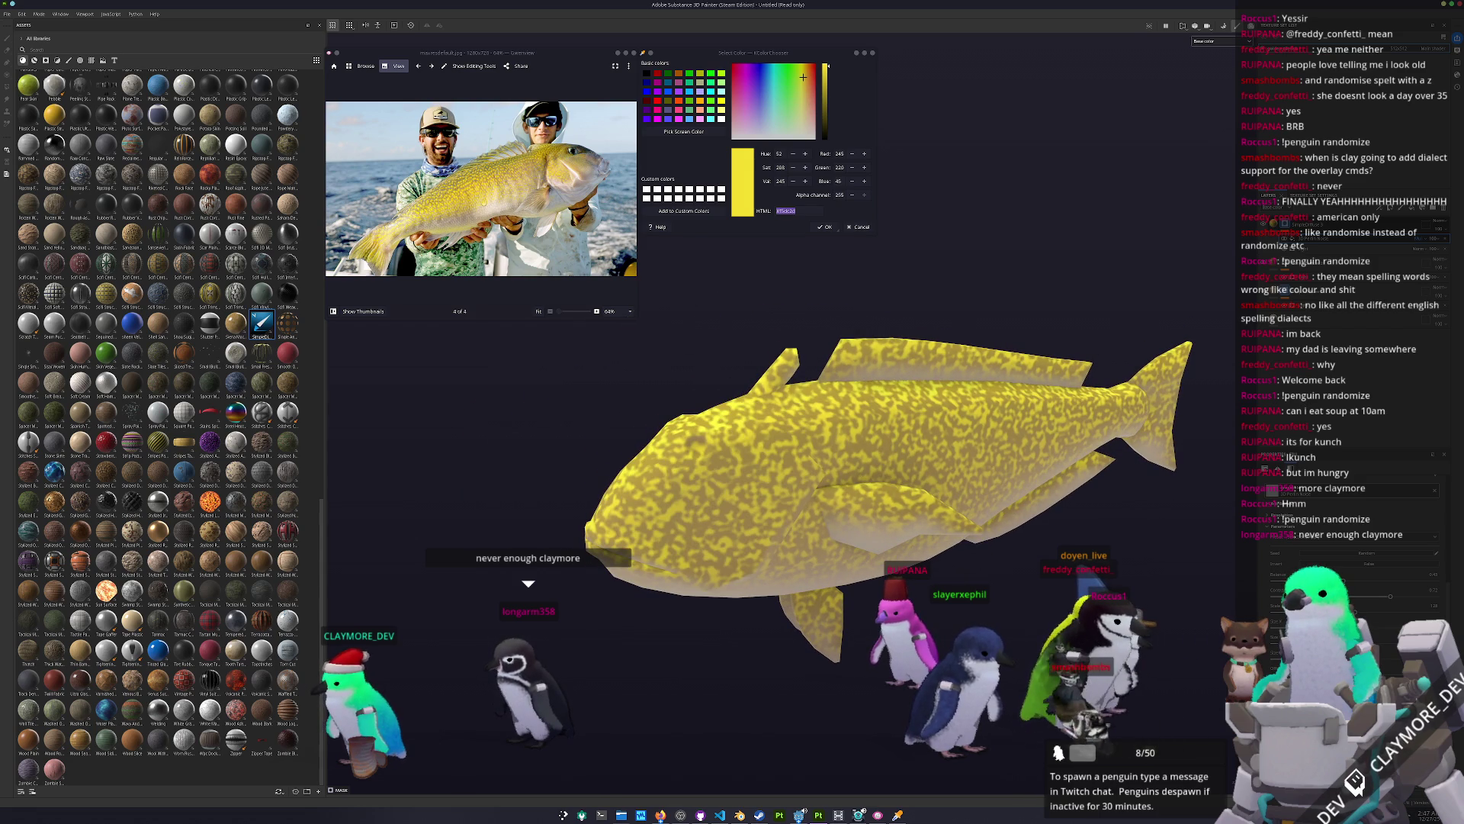
# Step: Switch to the paint brush and raise its size to about 28
pyautogui.keyDown('ctrl'); pyautogui.scroll(3, 481, 188); pyautogui.keyUp('ctrl')
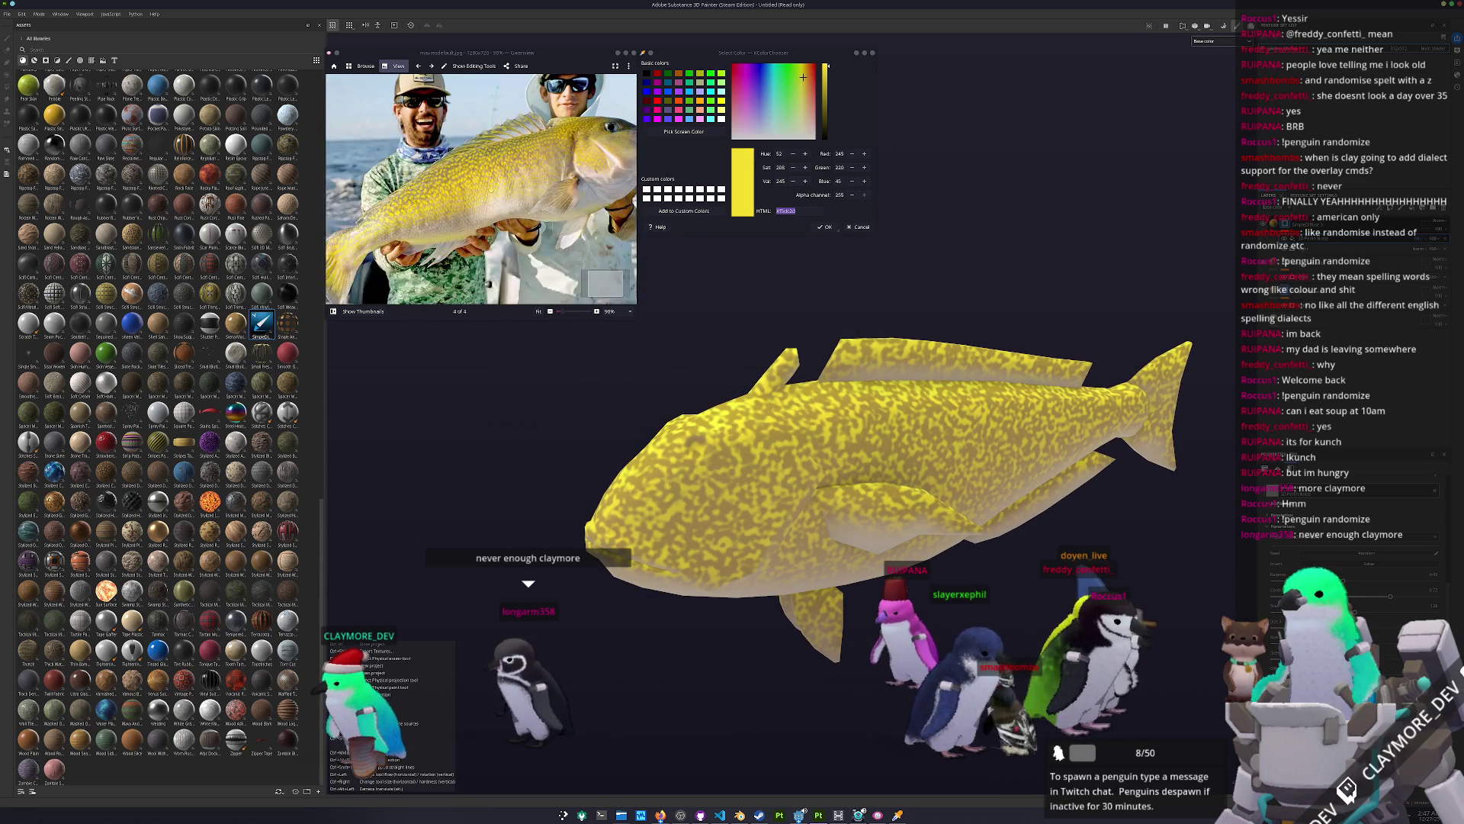
pyautogui.keyDown('ctrl'); pyautogui.scroll(-3, 481, 189); pyautogui.keyUp('ctrl')
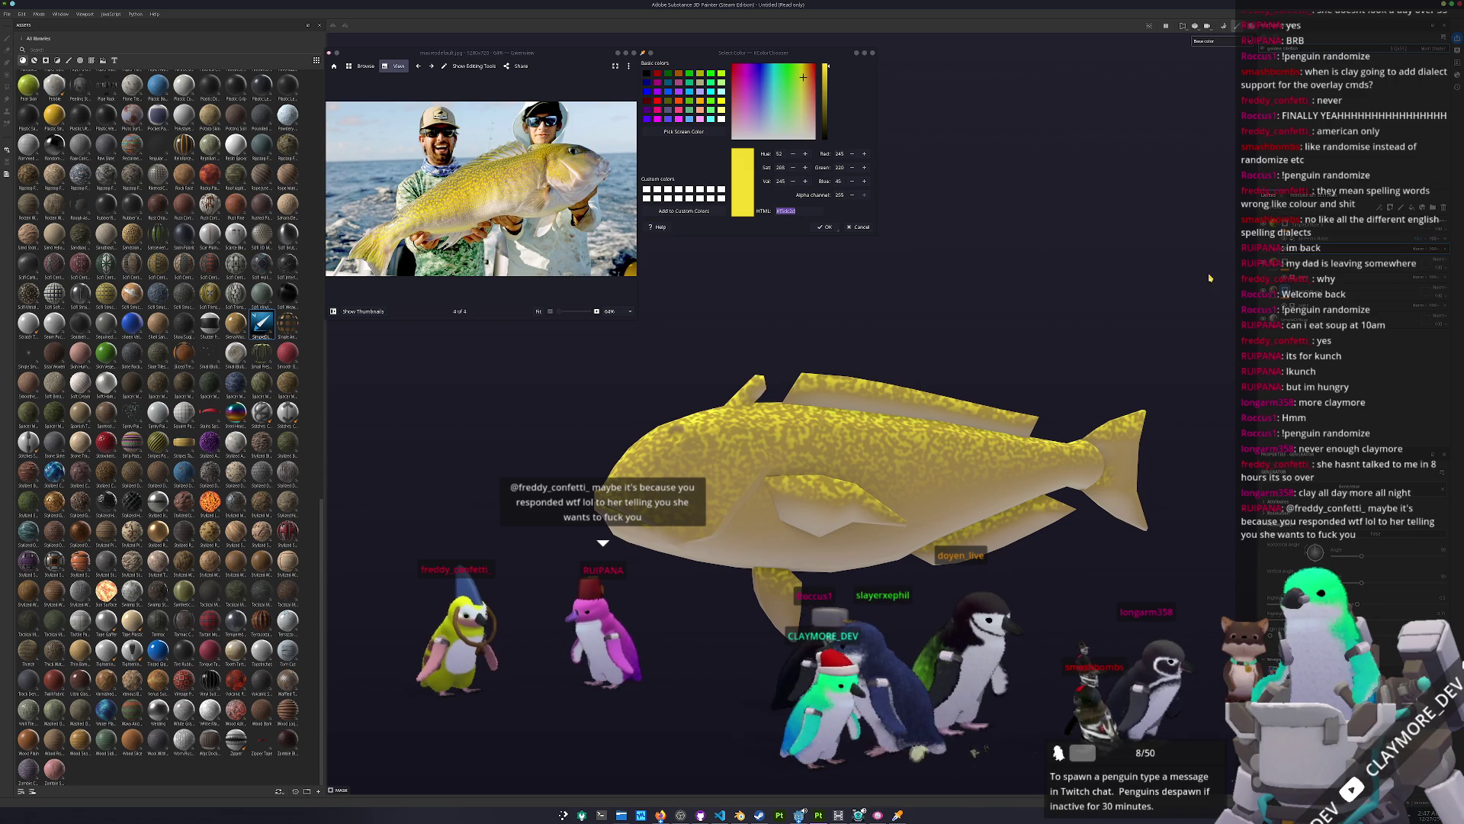
pyautogui.press('1')
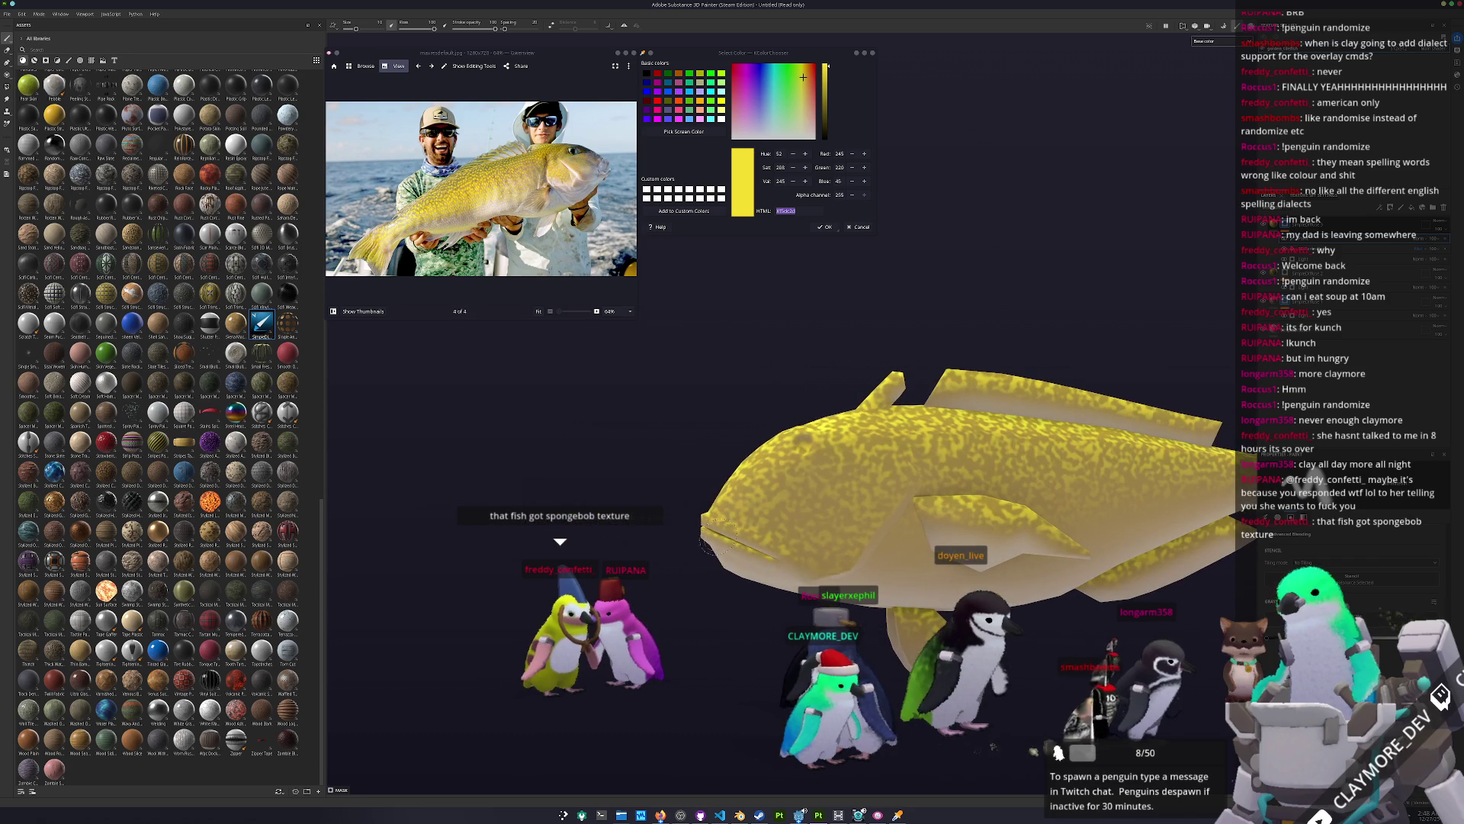
pyautogui.keyDown('ctrl'); pyautogui.moveTo(743, 478); pyautogui.dragTo(771, 478, button='right'); pyautogui.keyUp('ctrl')
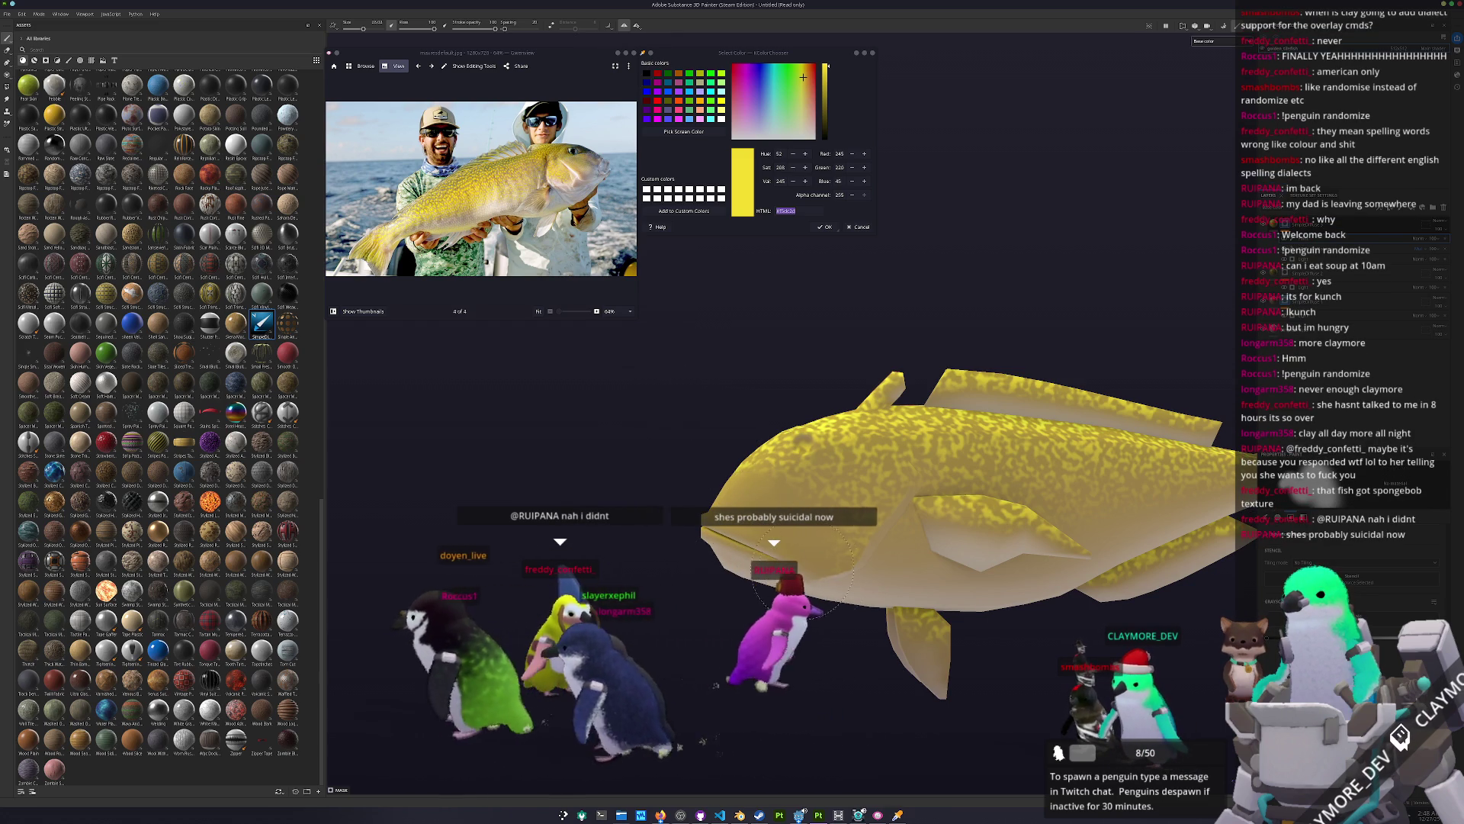
# Step: Orbit the fish, then sample the pale off-white belly colour from the reference photo
pyautogui.moveTo(731, 505)
pyautogui.keyDown('alt'); pyautogui.mouseDown()
pyautogui.moveTo(937, 637)
pyautogui.moveTo(762, 539)
pyautogui.moveTo(976, 457)
pyautogui.moveTo(1266, 244)
pyautogui.mouseUp(); pyautogui.keyUp('alt')
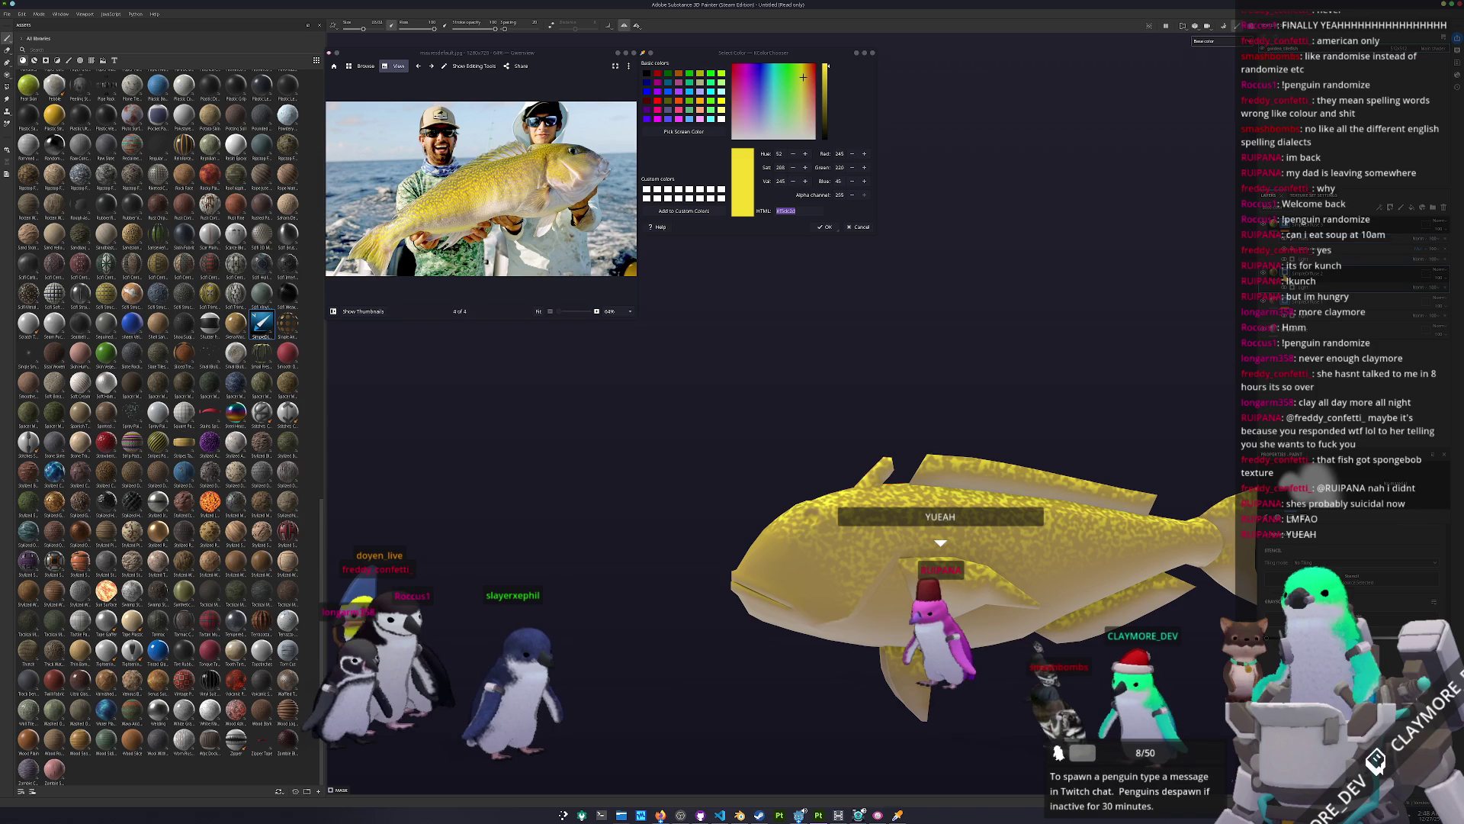
pyautogui.moveTo(1106, 381)
pyautogui.keyDown('alt'); pyautogui.mouseDown()
pyautogui.moveTo(954, 421)
pyautogui.moveTo(796, 505)
pyautogui.mouseUp(); pyautogui.keyUp('alt')
pyautogui.scroll(2, 796, 505)
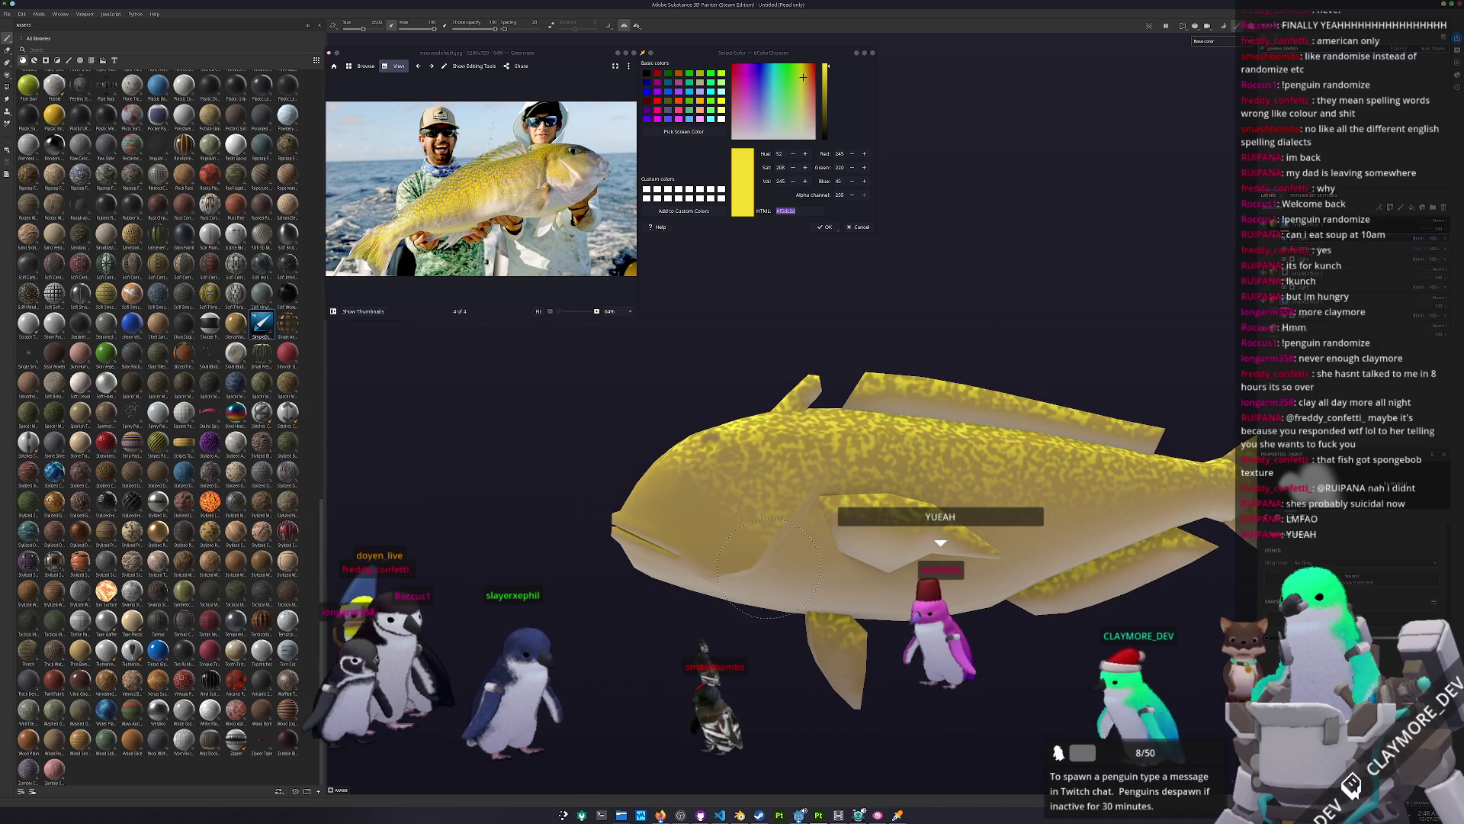
pyautogui.keyDown('alt'); pyautogui.moveTo(777, 565); pyautogui.dragTo(671, 259); pyautogui.keyUp('alt')
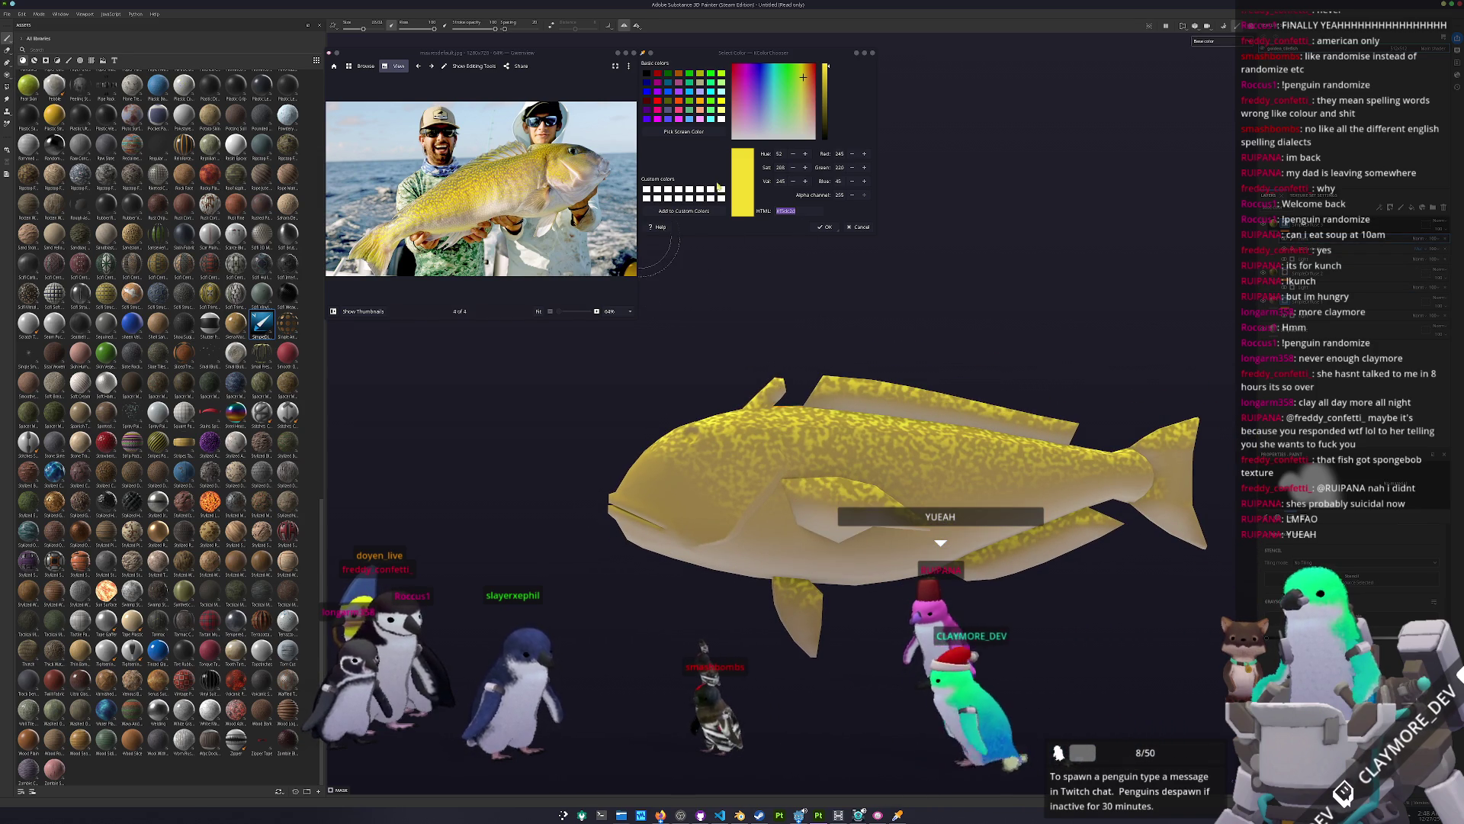
pyautogui.click(705, 135)
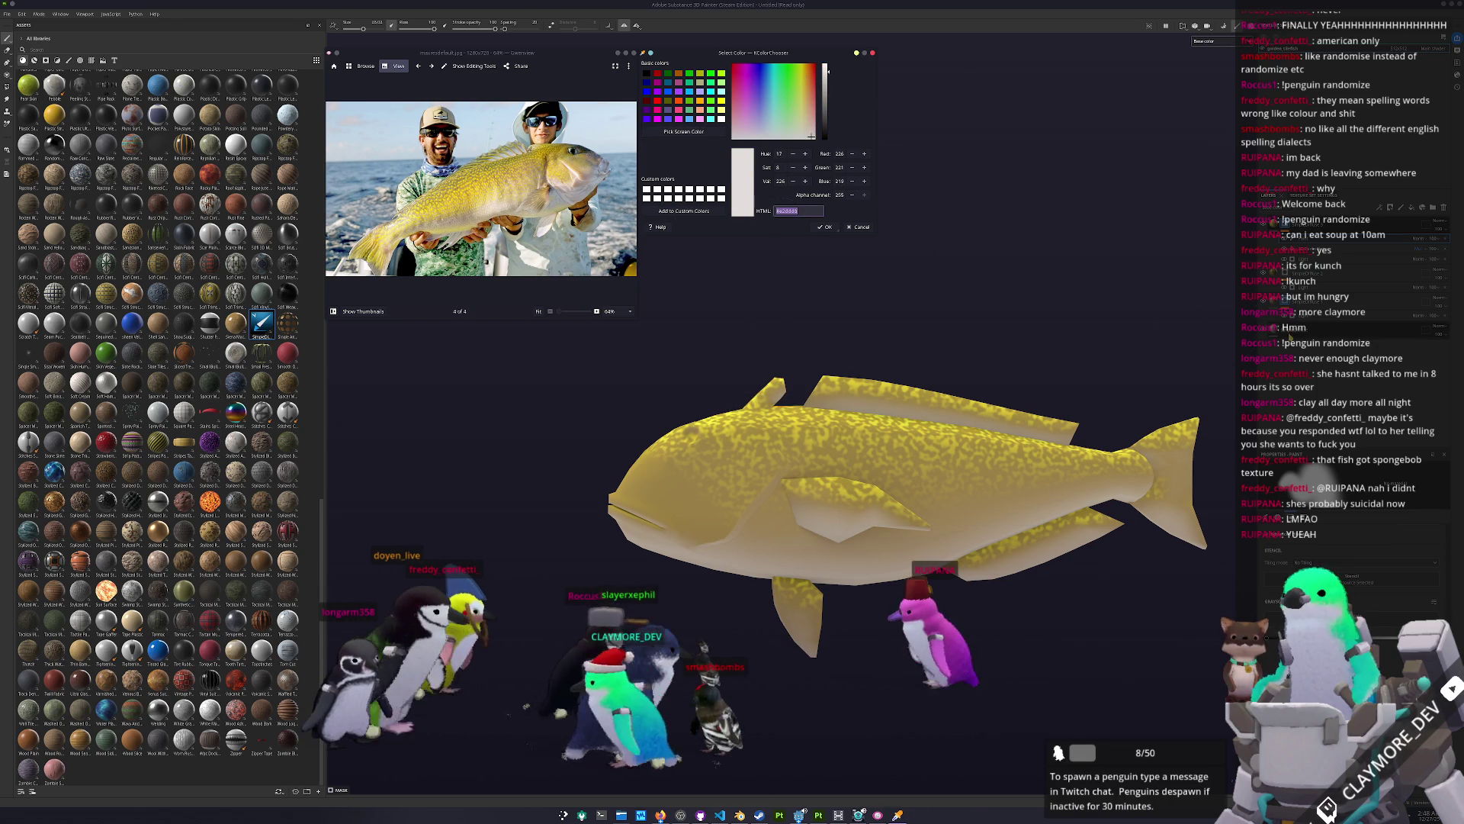
# Step: Shrink the brush to about 7.8 and paint the fish's underside pale cream
pyautogui.click(1325, 810)
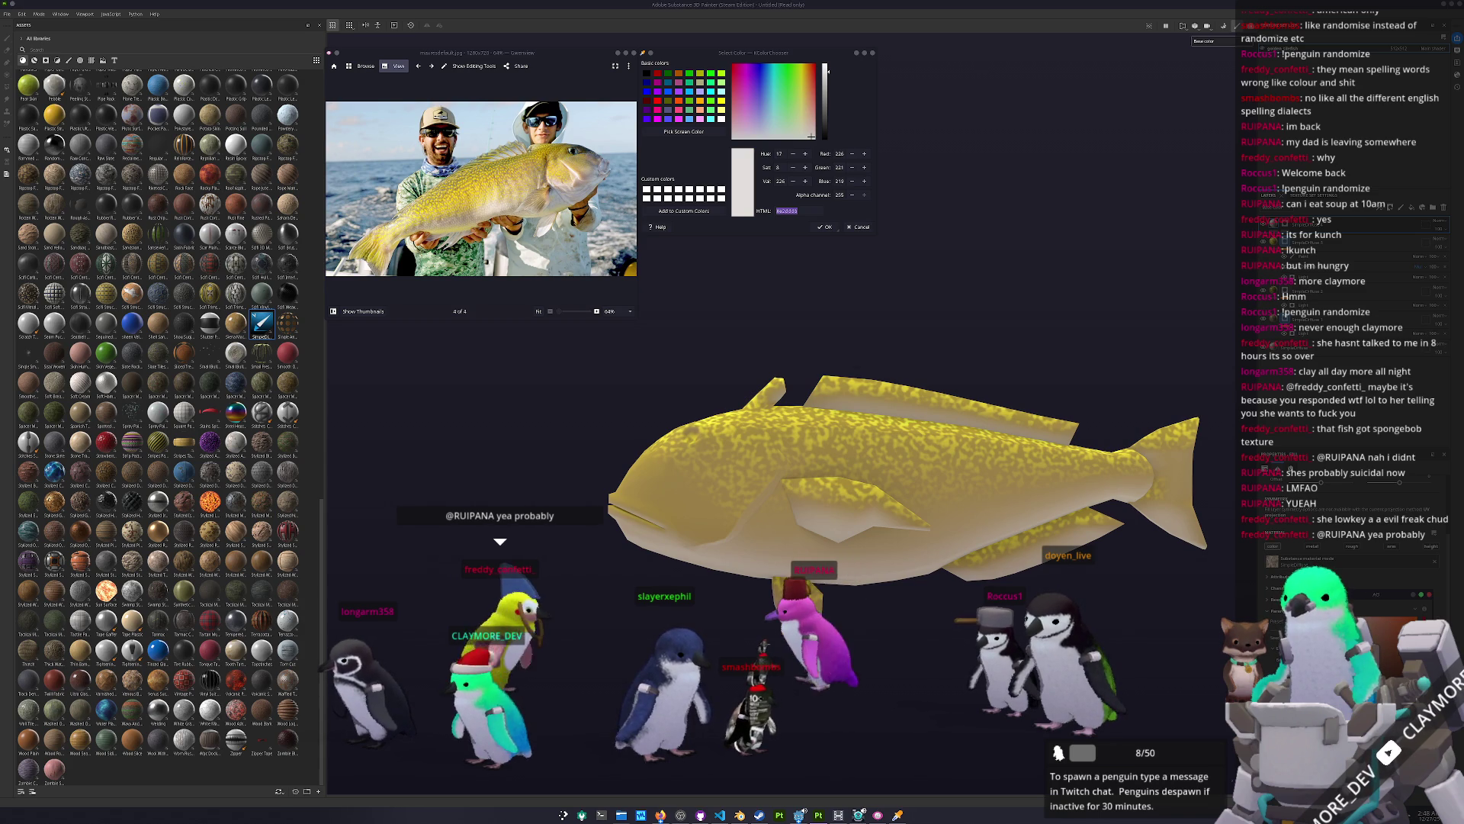
pyautogui.keyDown('alt'); pyautogui.moveTo(763, 602); pyautogui.dragTo(793, 598); pyautogui.keyUp('alt')
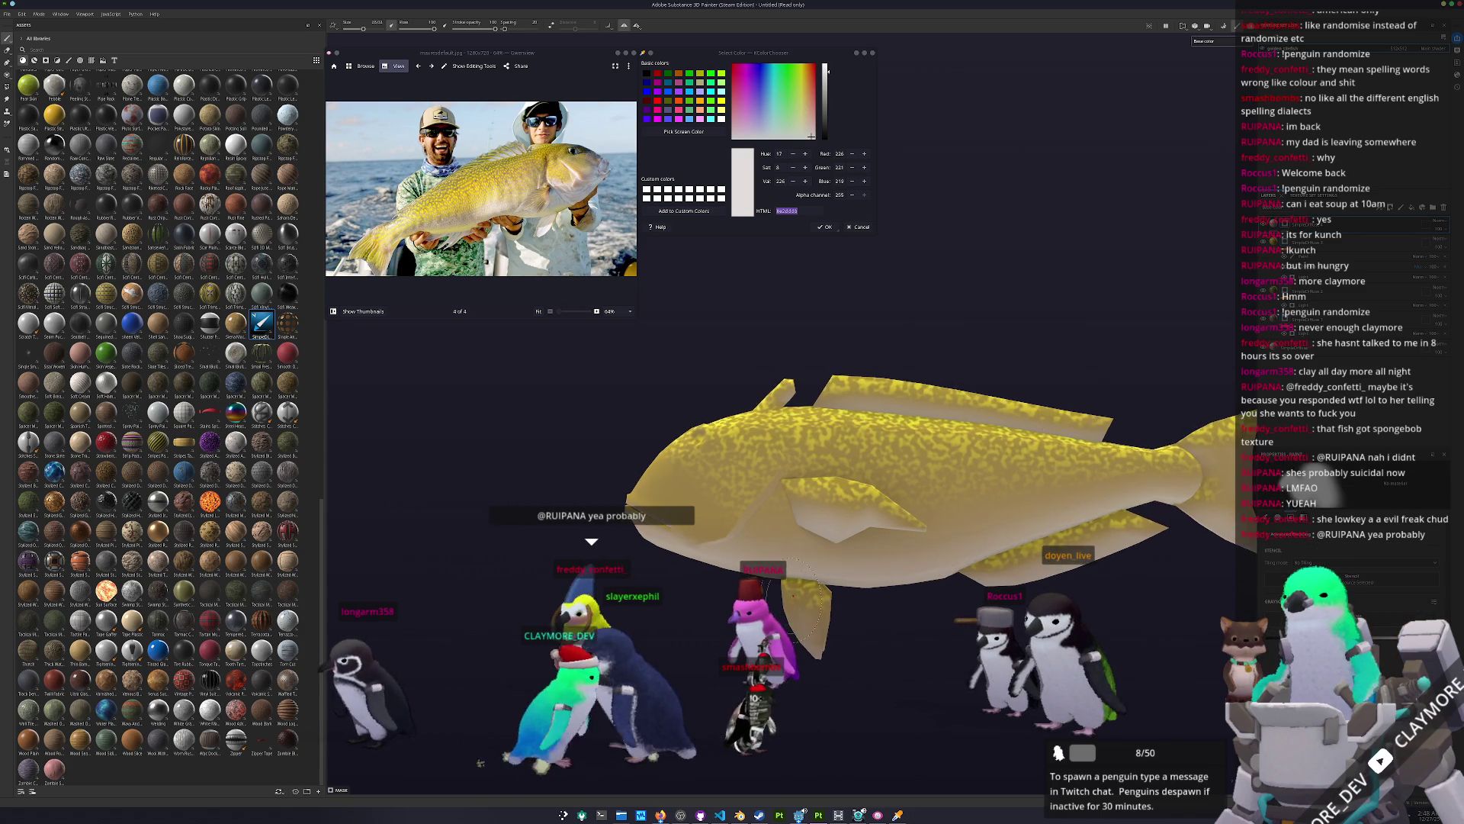
pyautogui.scroll(5, 793, 602)
pyautogui.press('[')
pyautogui.press('[')
pyautogui.press('[')
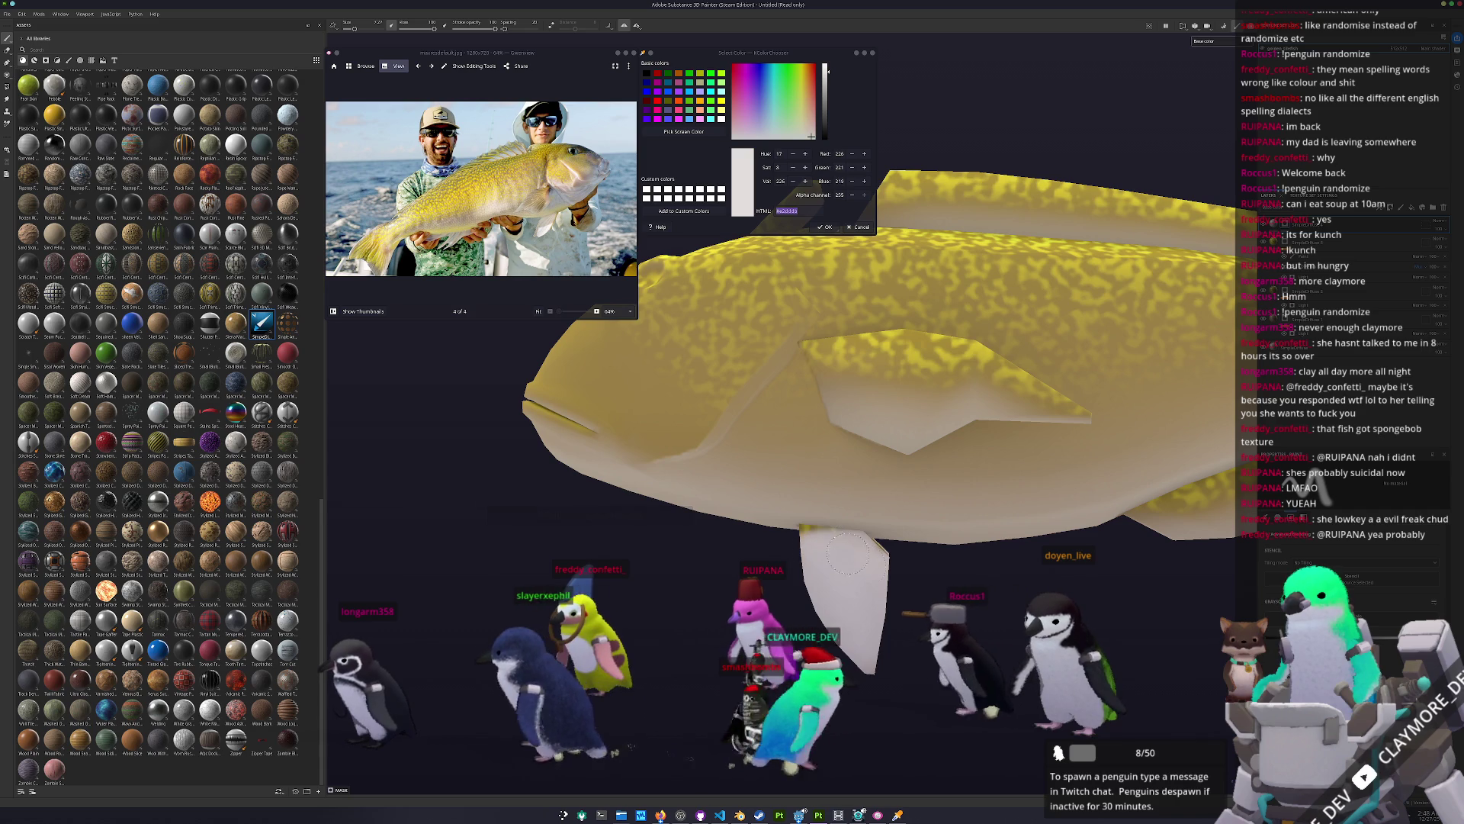
pyautogui.moveTo(813, 537)
pyautogui.keyDown('alt'); pyautogui.mouseDown()
pyautogui.moveTo(828, 675)
pyautogui.moveTo(805, 642)
pyautogui.moveTo(847, 652)
pyautogui.mouseUp(); pyautogui.keyUp('alt')
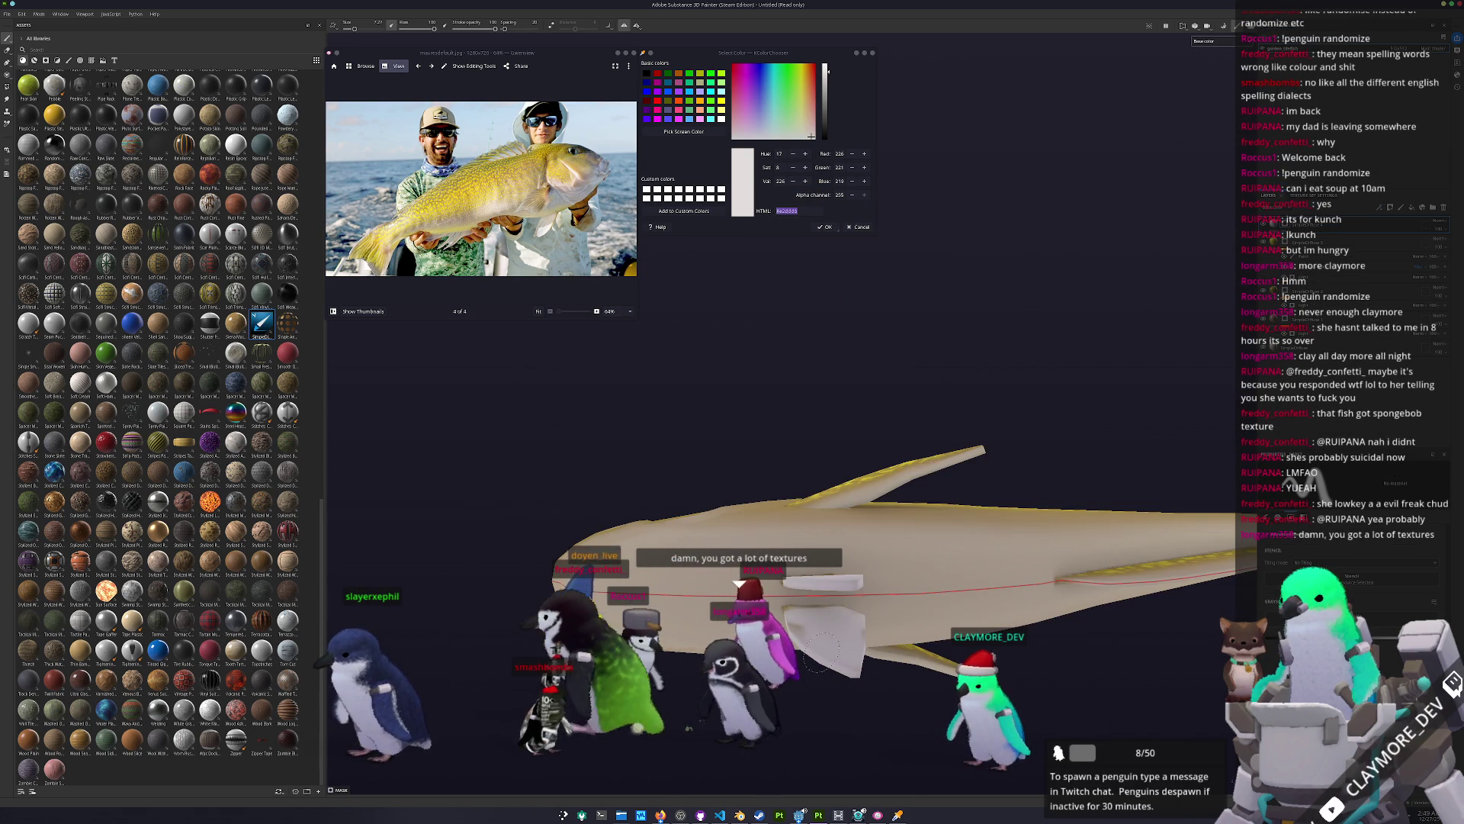
pyautogui.keyDown('alt'); pyautogui.moveTo(803, 628); pyautogui.dragTo(851, 652); pyautogui.keyUp('alt')
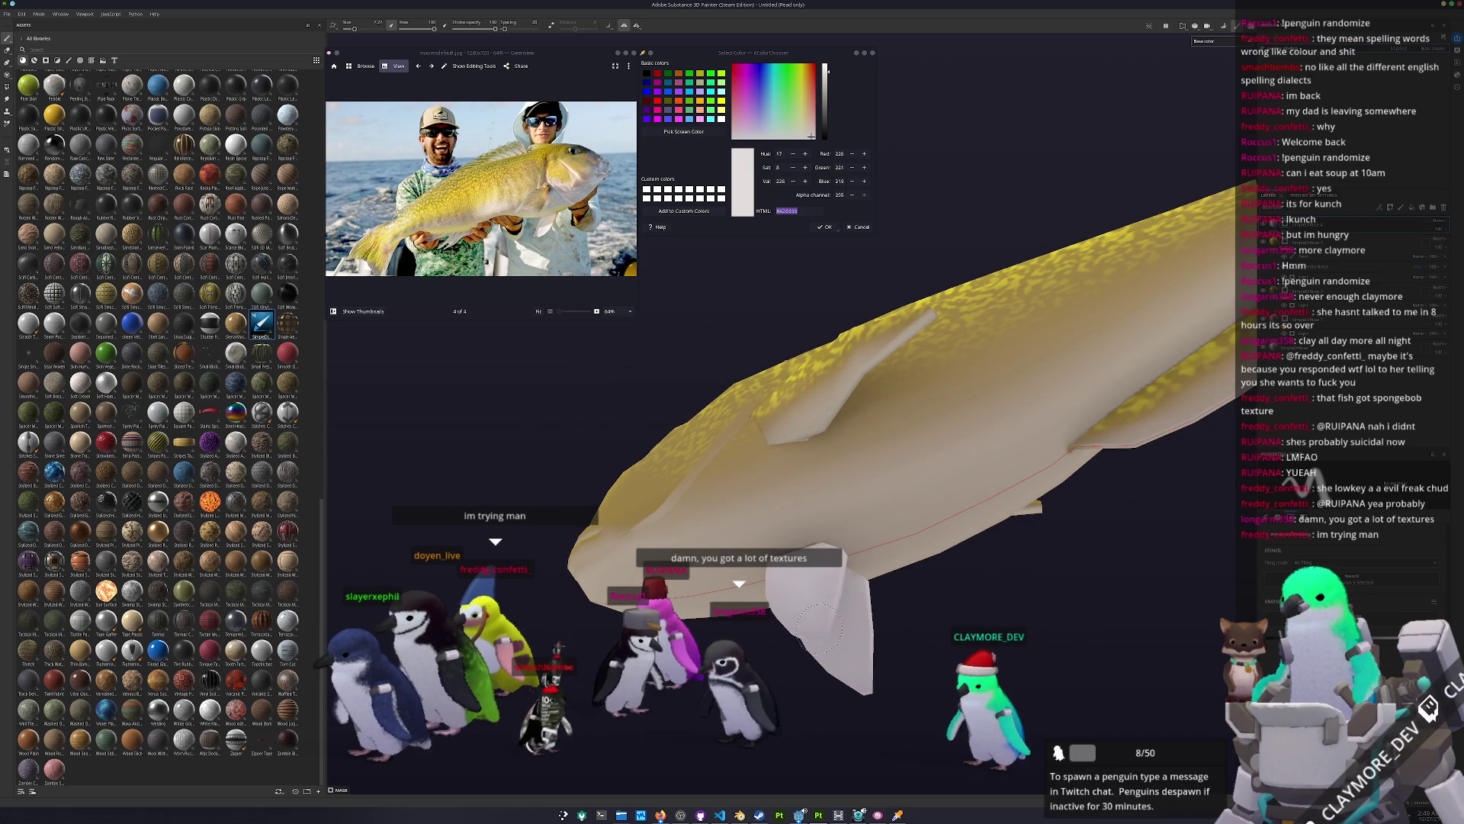
pyautogui.keyDown('alt'); pyautogui.moveTo(848, 593); pyautogui.dragTo(912, 622); pyautogui.keyUp('alt')
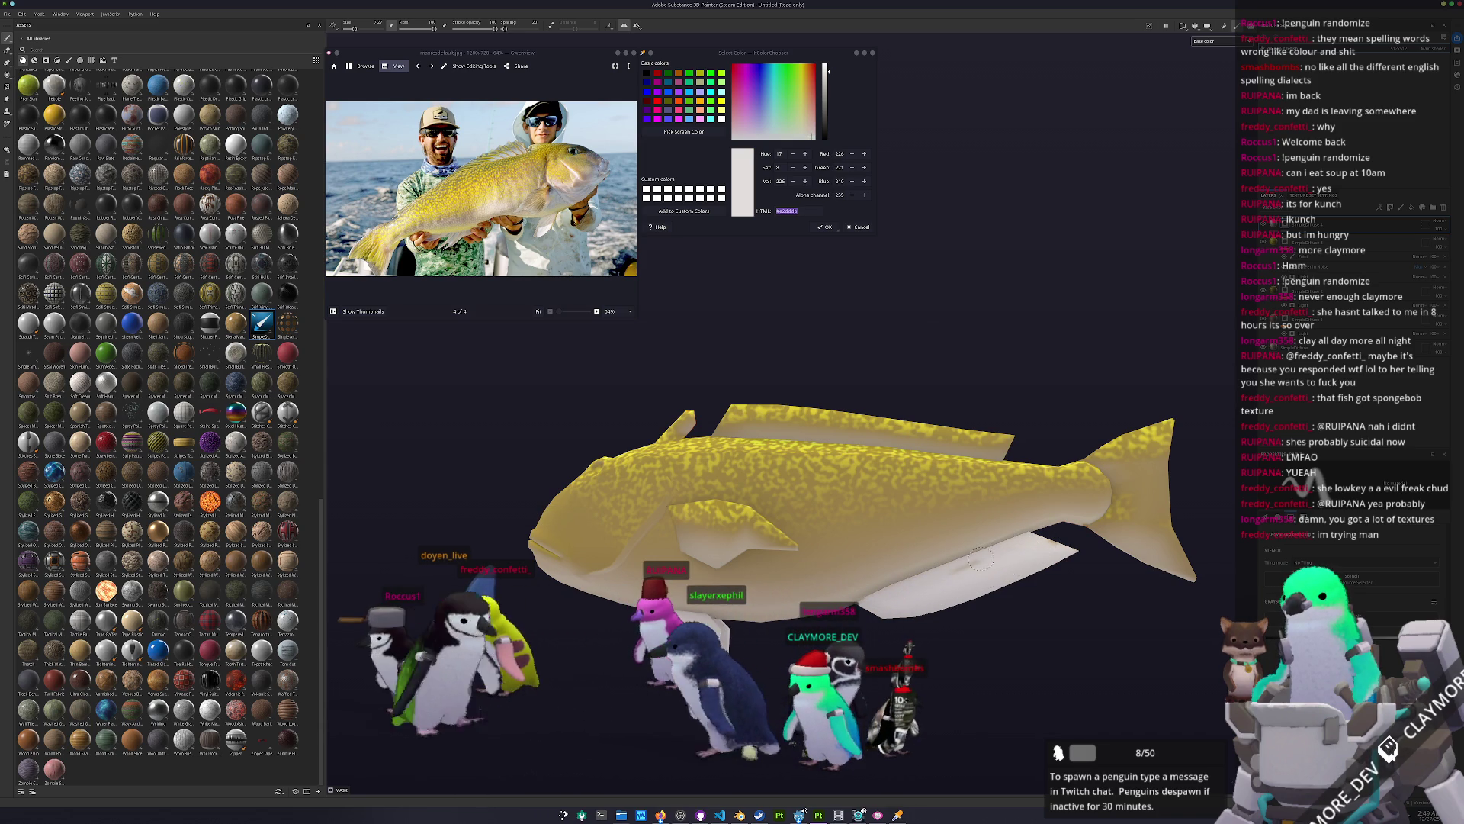
pyautogui.moveTo(1052, 538)
pyautogui.keyDown('alt'); pyautogui.mouseDown()
pyautogui.moveTo(900, 530)
pyautogui.moveTo(882, 592)
pyautogui.moveTo(858, 586)
pyautogui.mouseUp(); pyautogui.keyUp('alt')
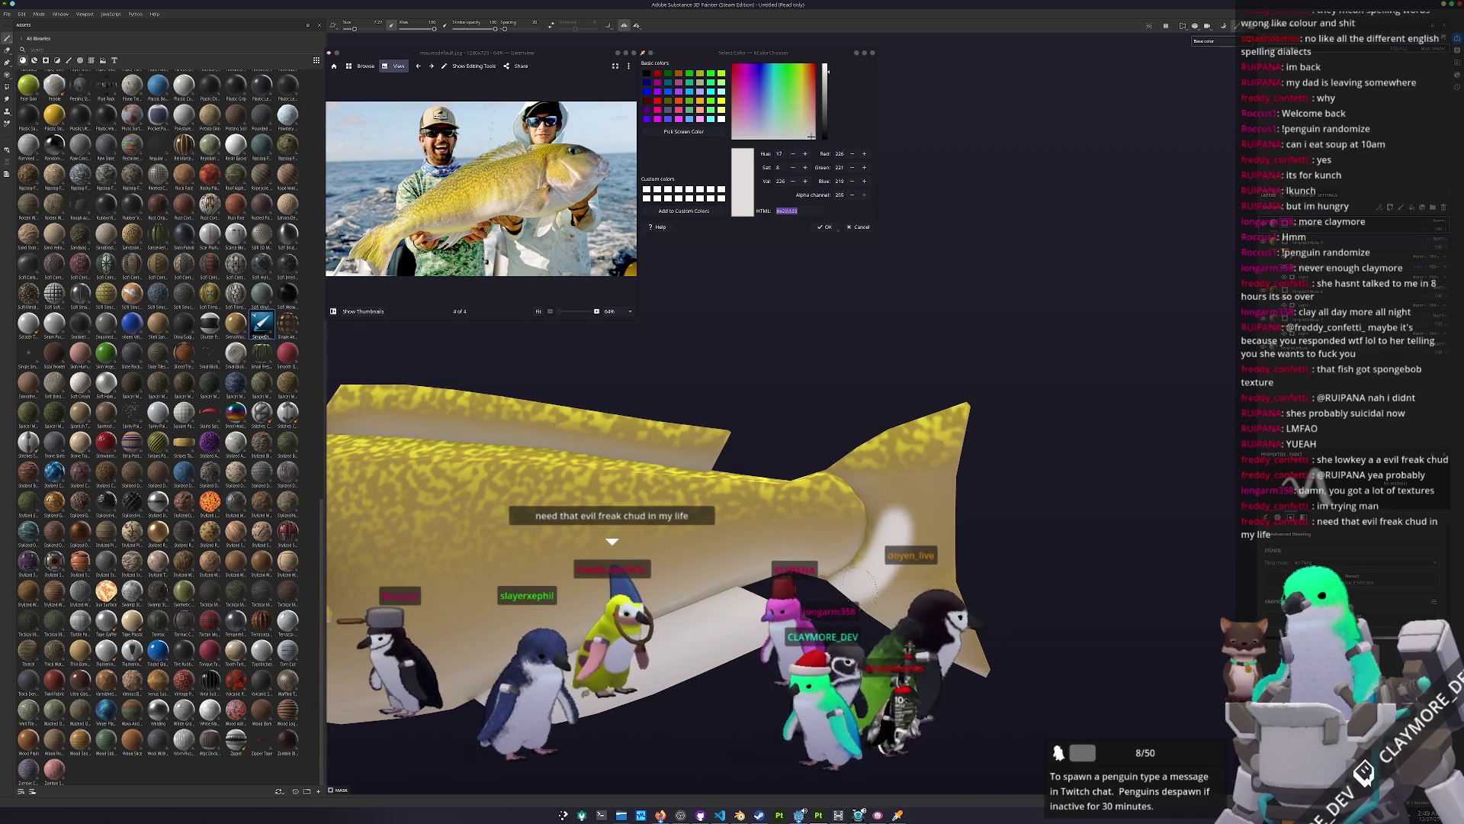
pyautogui.keyDown('alt'); pyautogui.moveTo(884, 524); pyautogui.dragTo(897, 587); pyautogui.keyUp('alt')
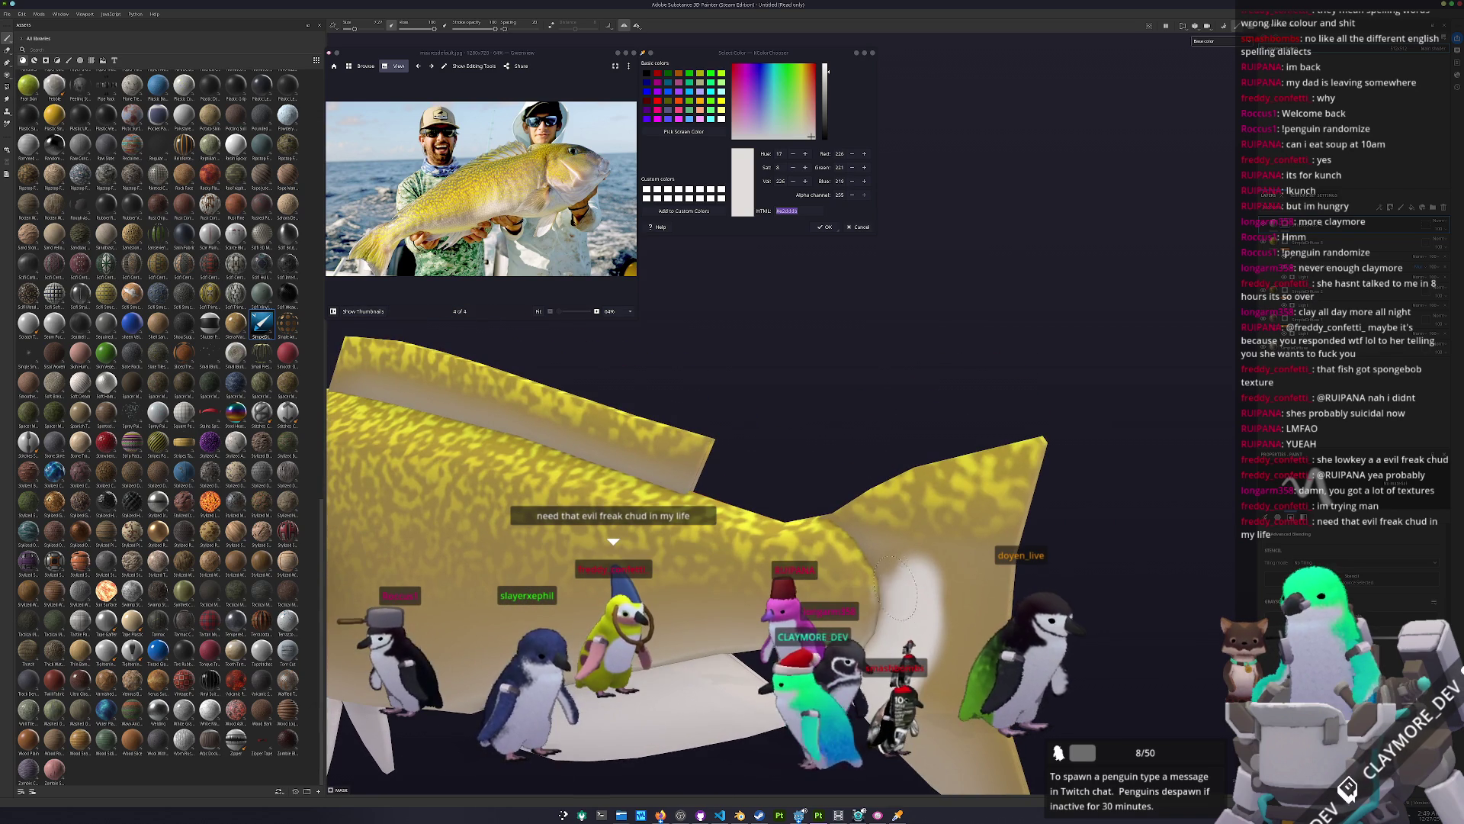
pyautogui.moveTo(878, 504)
pyautogui.keyDown('alt'); pyautogui.mouseDown()
pyautogui.moveTo(931, 534)
pyautogui.moveTo(877, 500)
pyautogui.moveTo(923, 517)
pyautogui.mouseUp(); pyautogui.keyUp('alt')
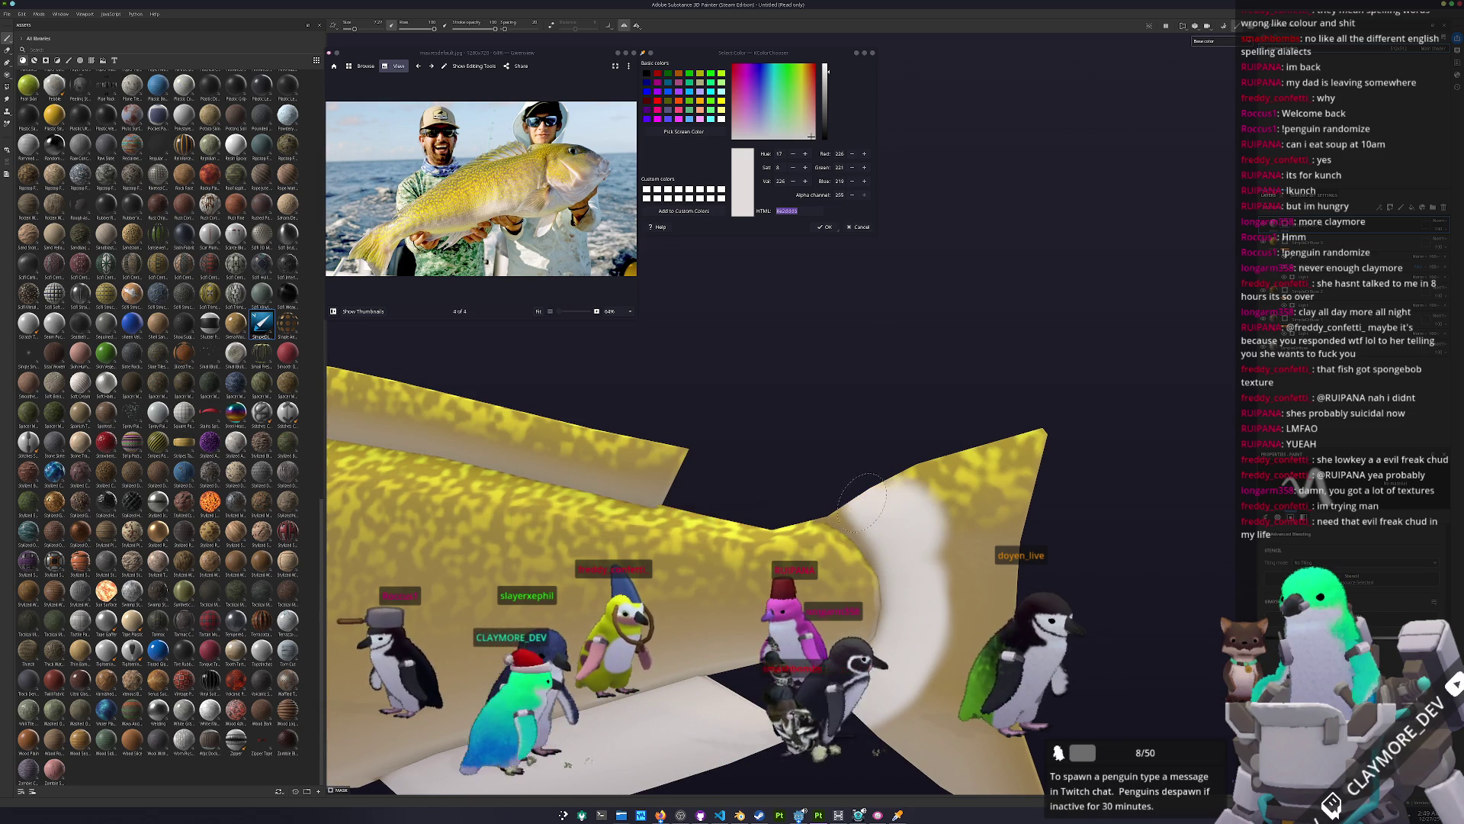
pyautogui.moveTo(931, 577); pyautogui.dragTo(958, 570)
pyautogui.moveTo(918, 496)
pyautogui.mouseDown()
pyautogui.moveTo(973, 458)
pyautogui.moveTo(953, 467)
pyautogui.moveTo(1025, 473)
pyautogui.mouseUp()
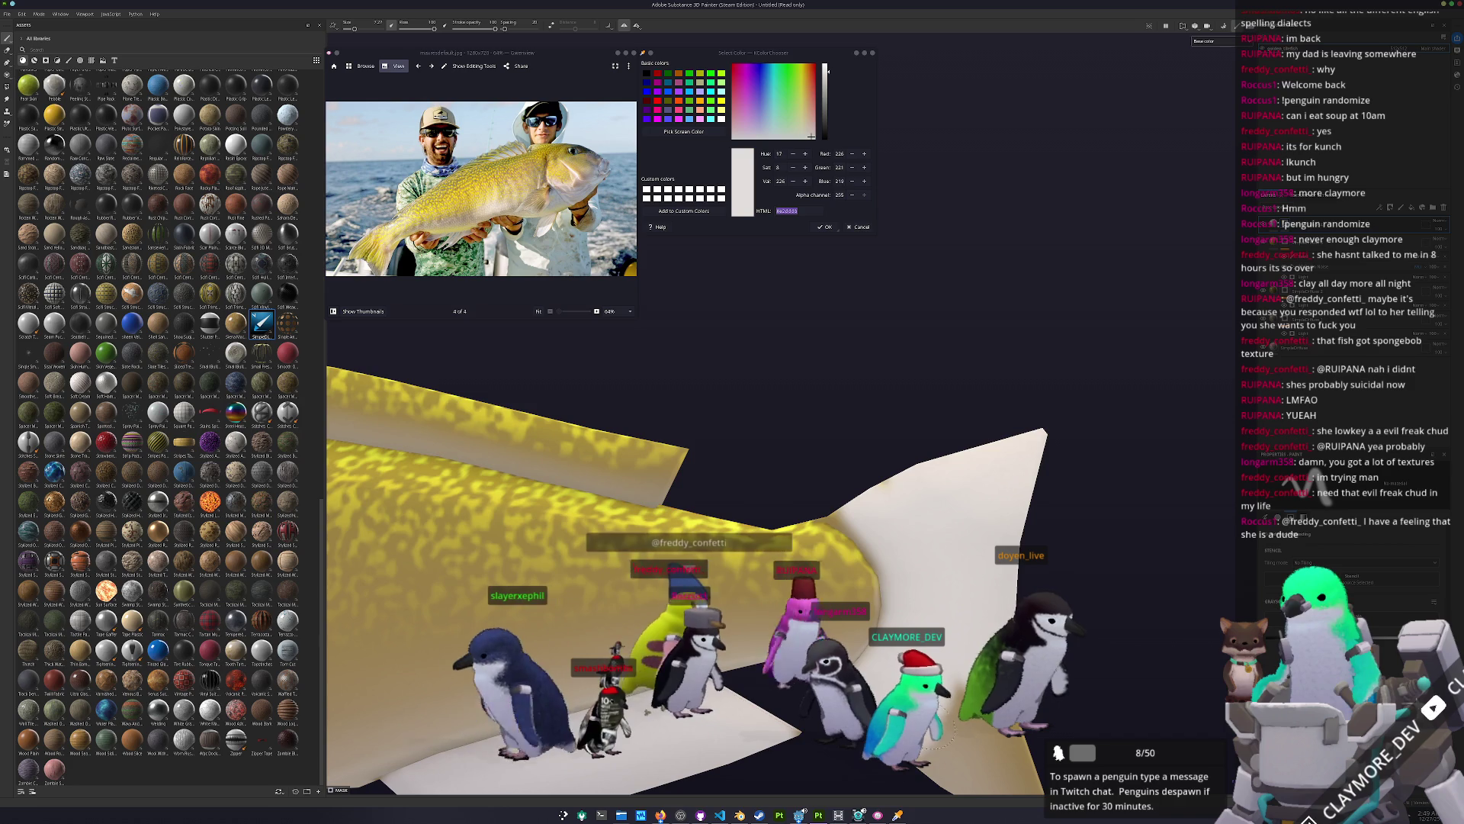
pyautogui.keyDown('alt'); pyautogui.moveTo(896, 771); pyautogui.dragTo(930, 561); pyautogui.keyUp('alt')
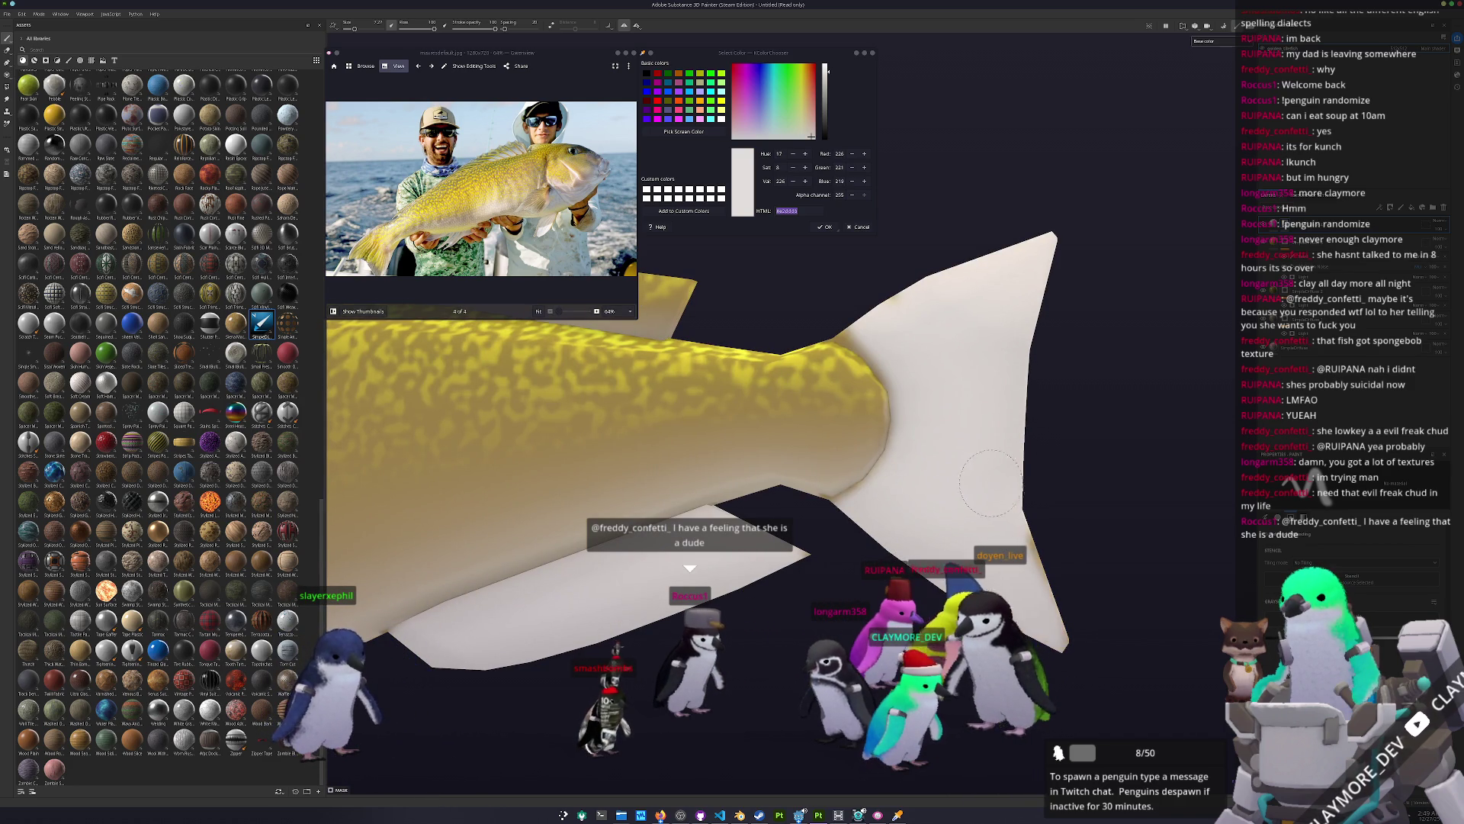
pyautogui.keyDown('alt'); pyautogui.moveTo(898, 515); pyautogui.dragTo(883, 488); pyautogui.keyUp('alt')
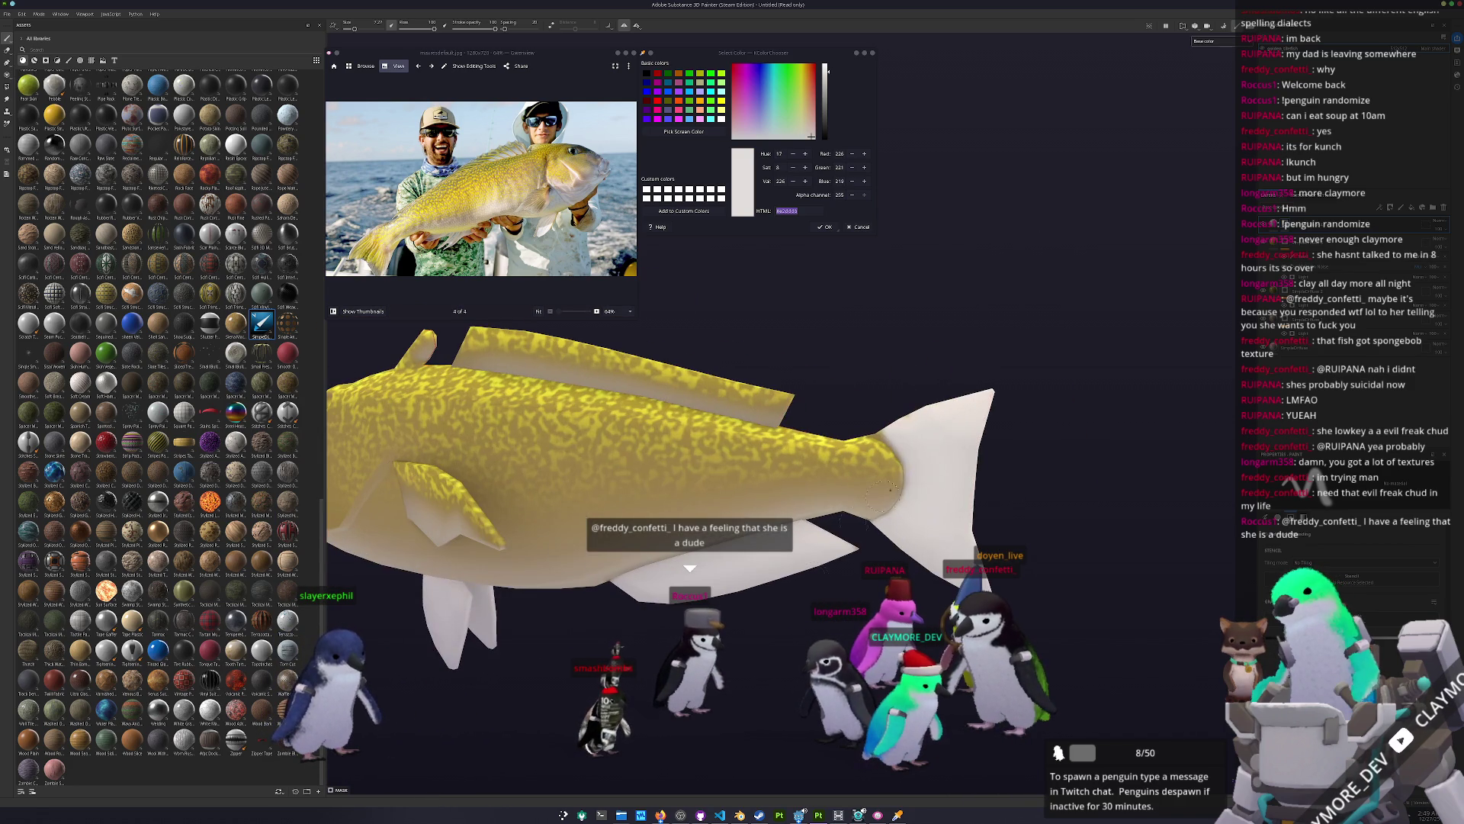
pyautogui.keyDown('alt'); pyautogui.moveTo(903, 425); pyautogui.dragTo(717, 494); pyautogui.keyUp('alt')
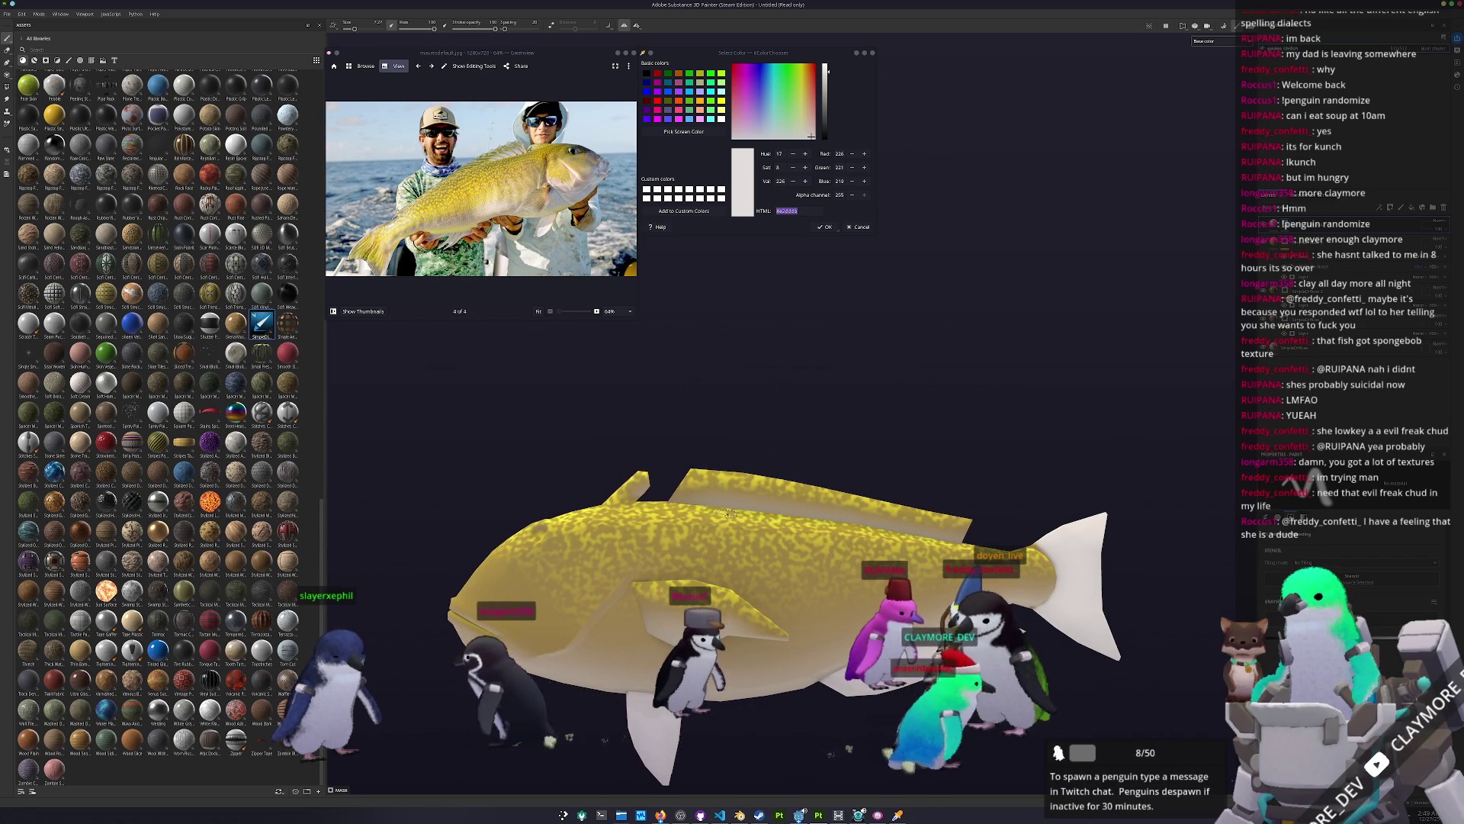
pyautogui.scroll(5, 753, 539)
pyautogui.scroll(2, 752, 543)
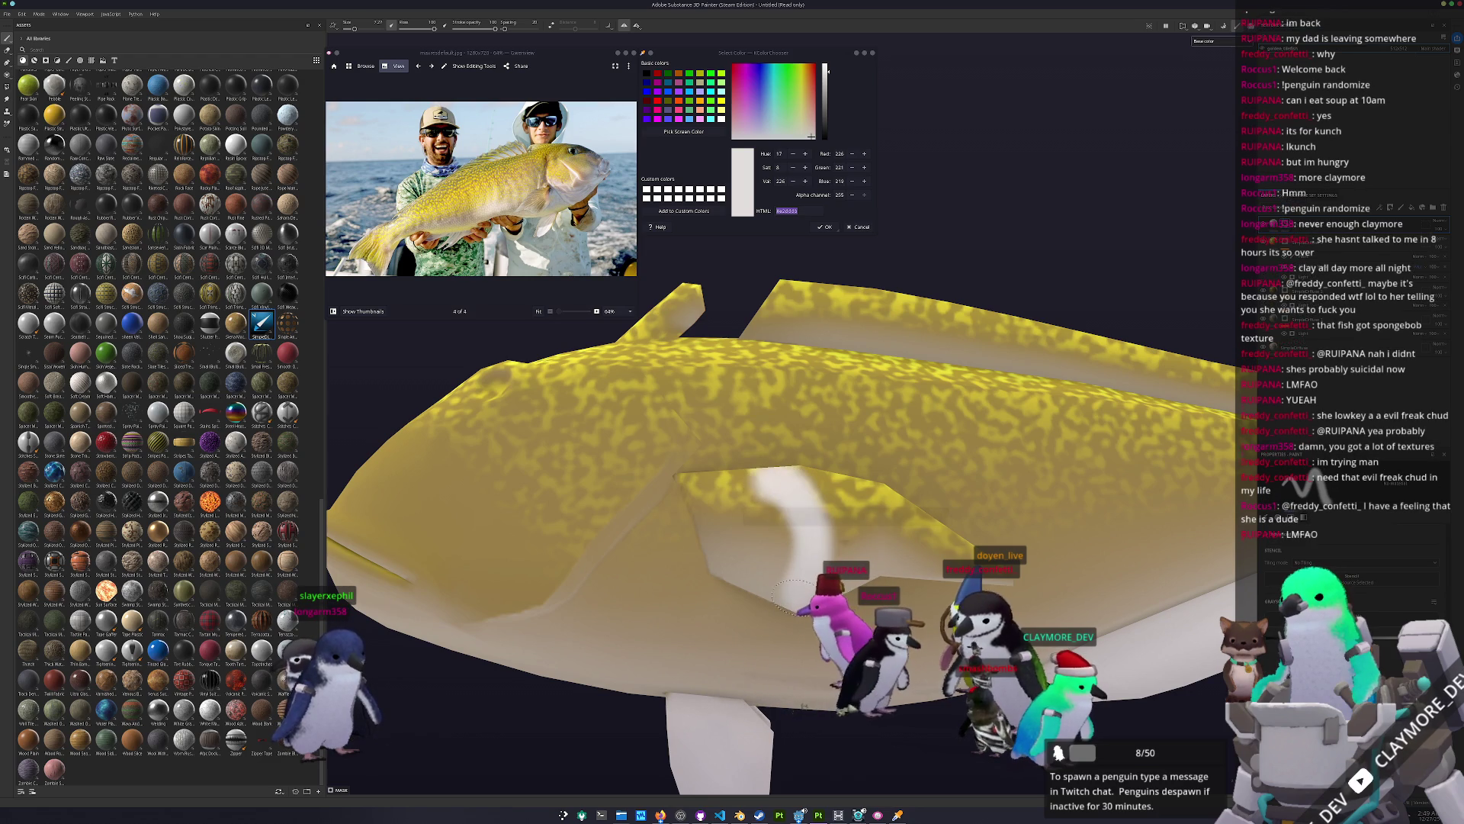
pyautogui.keyDown('alt'); pyautogui.moveTo(797, 492); pyautogui.dragTo(671, 558); pyautogui.keyUp('alt')
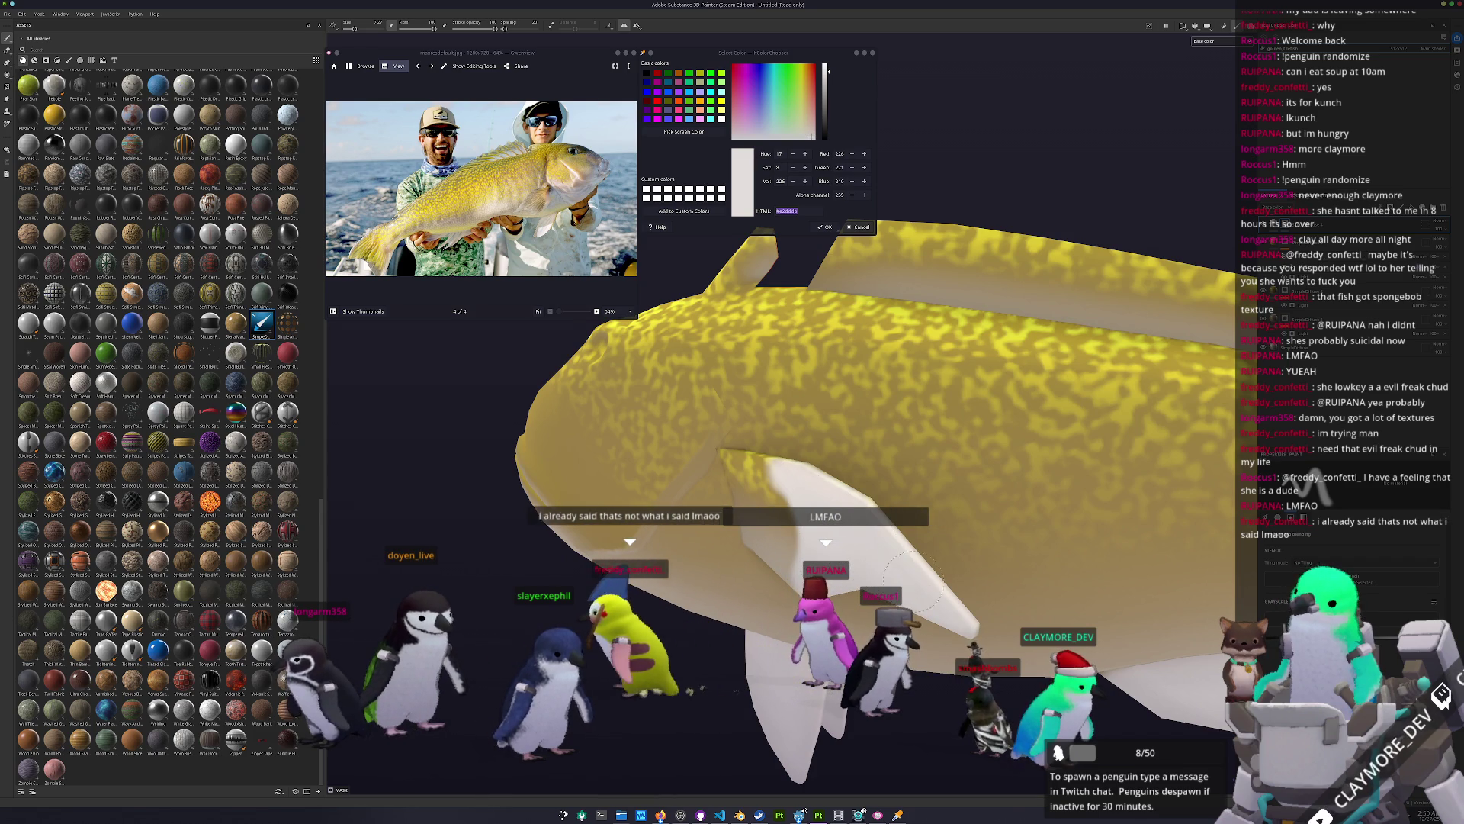
pyautogui.keyDown('alt'); pyautogui.moveTo(902, 580); pyautogui.dragTo(763, 543); pyautogui.keyUp('alt')
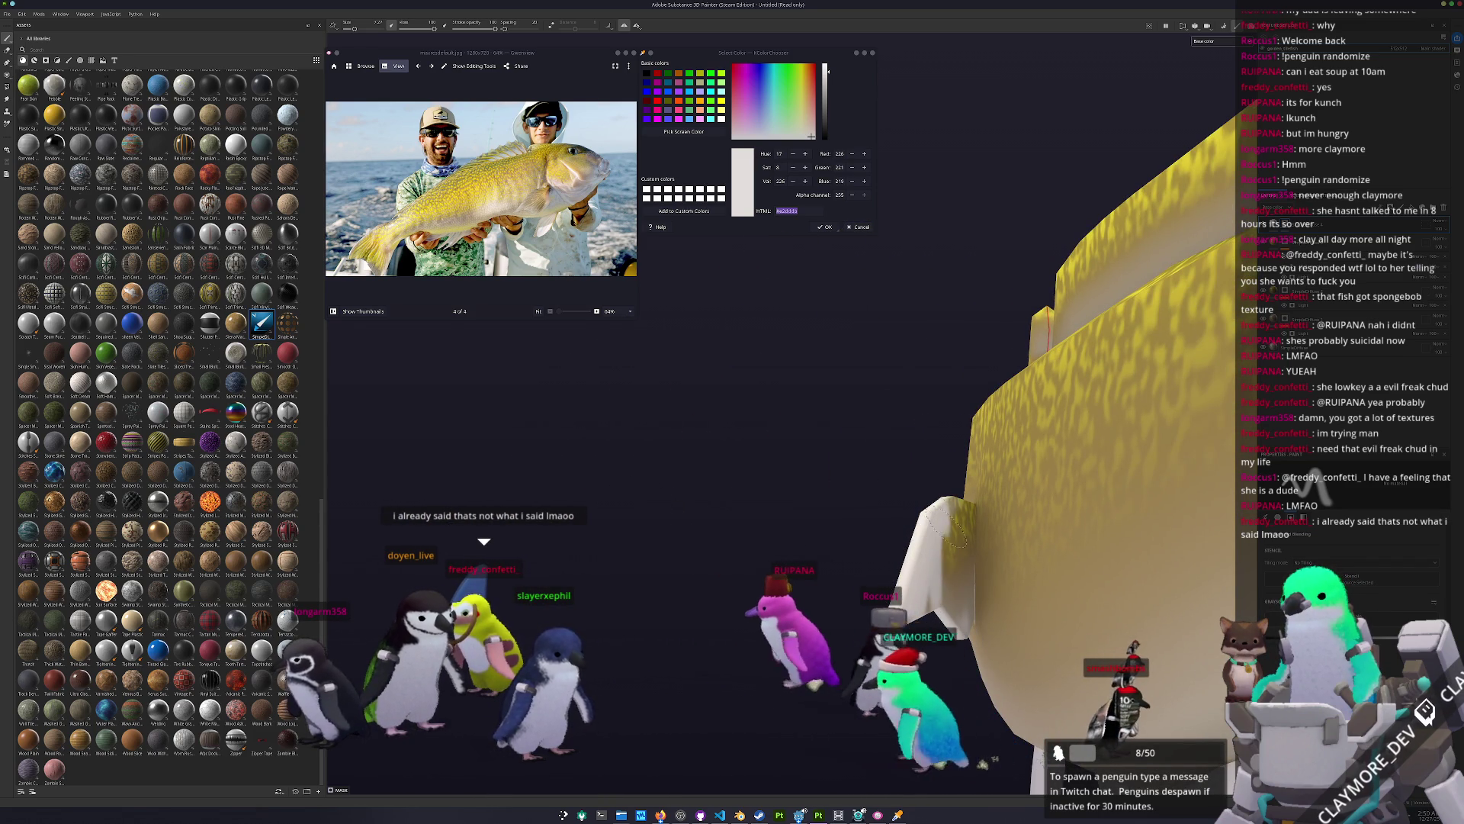
pyautogui.keyDown('alt'); pyautogui.moveTo(942, 580); pyautogui.dragTo(935, 557); pyautogui.keyUp('alt')
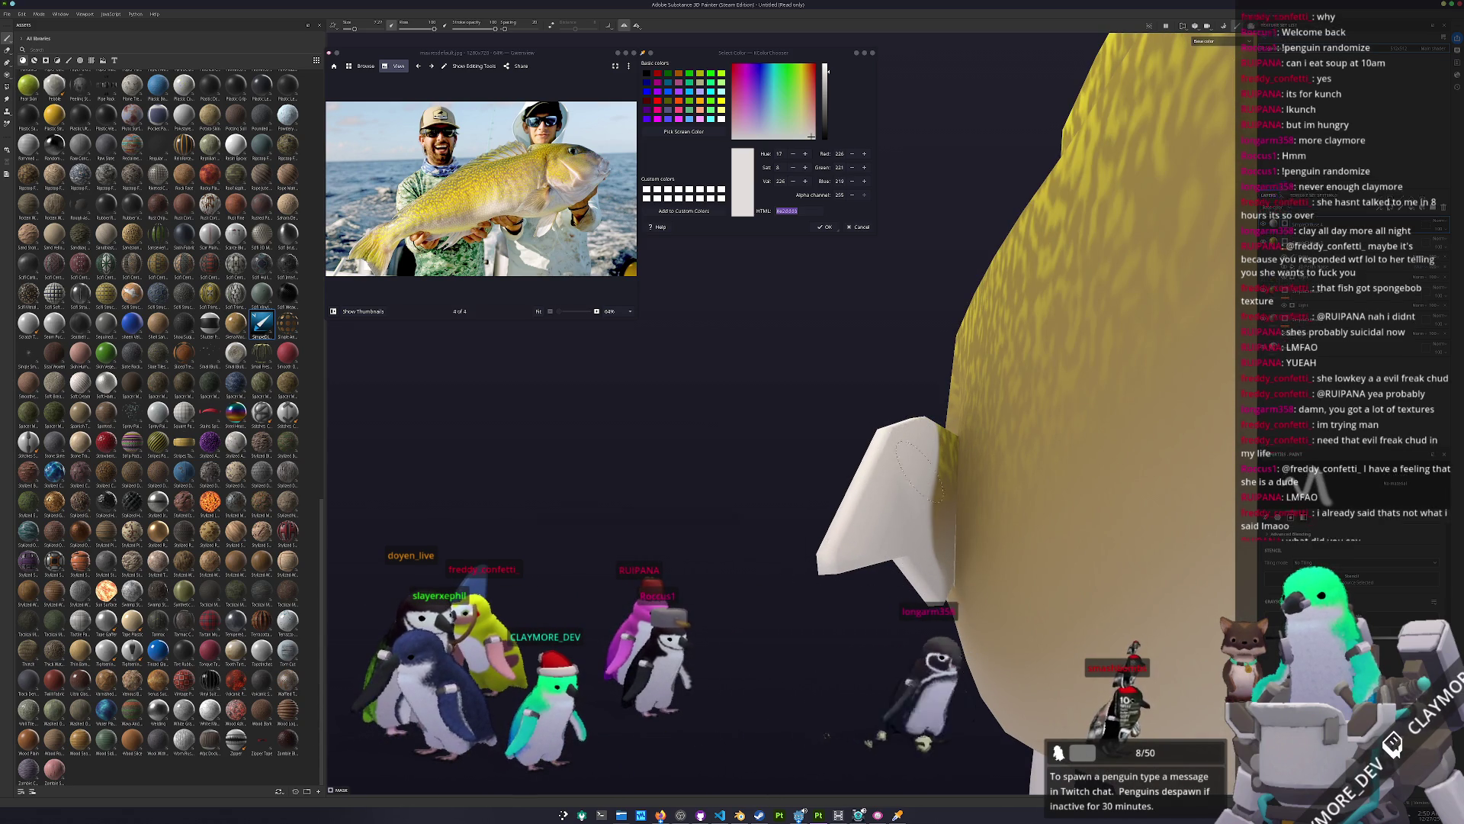
pyautogui.moveTo(900, 488)
pyautogui.keyDown('alt'); pyautogui.mouseDown()
pyautogui.moveTo(1312, 535)
pyautogui.moveTo(981, 538)
pyautogui.mouseUp(); pyautogui.keyUp('alt')
pyautogui.press('f')
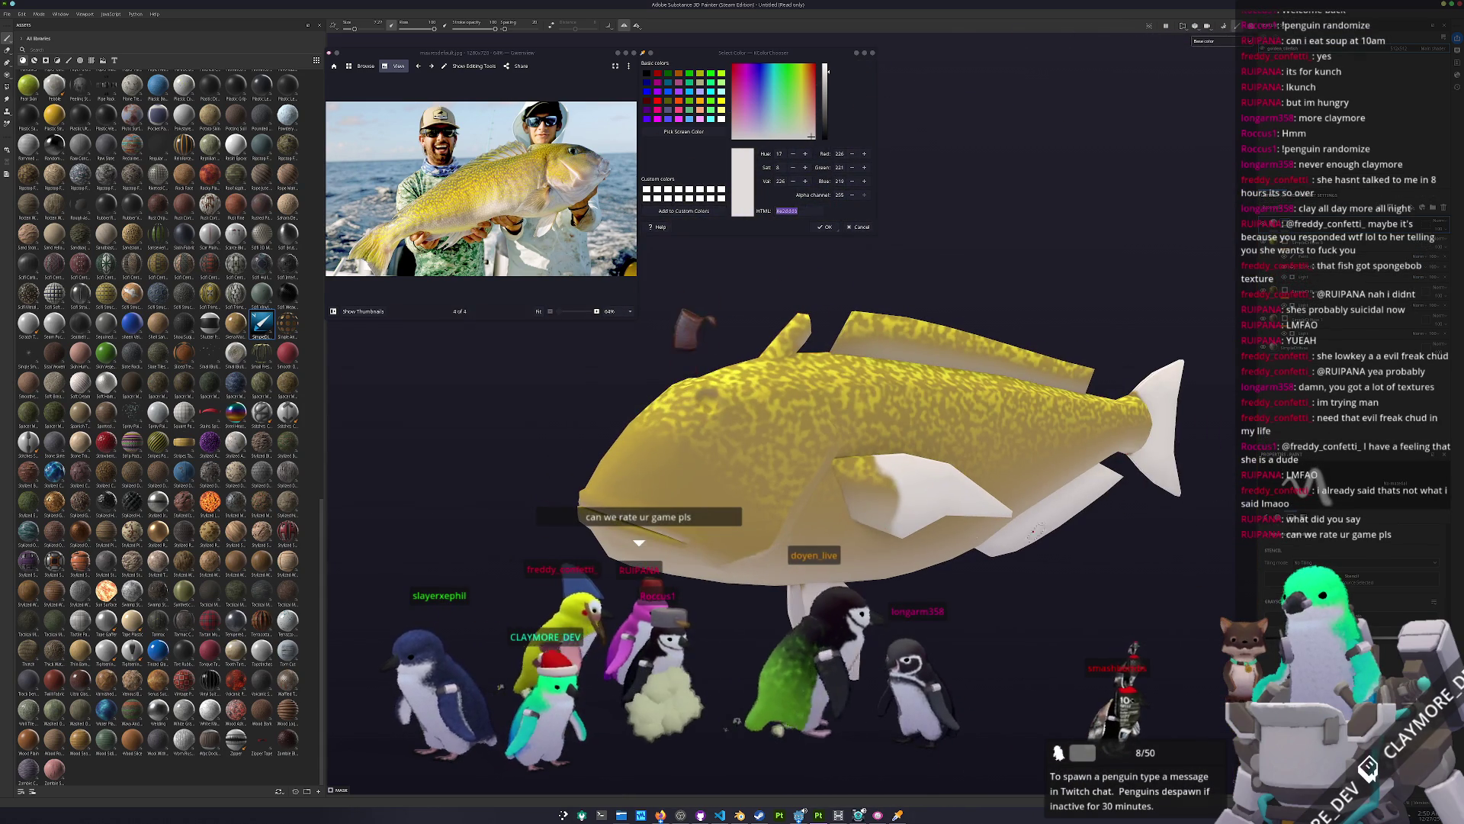
# Step: Orbit past the fin to a full side view, then zoom the reference photo onto the head and belly
pyautogui.scroll(3, 849, 474)
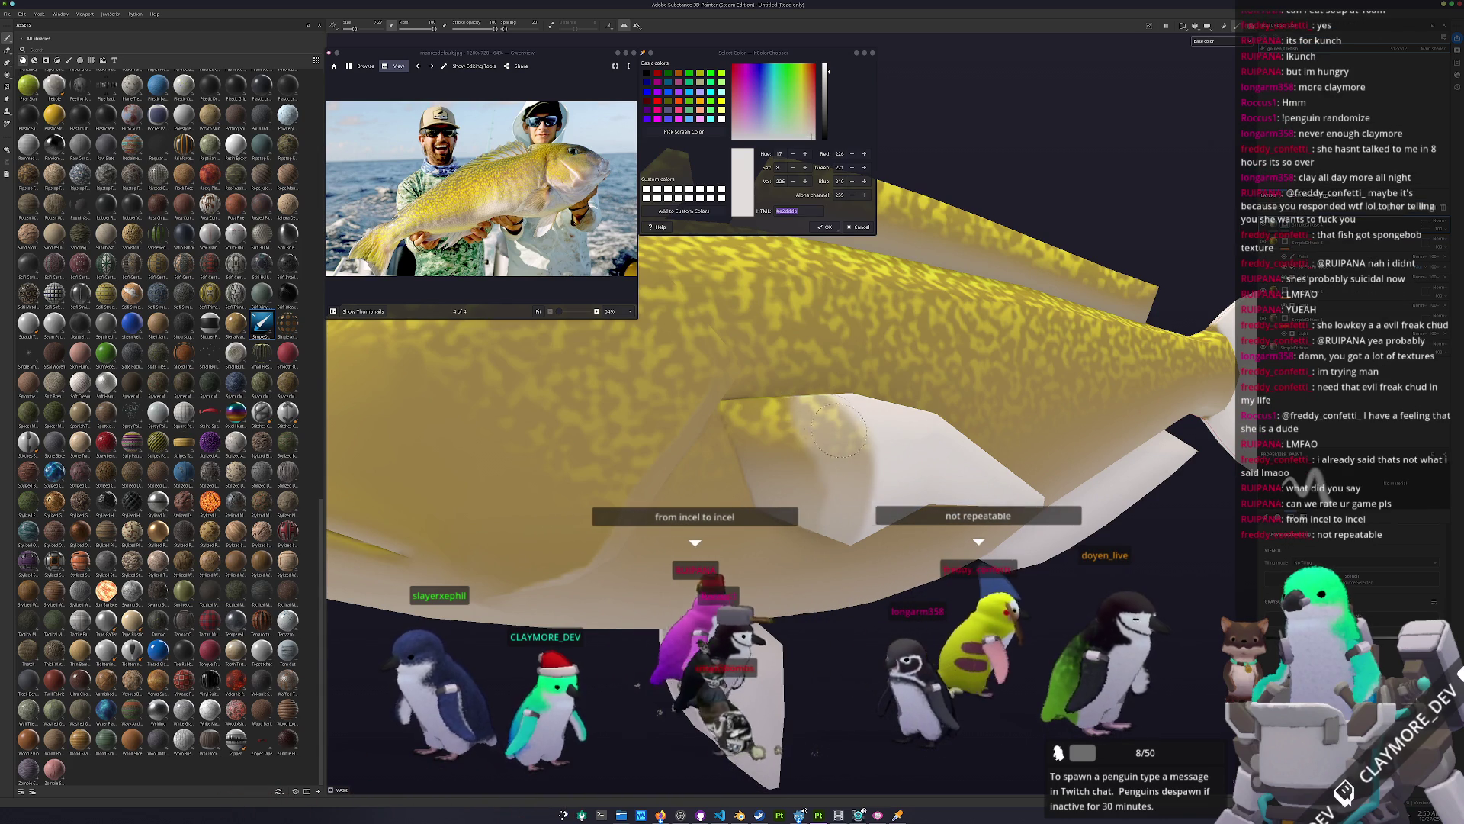
pyautogui.moveTo(852, 534)
pyautogui.keyDown('alt'); pyautogui.mouseDown()
pyautogui.moveTo(742, 435)
pyautogui.moveTo(912, 495)
pyautogui.mouseUp(); pyautogui.keyUp('alt')
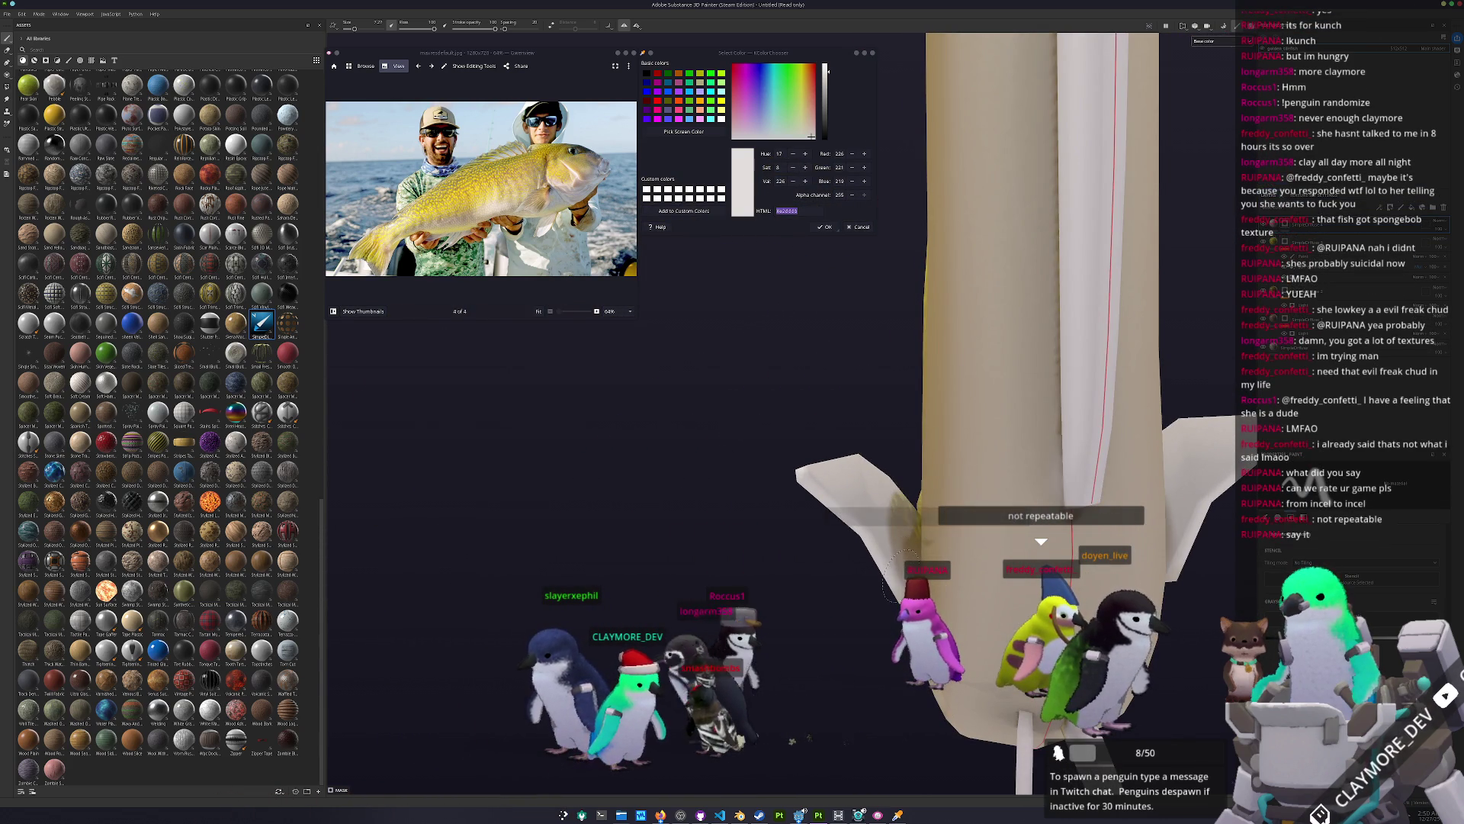
pyautogui.moveTo(851, 597)
pyautogui.keyDown('alt'); pyautogui.mouseDown()
pyautogui.moveTo(1029, 589)
pyautogui.moveTo(810, 492)
pyautogui.mouseUp(); pyautogui.keyUp('alt')
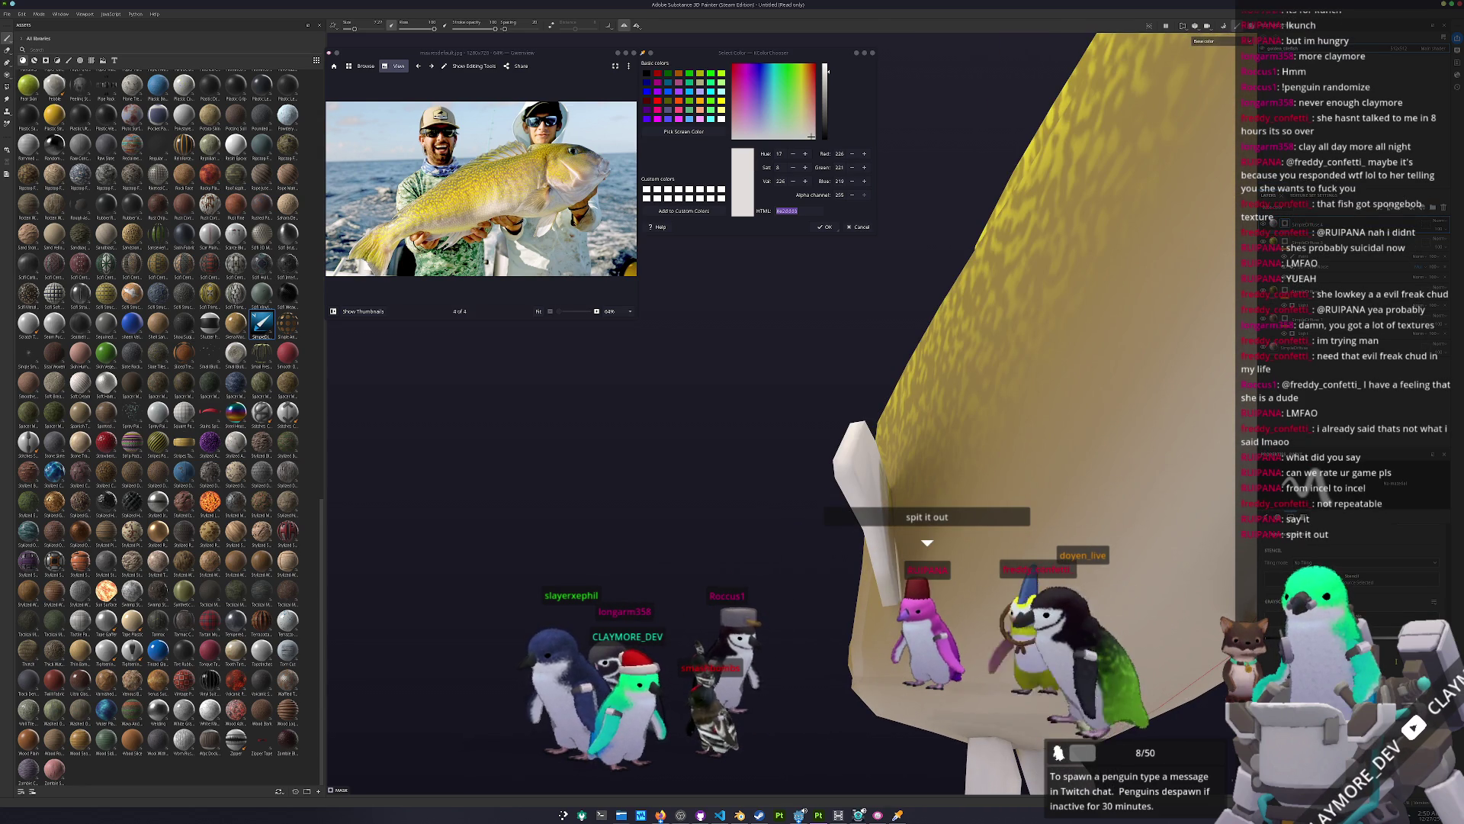
pyautogui.moveTo(810, 492)
pyautogui.keyDown('alt'); pyautogui.mouseDown()
pyautogui.moveTo(784, 582)
pyautogui.moveTo(890, 579)
pyautogui.moveTo(736, 415)
pyautogui.moveTo(633, 418)
pyautogui.moveTo(720, 414)
pyautogui.moveTo(738, 373)
pyautogui.moveTo(785, 395)
pyautogui.moveTo(842, 384)
pyautogui.moveTo(676, 404)
pyautogui.moveTo(629, 433)
pyautogui.mouseUp(); pyautogui.keyUp('alt')
pyautogui.keyDown('ctrl'); pyautogui.scroll(3, 596, 173); pyautogui.keyUp('ctrl')
pyautogui.click(684, 131)
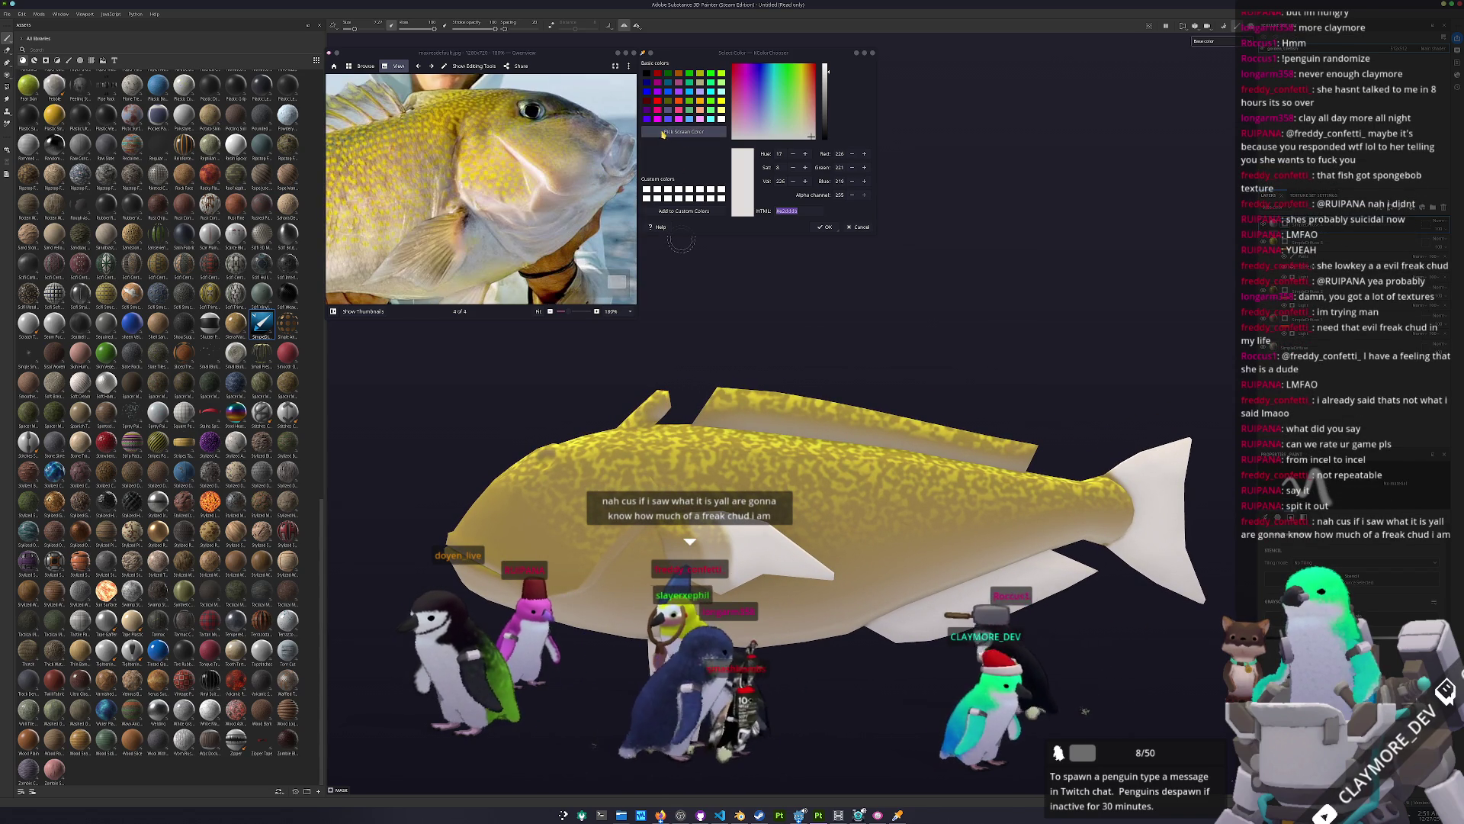
# Step: Sample the pale cream belly colour from the reference photo and return to the brush tool
pyautogui.click(541, 176)
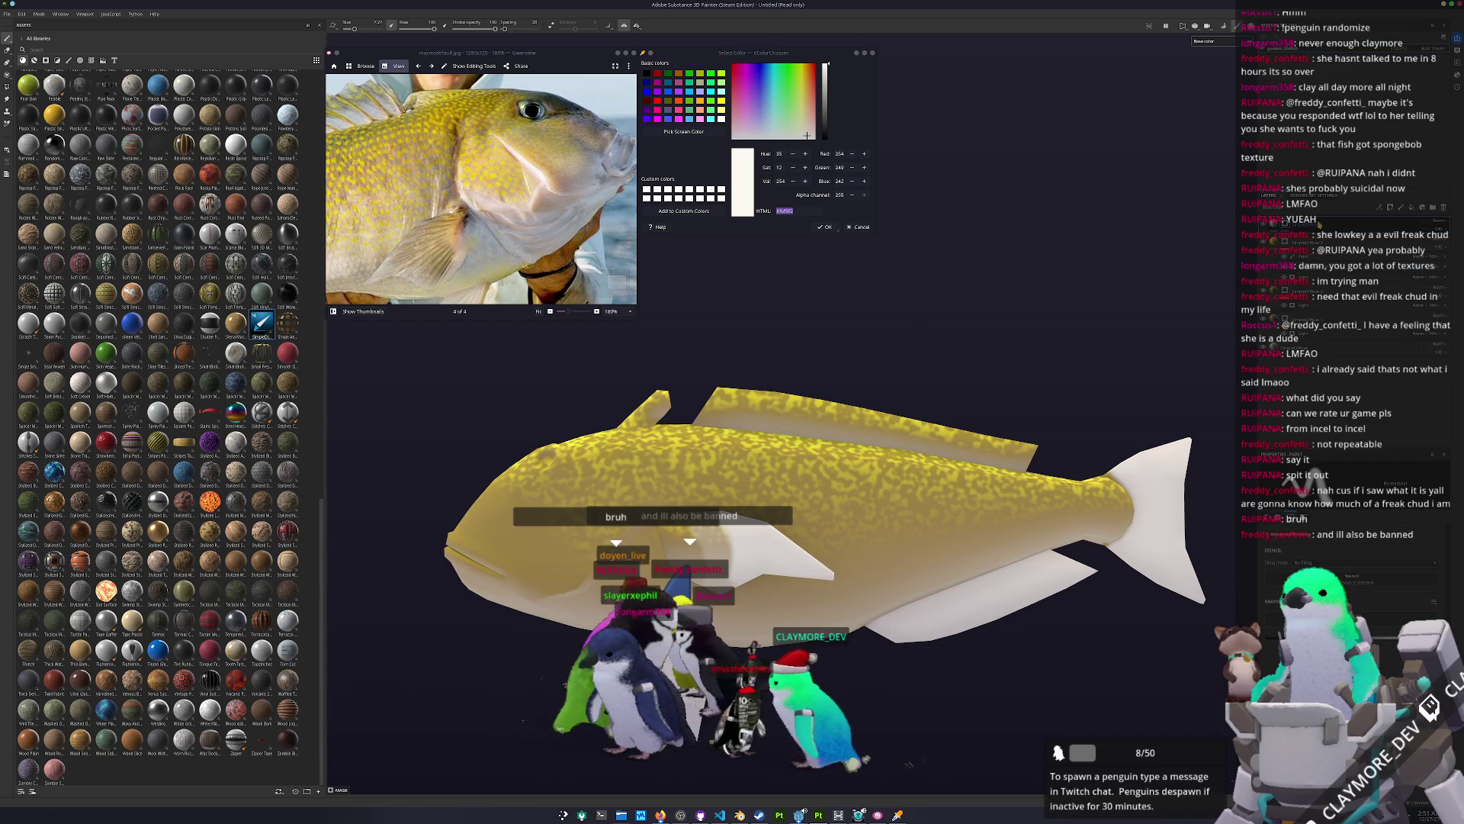
pyautogui.press('4')
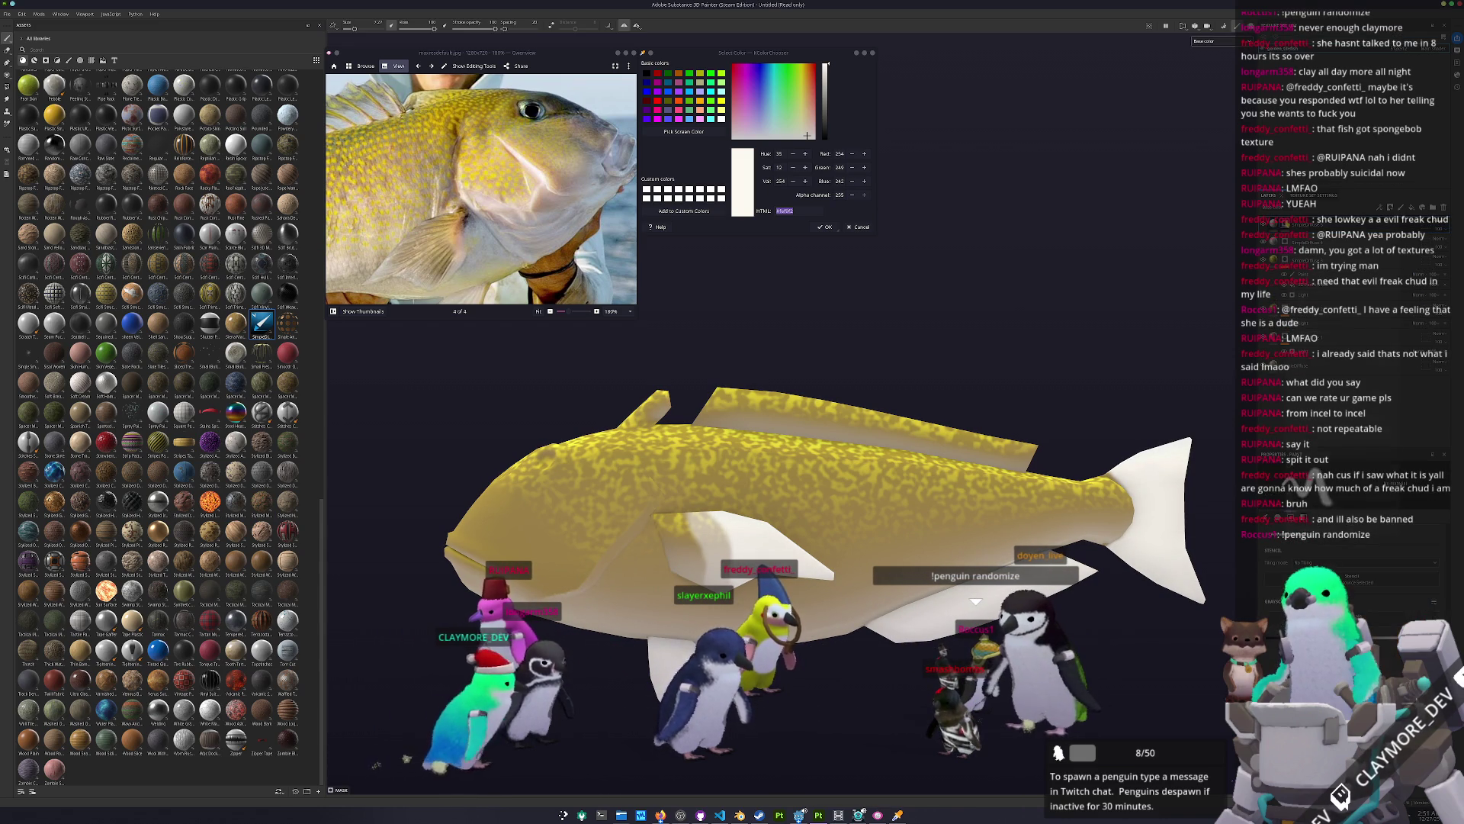
pyautogui.press('1')
pyautogui.moveTo(533, 522)
pyautogui.keyDown('alt'); pyautogui.mouseDown()
pyautogui.moveTo(663, 549)
pyautogui.moveTo(671, 534)
pyautogui.mouseUp(); pyautogui.keyUp('alt')
pyautogui.scroll(3, 694, 561)
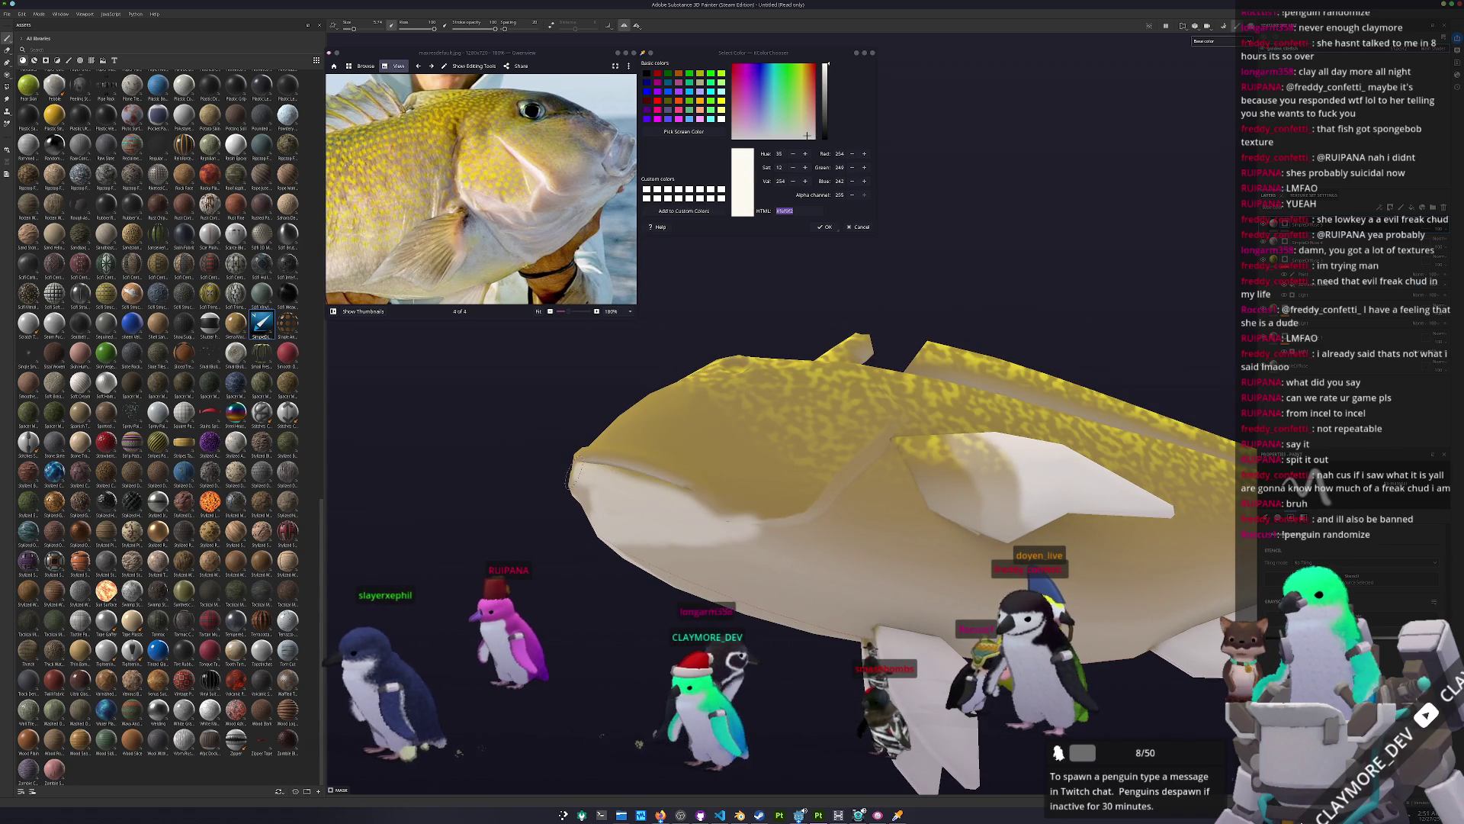
pyautogui.moveTo(576, 488)
pyautogui.keyDown('alt'); pyautogui.mouseDown()
pyautogui.moveTo(611, 520)
pyautogui.moveTo(809, 522)
pyautogui.moveTo(877, 448)
pyautogui.mouseUp(); pyautogui.keyUp('alt')
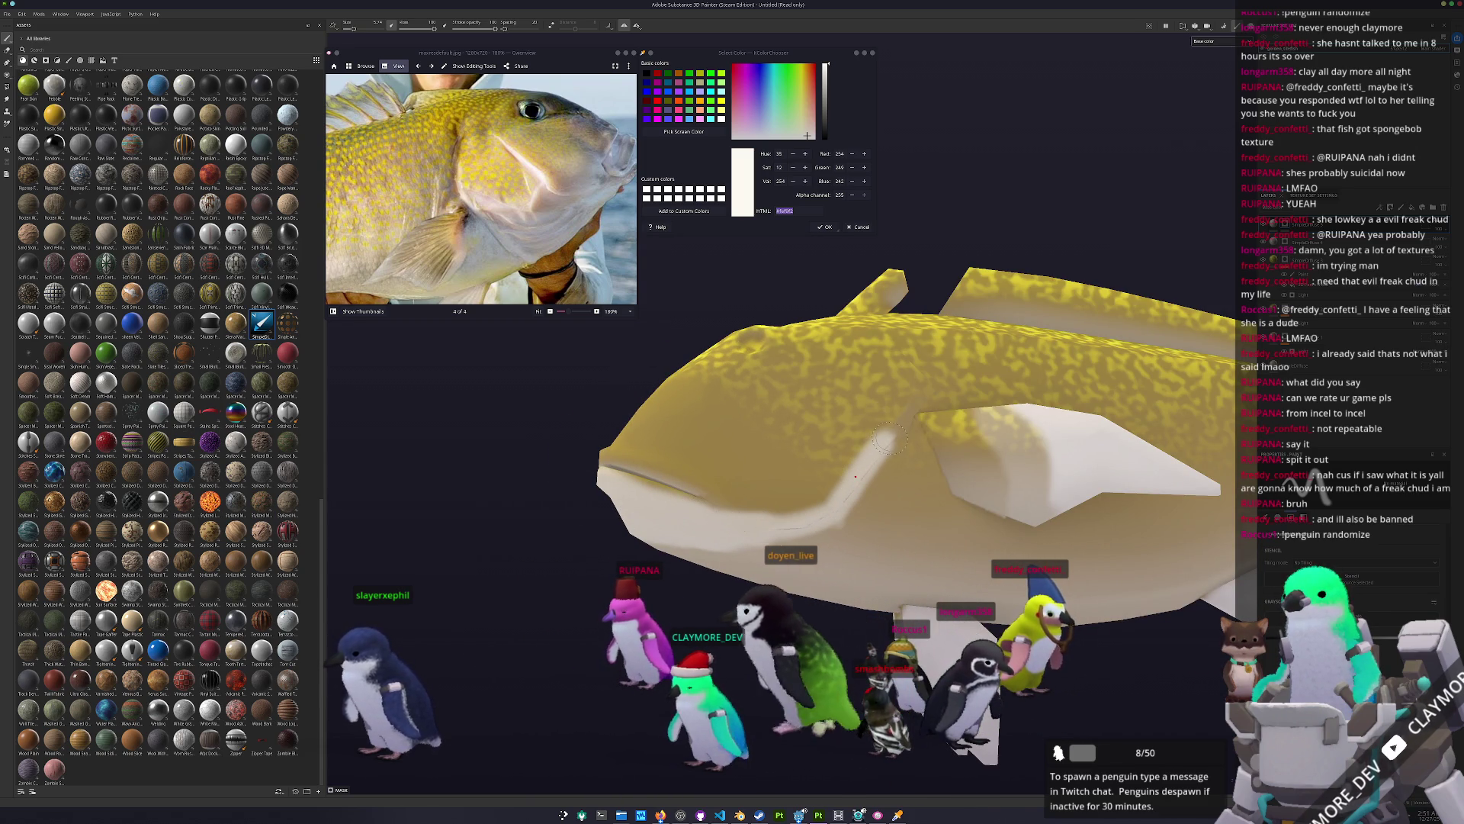
pyautogui.scroll(3, 855, 451)
# Step: Brush a pale cream streak from the fish's mouth back across its cheek and underside
pyautogui.moveTo(879, 445)
pyautogui.keyDown('alt'); pyautogui.mouseDown()
pyautogui.moveTo(820, 521)
pyautogui.moveTo(881, 417)
pyautogui.mouseUp(); pyautogui.keyUp('alt')
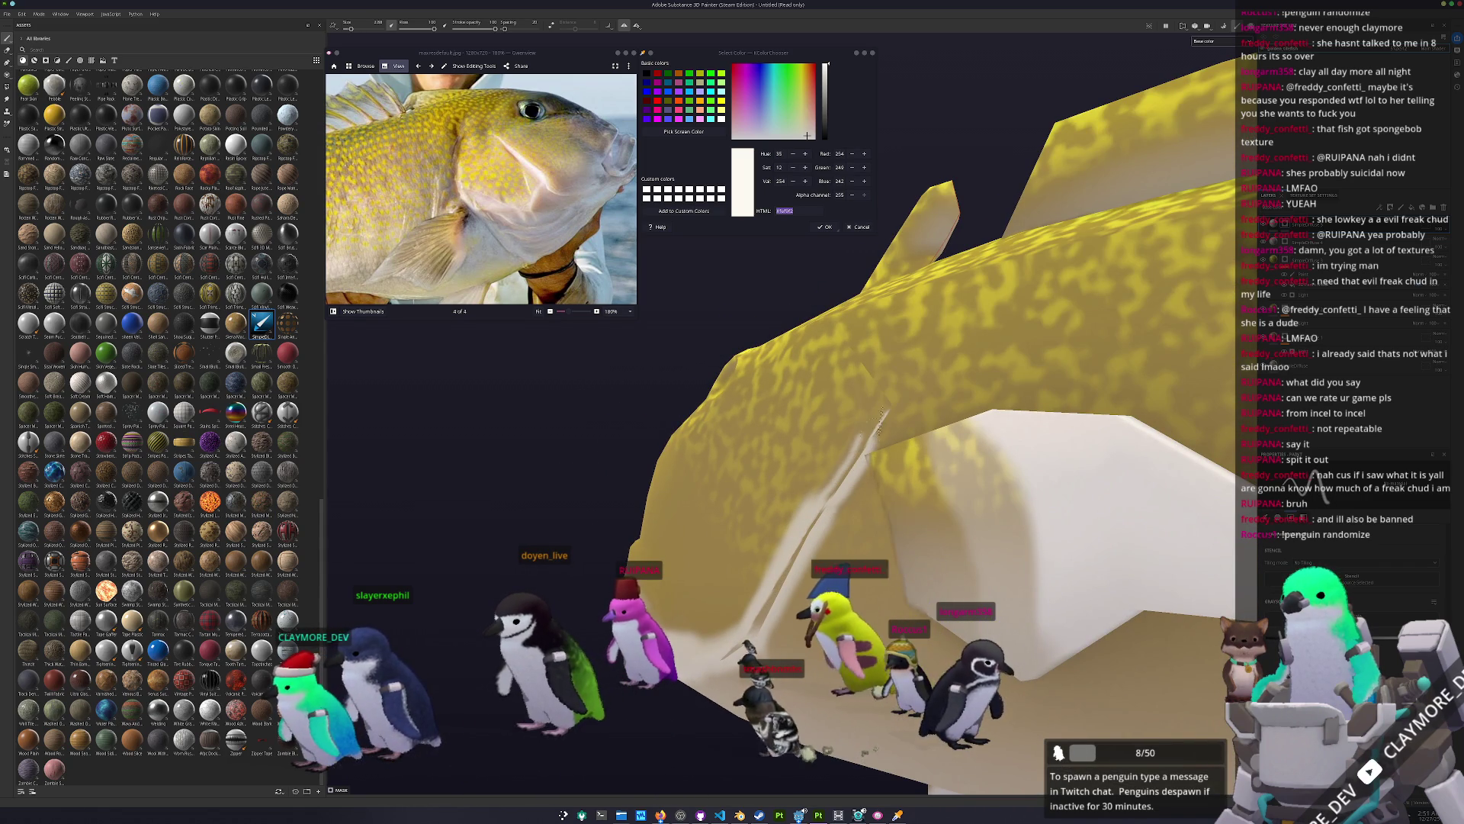
pyautogui.keyDown('alt'); pyautogui.moveTo(793, 458); pyautogui.dragTo(721, 490); pyautogui.keyUp('alt')
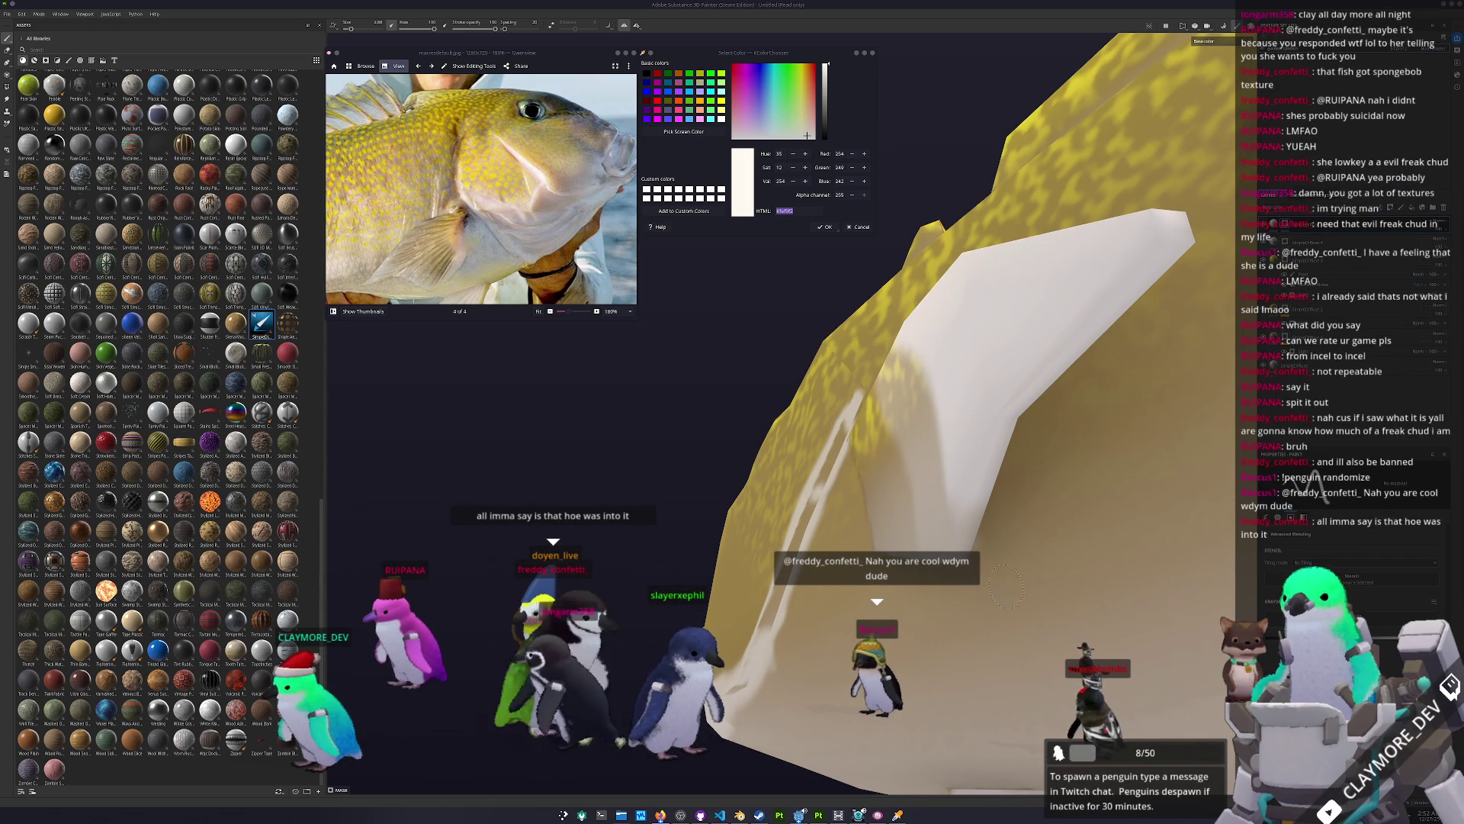
pyautogui.keyDown('alt'); pyautogui.moveTo(1068, 623); pyautogui.dragTo(967, 672); pyautogui.keyUp('alt')
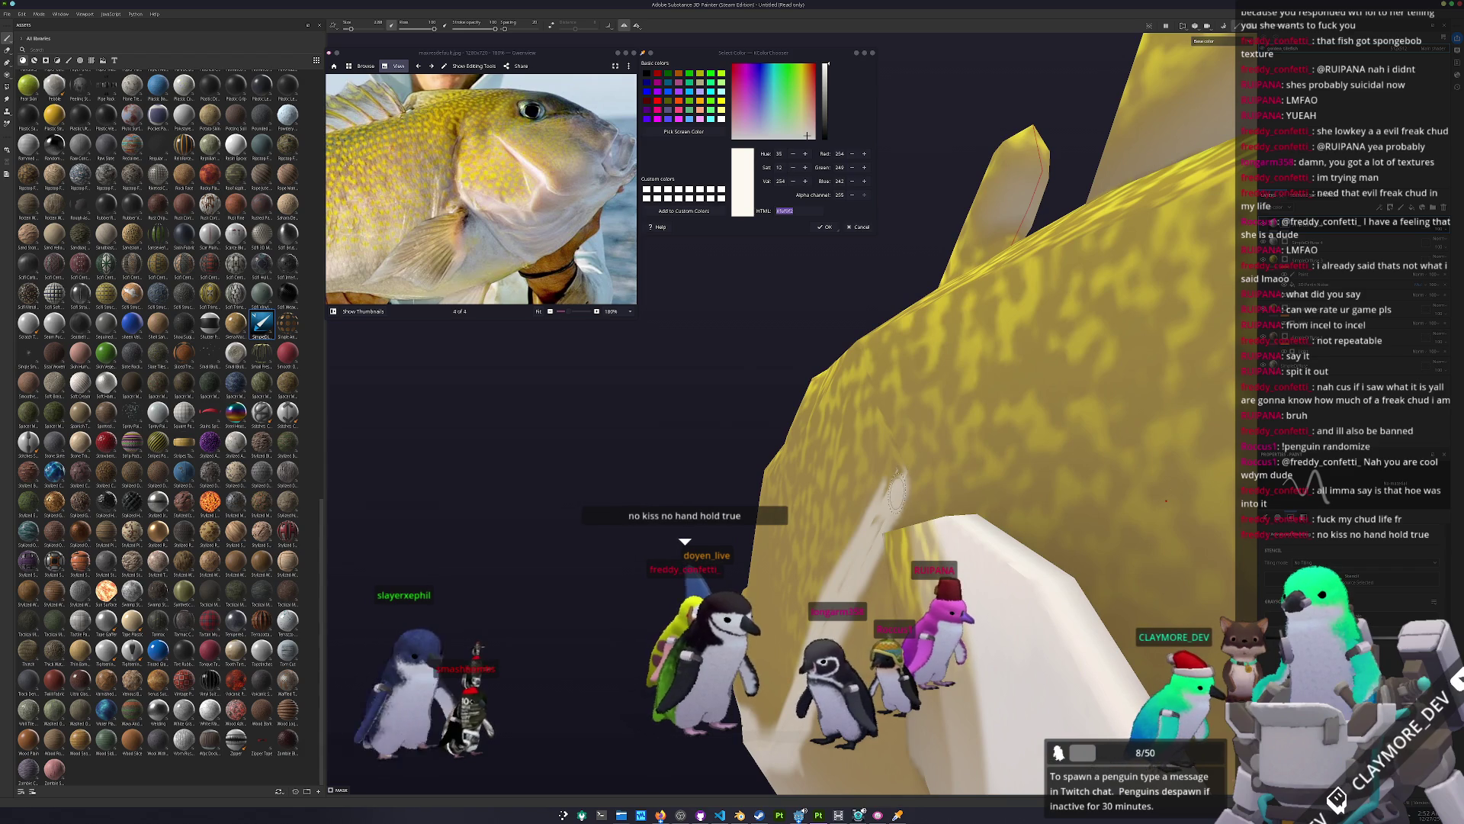
pyautogui.keyDown('alt'); pyautogui.moveTo(883, 505); pyautogui.dragTo(876, 519); pyautogui.keyUp('alt')
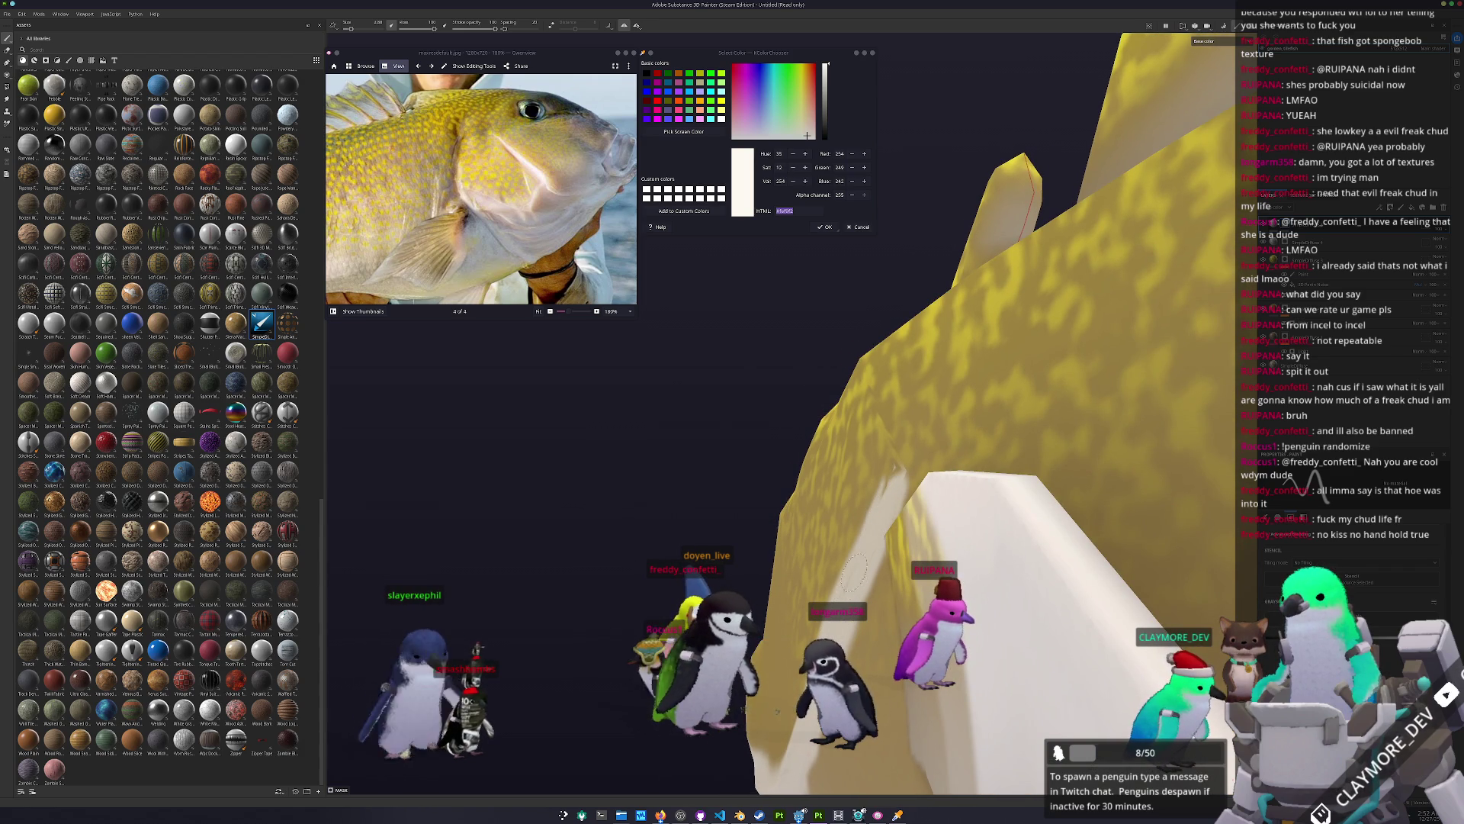
pyautogui.keyDown('alt'); pyautogui.moveTo(838, 637); pyautogui.dragTo(784, 517); pyautogui.keyUp('alt')
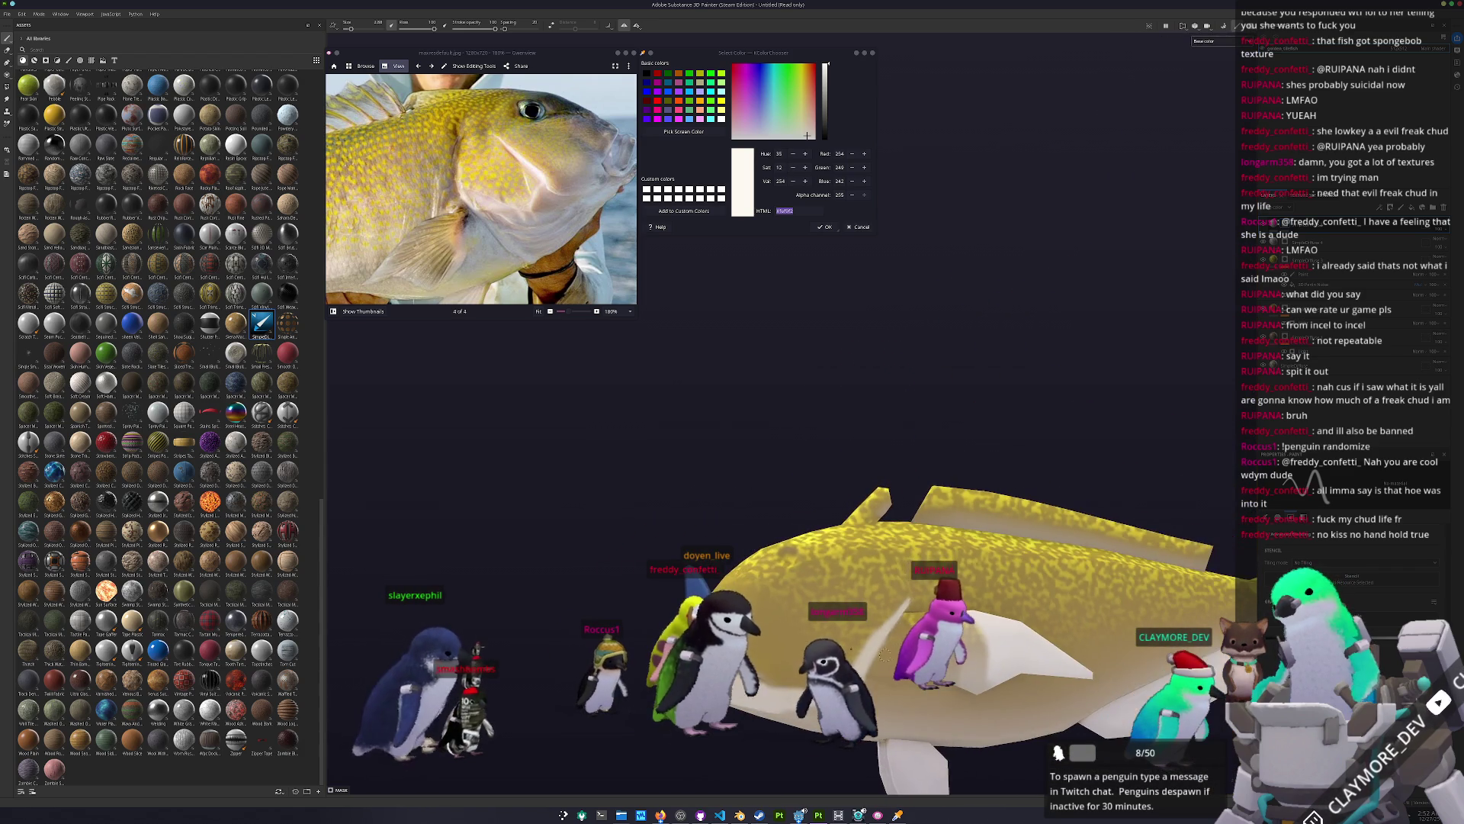
pyautogui.keyDown('alt'); pyautogui.moveTo(785, 517); pyautogui.dragTo(756, 602, button='right'); pyautogui.keyUp('alt')
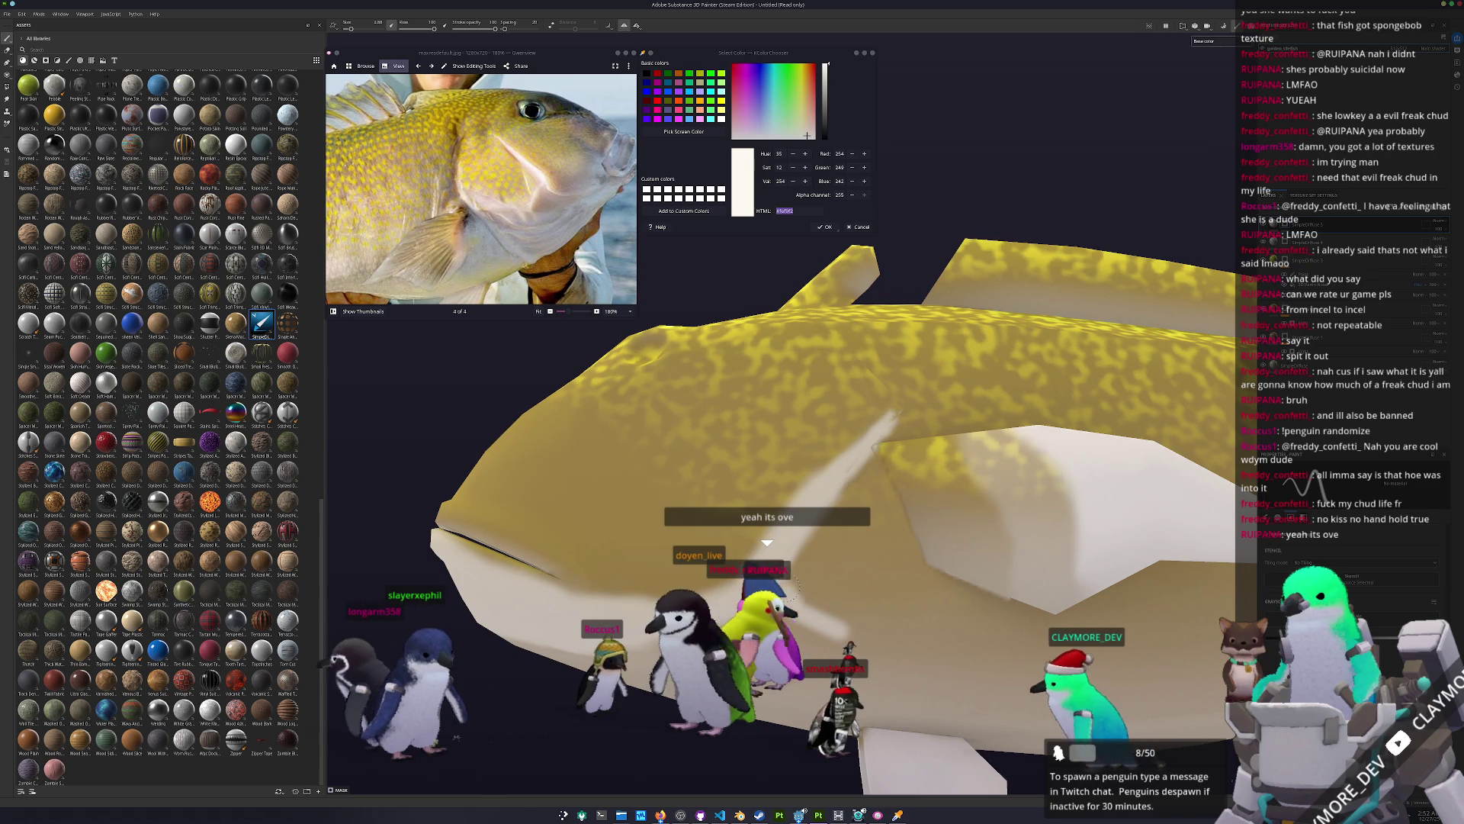
pyautogui.keyDown('alt'); pyautogui.moveTo(795, 543); pyautogui.dragTo(726, 572); pyautogui.keyUp('alt')
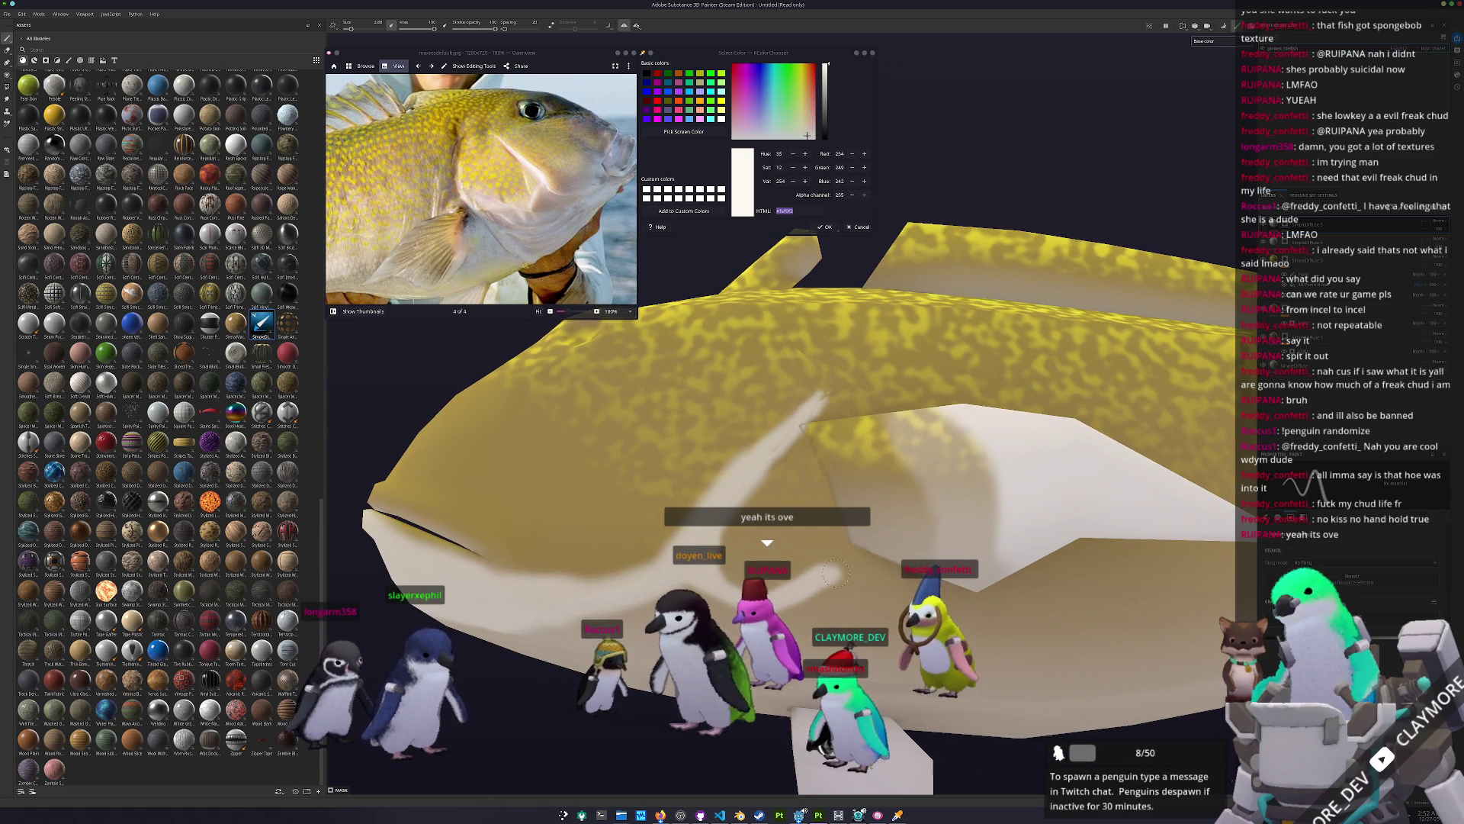
# Step: Brush cream over the lower flank and cheek below the mottled yellow back, then view the whole fish
pyautogui.keyDown('alt'); pyautogui.moveTo(838, 578); pyautogui.dragTo(822, 546); pyautogui.keyUp('alt')
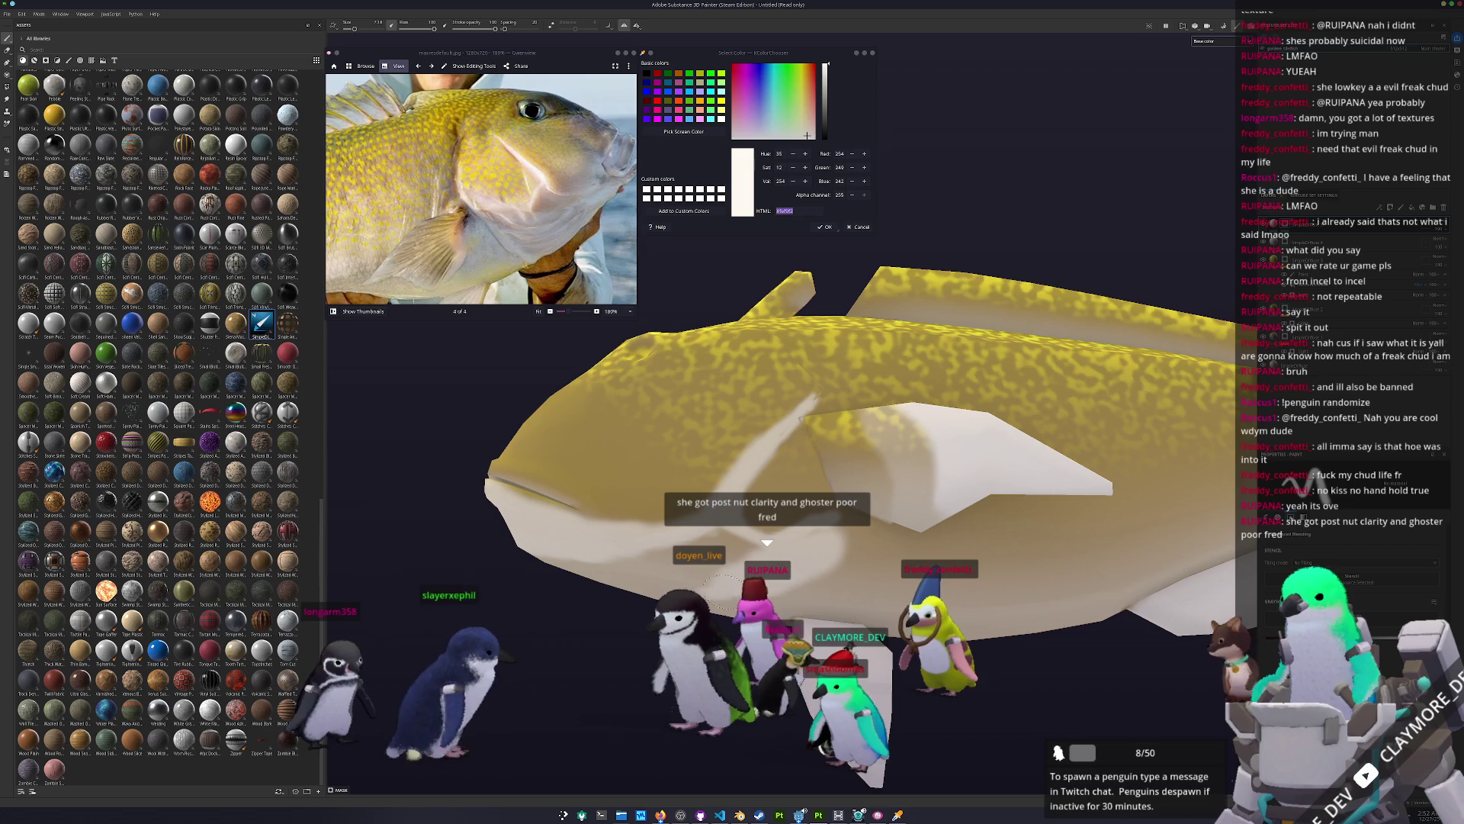
pyautogui.keyDown('alt'); pyautogui.moveTo(823, 549); pyautogui.dragTo(848, 578); pyautogui.keyUp('alt')
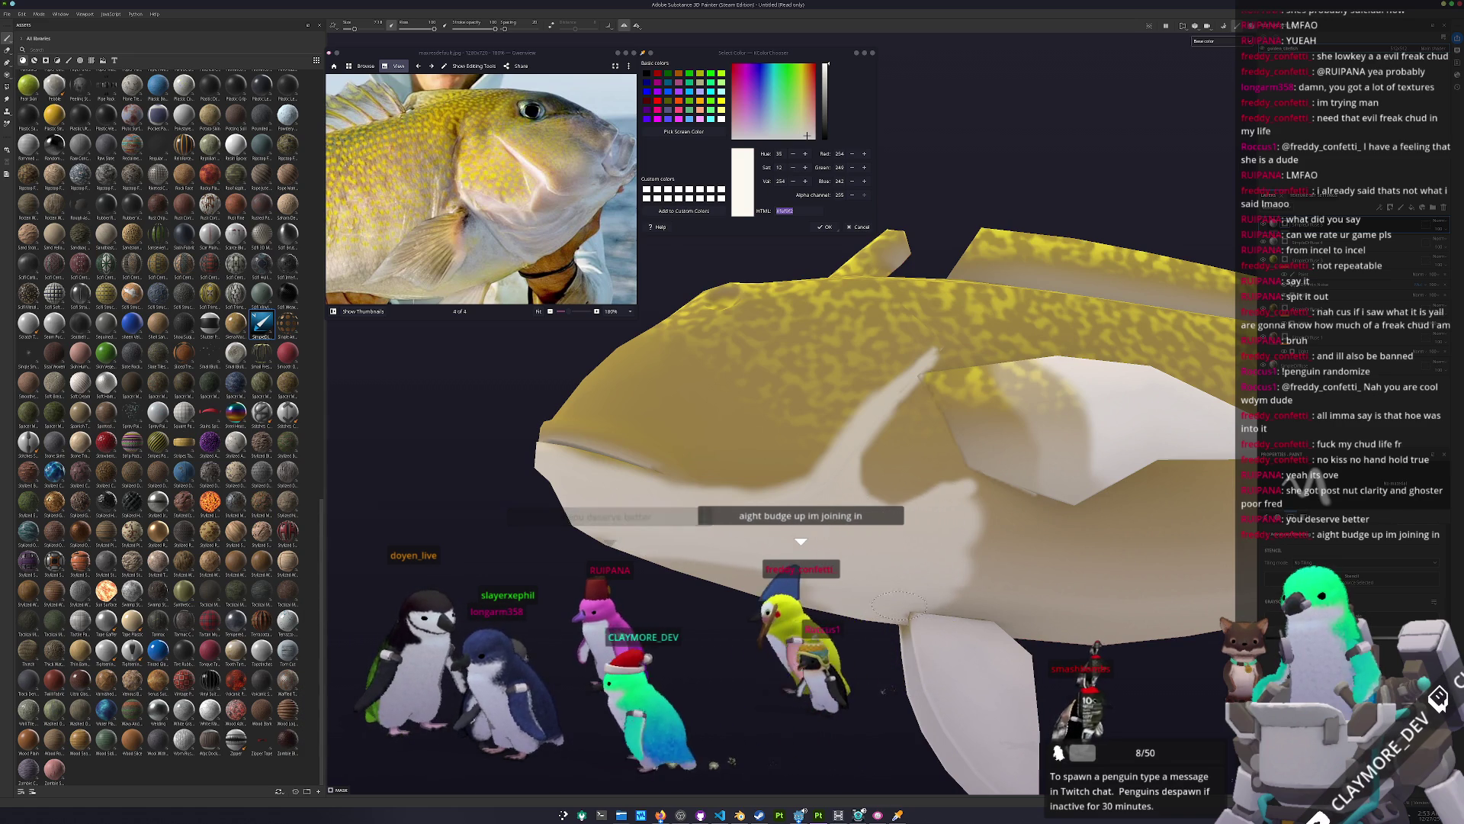
pyautogui.keyDown('alt'); pyautogui.moveTo(900, 605); pyautogui.dragTo(751, 608); pyautogui.keyUp('alt')
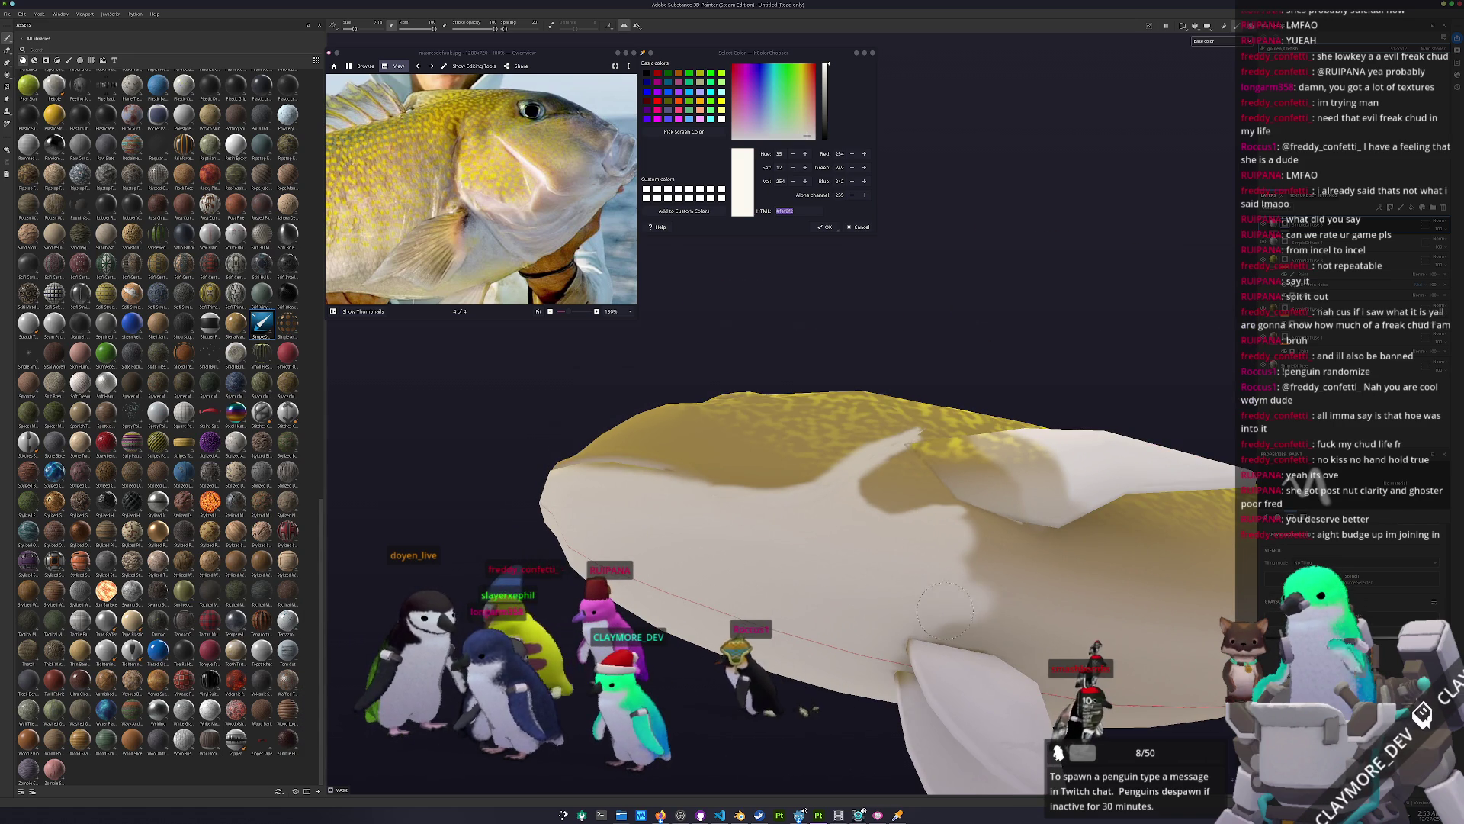
pyautogui.keyDown('alt'); pyautogui.moveTo(943, 617); pyautogui.dragTo(782, 636); pyautogui.keyUp('alt')
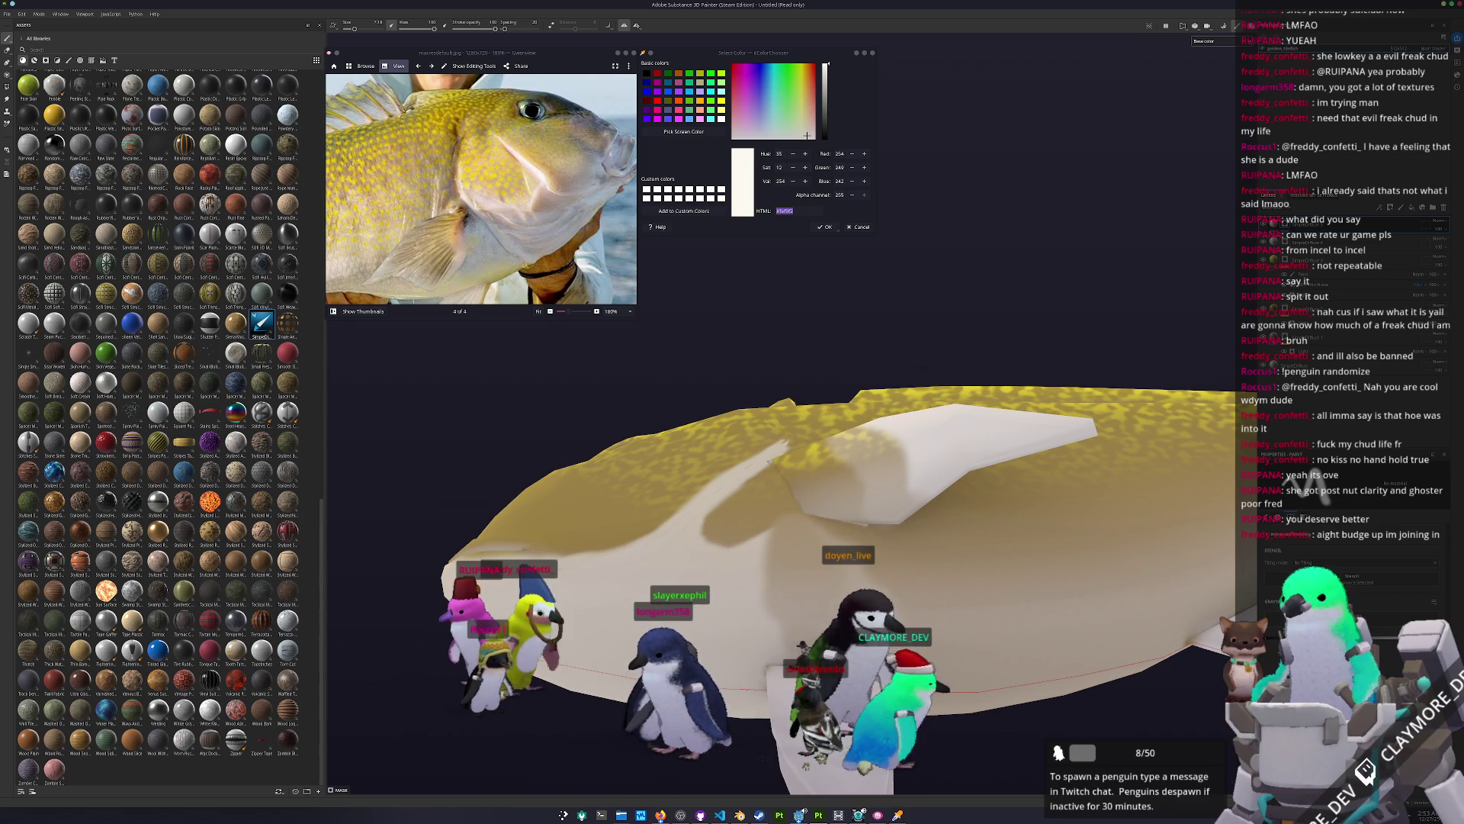
pyautogui.moveTo(942, 633)
pyautogui.keyDown('alt'); pyautogui.mouseDown()
pyautogui.moveTo(856, 571)
pyautogui.moveTo(881, 545)
pyautogui.mouseUp(); pyautogui.keyUp('alt')
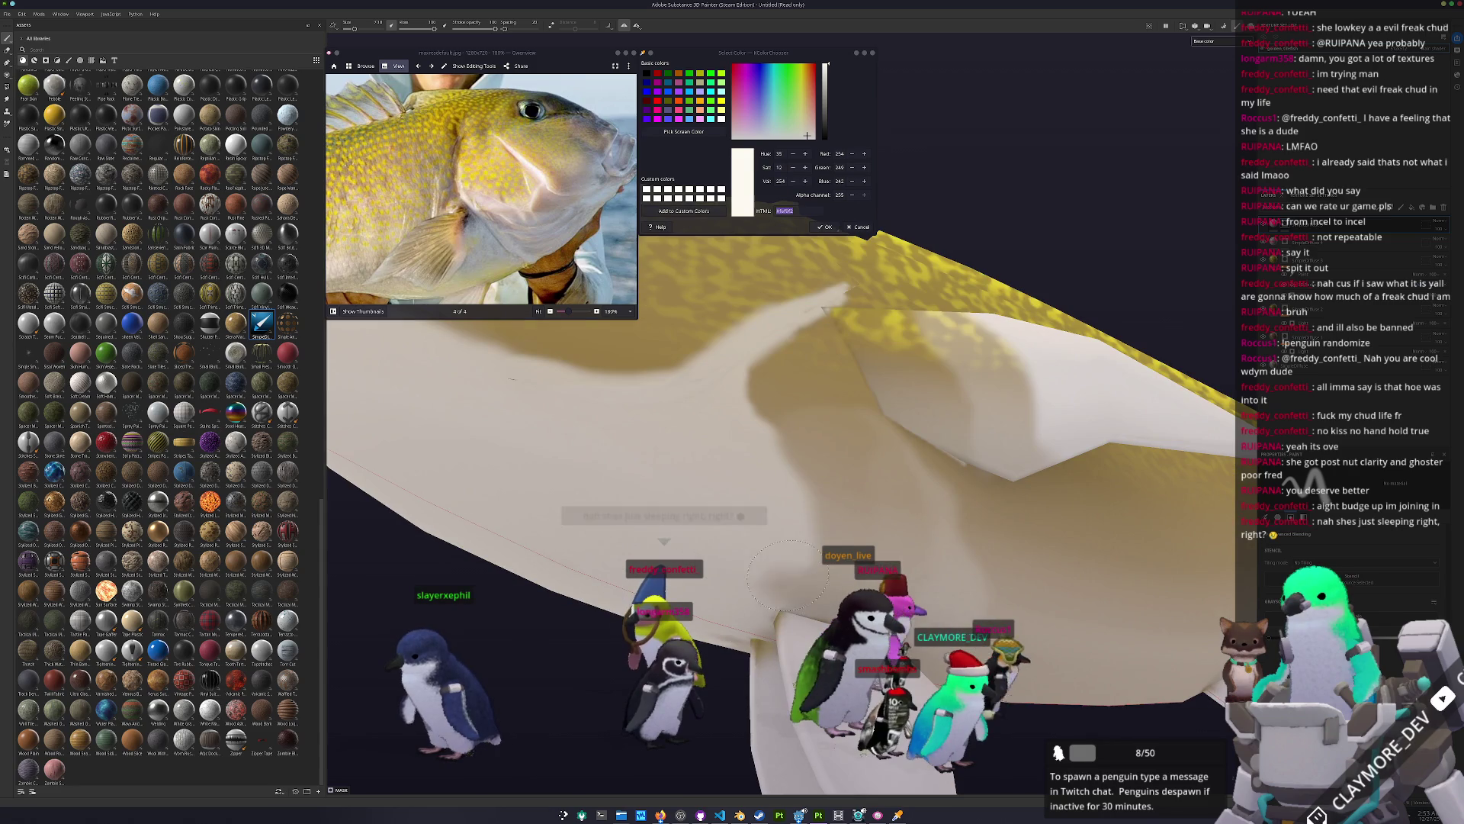
pyautogui.keyDown('alt'); pyautogui.moveTo(786, 463); pyautogui.dragTo(1201, 633); pyautogui.keyUp('alt')
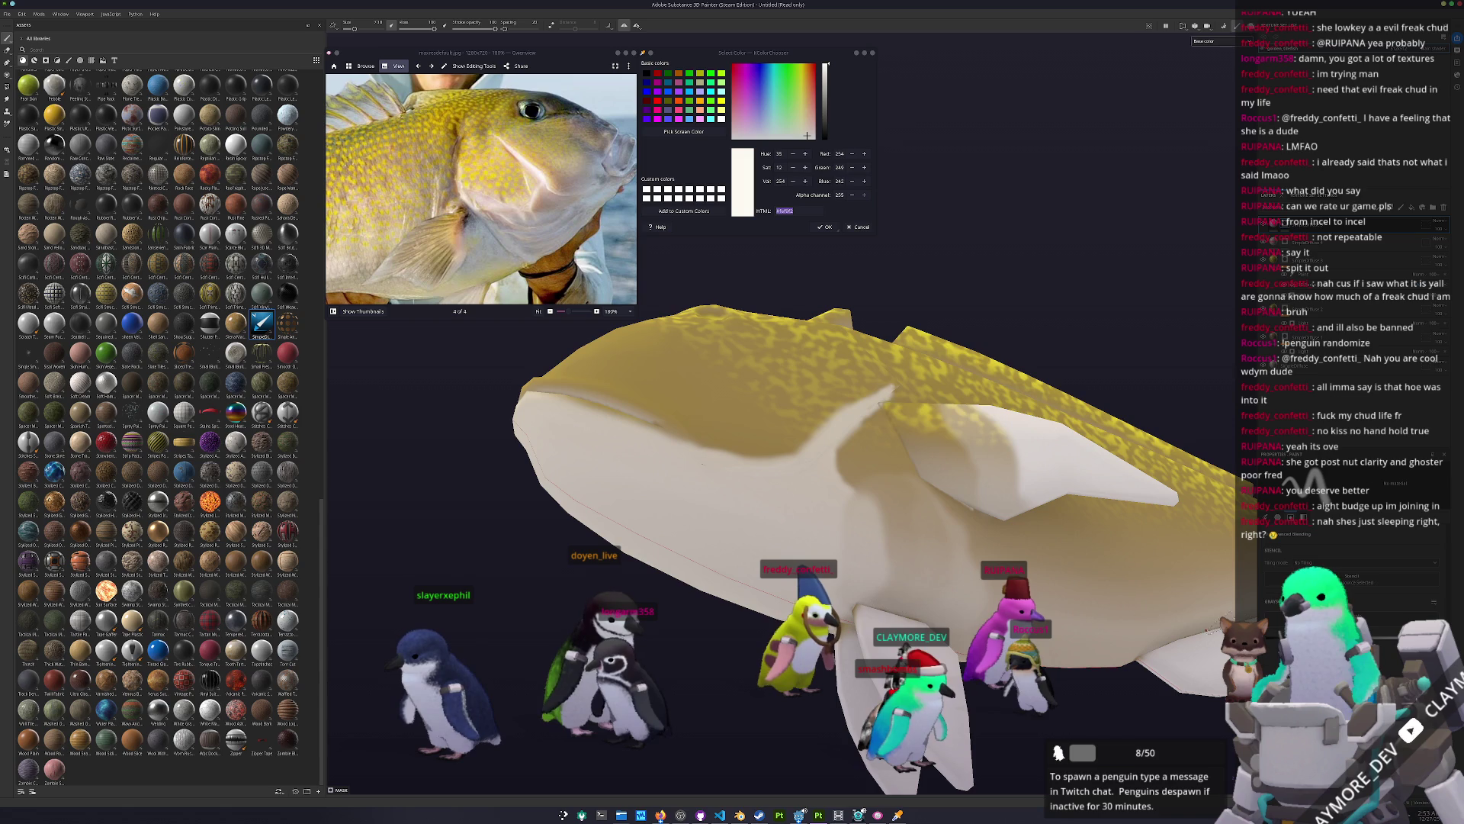
pyautogui.keyDown('alt'); pyautogui.moveTo(869, 545); pyautogui.dragTo(886, 564); pyautogui.keyUp('alt')
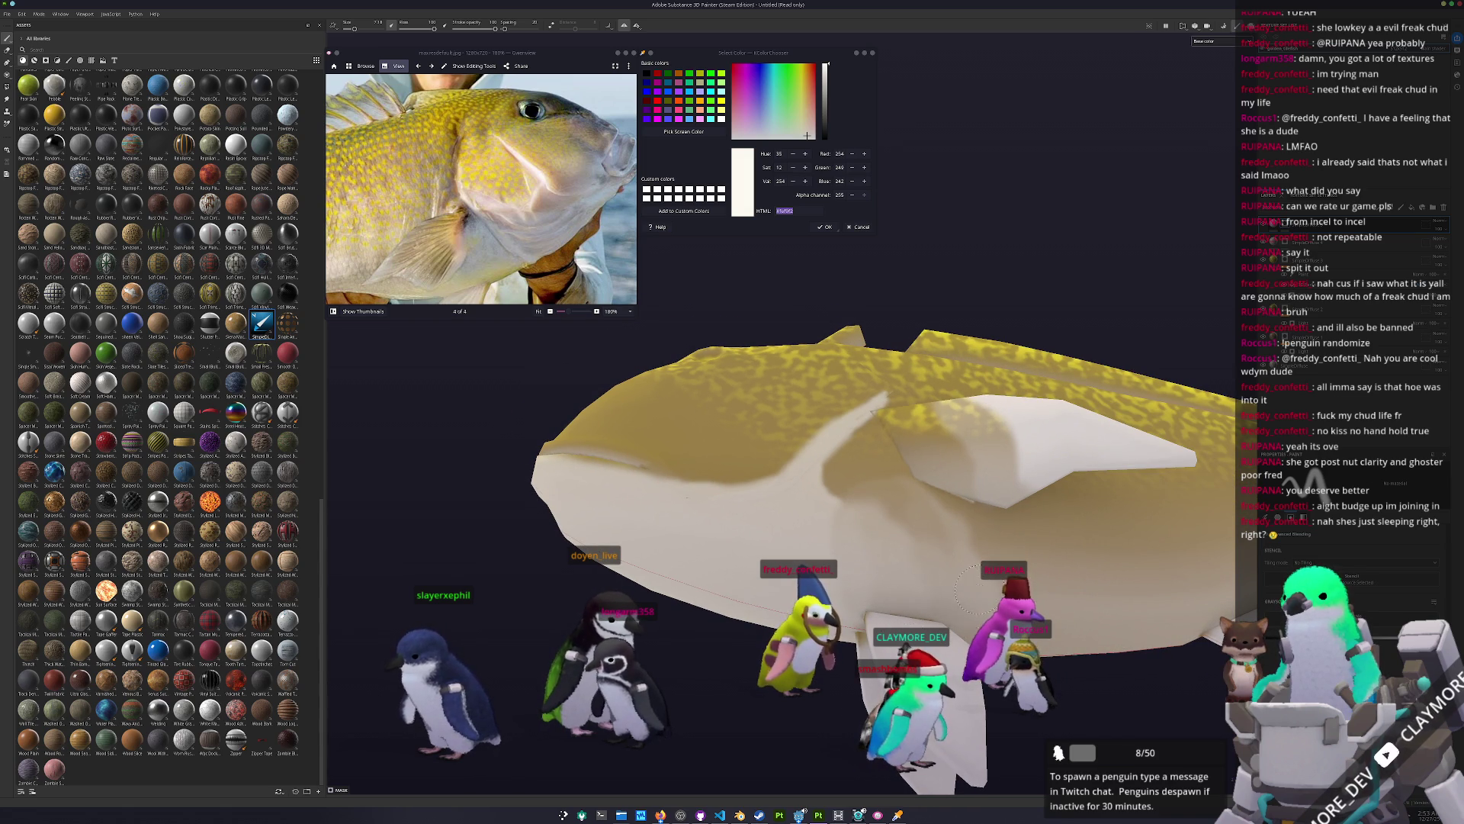
pyautogui.scroll(-3, 978, 592)
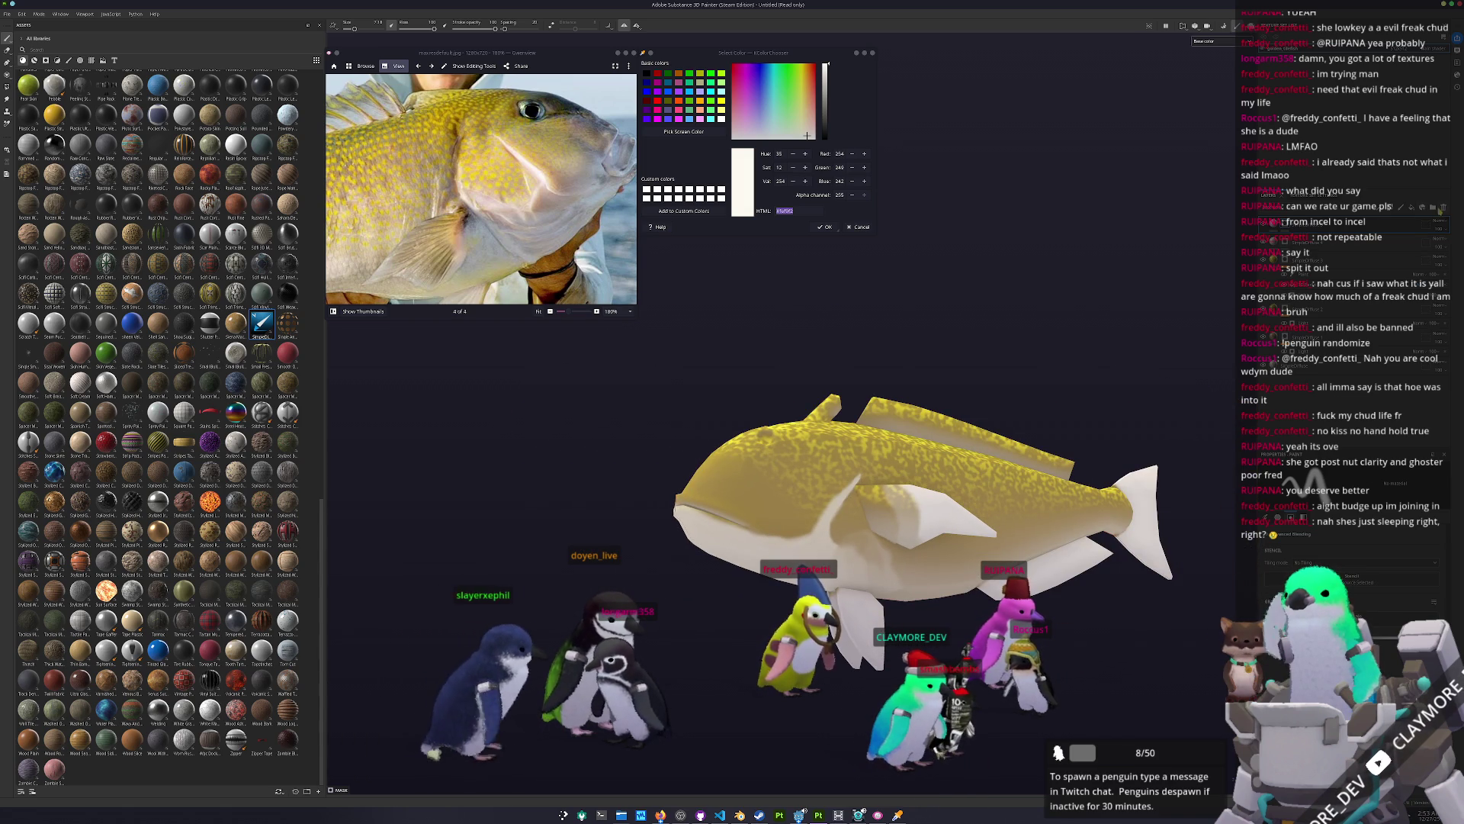
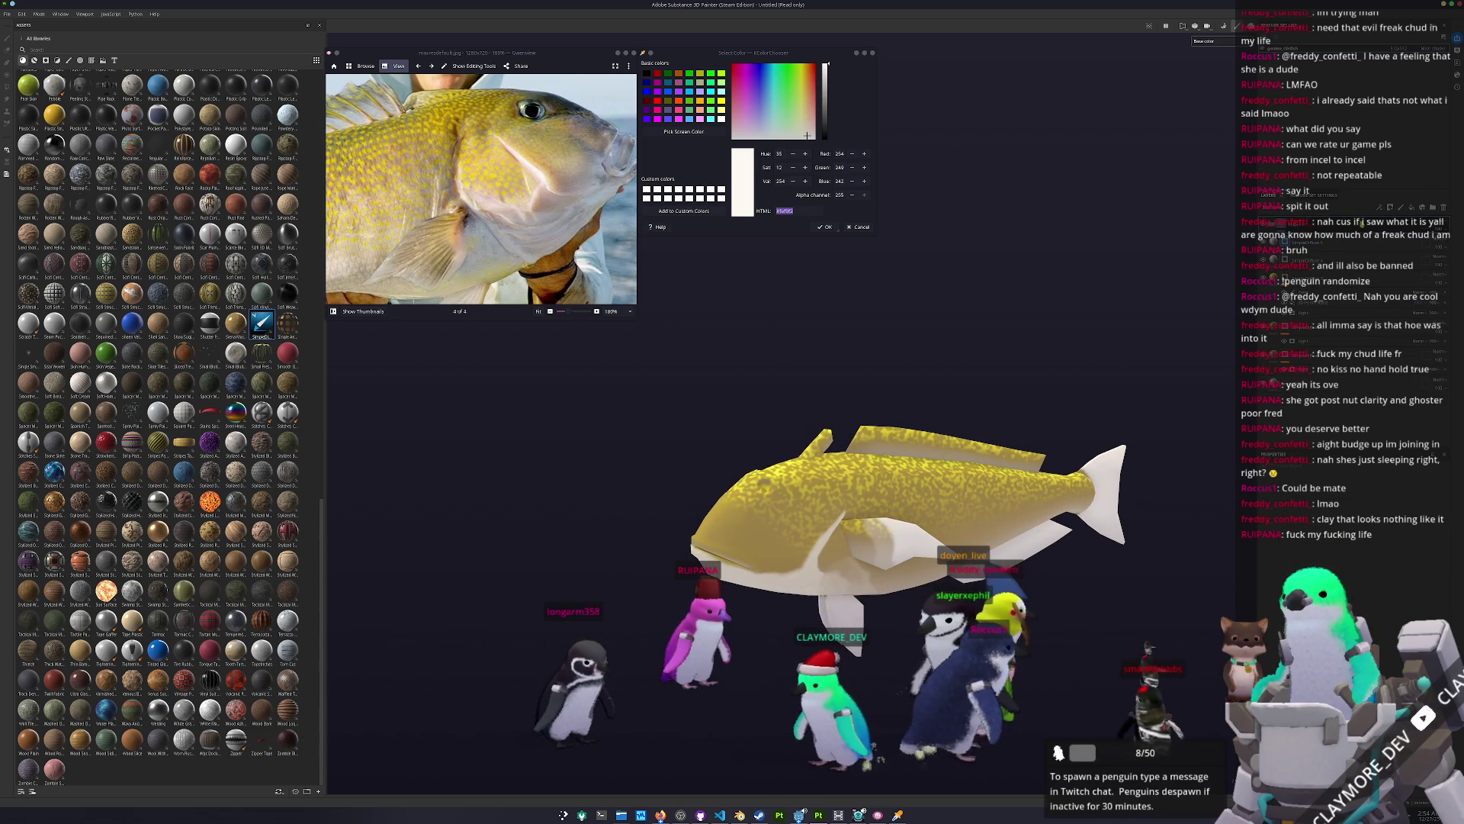
# Step: Sample the light blue-grey #bfc9d3 from the golden fish in the reference photo
pyautogui.press('1')
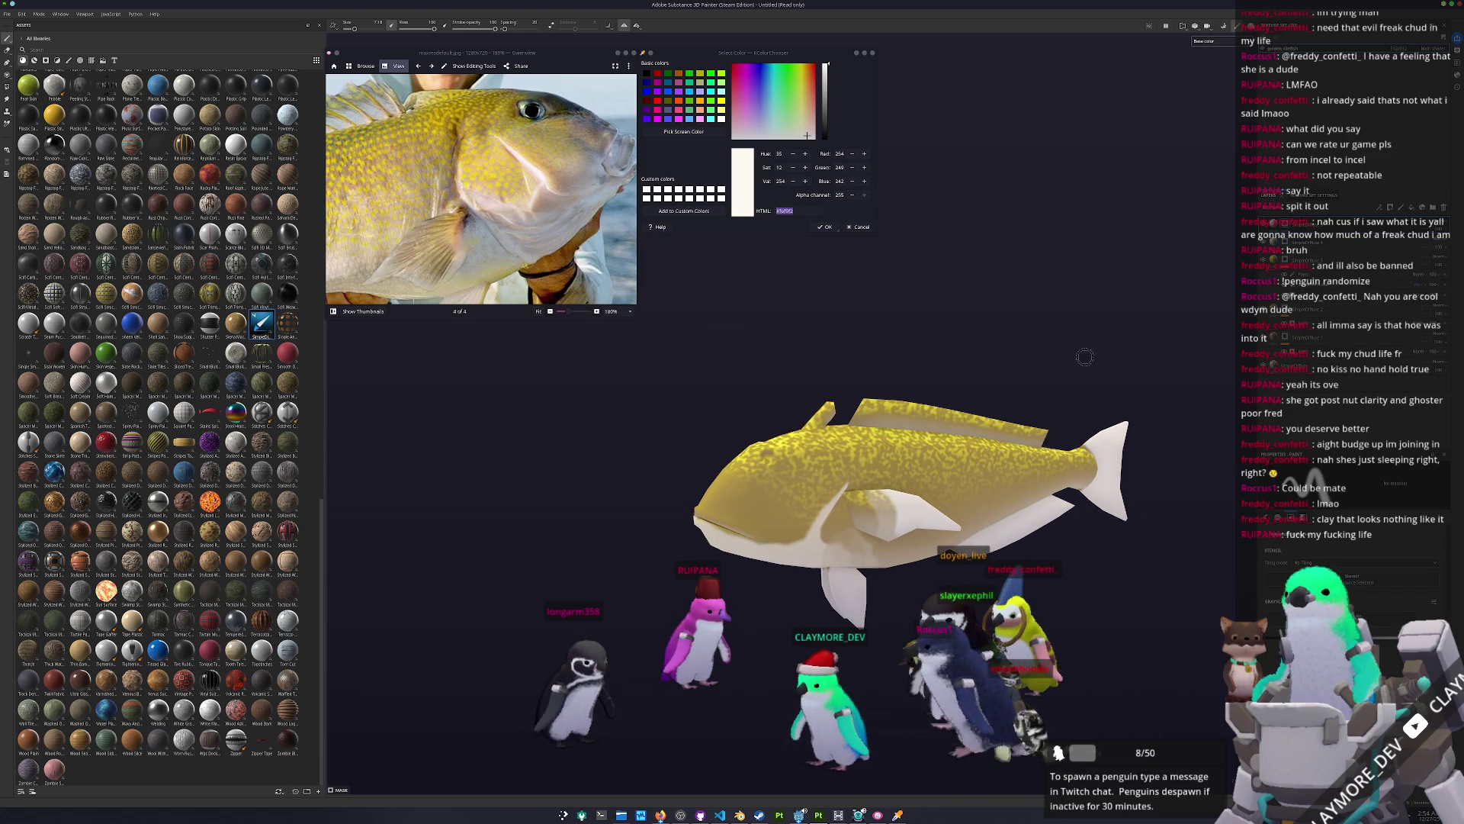
pyautogui.press('f')
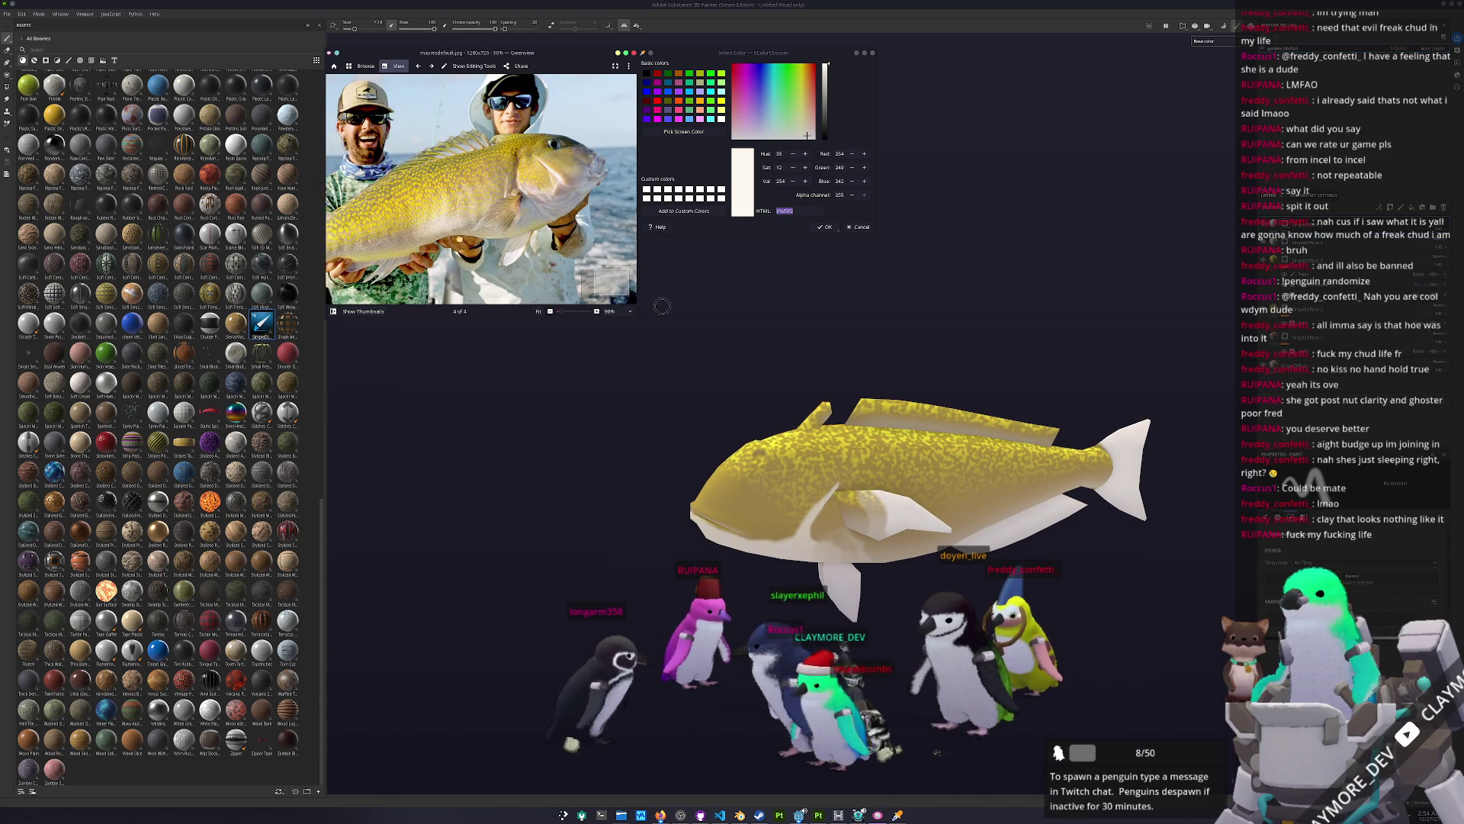
pyautogui.keyDown('ctrl'); pyautogui.scroll(3, 481, 188); pyautogui.keyUp('ctrl')
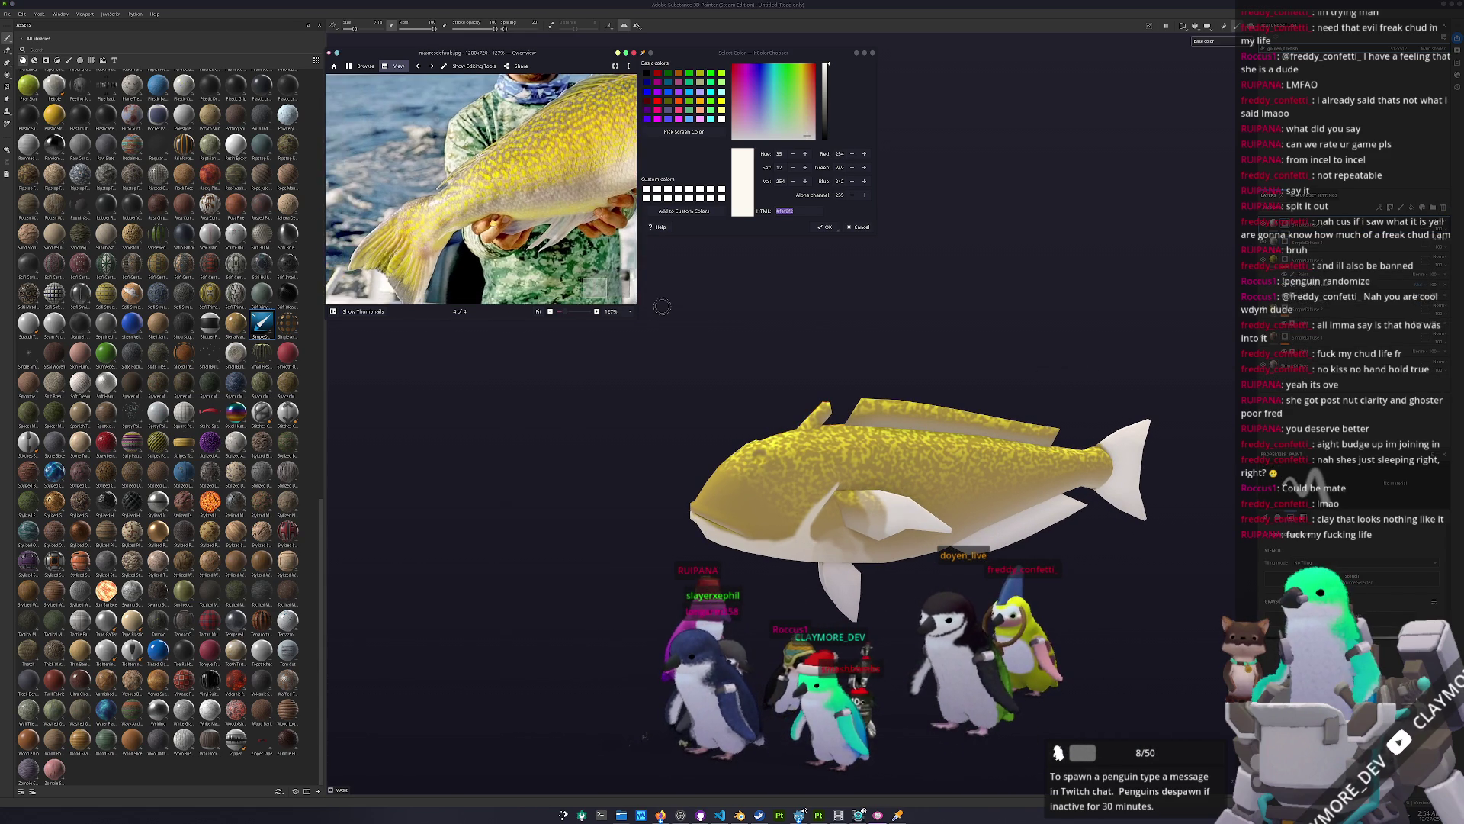
pyautogui.click(683, 131)
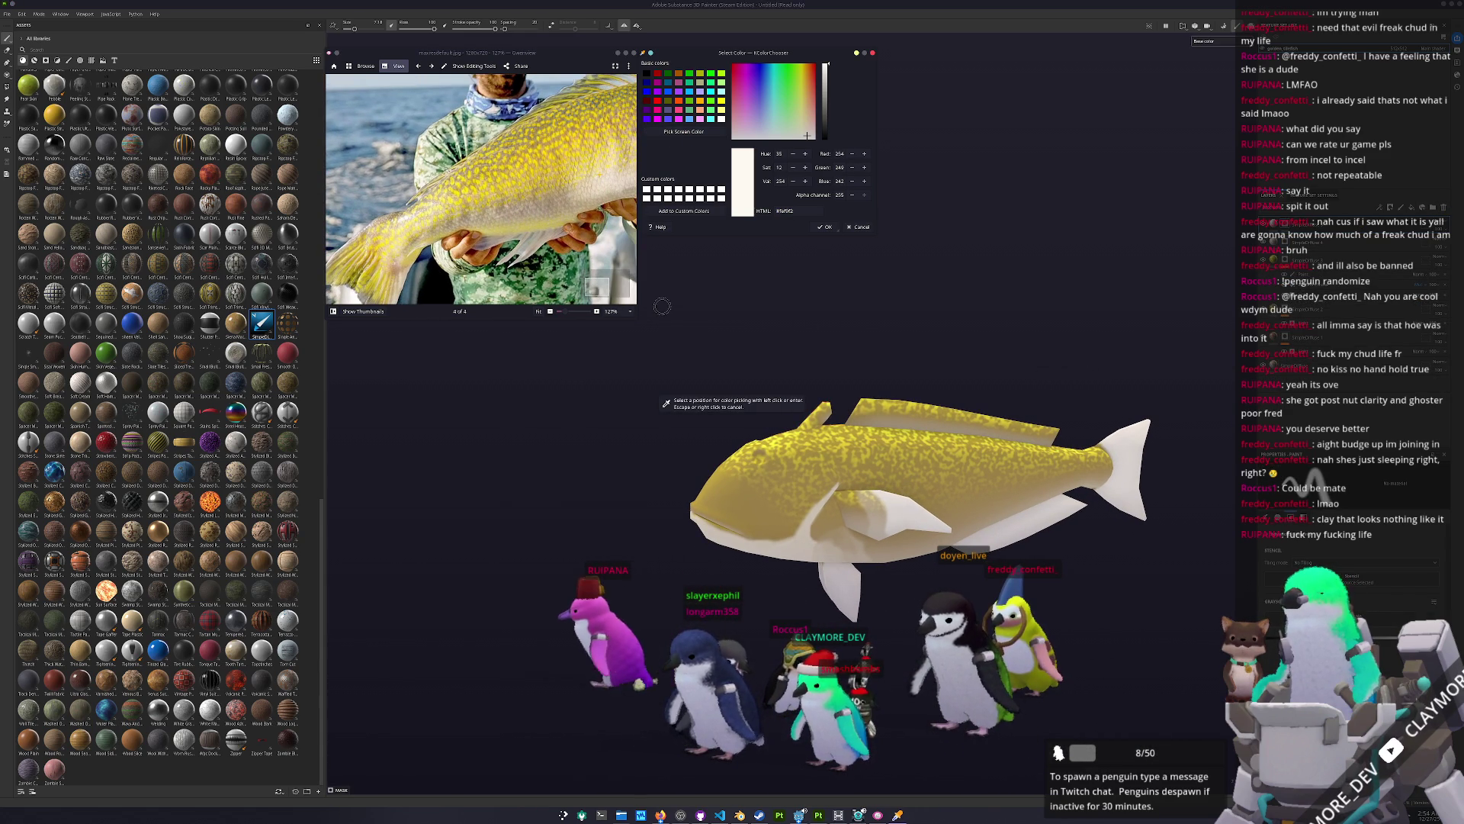
pyautogui.press('Escape')
pyautogui.moveTo(533, 152); pyautogui.dragTo(434, 252)
pyautogui.keyDown('ctrl'); pyautogui.scroll(2, 481, 229); pyautogui.keyUp('ctrl')
pyautogui.click(683, 132)
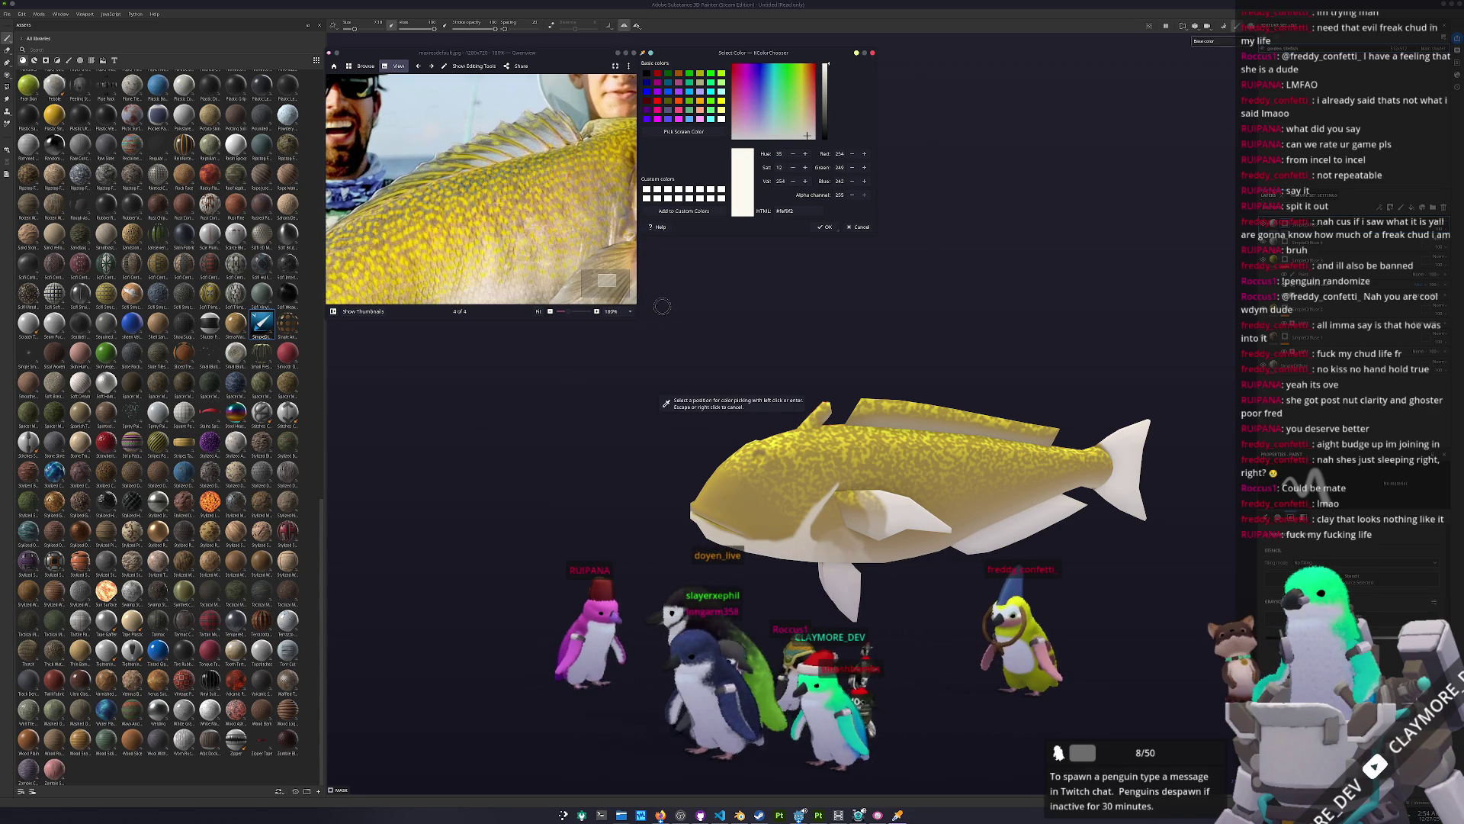
pyautogui.click(565, 87)
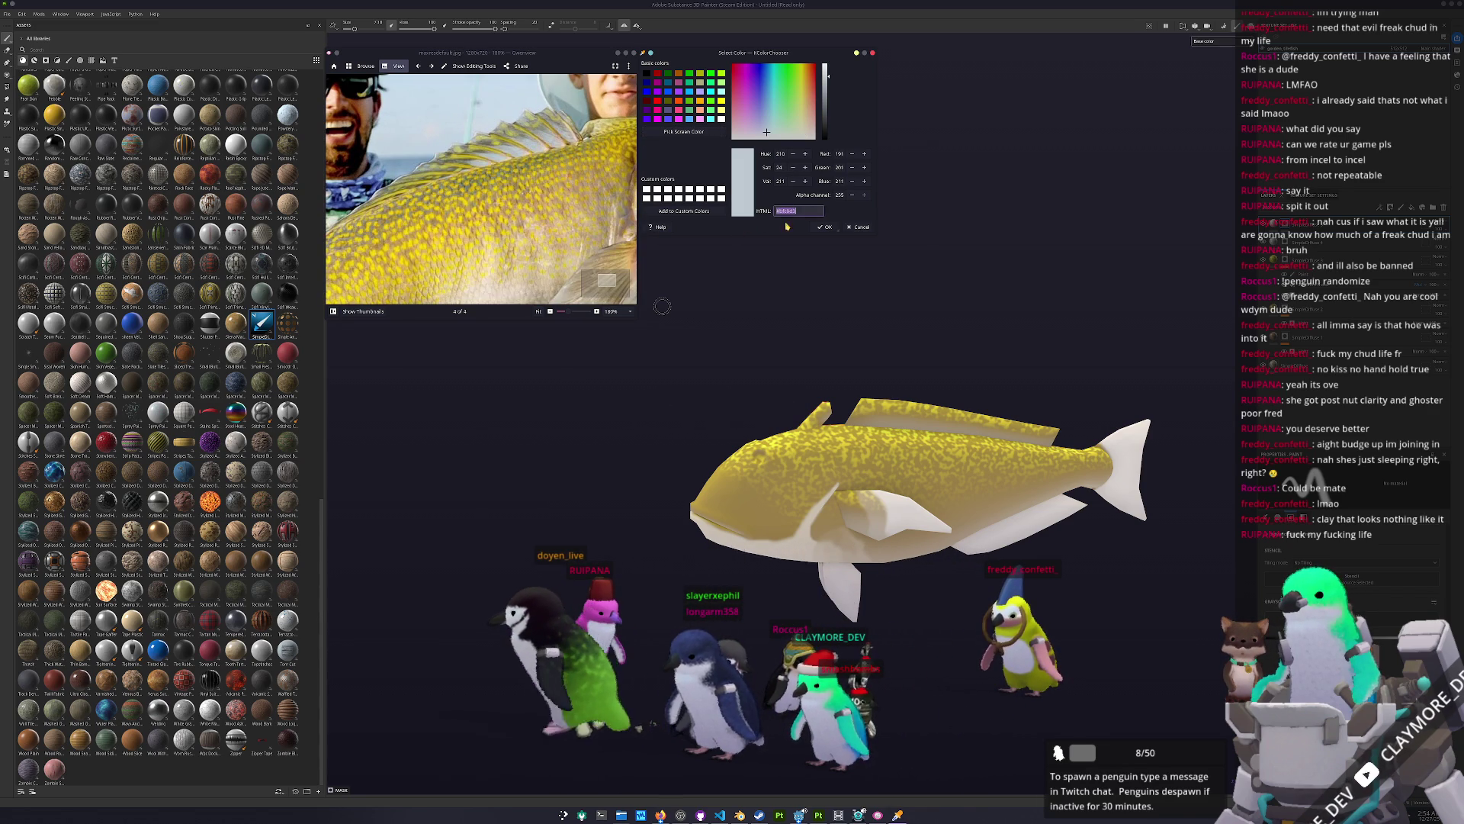
# Step: Back in Painter, zoom and rotate the viewport onto the fish with polygon fill active
pyautogui.click(6, 74)
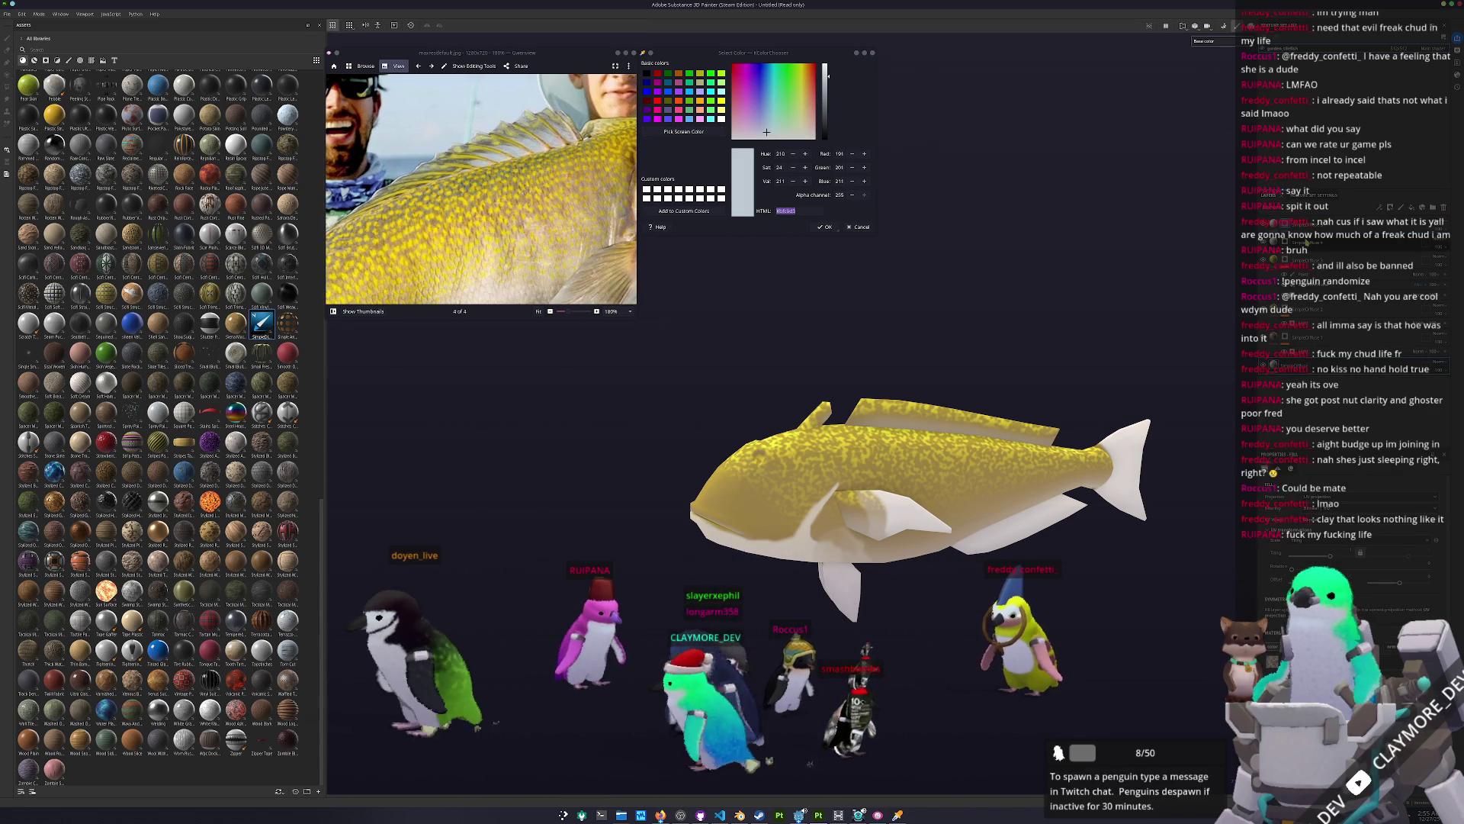
pyautogui.press('1')
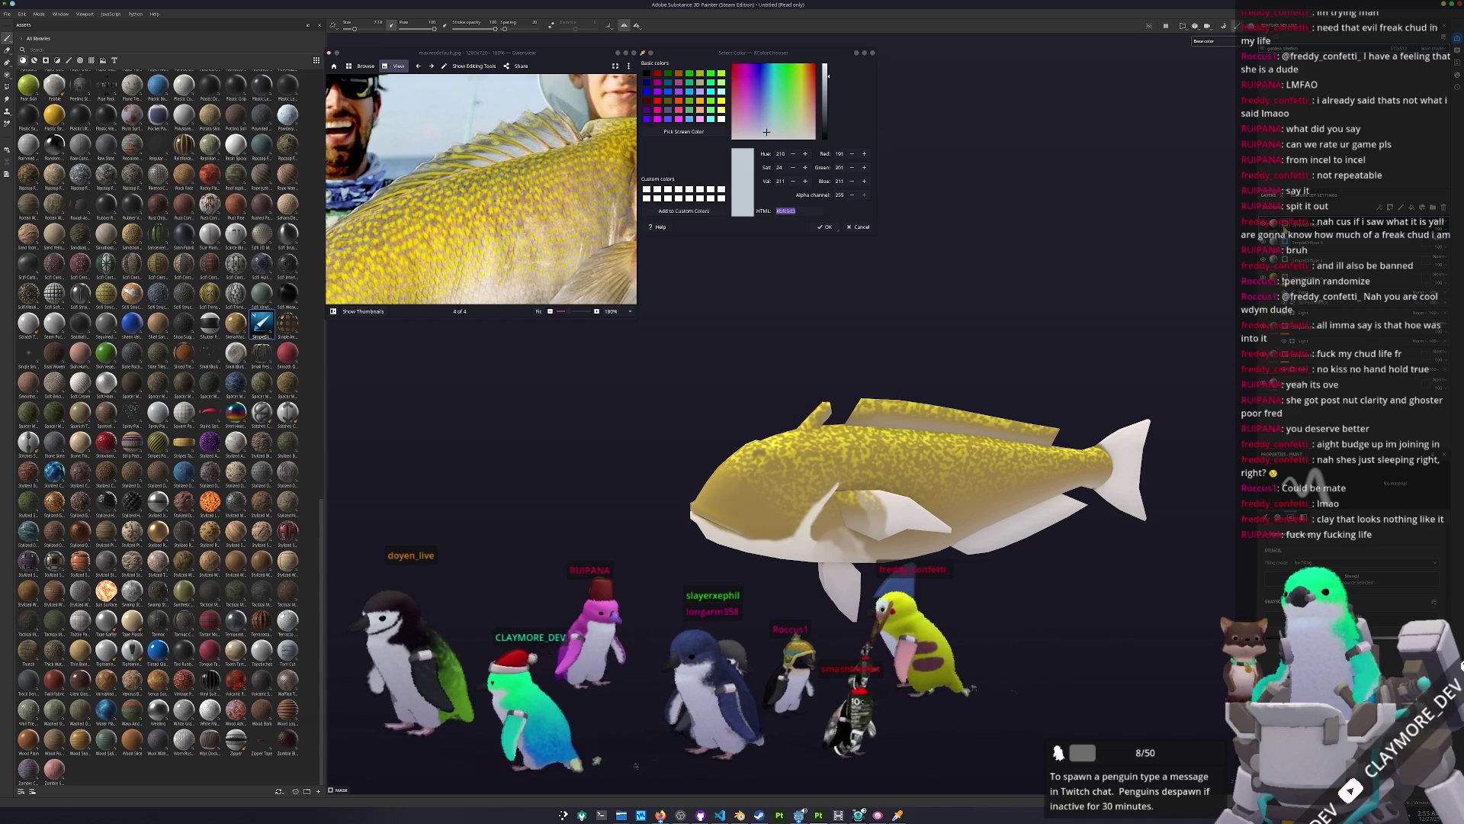
pyautogui.press('4')
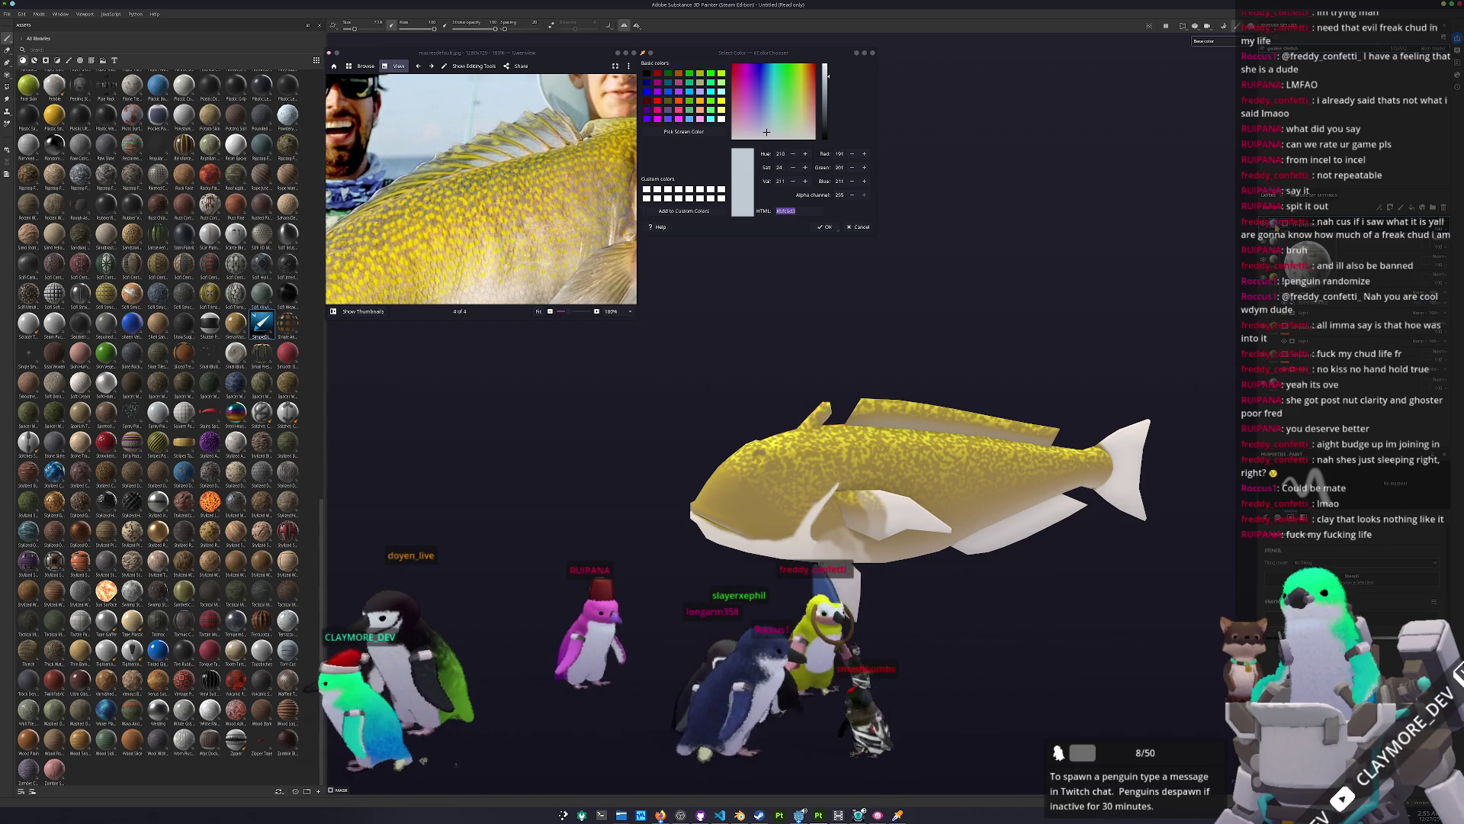
pyautogui.scroll(5, 1084, 325)
pyautogui.keyDown('alt'); pyautogui.moveTo(1084, 325); pyautogui.dragTo(1071, 328); pyautogui.keyUp('alt')
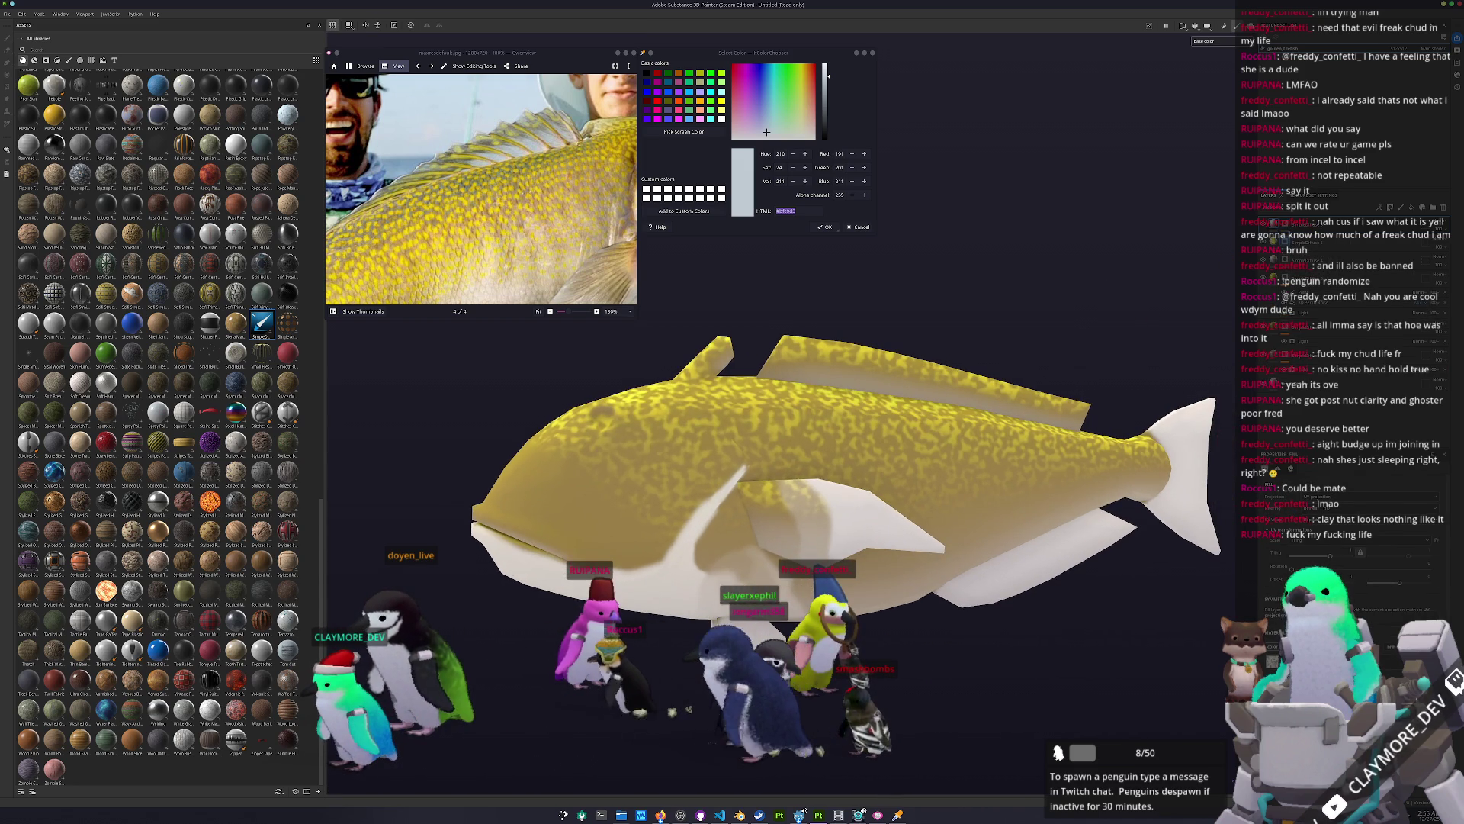
pyautogui.press('1')
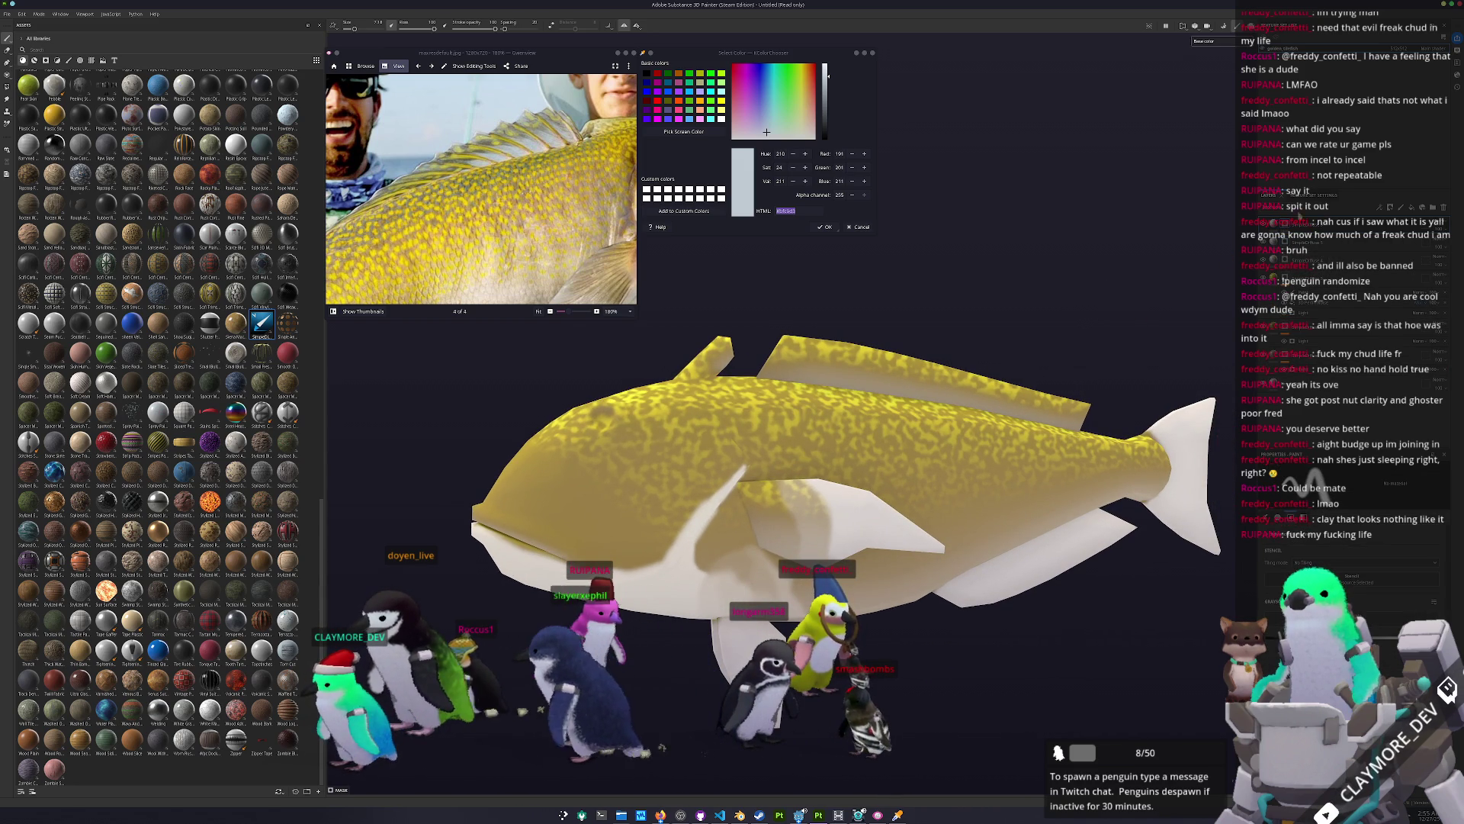
pyautogui.press('4')
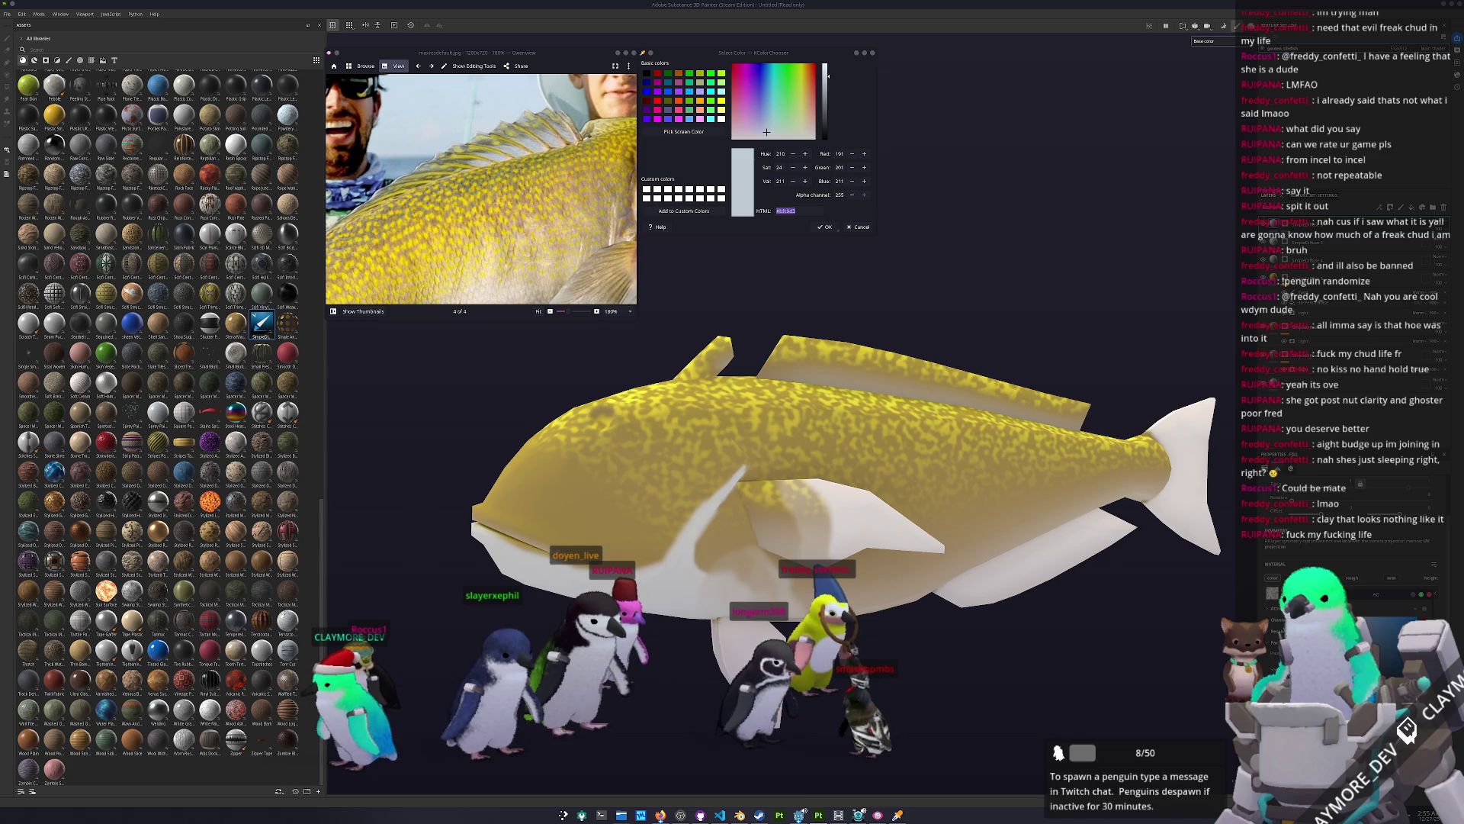
# Step: Paint pale grey-blue stripes along the fish's yellow speckled back
pyautogui.scroll(3, 841, 267)
pyautogui.scroll(3, 841, 267)
pyautogui.moveTo(841, 267)
pyautogui.keyDown('alt'); pyautogui.mouseDown()
pyautogui.moveTo(854, 443)
pyautogui.moveTo(824, 473)
pyautogui.mouseUp(); pyautogui.keyUp('alt')
pyautogui.moveTo(754, 526)
pyautogui.mouseDown()
pyautogui.moveTo(801, 469)
pyautogui.moveTo(755, 524)
pyautogui.mouseUp()
pyautogui.moveTo(793, 470); pyautogui.dragTo(730, 543)
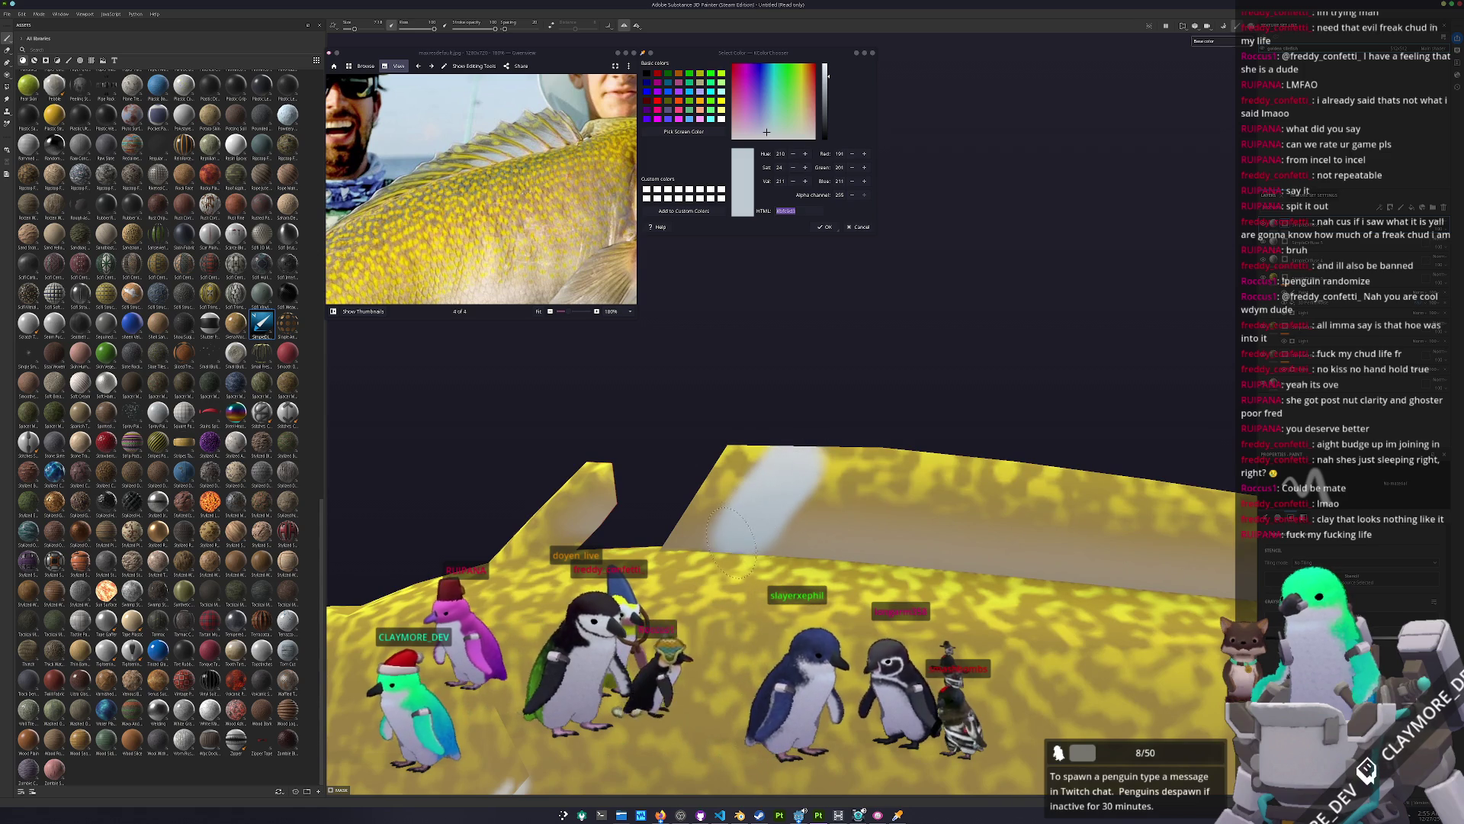
pyautogui.moveTo(892, 547)
pyautogui.mouseDown()
pyautogui.moveTo(926, 488)
pyautogui.moveTo(900, 531)
pyautogui.mouseUp()
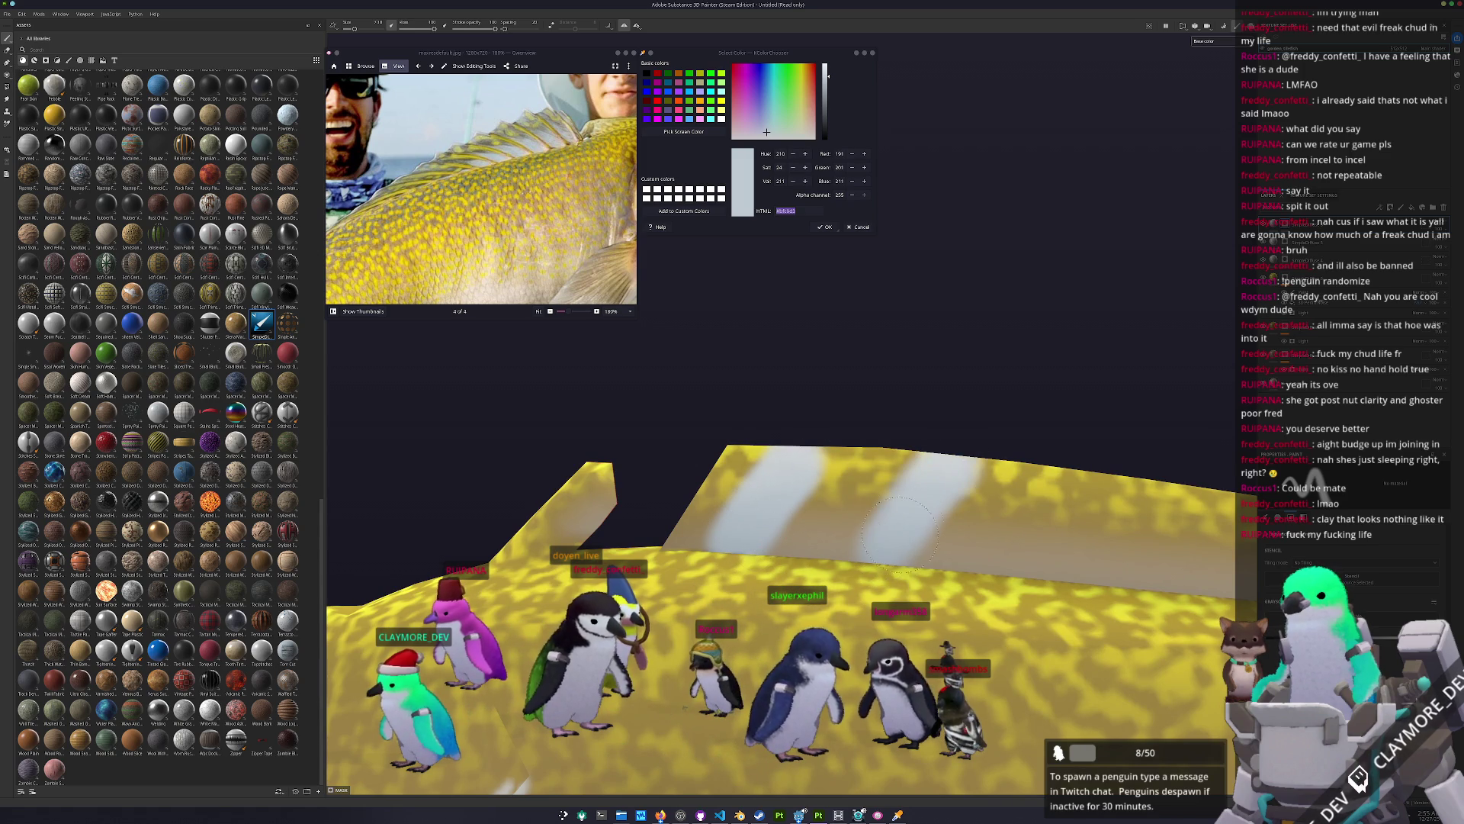
pyautogui.keyDown('alt'); pyautogui.moveTo(819, 431); pyautogui.dragTo(860, 487); pyautogui.keyUp('alt')
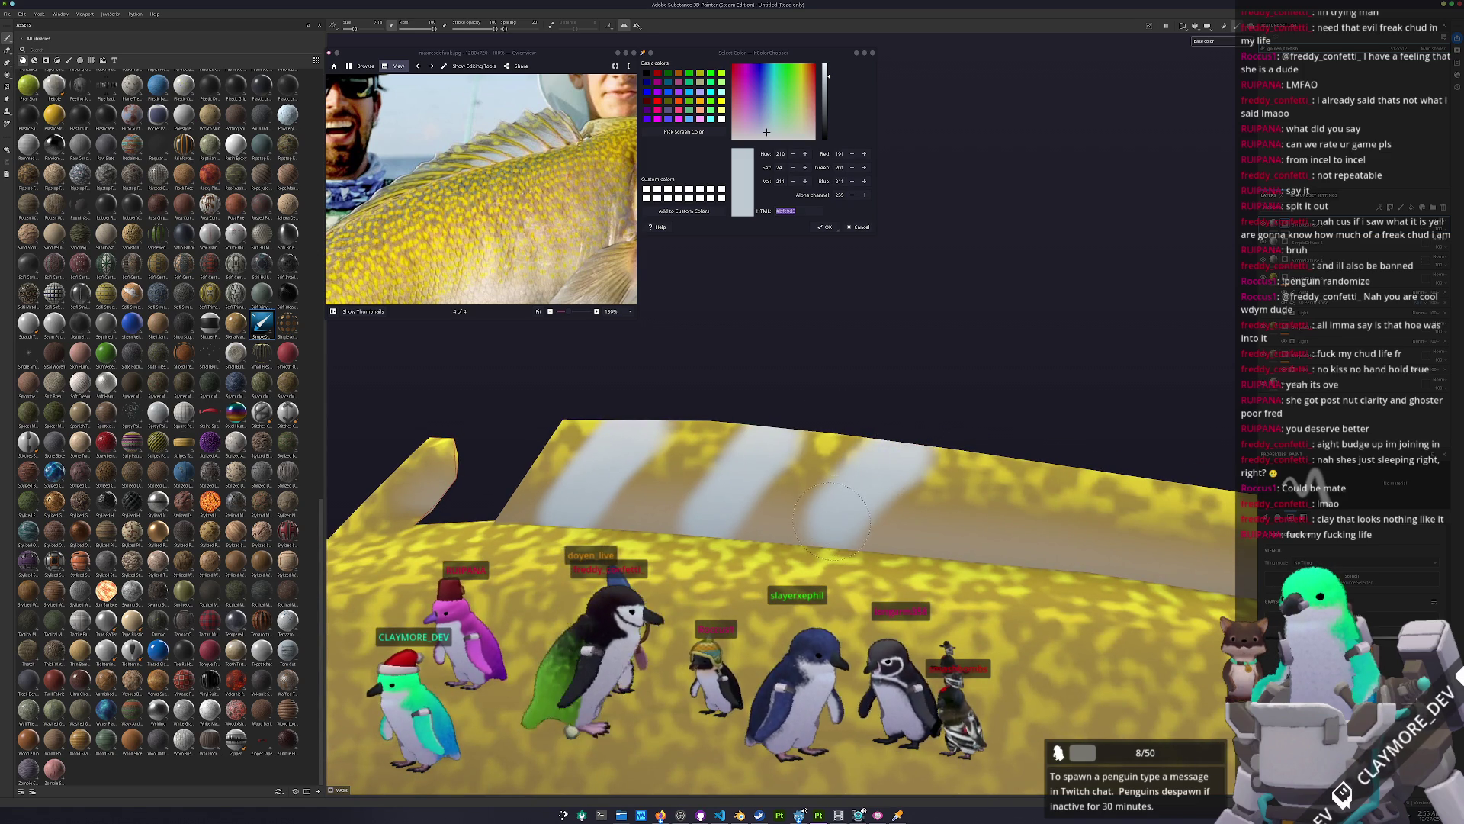
# Step: Halve the brush size, orbit to check the stripes, then frame the whole fish
pyautogui.press('[')
pyautogui.press('[')
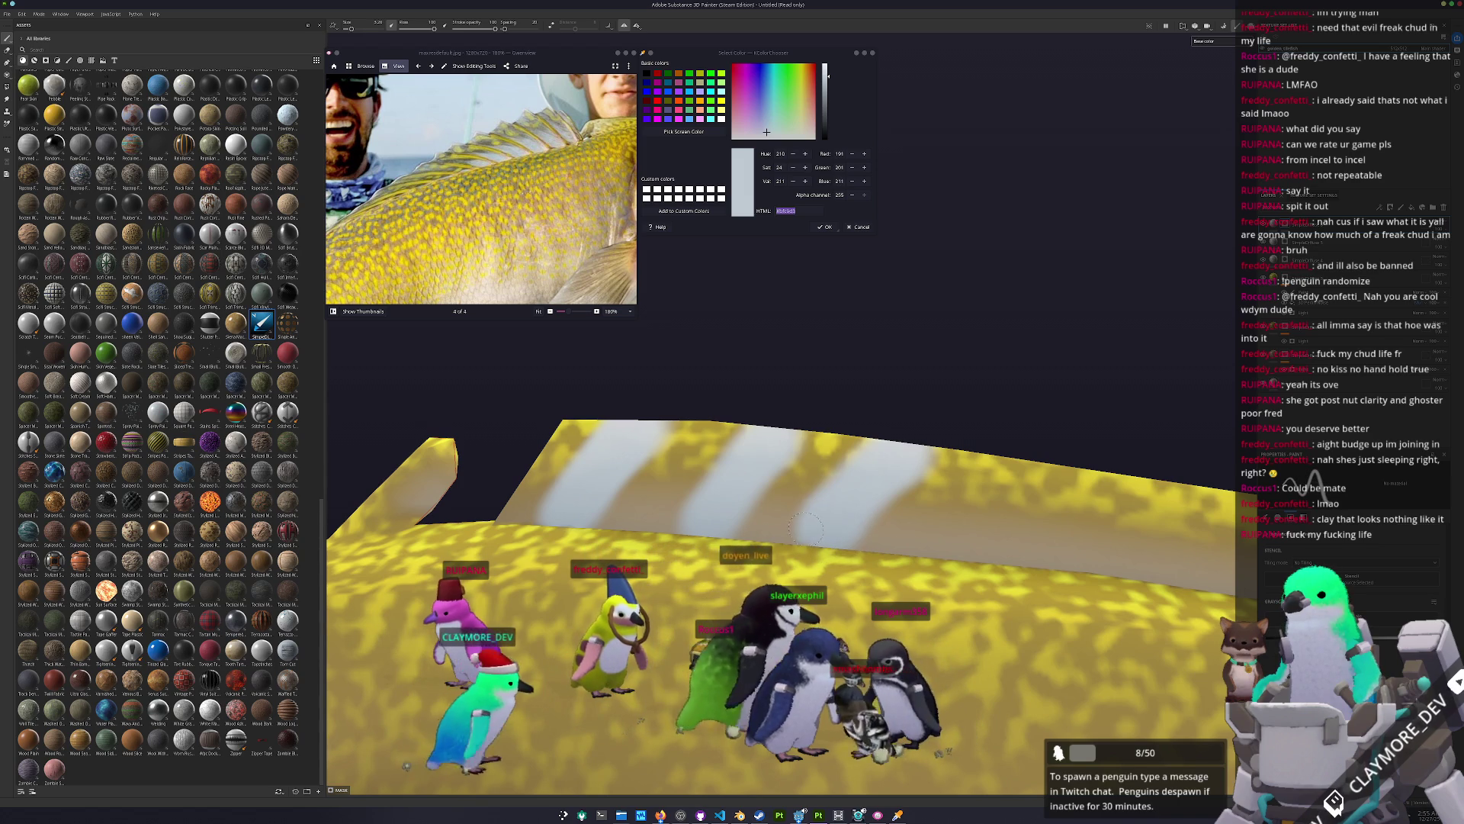
pyautogui.keyDown('alt'); pyautogui.moveTo(831, 516); pyautogui.dragTo(867, 548); pyautogui.keyUp('alt')
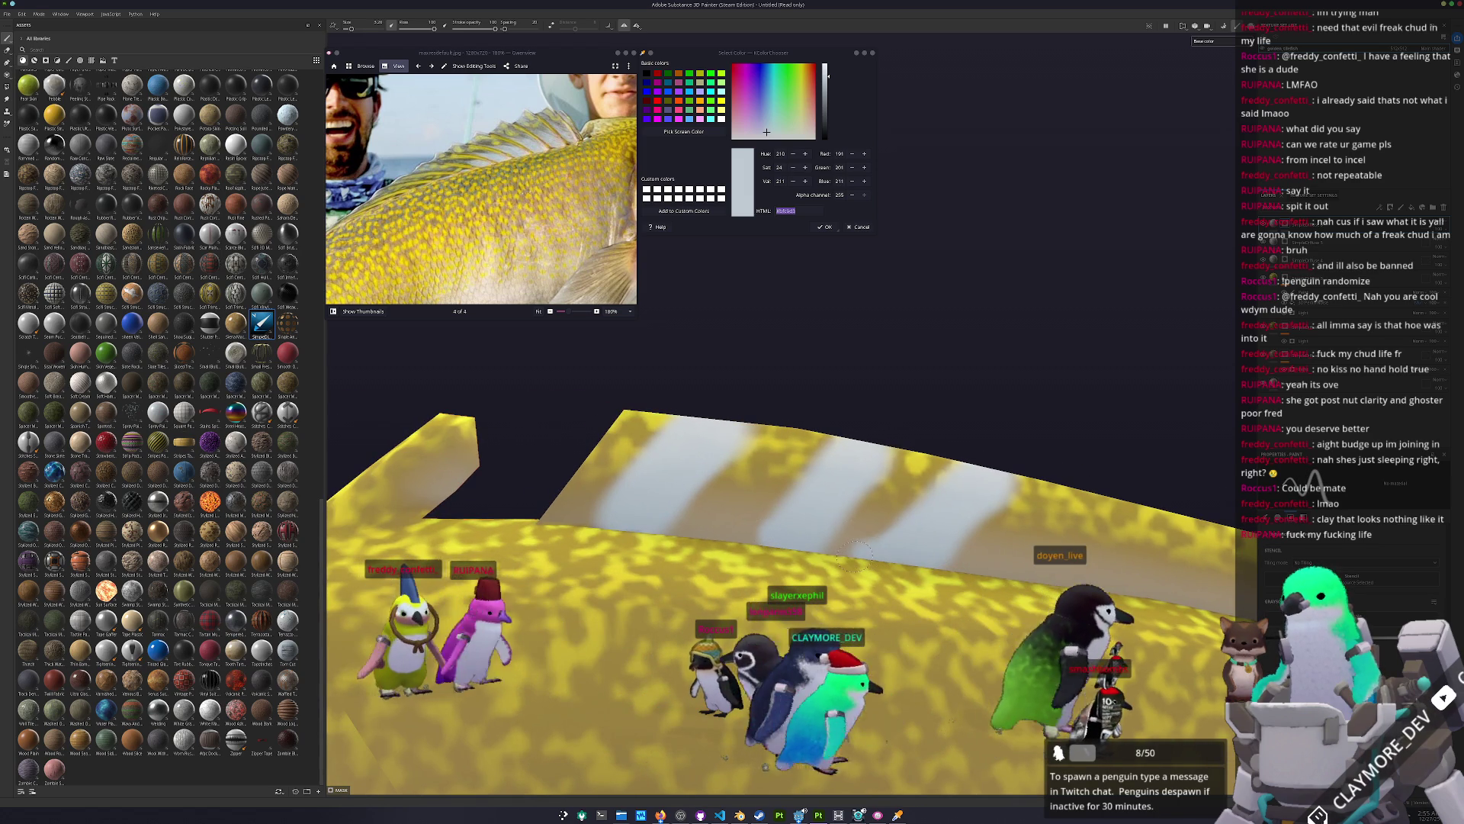
pyautogui.keyDown('alt'); pyautogui.moveTo(727, 531); pyautogui.dragTo(695, 529); pyautogui.keyUp('alt')
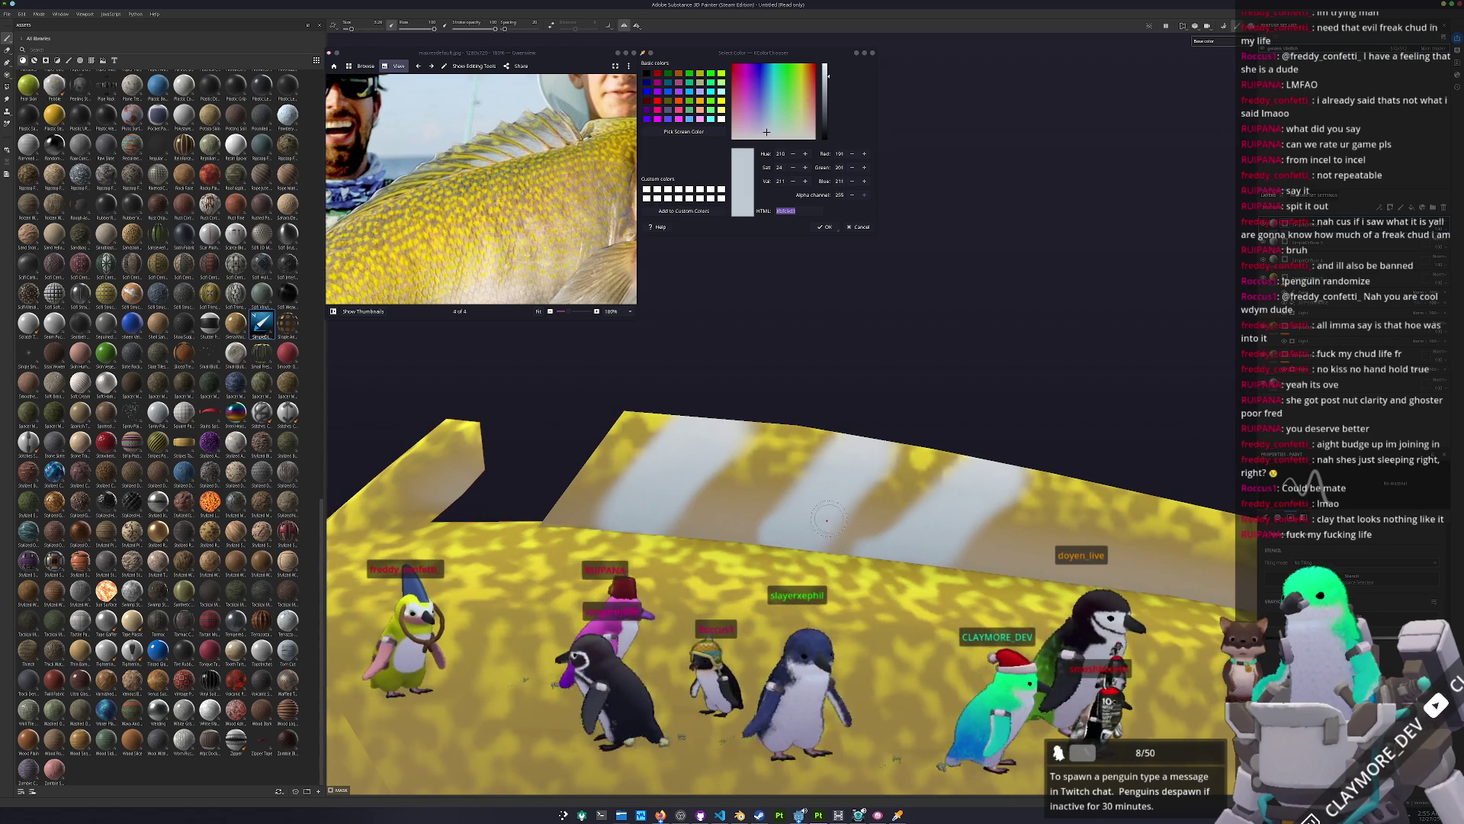
pyautogui.keyDown('alt'); pyautogui.moveTo(827, 520); pyautogui.dragTo(834, 544); pyautogui.keyUp('alt')
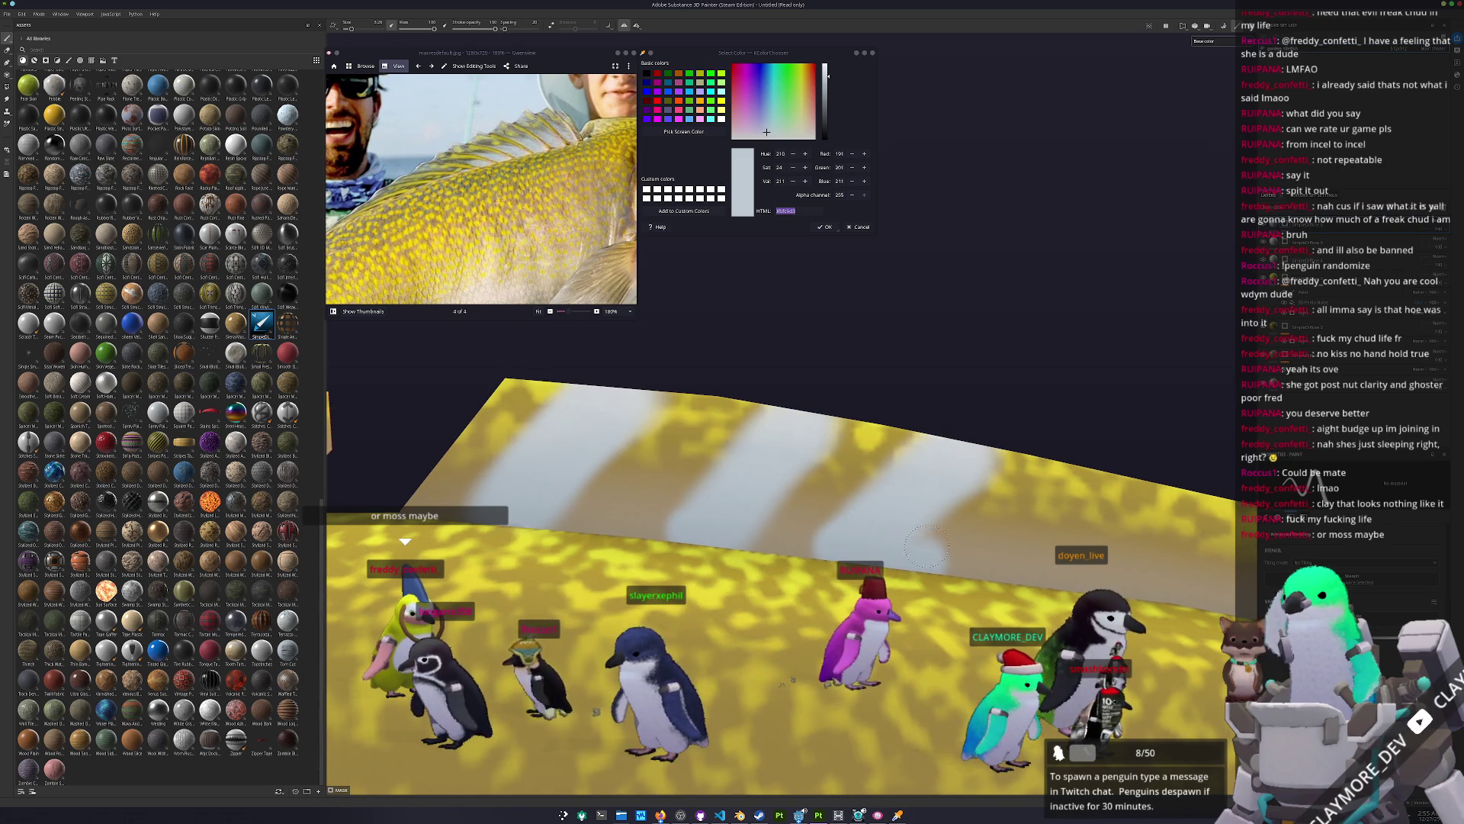
pyautogui.moveTo(936, 491)
pyautogui.keyDown('alt'); pyautogui.mouseDown()
pyautogui.moveTo(842, 497)
pyautogui.moveTo(896, 519)
pyautogui.moveTo(790, 505)
pyautogui.moveTo(814, 501)
pyautogui.mouseUp(); pyautogui.keyUp('alt')
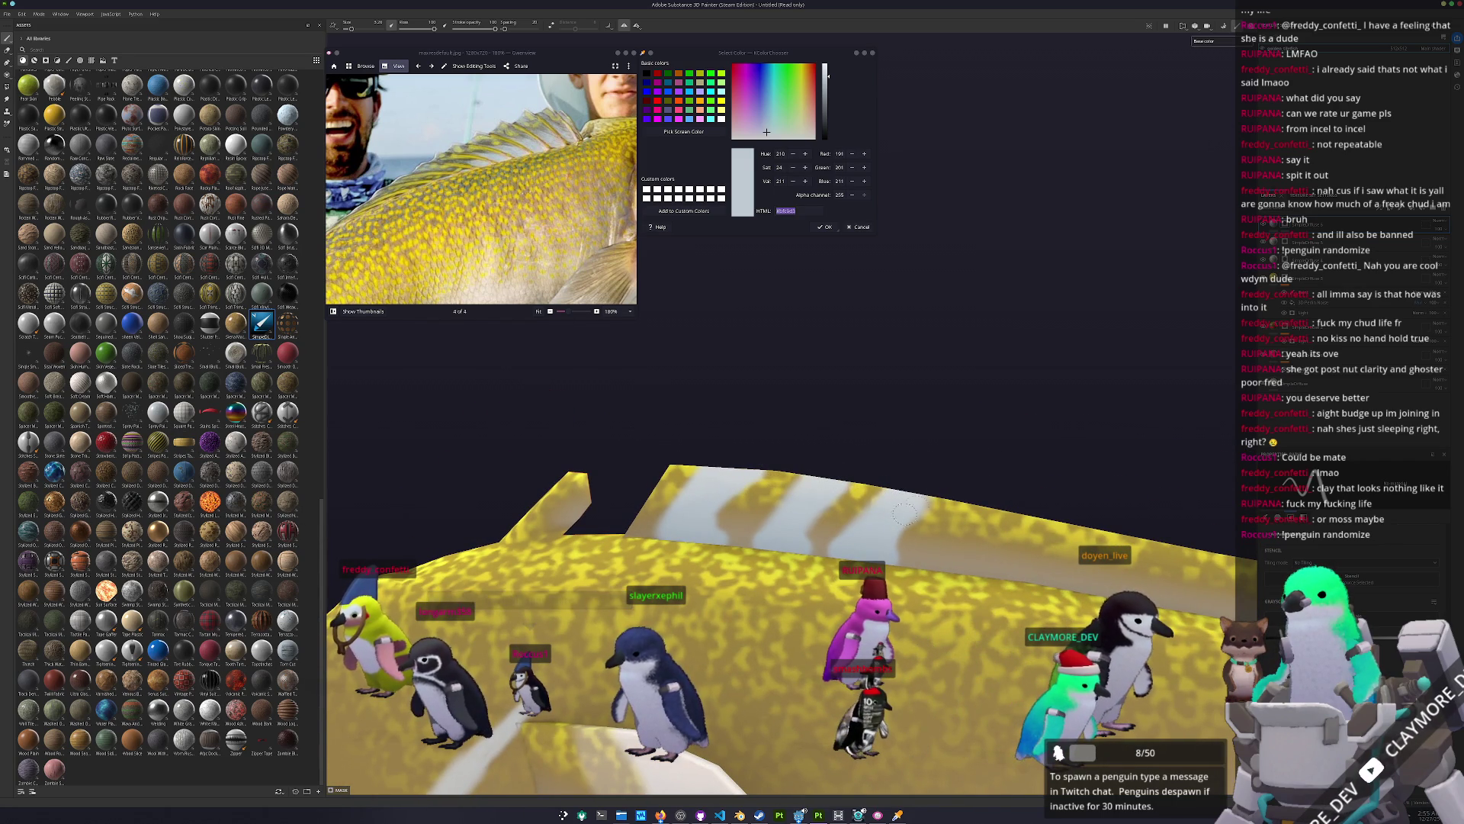
pyautogui.moveTo(919, 501)
pyautogui.keyDown('alt'); pyautogui.mouseDown()
pyautogui.moveTo(815, 497)
pyautogui.moveTo(786, 535)
pyautogui.mouseUp(); pyautogui.keyUp('alt')
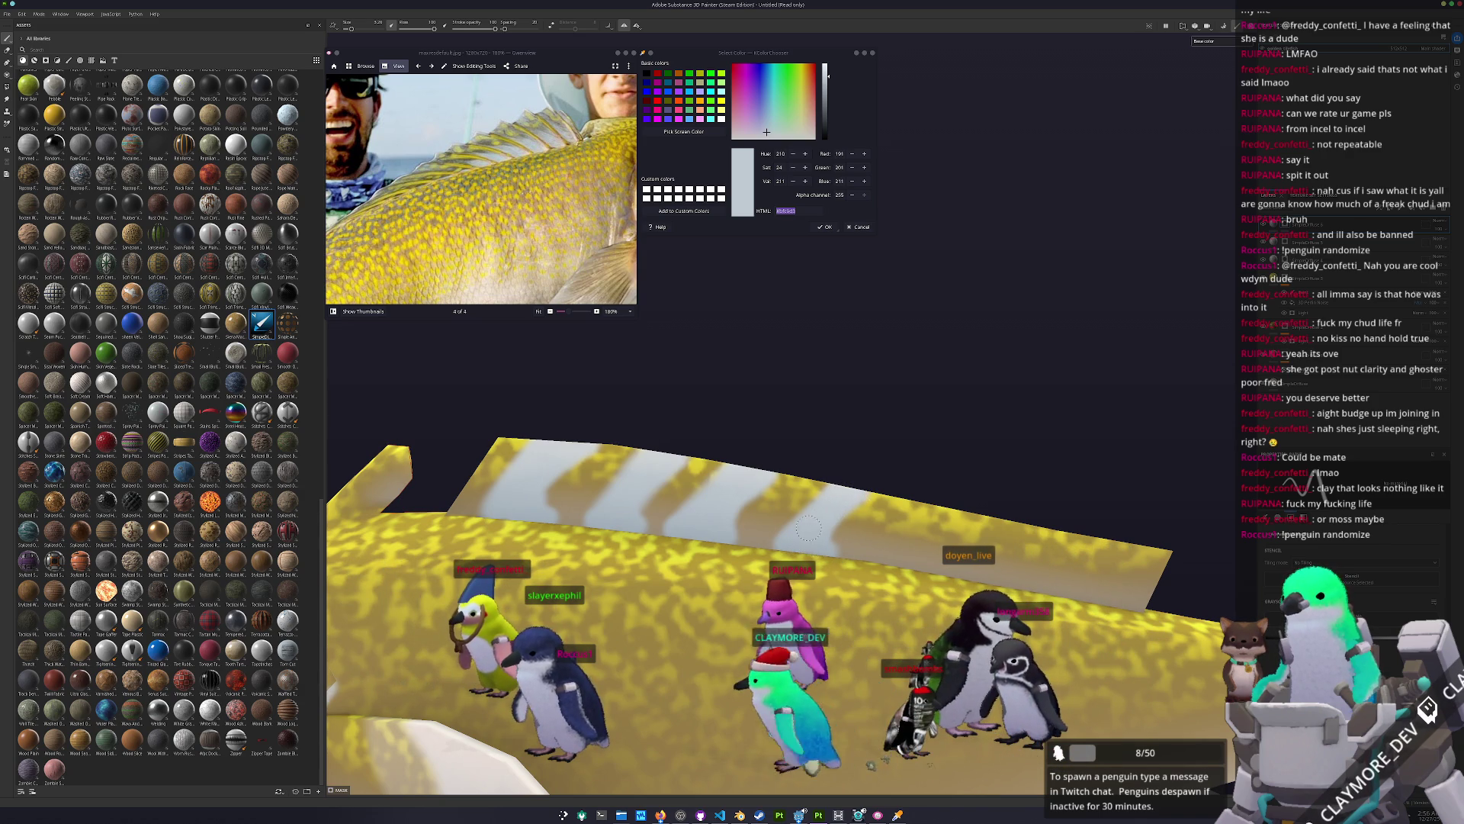
pyautogui.press('f')
pyautogui.keyDown('alt'); pyautogui.moveTo(809, 543); pyautogui.dragTo(808, 586); pyautogui.keyUp('alt')
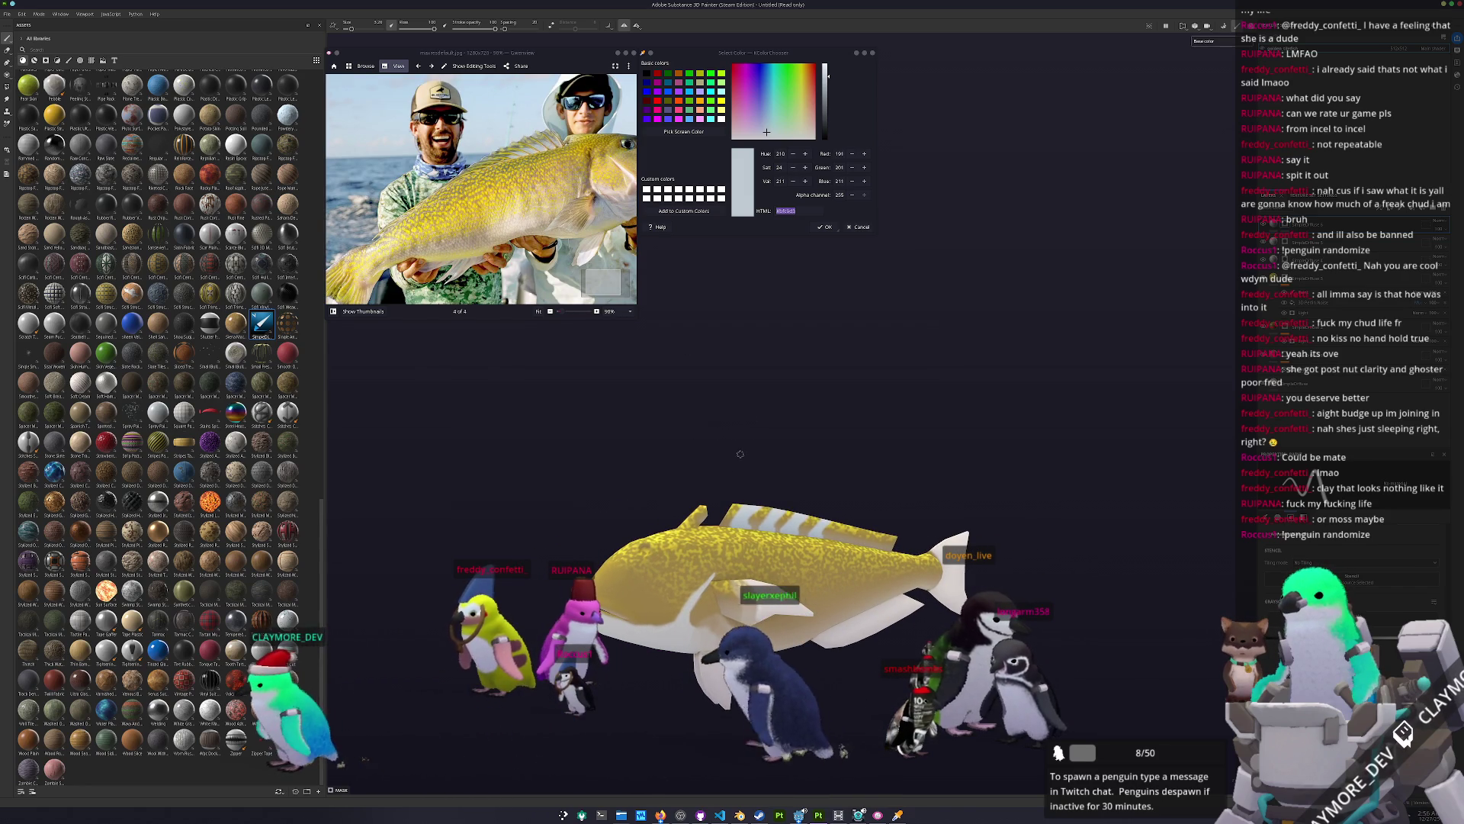
# Step: Sample a creamy white from the photo, then pick a bright pink and select its hex value
pyautogui.click(683, 131)
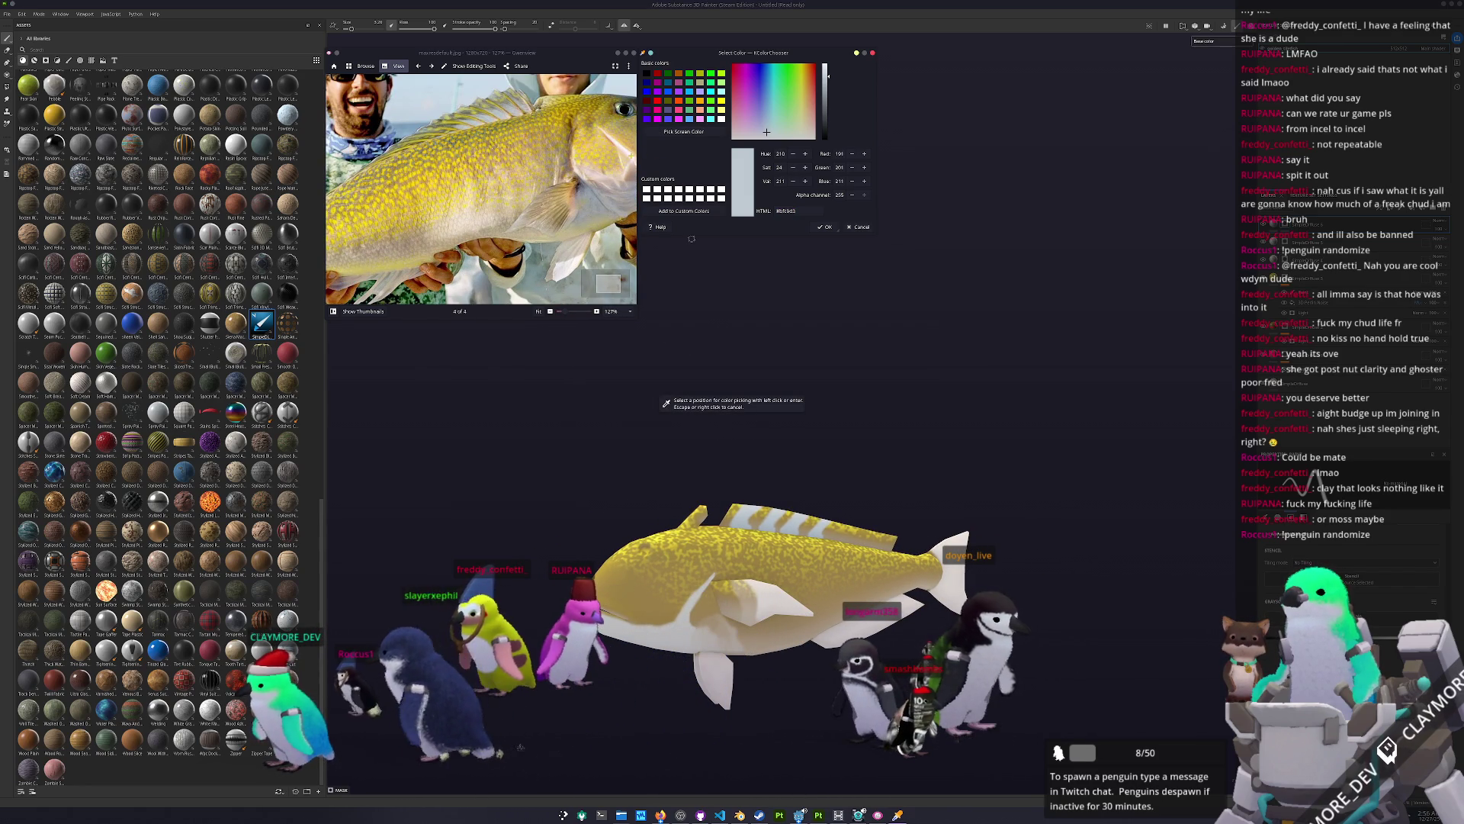
pyautogui.click(604, 174)
pyautogui.scroll(3, 604, 173)
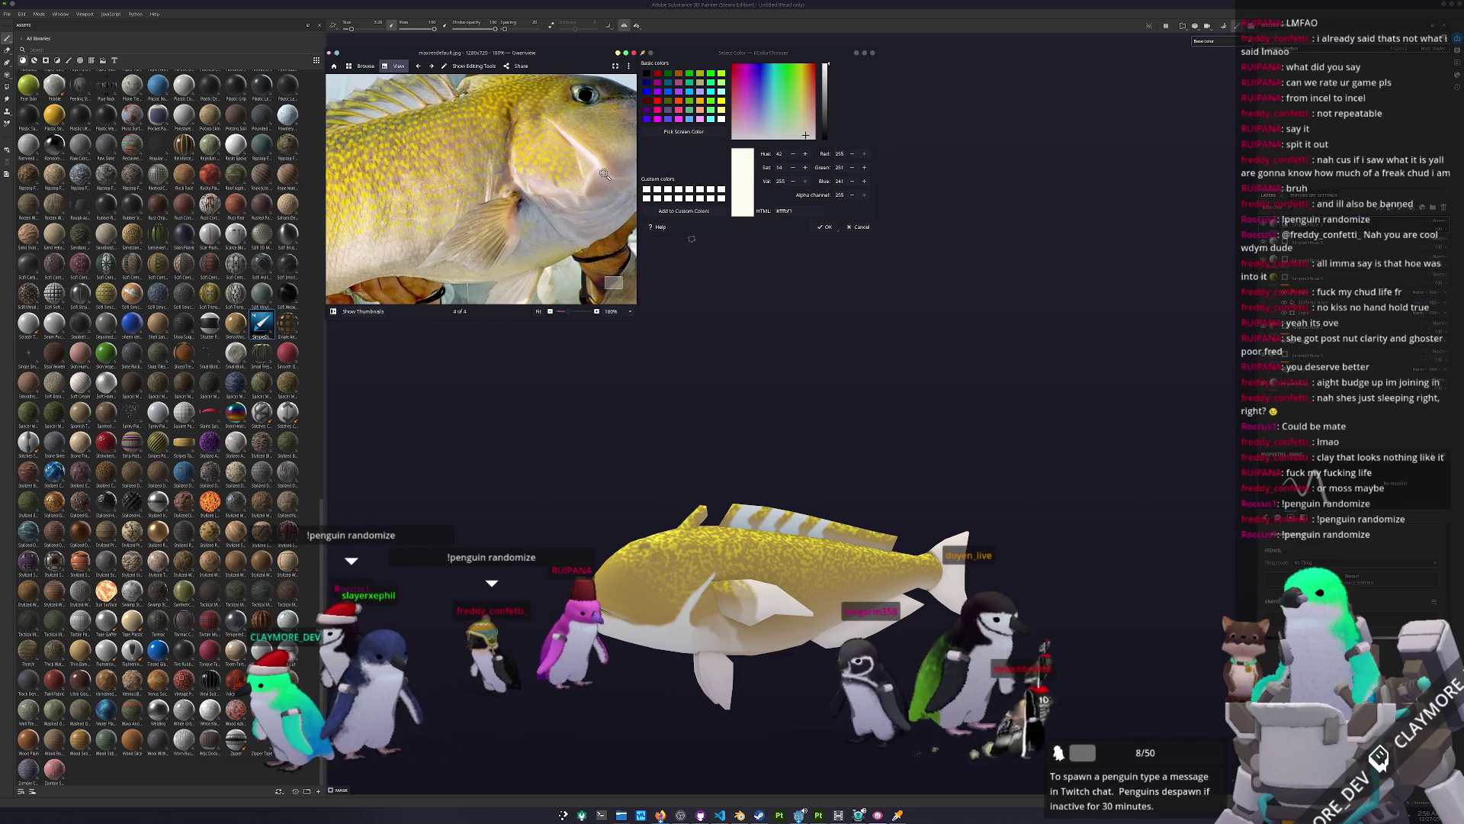
pyautogui.click(747, 100)
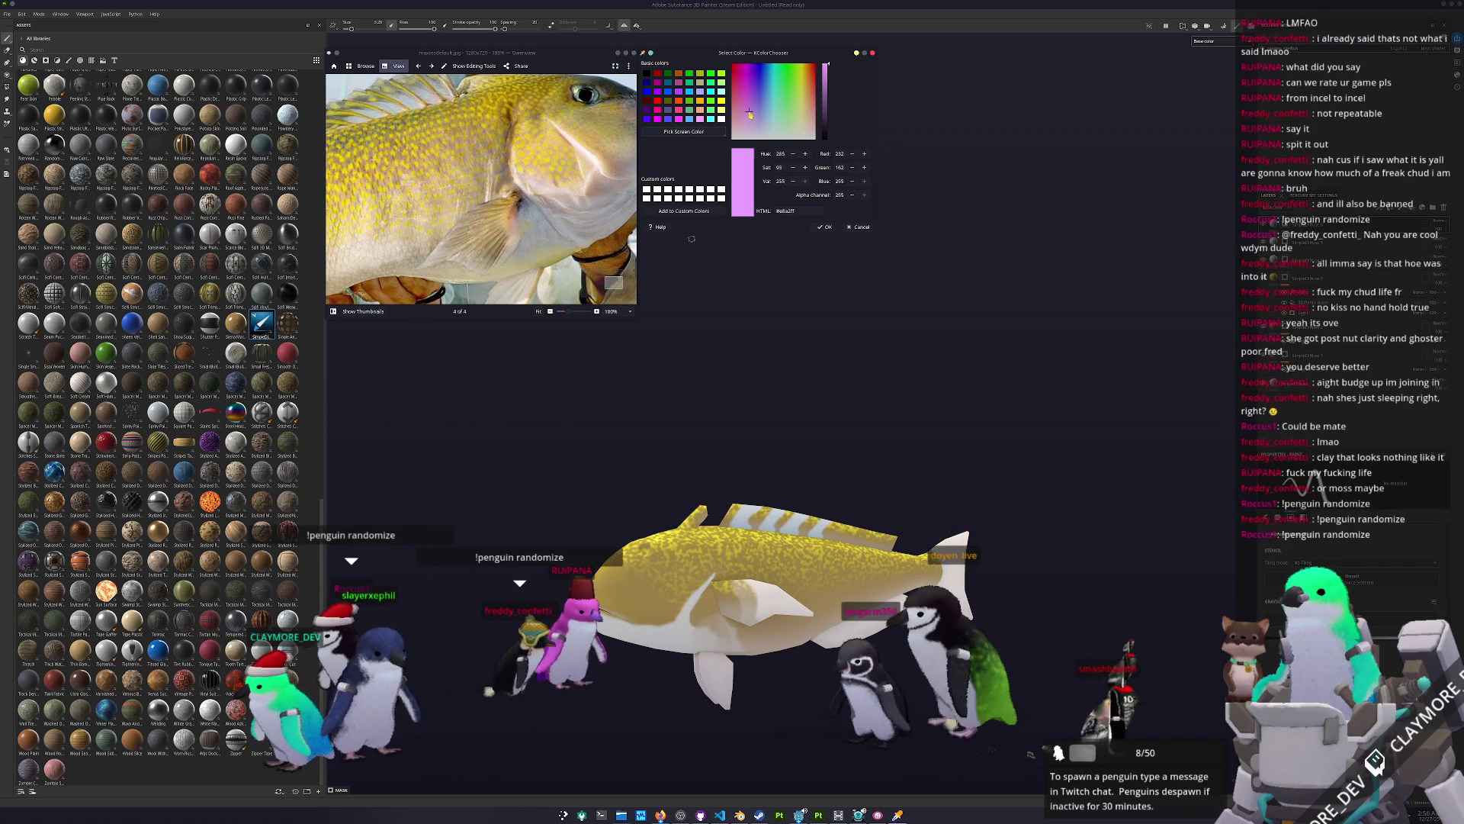
pyautogui.tripleClick(806, 213)
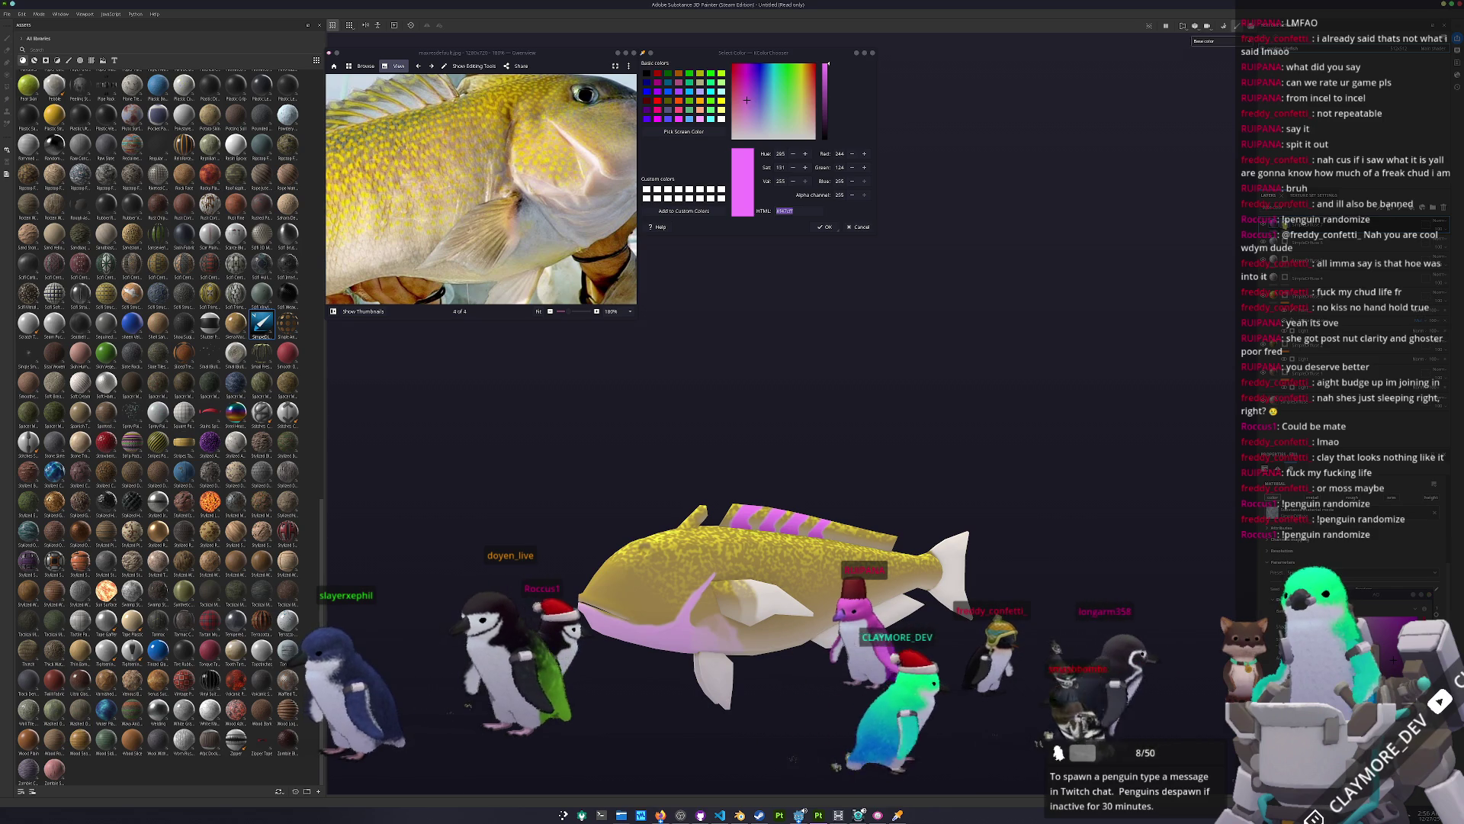
# Step: Add a generator preset to the paint layer, then orbit to a side-on view of the fish
pyautogui.click(1289, 224)
pyautogui.rightClick(1289, 224)
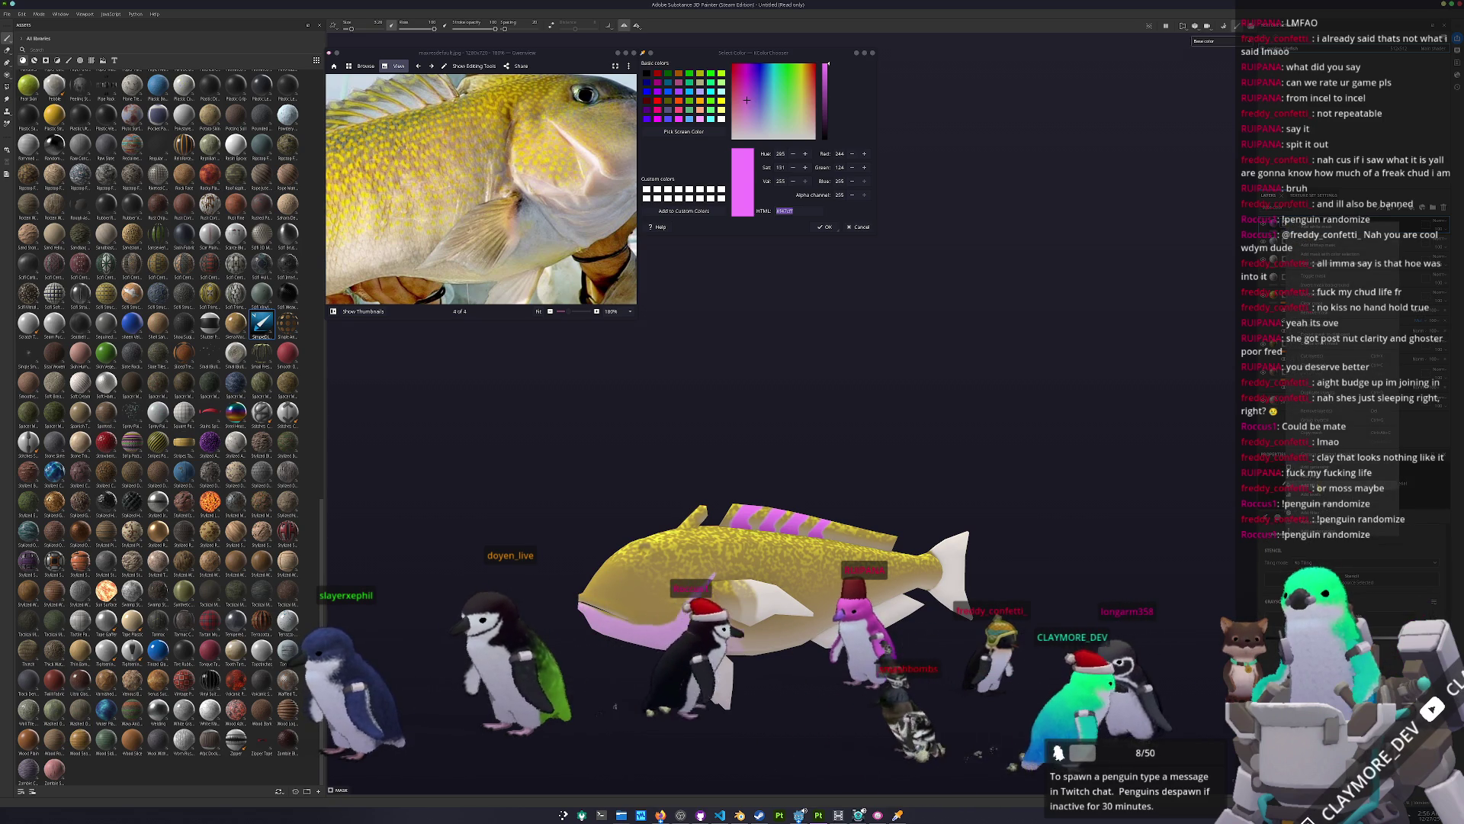
pyautogui.click(1346, 467)
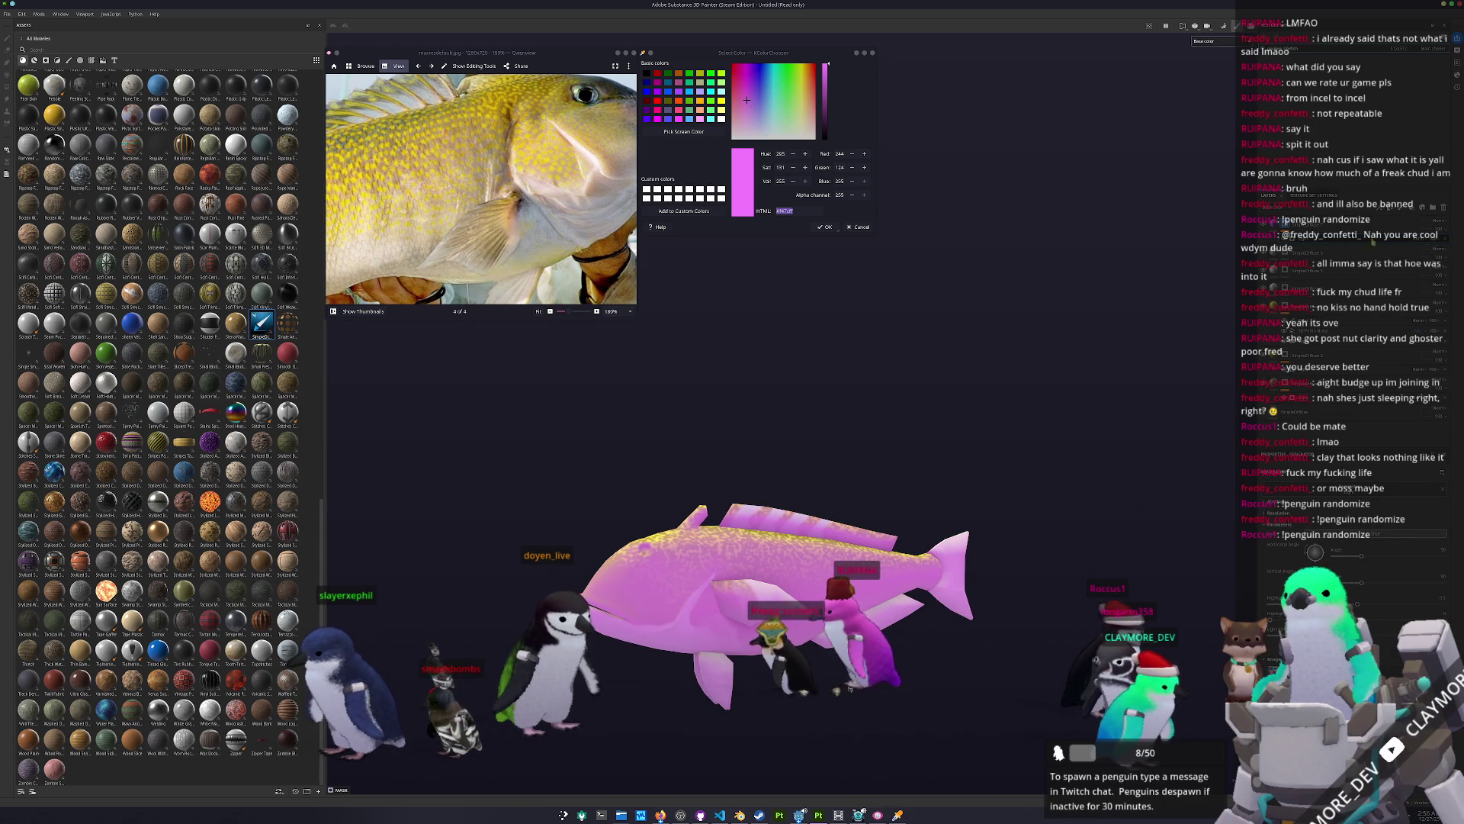
pyautogui.rightClick(1284, 222)
pyautogui.click(1306, 472)
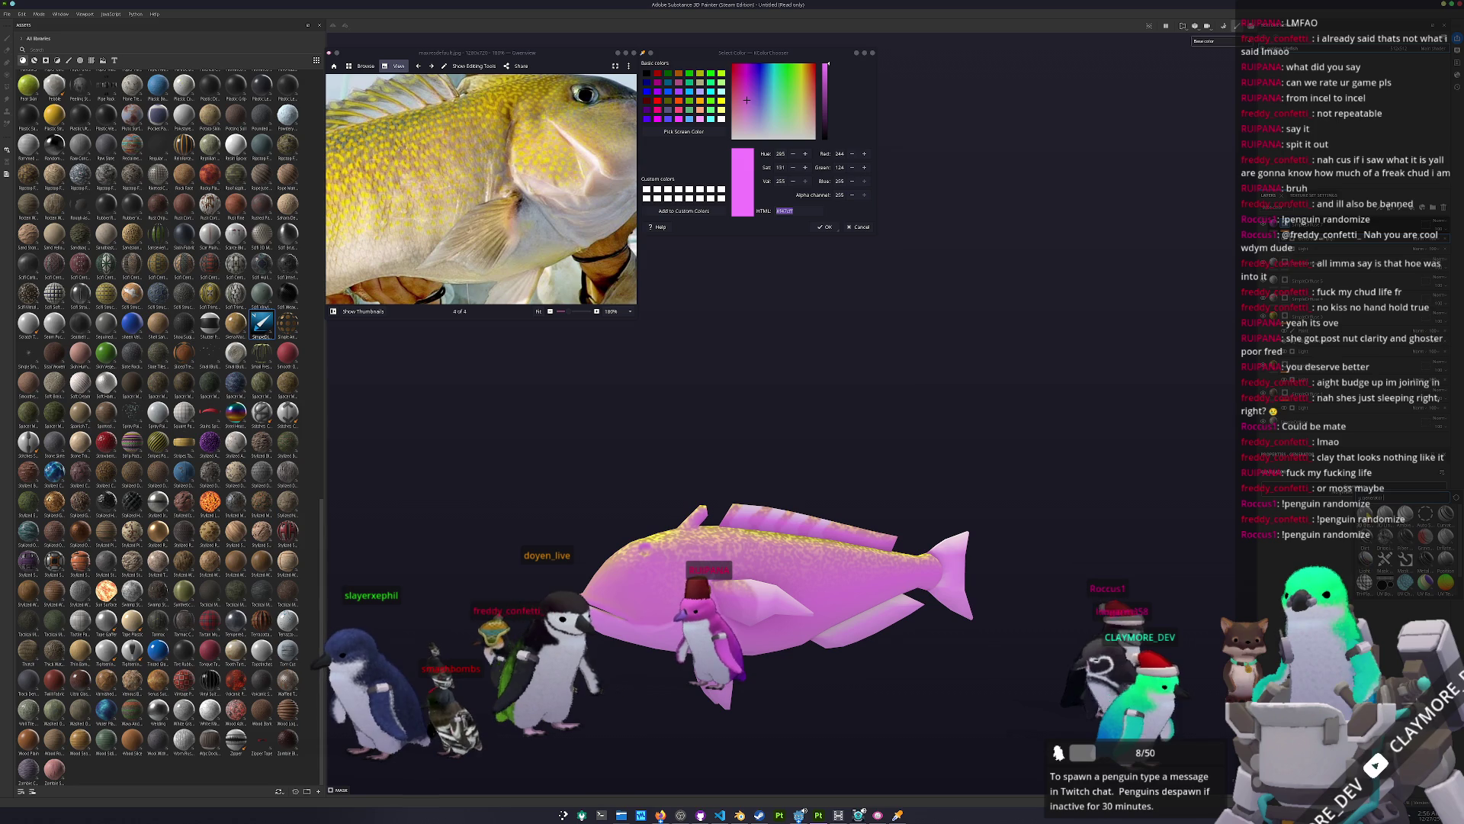
pyautogui.click(1405, 513)
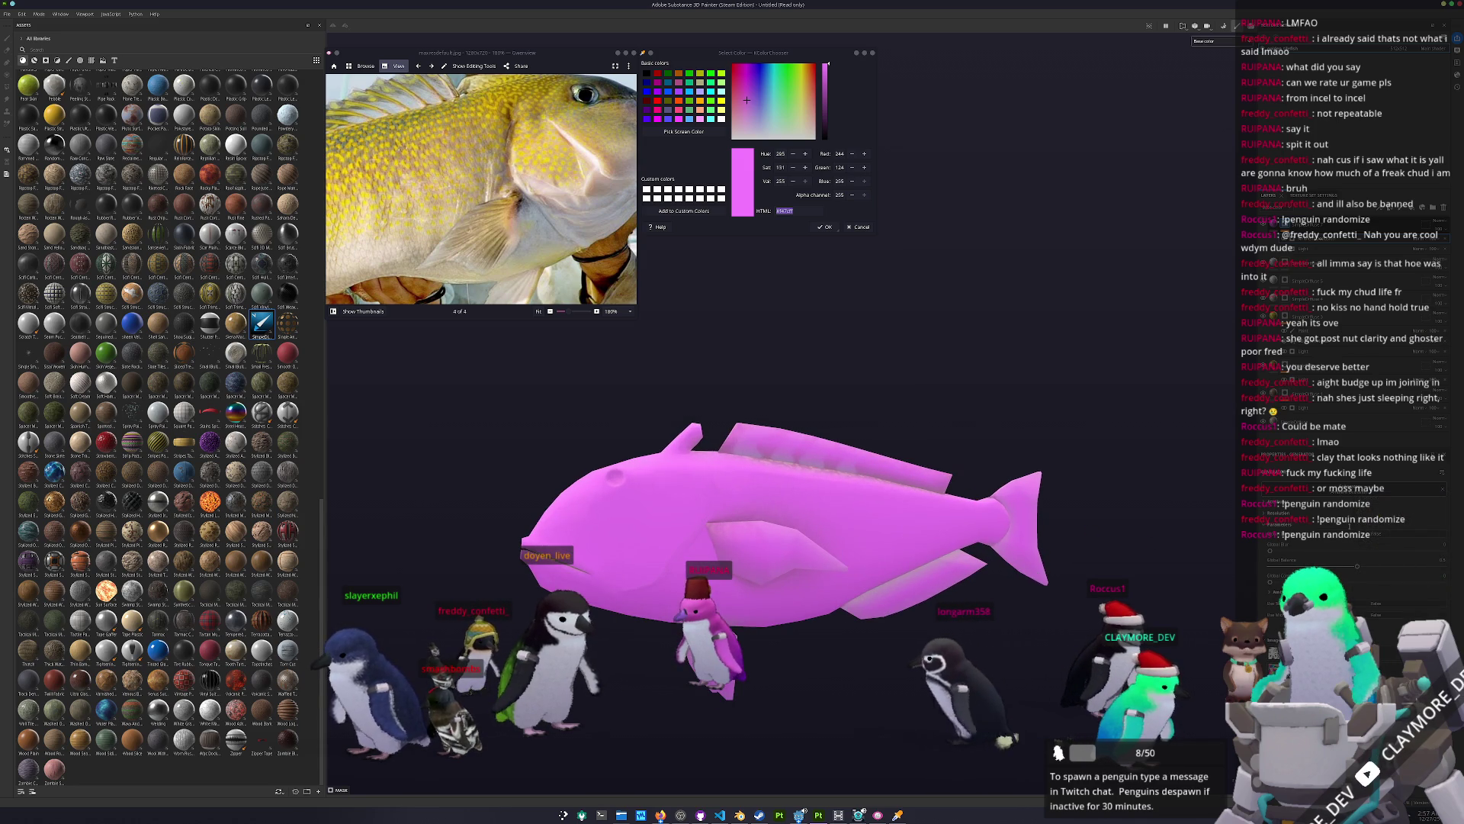
pyautogui.moveTo(1053, 496)
pyautogui.keyDown('alt'); pyautogui.mouseDown()
pyautogui.moveTo(1095, 499)
pyautogui.moveTo(1068, 497)
pyautogui.mouseUp(); pyautogui.keyUp('alt')
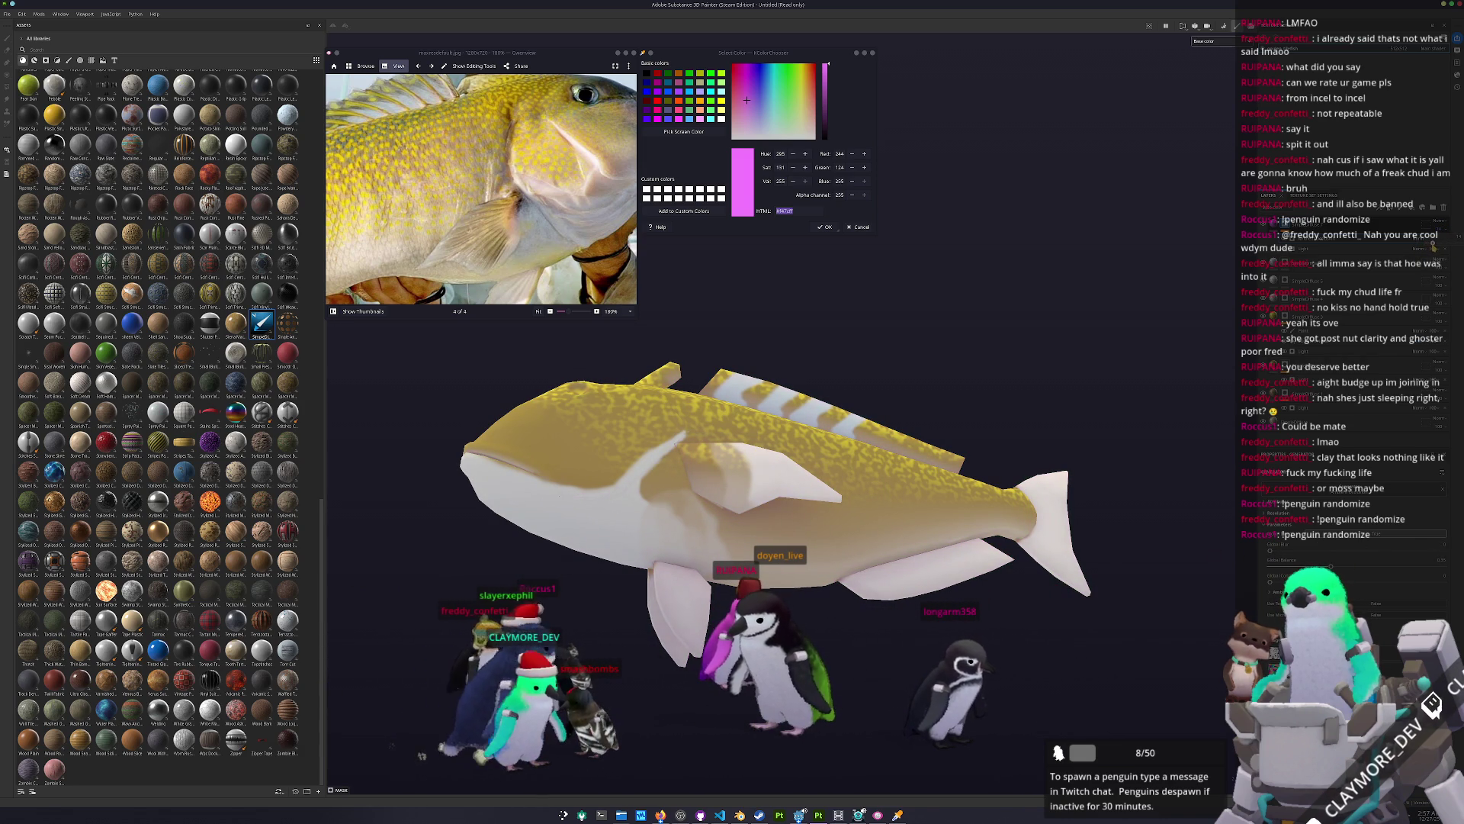
pyautogui.keyDown('alt'); pyautogui.moveTo(1031, 405); pyautogui.dragTo(978, 484); pyautogui.keyUp('alt')
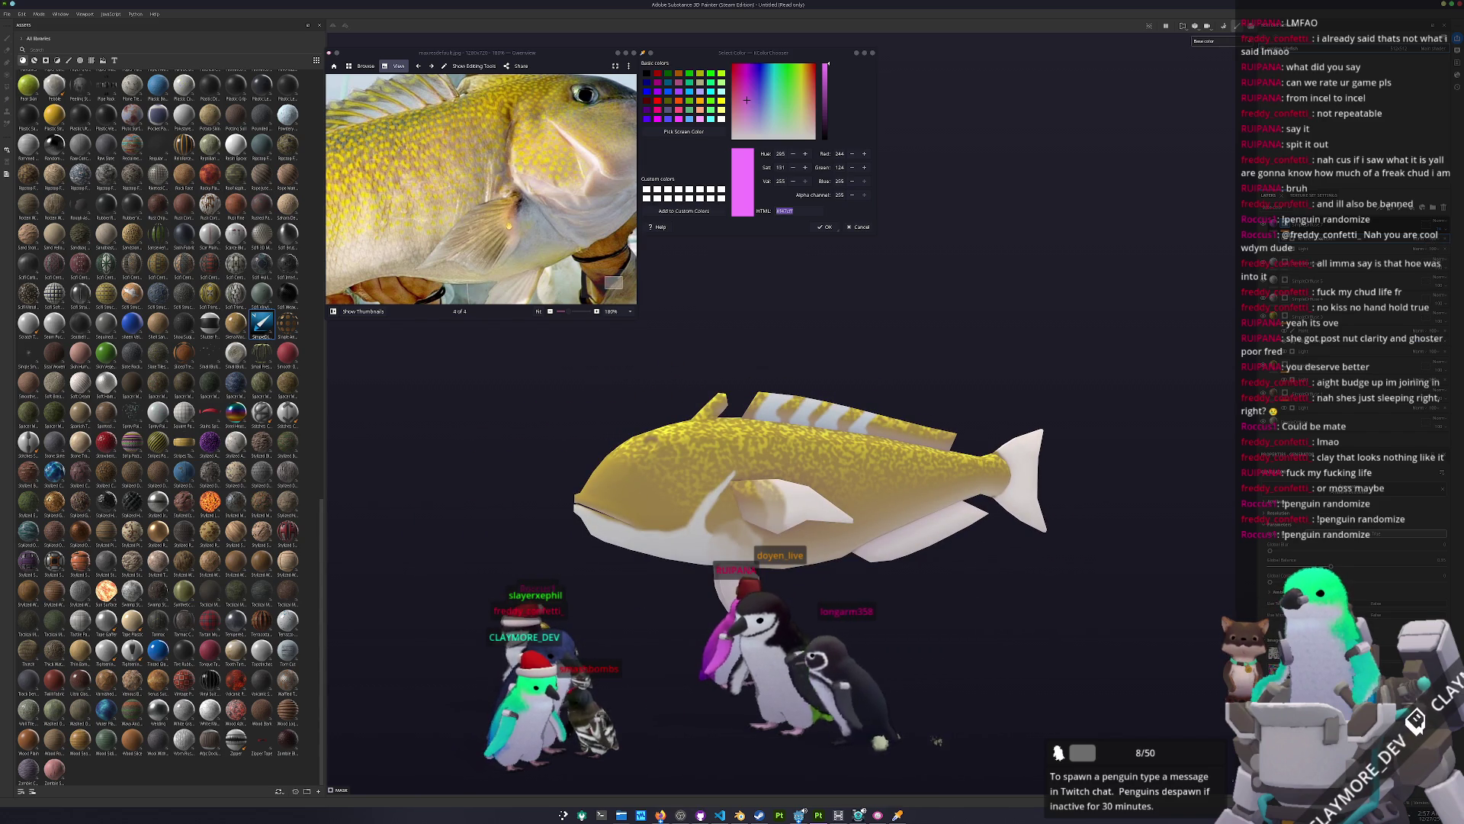
pyautogui.keyDown('ctrl'); pyautogui.scroll(-2, 526, 202); pyautogui.keyUp('ctrl')
pyautogui.hscroll(-3, 529, 199)
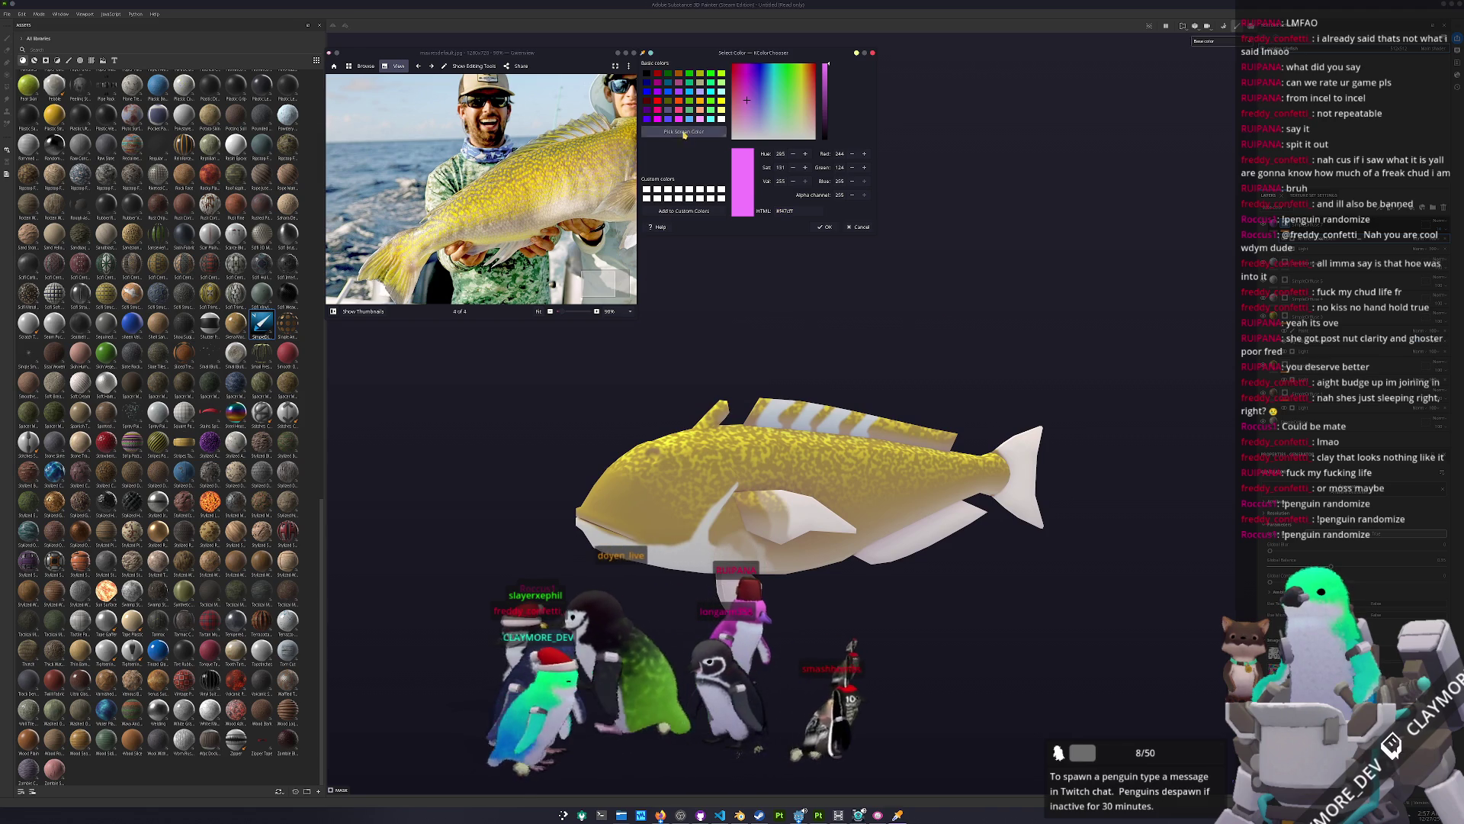
# Step: Sample golden #ac8e42 from the reference fish, select the layer, and switch to polygon fill
pyautogui.click(684, 131)
pyautogui.click(741, 195)
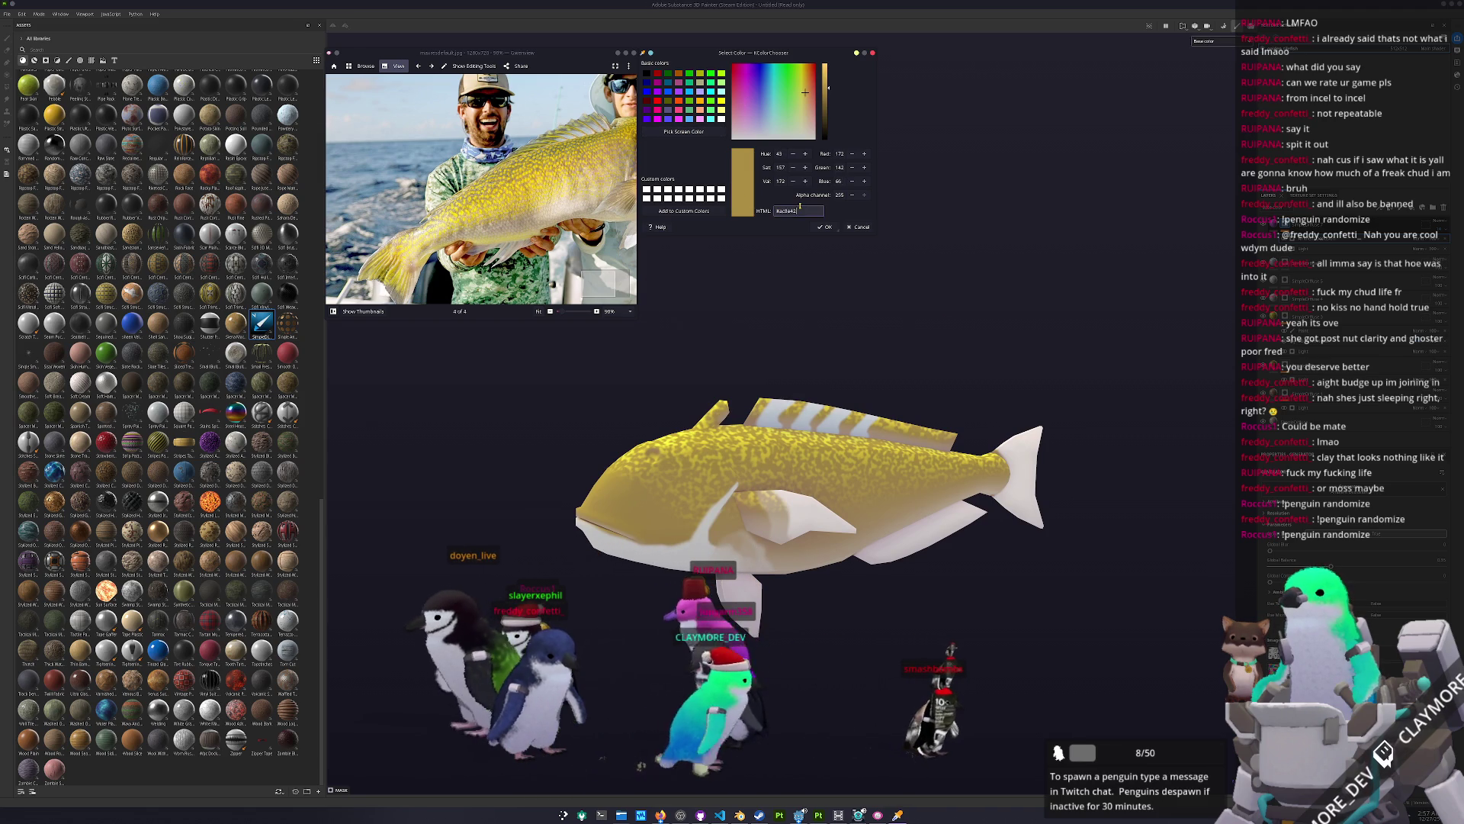
pyautogui.click(1311, 392)
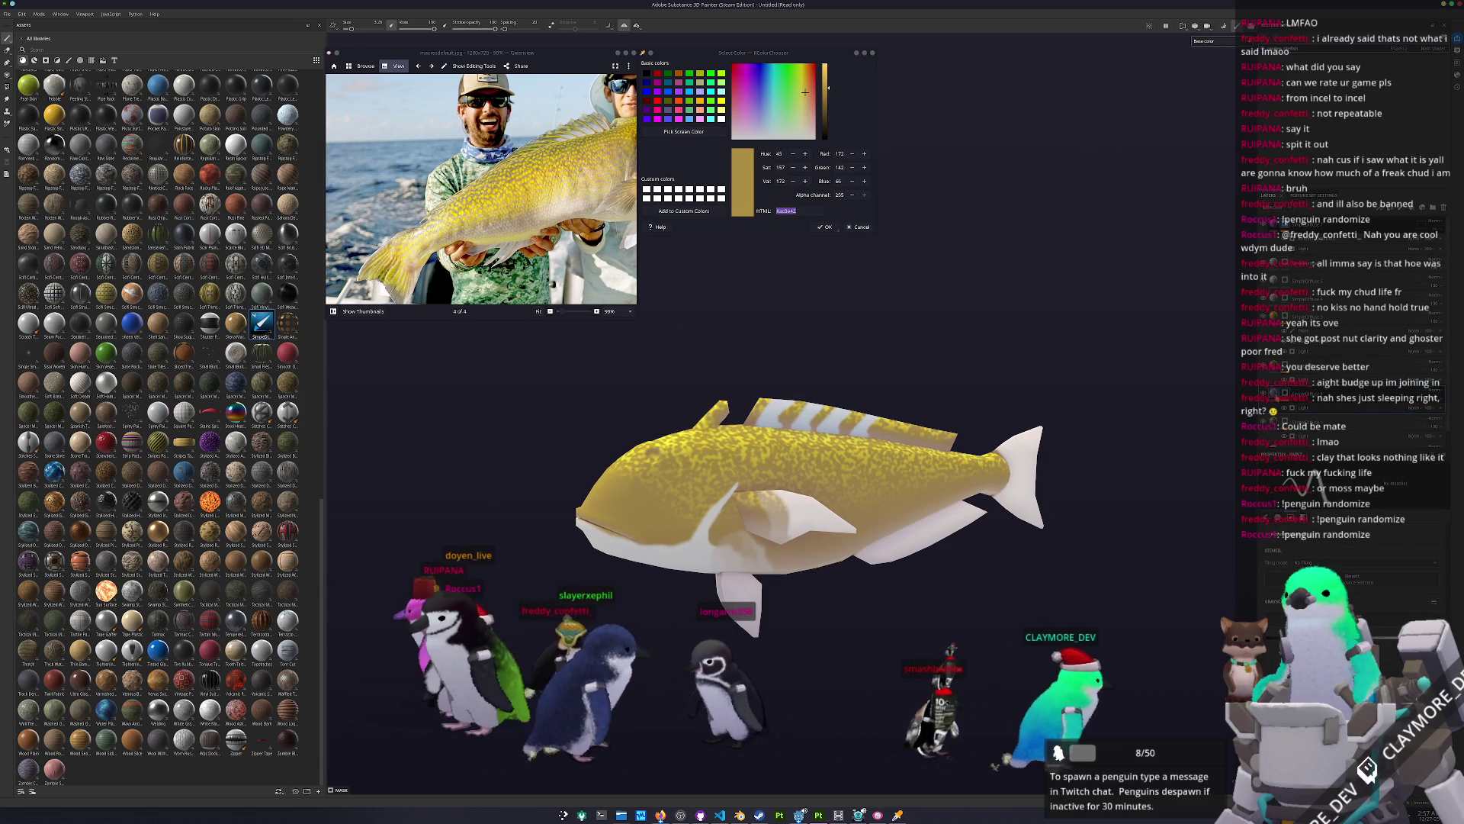
pyautogui.press('4')
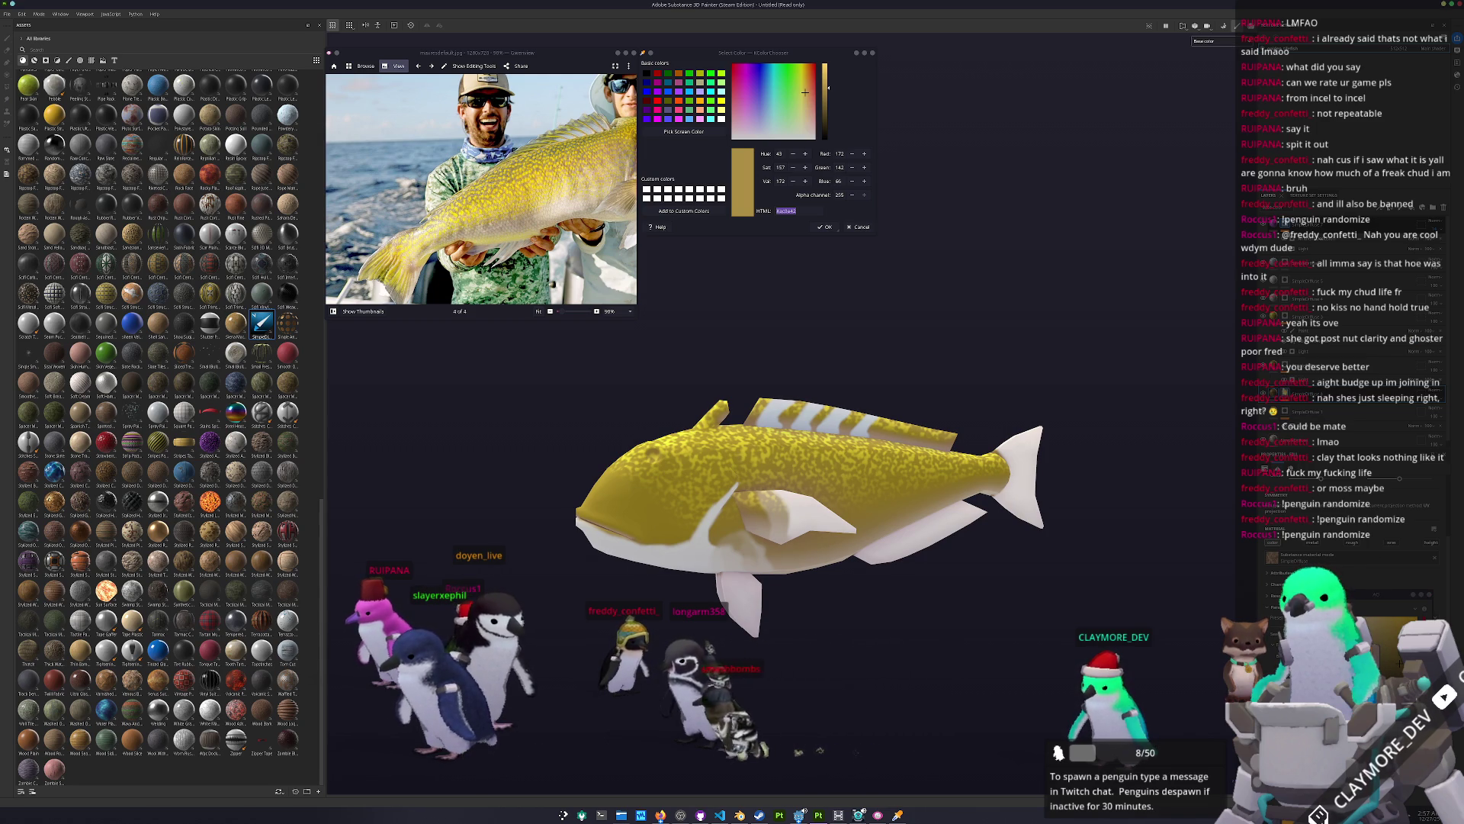
pyautogui.rightClick(1285, 392)
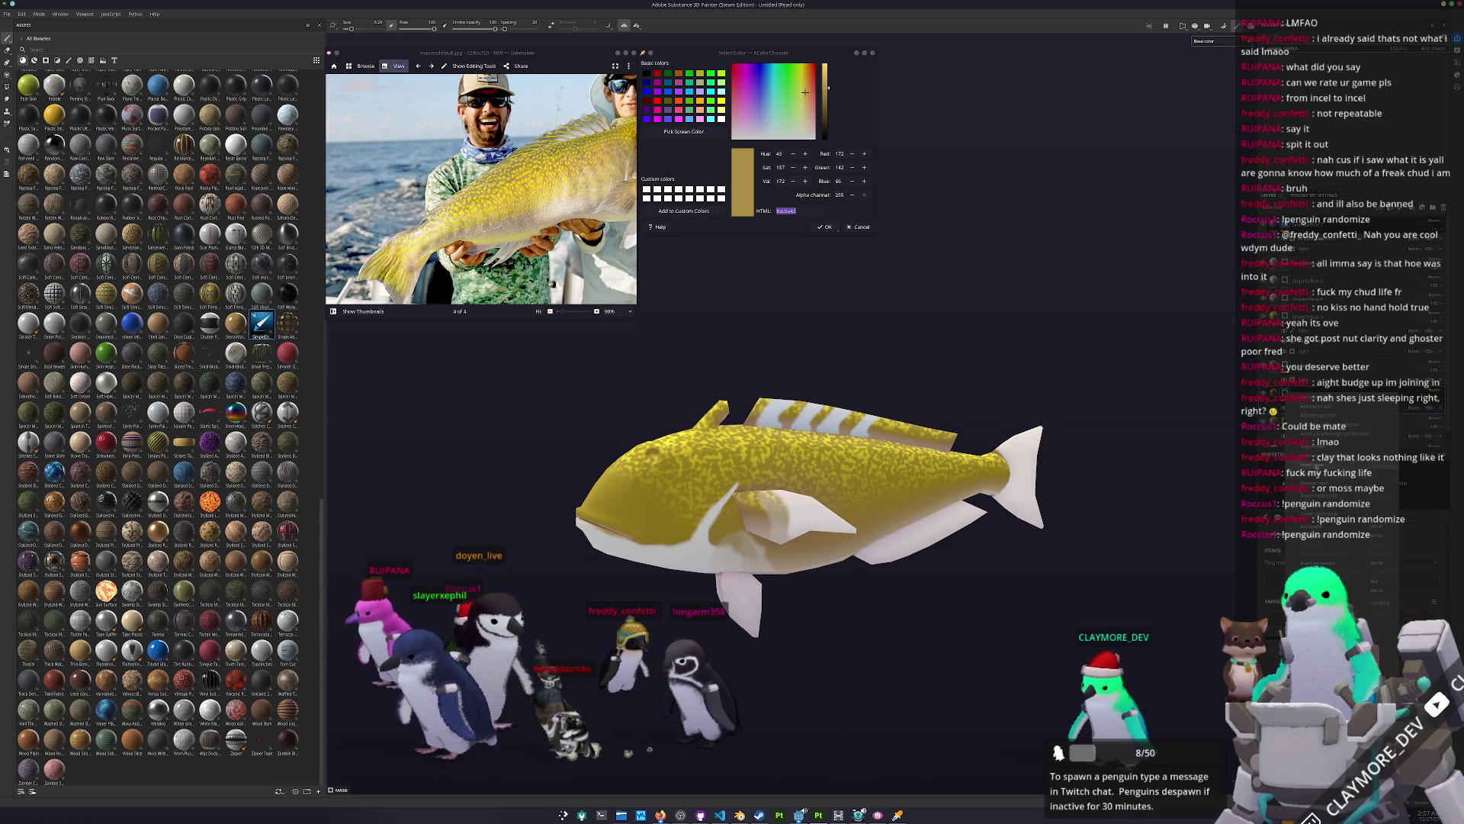
pyautogui.rightClick(1285, 392)
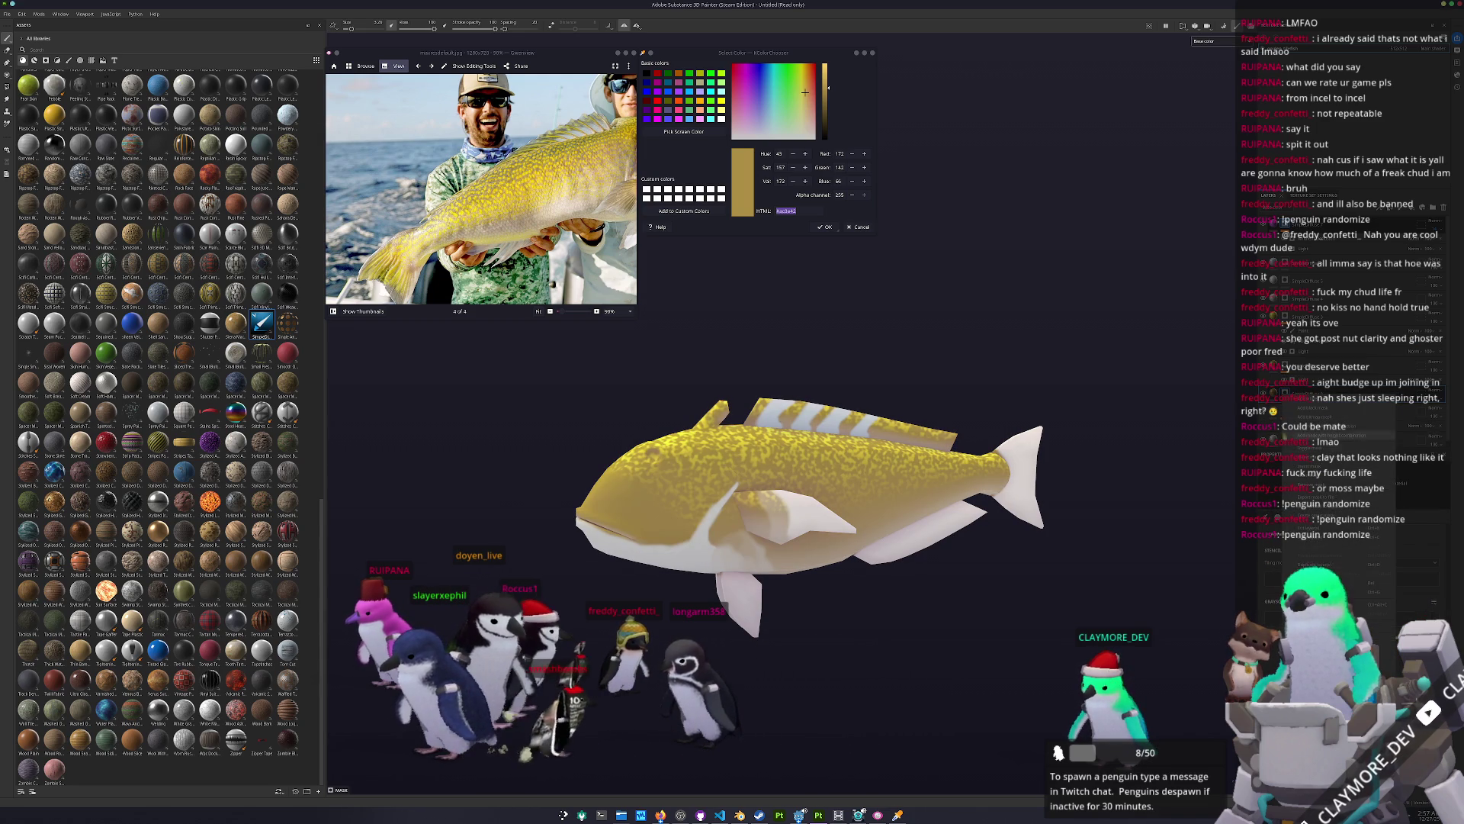
pyautogui.scroll(5, 928, 490)
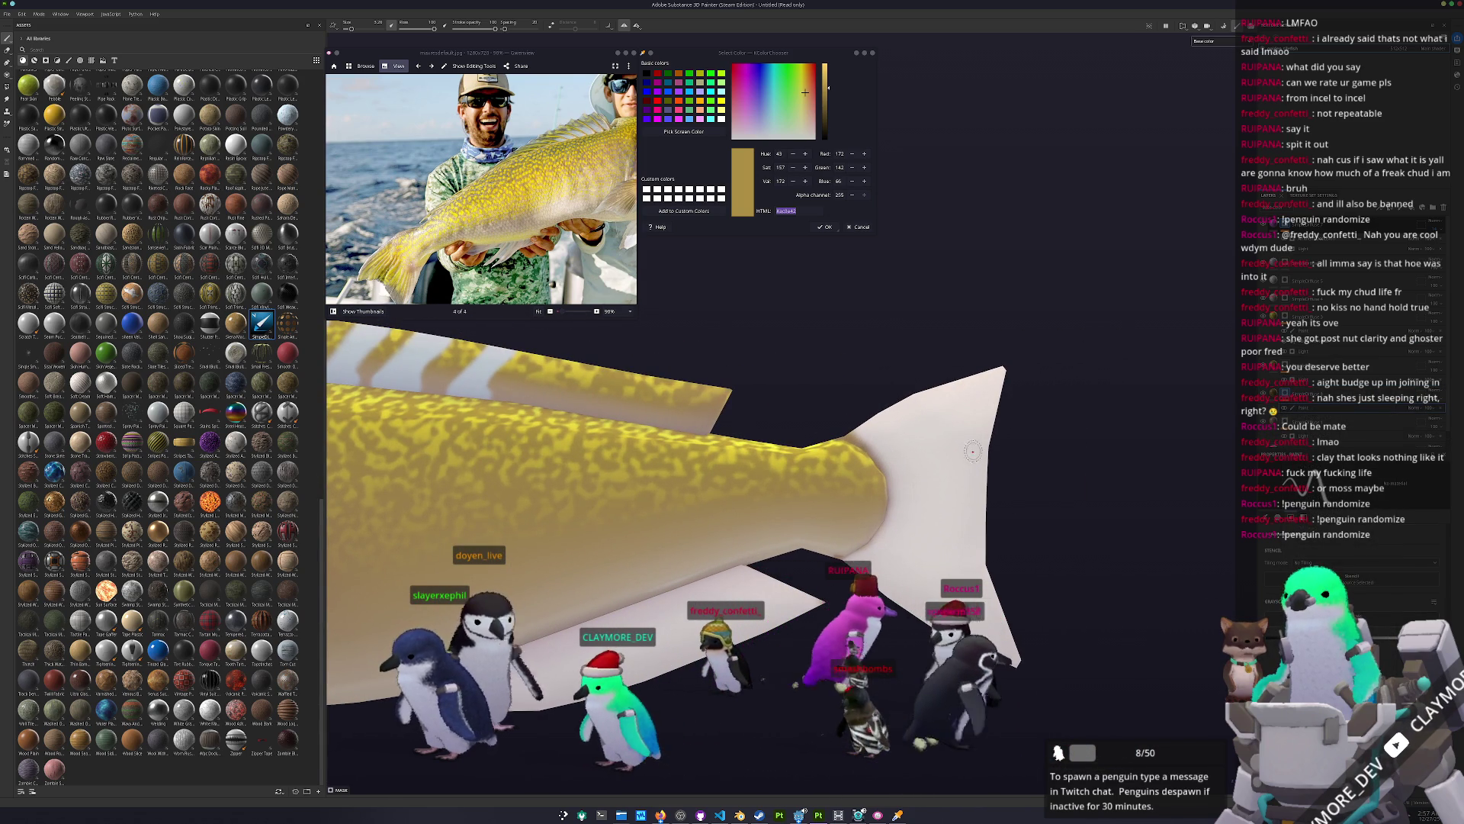
# Step: Paint the white tail fin golden tan and orbit to check it
pyautogui.moveTo(865, 445); pyautogui.dragTo(991, 400)
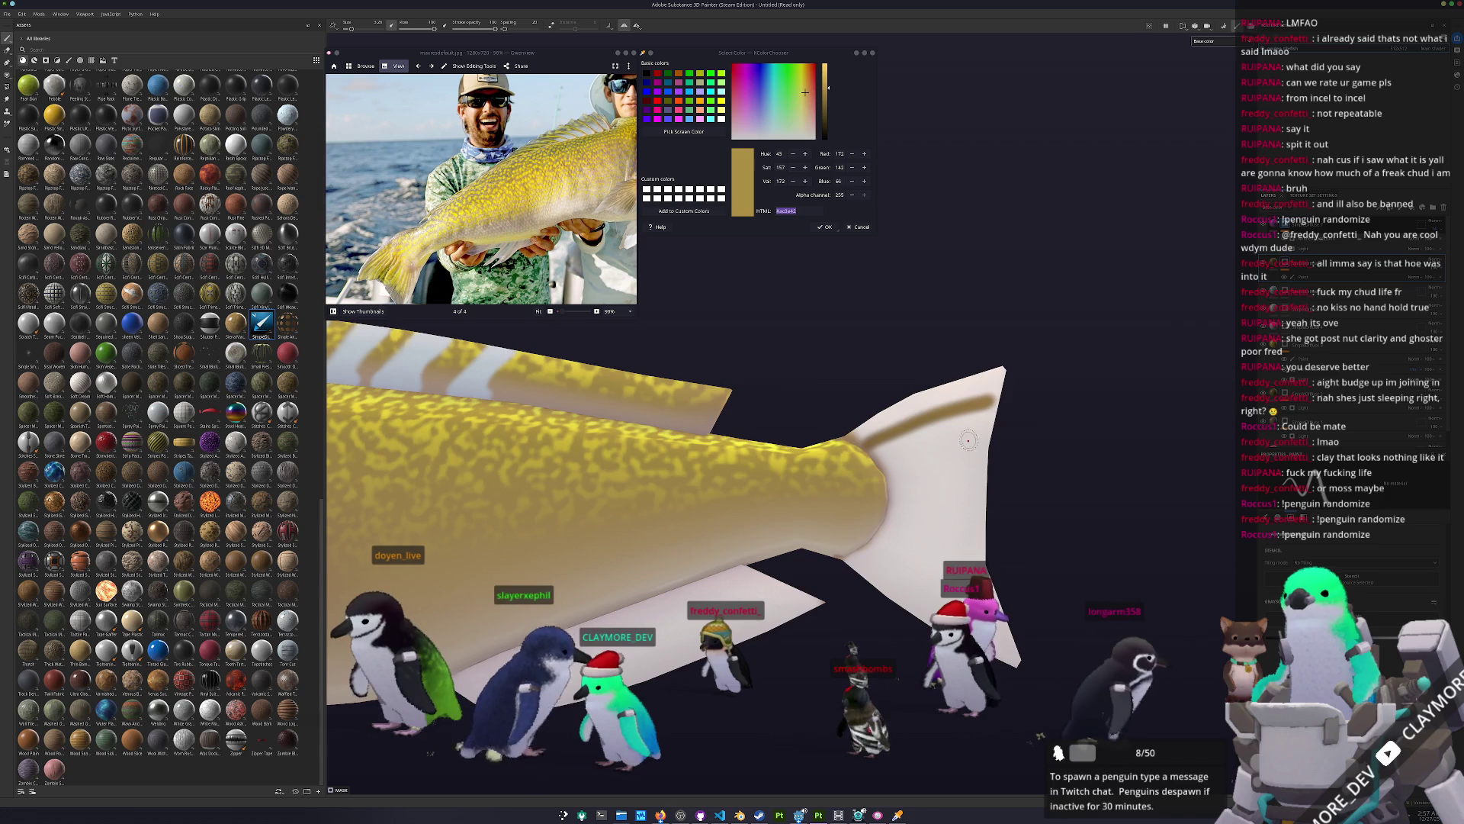
pyautogui.moveTo(899, 447)
pyautogui.mouseDown()
pyautogui.moveTo(954, 404)
pyautogui.moveTo(916, 489)
pyautogui.moveTo(964, 494)
pyautogui.moveTo(919, 520)
pyautogui.moveTo(935, 510)
pyautogui.moveTo(955, 556)
pyautogui.mouseUp()
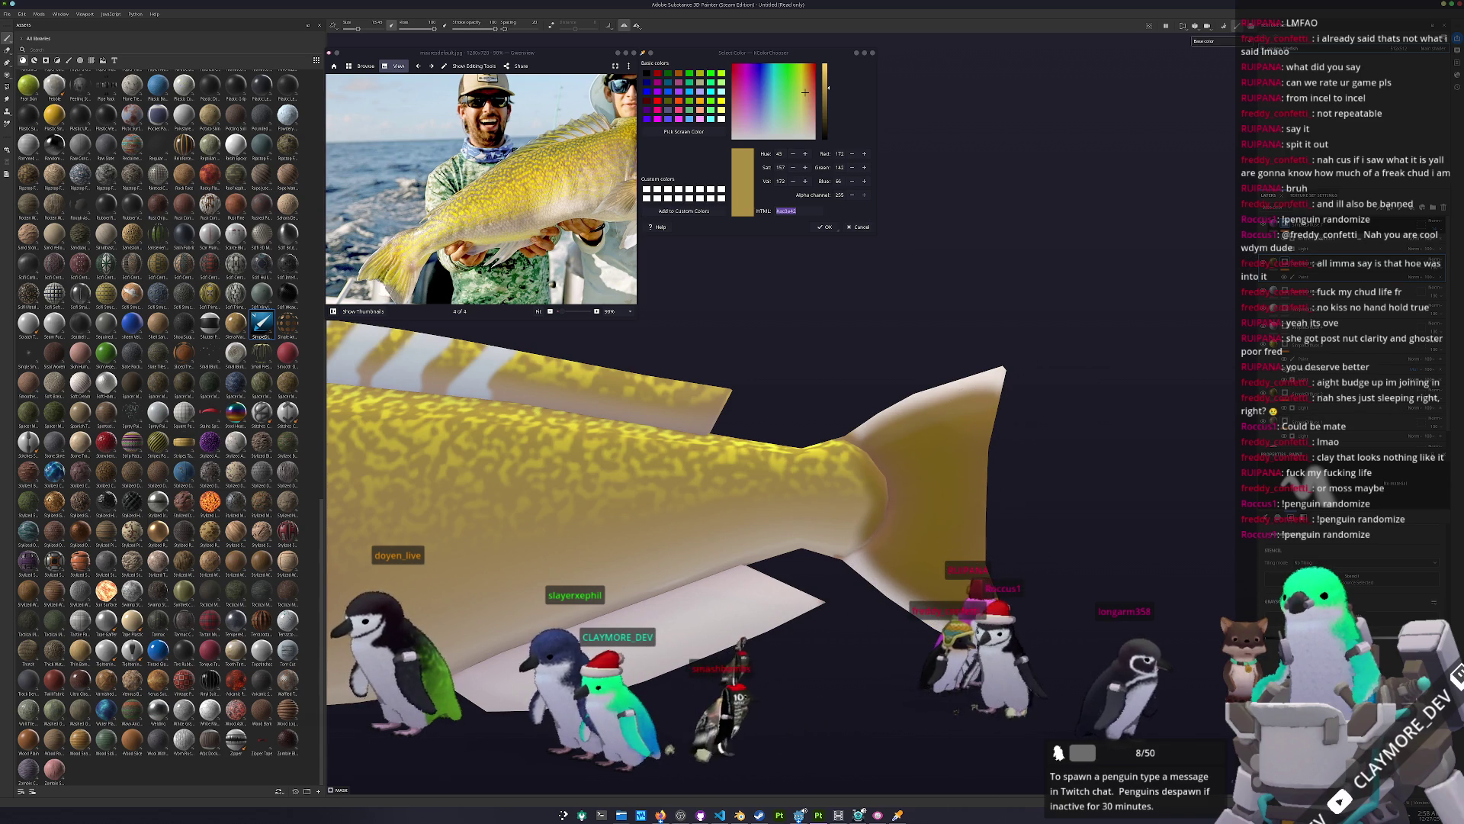
pyautogui.moveTo(778, 526)
pyautogui.keyDown('alt'); pyautogui.mouseDown()
pyautogui.moveTo(915, 526)
pyautogui.moveTo(854, 522)
pyautogui.moveTo(1108, 427)
pyautogui.mouseUp(); pyautogui.keyUp('alt')
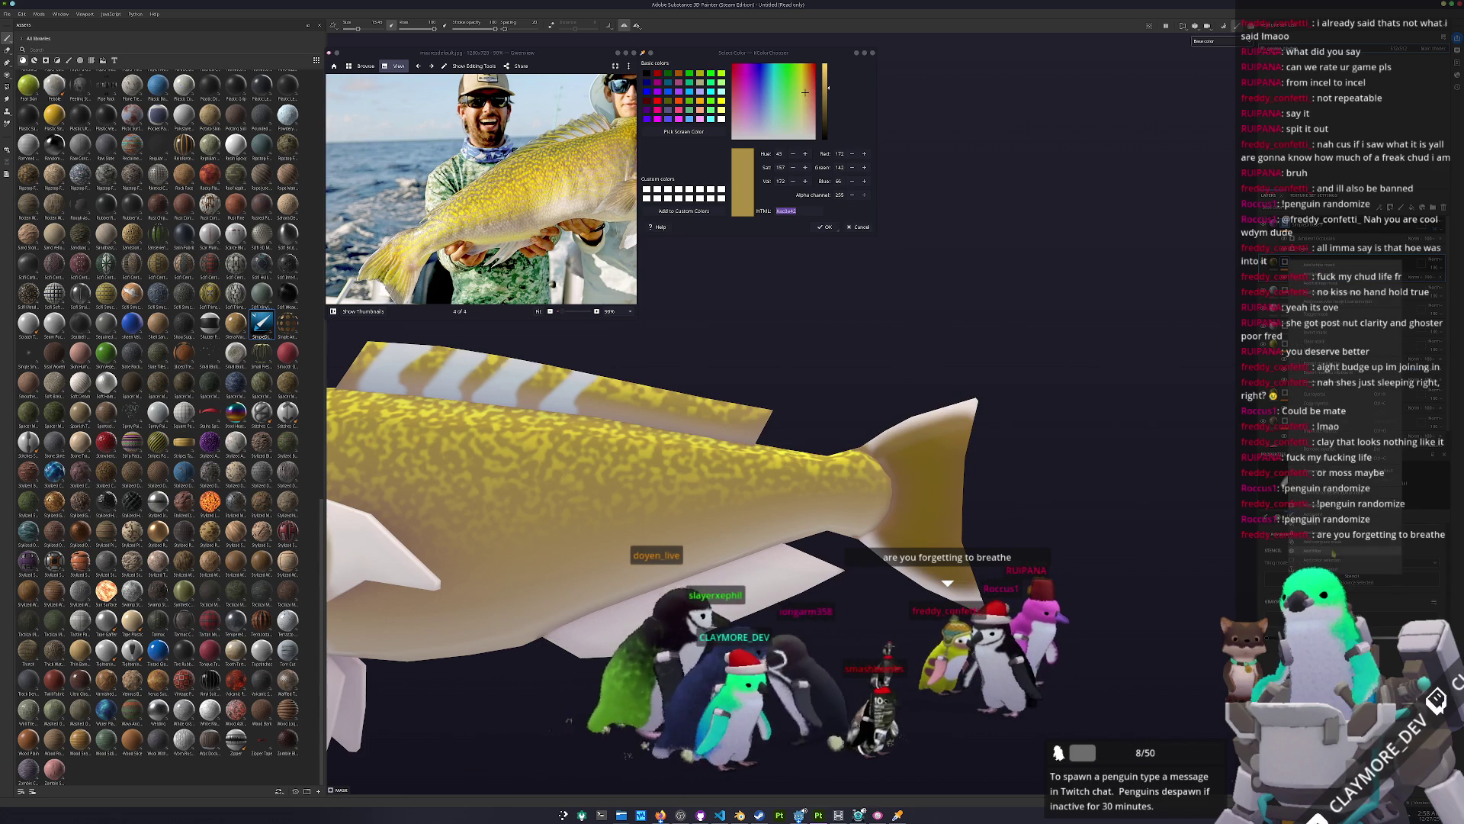
pyautogui.press('1')
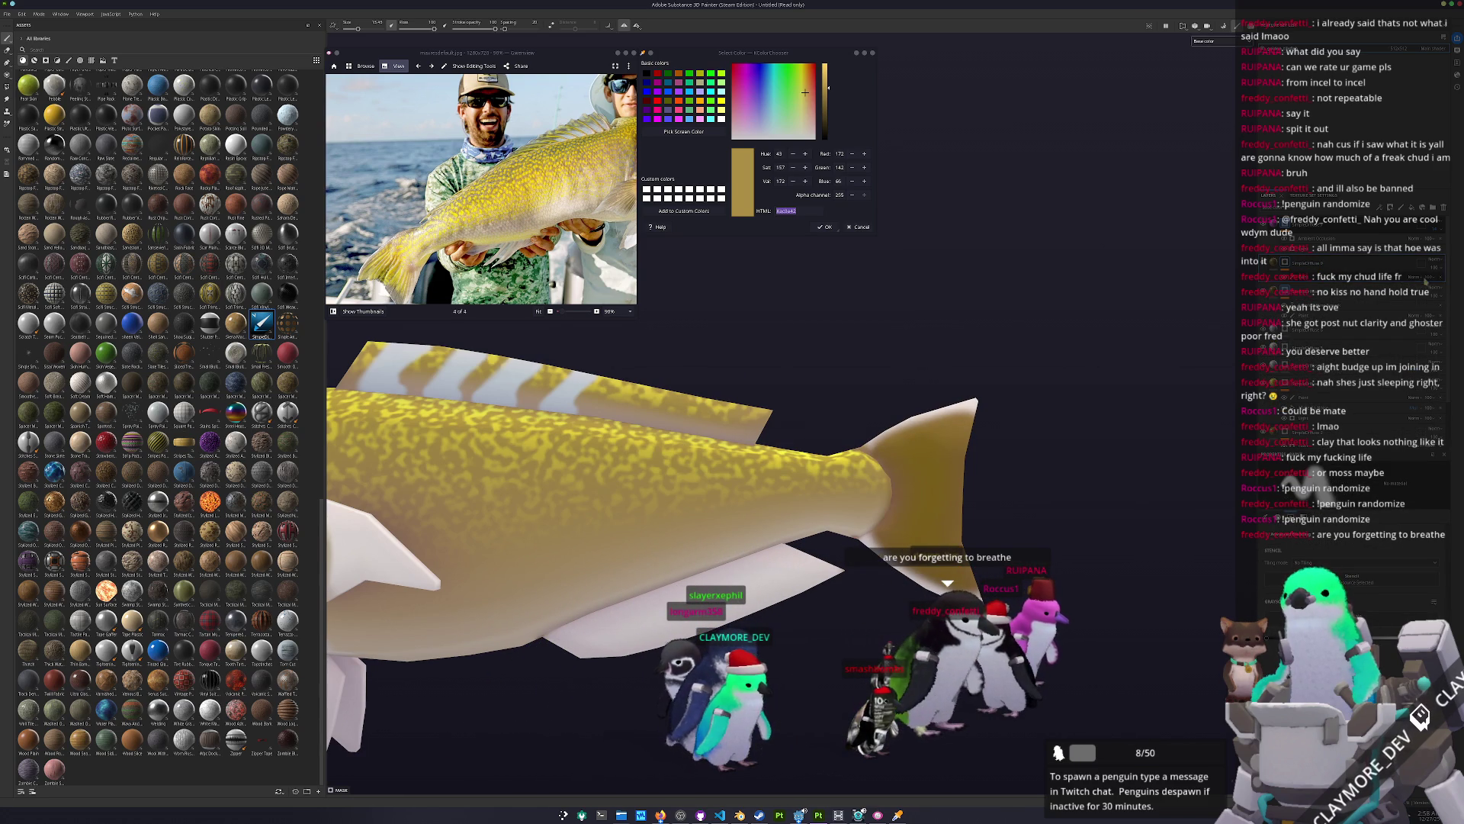
# Step: Add a new layer to the stack, frame the fish, and open a layer's generator settings
pyautogui.rightClick(1285, 263)
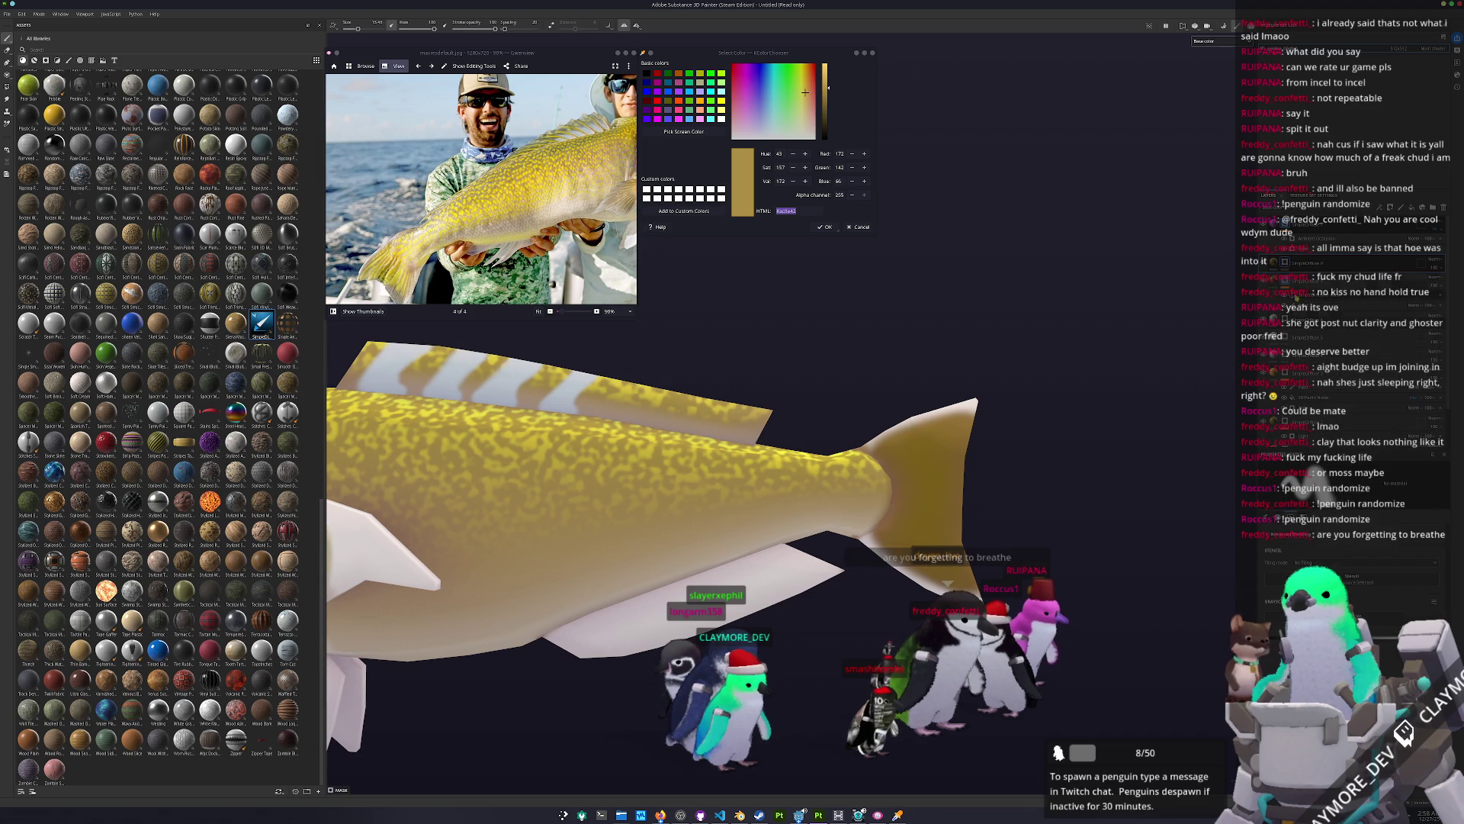
pyautogui.click(1312, 276)
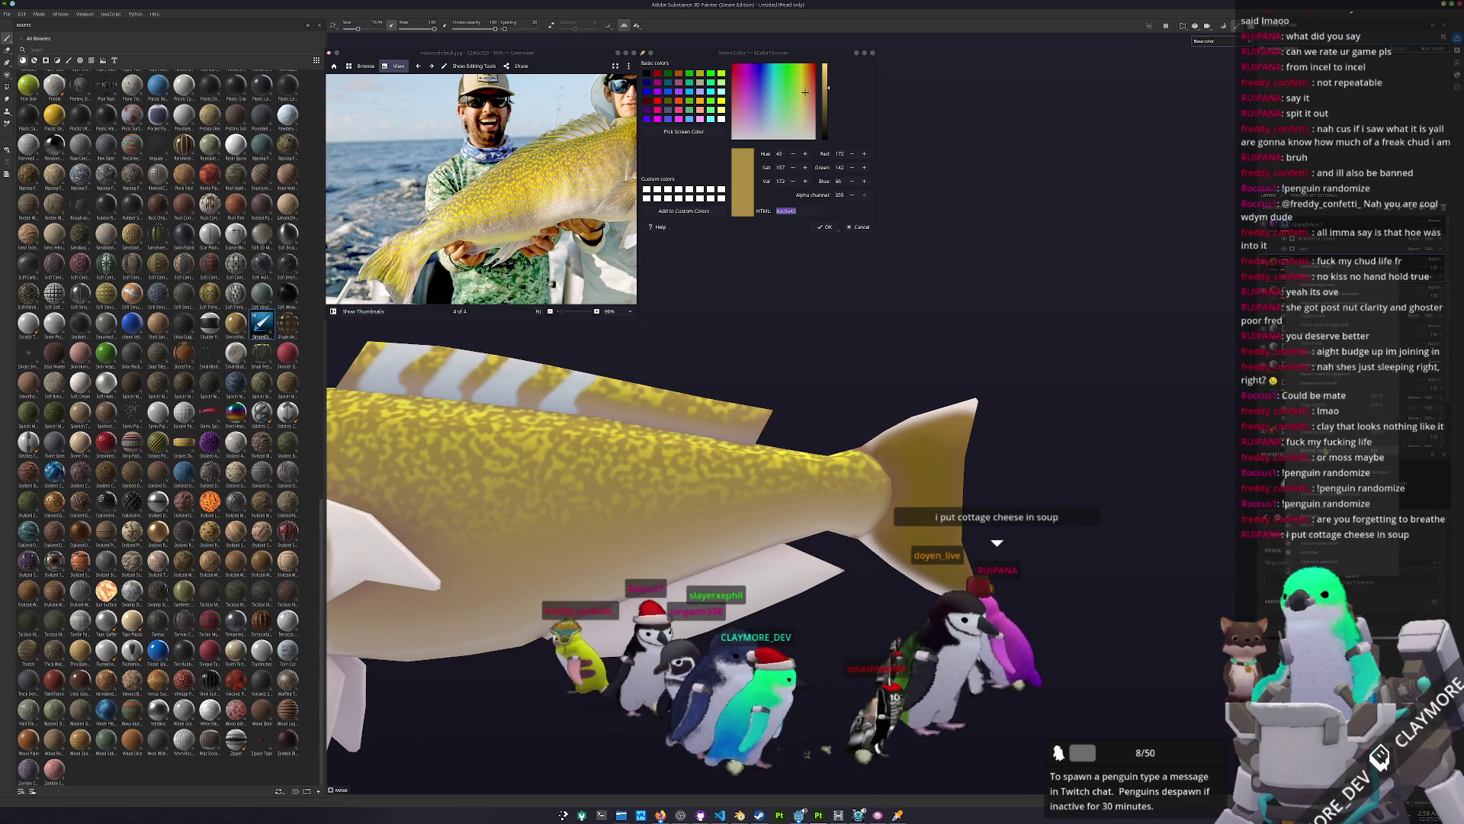
pyautogui.press('1')
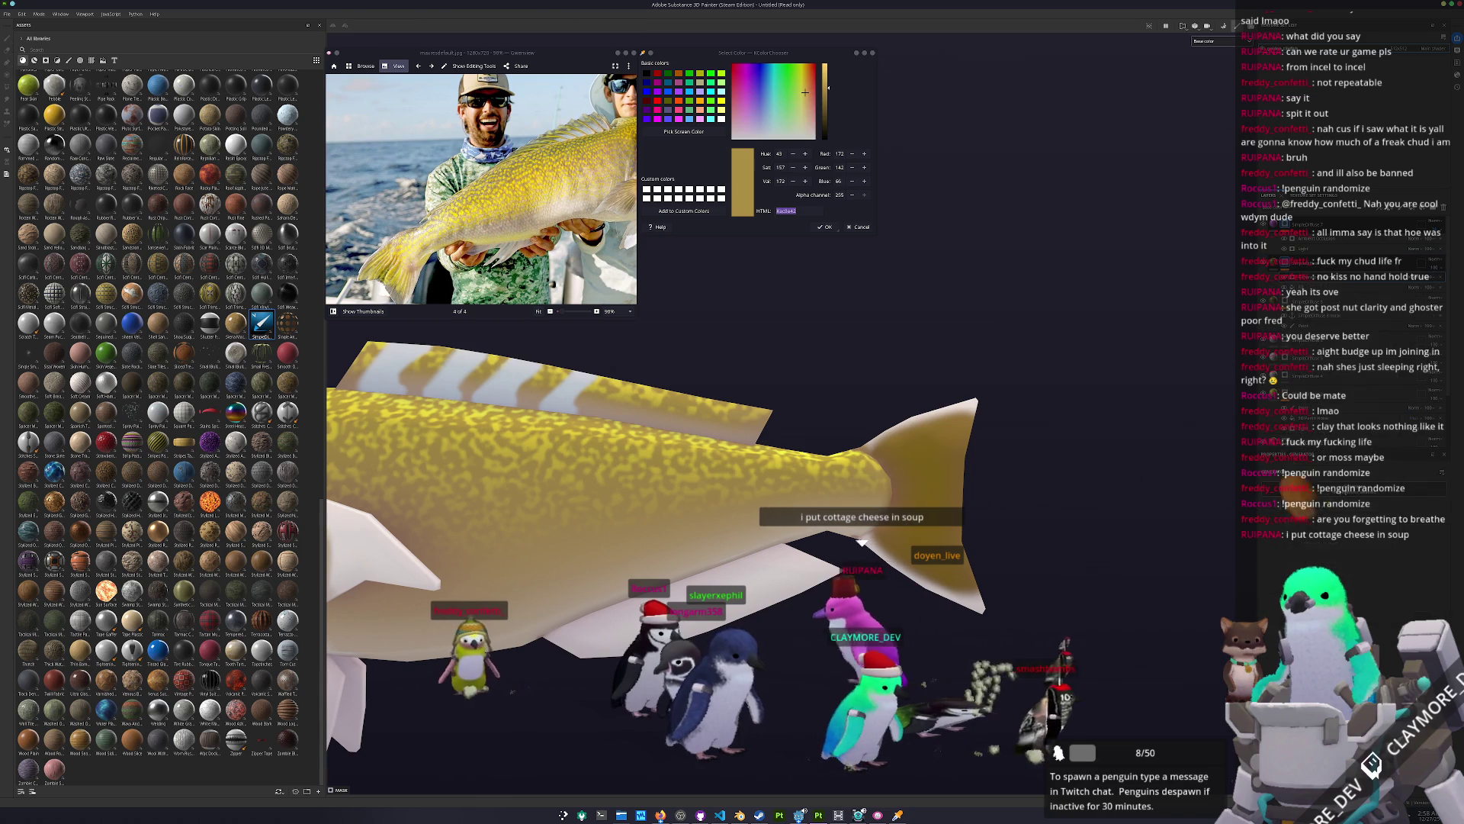
pyautogui.press('f')
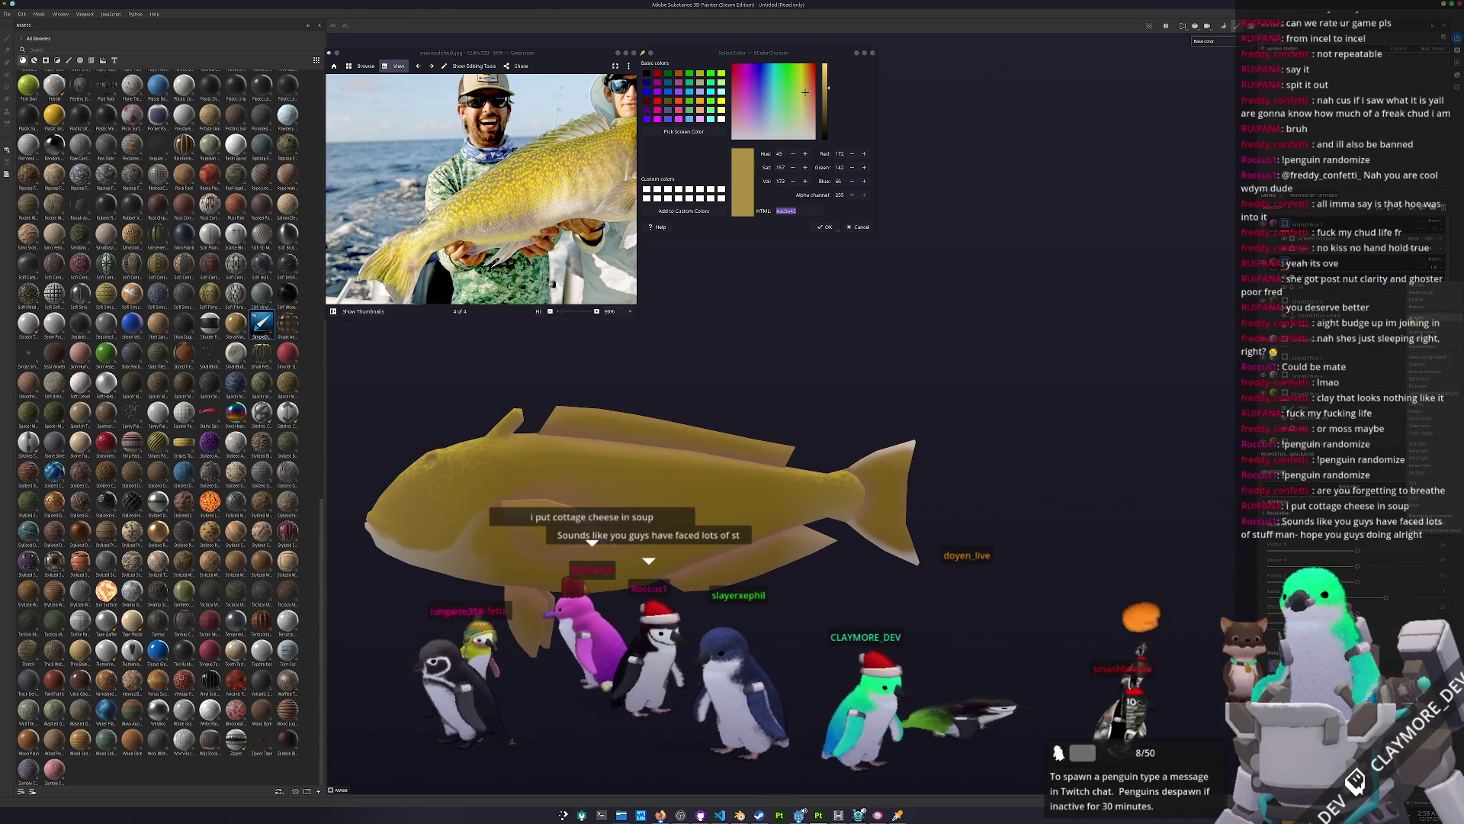
pyautogui.scroll(3, 1097, 516)
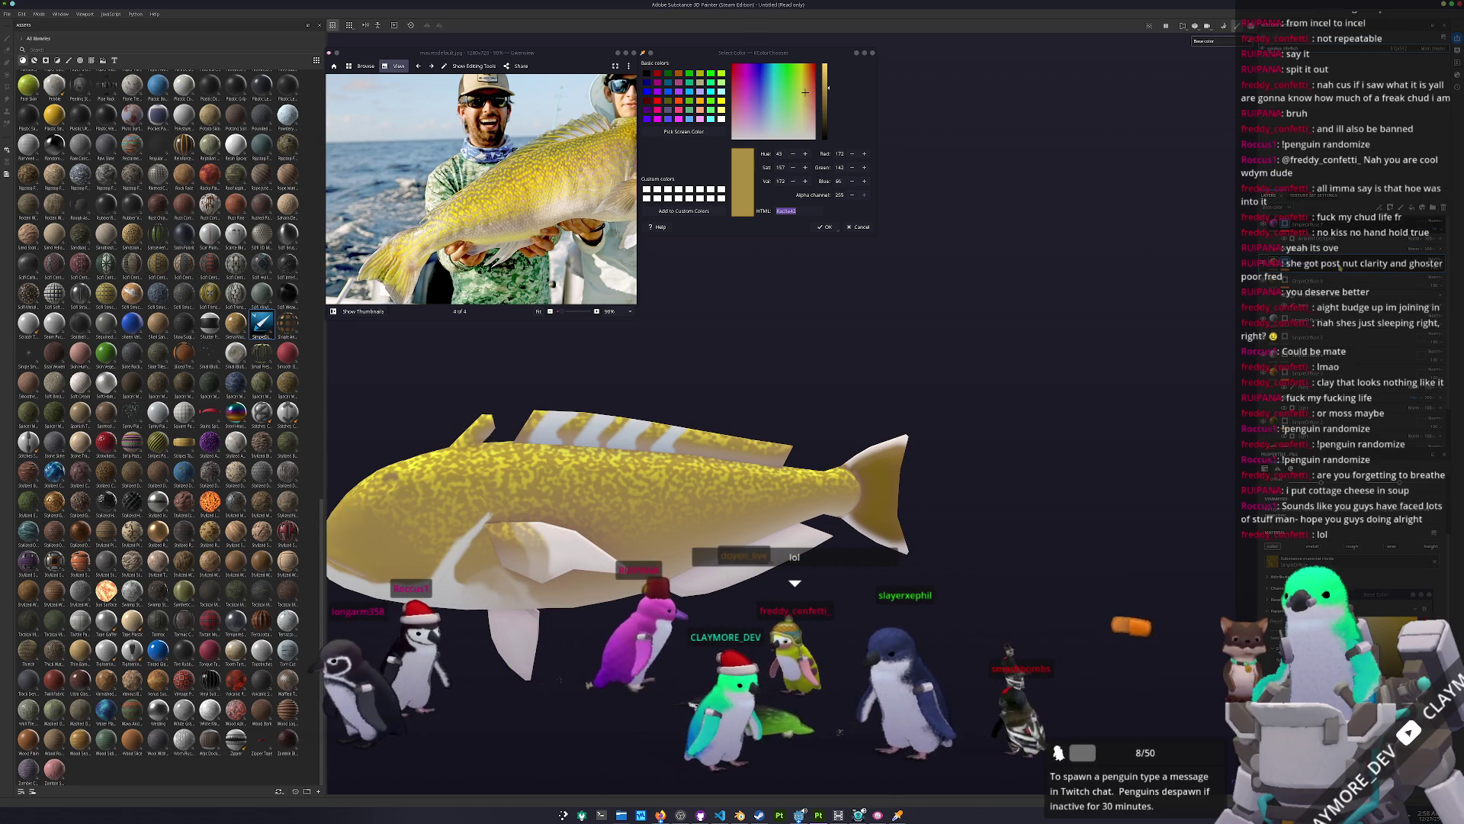
pyautogui.press('1')
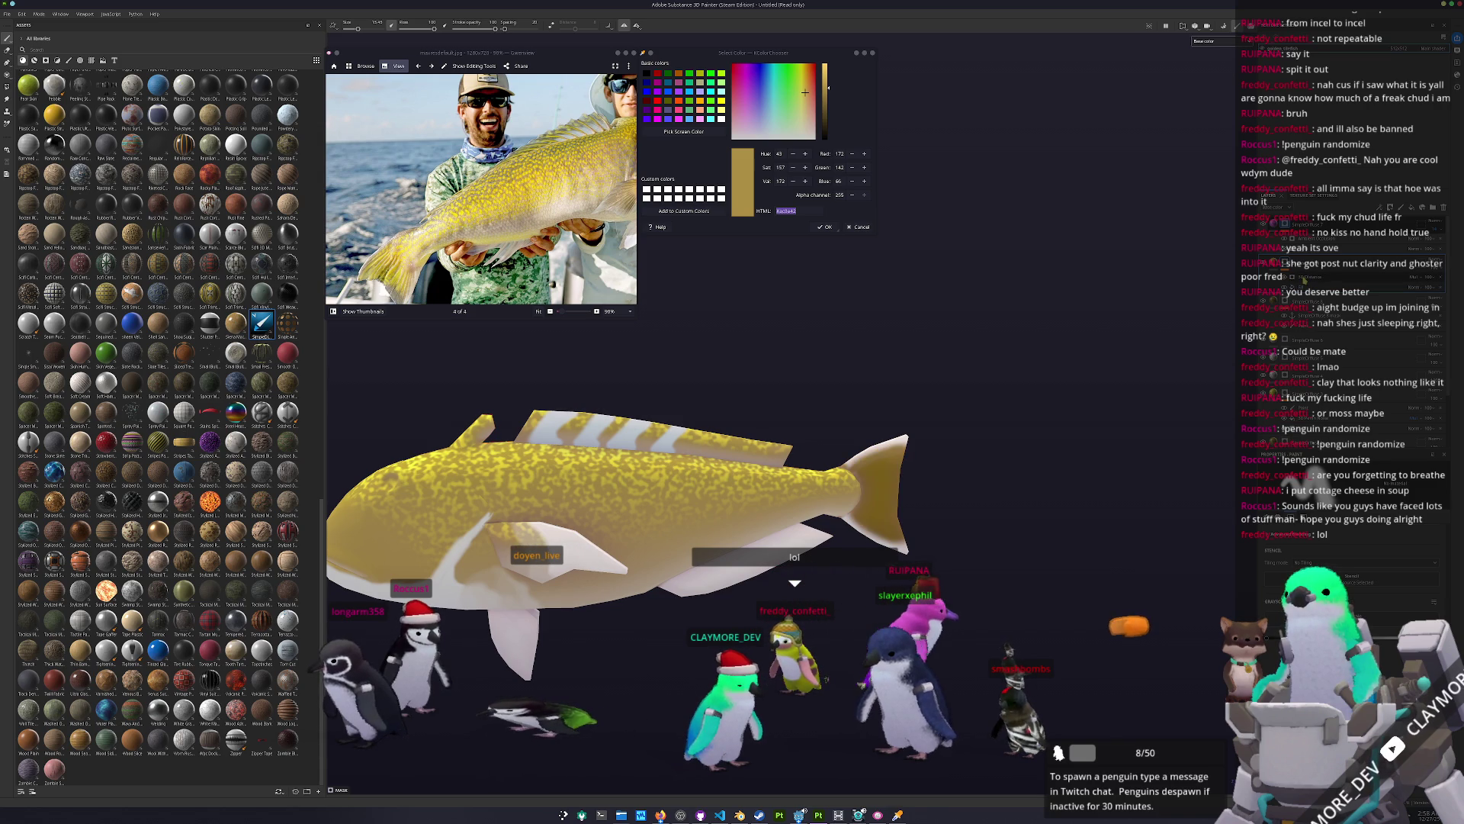
pyautogui.click(1317, 281)
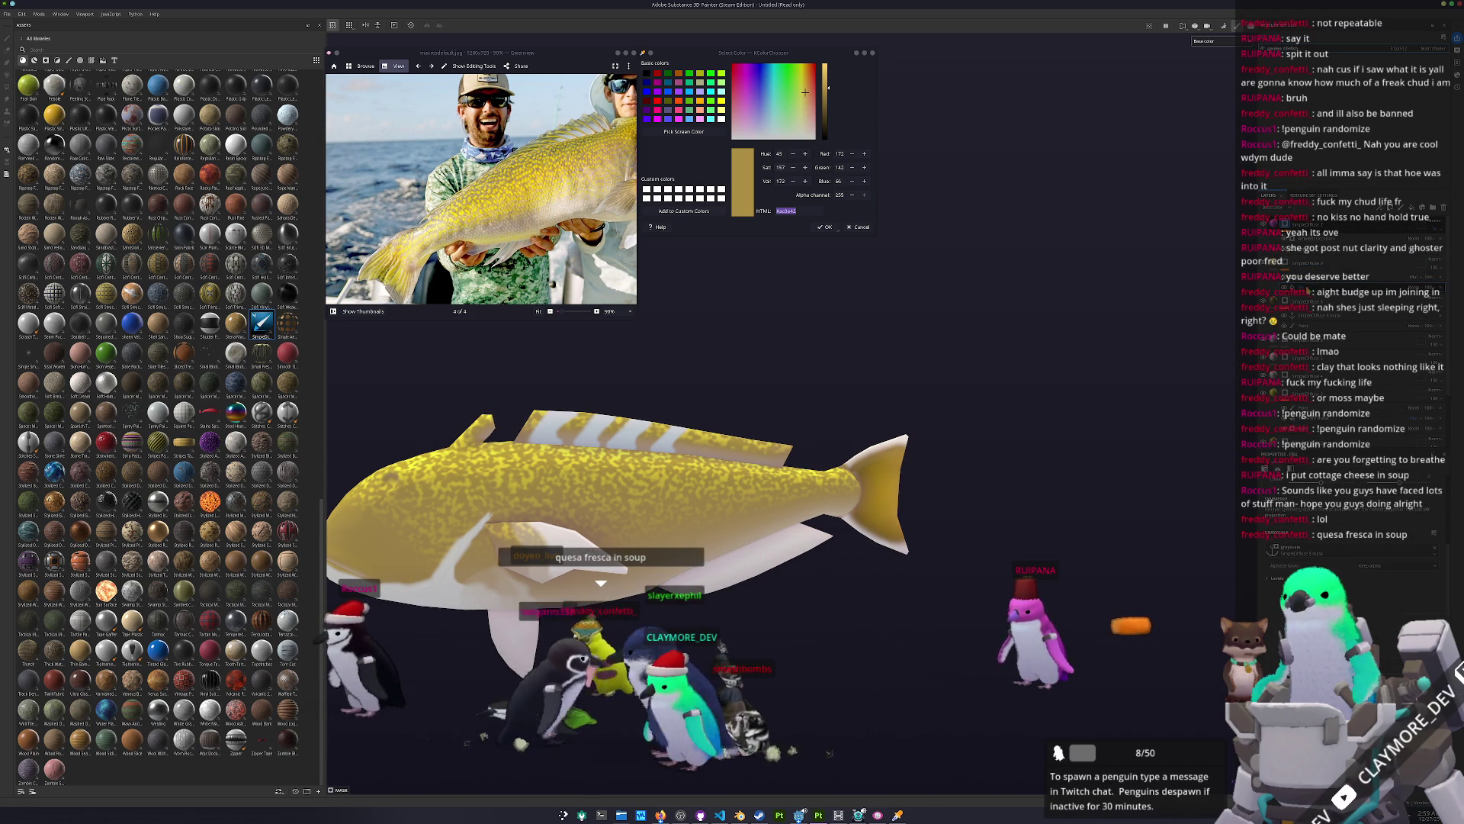
pyautogui.moveTo(853, 525)
pyautogui.mouseDown(button='middle')
pyautogui.moveTo(1005, 398)
pyautogui.moveTo(1043, 389)
pyautogui.mouseUp(button='middle')
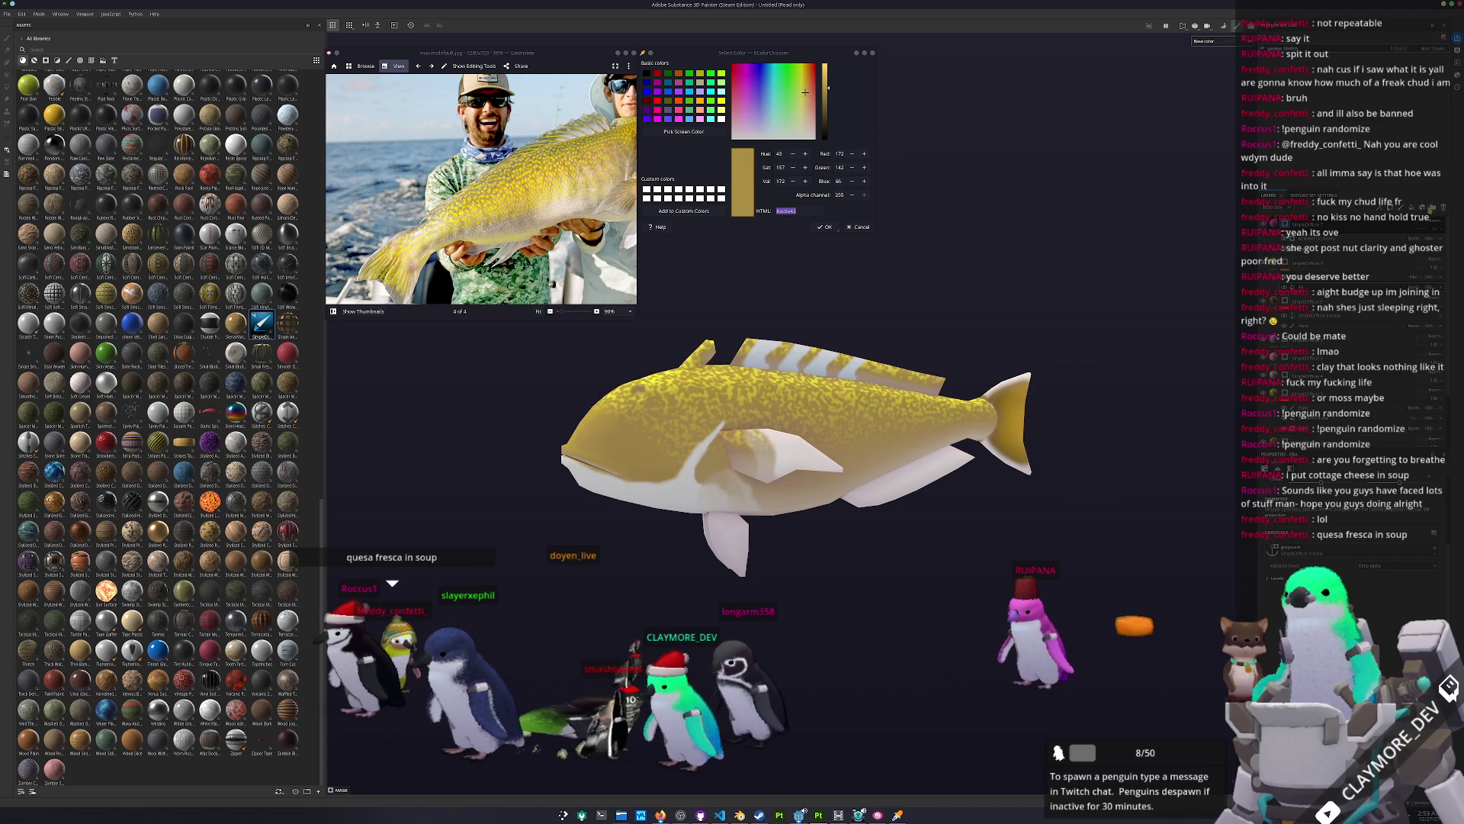
pyautogui.press('c')
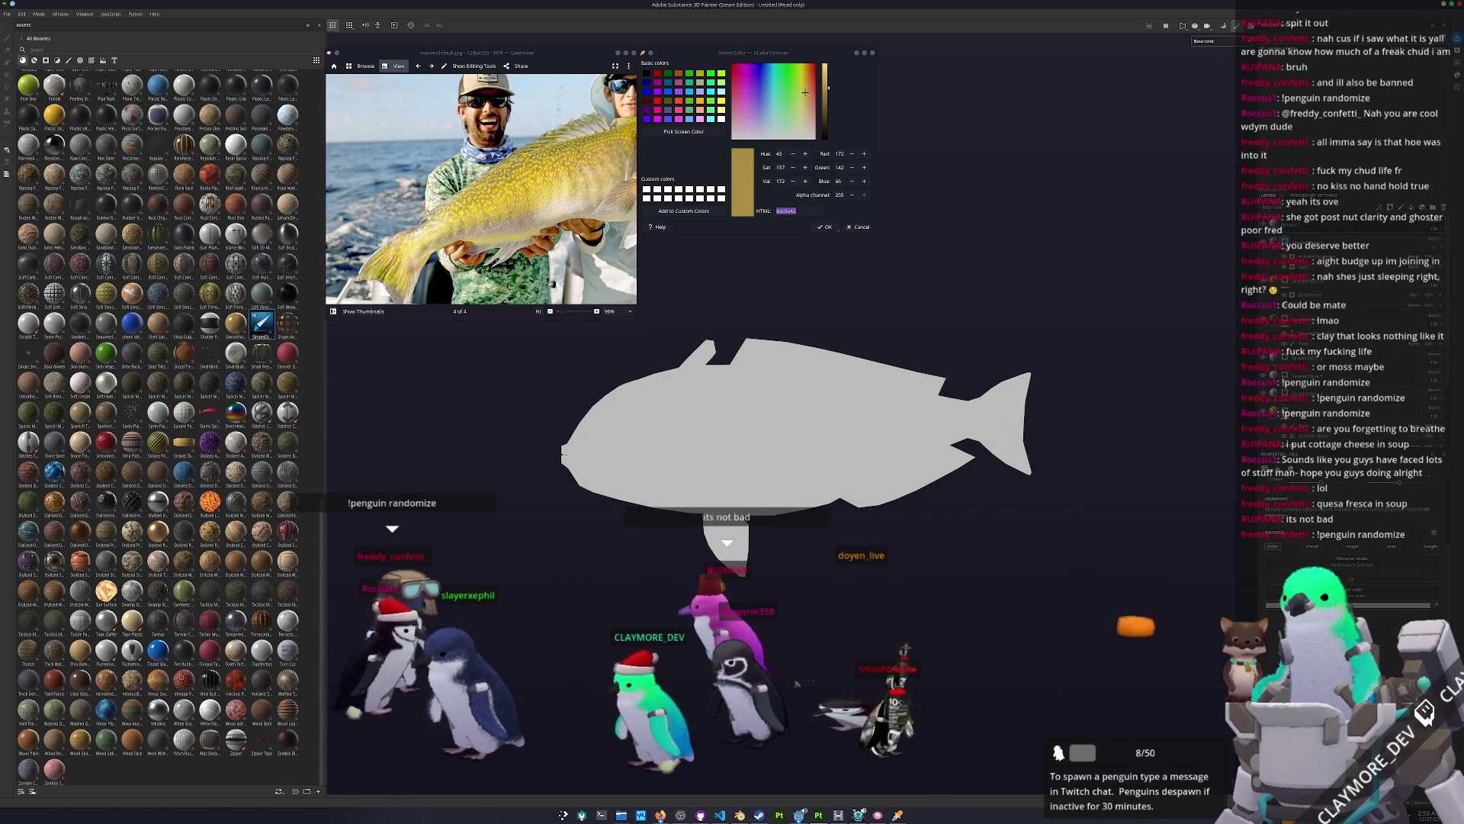
pyautogui.press('c')
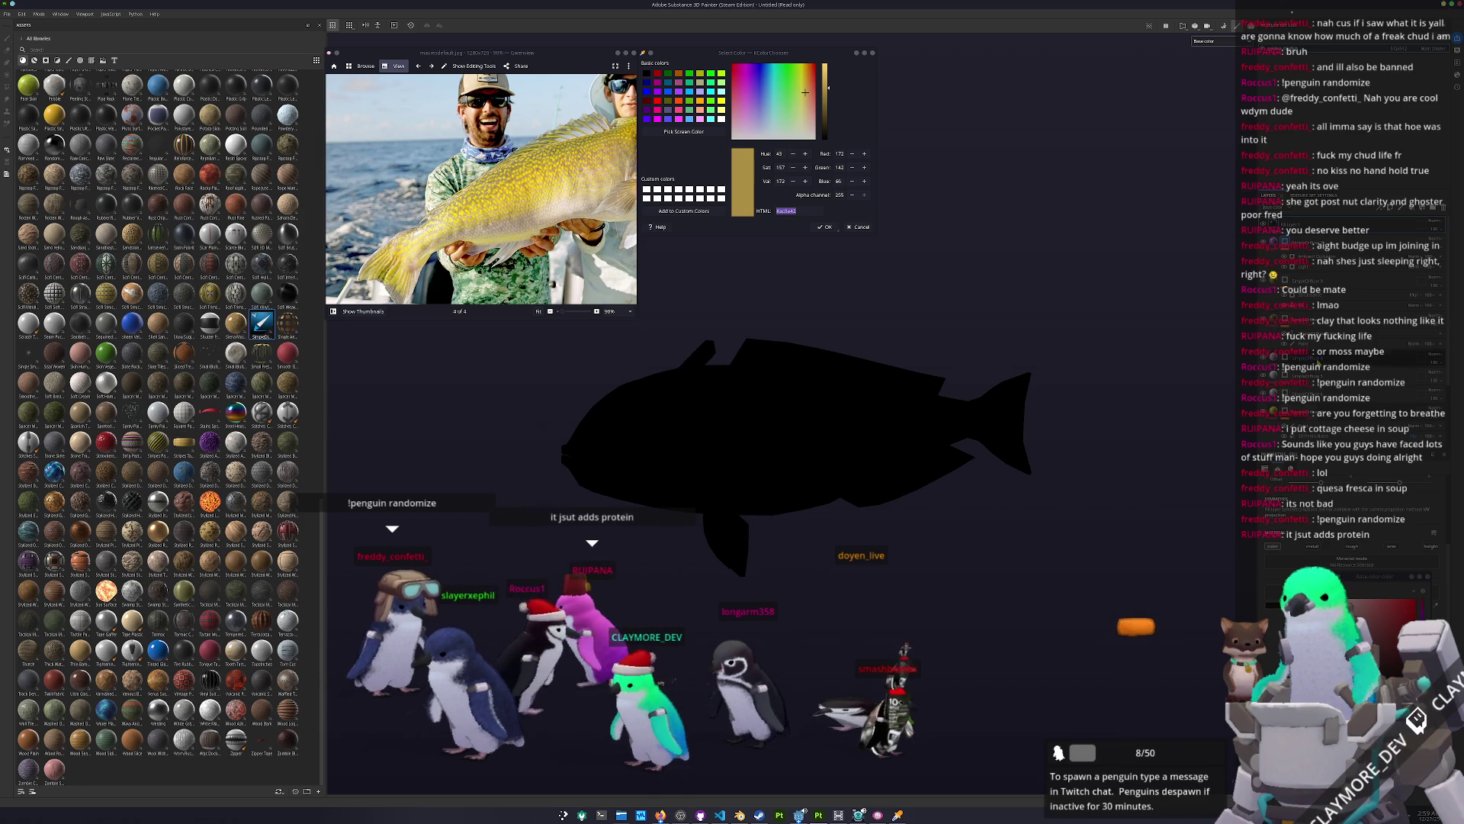
pyautogui.click(1432, 223)
pyautogui.click(1429, 357)
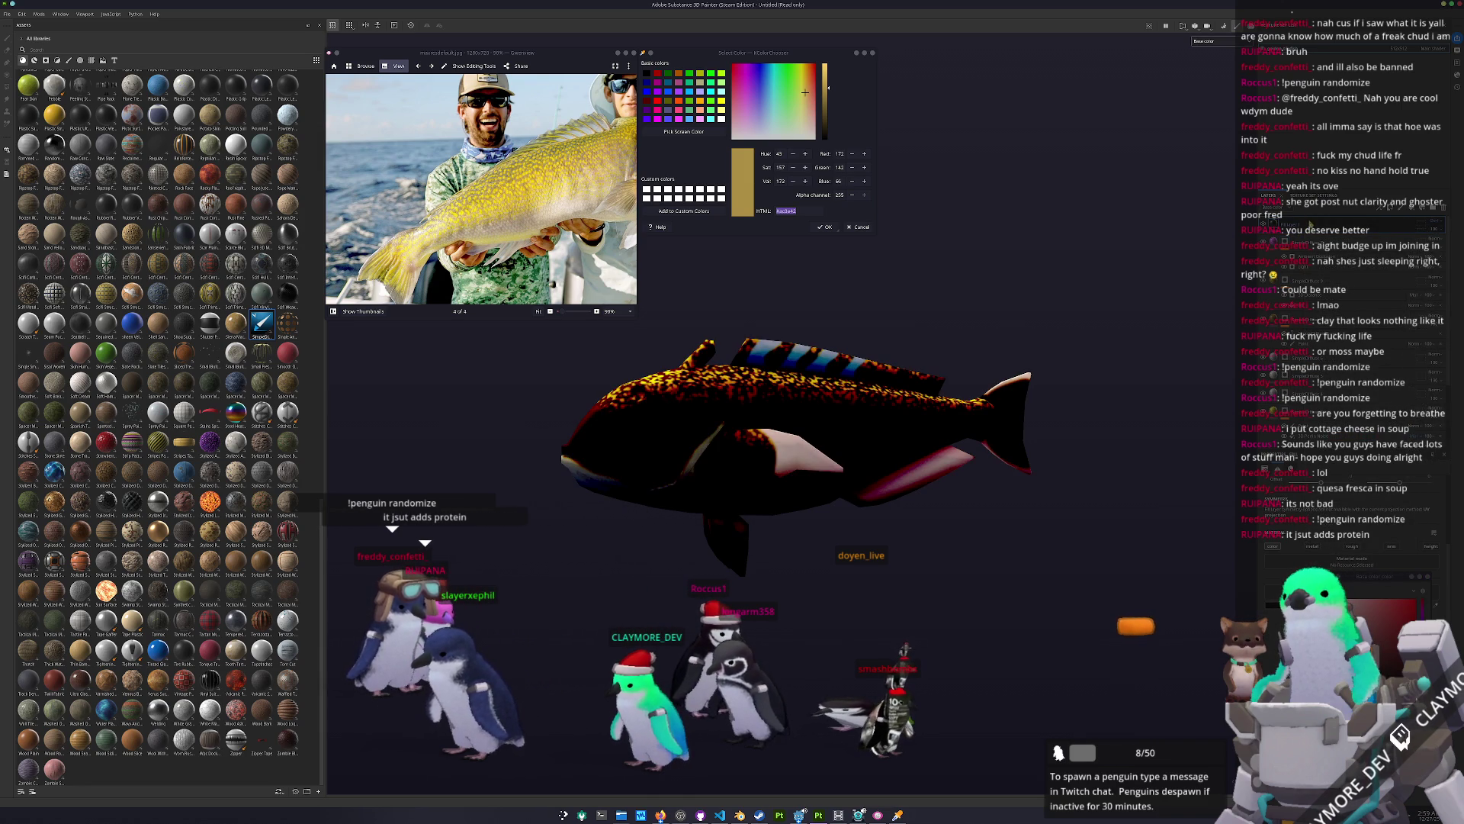
pyautogui.press('1')
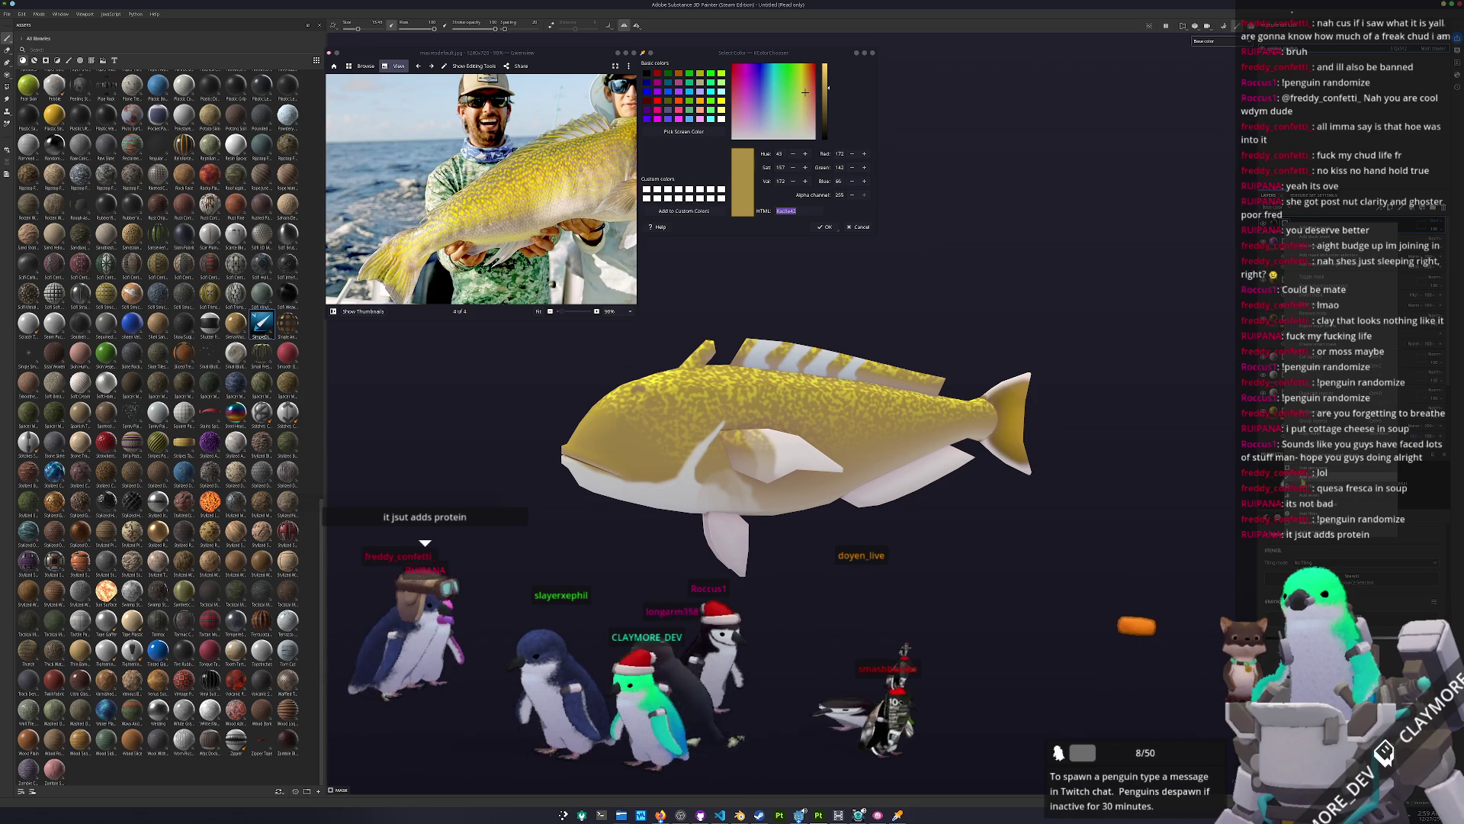
pyautogui.scroll(3, 1120, 508)
pyautogui.keyDown('alt'); pyautogui.moveTo(877, 488); pyautogui.dragTo(989, 490); pyautogui.keyUp('alt')
# Step: Paint three straight dark ray lines across the golden tail fin
pyautogui.scroll(5, 989, 491)
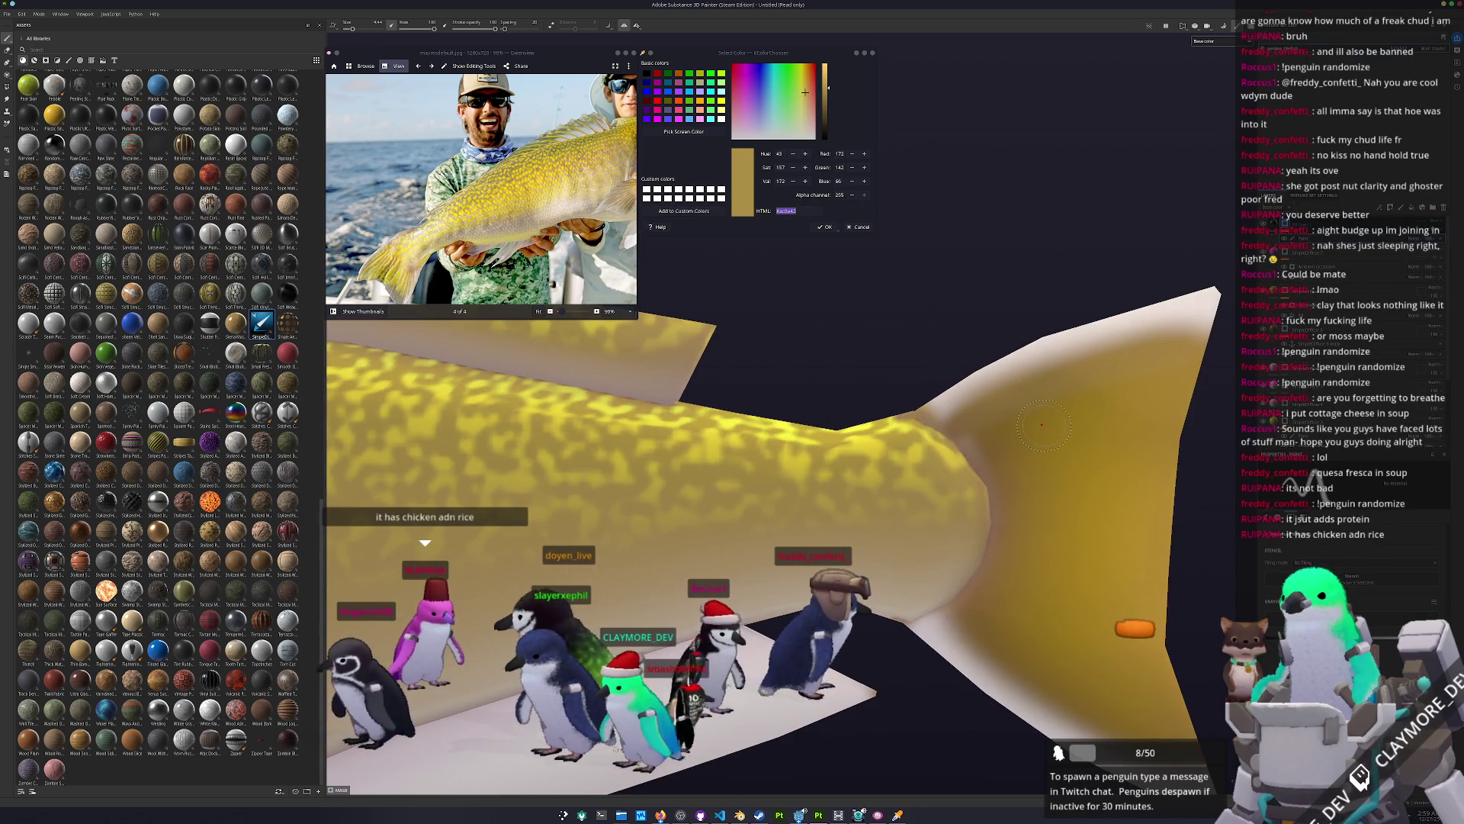
pyautogui.moveTo(1044, 437)
pyautogui.keyDown('alt'); pyautogui.mouseDown()
pyautogui.moveTo(842, 473)
pyautogui.moveTo(923, 403)
pyautogui.mouseUp(); pyautogui.keyUp('alt')
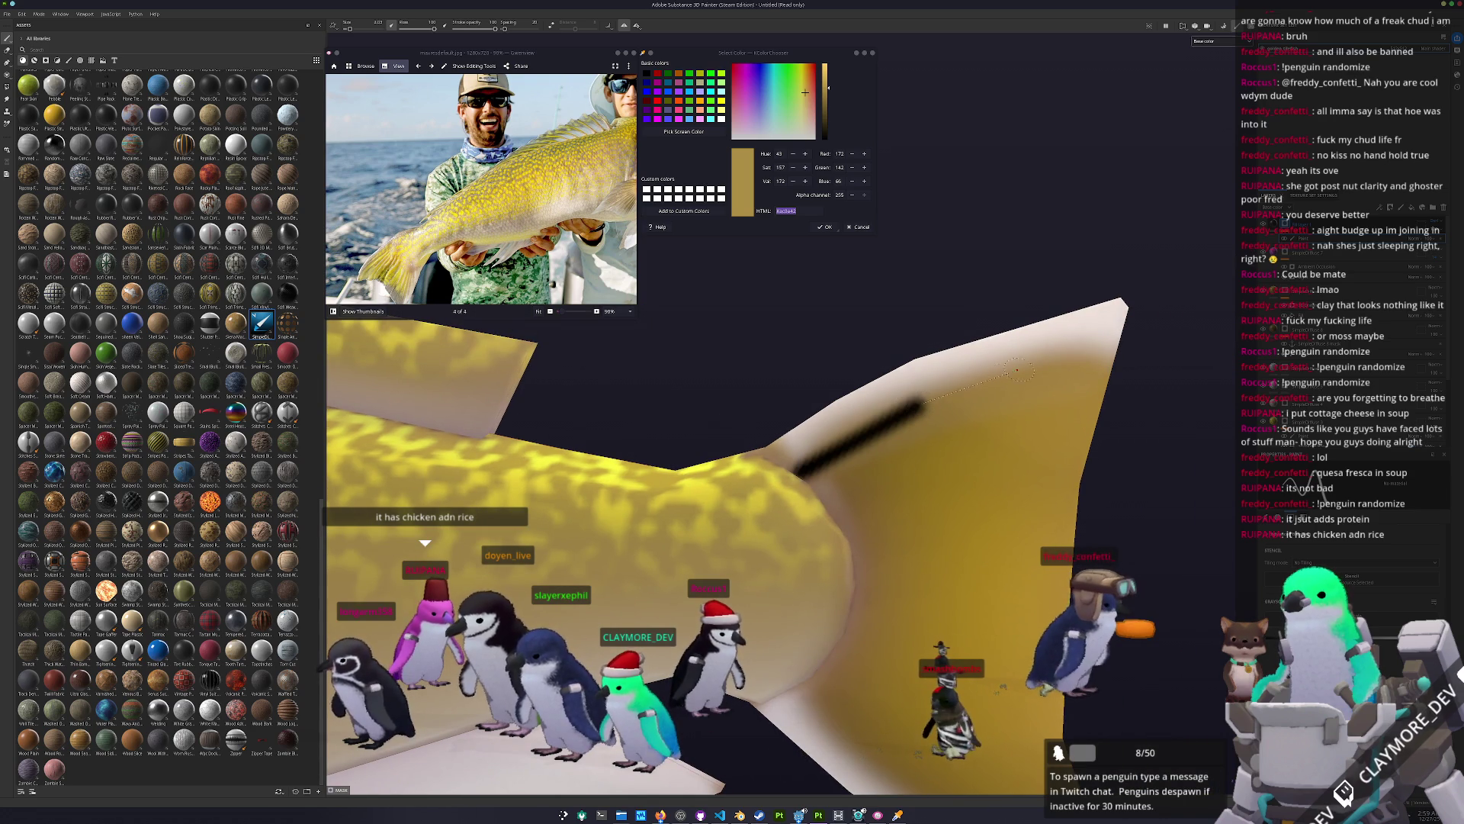
pyautogui.keyDown('shift'); pyautogui.click(1117, 350); pyautogui.keyUp('shift')
pyautogui.keyDown('alt'); pyautogui.moveTo(1117, 350); pyautogui.dragTo(833, 452); pyautogui.keyUp('alt')
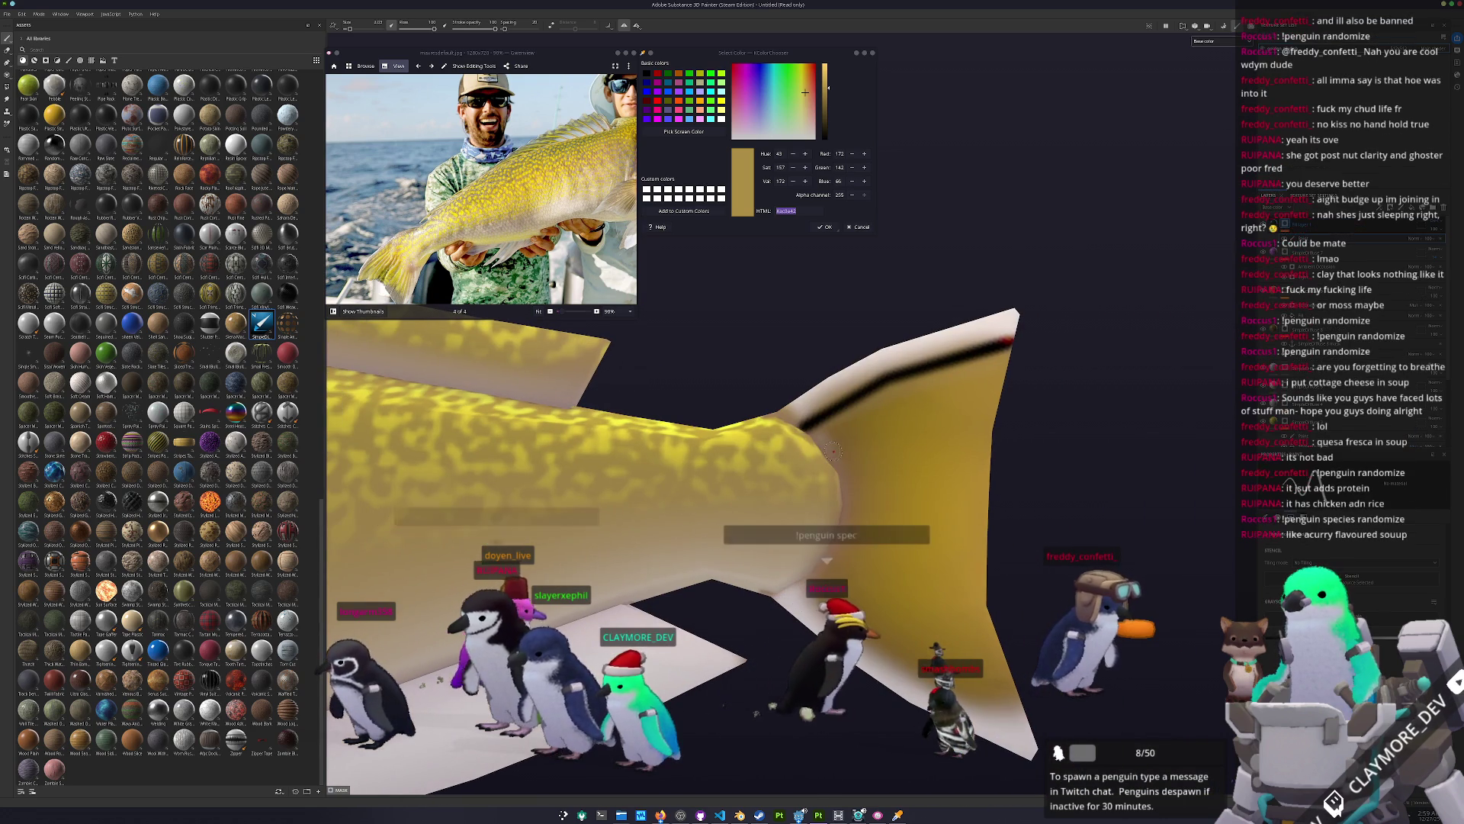
pyautogui.keyDown('shift'); pyautogui.click(904, 417); pyautogui.keyUp('shift')
pyautogui.keyDown('shift'); pyautogui.click(995, 391); pyautogui.keyUp('shift')
pyautogui.keyDown('alt'); pyautogui.moveTo(995, 391); pyautogui.dragTo(848, 486); pyautogui.keyUp('alt')
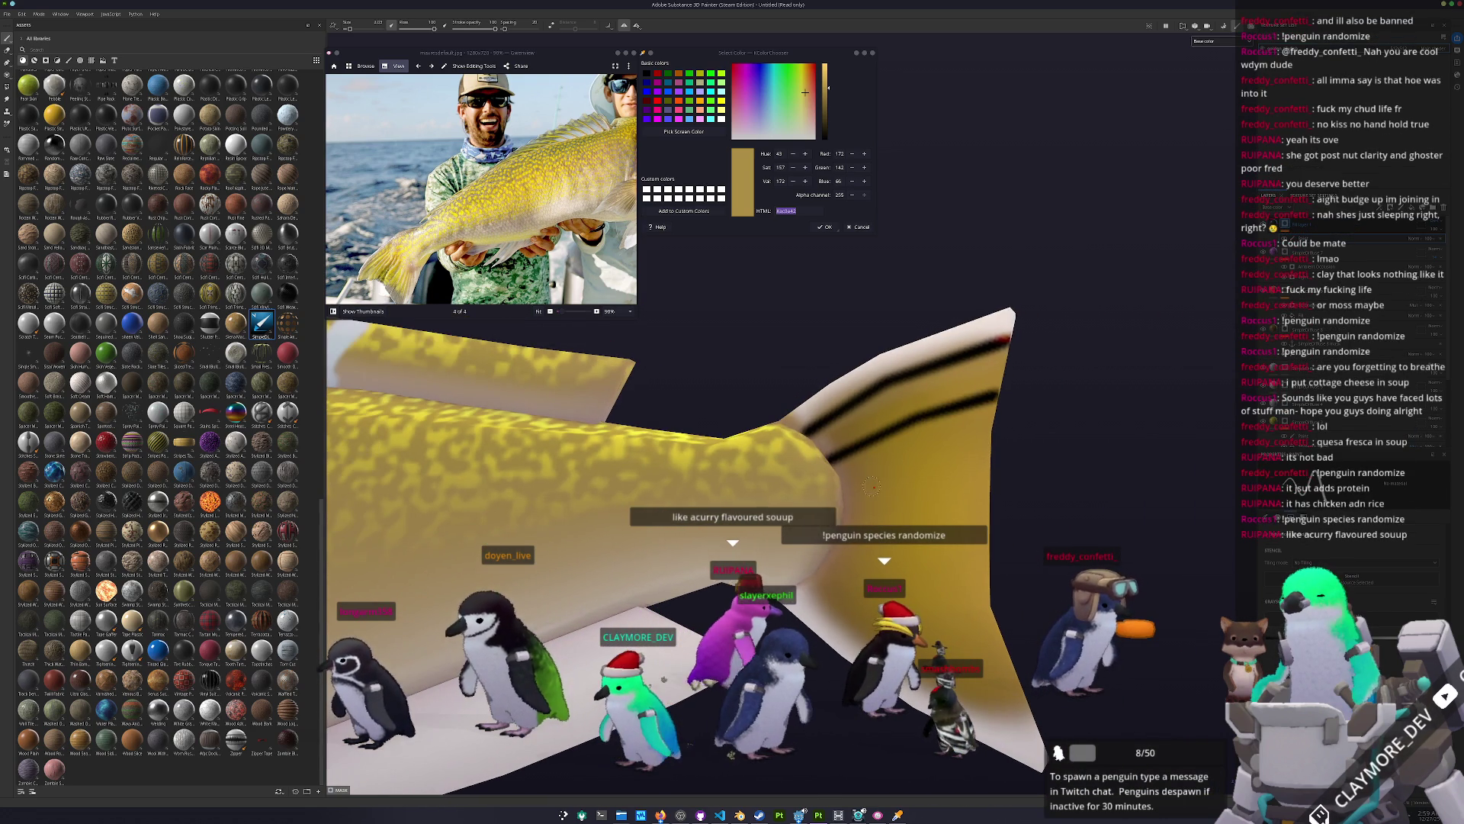
pyautogui.keyDown('shift'); pyautogui.click(991, 450); pyautogui.keyUp('shift')
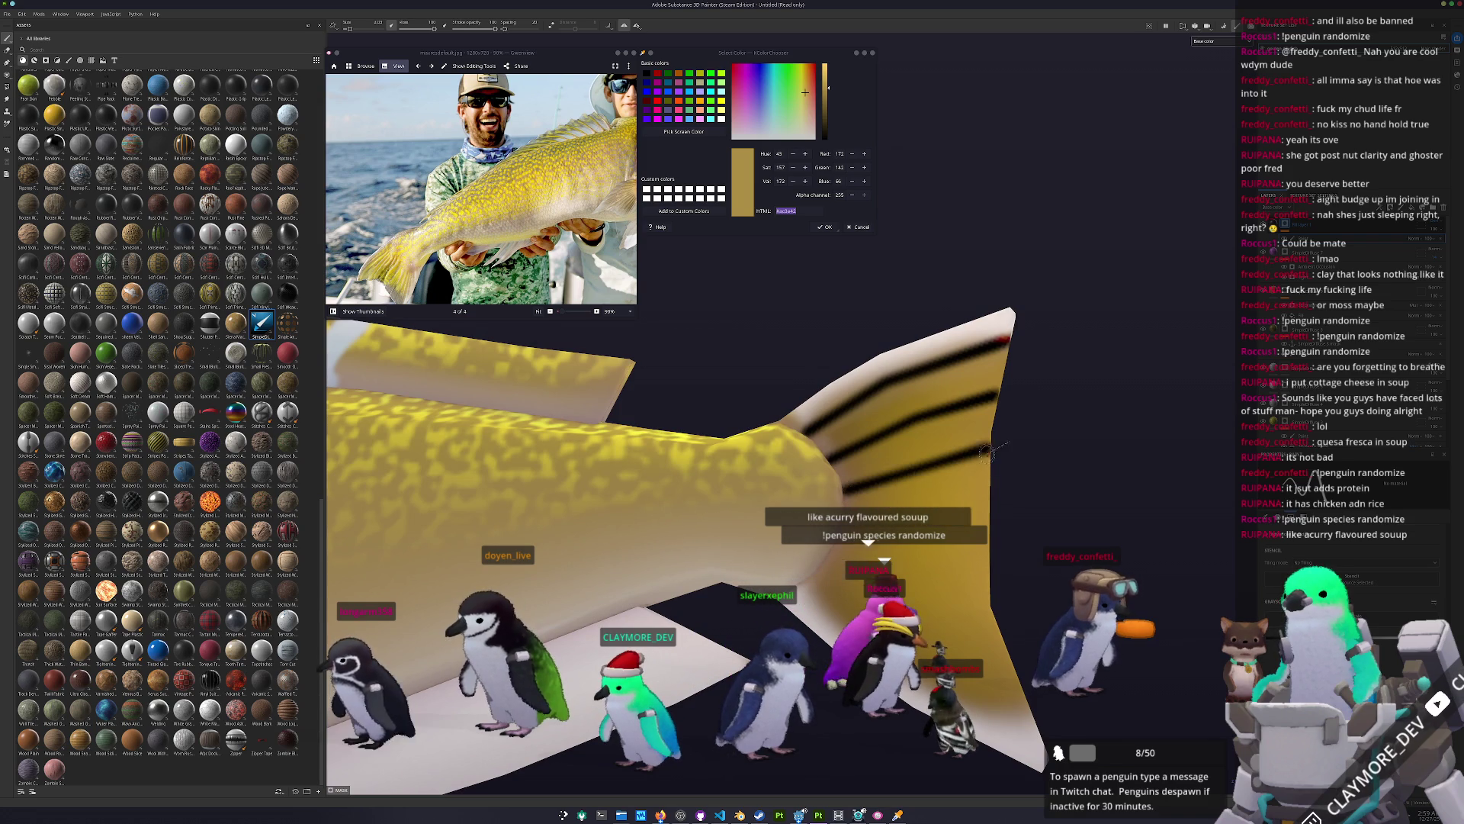
pyautogui.moveTo(1022, 508)
pyautogui.keyDown('alt'); pyautogui.mouseDown()
pyautogui.moveTo(856, 466)
pyautogui.moveTo(830, 440)
pyautogui.mouseUp(); pyautogui.keyUp('alt')
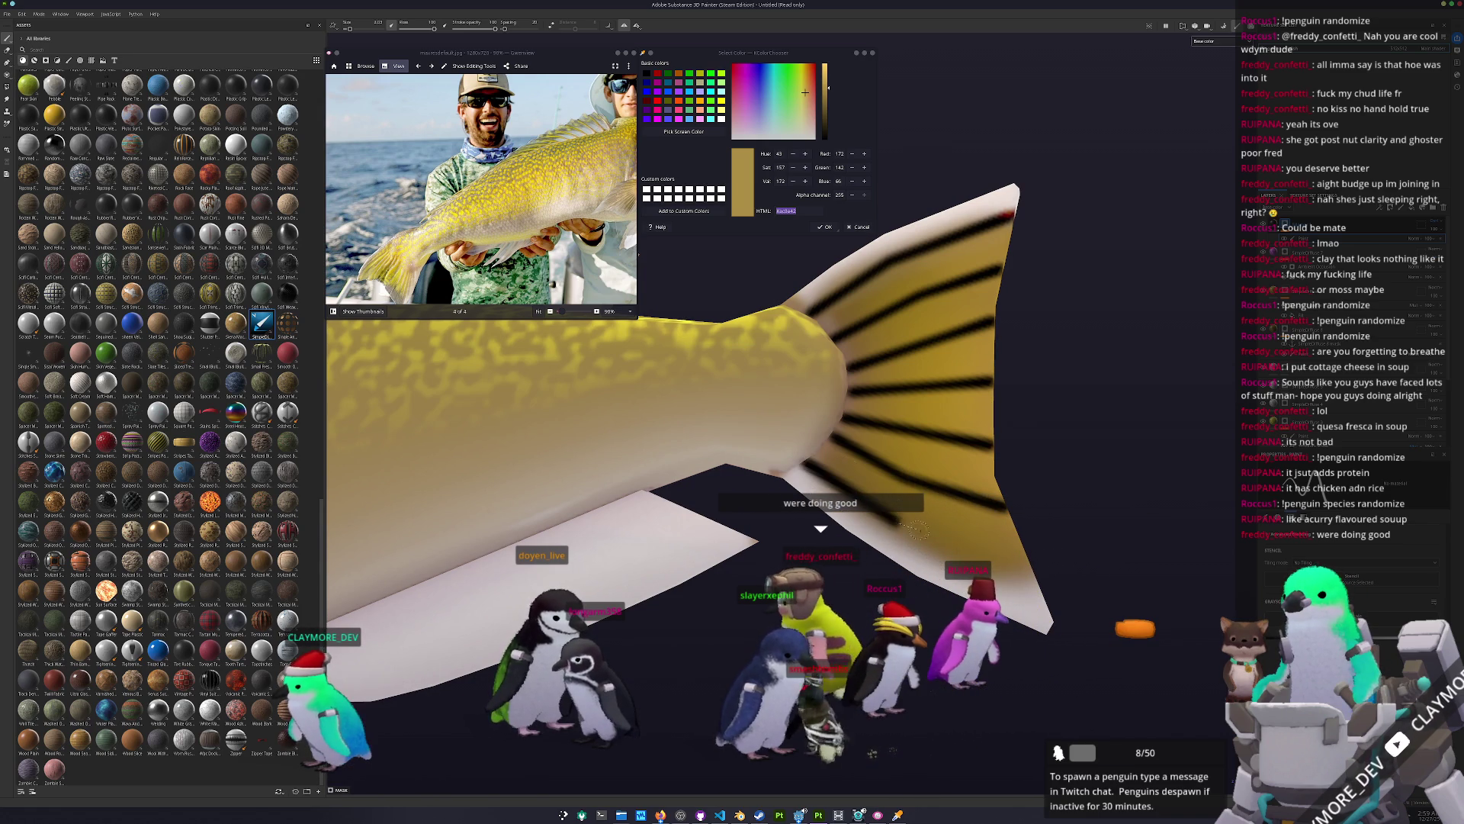
pyautogui.press('f')
pyautogui.moveTo(724, 546)
pyautogui.keyDown('alt'); pyautogui.mouseDown()
pyautogui.moveTo(555, 546)
pyautogui.moveTo(964, 551)
pyautogui.mouseUp(); pyautogui.keyUp('alt')
pyautogui.keyDown('alt'); pyautogui.moveTo(964, 551); pyautogui.dragTo(536, 418, button='right'); pyautogui.keyUp('alt')
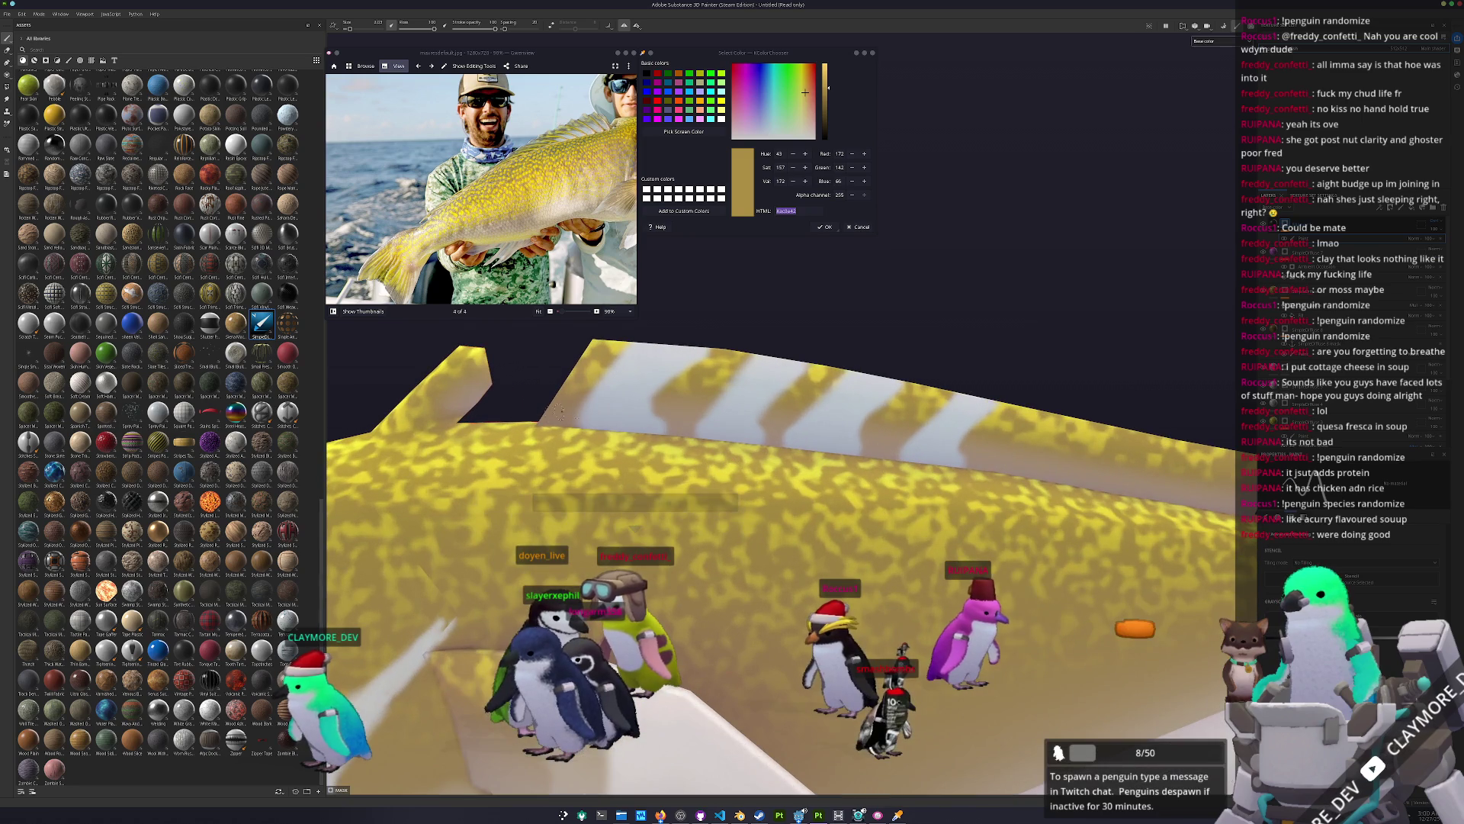
pyautogui.keyDown('shift'); pyautogui.click(631, 426); pyautogui.keyUp('shift')
pyautogui.keyDown('shift'); pyautogui.click(841, 452); pyautogui.keyUp('shift')
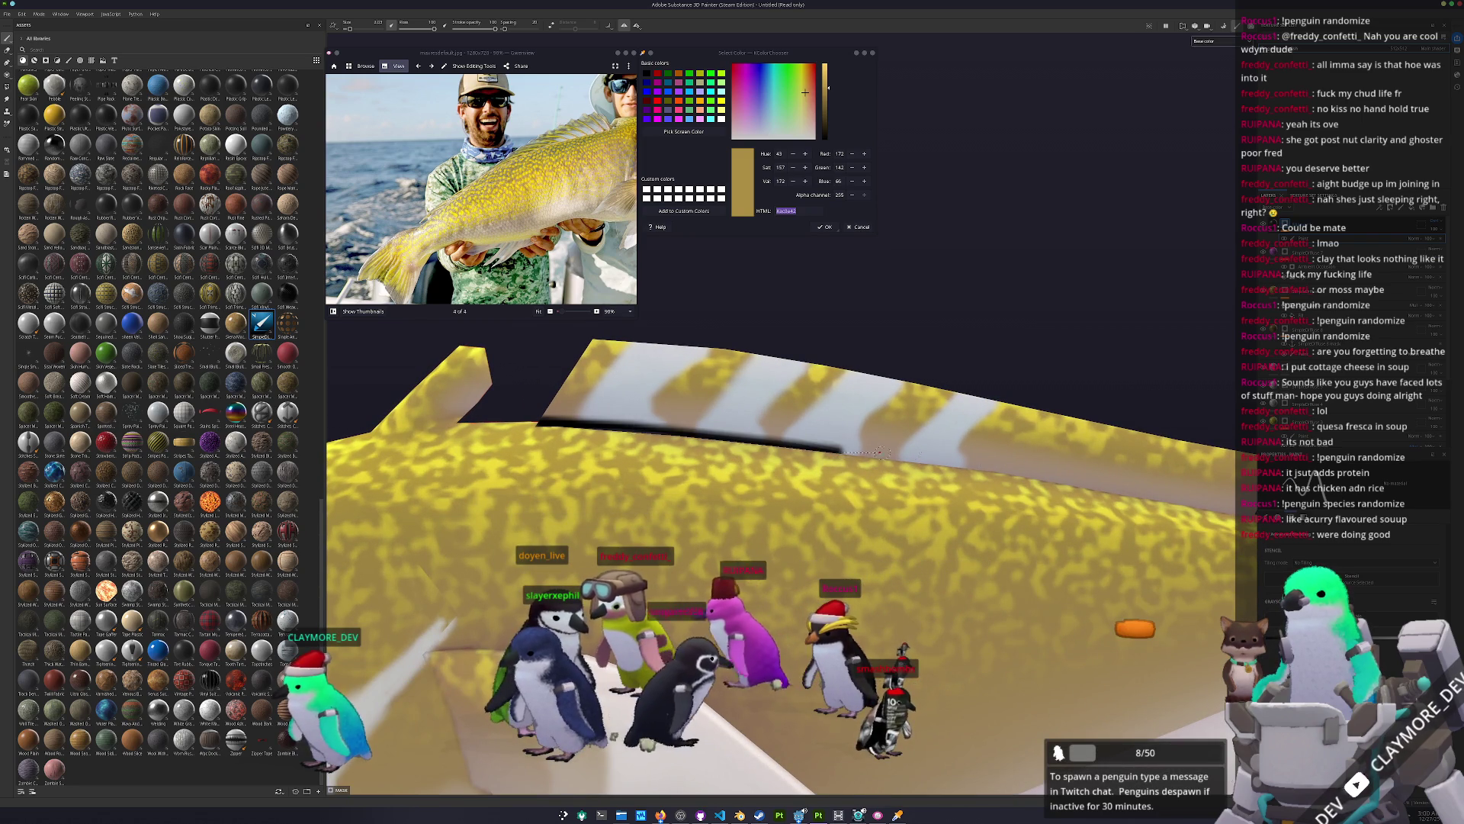
pyautogui.keyDown('shift'); pyautogui.click(1044, 476); pyautogui.keyUp('shift')
pyautogui.keyDown('shift'); pyautogui.click(1207, 505); pyautogui.keyUp('shift')
pyautogui.keyDown('alt'); pyautogui.moveTo(1208, 505); pyautogui.dragTo(902, 494); pyautogui.keyUp('alt')
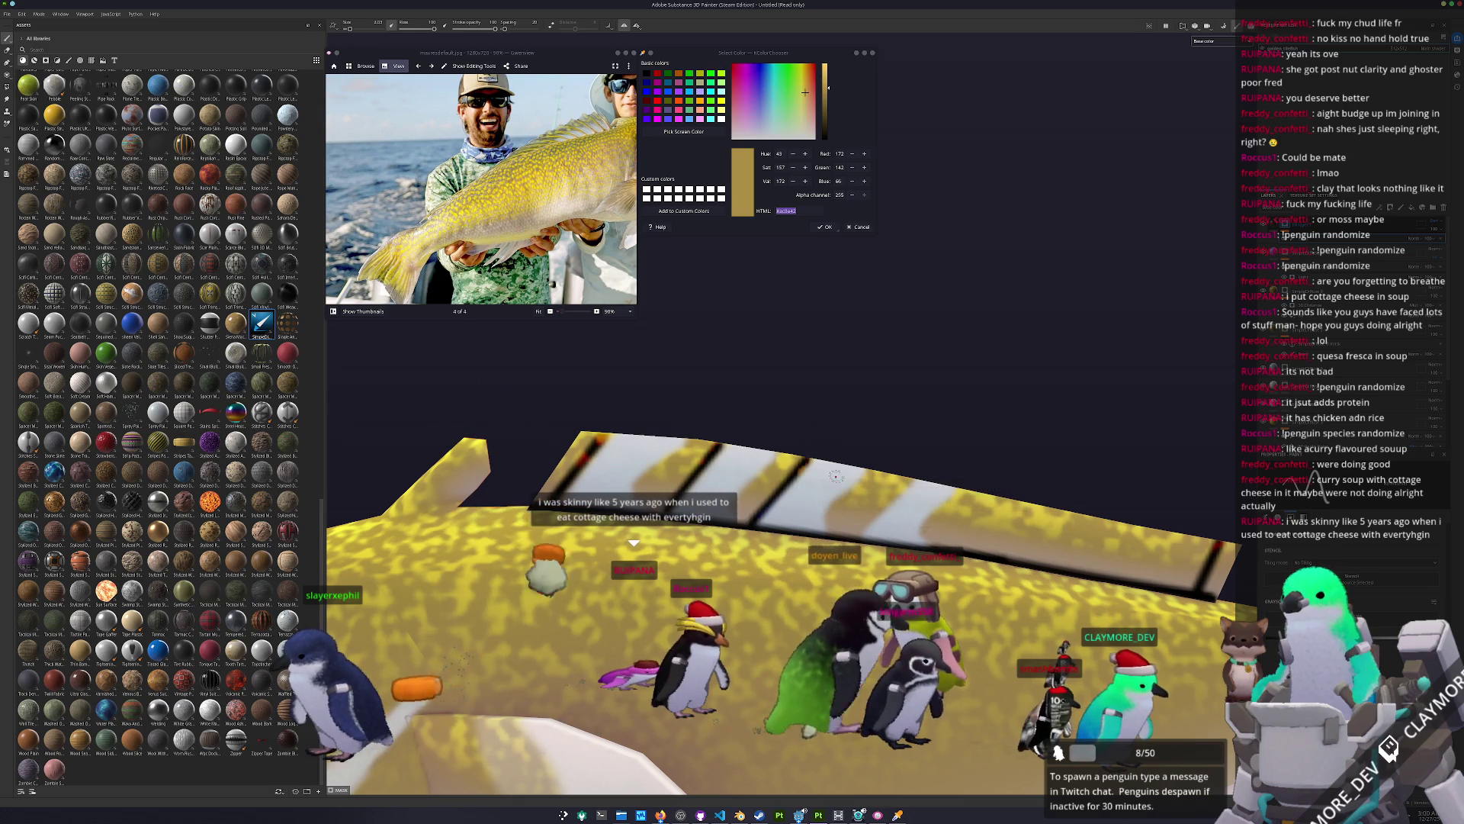
pyautogui.keyDown('alt'); pyautogui.moveTo(923, 468); pyautogui.dragTo(880, 542); pyautogui.keyUp('alt')
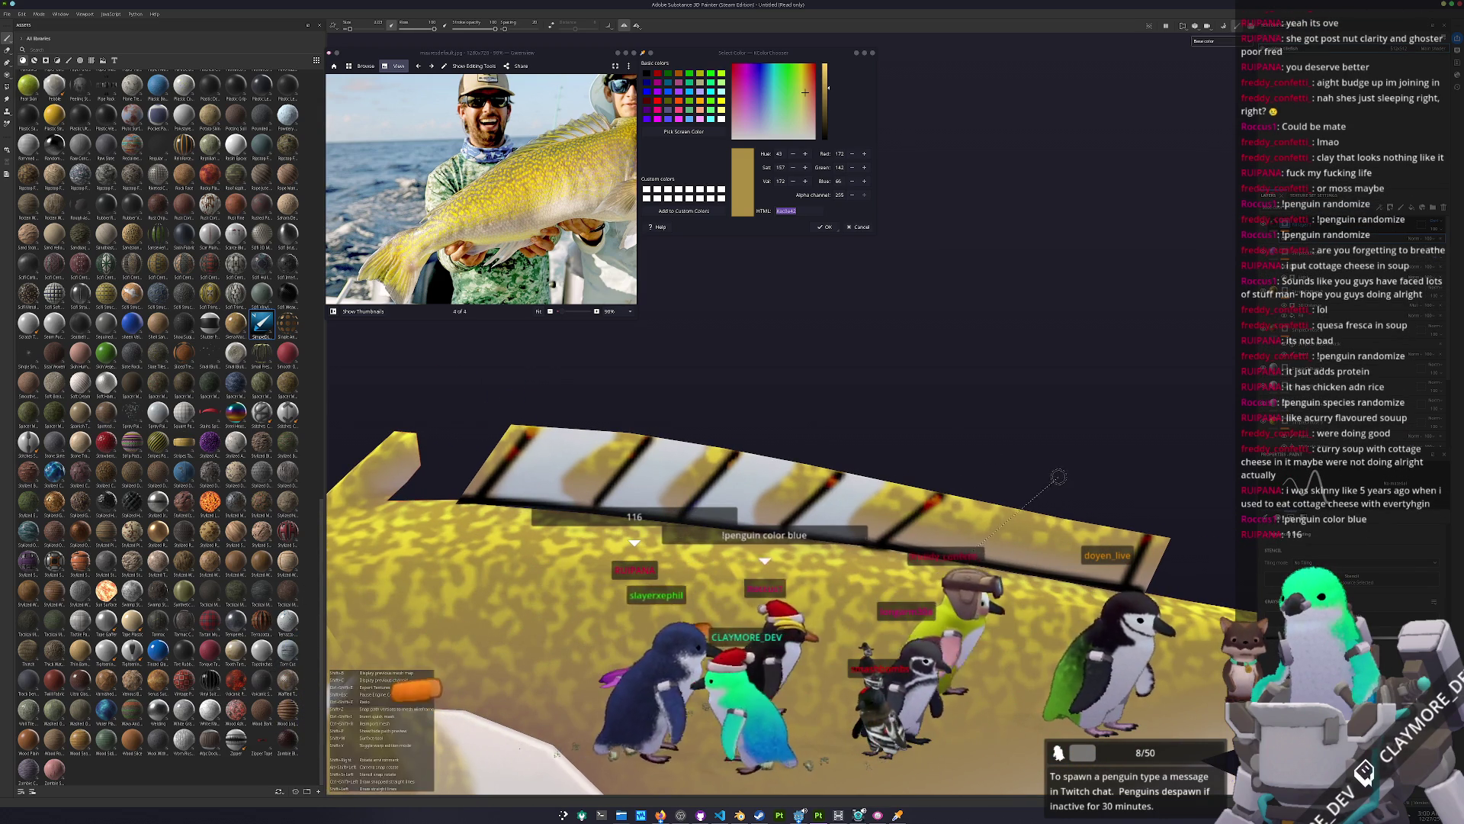
pyautogui.keyDown('alt'); pyautogui.moveTo(1115, 491); pyautogui.dragTo(808, 488); pyautogui.keyUp('alt')
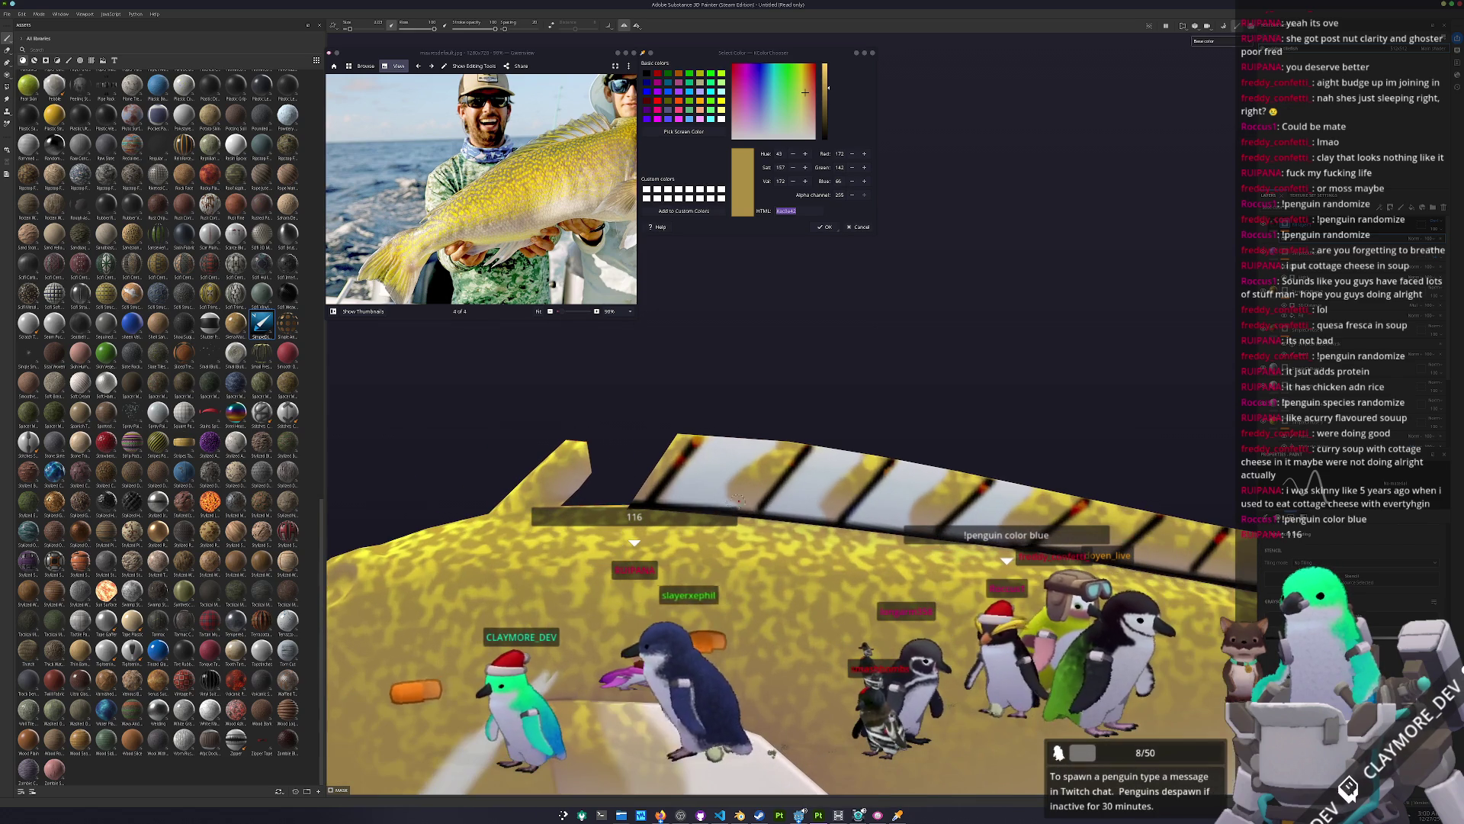
pyautogui.press('shift')
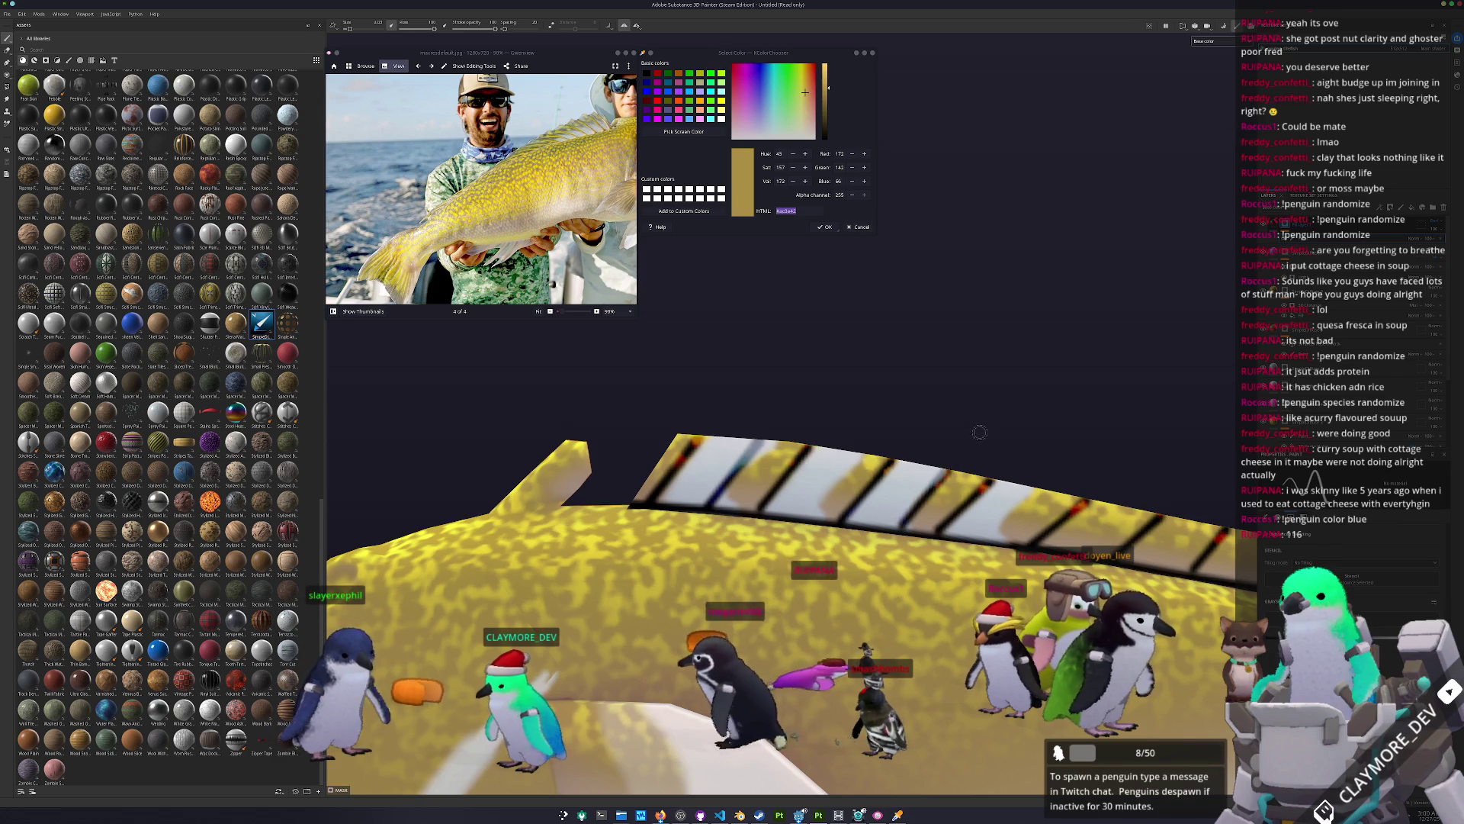
pyautogui.keyDown('alt'); pyautogui.moveTo(916, 518); pyautogui.dragTo(807, 456); pyautogui.keyUp('alt')
pyautogui.press('f')
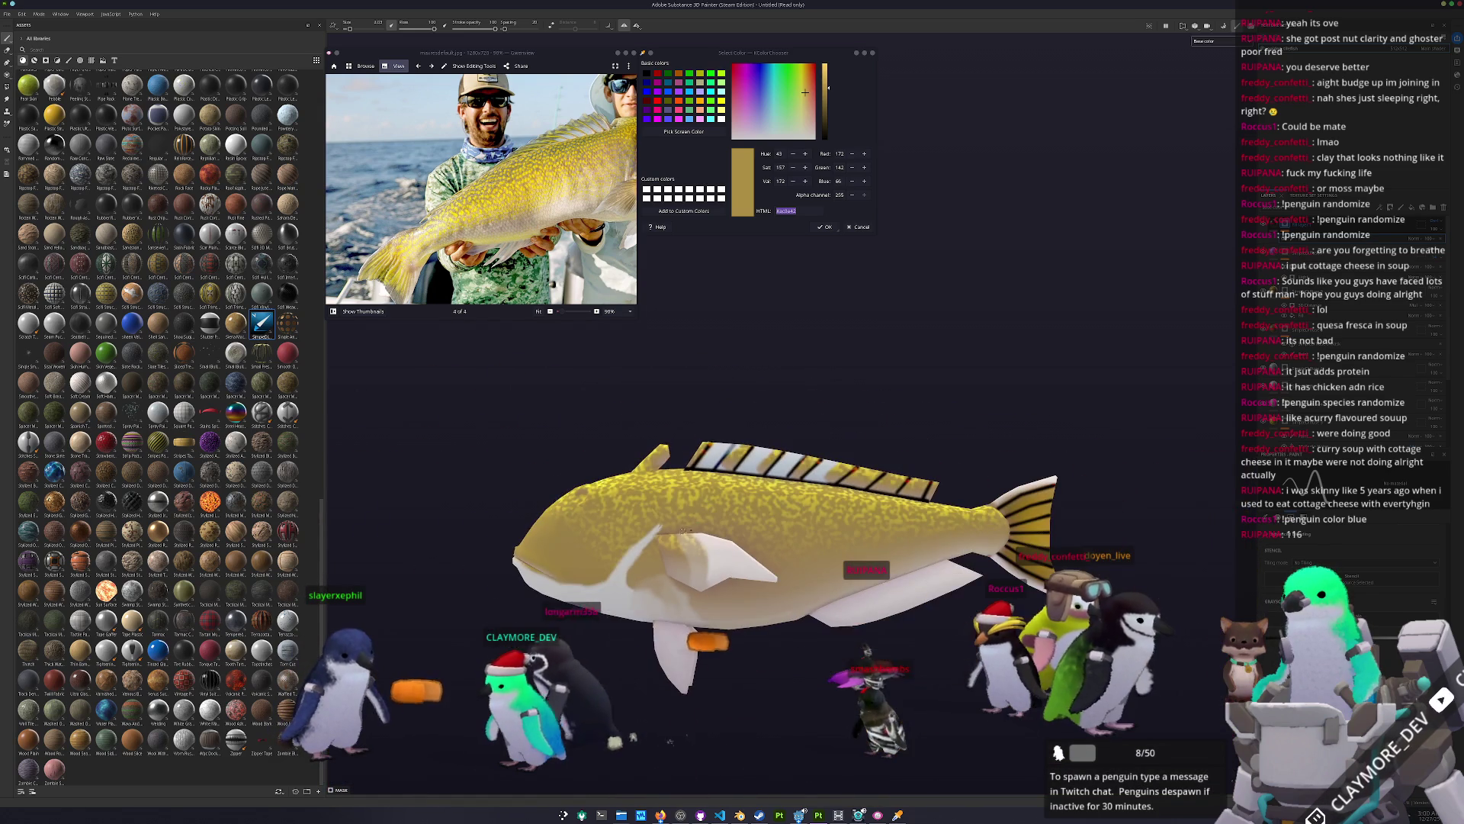
# Step: Zoom in and paint a straight dark stripe across the white lower fin
pyautogui.scroll(5, 880, 588)
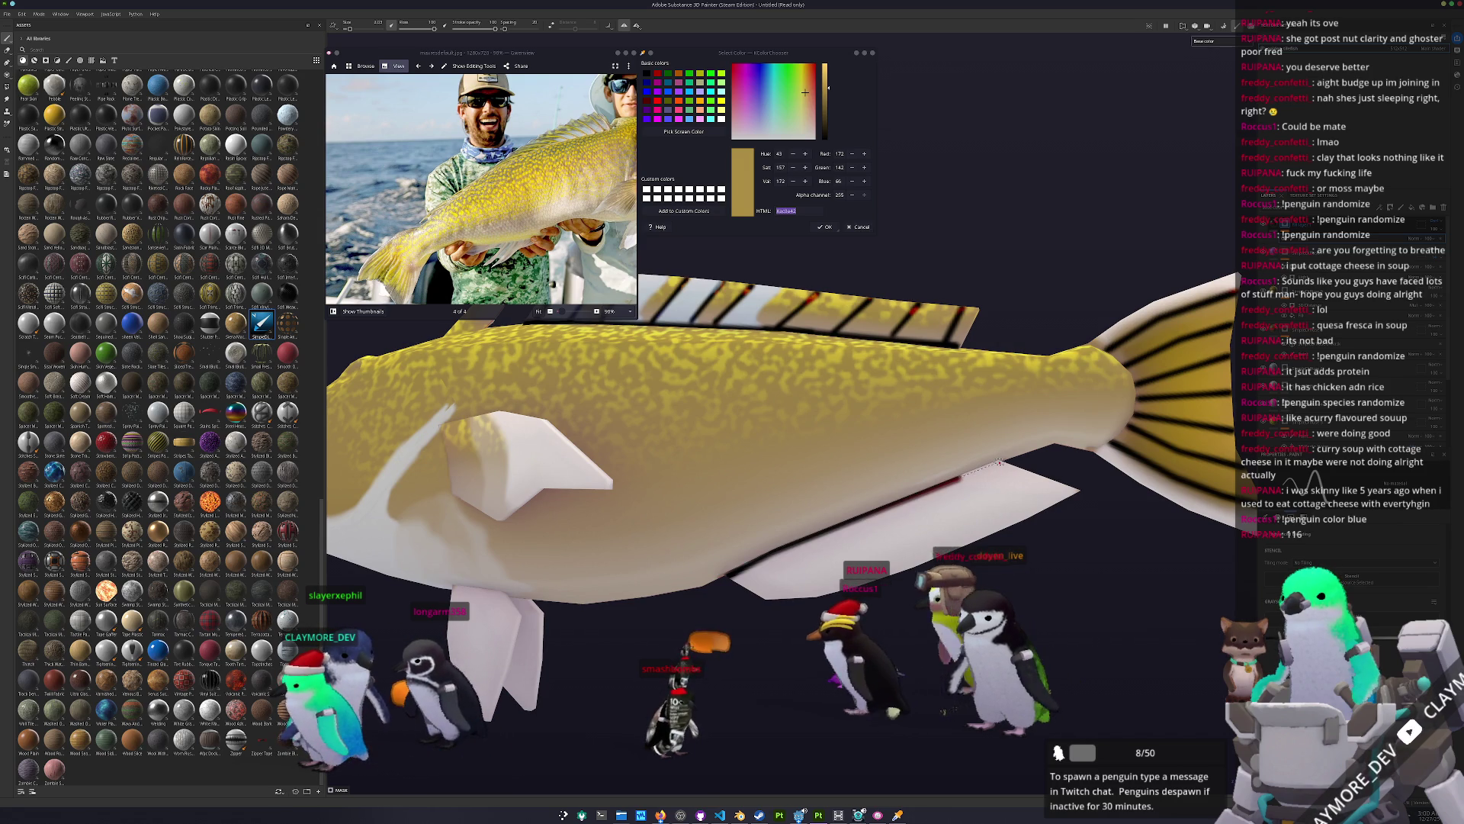
pyautogui.scroll(4, 747, 526)
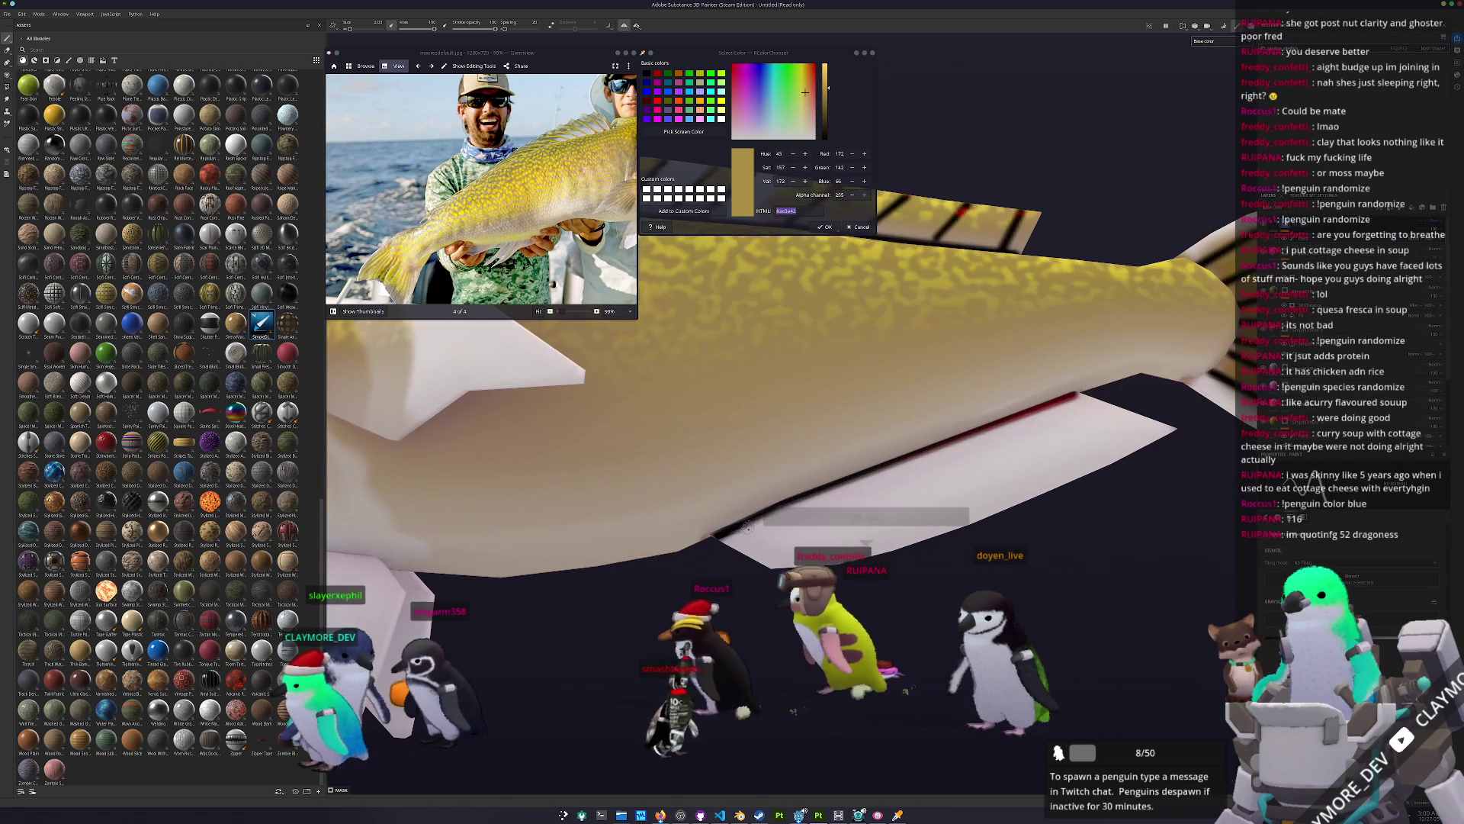
pyautogui.press('shift')
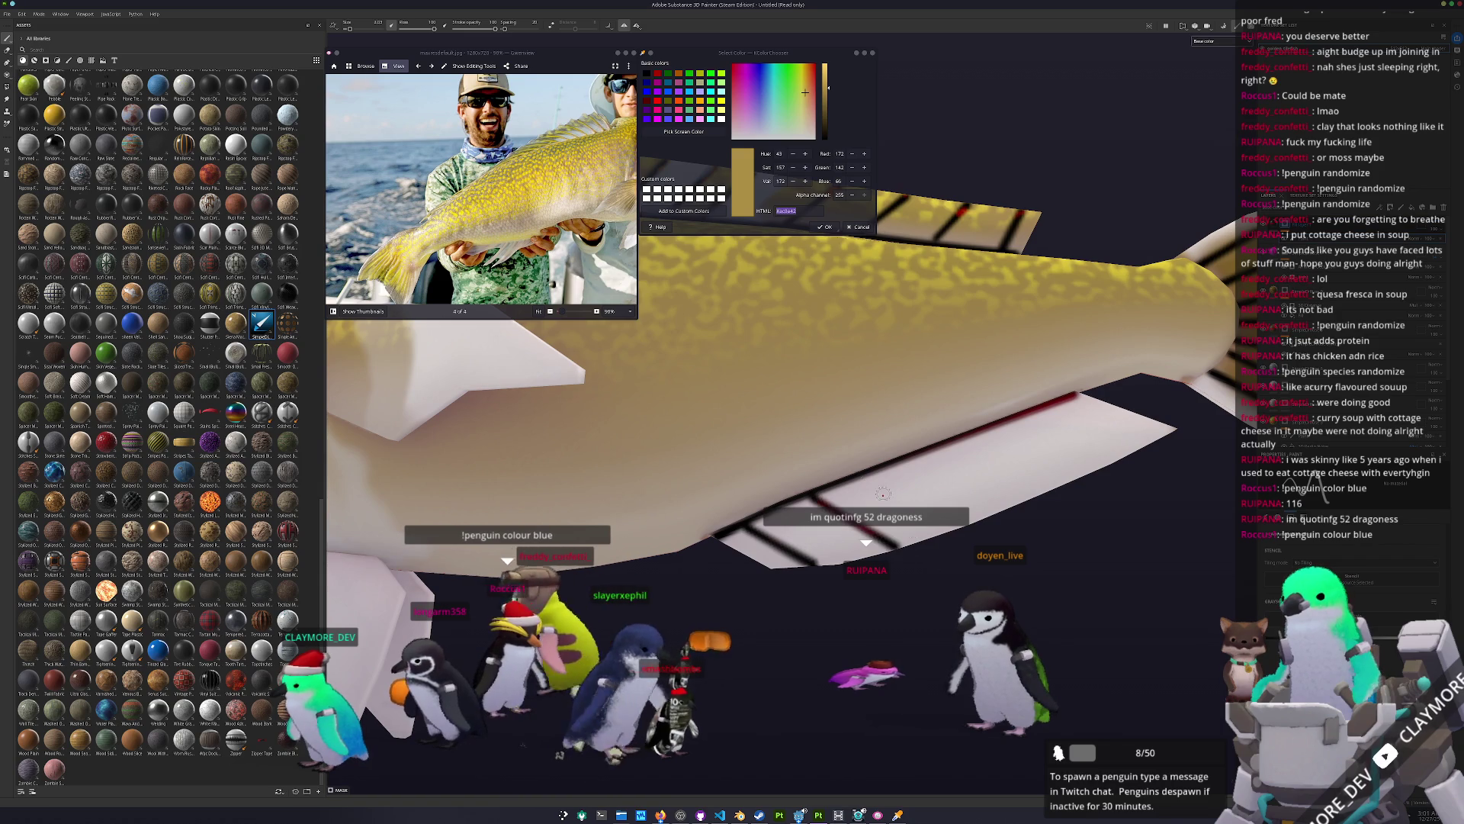
pyautogui.moveTo(883, 493); pyautogui.dragTo(942, 458)
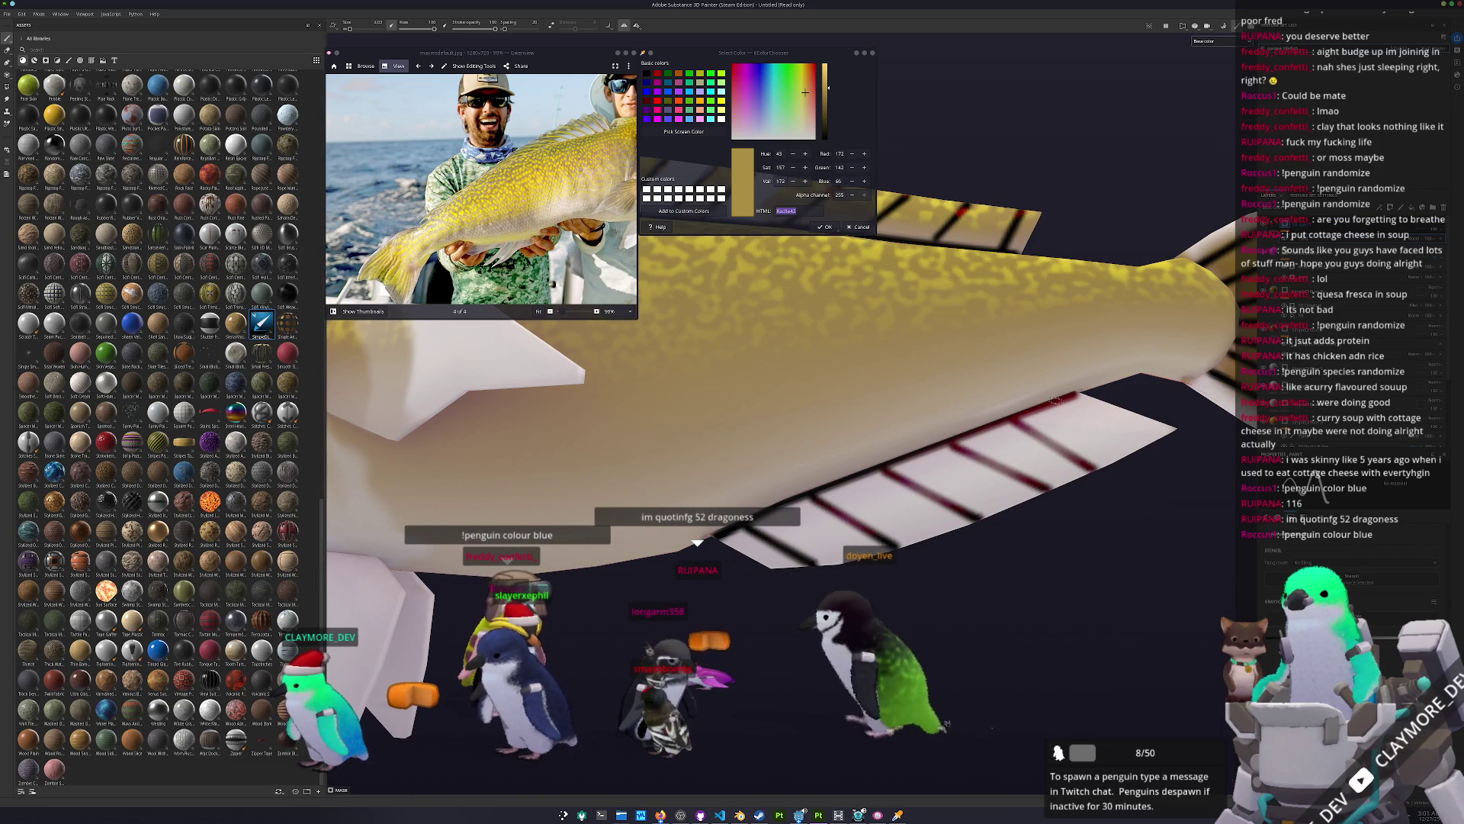
# Step: Frame the fish and orbit until it lies diagonally, showing its side and fin
pyautogui.press('f')
pyautogui.keyDown('alt'); pyautogui.moveTo(1159, 472); pyautogui.dragTo(976, 475); pyautogui.keyUp('alt')
pyautogui.keyDown('alt'); pyautogui.moveTo(705, 472); pyautogui.dragTo(665, 500); pyautogui.keyUp('alt')
pyautogui.scroll(3, 657, 505)
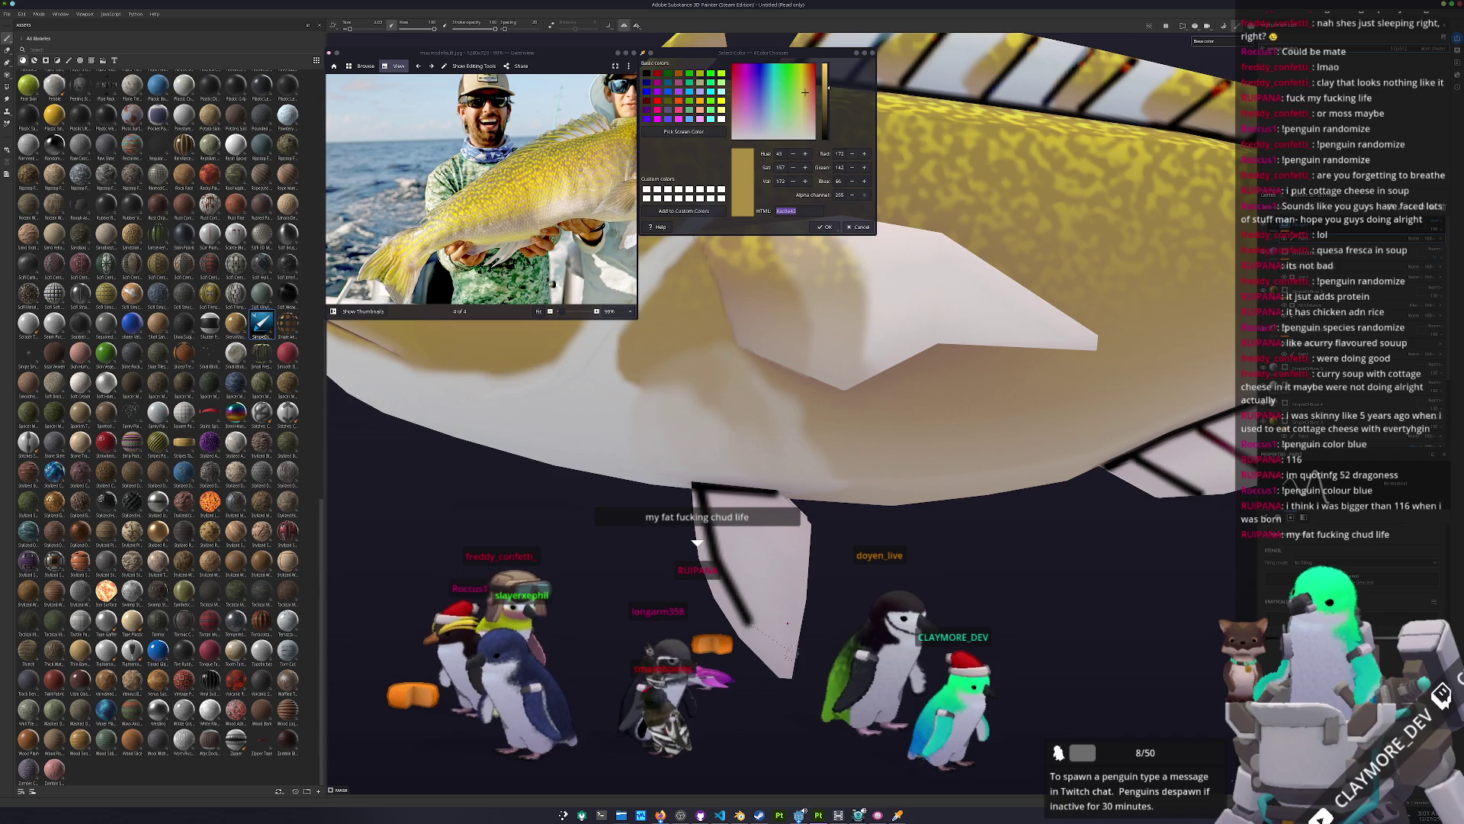
pyautogui.keyDown('alt'); pyautogui.moveTo(801, 671); pyautogui.dragTo(729, 572); pyautogui.keyUp('alt')
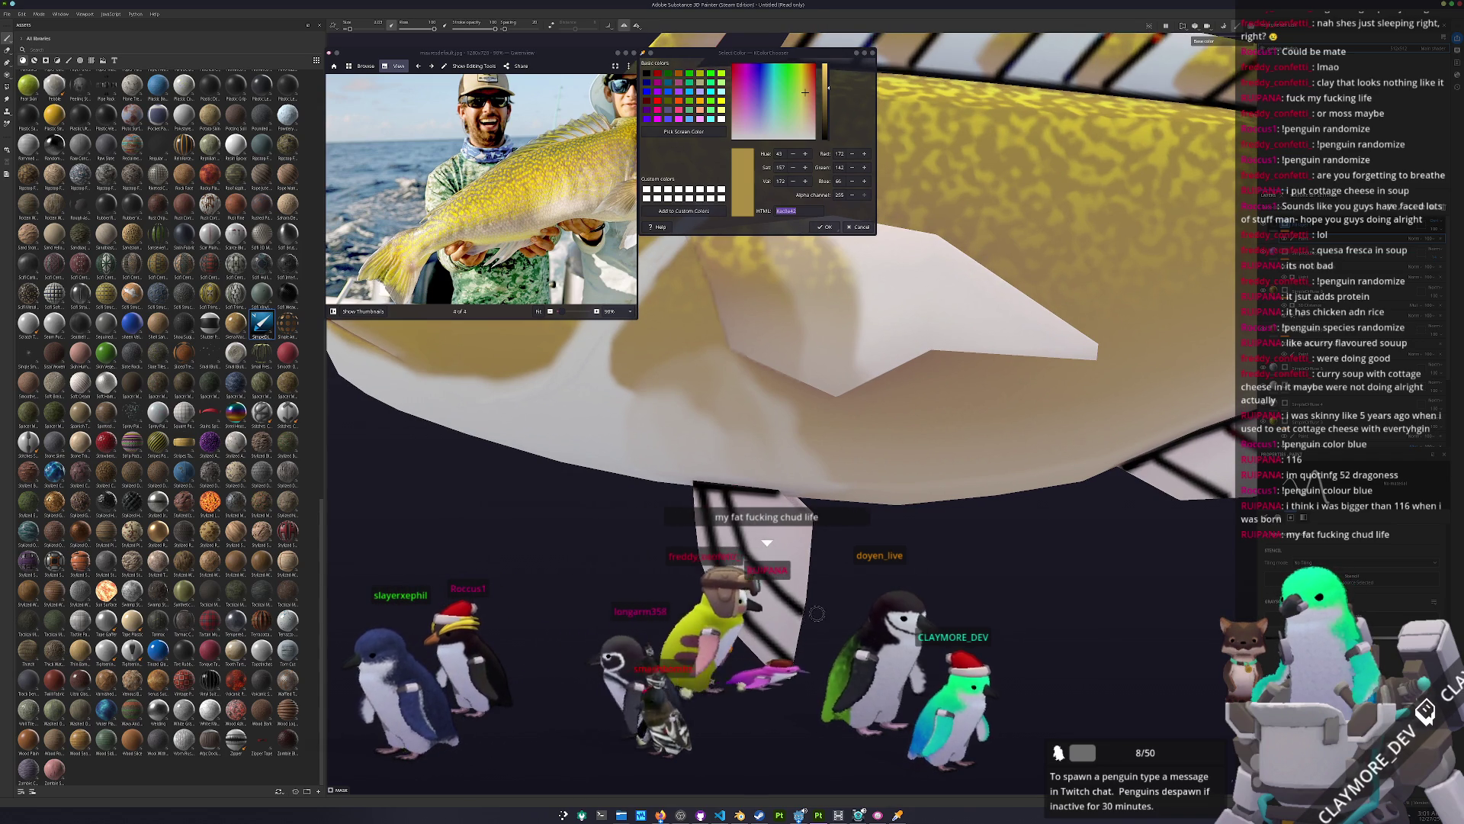
pyautogui.keyDown('alt'); pyautogui.moveTo(817, 613); pyautogui.dragTo(786, 610); pyautogui.keyUp('alt')
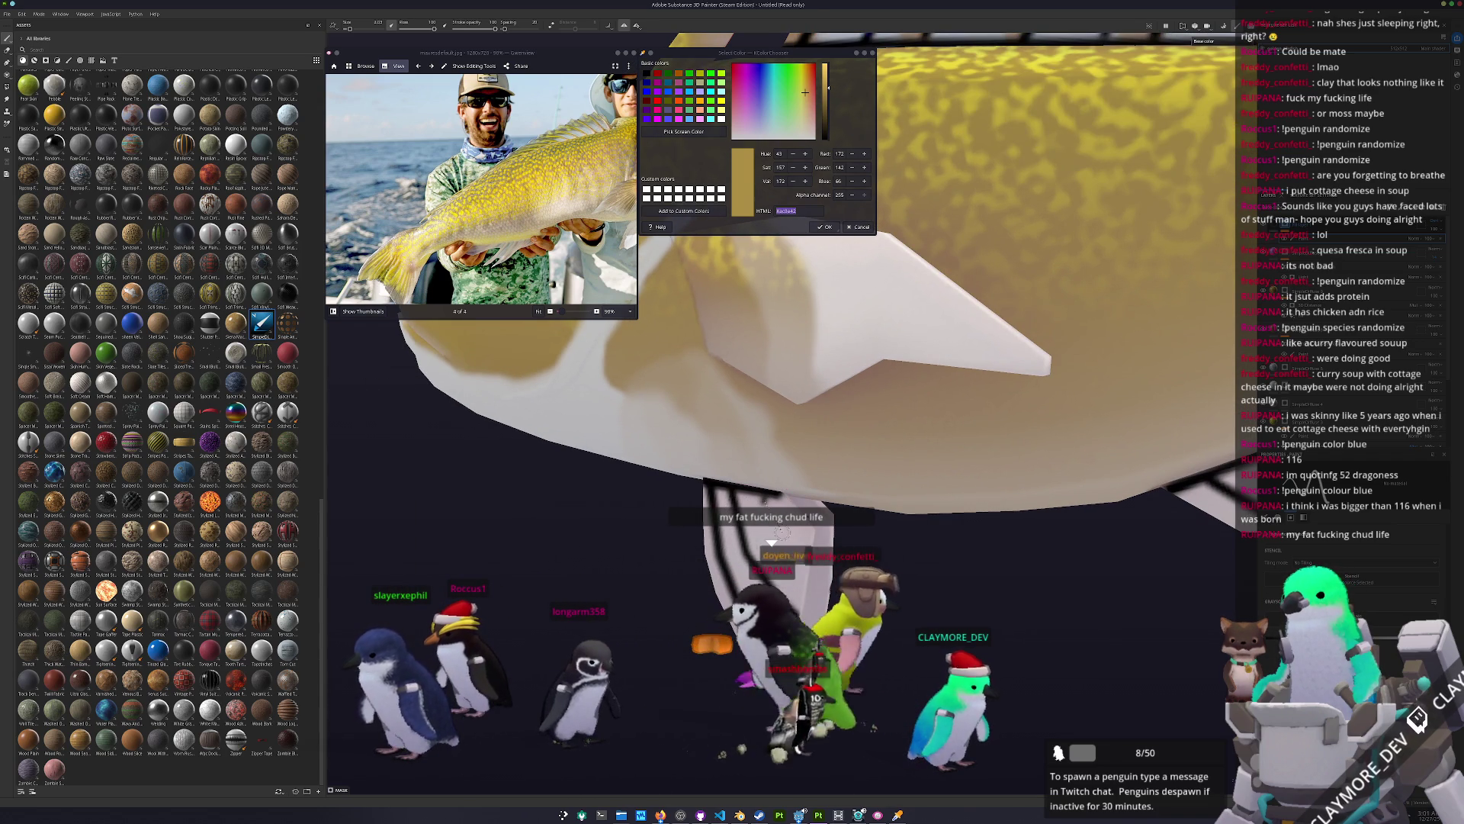
pyautogui.moveTo(763, 496)
pyautogui.keyDown('alt'); pyautogui.mouseDown()
pyautogui.moveTo(736, 485)
pyautogui.moveTo(726, 580)
pyautogui.moveTo(686, 522)
pyautogui.mouseUp(); pyautogui.keyUp('alt')
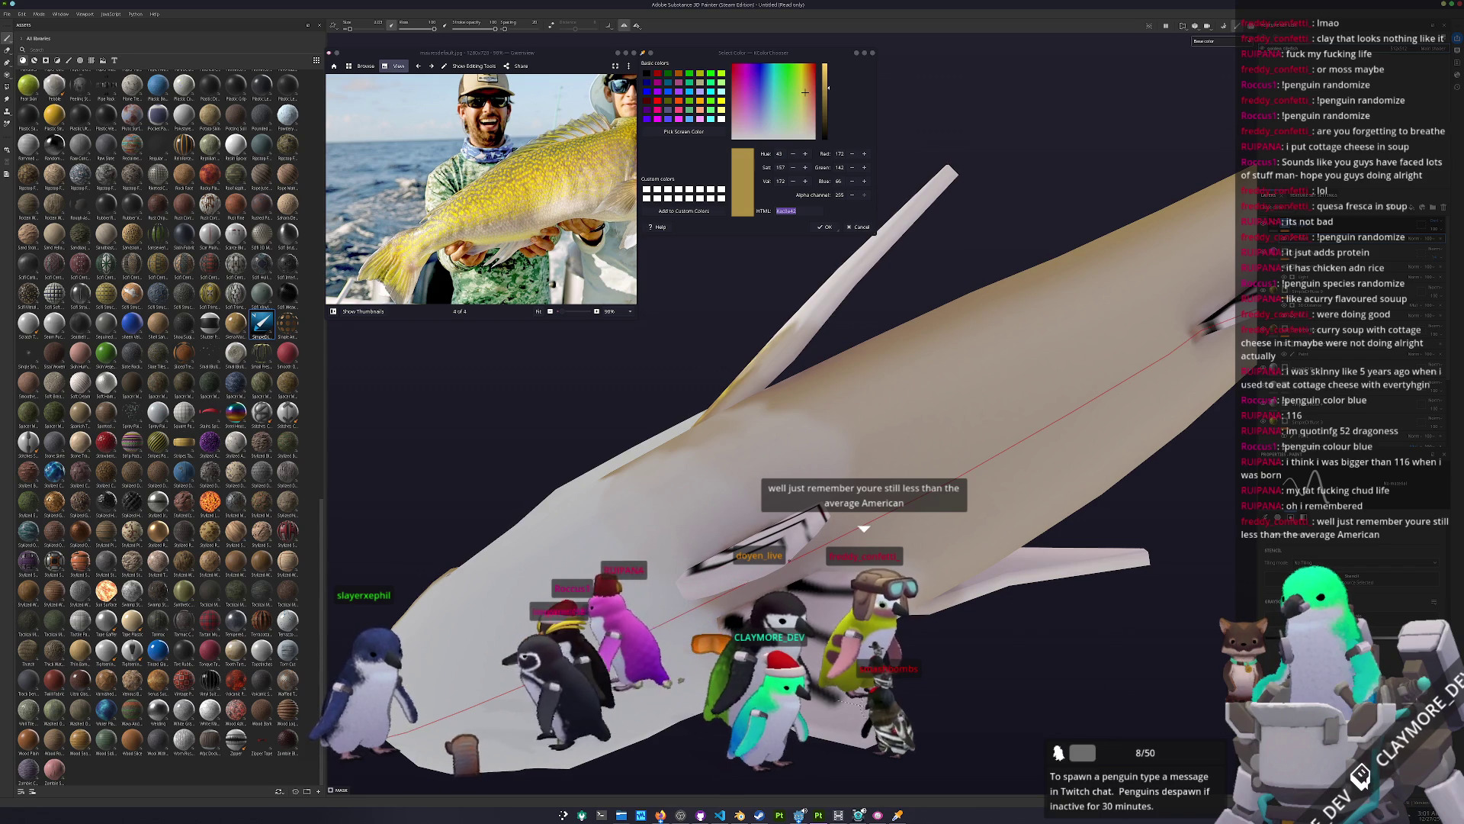
# Step: Paint straight dark ray lines across the pale pectoral fin, then orbit to review them
pyautogui.keyDown('alt'); pyautogui.moveTo(670, 680); pyautogui.dragTo(744, 485); pyautogui.keyUp('alt')
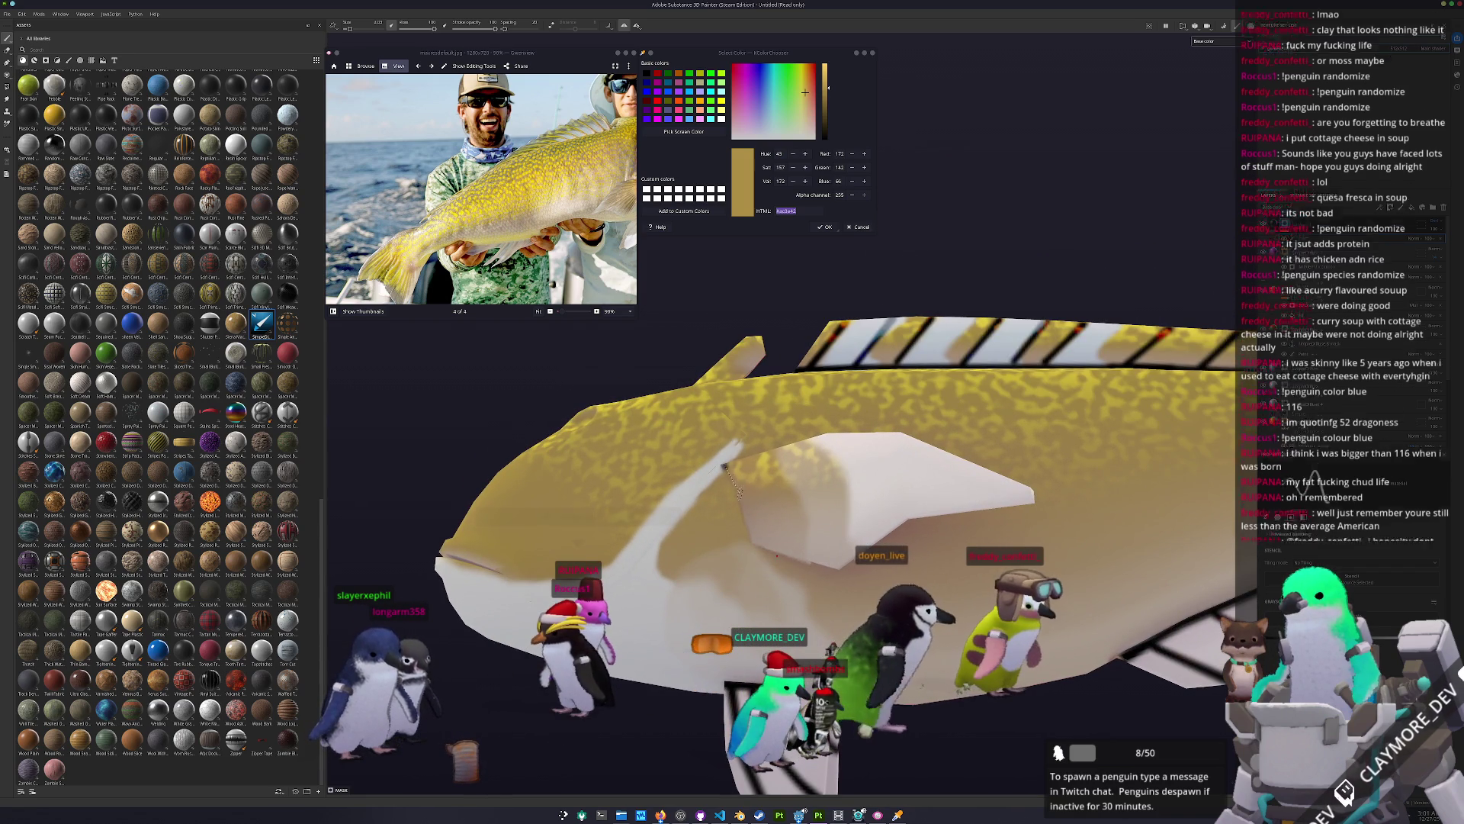
pyautogui.keyDown('shift'); pyautogui.click(751, 537); pyautogui.keyUp('shift')
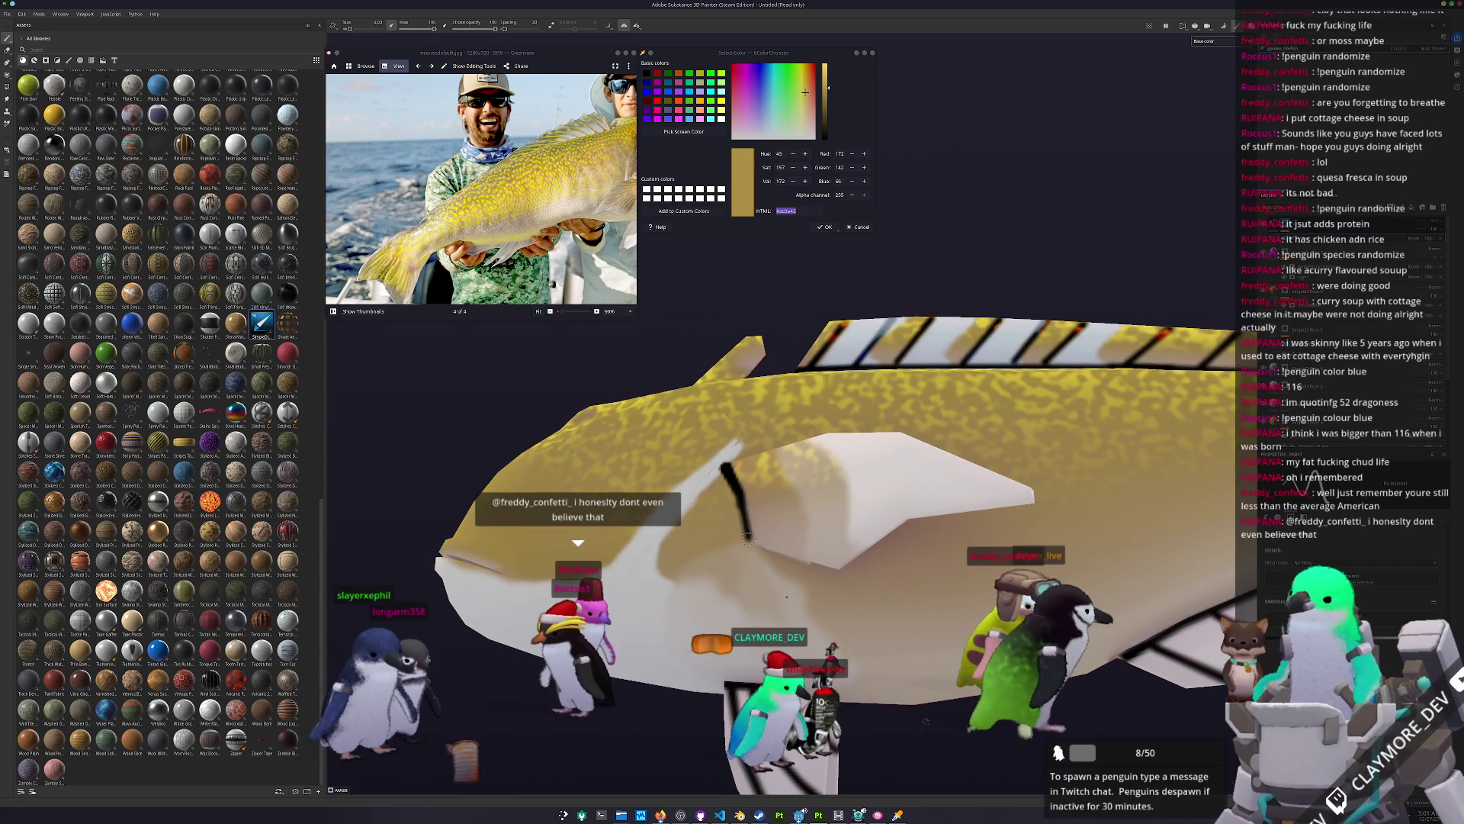
pyautogui.keyDown('shift'); pyautogui.click(848, 451); pyautogui.keyUp('shift')
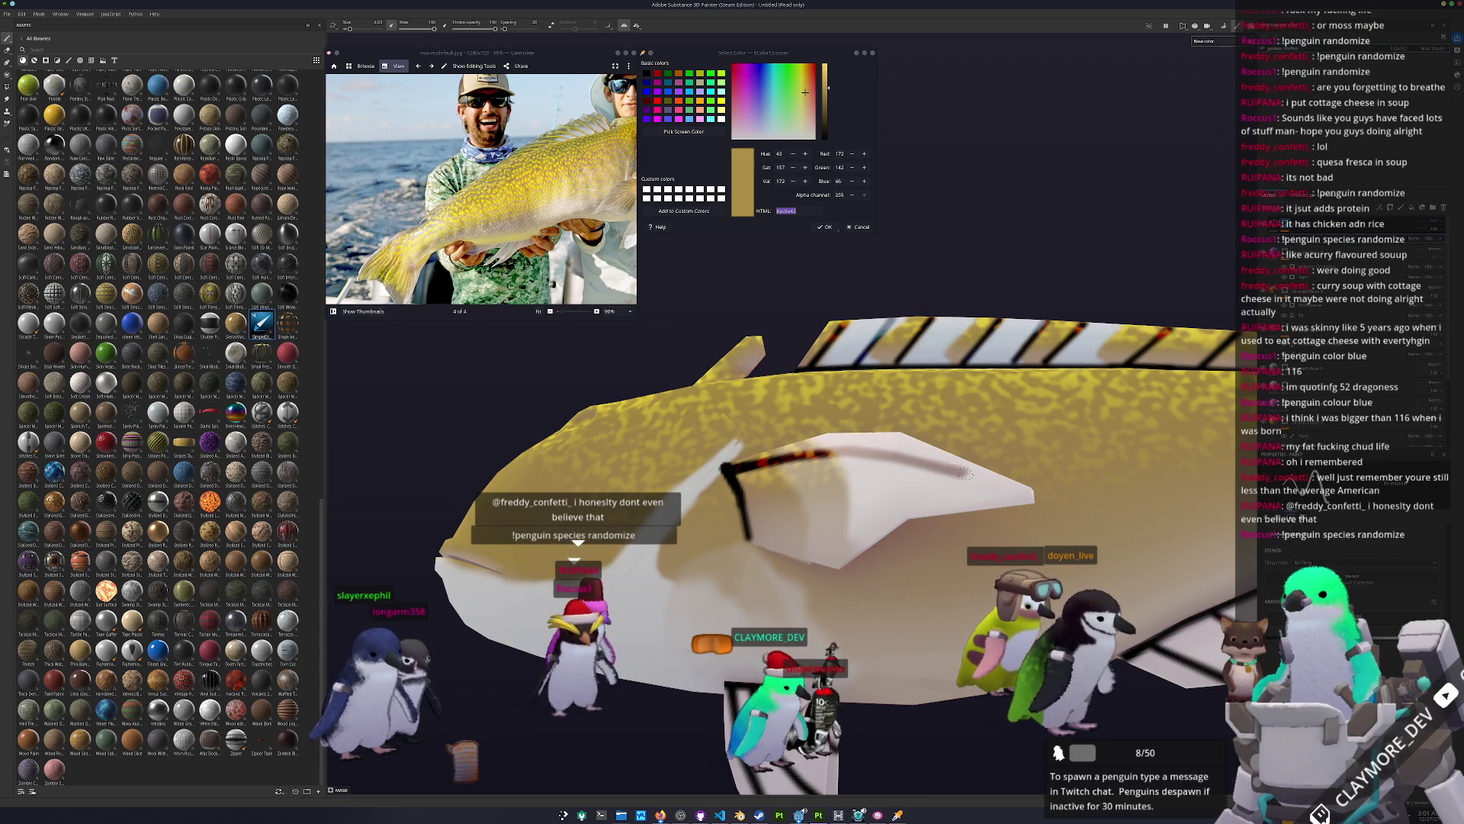
pyautogui.keyDown('shift'); pyautogui.click(1030, 495); pyautogui.keyUp('shift')
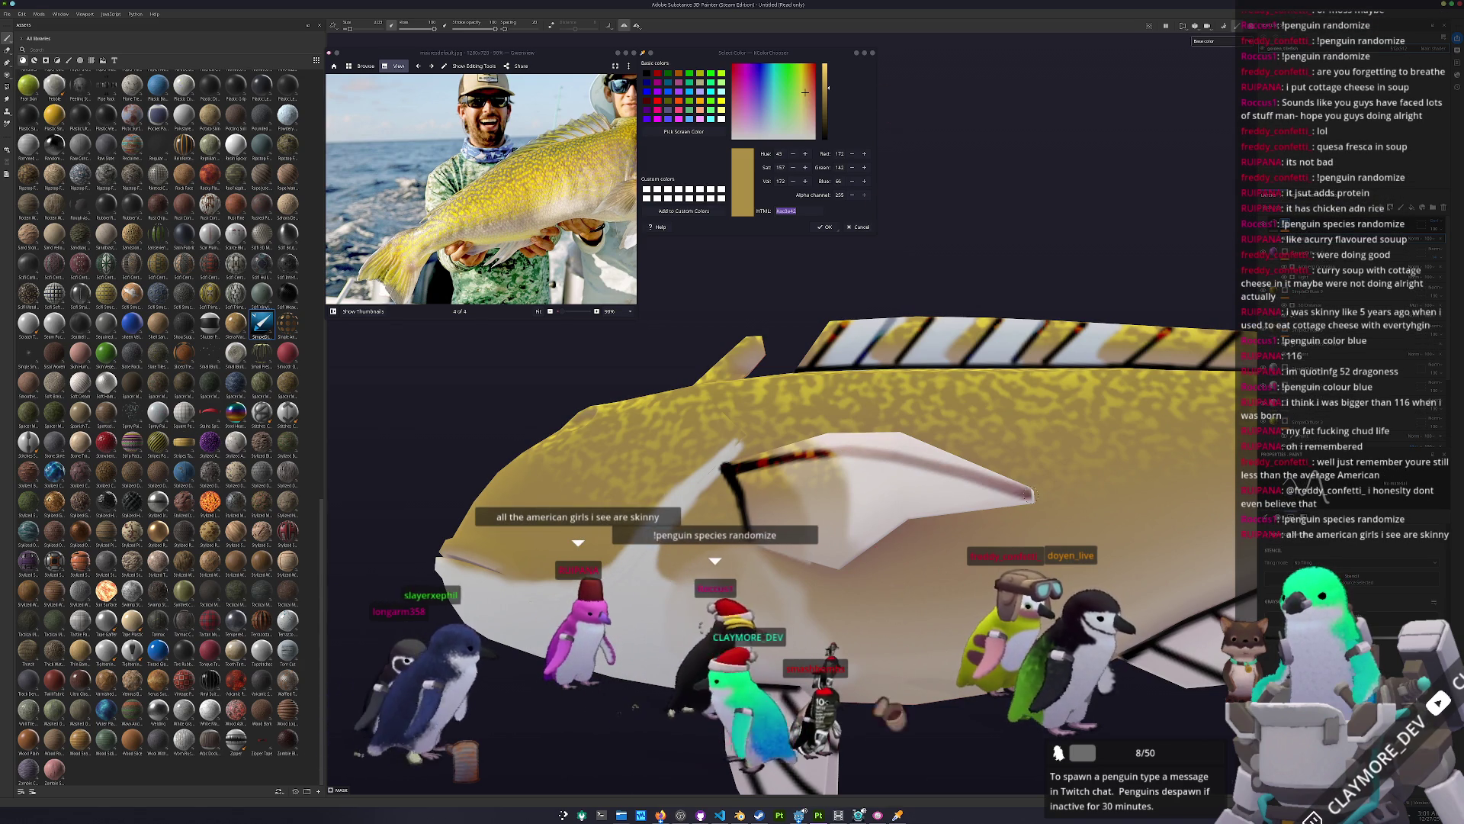
pyautogui.moveTo(738, 489)
pyautogui.mouseDown()
pyautogui.moveTo(844, 490)
pyautogui.moveTo(823, 521)
pyautogui.moveTo(735, 529)
pyautogui.mouseUp()
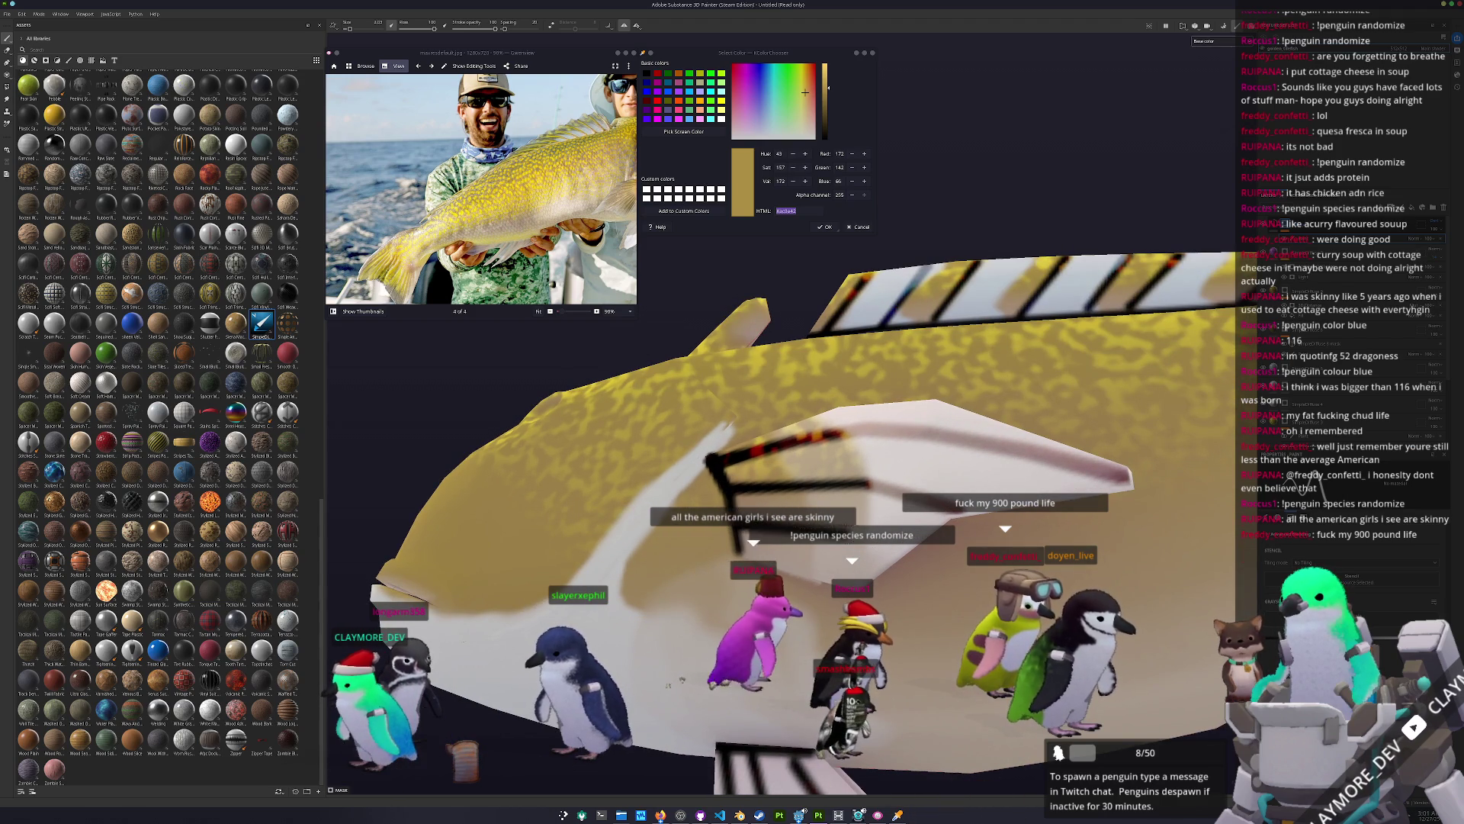
pyautogui.moveTo(903, 548)
pyautogui.keyDown('alt'); pyautogui.mouseDown()
pyautogui.moveTo(500, 530)
pyautogui.moveTo(790, 507)
pyautogui.moveTo(877, 482)
pyautogui.mouseUp(); pyautogui.keyUp('alt')
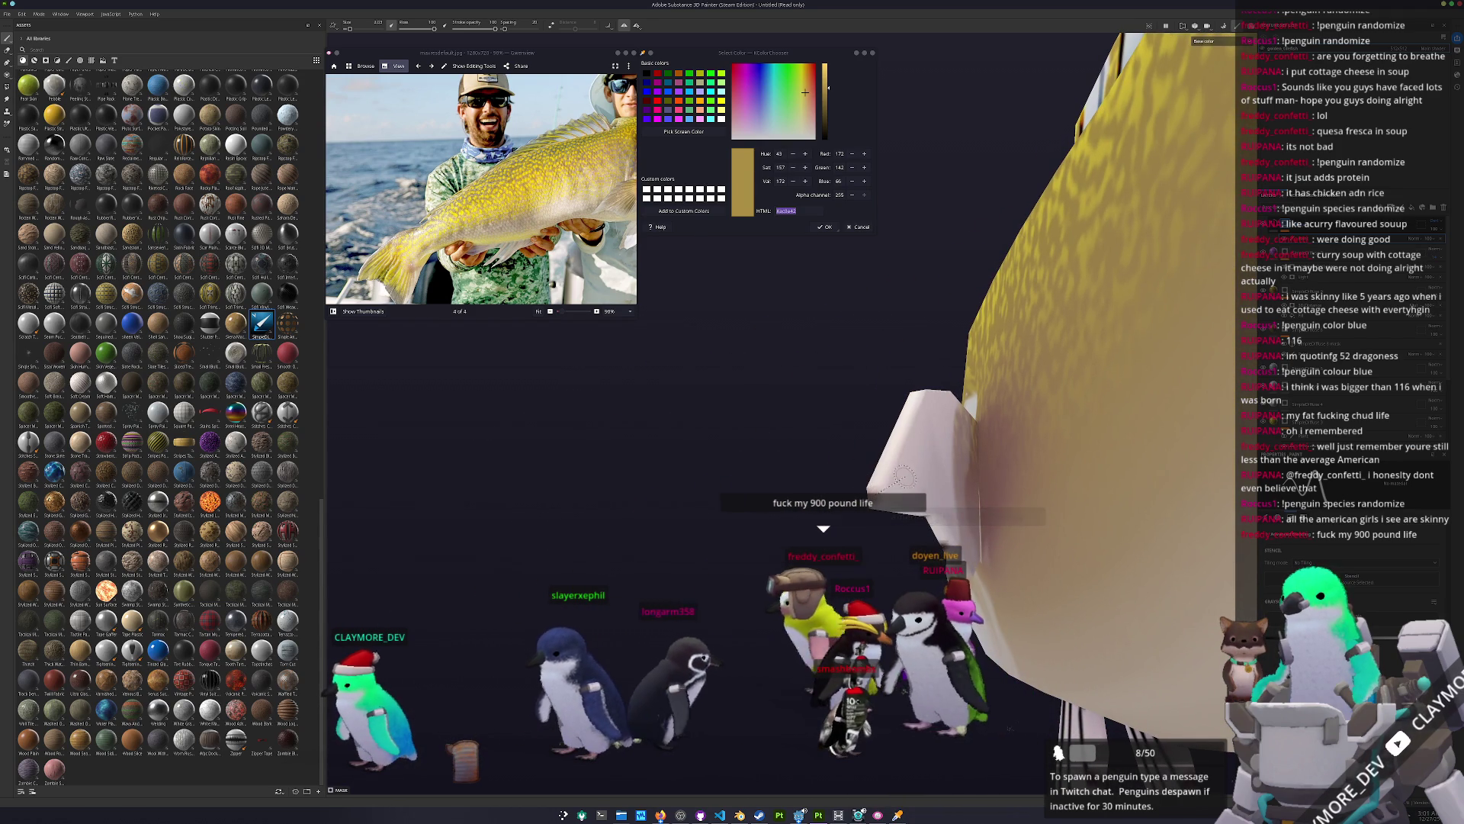
pyautogui.moveTo(974, 447)
pyautogui.keyDown('alt'); pyautogui.mouseDown()
pyautogui.moveTo(911, 464)
pyautogui.moveTo(945, 488)
pyautogui.mouseUp(); pyautogui.keyUp('alt')
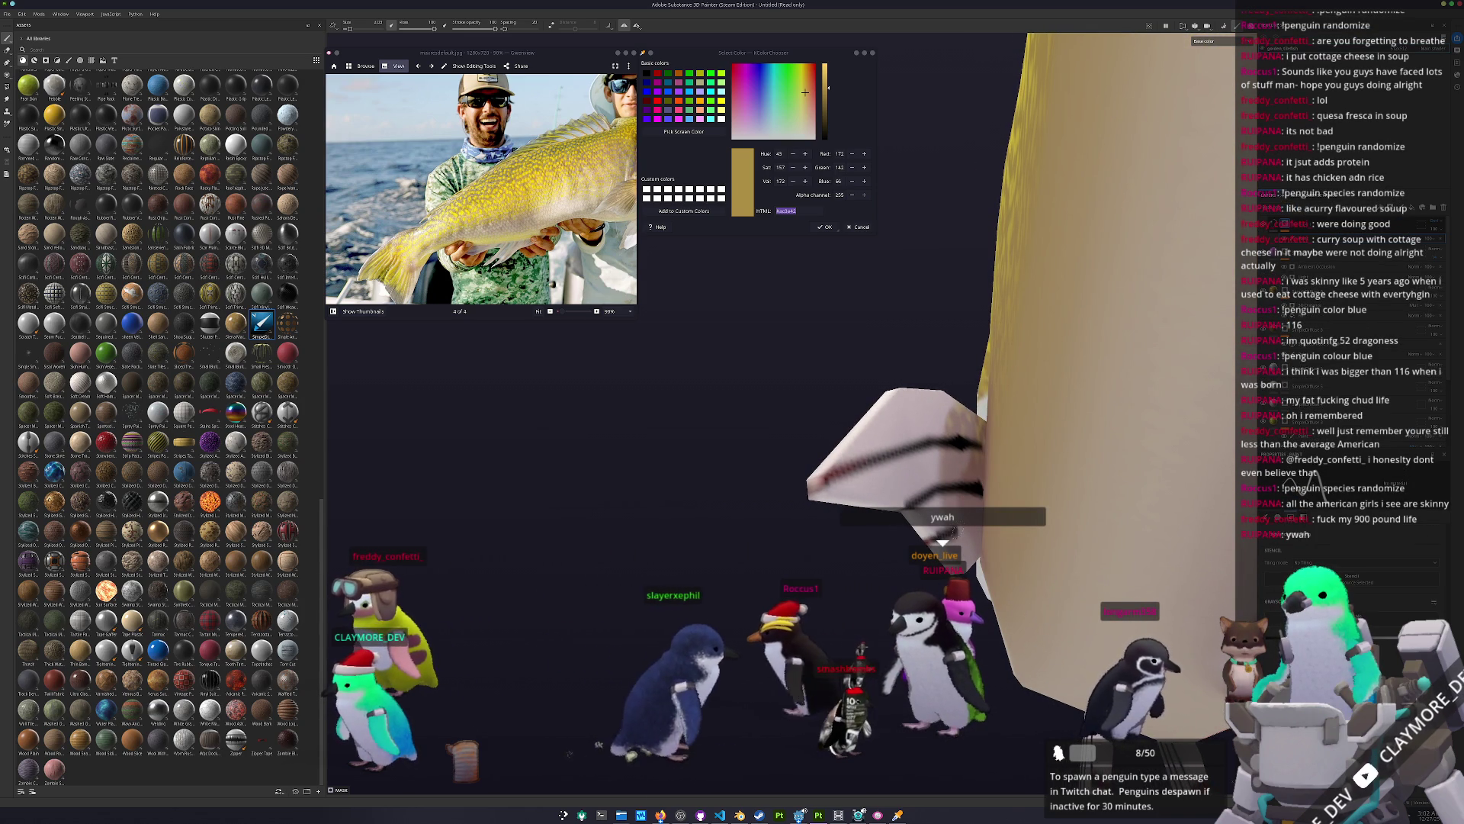
pyautogui.moveTo(826, 548)
pyautogui.keyDown('alt'); pyautogui.mouseDown()
pyautogui.moveTo(905, 529)
pyautogui.moveTo(797, 549)
pyautogui.moveTo(855, 585)
pyautogui.moveTo(807, 588)
pyautogui.mouseUp(); pyautogui.keyUp('alt')
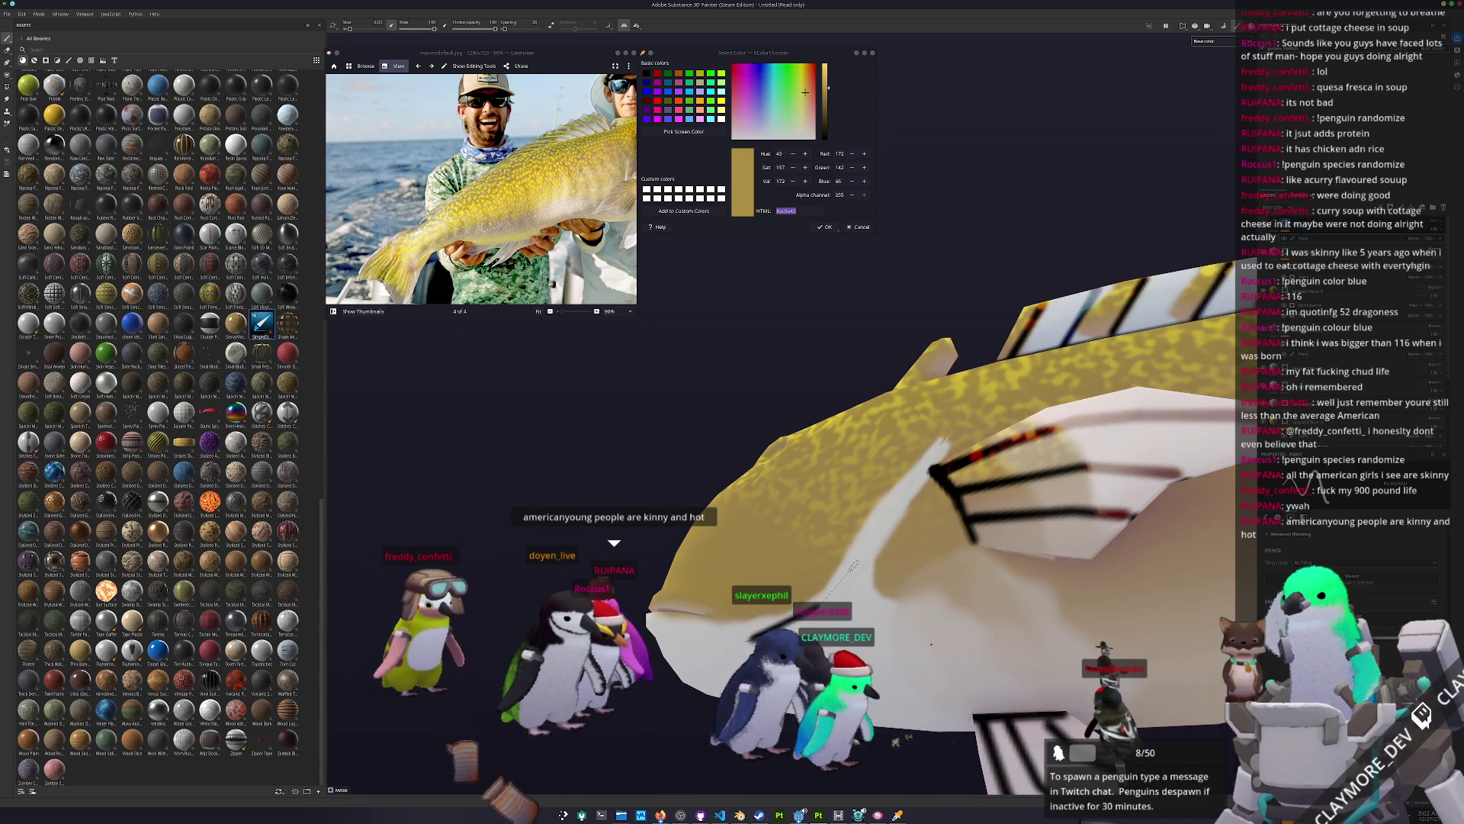
# Step: Draw a straight dark line toward the fin edge, then orbit around the white fin
pyautogui.moveTo(851, 562)
pyautogui.keyDown('alt'); pyautogui.mouseDown()
pyautogui.moveTo(792, 631)
pyautogui.moveTo(755, 625)
pyautogui.moveTo(929, 418)
pyautogui.mouseUp(); pyautogui.keyUp('alt')
pyautogui.keyDown('shift'); pyautogui.click(929, 418); pyautogui.keyUp('shift')
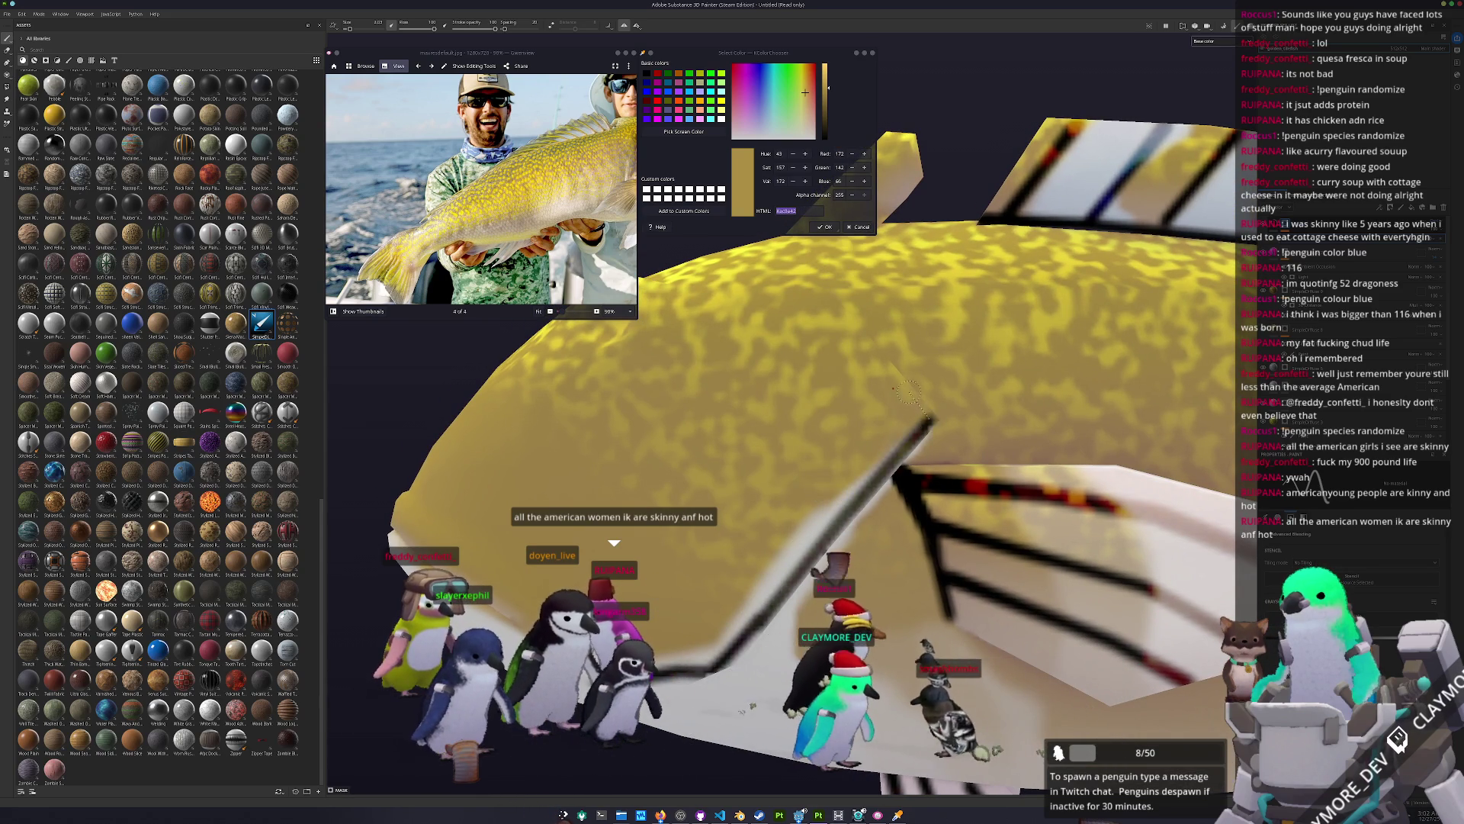
pyautogui.keyDown('alt'); pyautogui.moveTo(885, 359); pyautogui.dragTo(896, 581); pyautogui.keyUp('alt')
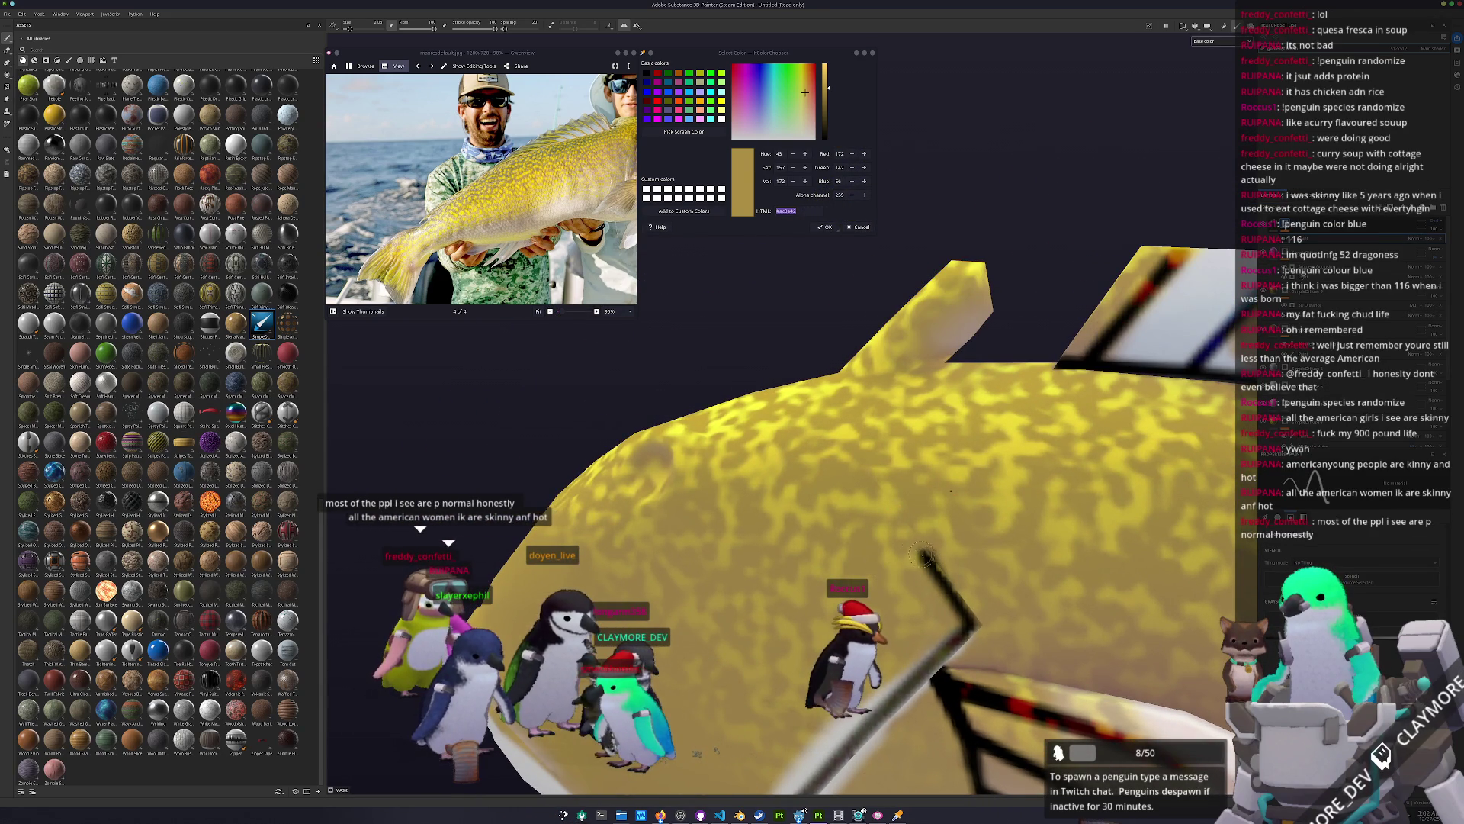
pyautogui.moveTo(867, 505)
pyautogui.keyDown('alt'); pyautogui.mouseDown()
pyautogui.moveTo(710, 608)
pyautogui.moveTo(860, 565)
pyautogui.mouseUp(); pyautogui.keyUp('alt')
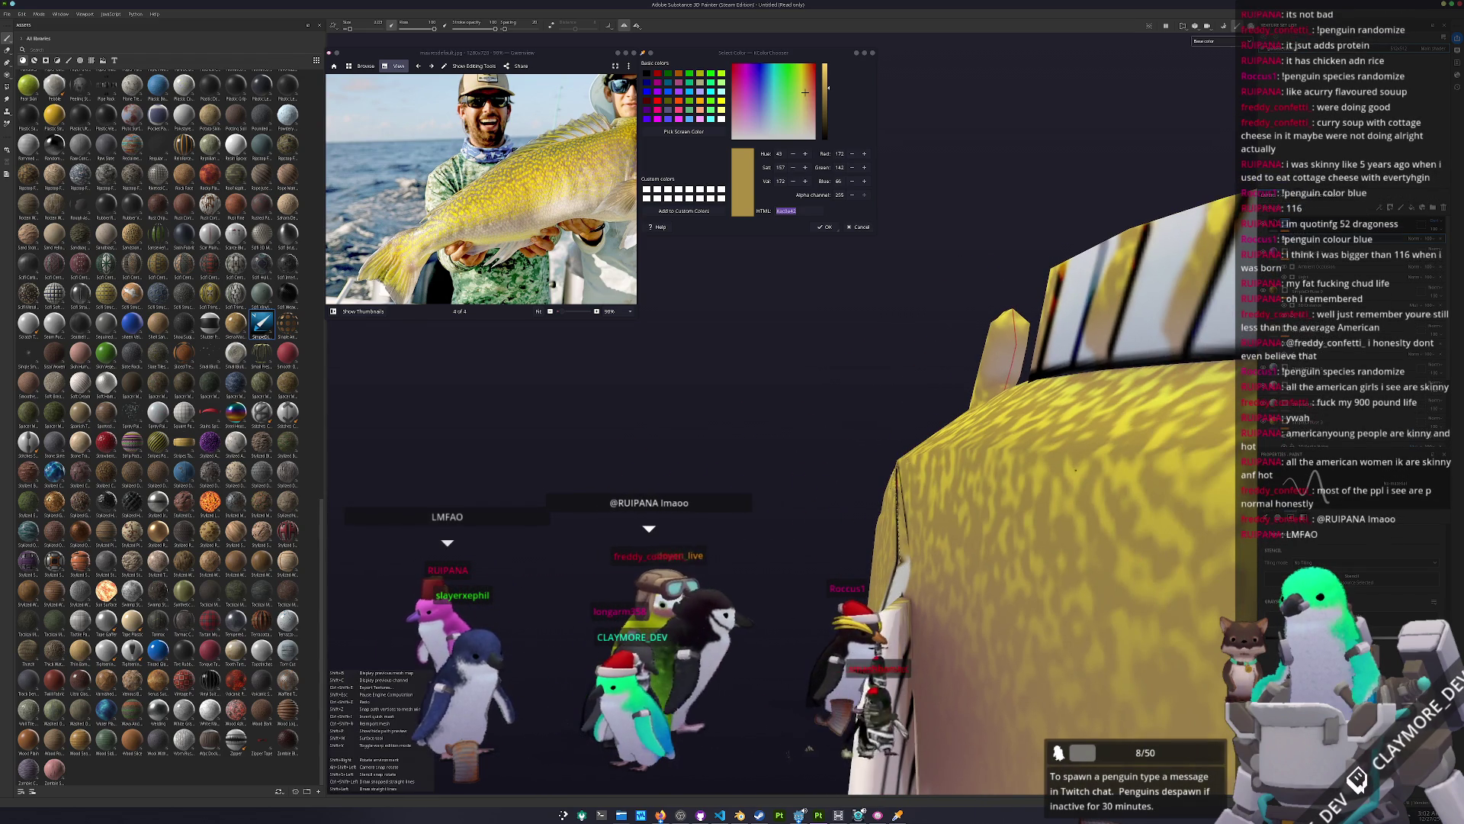
pyautogui.keyDown('alt'); pyautogui.moveTo(850, 578); pyautogui.dragTo(919, 559); pyautogui.keyUp('alt')
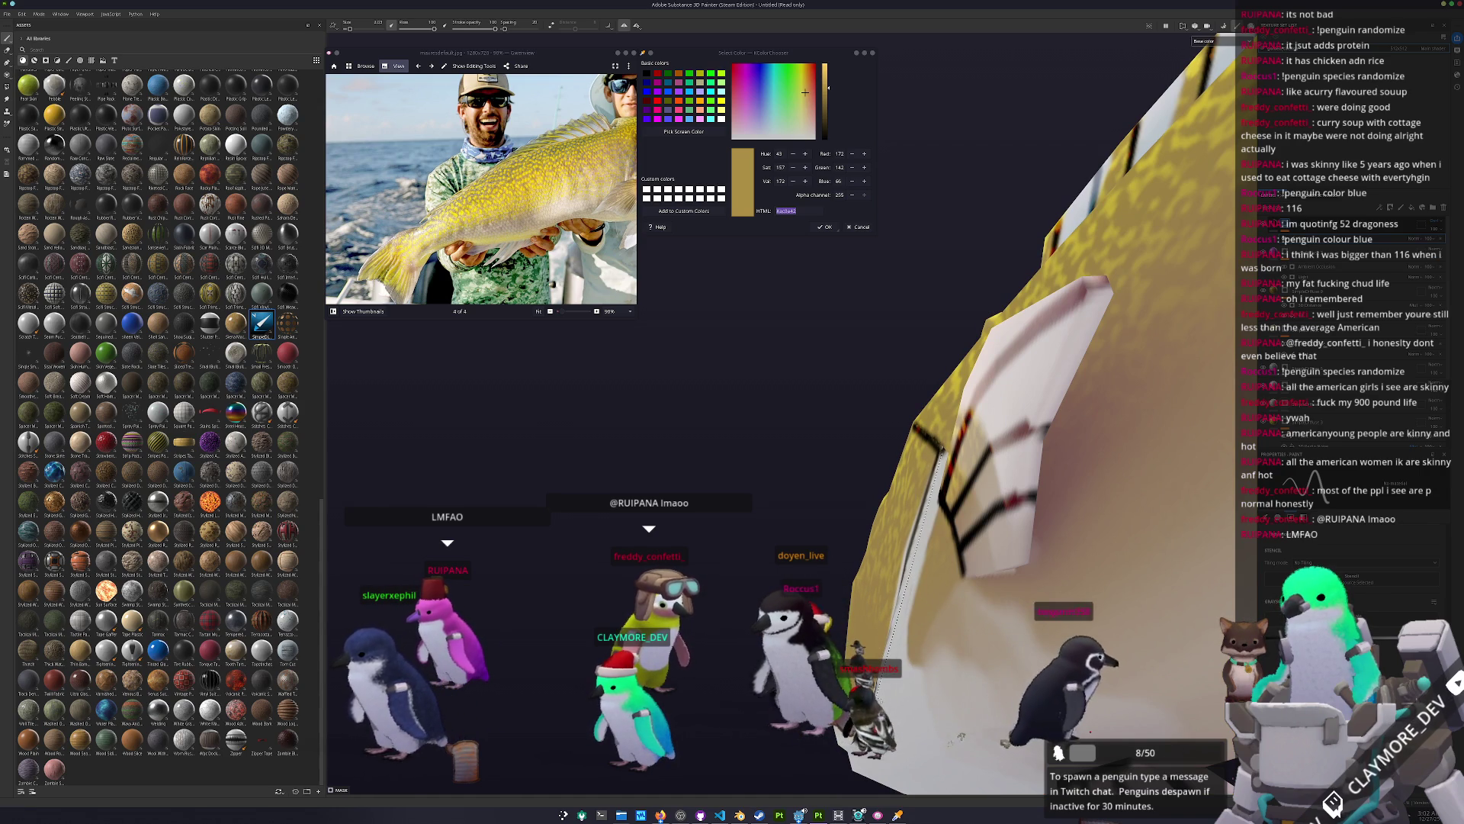
pyautogui.keyDown('alt'); pyautogui.moveTo(1005, 741); pyautogui.dragTo(931, 643); pyautogui.keyUp('alt')
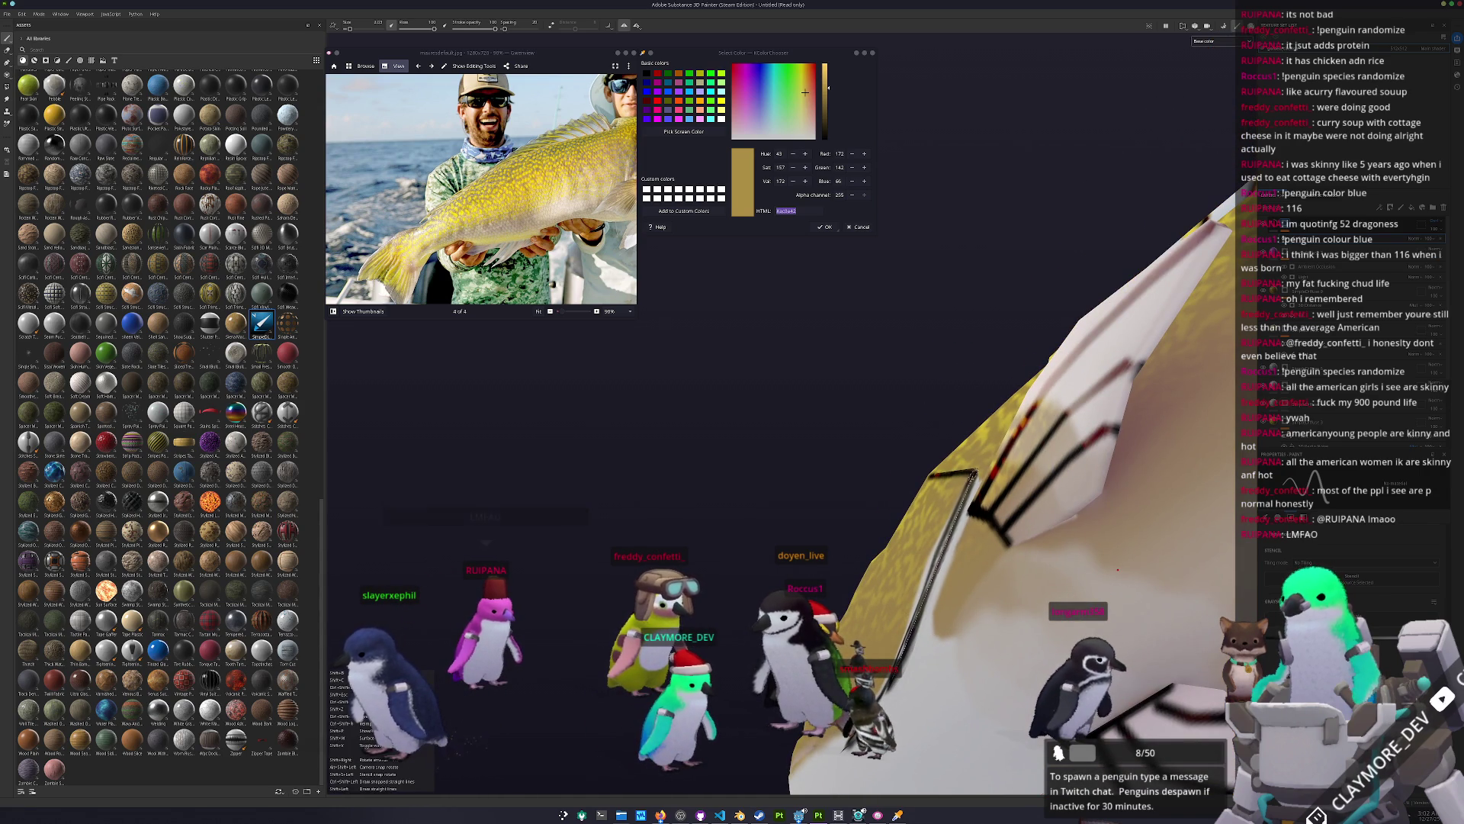
pyautogui.keyDown('alt'); pyautogui.moveTo(1011, 790); pyautogui.dragTo(1004, 733); pyautogui.keyUp('alt')
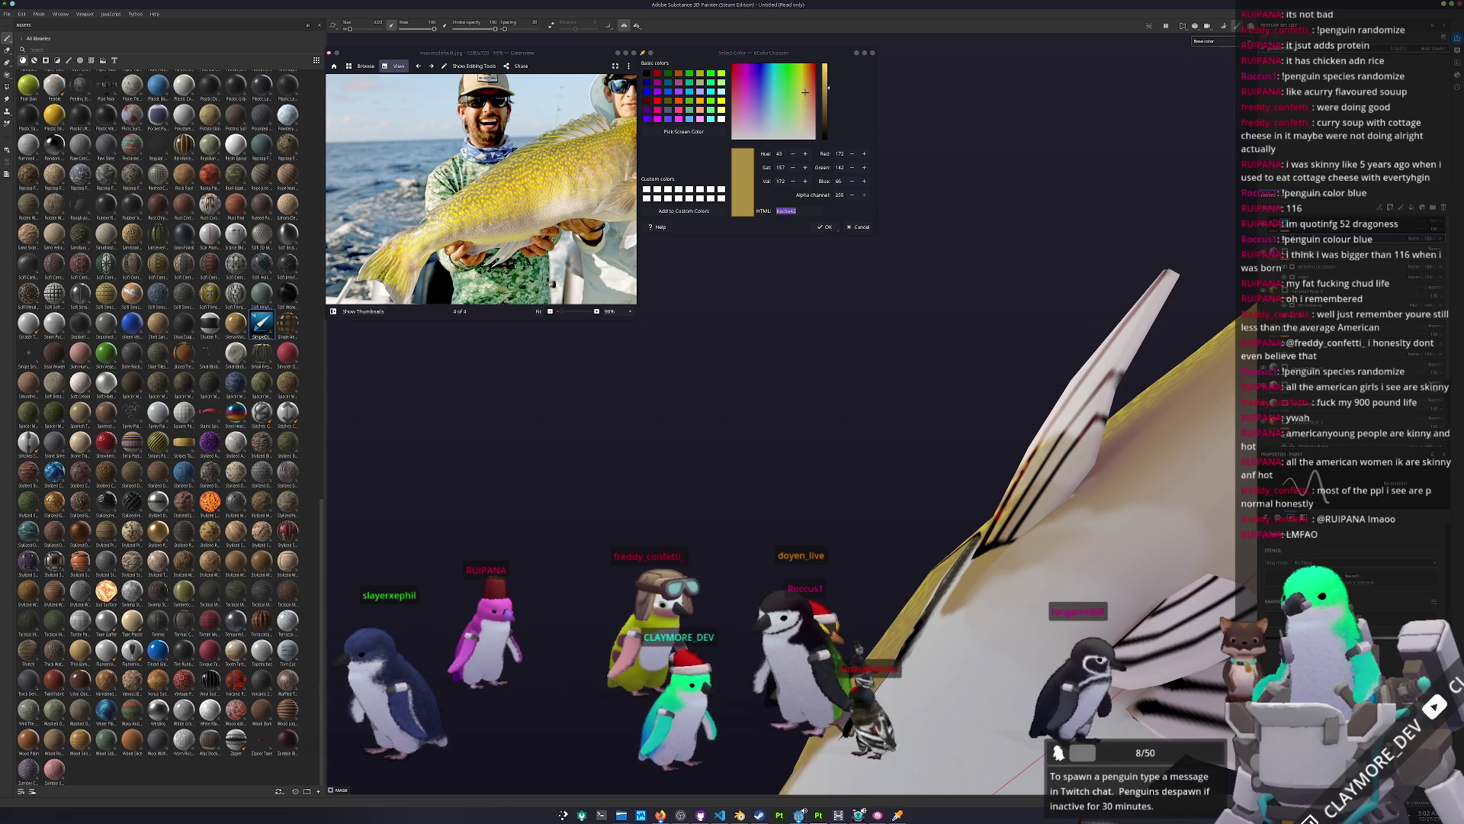
pyautogui.press('shift')
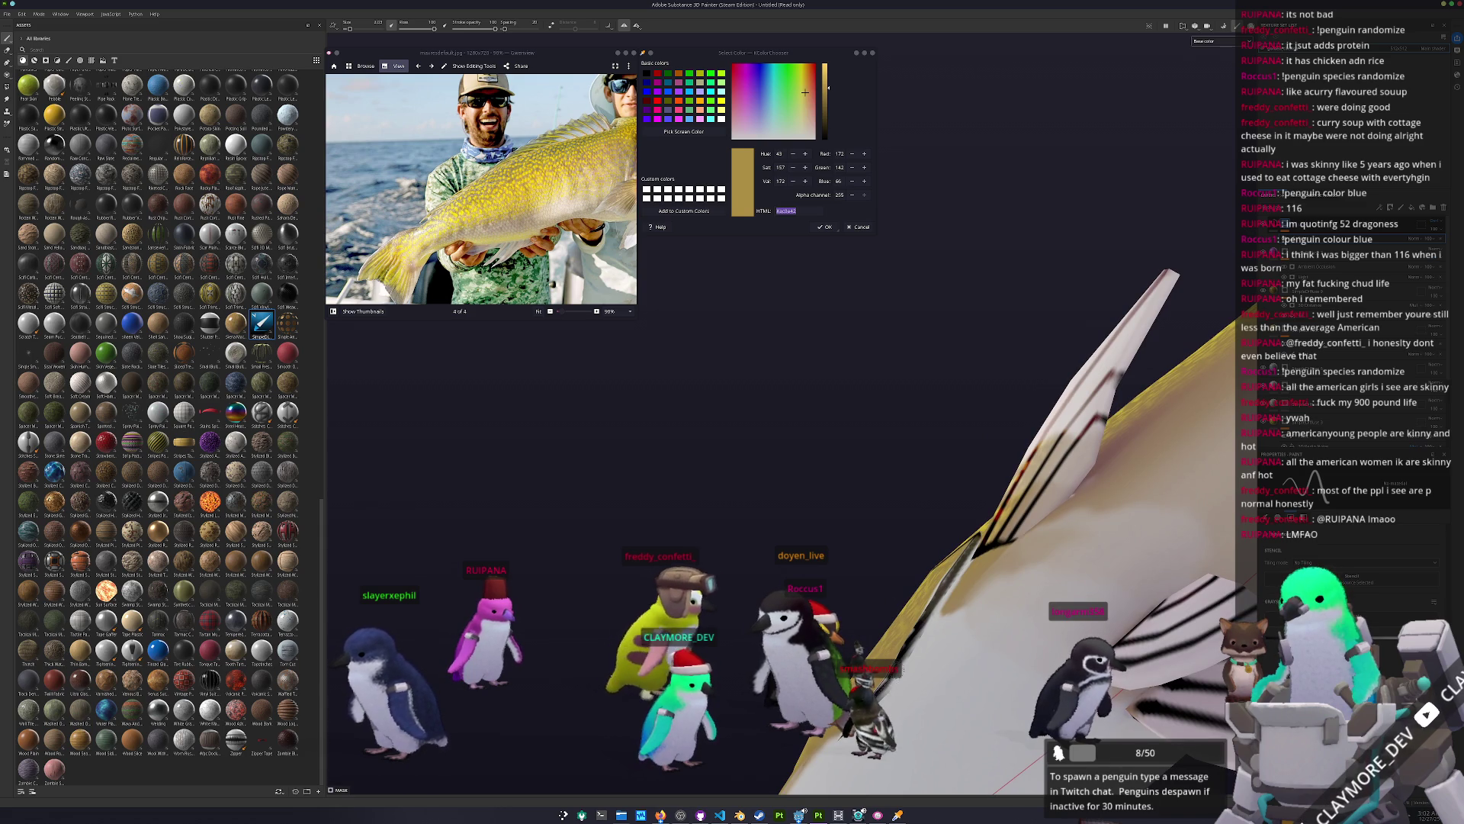
pyautogui.keyDown('alt'); pyautogui.moveTo(984, 565); pyautogui.dragTo(963, 513); pyautogui.keyUp('alt')
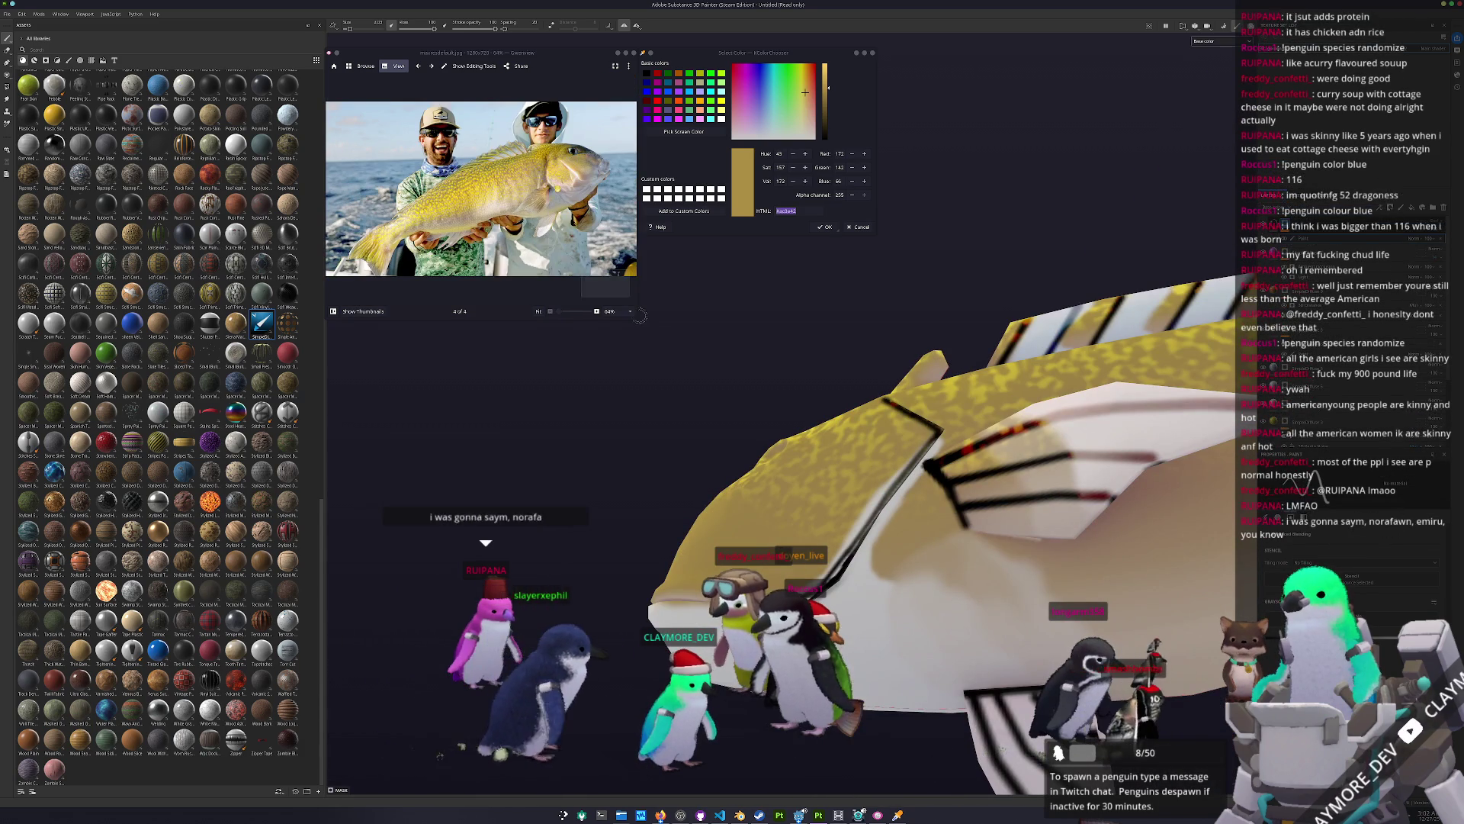
pyautogui.keyDown('ctrl'); pyautogui.scroll(3, 581, 176); pyautogui.keyUp('ctrl')
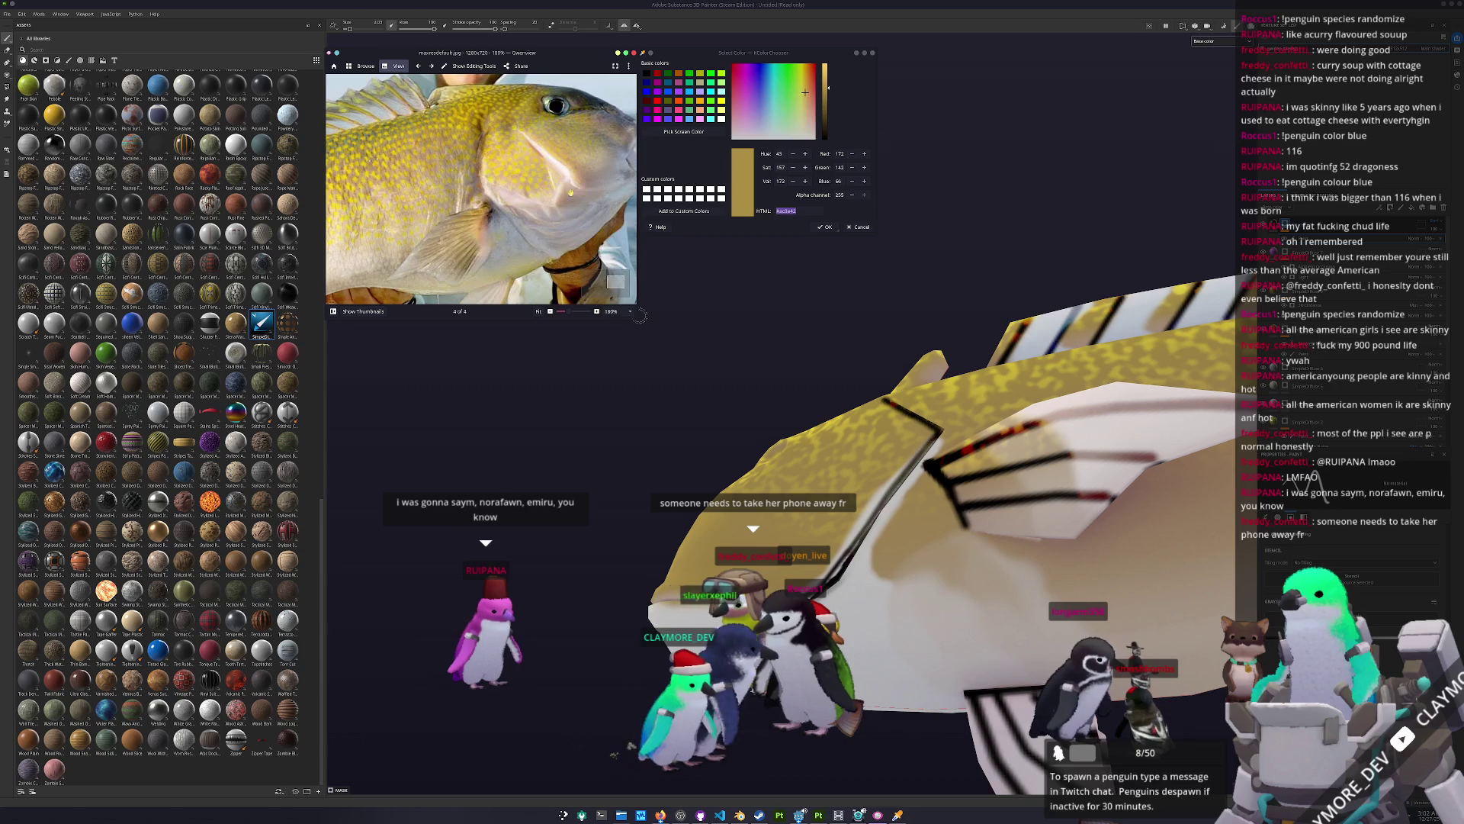
pyautogui.keyDown('ctrl'); pyautogui.scroll(-5, 581, 177); pyautogui.keyUp('ctrl')
pyautogui.keyDown('ctrl'); pyautogui.scroll(3, 624, 189); pyautogui.keyUp('ctrl')
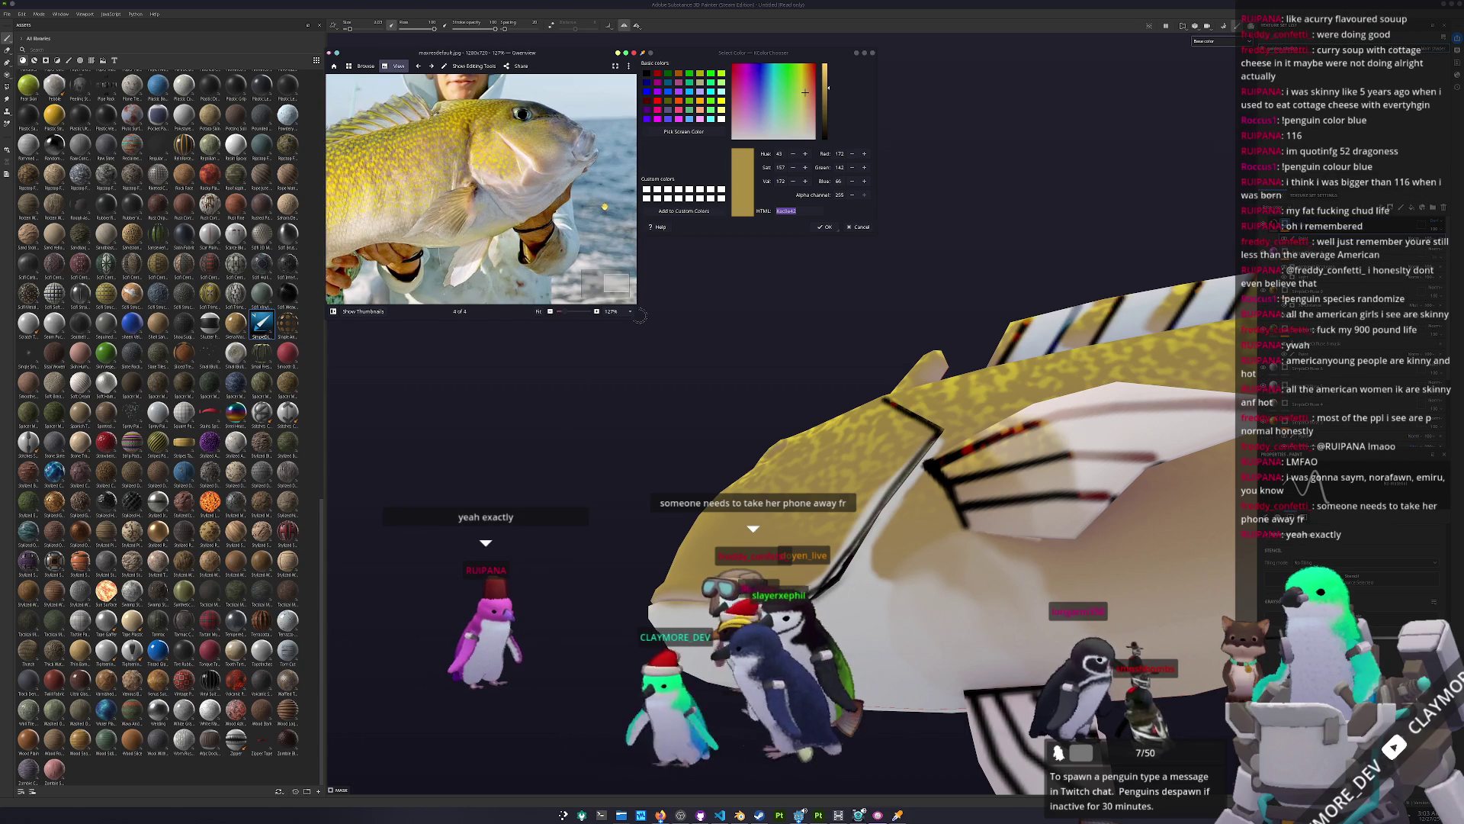
pyautogui.moveTo(925, 581)
pyautogui.keyDown('alt'); pyautogui.mouseDown()
pyautogui.moveTo(919, 594)
pyautogui.moveTo(961, 610)
pyautogui.moveTo(936, 513)
pyautogui.moveTo(901, 488)
pyautogui.mouseUp(); pyautogui.keyUp('alt')
pyautogui.scroll(5, 900, 489)
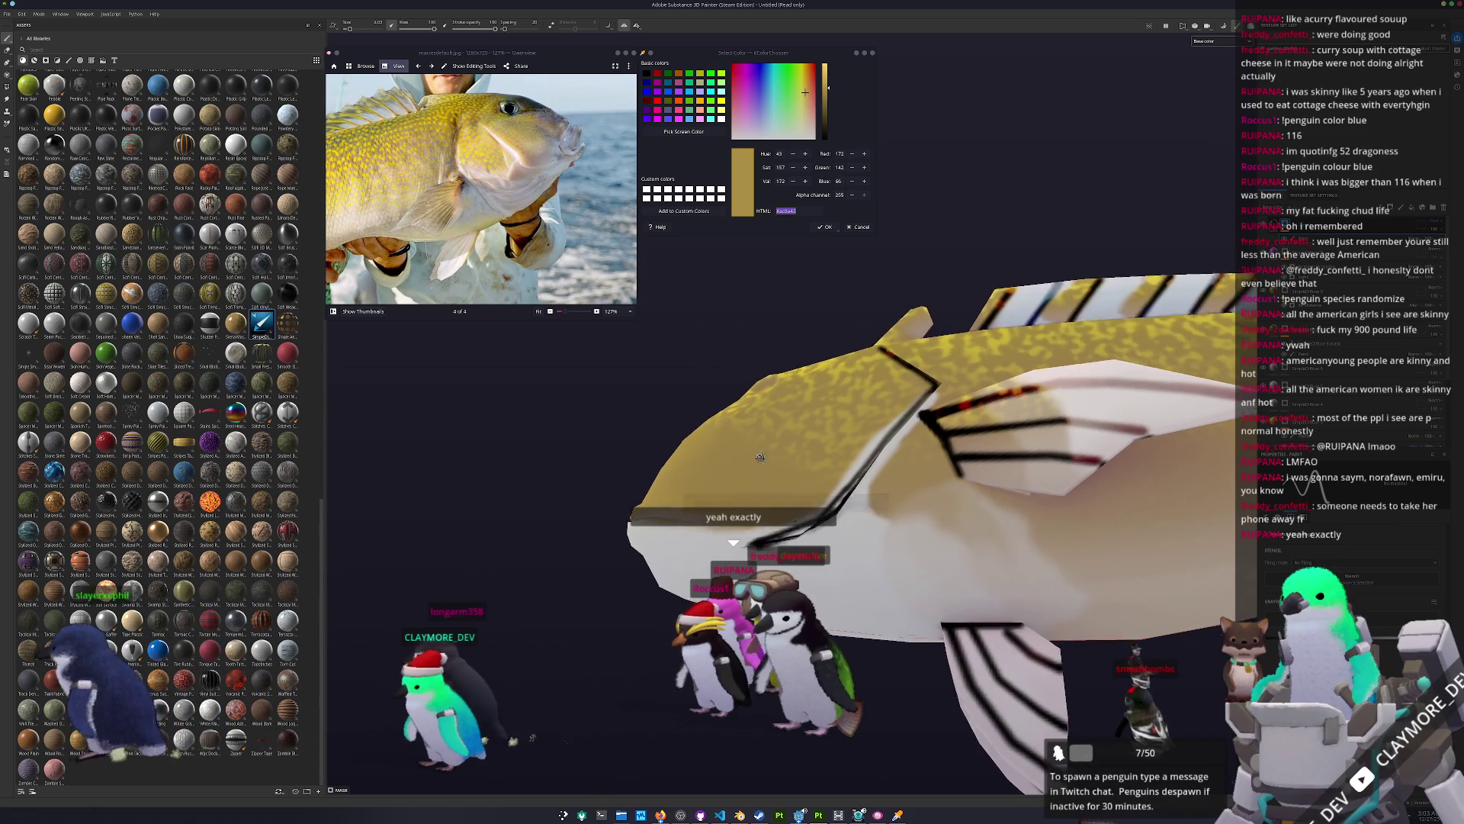
pyautogui.scroll(2, 839, 594)
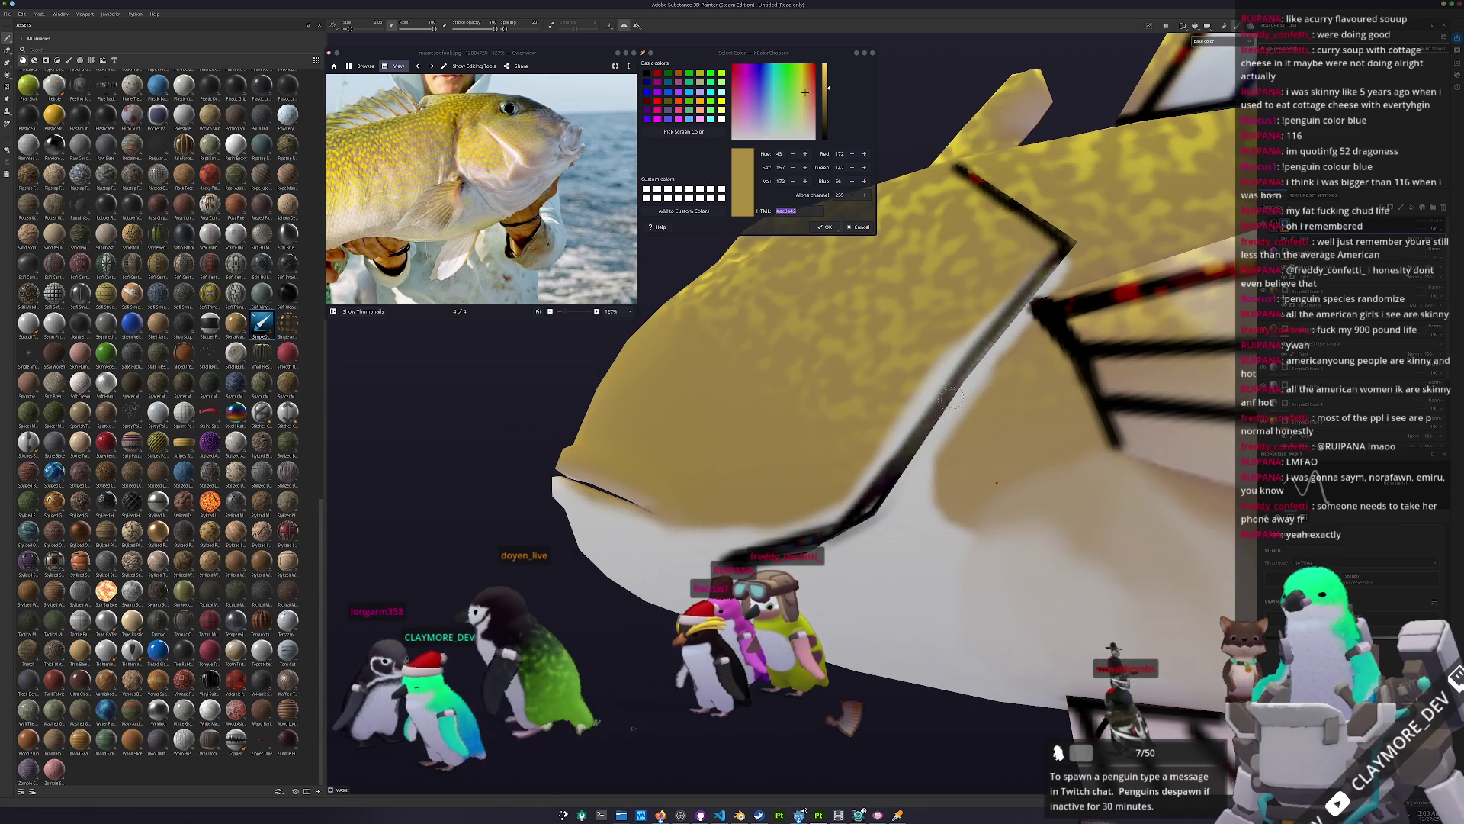
# Step: Paint dark lines along the white belly and extend the mouth line on the head
pyautogui.moveTo(836, 542)
pyautogui.keyDown('alt'); pyautogui.mouseDown()
pyautogui.moveTo(842, 602)
pyautogui.moveTo(759, 539)
pyautogui.mouseUp(); pyautogui.keyUp('alt')
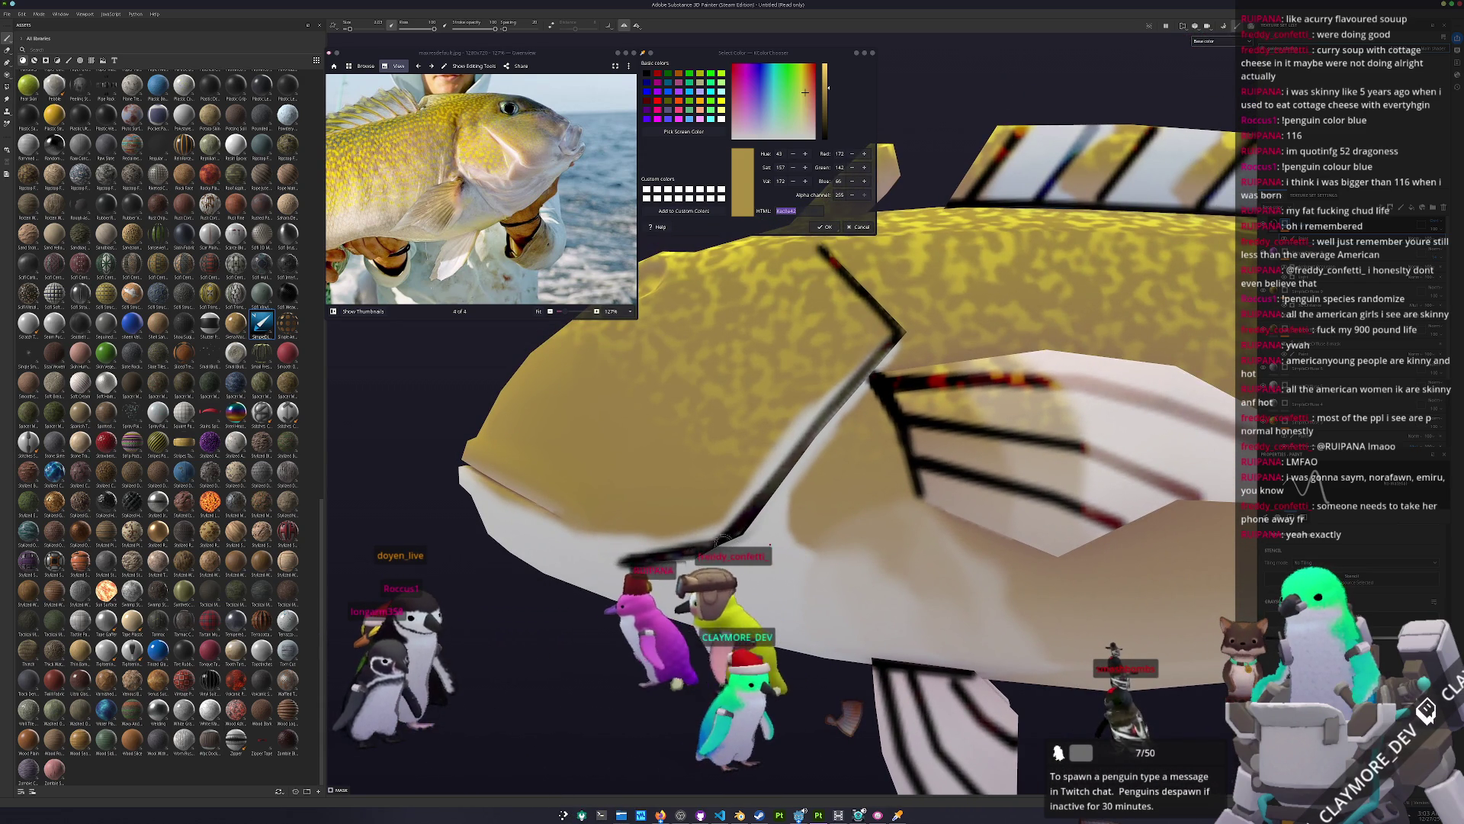
pyautogui.moveTo(775, 501)
pyautogui.mouseDown()
pyautogui.moveTo(807, 543)
pyautogui.moveTo(894, 523)
pyautogui.moveTo(847, 504)
pyautogui.moveTo(808, 458)
pyautogui.moveTo(886, 462)
pyautogui.moveTo(854, 488)
pyautogui.mouseUp()
pyautogui.moveTo(854, 488); pyautogui.dragTo(679, 509)
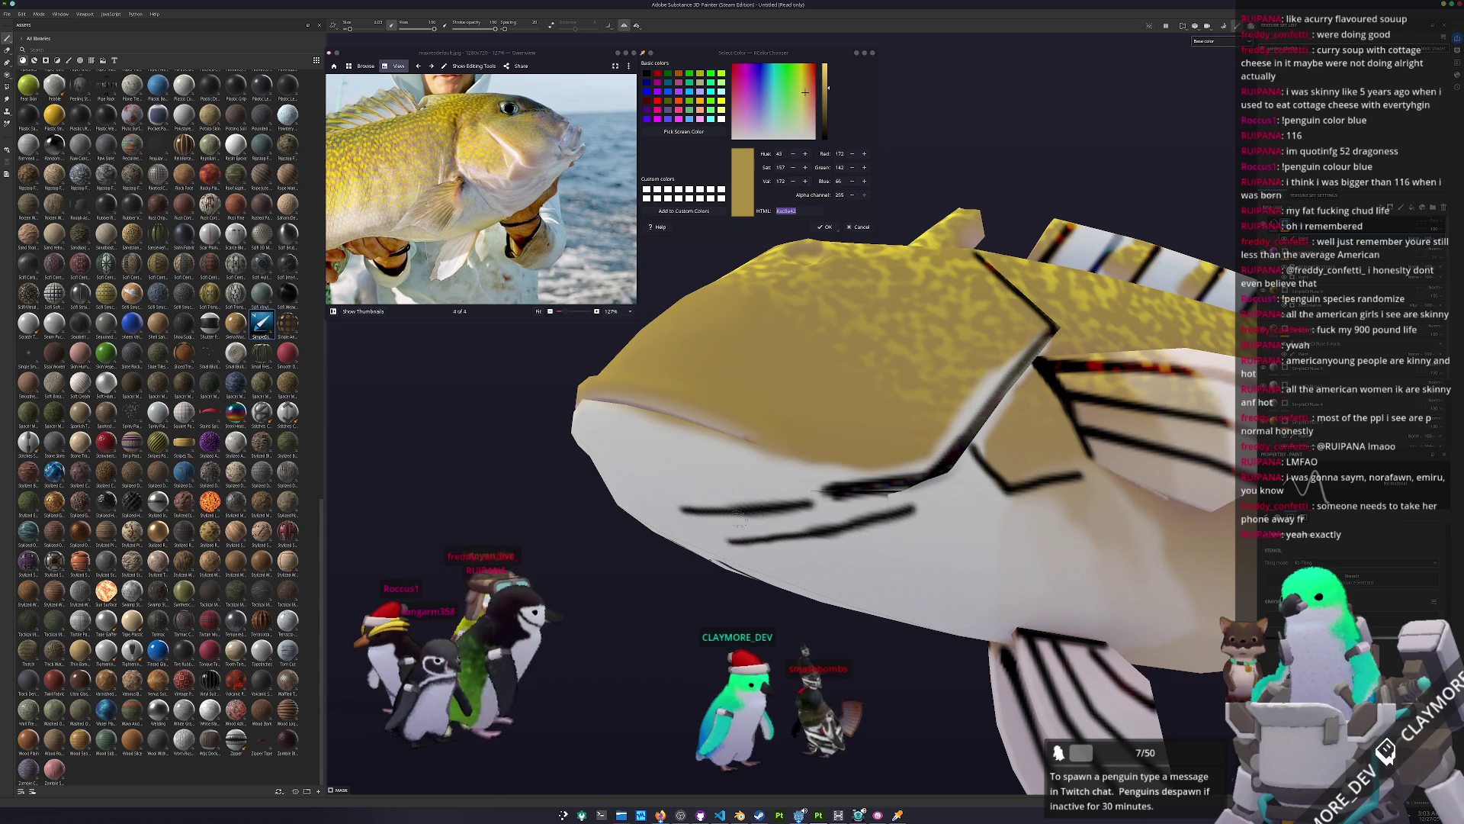
pyautogui.keyDown('alt'); pyautogui.moveTo(738, 519); pyautogui.dragTo(792, 513); pyautogui.keyUp('alt')
pyautogui.moveTo(836, 469)
pyautogui.keyDown('alt'); pyautogui.mouseDown()
pyautogui.moveTo(908, 298)
pyautogui.moveTo(882, 334)
pyautogui.moveTo(908, 396)
pyautogui.moveTo(890, 478)
pyautogui.mouseUp(); pyautogui.keyUp('alt')
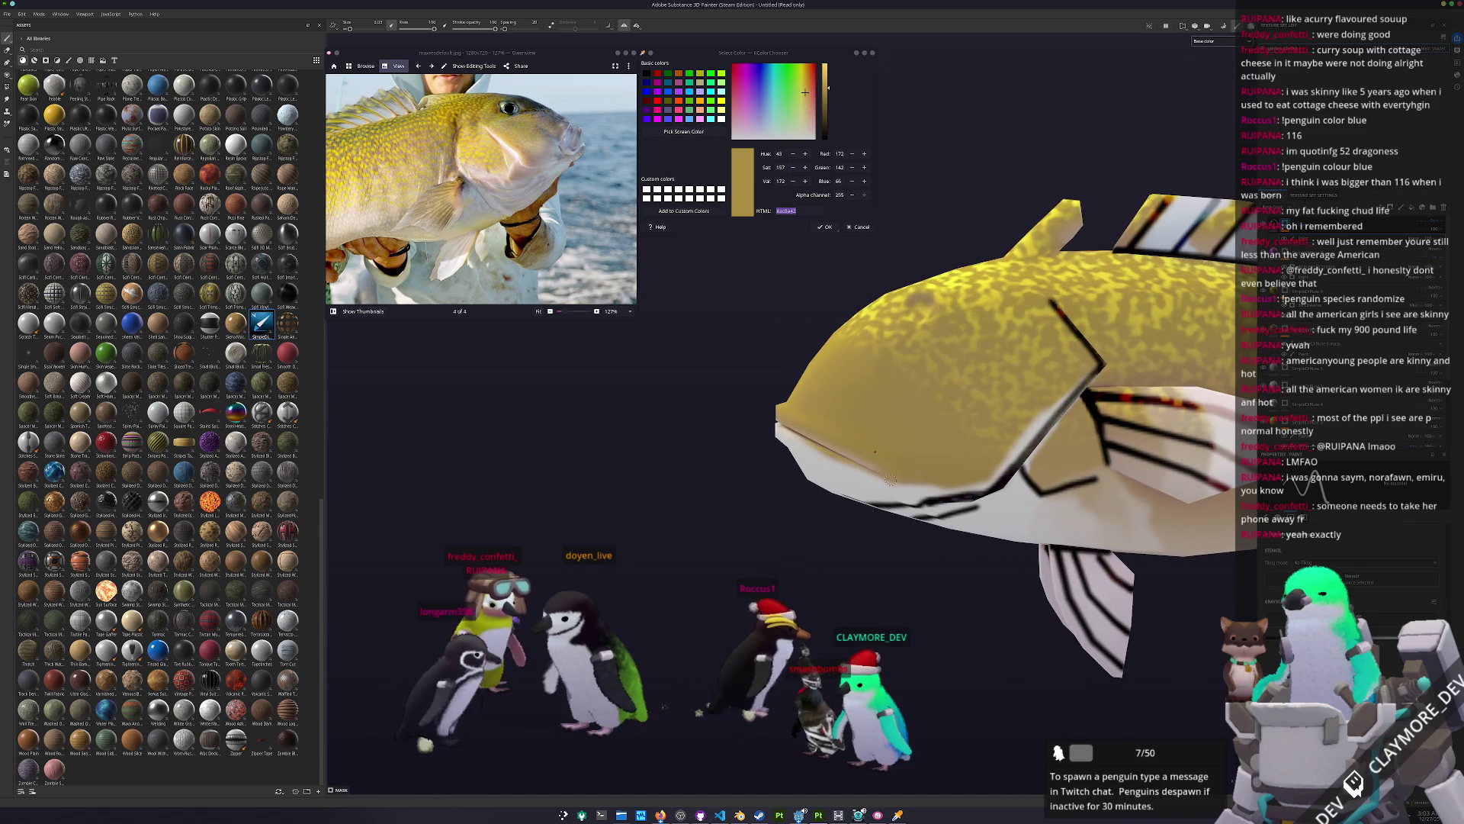
pyautogui.keyDown('shift'); pyautogui.click(797, 404); pyautogui.keyUp('shift')
# Step: Frame the fish and paint a dark stroke on its head
pyautogui.press('f')
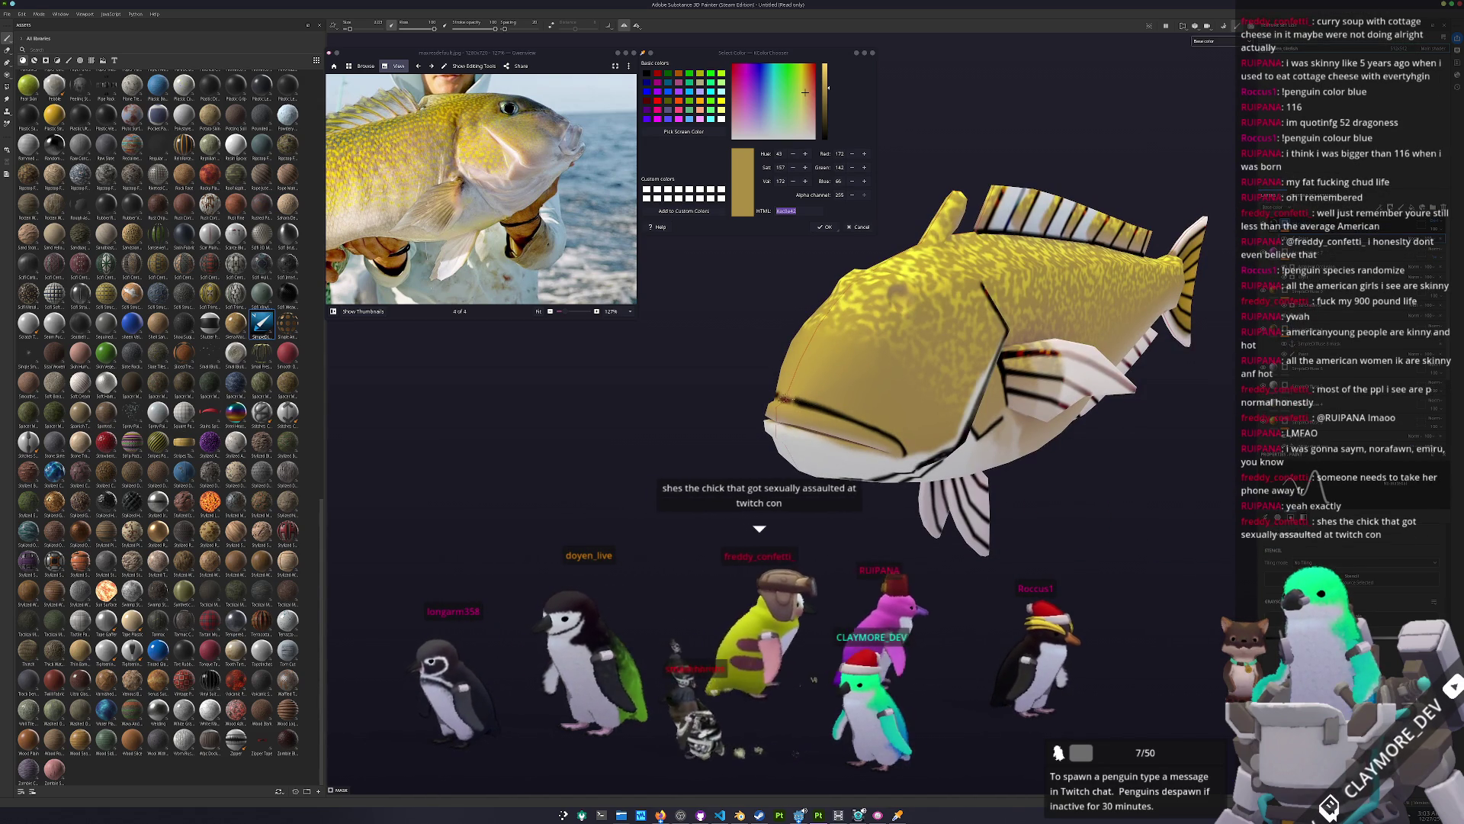
pyautogui.keyDown('alt'); pyautogui.moveTo(1078, 729); pyautogui.dragTo(1174, 717); pyautogui.keyUp('alt')
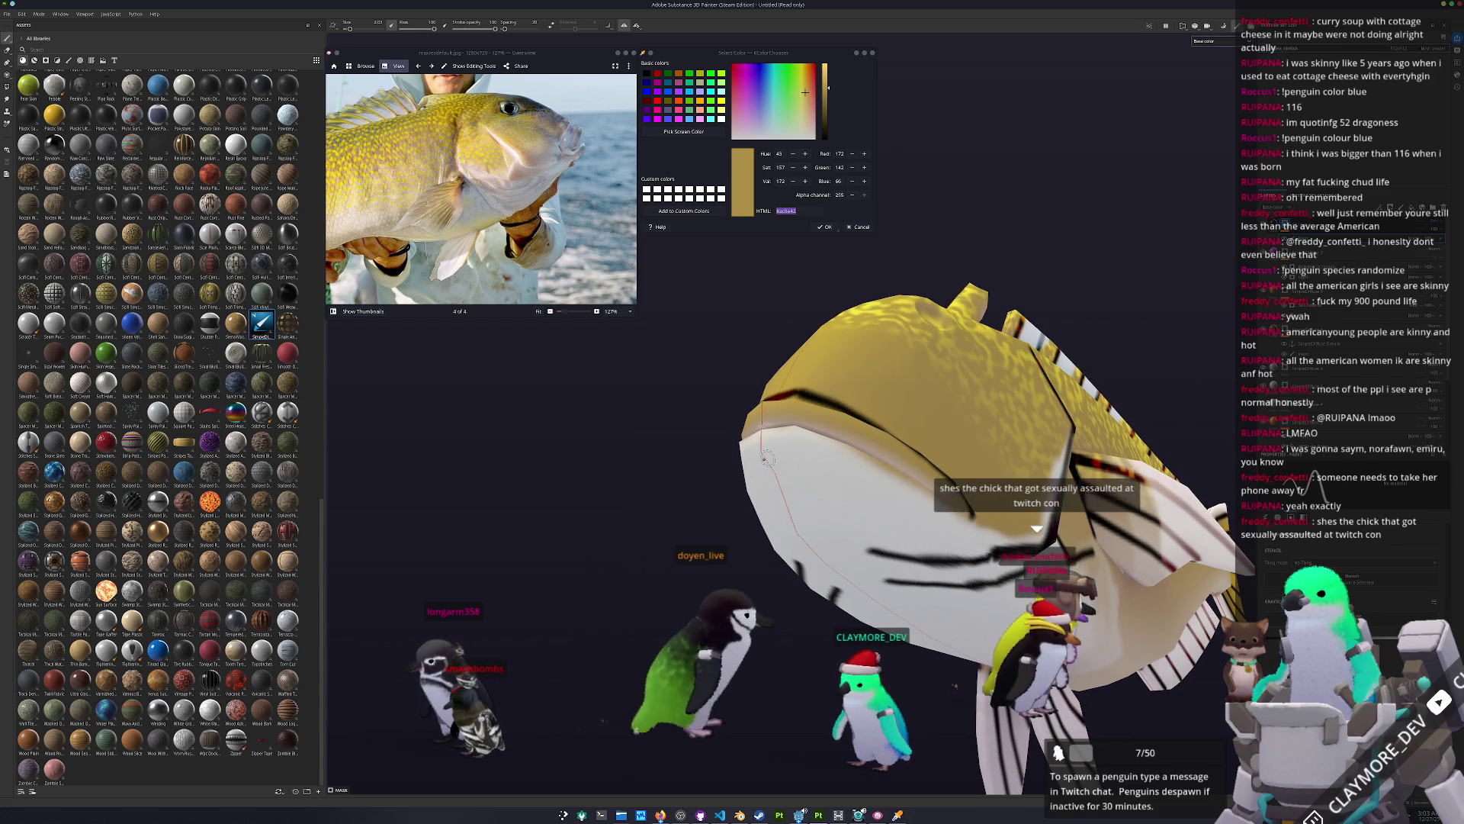
pyautogui.moveTo(752, 471)
pyautogui.mouseDown()
pyautogui.moveTo(854, 479)
pyautogui.moveTo(948, 525)
pyautogui.moveTo(930, 492)
pyautogui.moveTo(849, 440)
pyautogui.moveTo(830, 498)
pyautogui.moveTo(843, 450)
pyautogui.mouseUp()
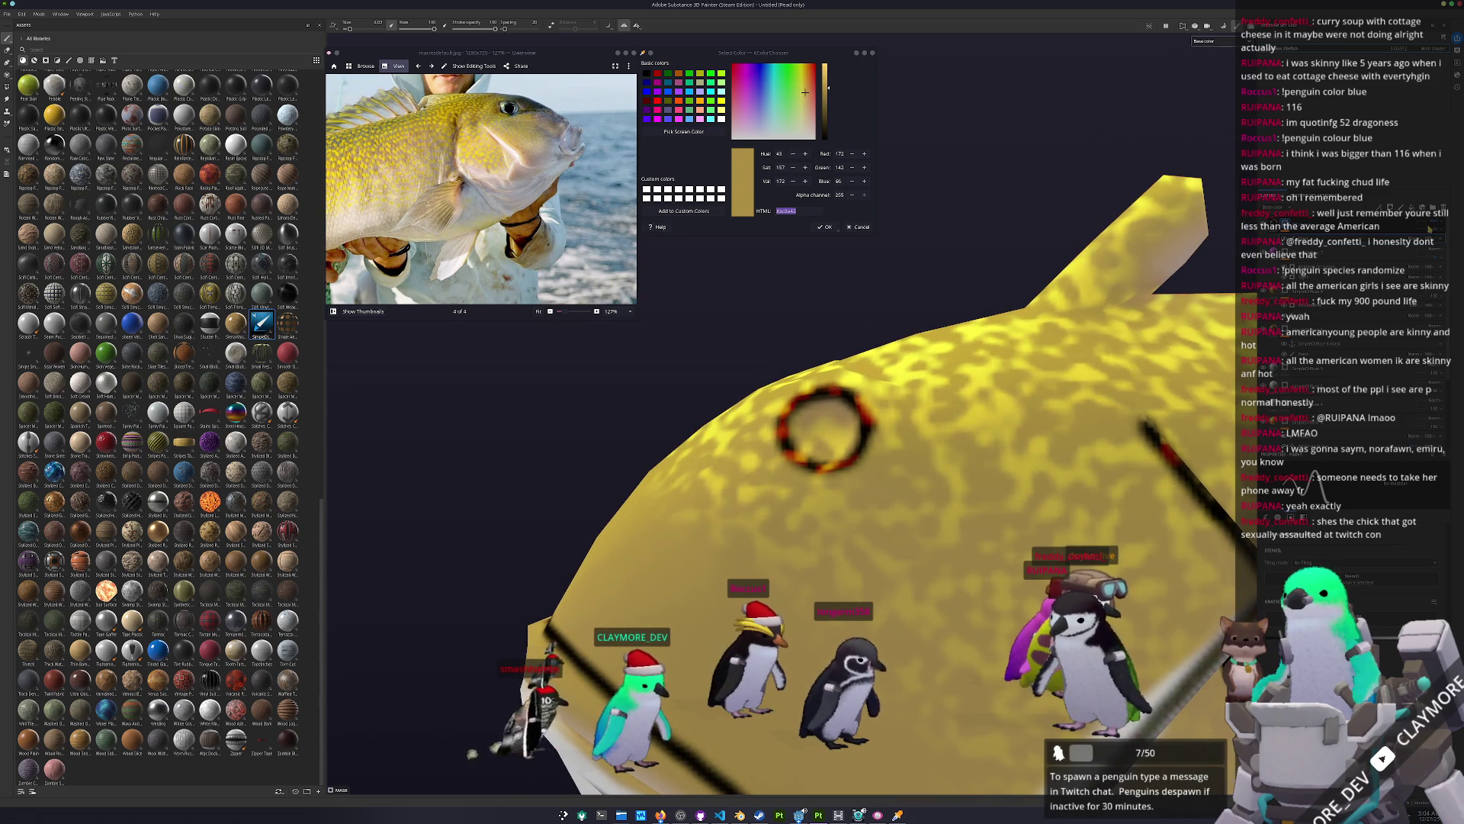
pyautogui.keyDown('alt'); pyautogui.moveTo(842, 451); pyautogui.dragTo(849, 414); pyautogui.keyUp('alt')
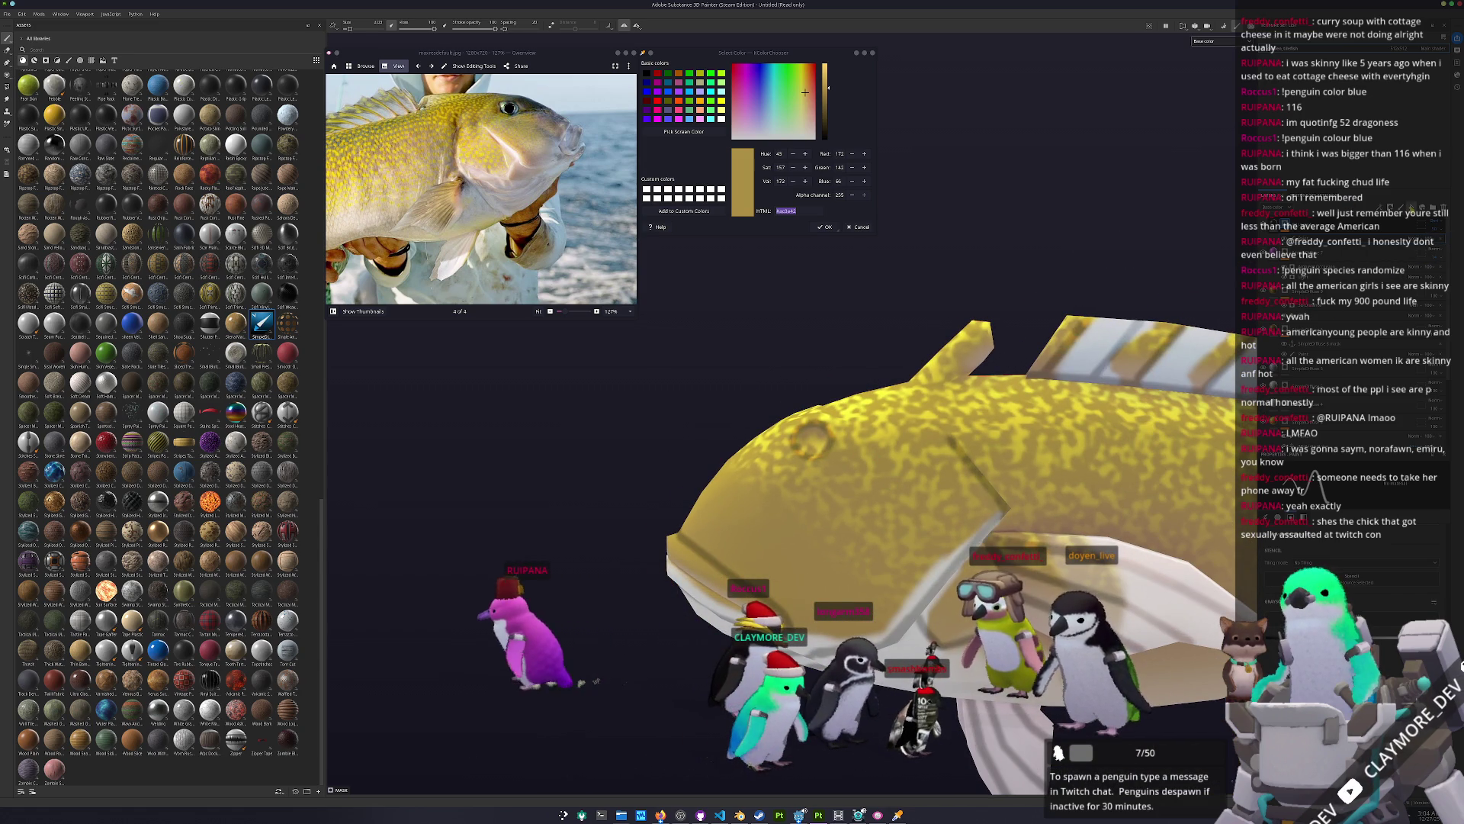
pyautogui.press('4')
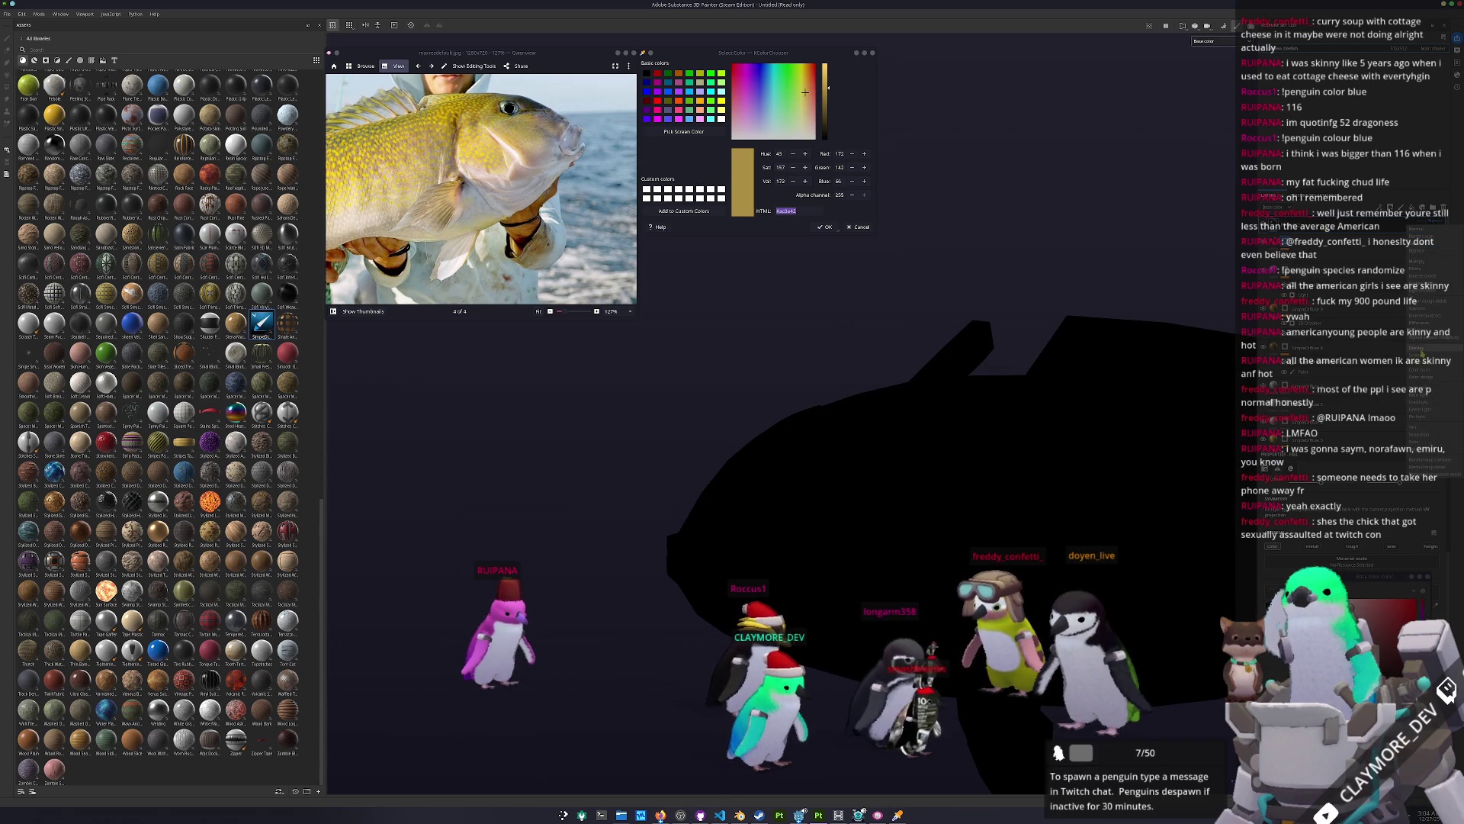
pyautogui.press('1')
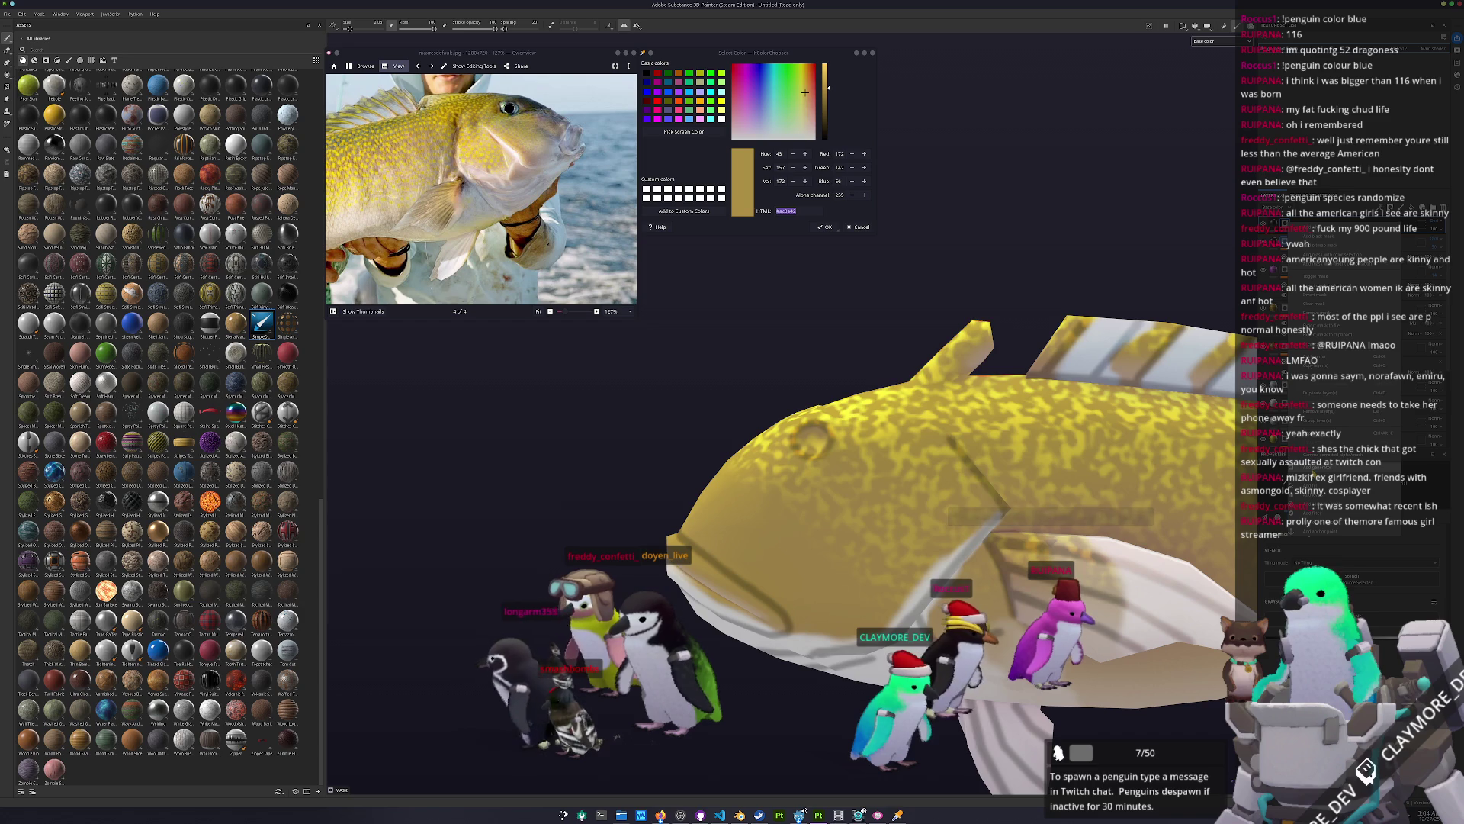
pyautogui.moveTo(1078, 534)
pyautogui.keyDown('alt'); pyautogui.mouseDown()
pyautogui.moveTo(1137, 478)
pyautogui.moveTo(1066, 458)
pyautogui.mouseUp(); pyautogui.keyUp('alt')
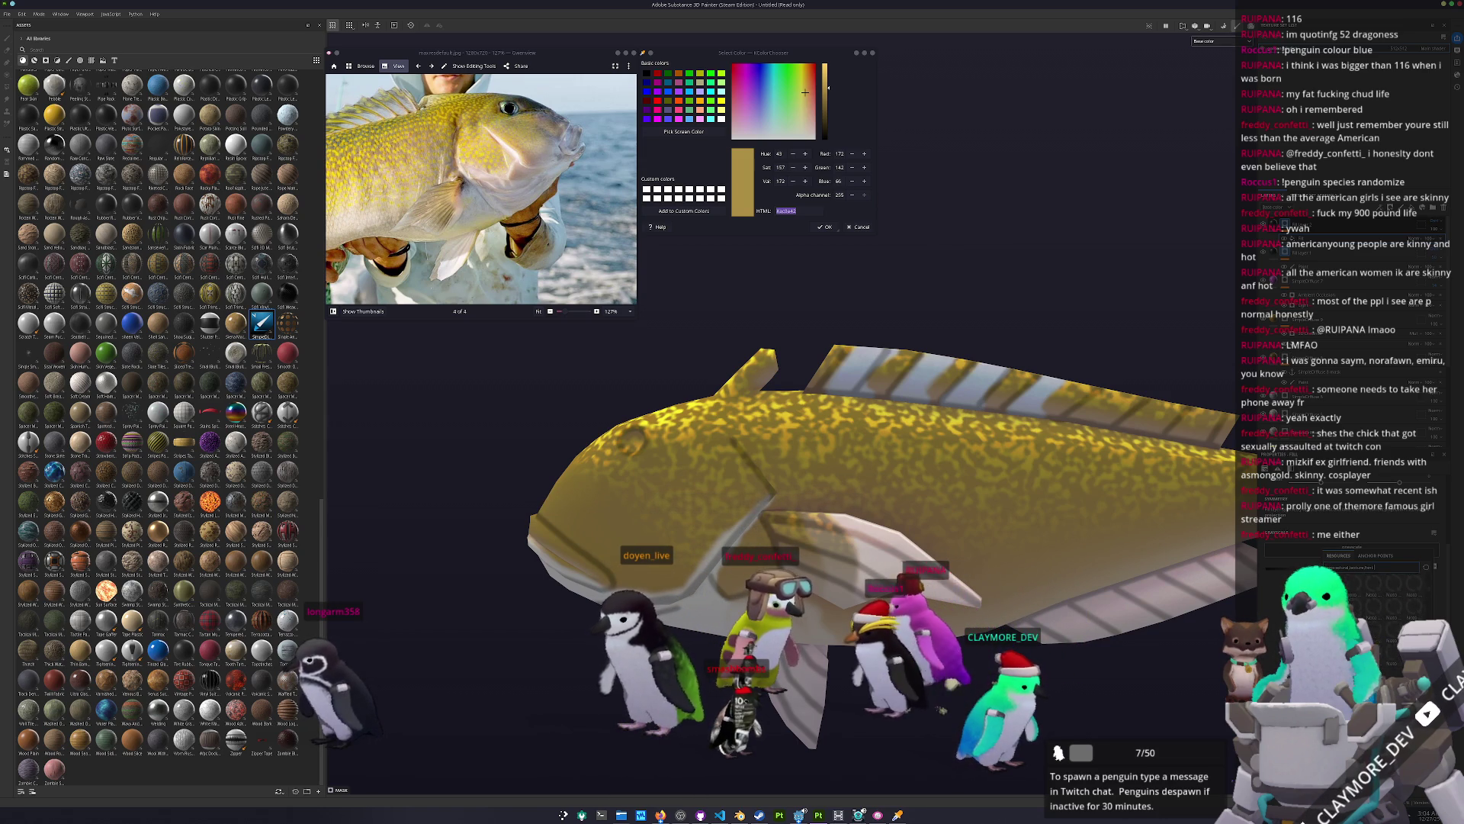
pyautogui.moveTo(1136, 572)
pyautogui.keyDown('alt'); pyautogui.mouseDown()
pyautogui.moveTo(1163, 579)
pyautogui.moveTo(1105, 568)
pyautogui.mouseUp(); pyautogui.keyUp('alt')
pyautogui.click(1350, 496)
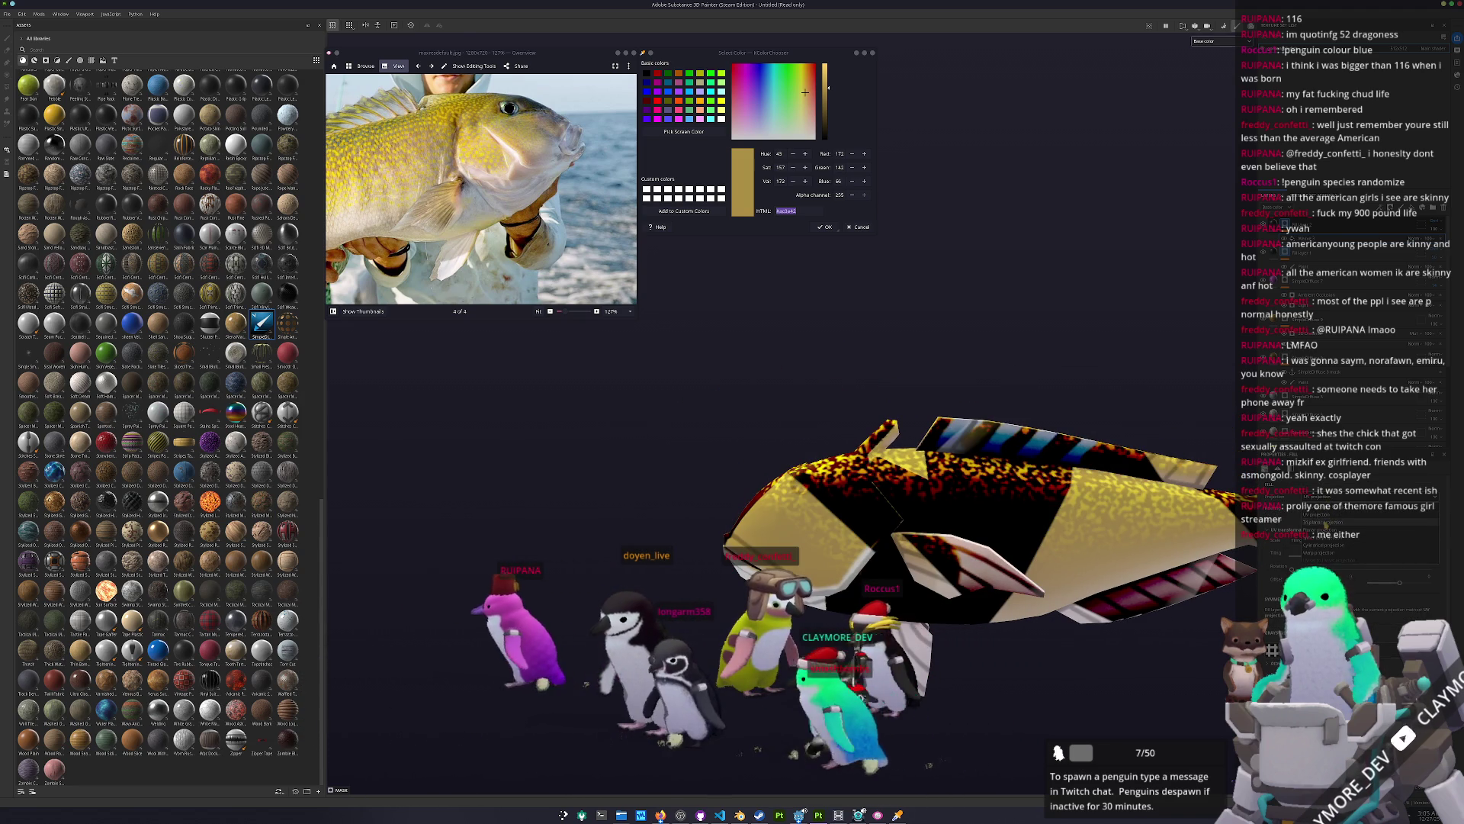
# Step: Set the fill layer's pattern to tri-planar projection so the diamond lattice wraps the fish
pyautogui.click(1350, 513)
pyautogui.keyDown('alt'); pyautogui.moveTo(1220, 580); pyautogui.dragTo(1121, 584); pyautogui.keyUp('alt')
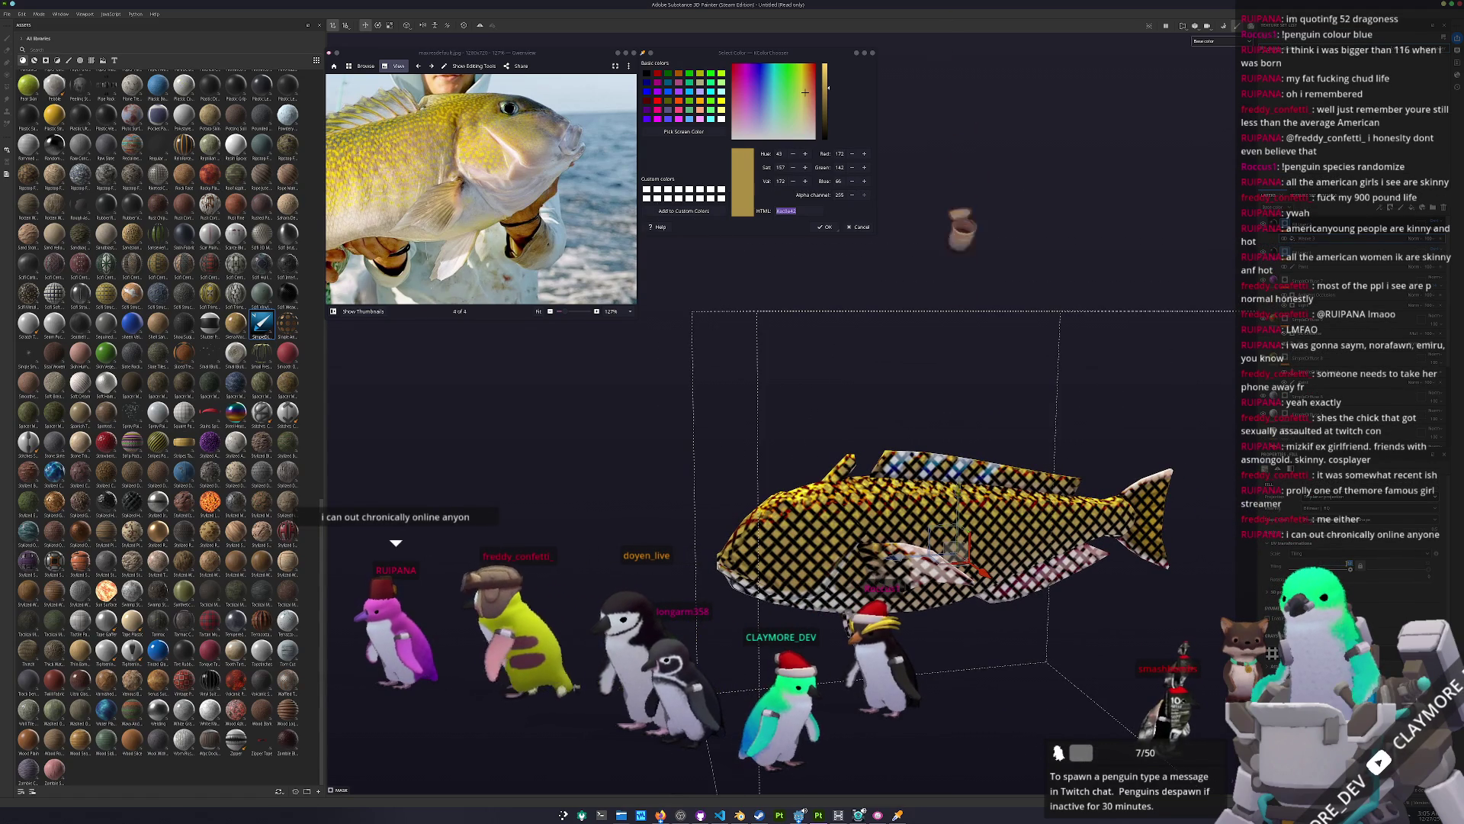
pyautogui.scroll(3, 1078, 729)
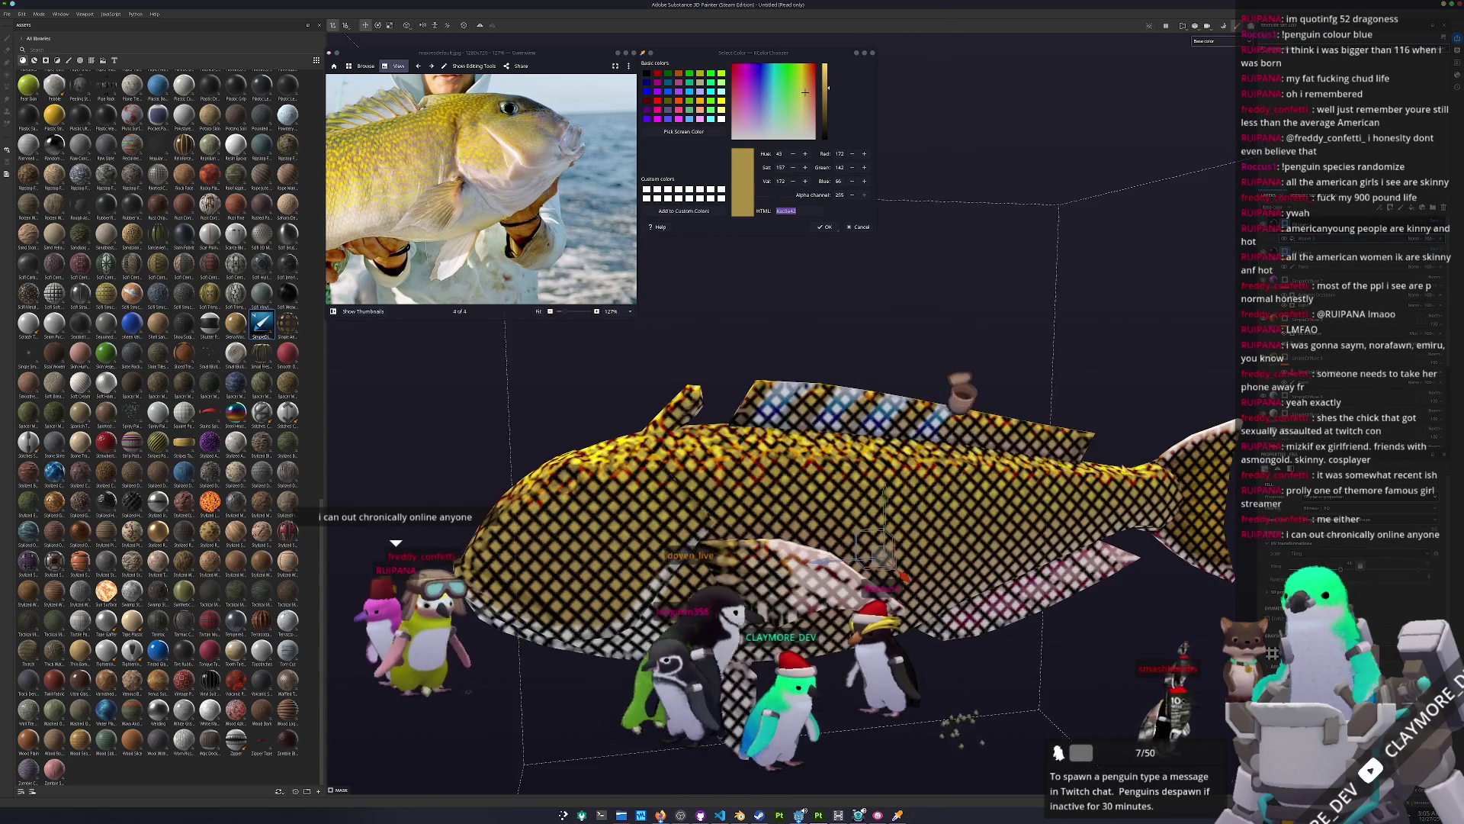
pyautogui.press('1')
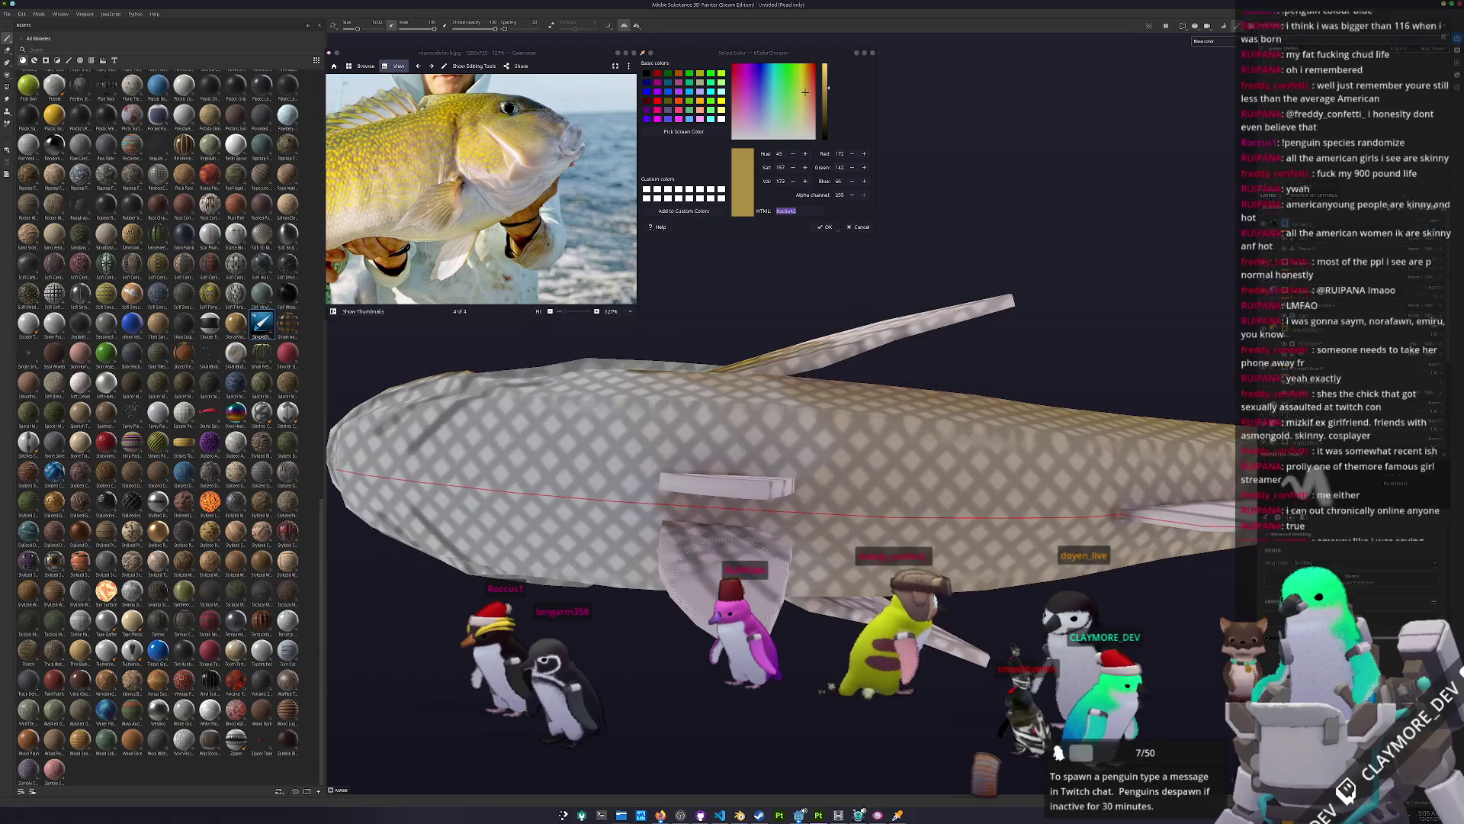
# Step: Zoom and orbit around the fish to check the golden scale pattern from above and the side
pyautogui.scroll(2, 749, 569)
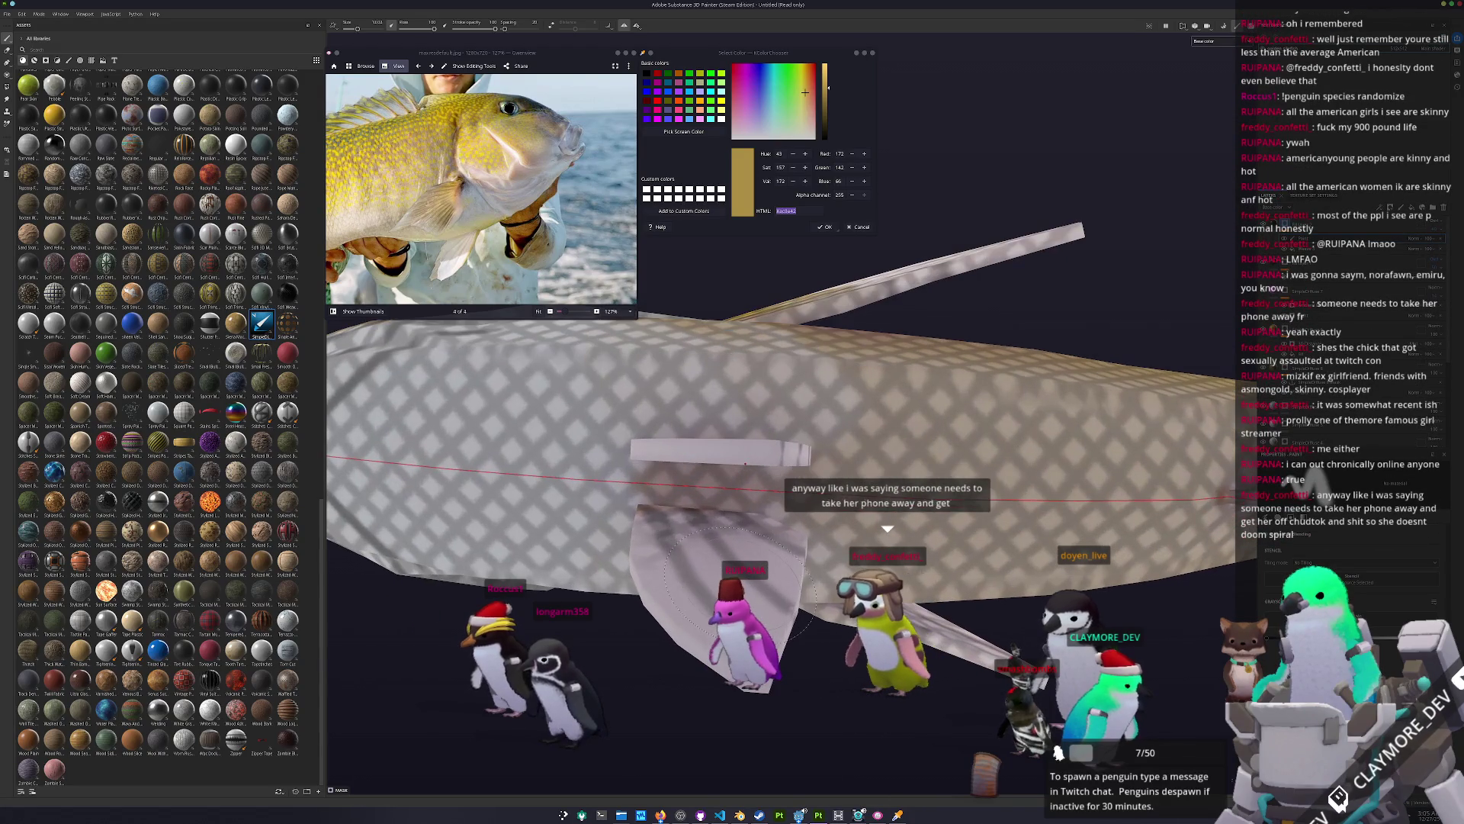
pyautogui.scroll(2, 792, 549)
pyautogui.scroll(1, 785, 543)
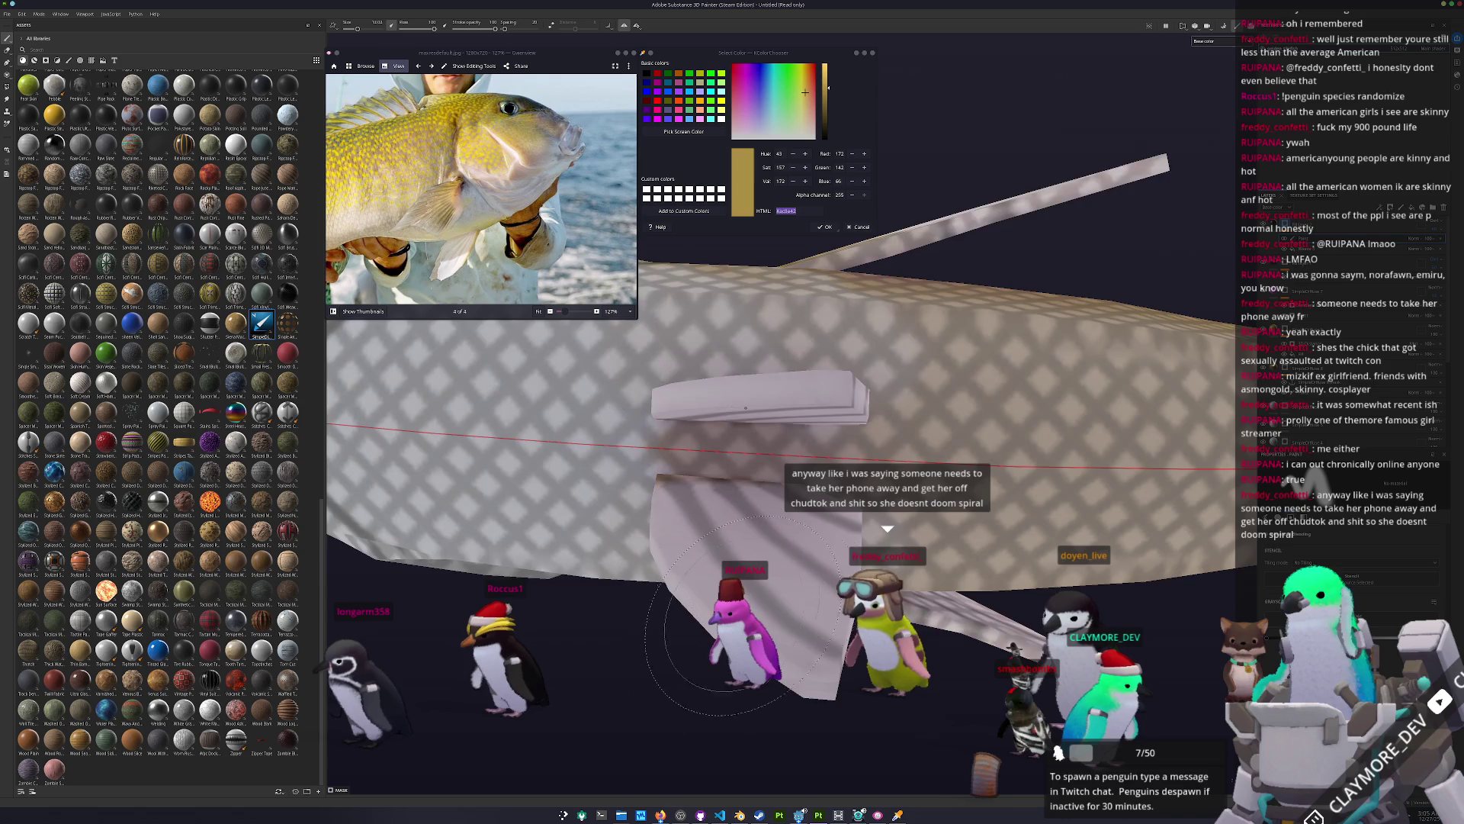
pyautogui.scroll(-3, 721, 616)
pyautogui.keyDown('alt'); pyautogui.moveTo(720, 616); pyautogui.dragTo(969, 420); pyautogui.keyUp('alt')
pyautogui.scroll(3, 983, 412)
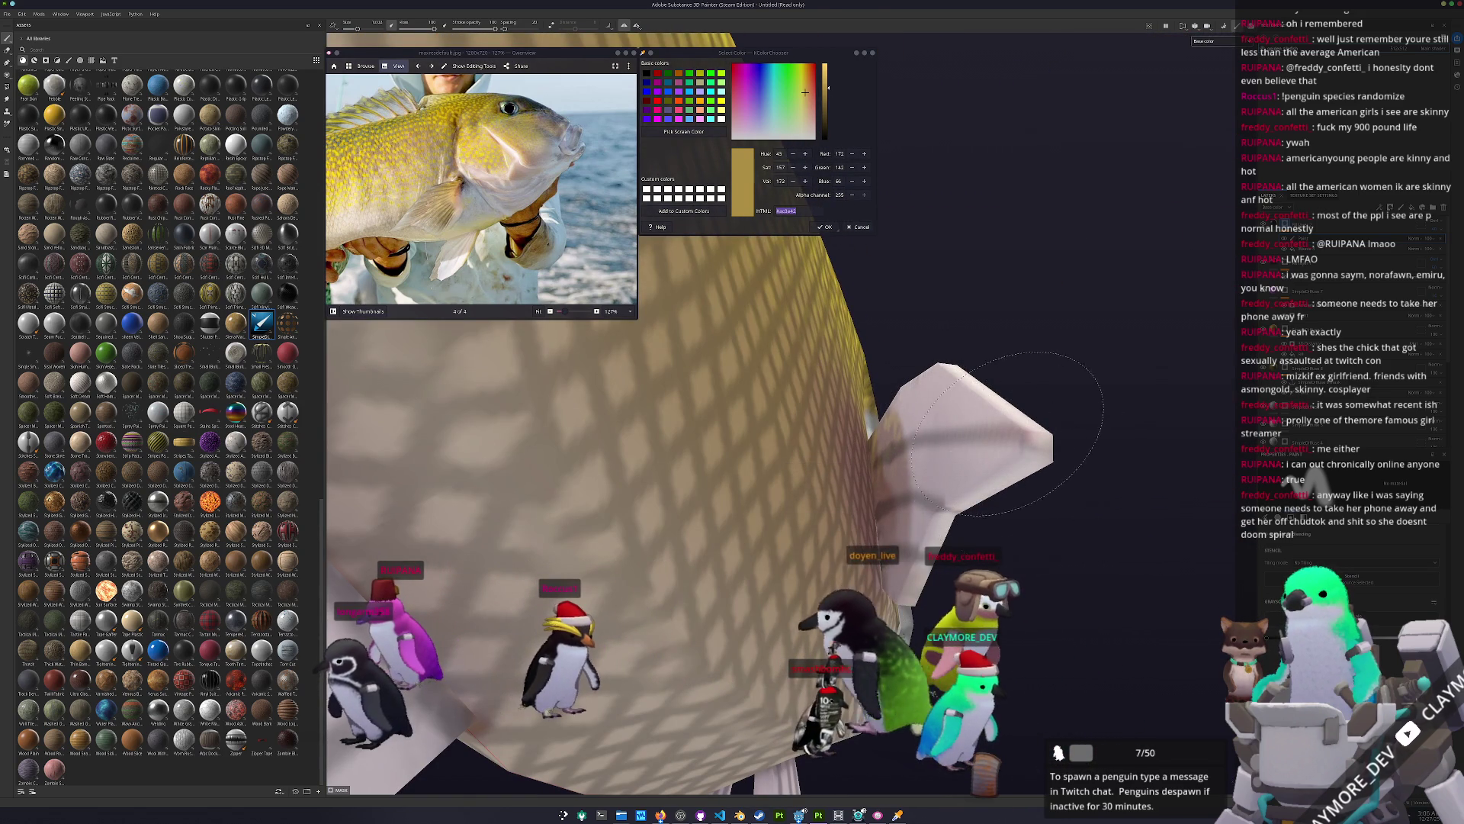
pyautogui.keyDown('alt'); pyautogui.moveTo(1022, 446); pyautogui.dragTo(903, 442); pyautogui.keyUp('alt')
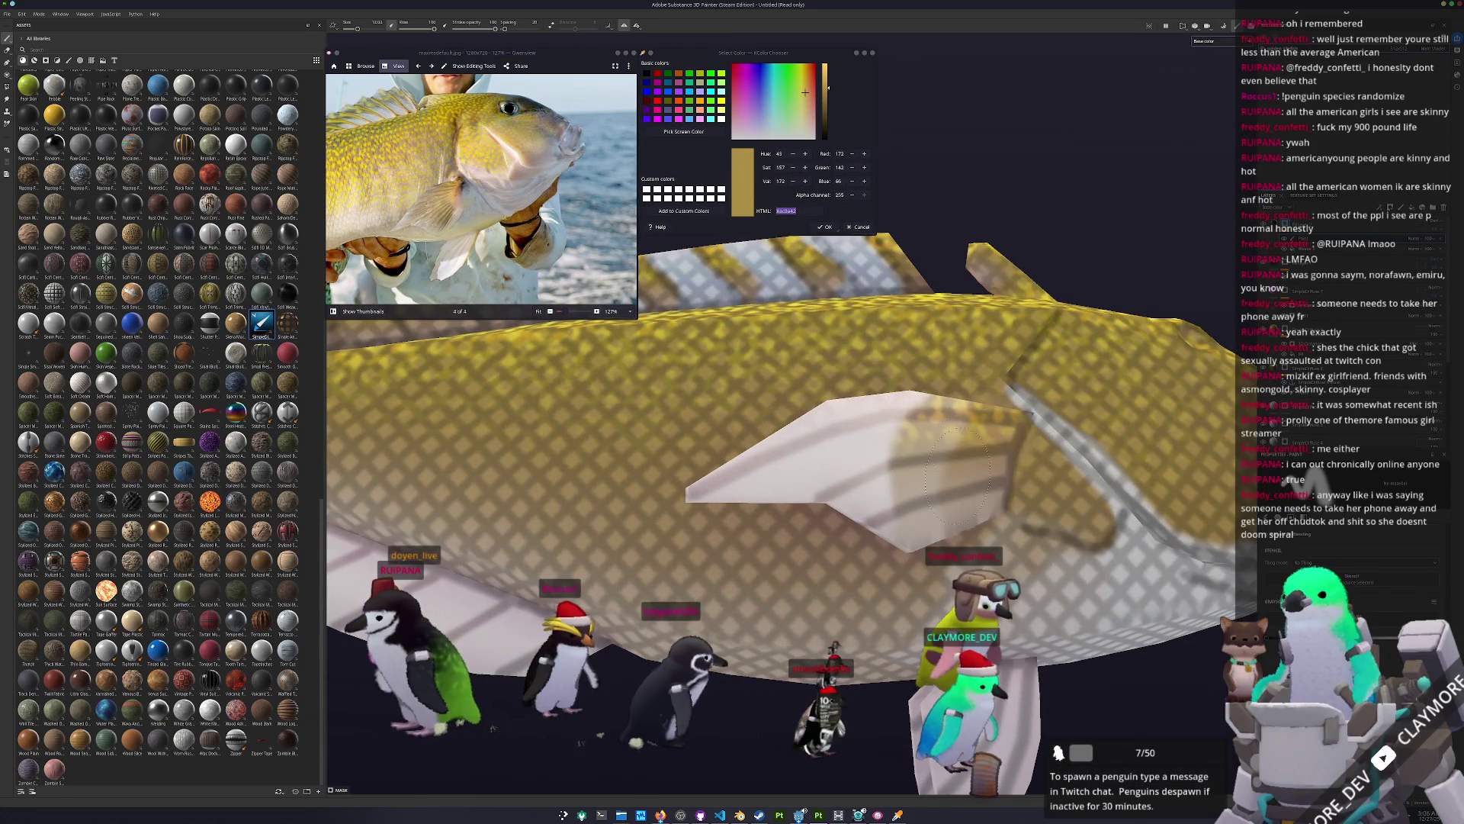
pyautogui.scroll(-10, 816, 457)
pyautogui.moveTo(816, 458)
pyautogui.keyDown('alt'); pyautogui.mouseDown()
pyautogui.moveTo(743, 492)
pyautogui.moveTo(822, 482)
pyautogui.mouseUp(); pyautogui.keyUp('alt')
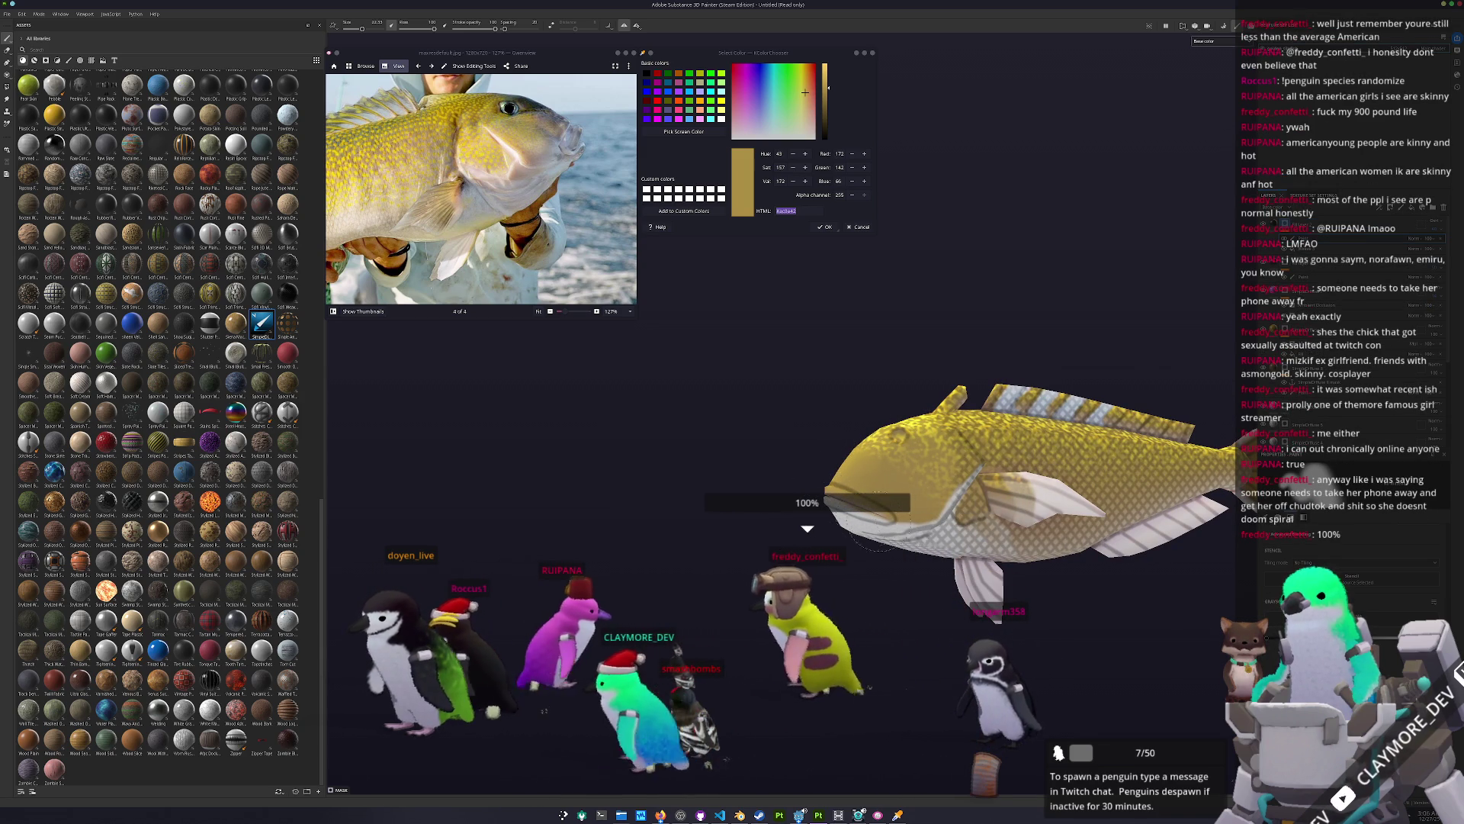
# Step: Shrink the brush from about 22 to 12 and paint light stripes along the dorsal fin
pyautogui.scroll(5, 926, 488)
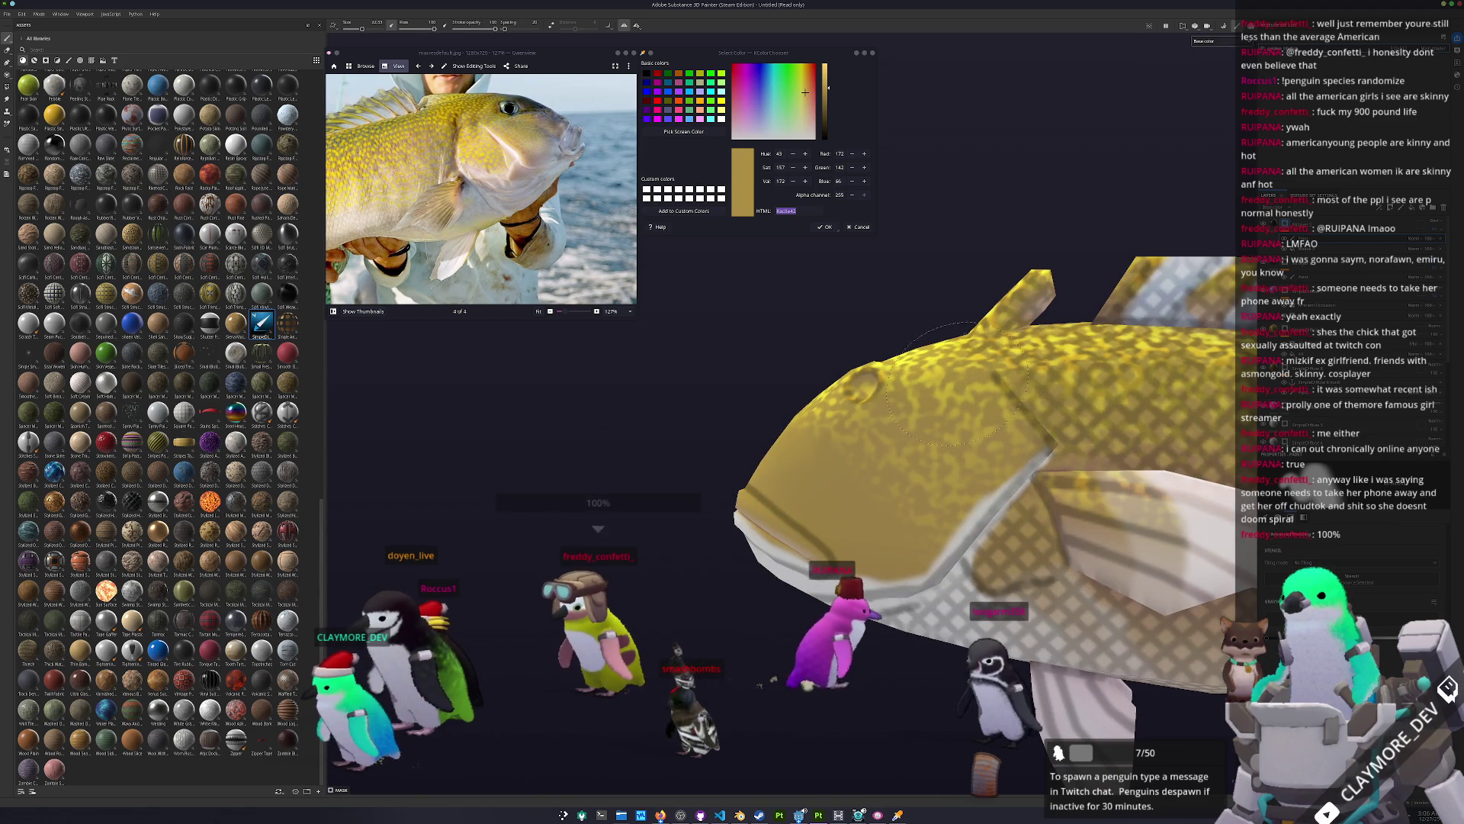
pyautogui.keyDown('alt'); pyautogui.moveTo(1028, 282); pyautogui.dragTo(857, 399); pyautogui.keyUp('alt')
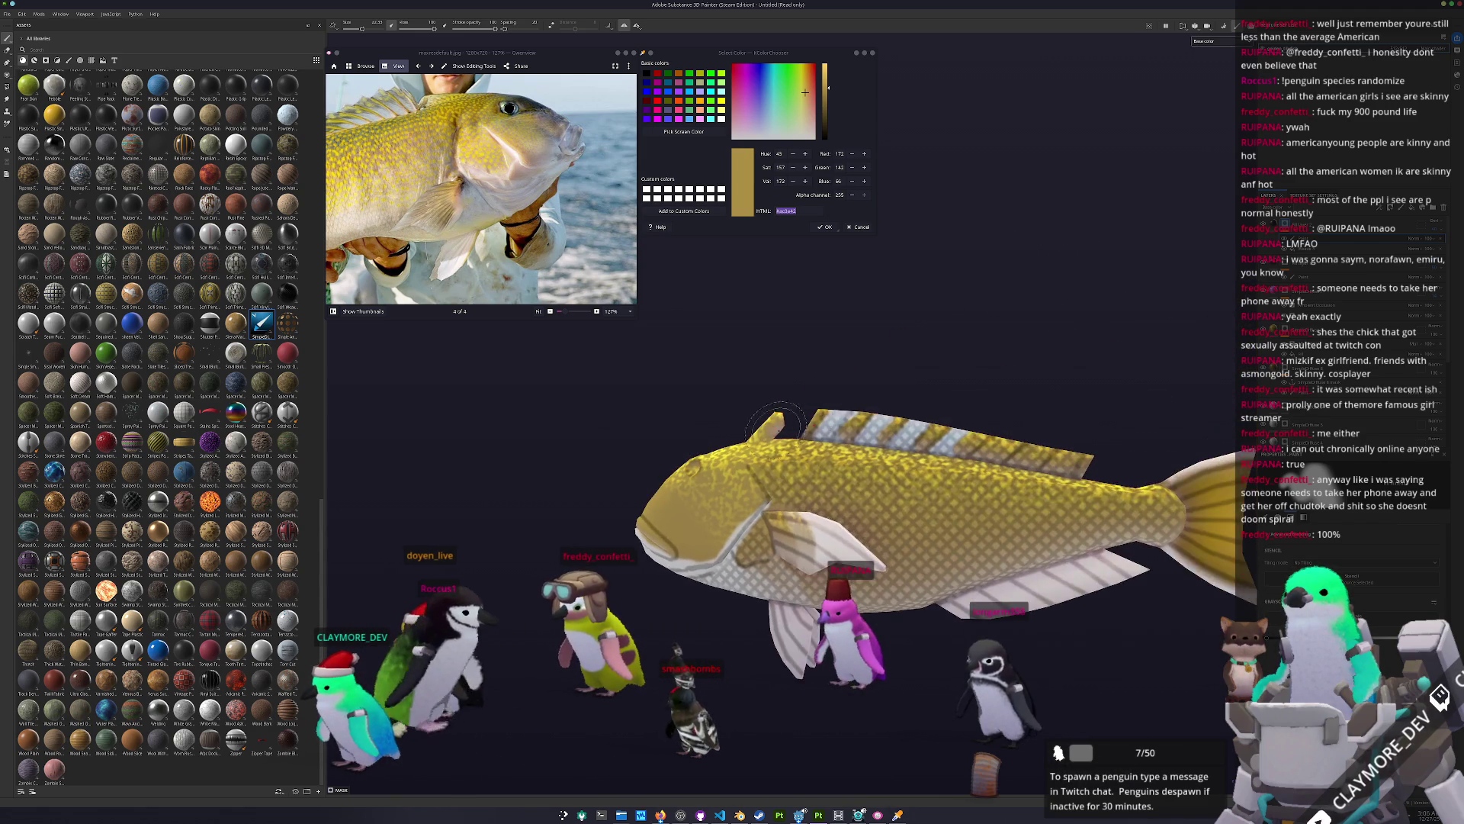
pyautogui.keyDown('ctrl'); pyautogui.moveTo(846, 418); pyautogui.dragTo(816, 421, button='right'); pyautogui.keyUp('ctrl')
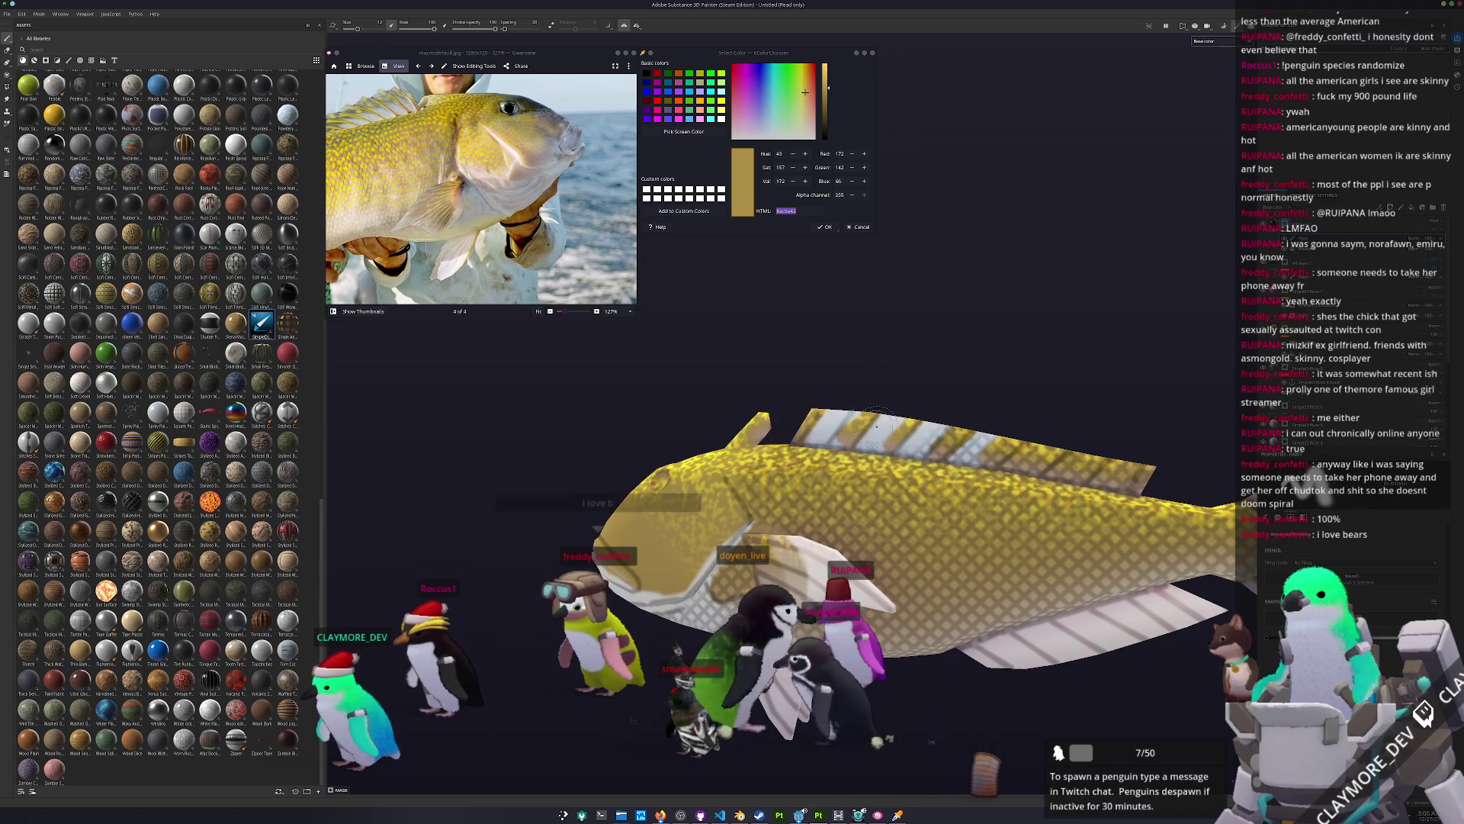
pyautogui.moveTo(965, 445); pyautogui.dragTo(1136, 463)
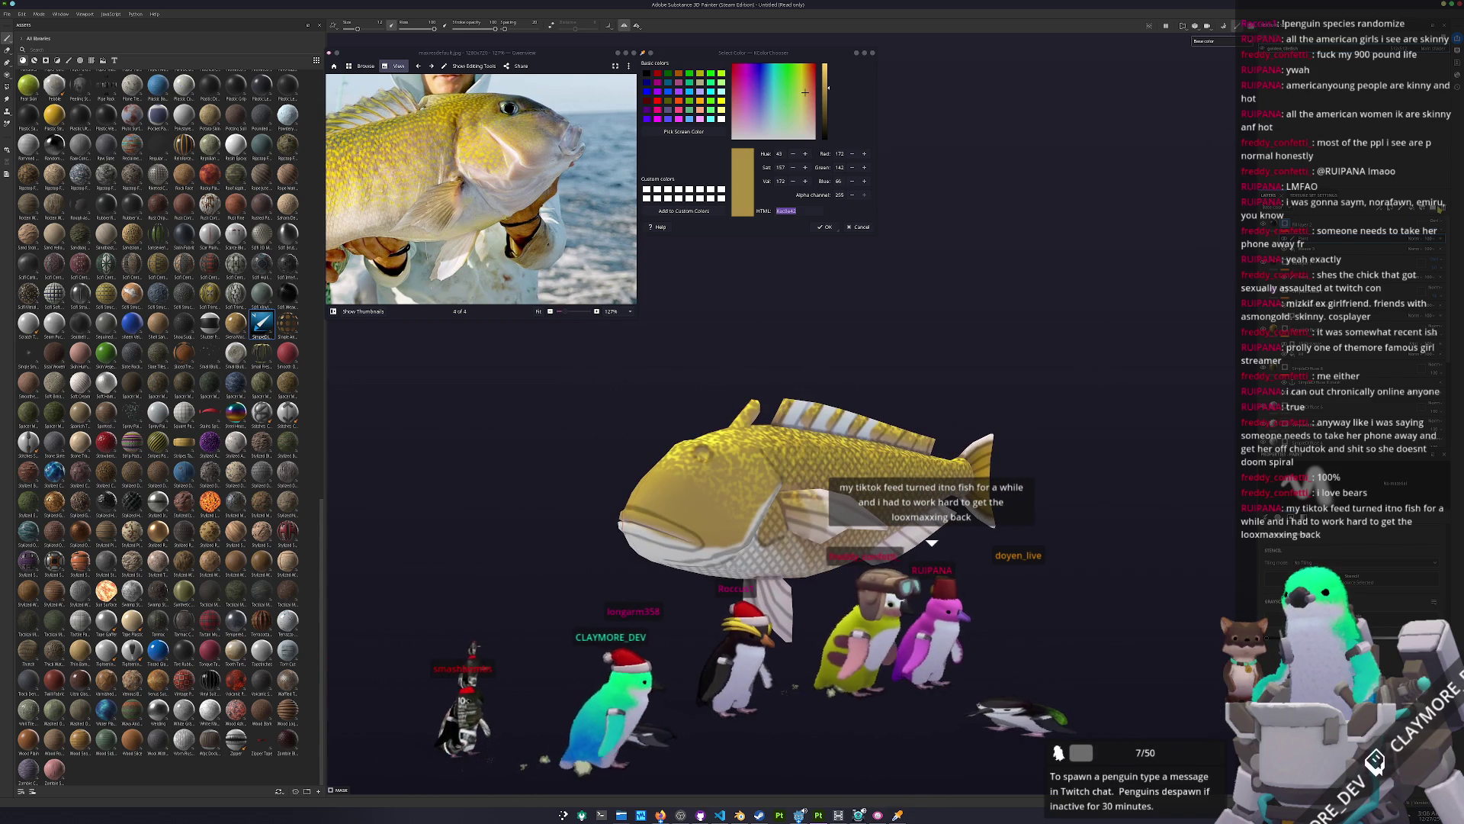
# Step: Open the layer's Add mask options, then dismiss them
pyautogui.click(1375, 221)
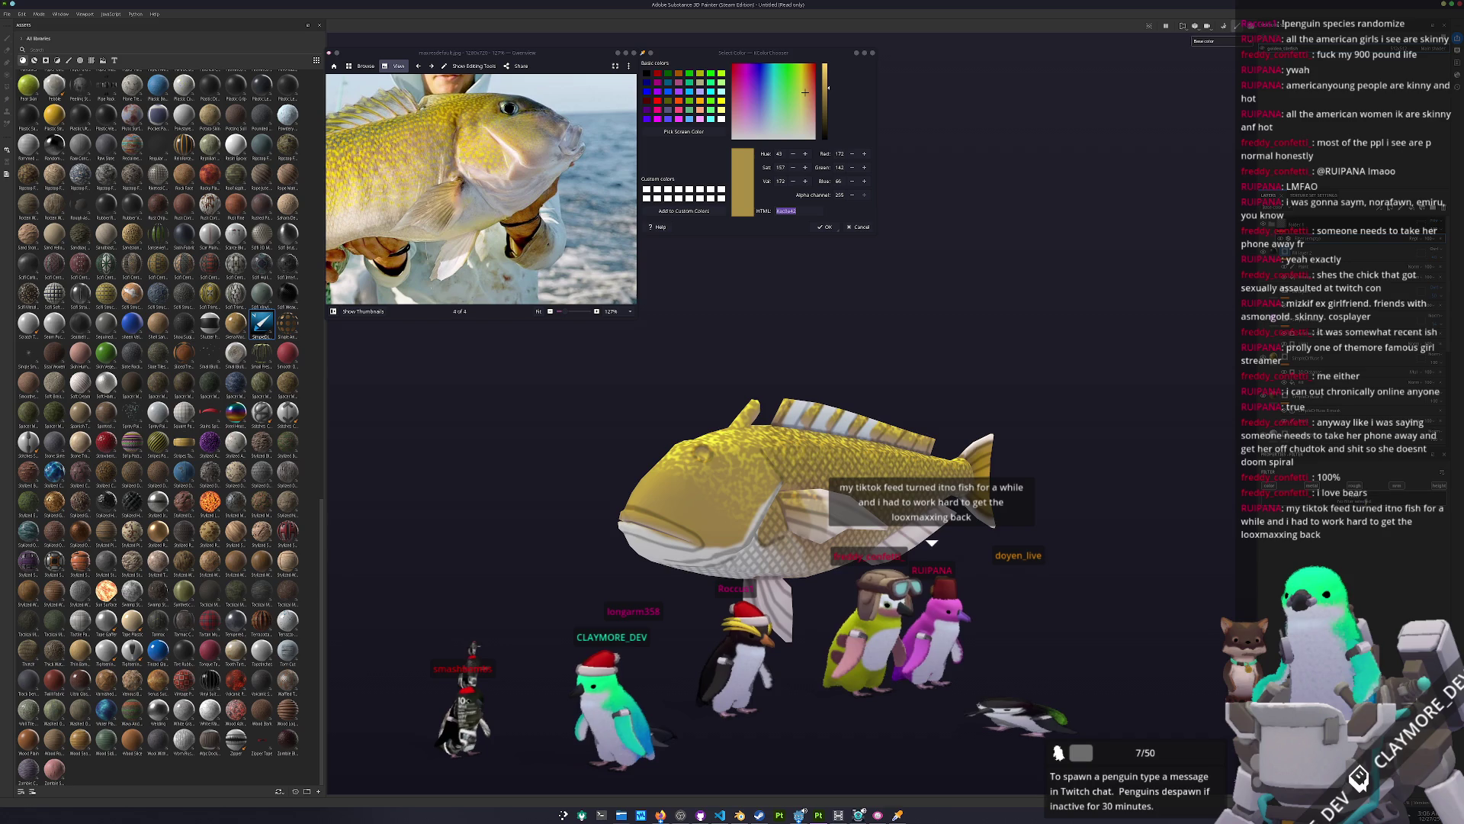
pyautogui.click(1384, 231)
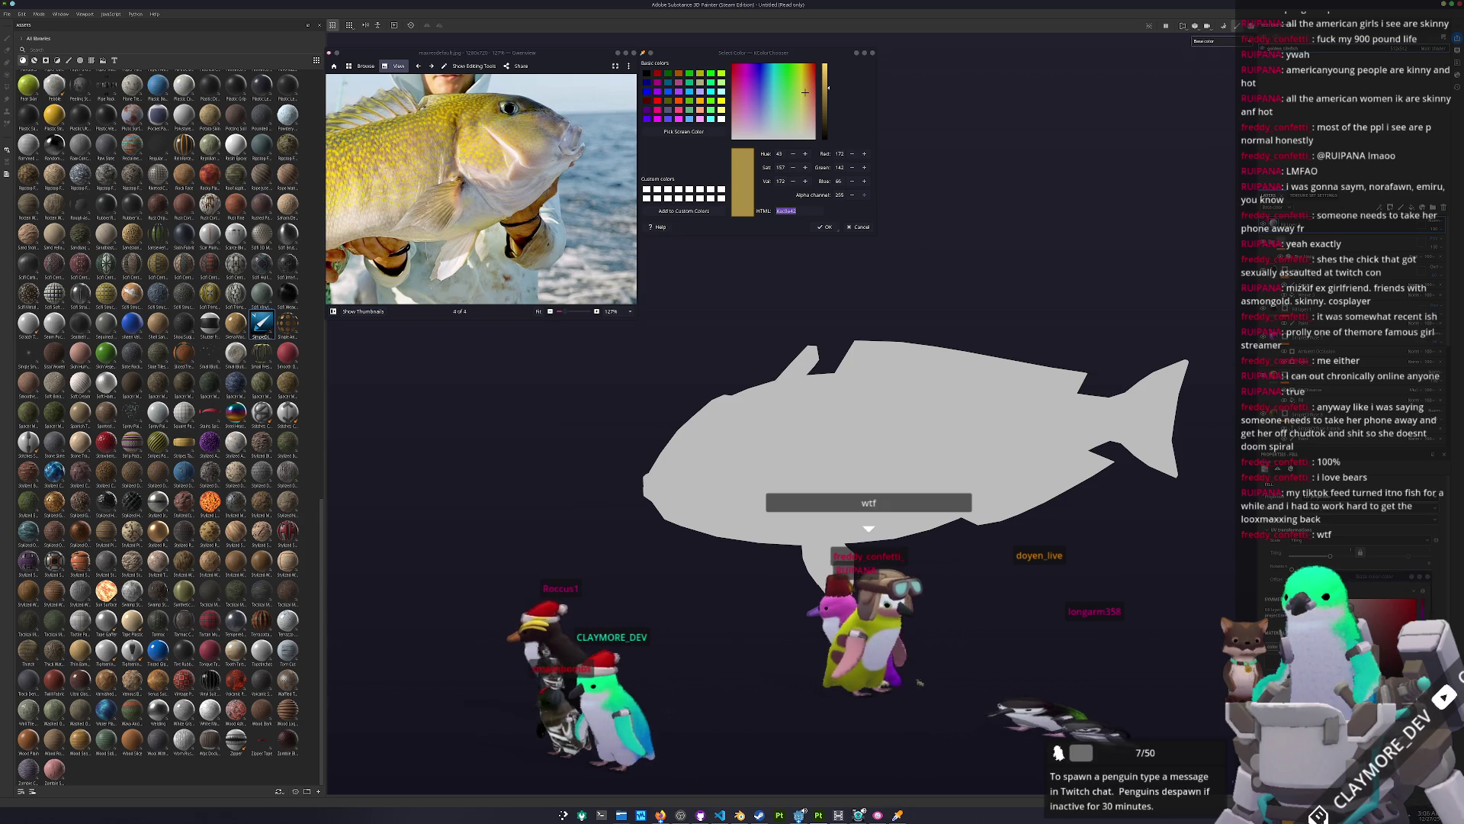
pyautogui.keyDown('ctrl'); pyautogui.scroll(5, 511, 114); pyautogui.keyUp('ctrl')
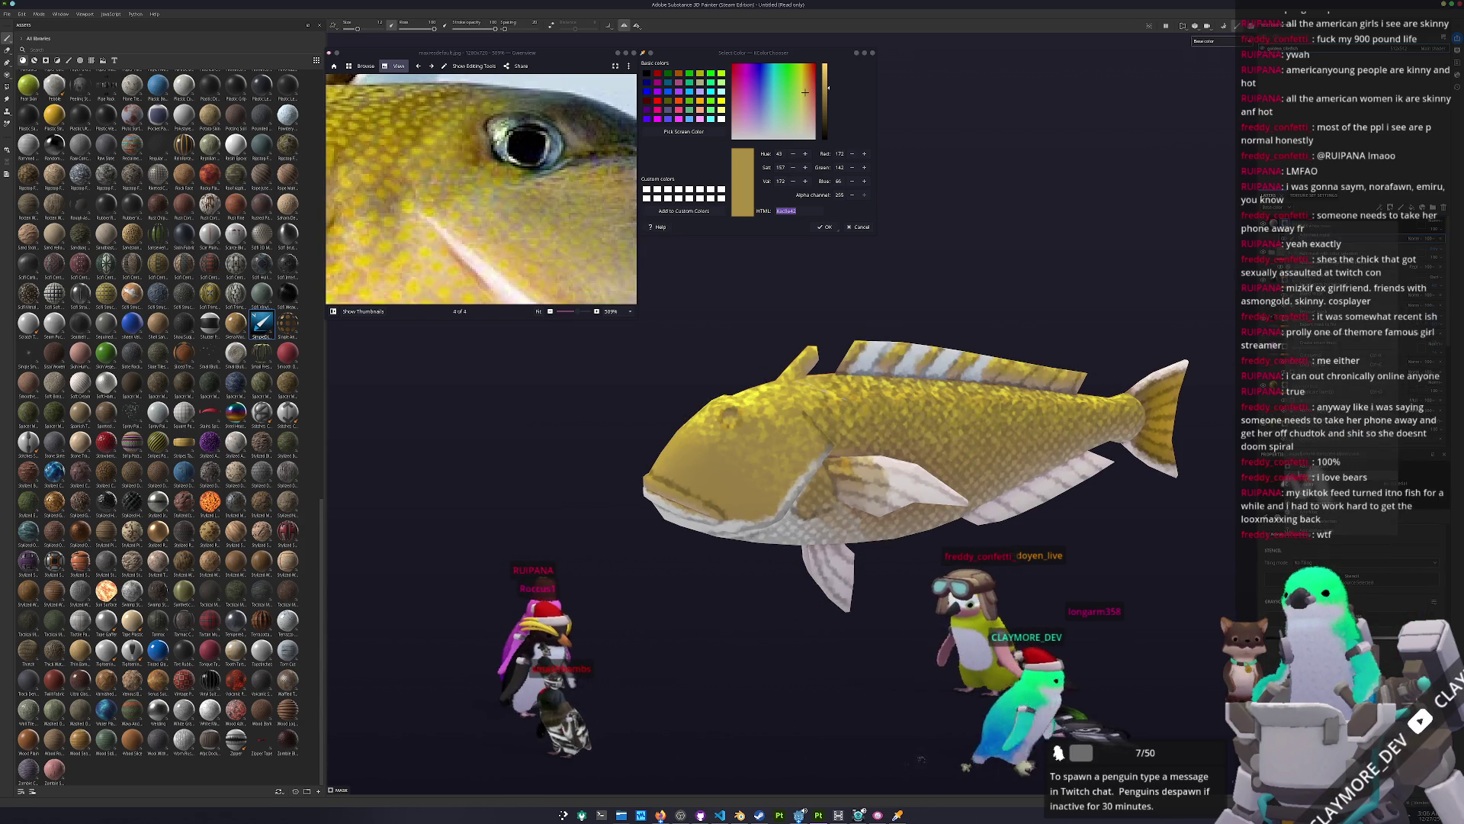
# Step: Select the patterned fill layer, return to the brush, and open the layer's options list
pyautogui.scroll(5, 732, 418)
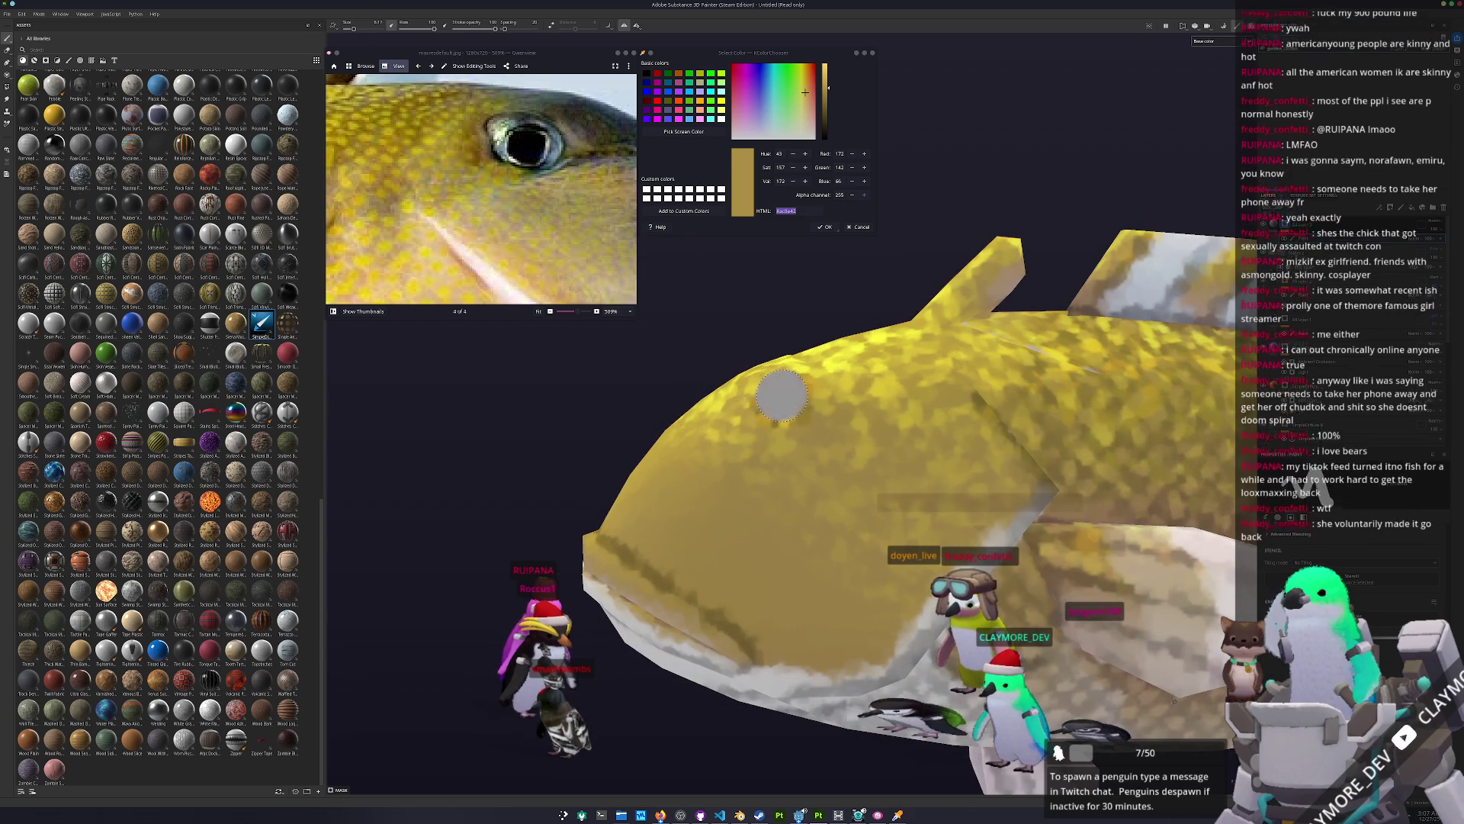
pyautogui.moveTo(778, 393)
pyautogui.keyDown('alt'); pyautogui.mouseDown()
pyautogui.moveTo(961, 412)
pyautogui.moveTo(963, 457)
pyautogui.mouseUp(); pyautogui.keyUp('alt')
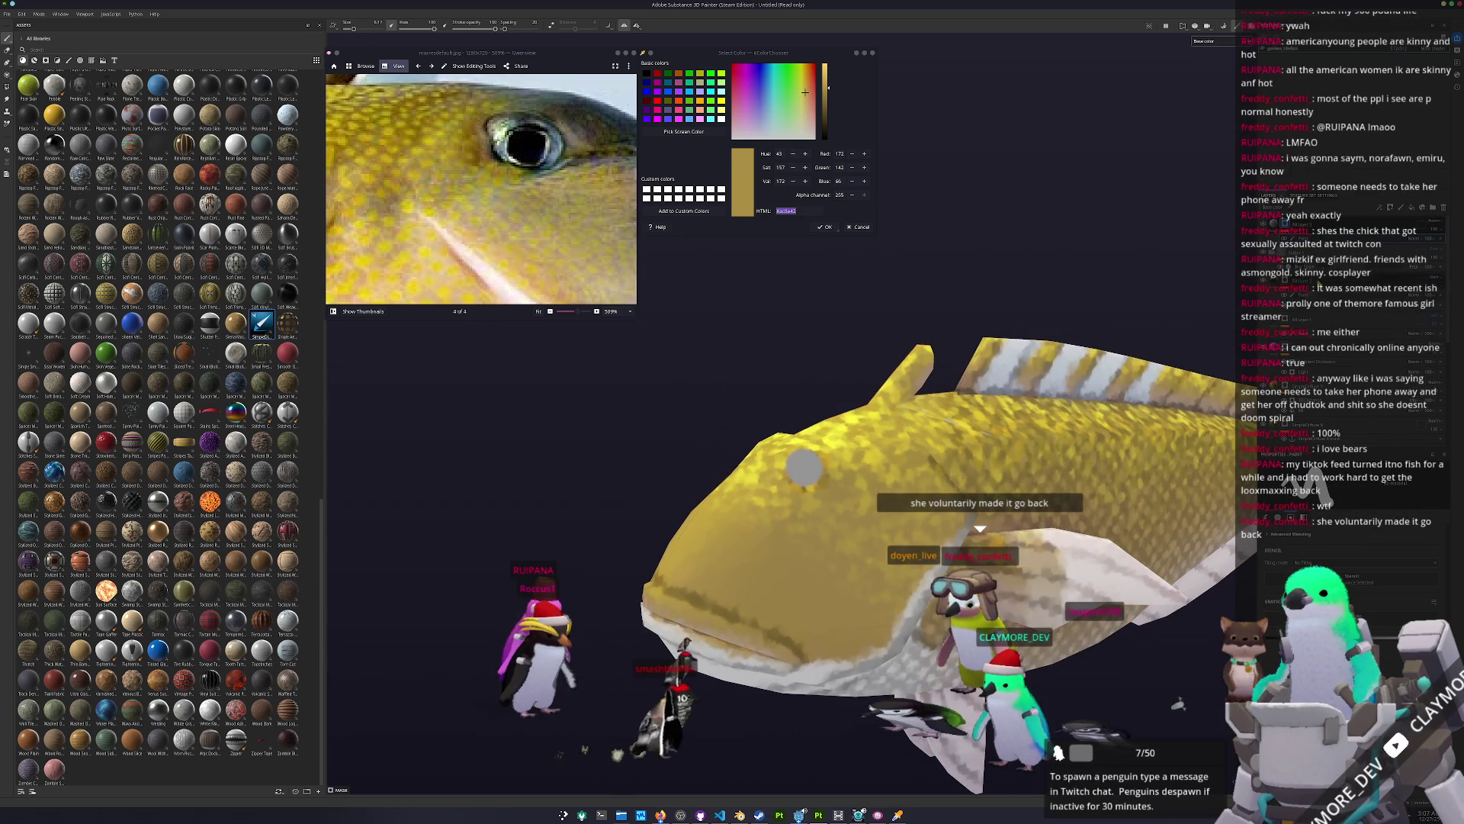
pyautogui.click(1312, 442)
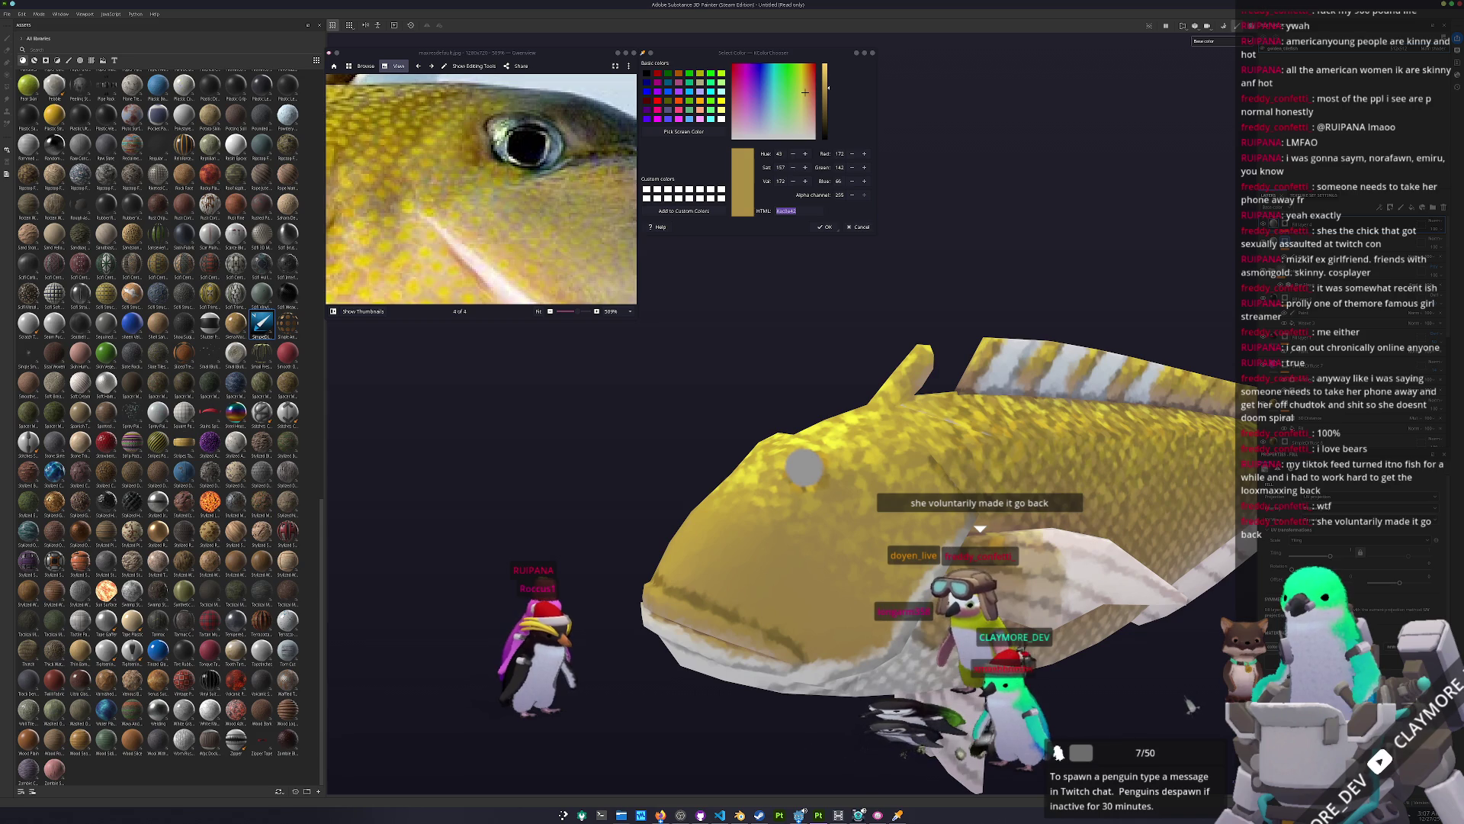
pyautogui.press('1')
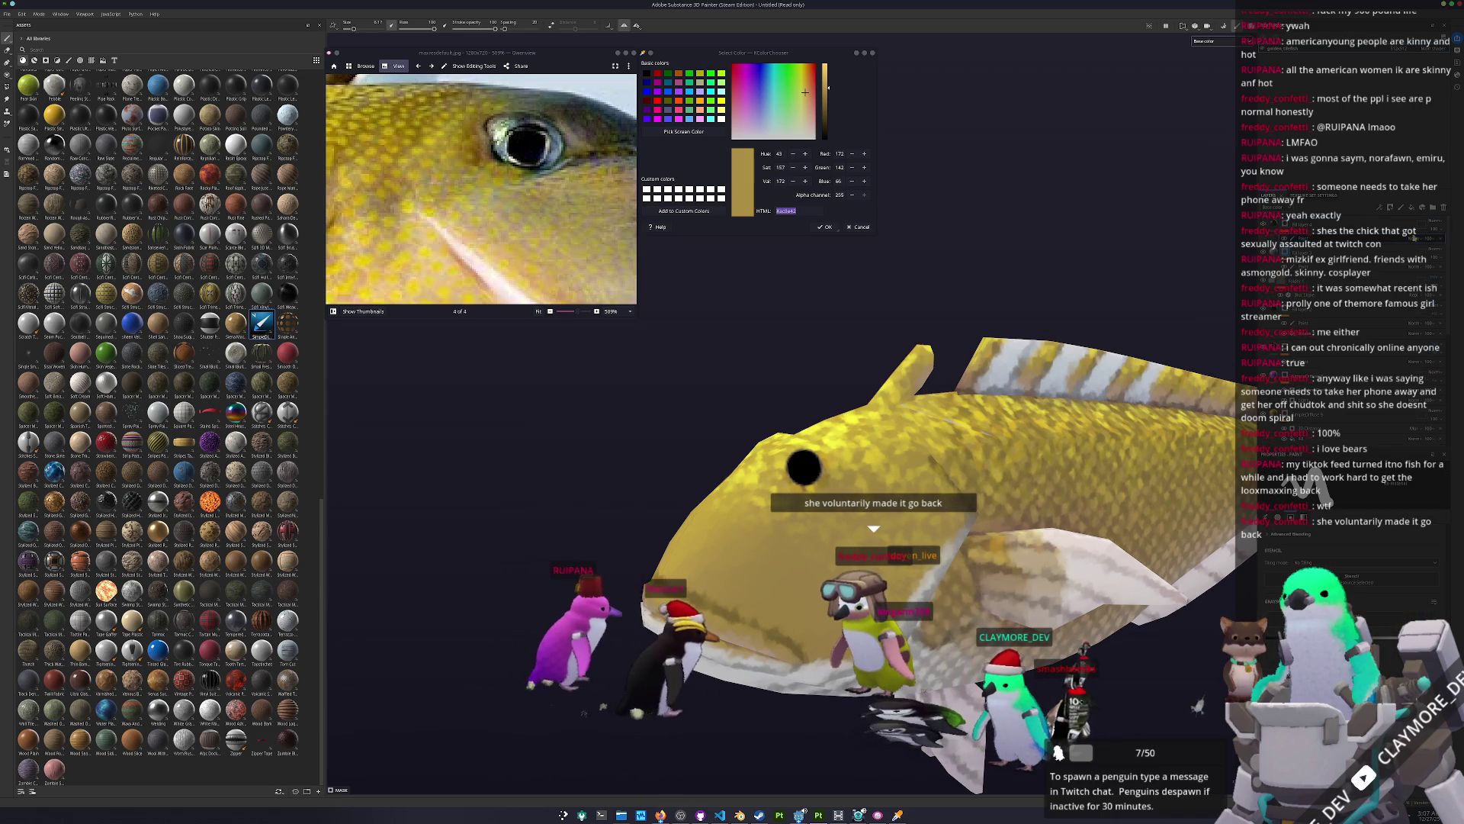
pyautogui.rightClick(1284, 228)
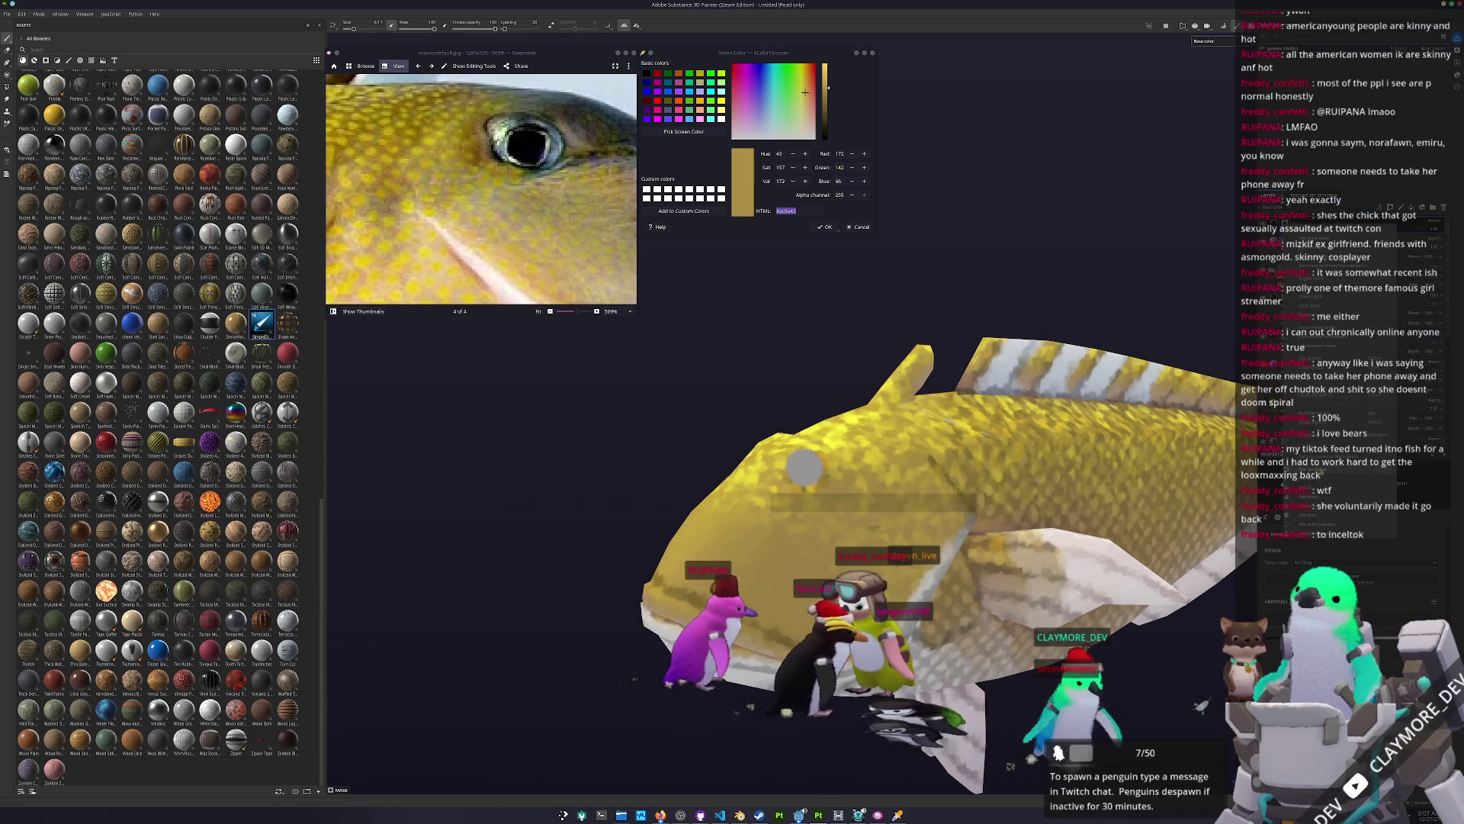
# Step: Zoom out on the fish and bring up the Save project dialog
pyautogui.scroll(3, 763, 484)
pyautogui.scroll(2, 755, 488)
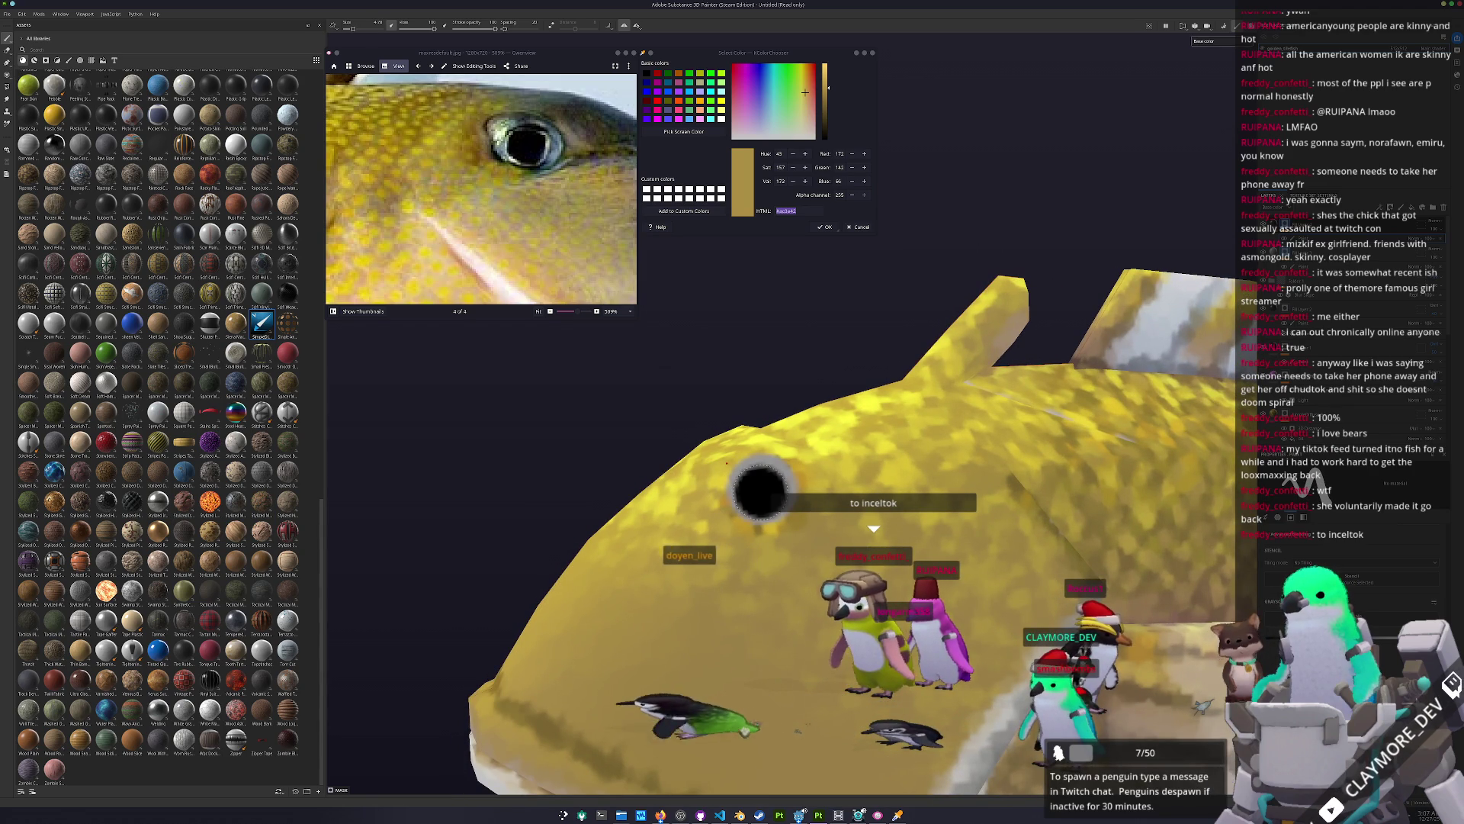
pyautogui.scroll(-5, 758, 488)
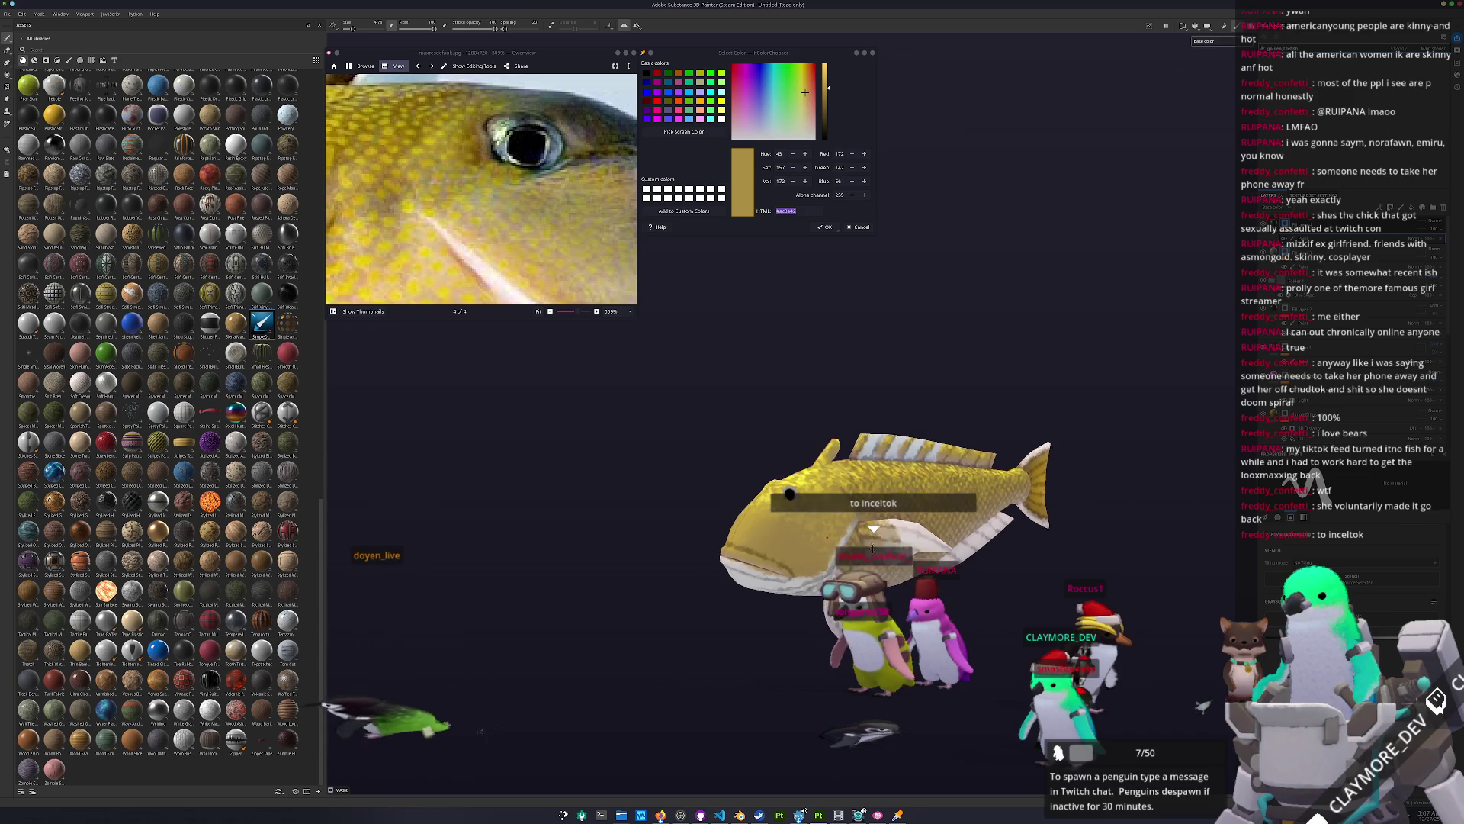
pyautogui.hotkey('ctrl', 's')
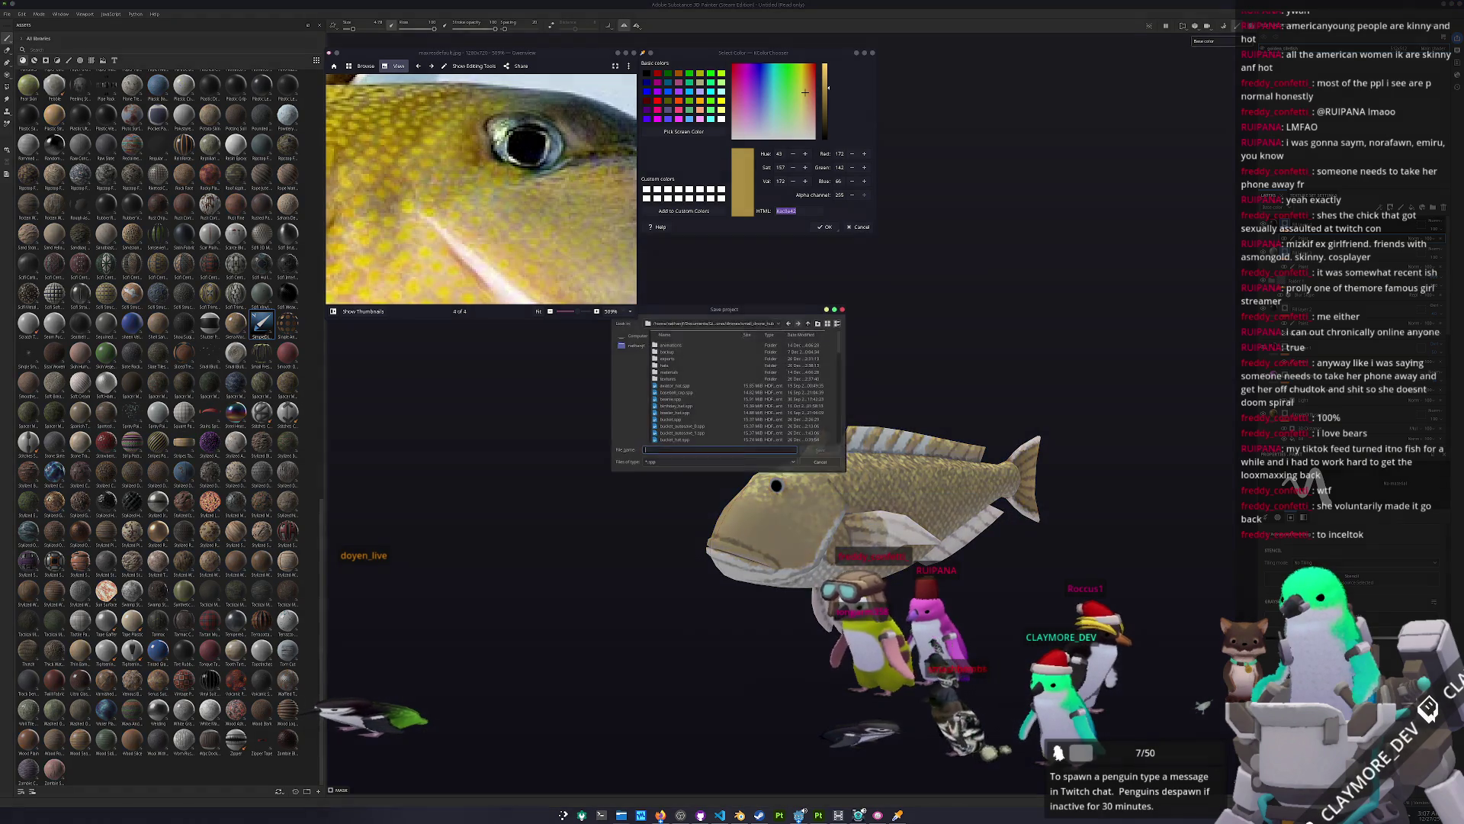
# Step: Move the save dialog aside and navigate into the golden_tilefish folder via recent locations
pyautogui.moveTo(730, 307)
pyautogui.mouseDown()
pyautogui.moveTo(841, 320)
pyautogui.moveTo(1133, 505)
pyautogui.moveTo(1081, 543)
pyautogui.moveTo(1079, 573)
pyautogui.mouseUp()
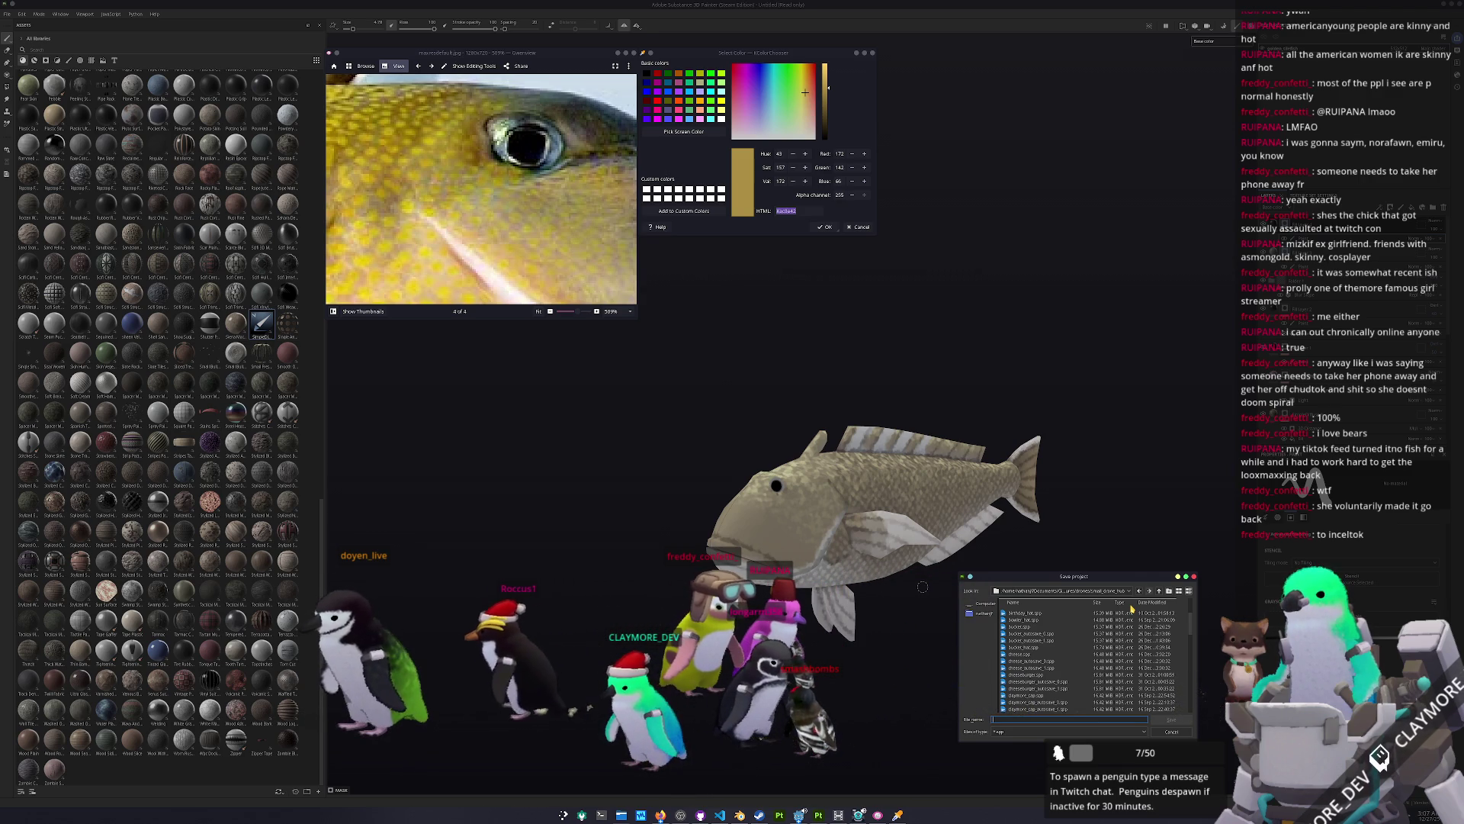
pyautogui.scroll(-5, 1115, 657)
pyautogui.scroll(5, 1115, 658)
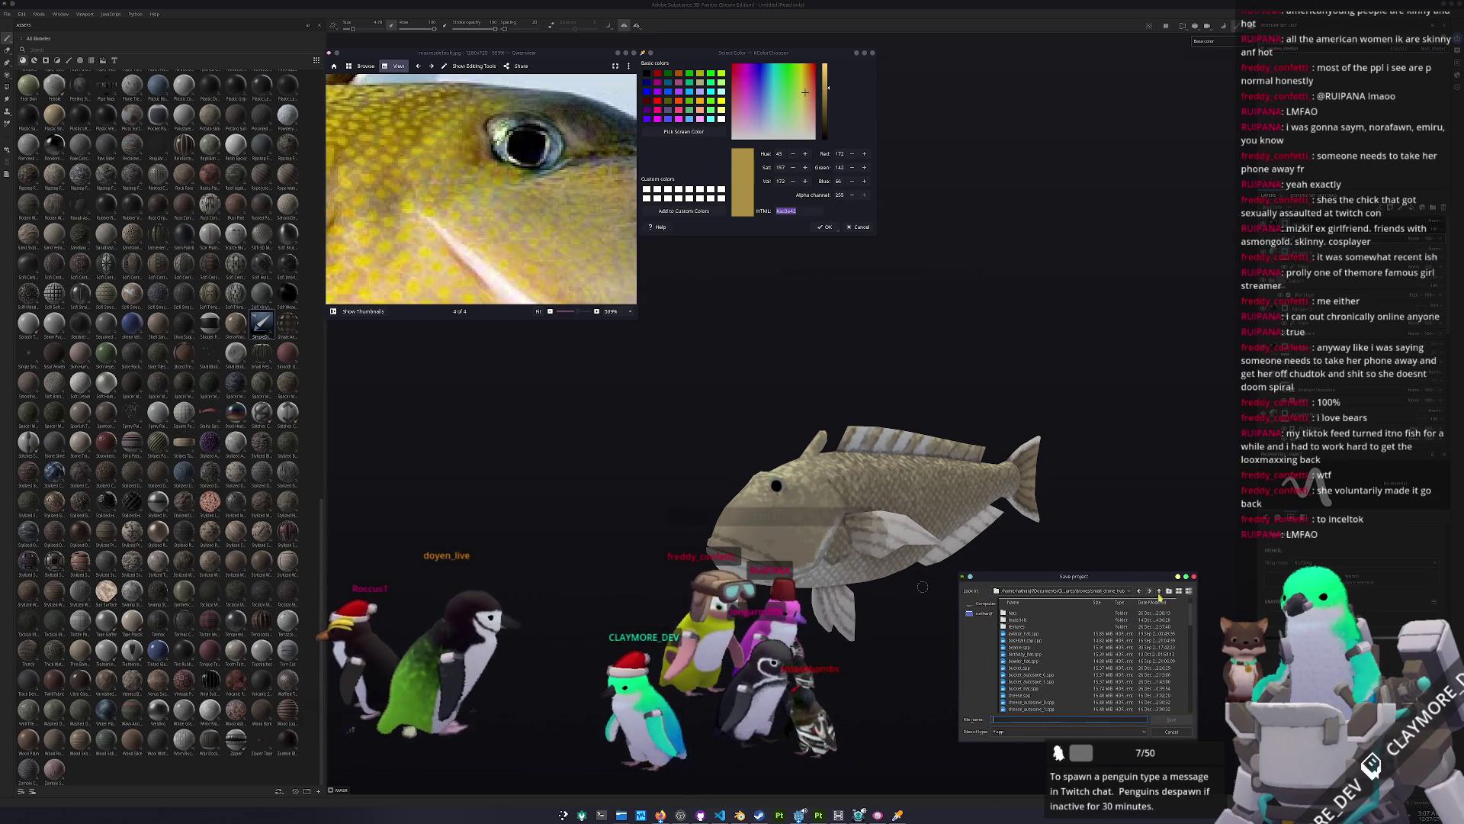
pyautogui.click(1105, 591)
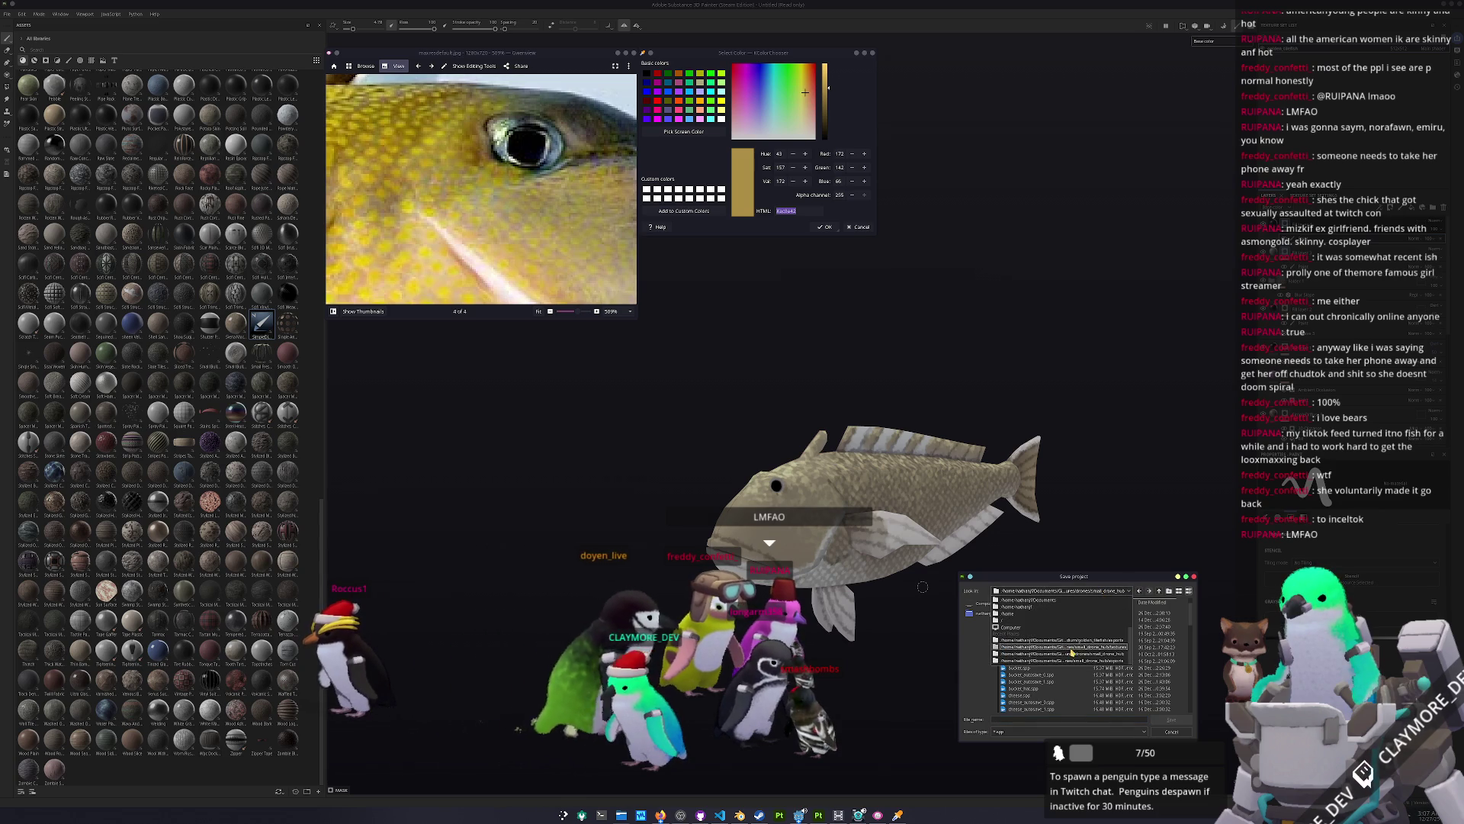
pyautogui.click(1097, 640)
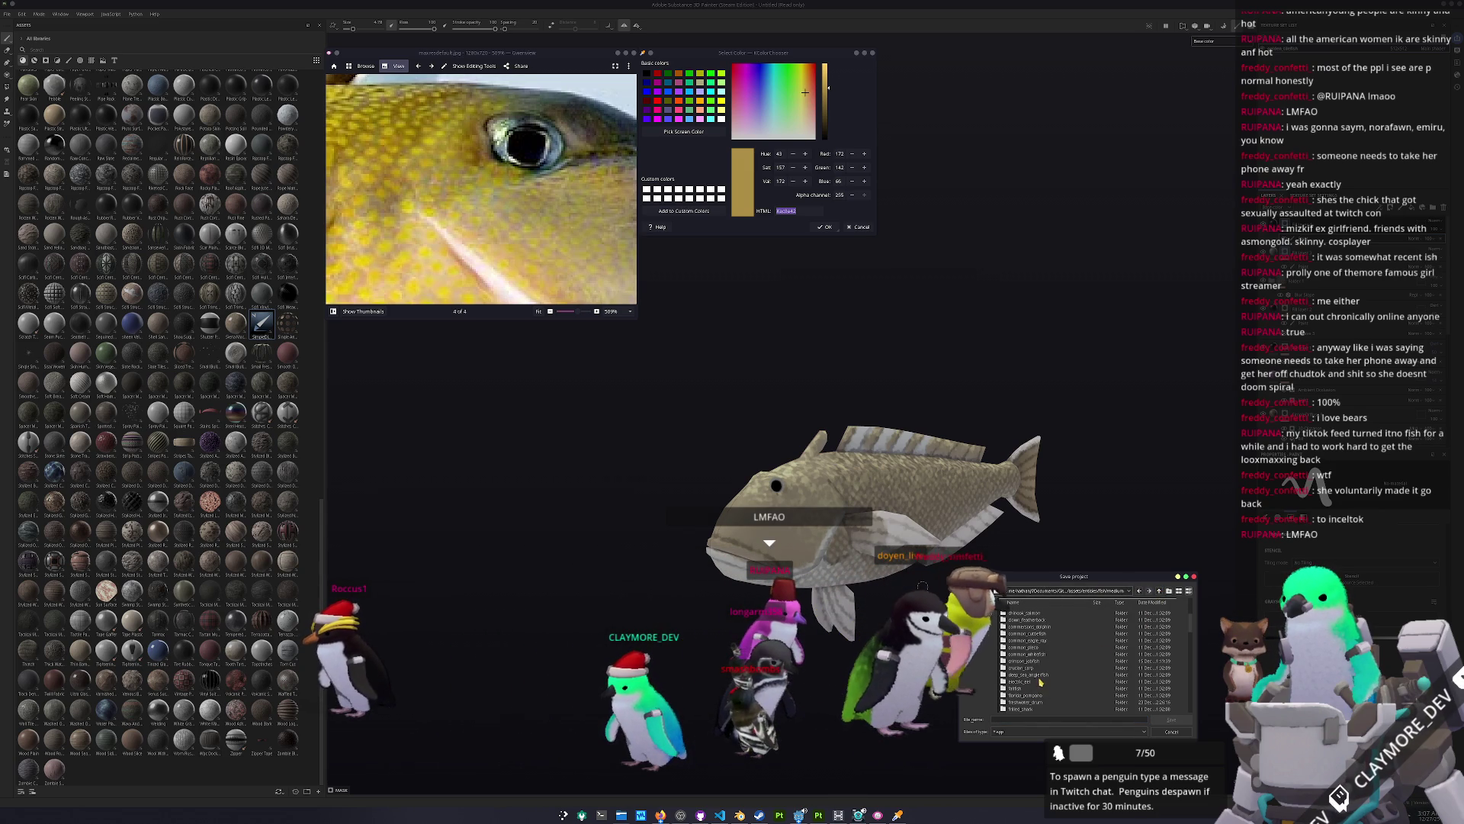
pyautogui.scroll(-3, 1038, 670)
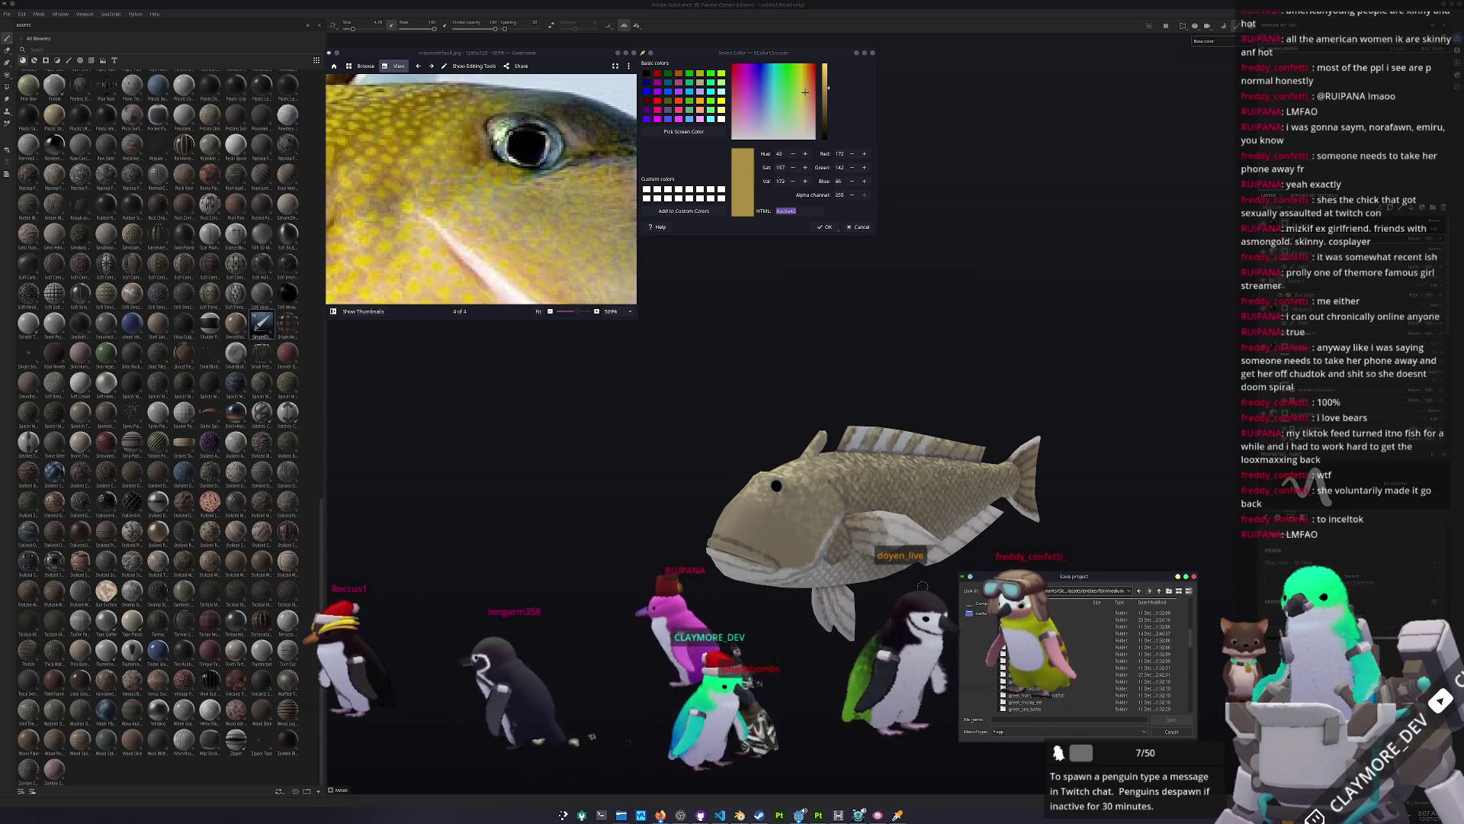
pyautogui.click(1121, 654)
pyautogui.press('Return')
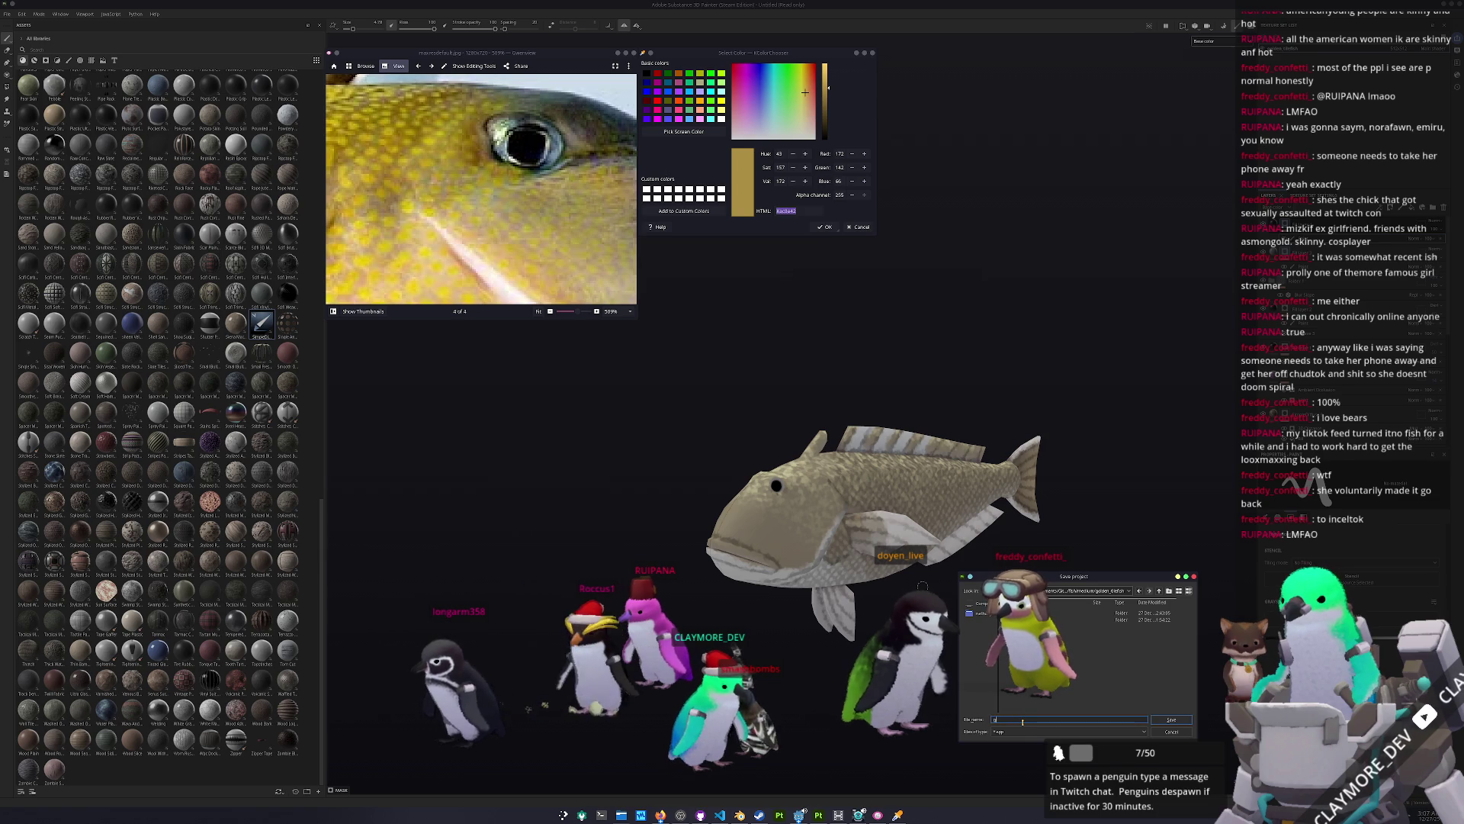
# Step: Save the project under the file name golden_tilefish
pyautogui.write('olden_tilefish')
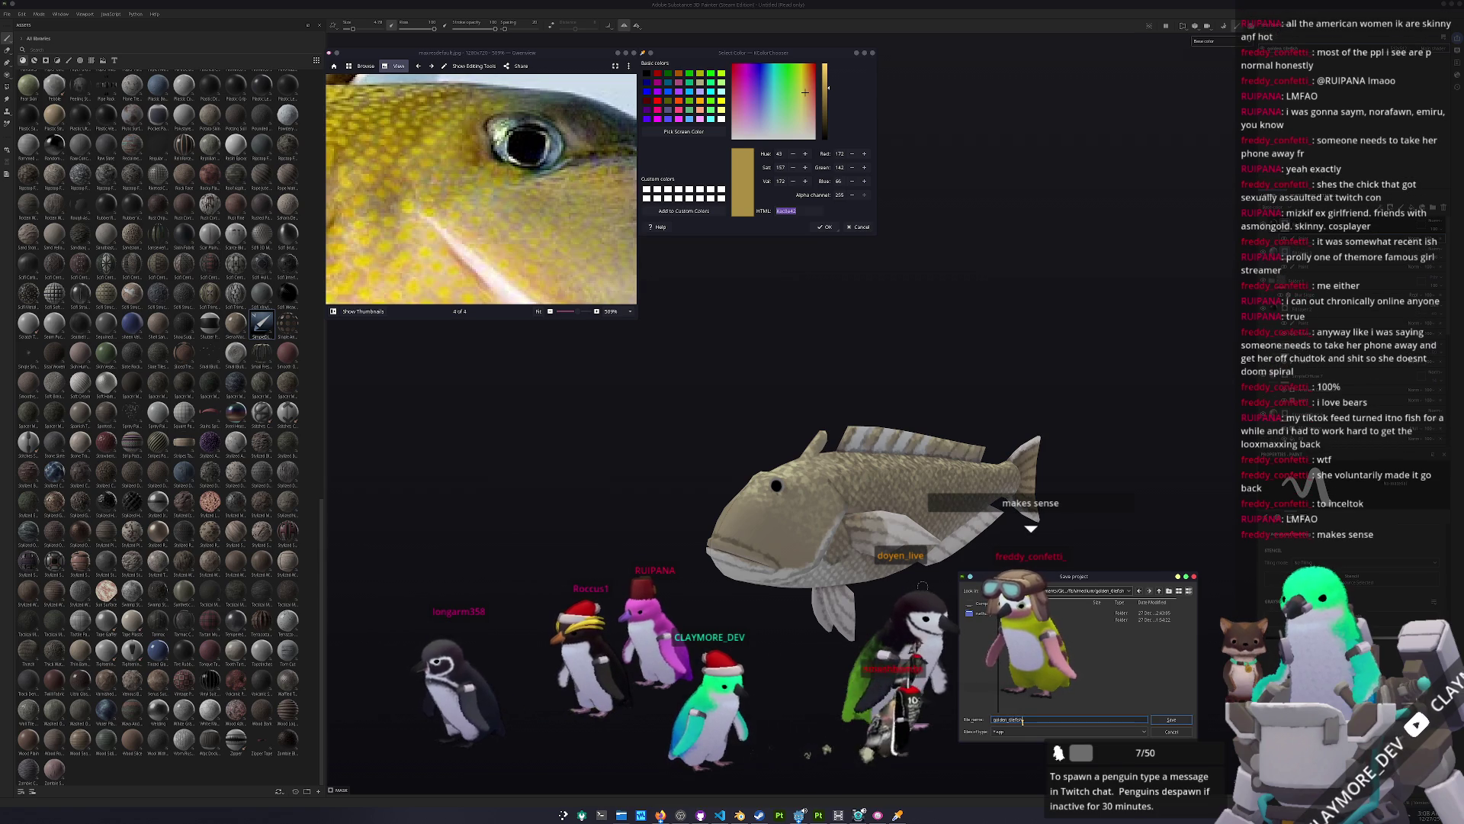
pyautogui.press('Return')
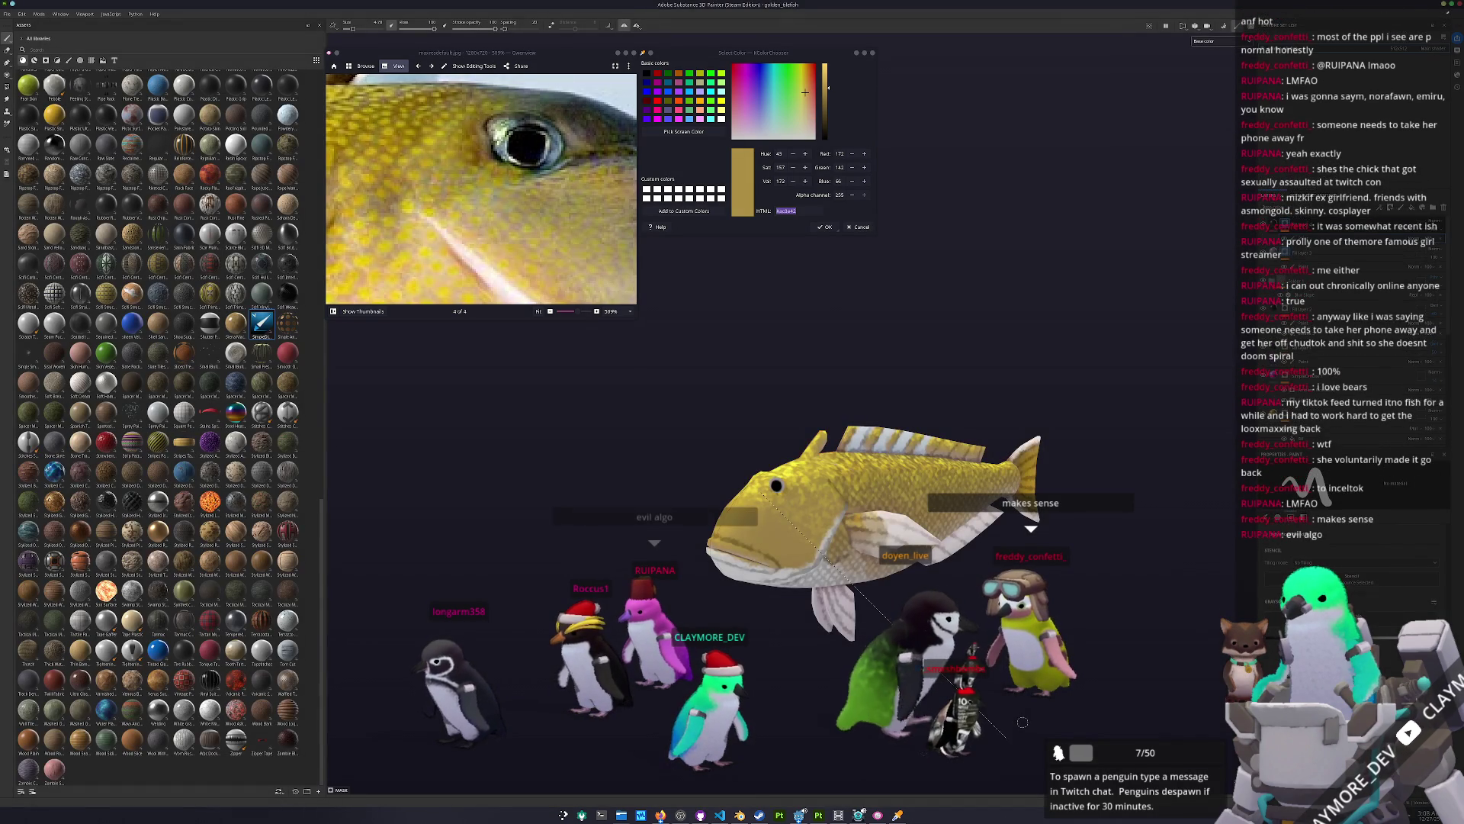
pyautogui.hotkey('ctrl', 'shift', 'e')
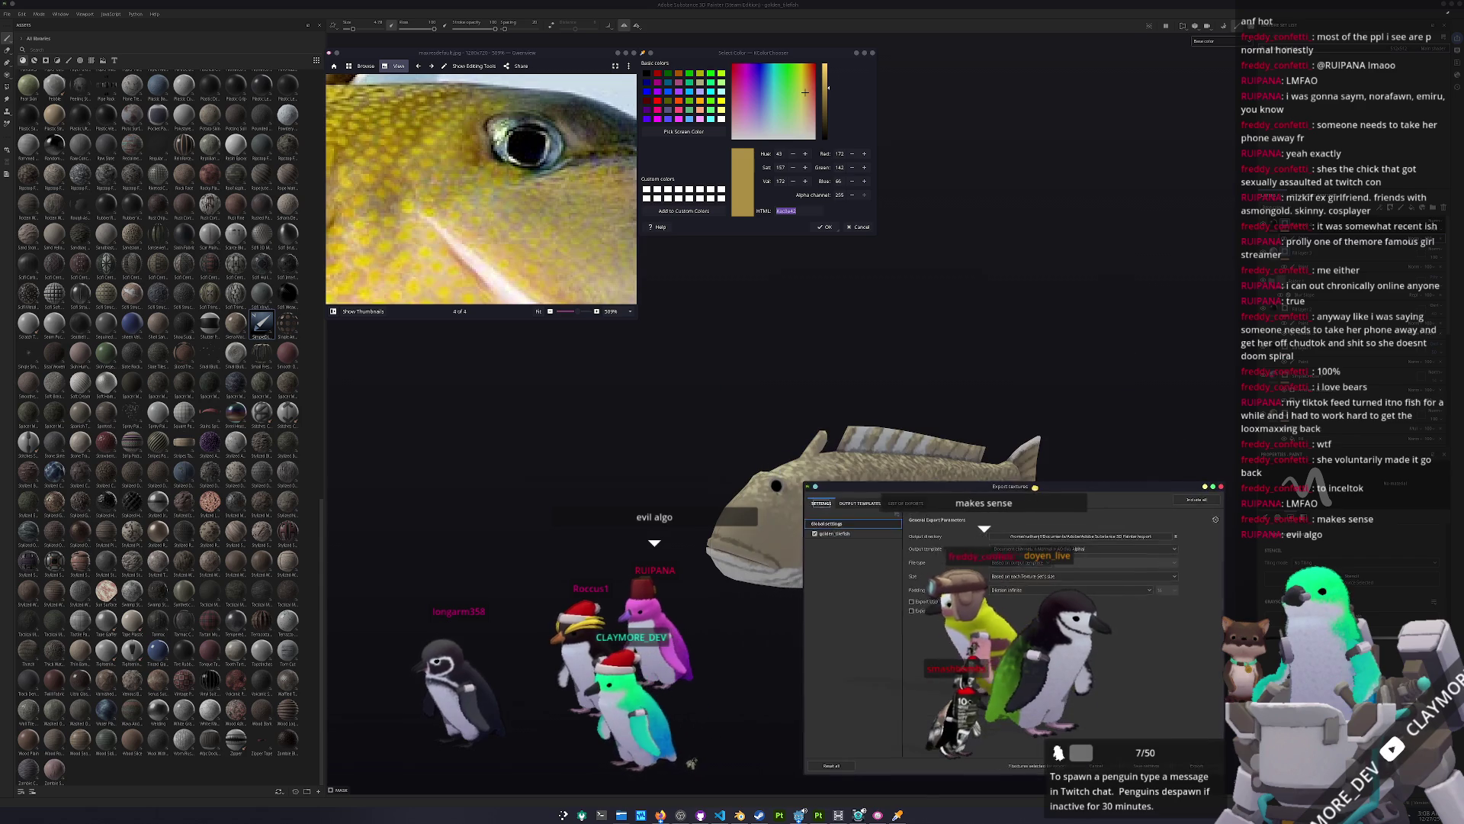
# Step: Export the golden_tilefish texture set into a new textures folder inside golden_tilefish
pyautogui.click(1000, 533)
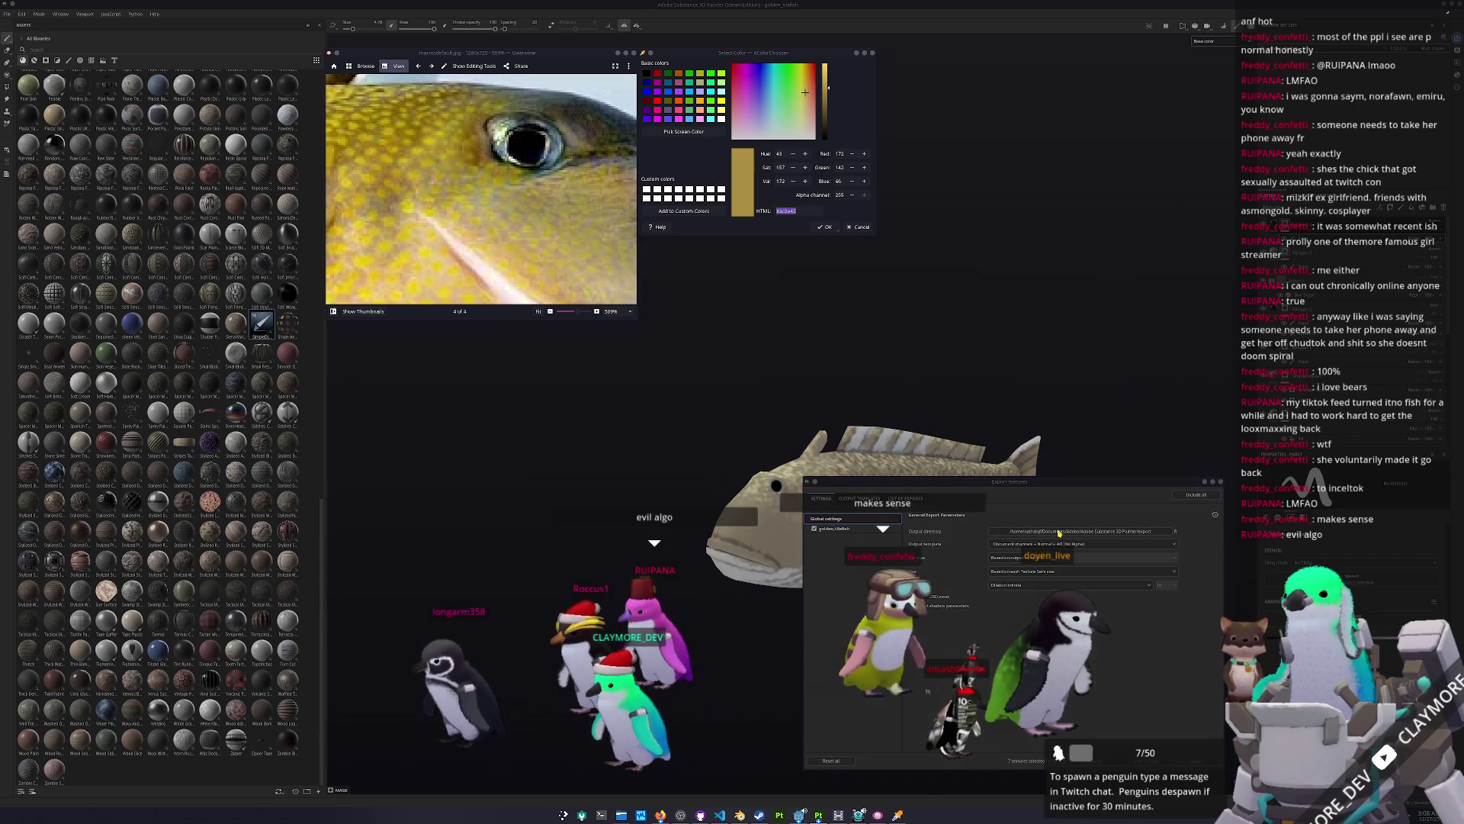
pyautogui.click(776, 330)
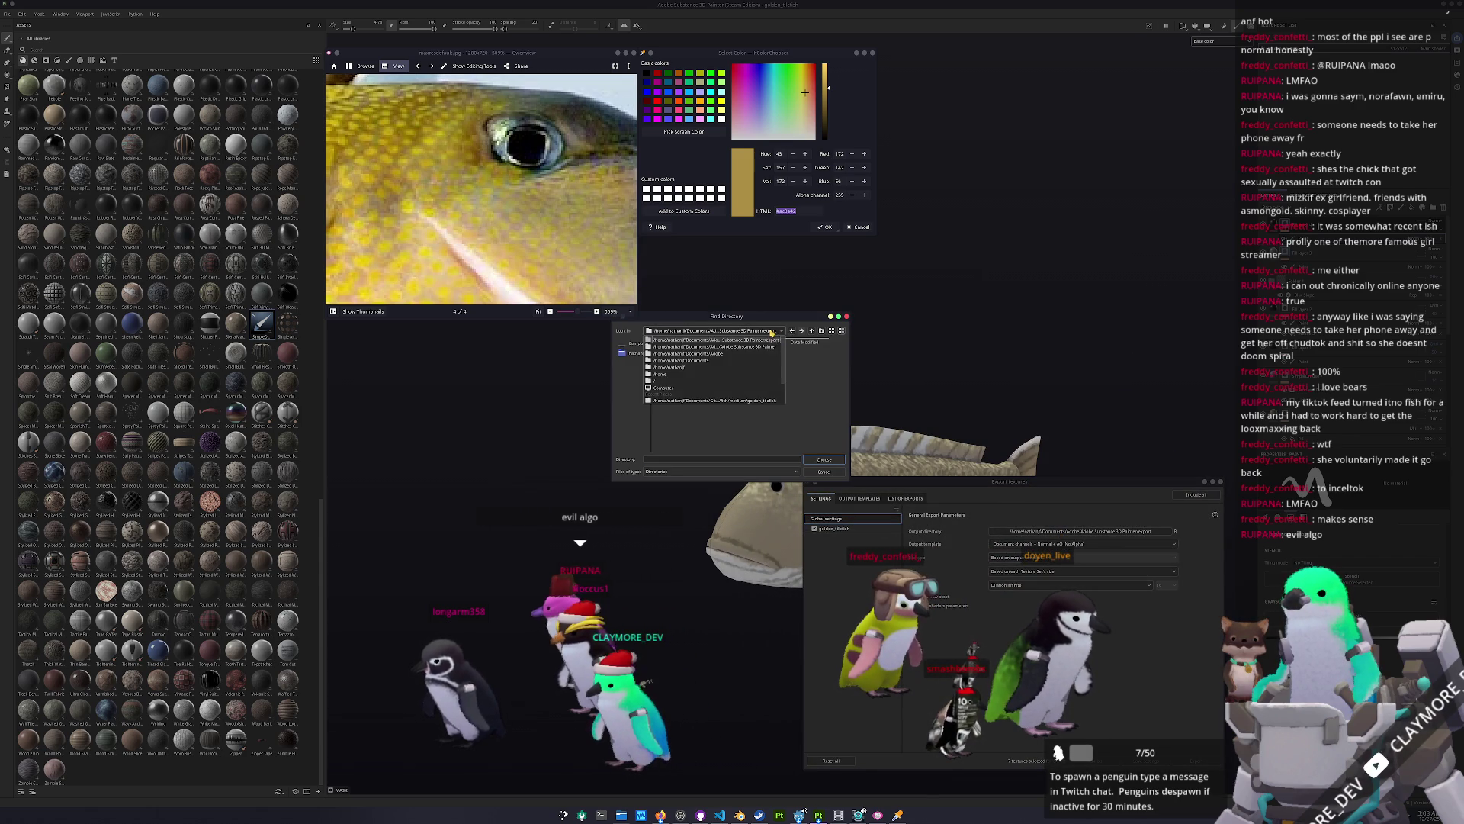
pyautogui.click(750, 401)
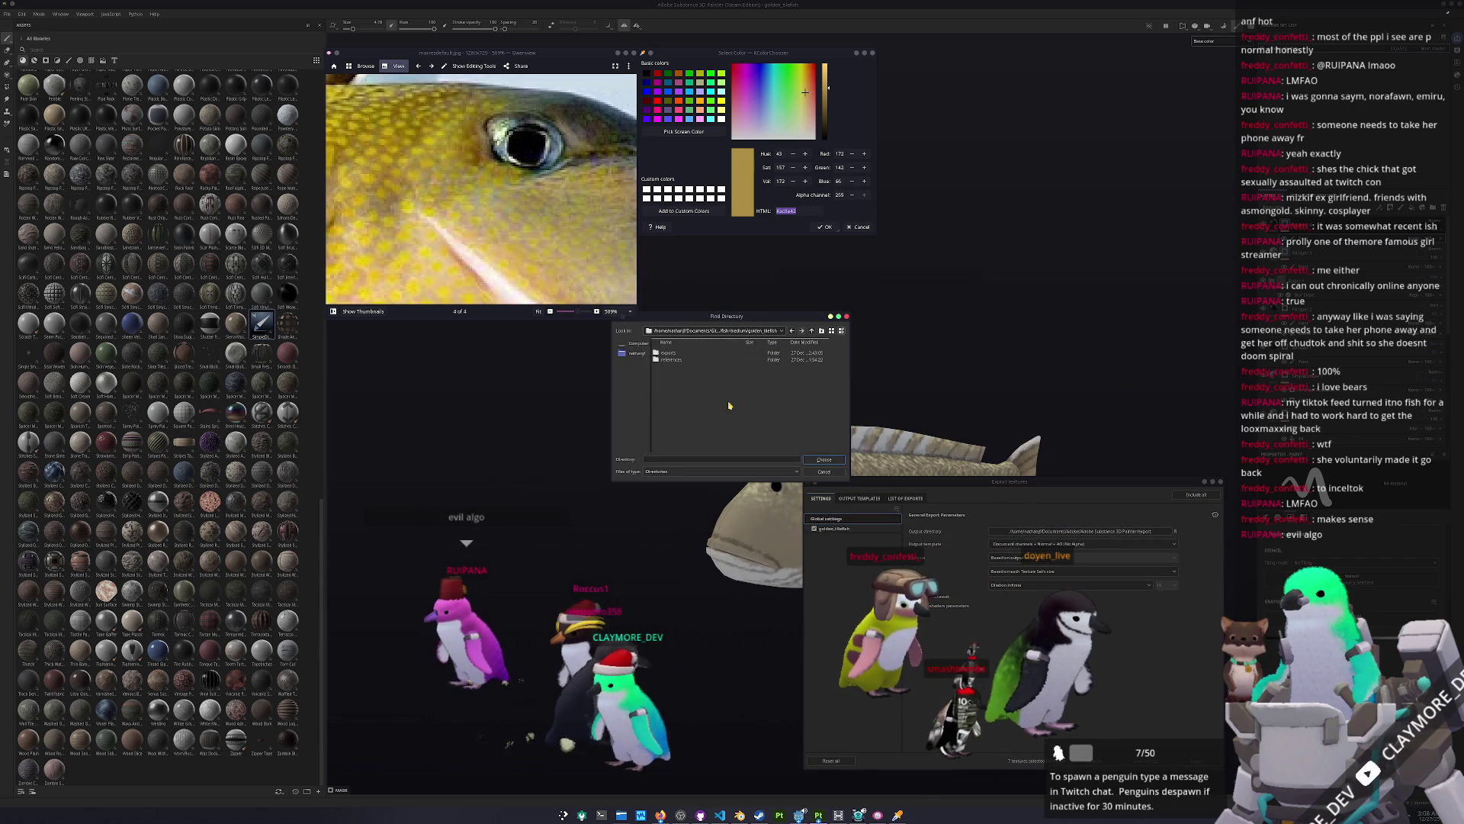
pyautogui.click(822, 330)
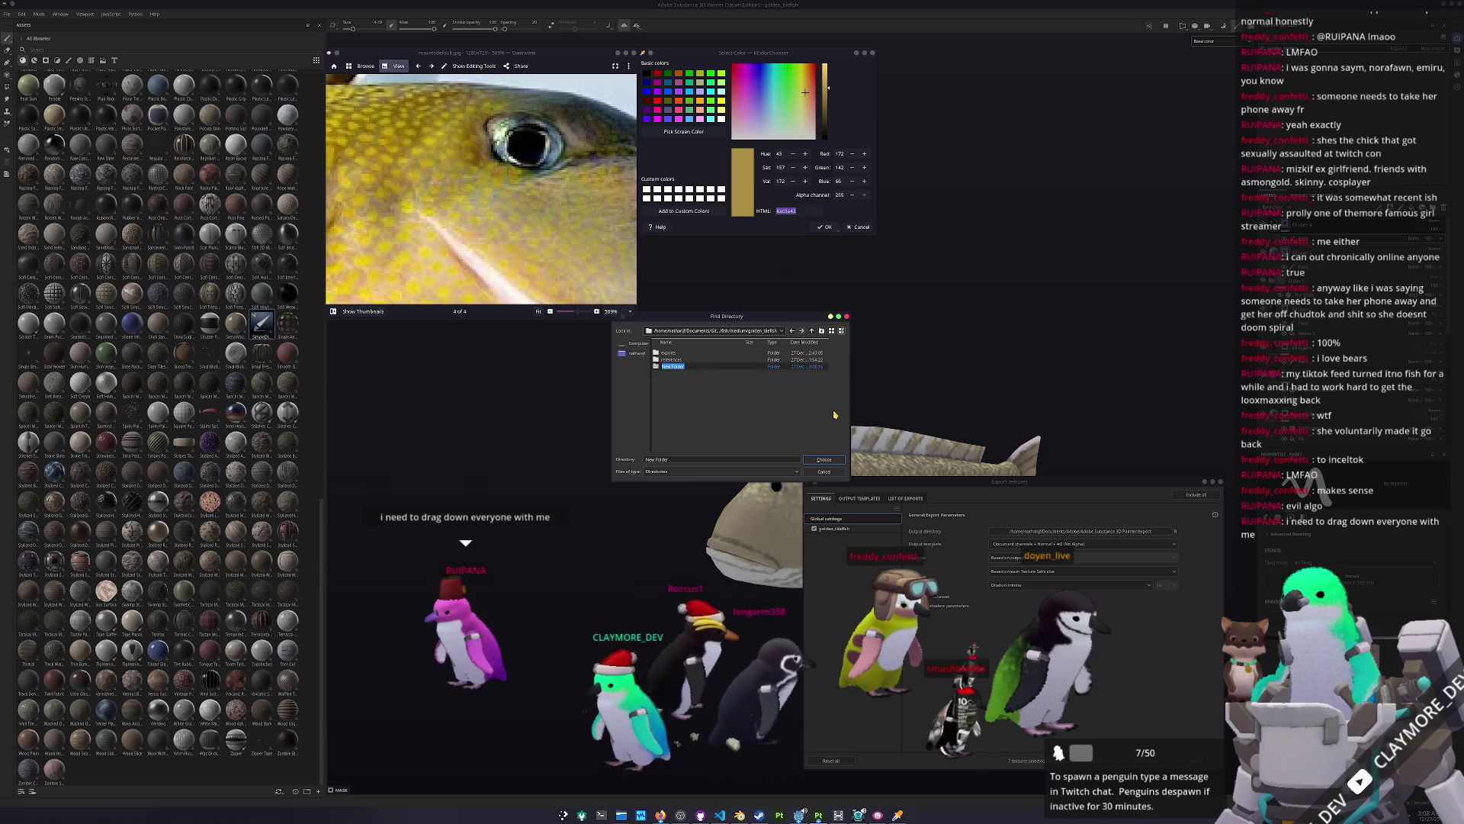
pyautogui.write('textures')
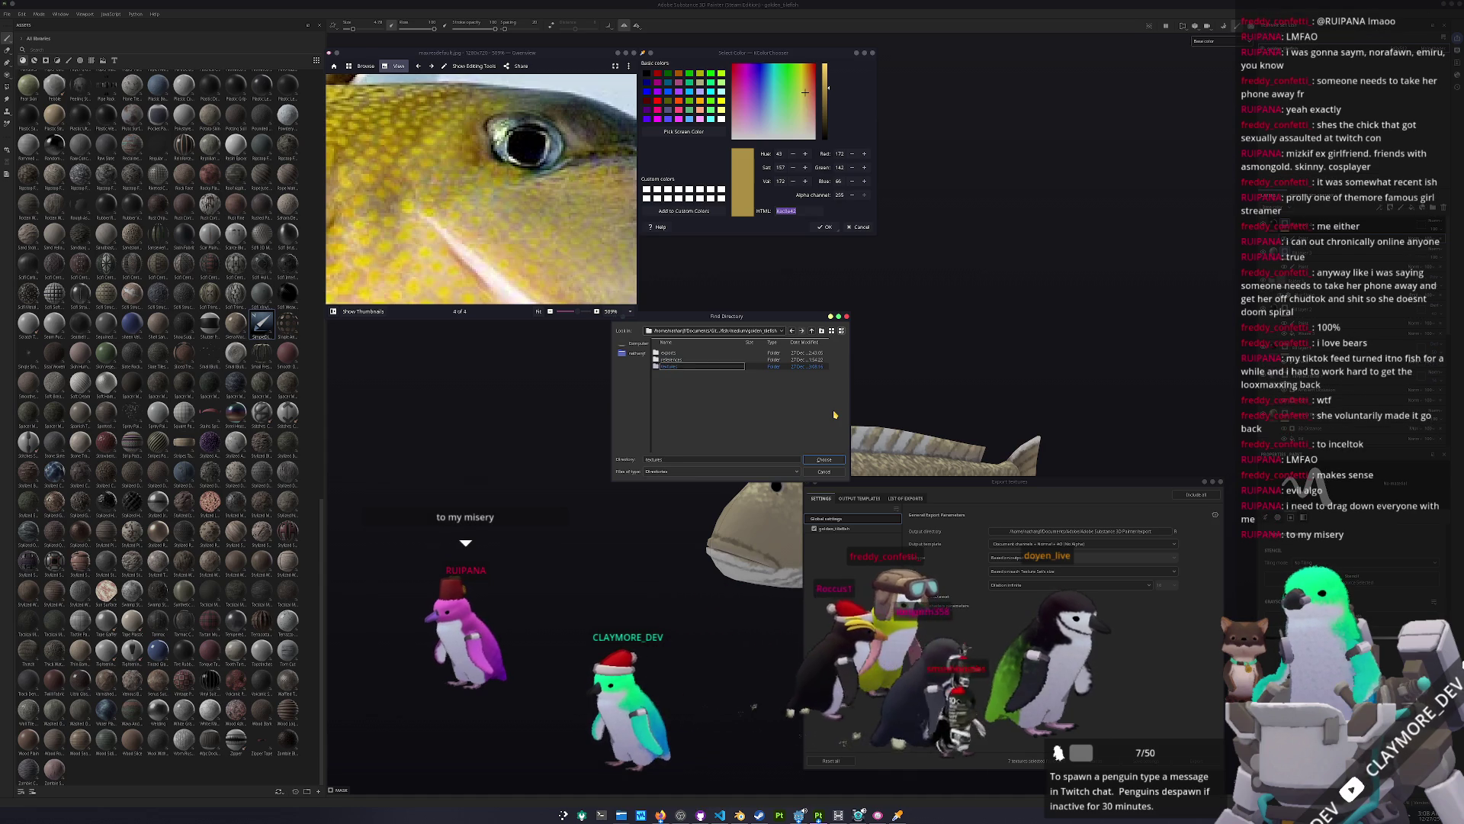
pyautogui.click(832, 459)
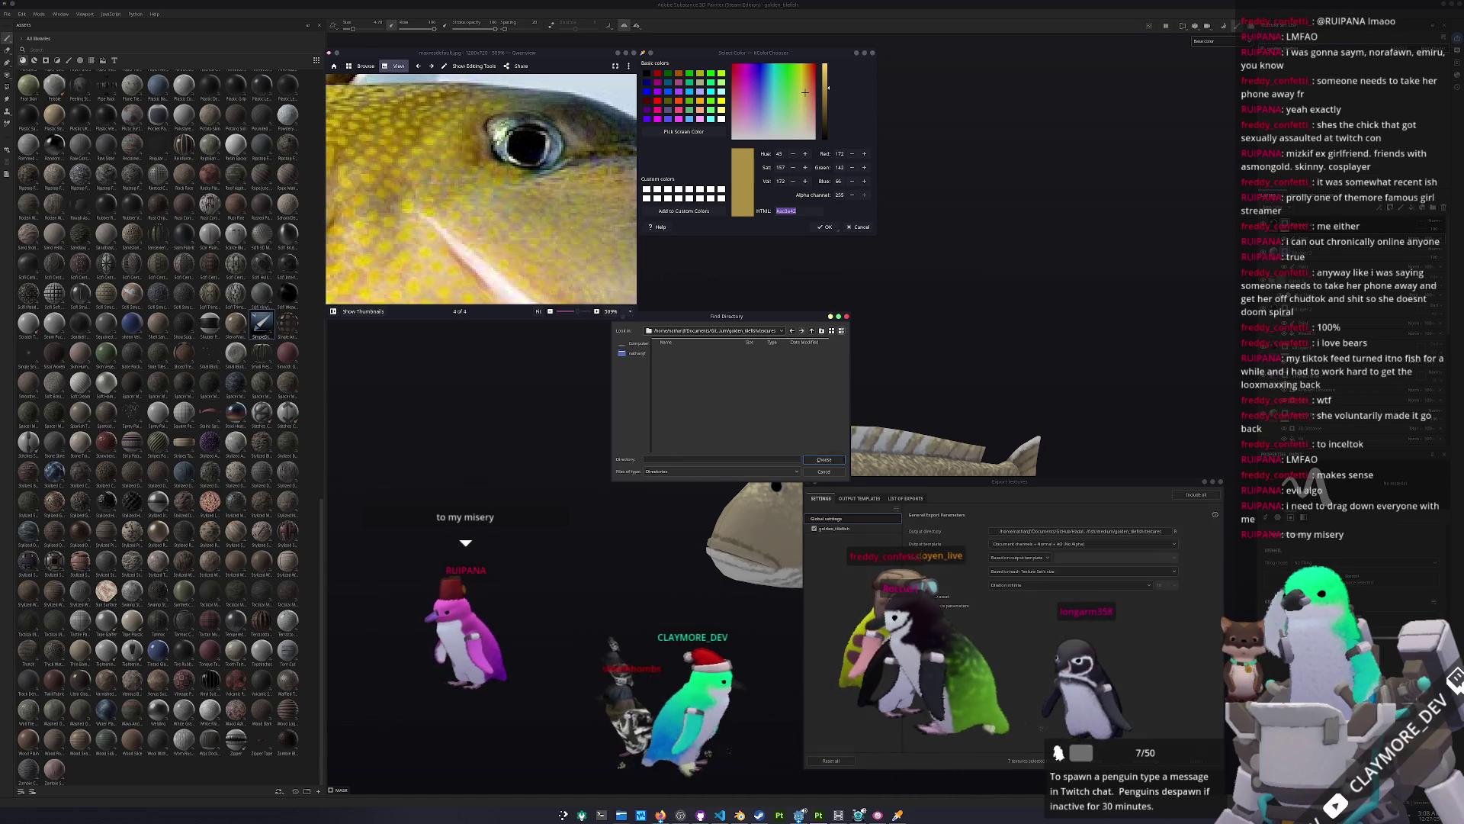
pyautogui.click(832, 459)
pyautogui.click(868, 530)
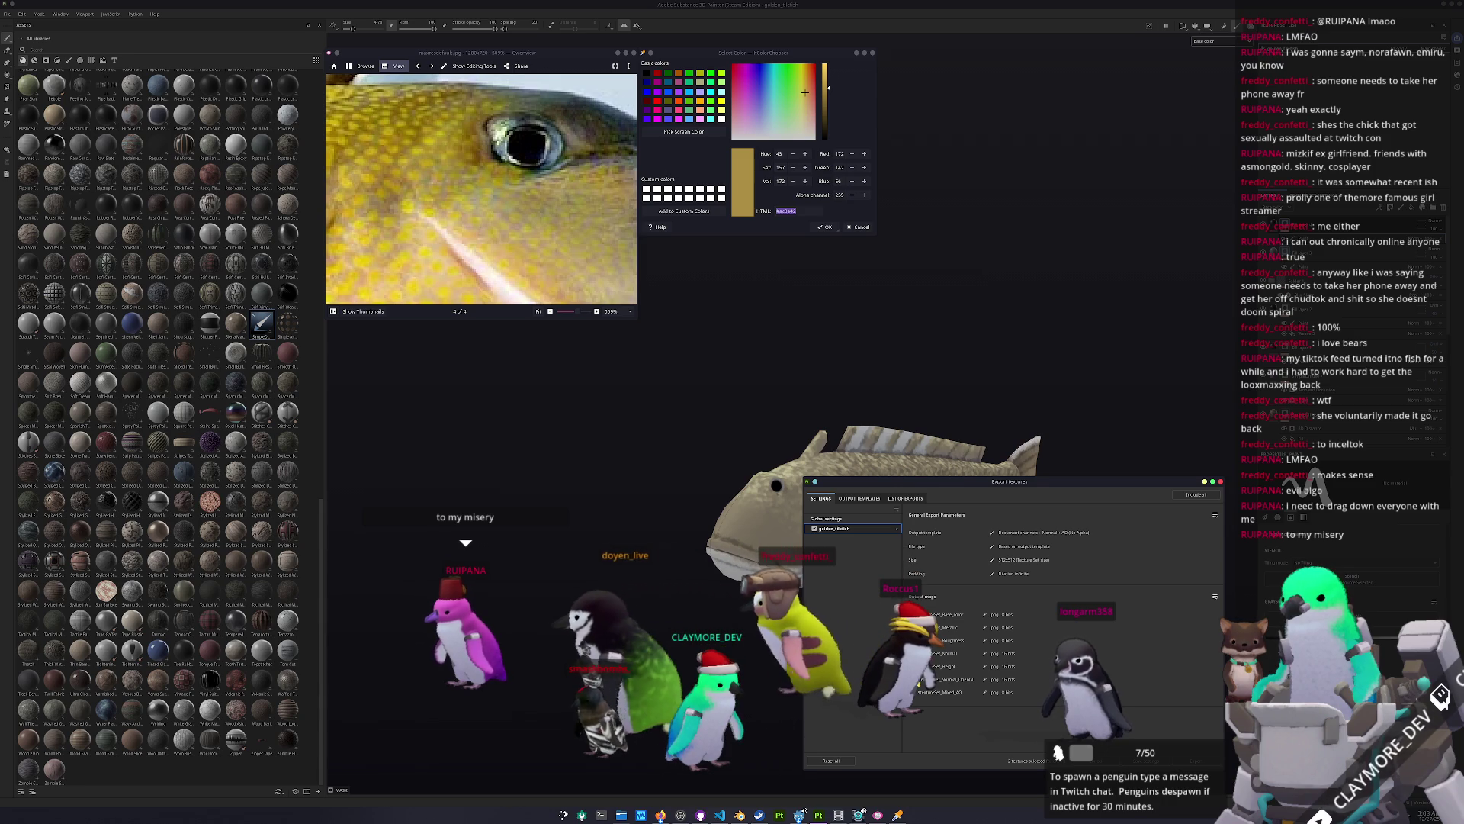
pyautogui.click(1195, 760)
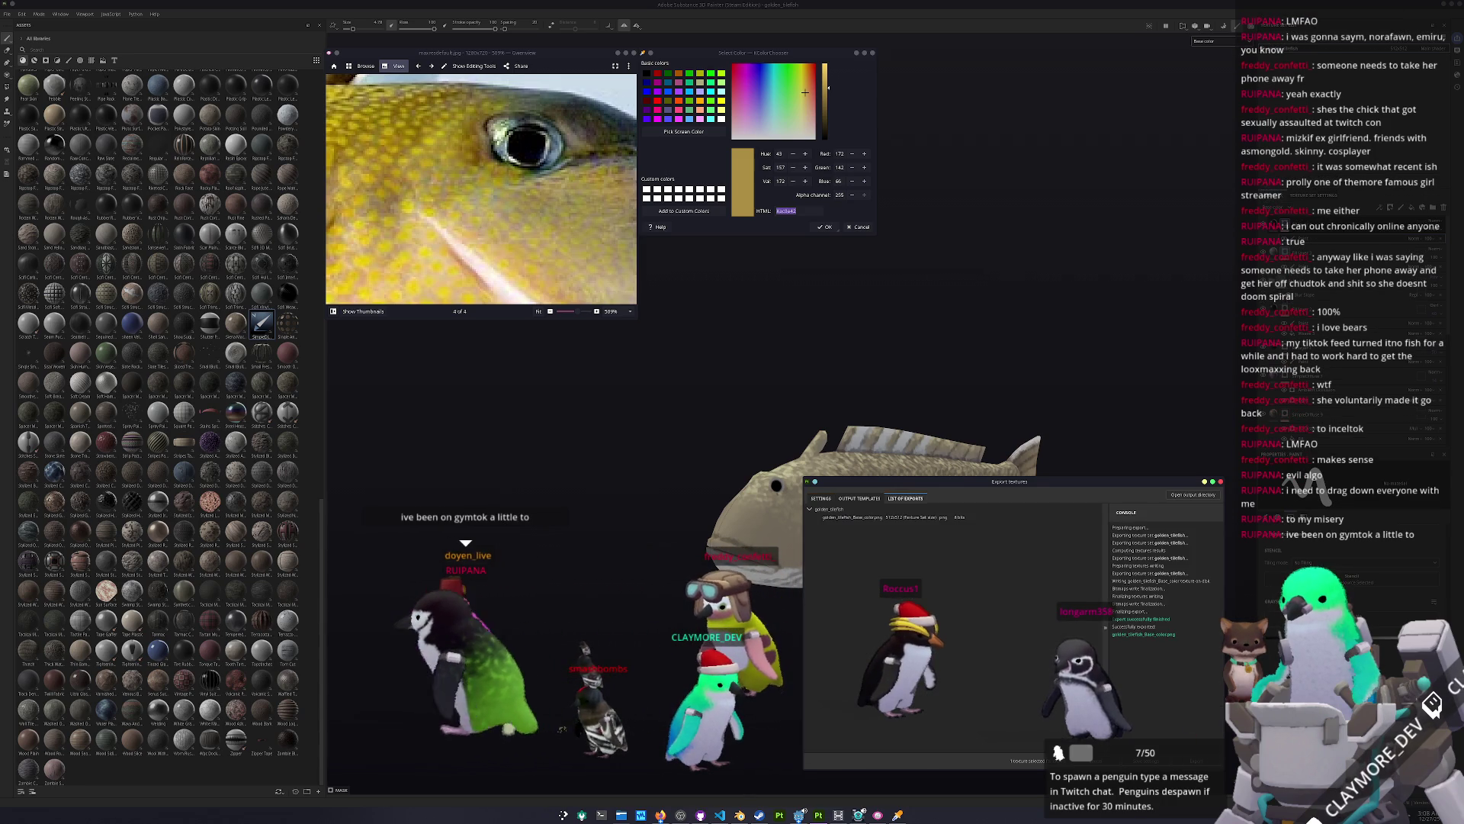
# Step: Close the export window, orbit to a front view, and re-export the textures
pyautogui.click(1208, 761)
pyautogui.moveTo(1014, 582)
pyautogui.keyDown('alt'); pyautogui.mouseDown()
pyautogui.moveTo(1212, 447)
pyautogui.moveTo(939, 574)
pyautogui.moveTo(953, 534)
pyautogui.moveTo(1081, 552)
pyautogui.moveTo(1038, 546)
pyautogui.mouseUp(); pyautogui.keyUp('alt')
pyautogui.hotkey('ctrl', 'shift', 'e')
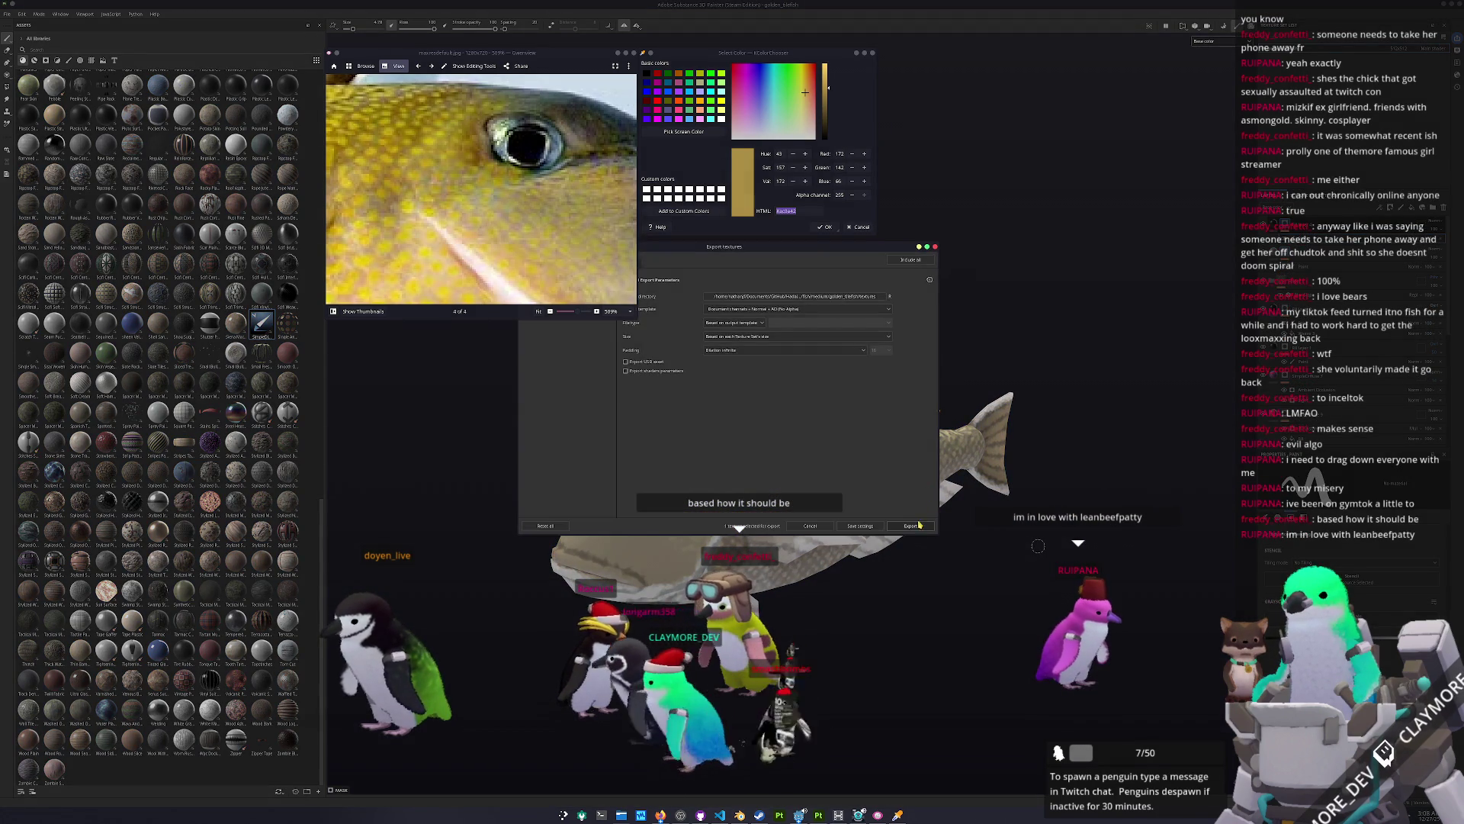
pyautogui.press('Return')
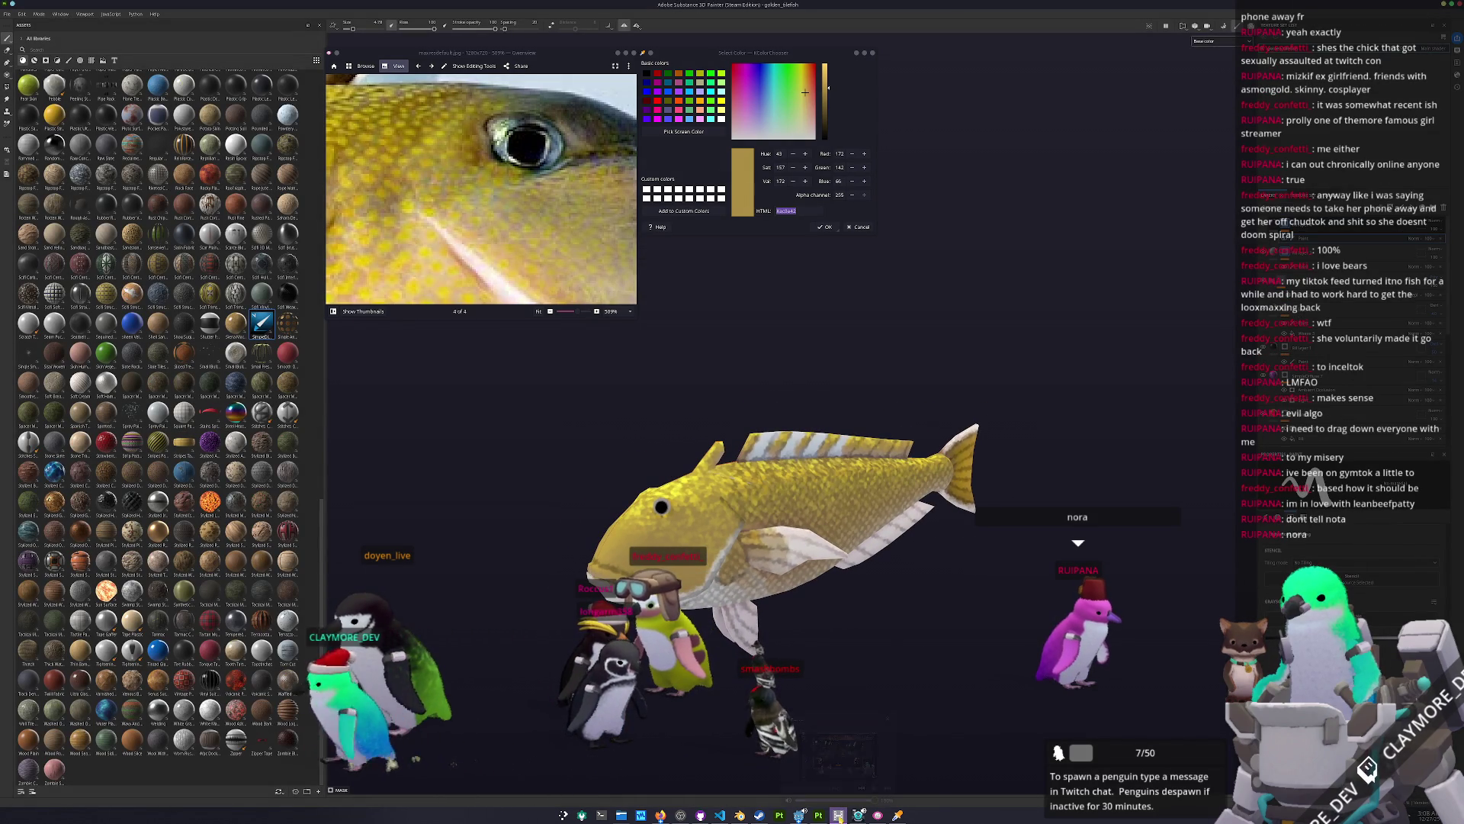
# Step: Close the reference photo viewer and the colour picker window from the taskbar
pyautogui.rightClick(868, 815)
pyautogui.click(884, 799)
pyautogui.rightClick(877, 815)
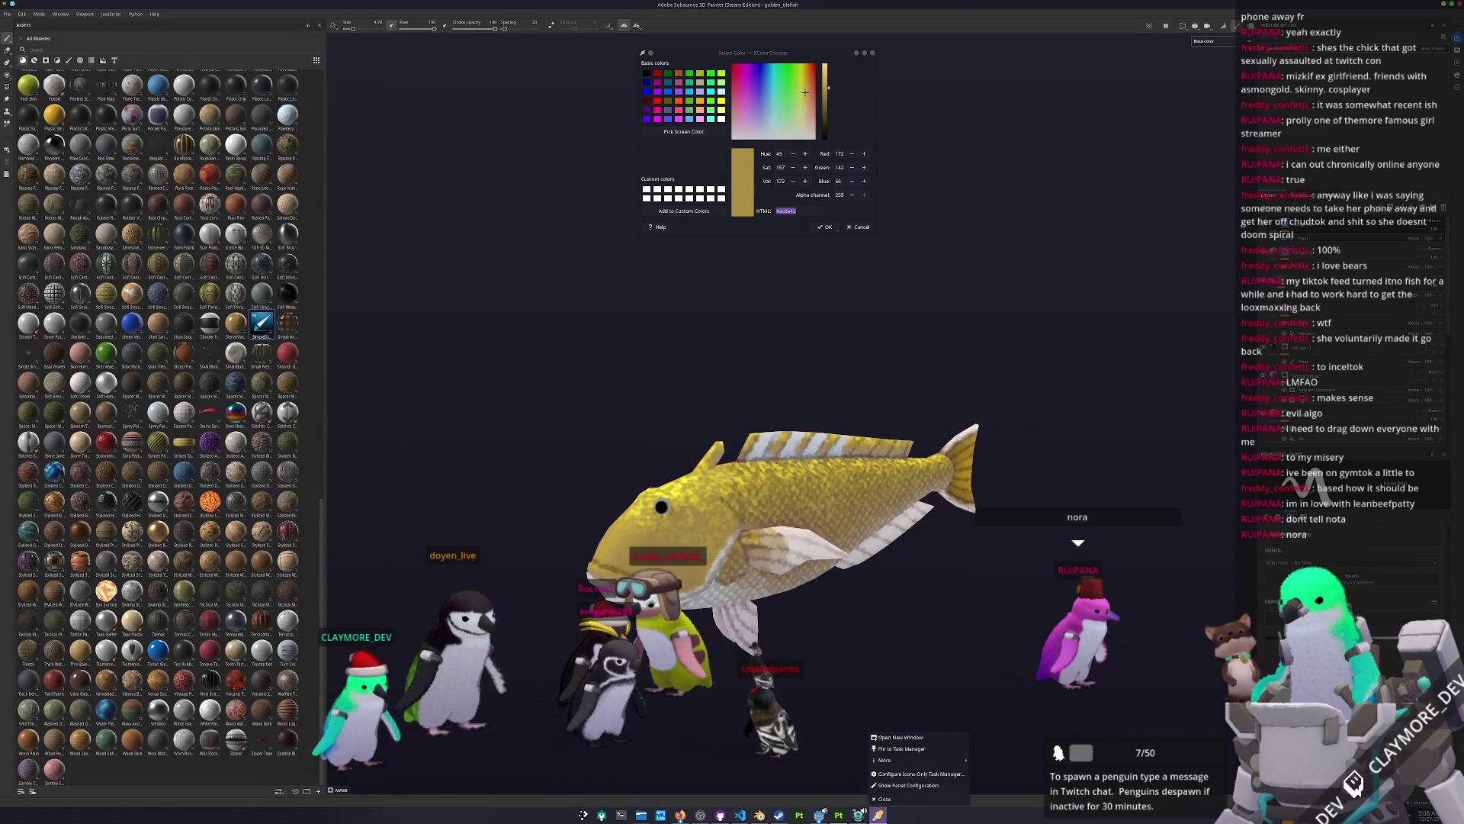
pyautogui.click(884, 799)
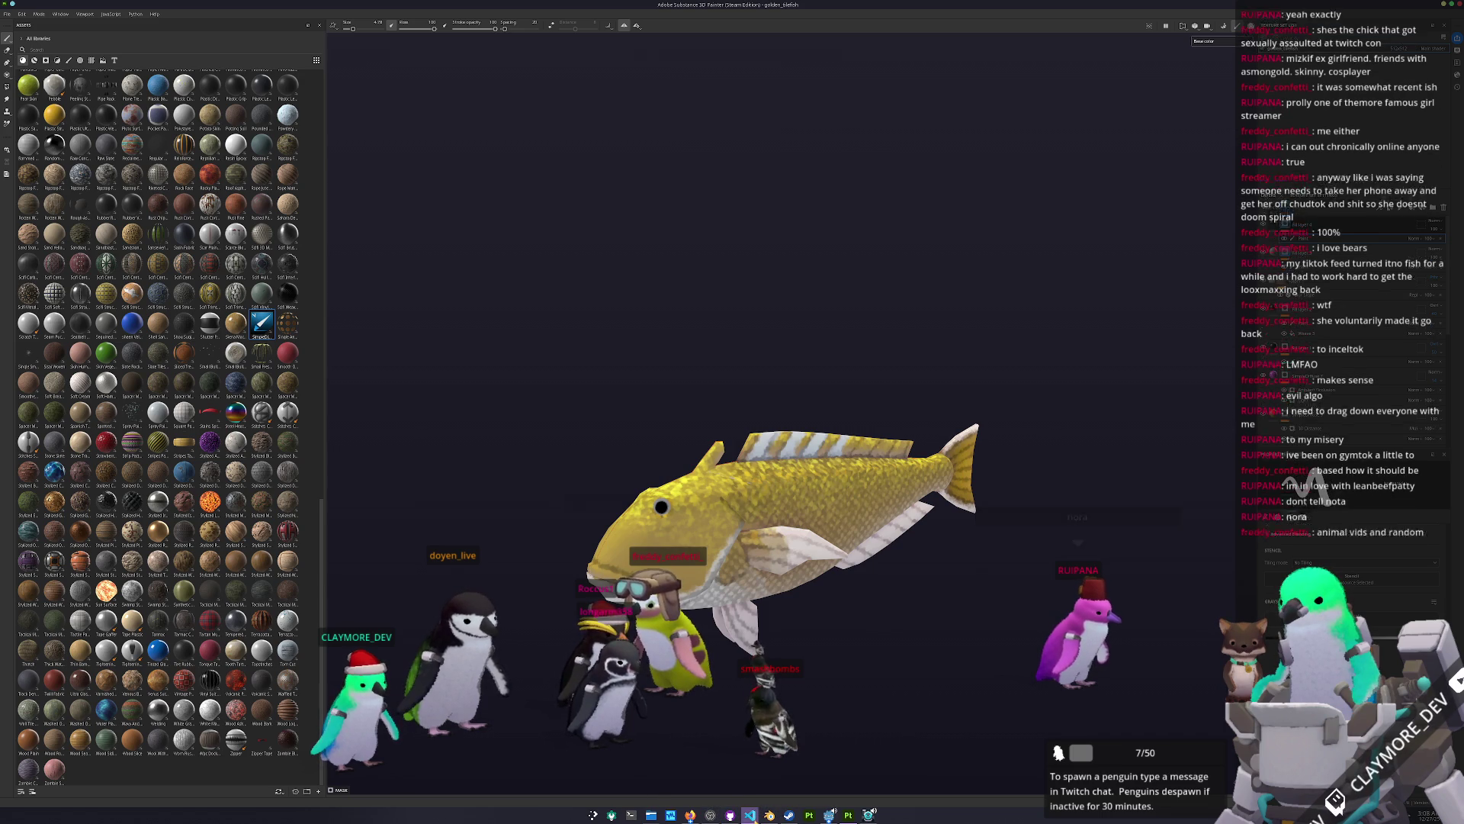
# Step: Minimise Substance Painter to reveal the Godot editor
pyautogui.moveTo(750, 815)
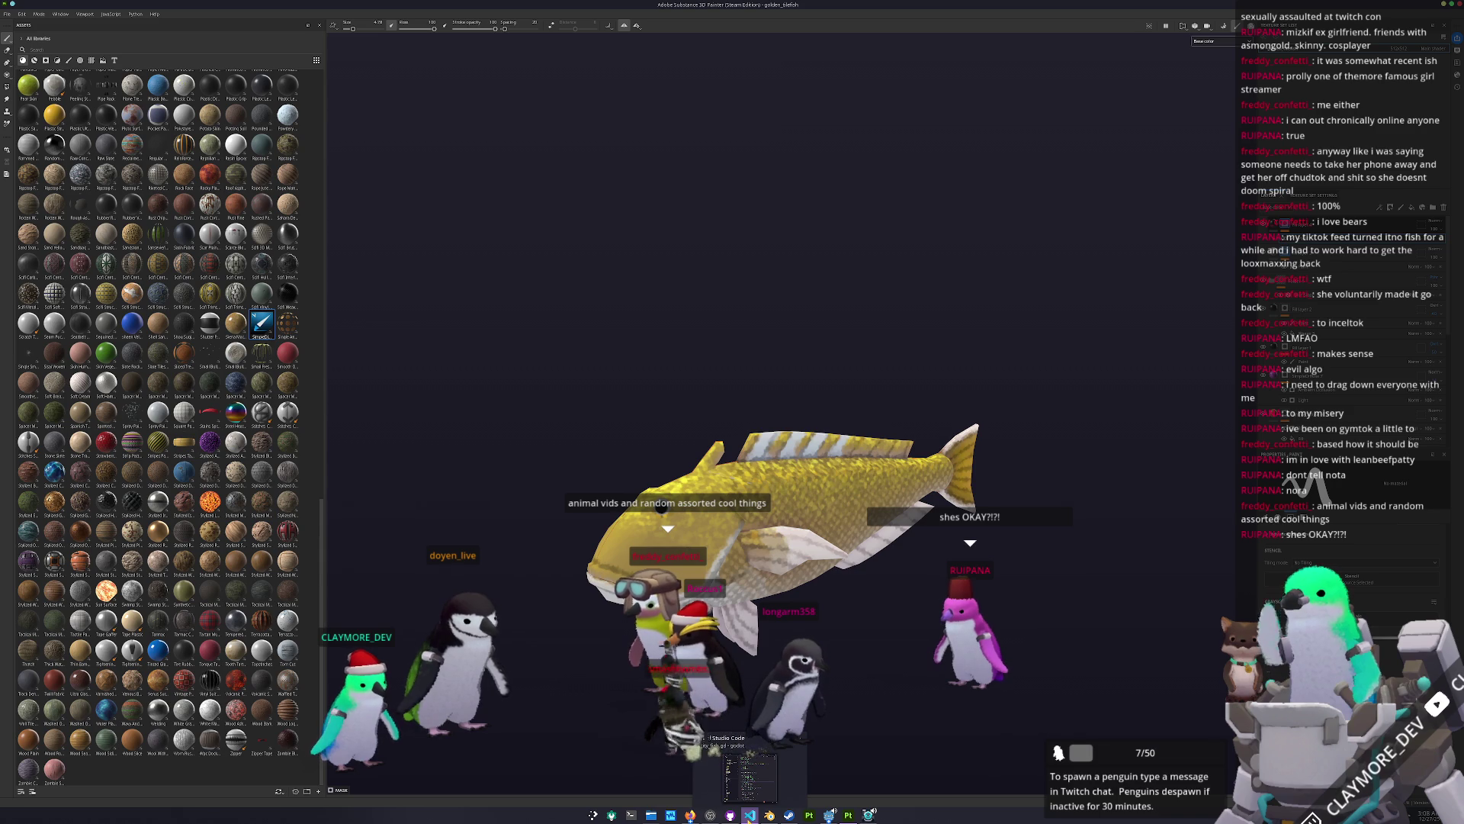
pyautogui.click(829, 814)
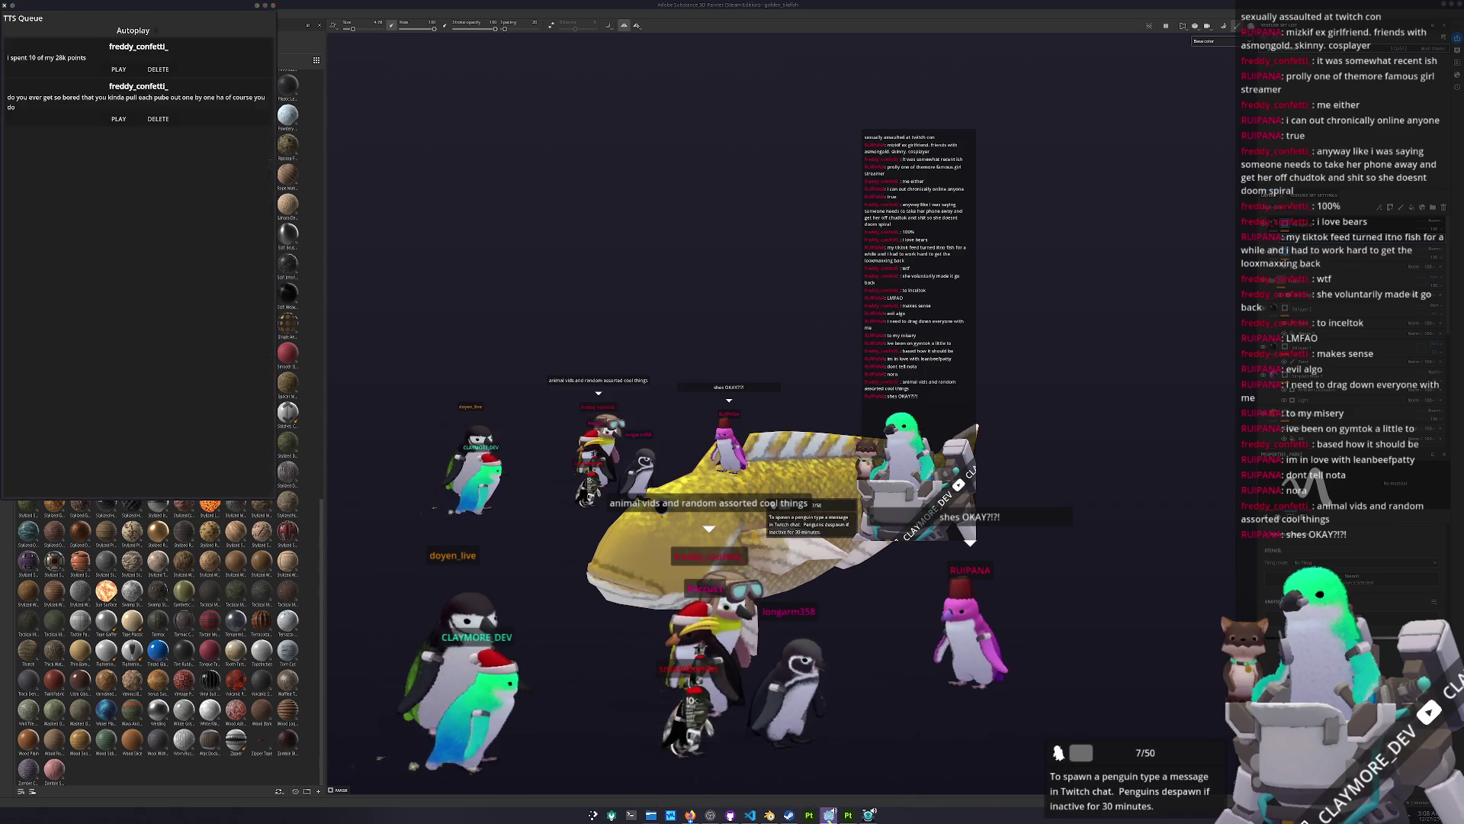
pyautogui.click(848, 815)
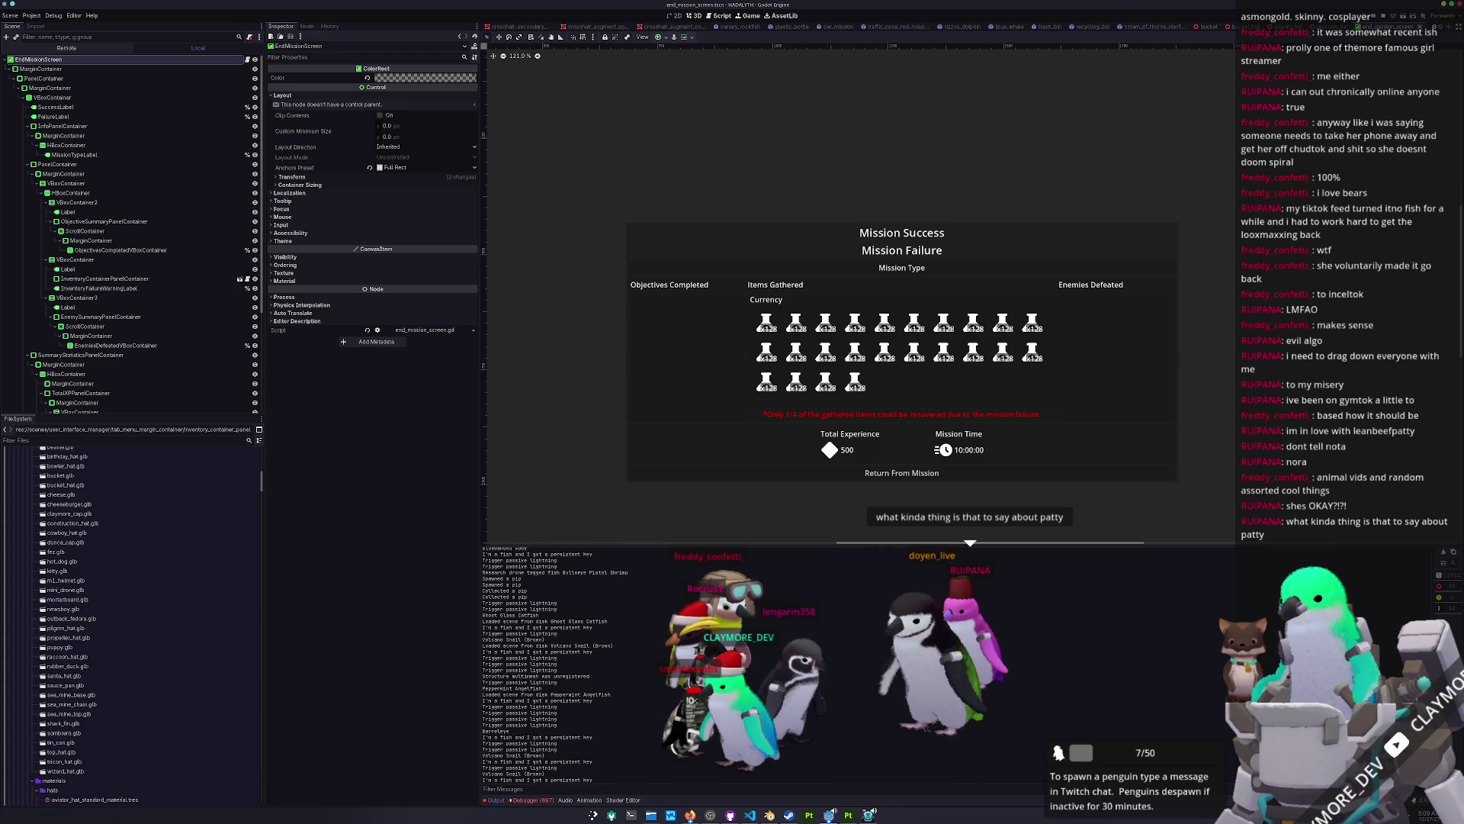
# Step: Collapse the small_drone_hub, its materials, and the drones folders in the FileSystem tree
pyautogui.scroll(5, 184, 678)
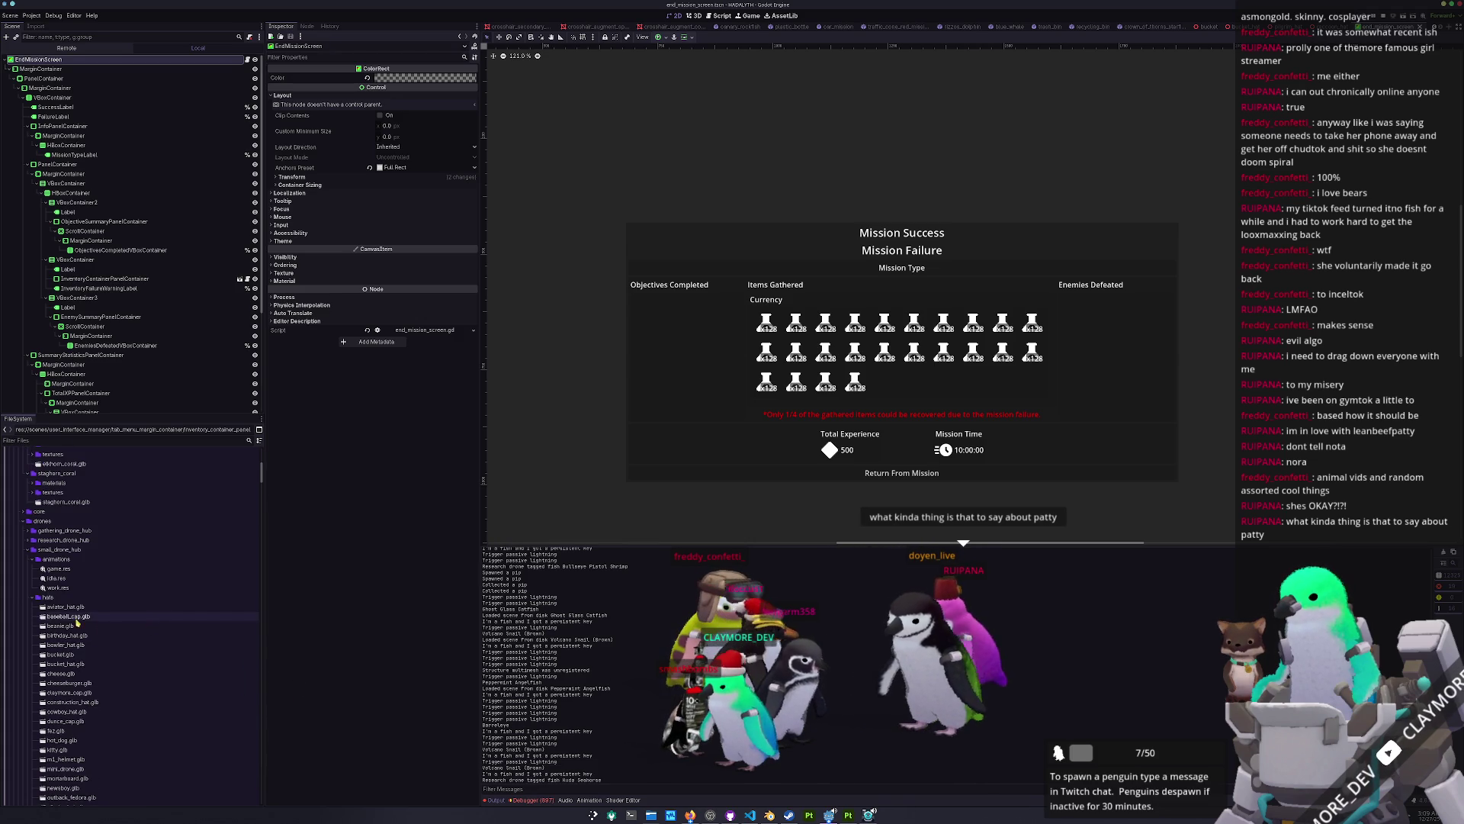
pyautogui.click(48, 598)
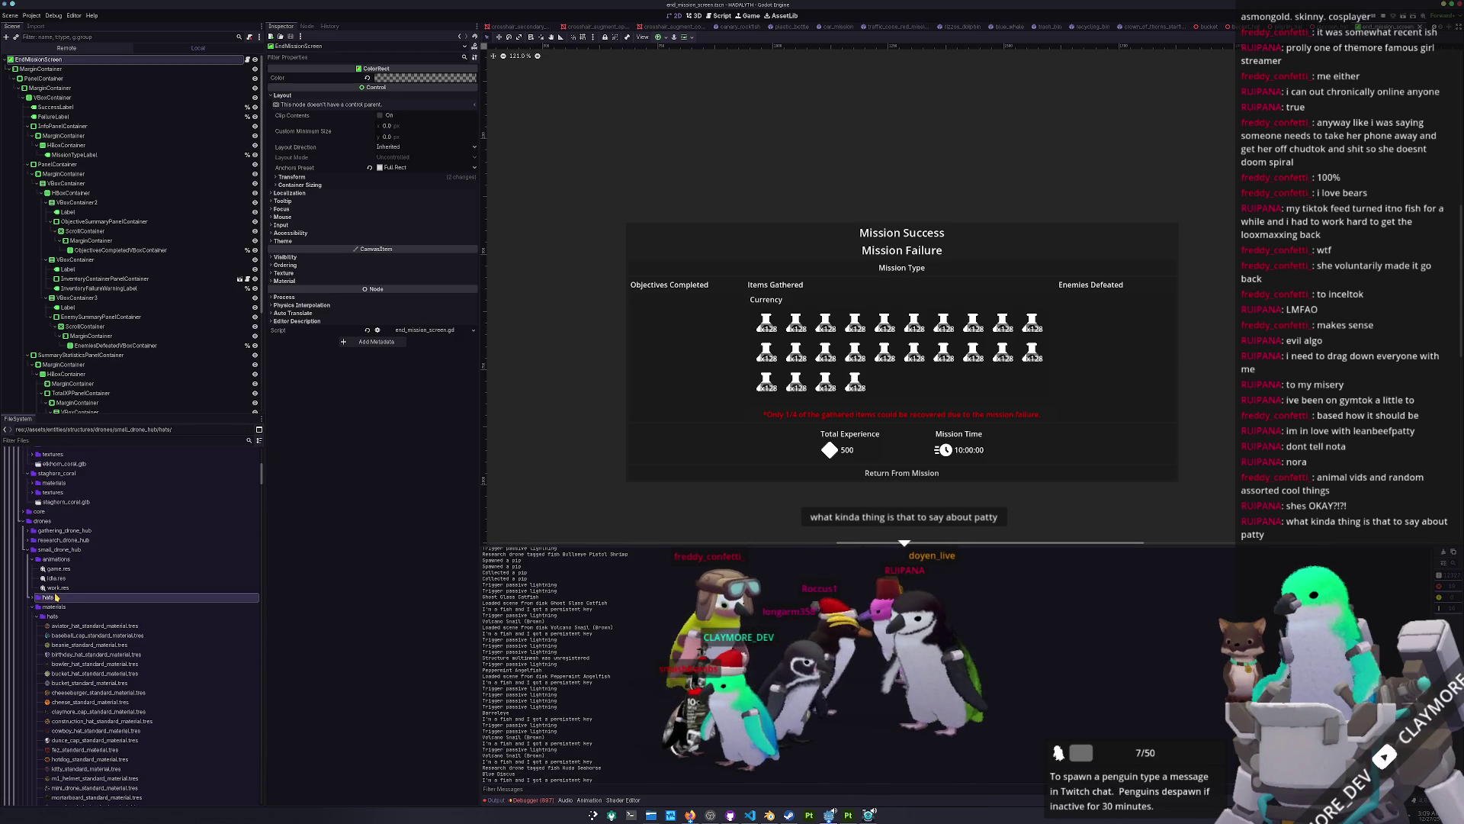
pyautogui.click(28, 550)
pyautogui.click(56, 560)
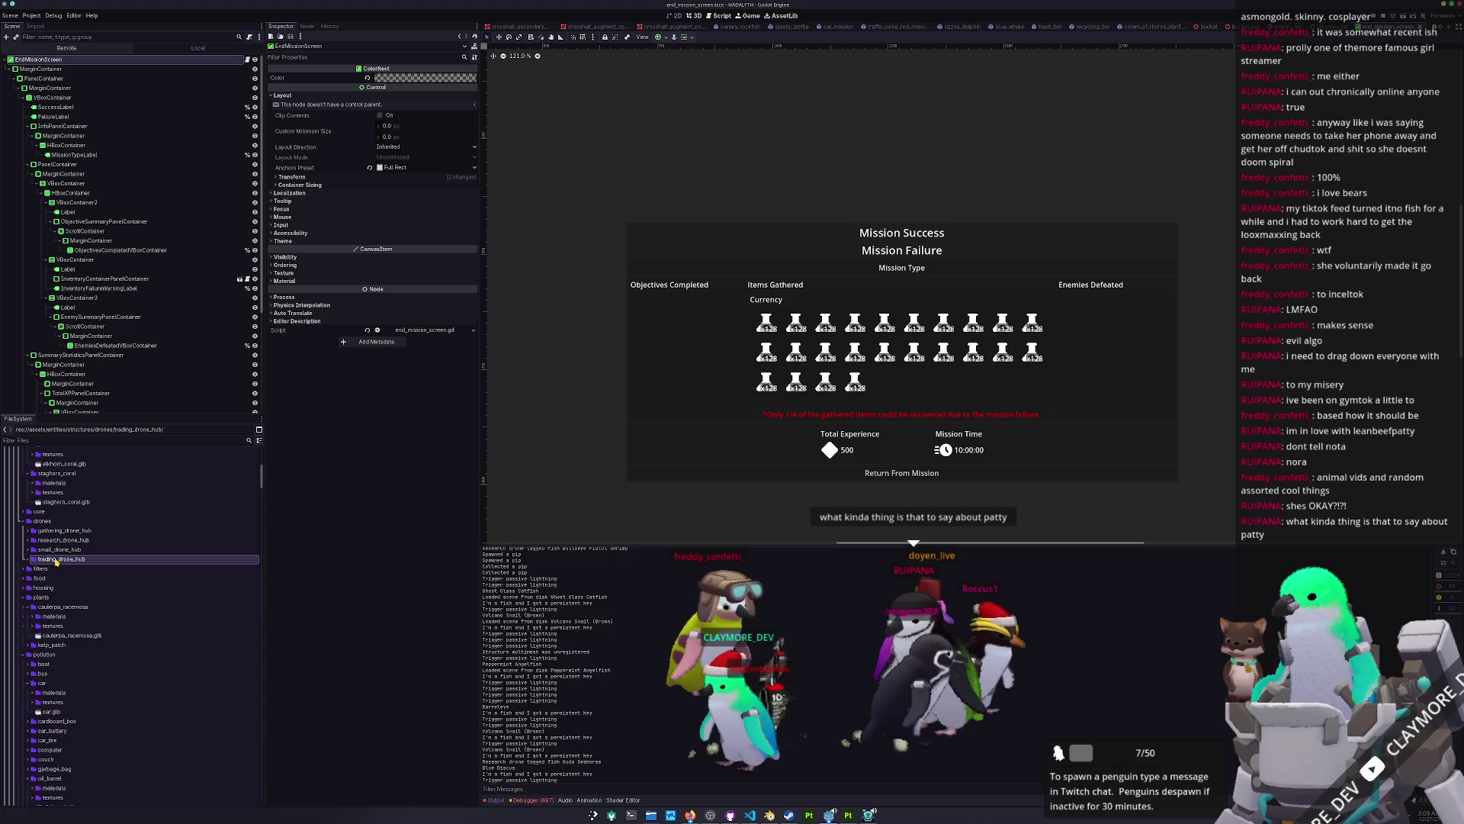
pyautogui.click(28, 550)
pyautogui.click(32, 578)
pyautogui.click(51, 588)
pyautogui.click(32, 578)
pyautogui.click(59, 549)
pyautogui.click(29, 550)
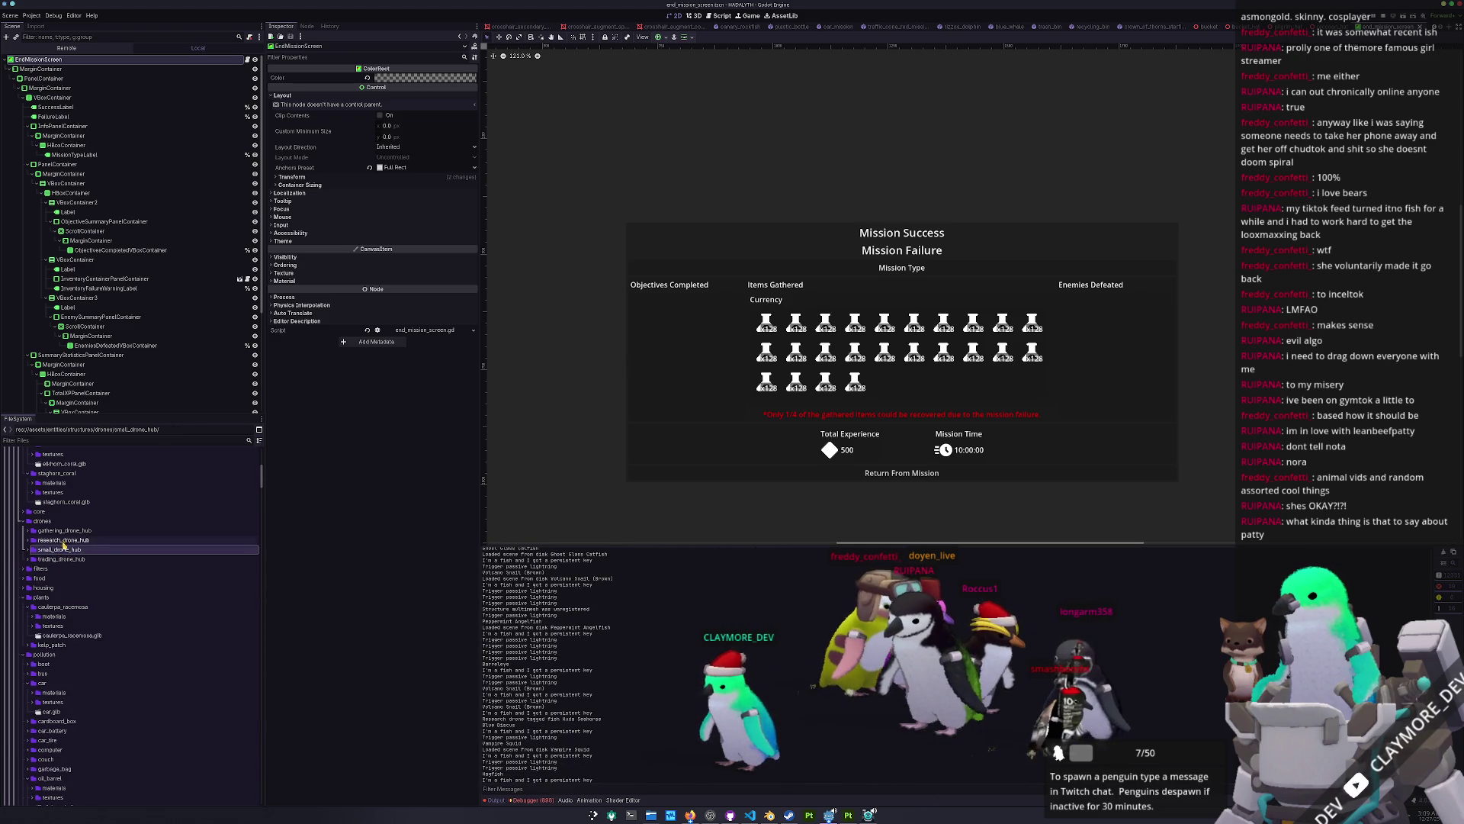
pyautogui.click(65, 540)
pyautogui.click(69, 530)
pyautogui.click(46, 521)
pyautogui.click(24, 521)
# Step: Collapse the staghorn_coral, elkhorn_coral, decals and corals folders
pyautogui.scroll(2, 85, 530)
pyautogui.doubleClick(92, 517)
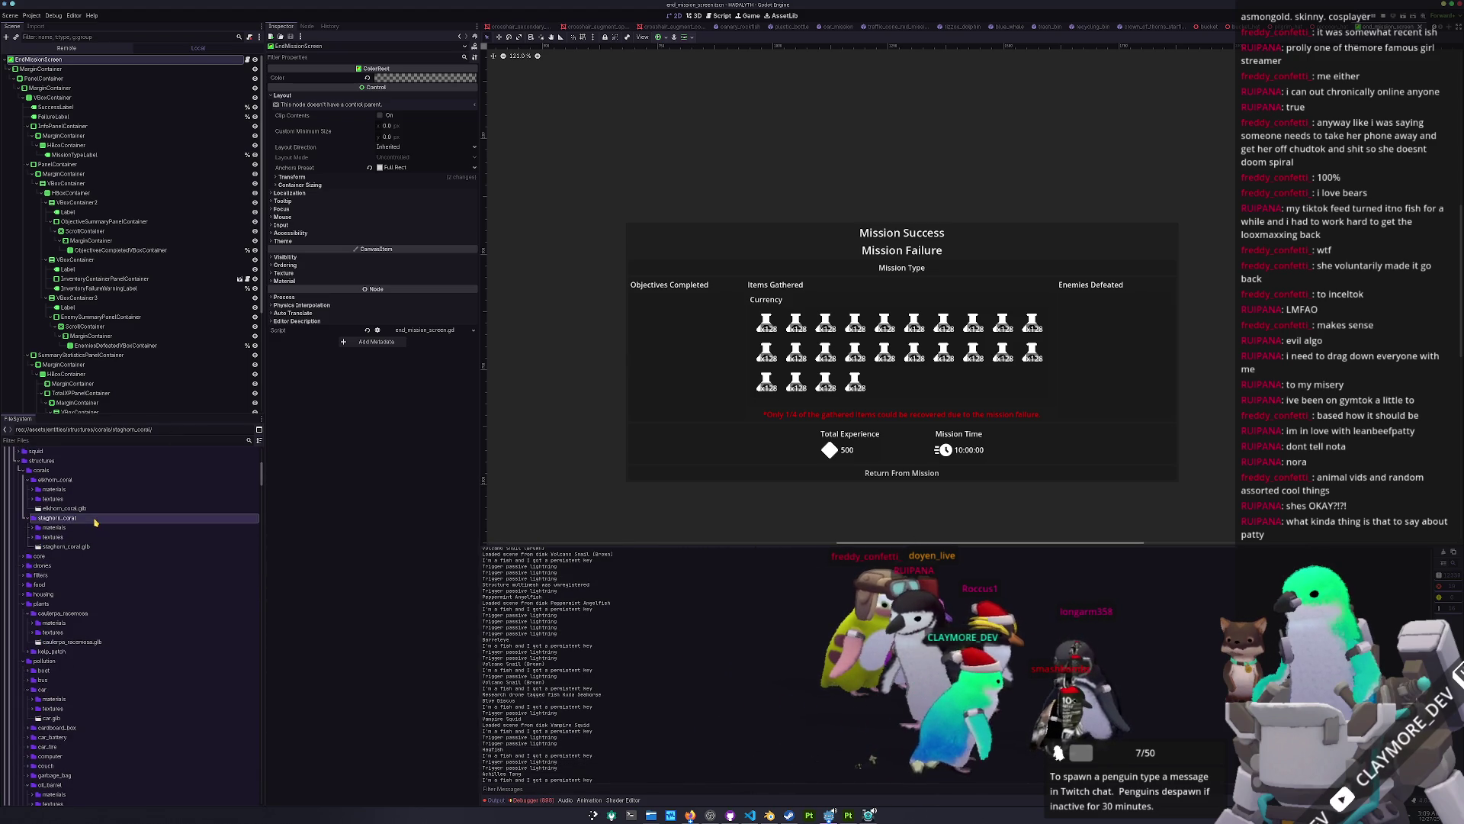
pyautogui.doubleClick(110, 481)
pyautogui.scroll(10, 118, 540)
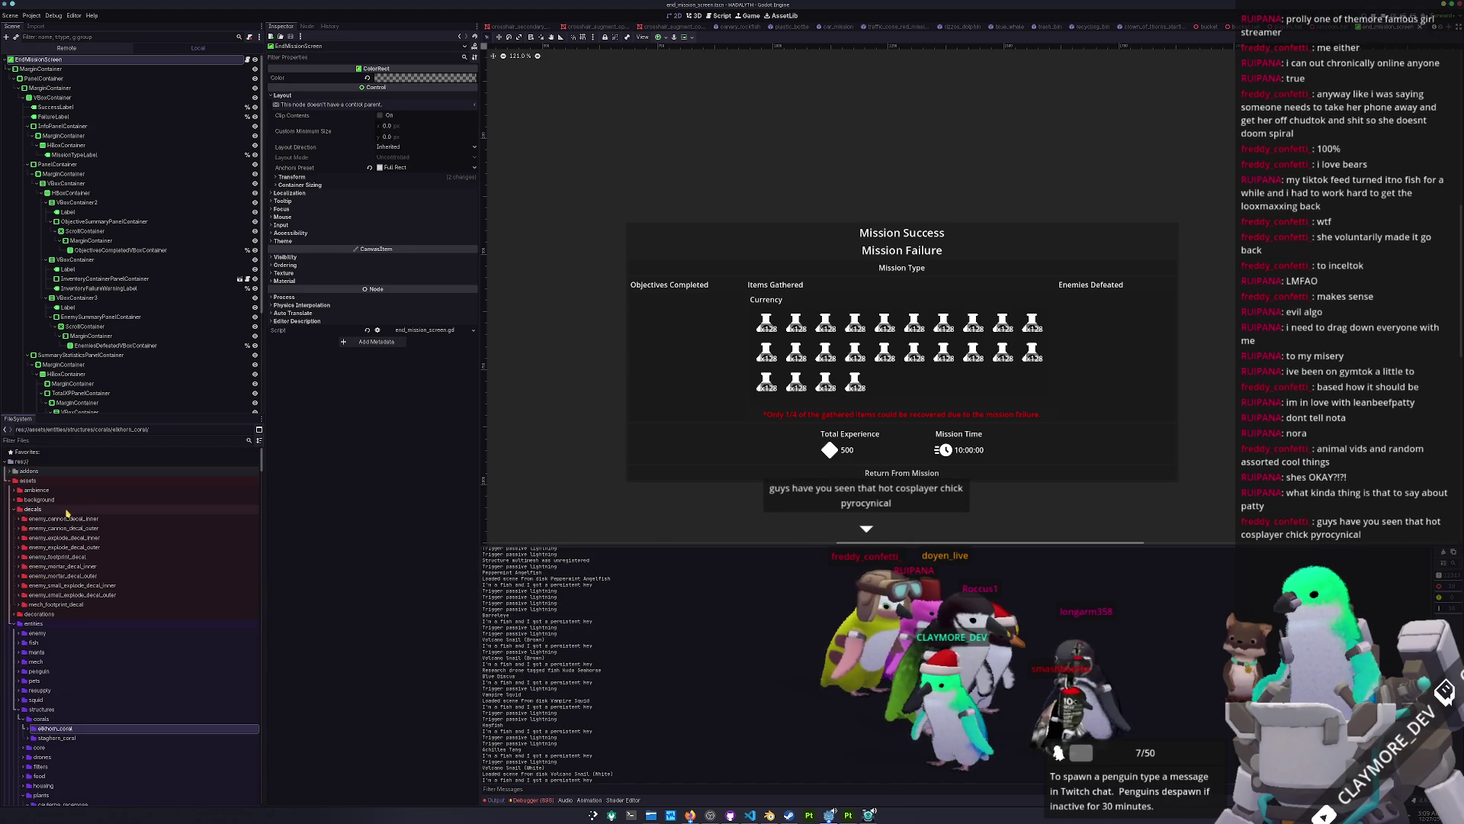
pyautogui.doubleClick(95, 509)
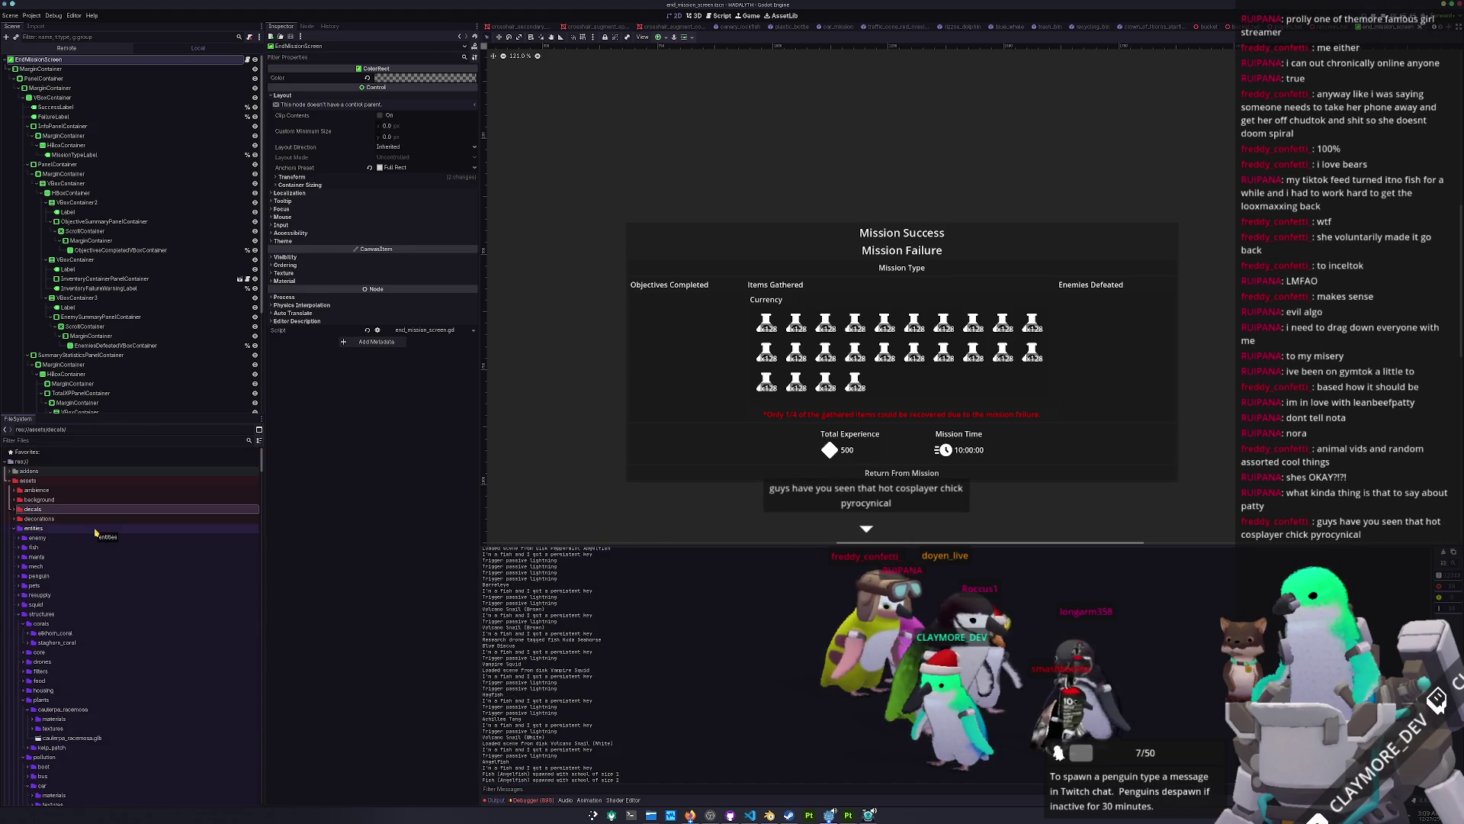
pyautogui.scroll(-4, 131, 559)
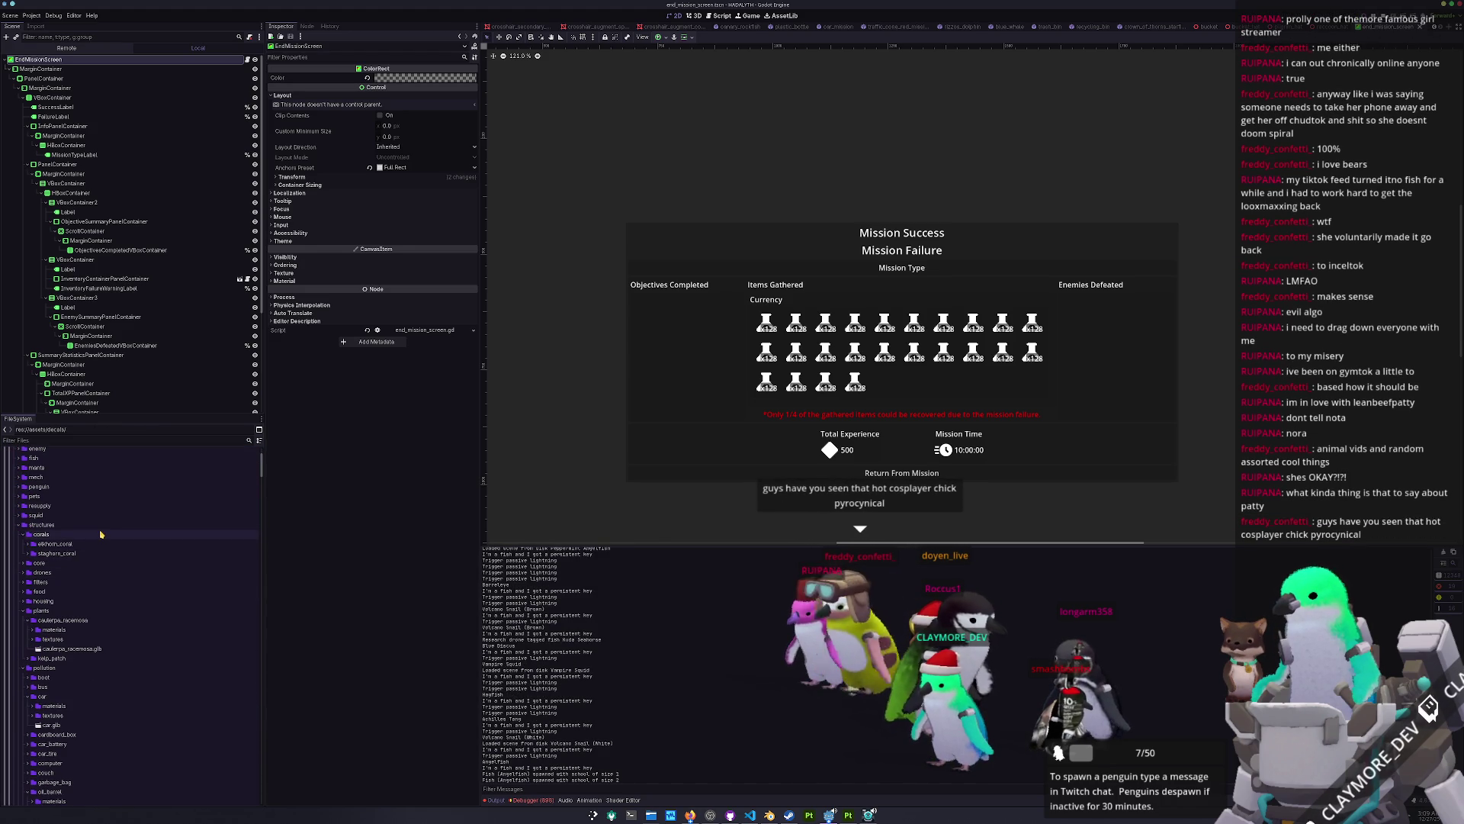
pyautogui.doubleClick(46, 534)
# Step: Collapse caulerpa_racemosa, plants, and the car, oil_barrel and plastic_bottle folders
pyautogui.doubleClick(90, 600)
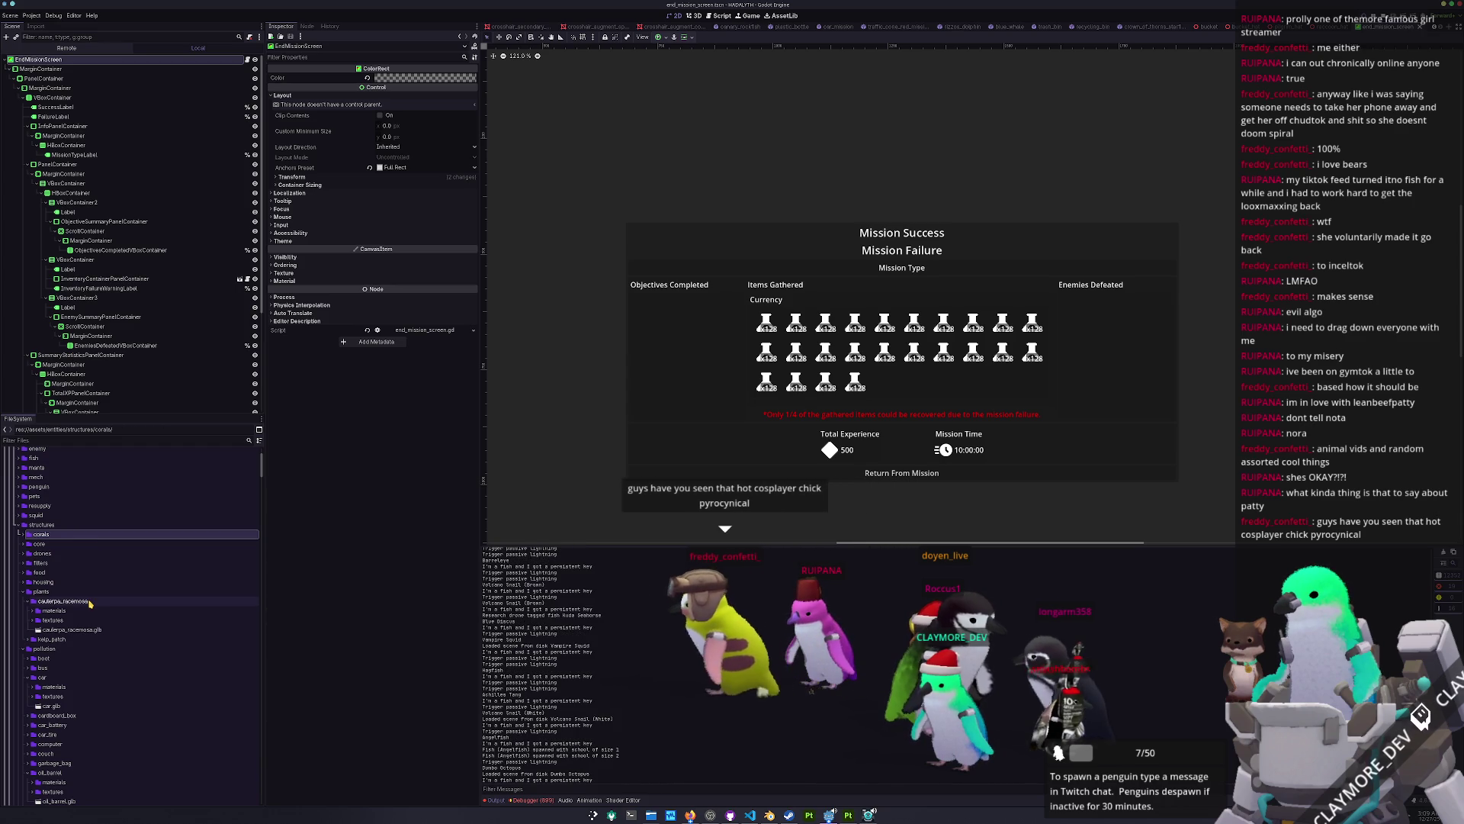
pyautogui.doubleClick(89, 593)
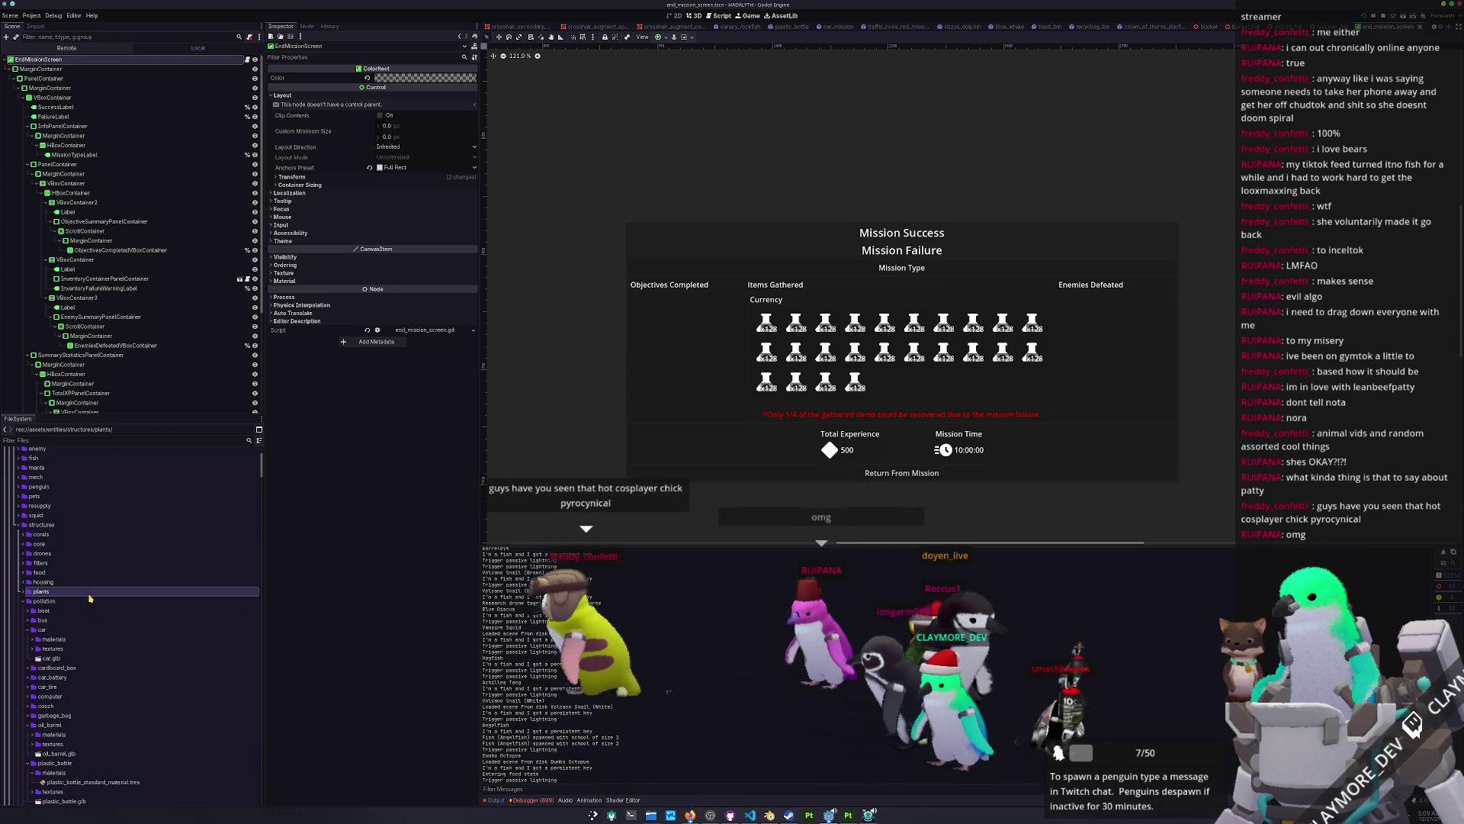
pyautogui.doubleClick(85, 630)
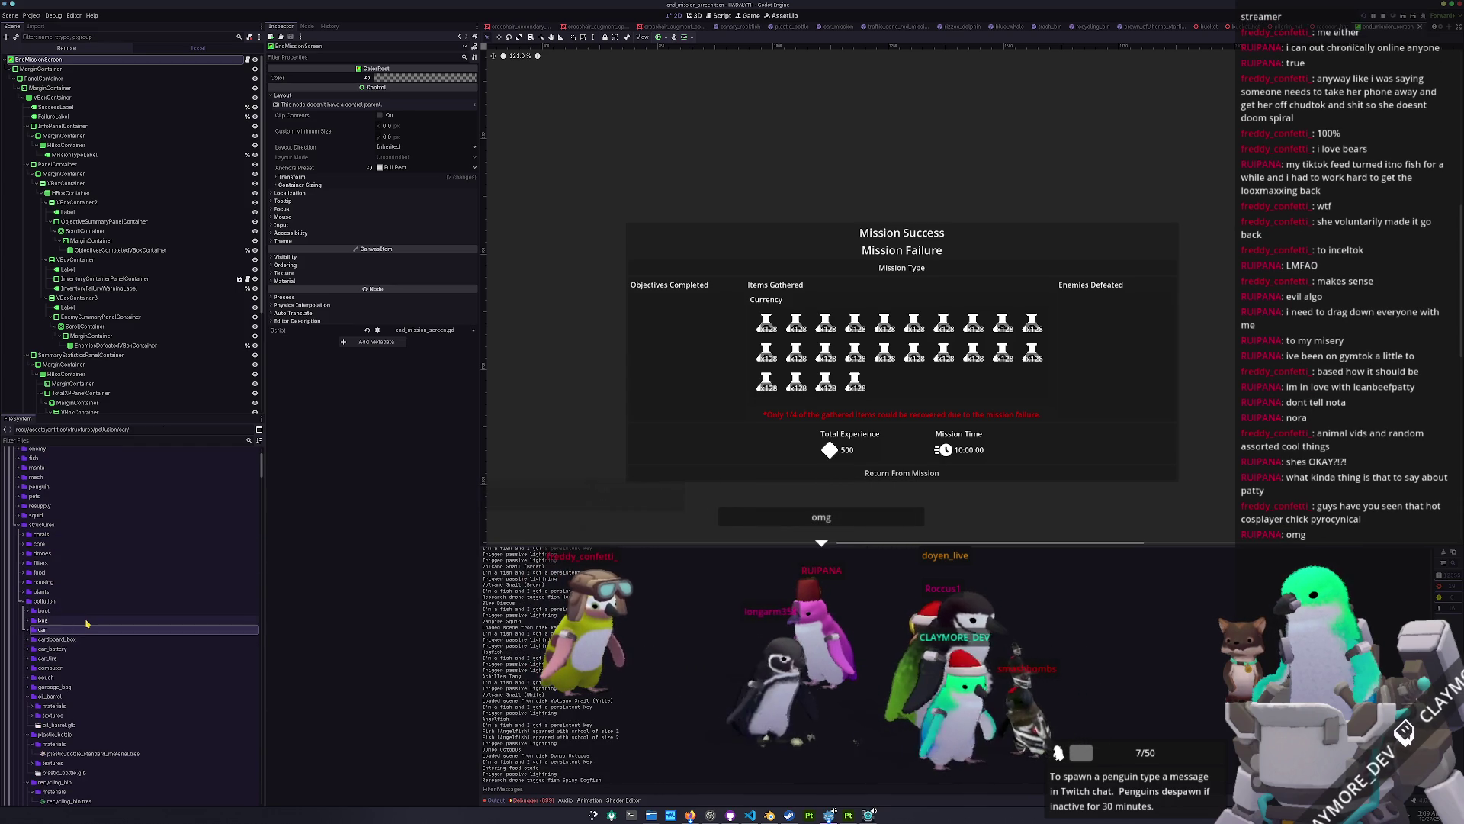
pyautogui.scroll(-3, 73, 618)
pyautogui.doubleClick(50, 607)
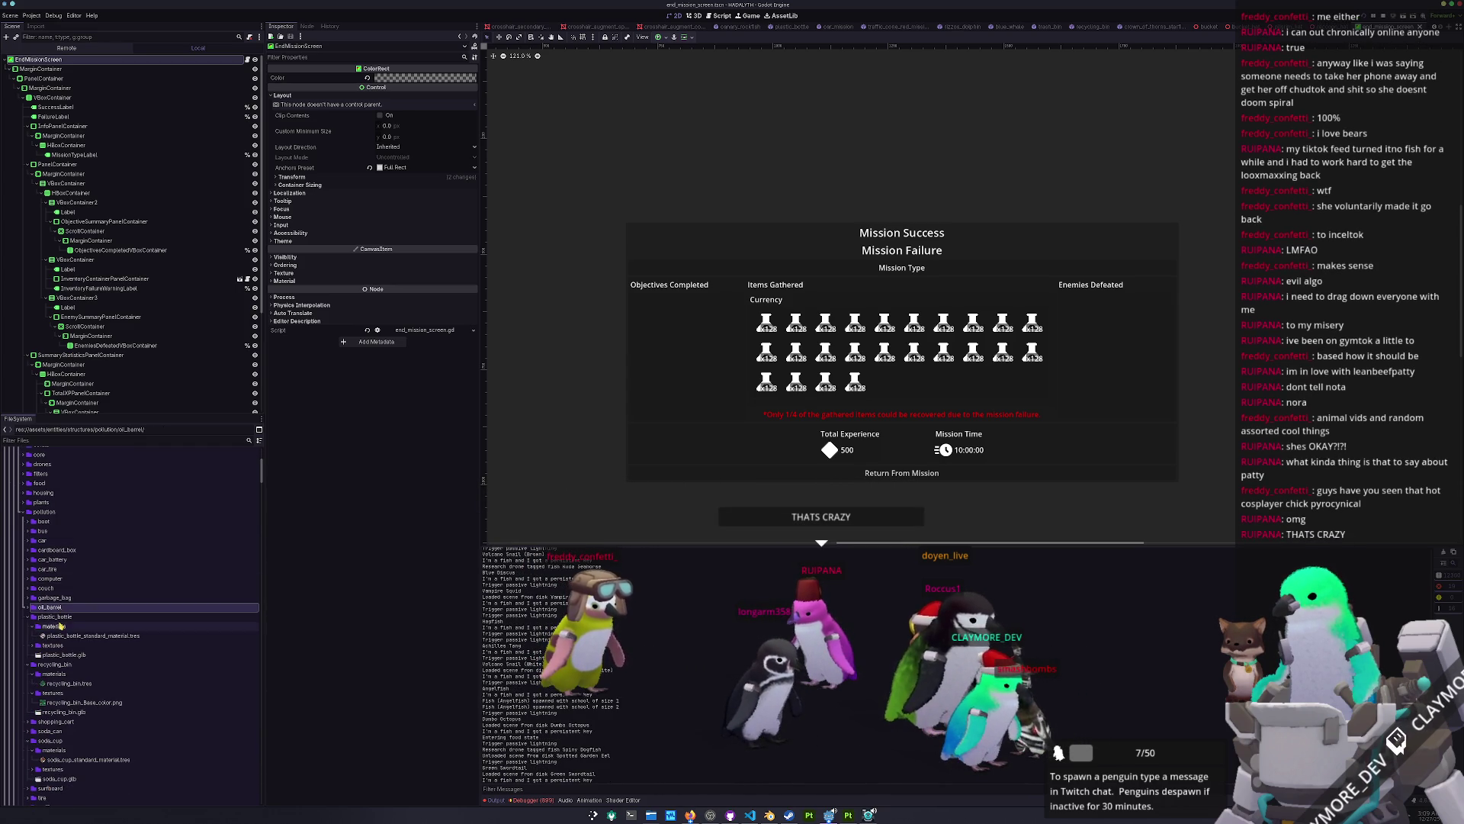
pyautogui.doubleClick(54, 626)
pyautogui.doubleClick(55, 616)
# Step: Collapse recycling_bin, soda_cup and trash_bin, then the whole pollution folder
pyautogui.doubleClick(55, 626)
pyautogui.click(55, 654)
pyautogui.doubleClick(58, 655)
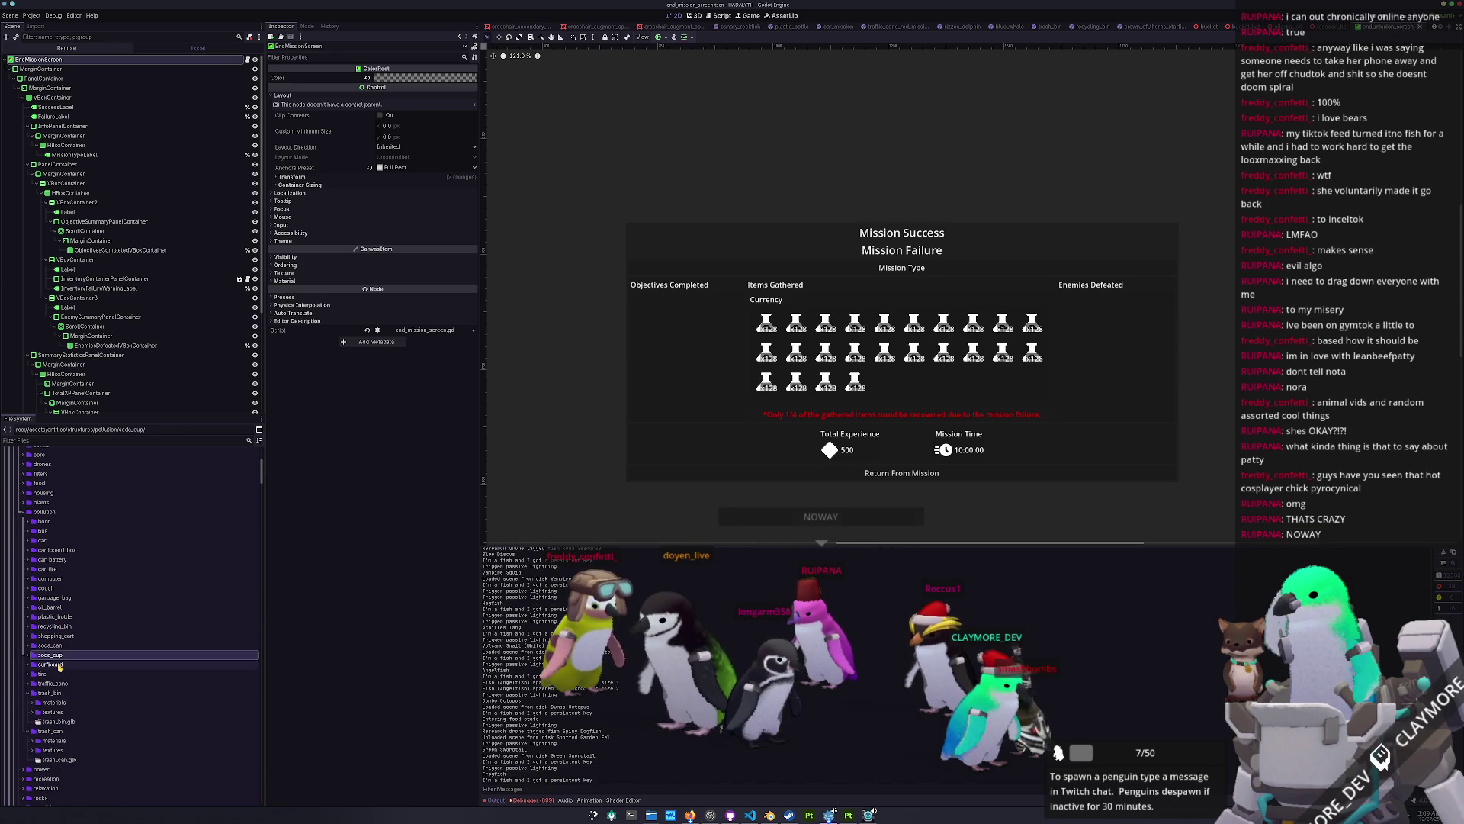
pyautogui.scroll(-2, 59, 665)
pyautogui.doubleClick(50, 603)
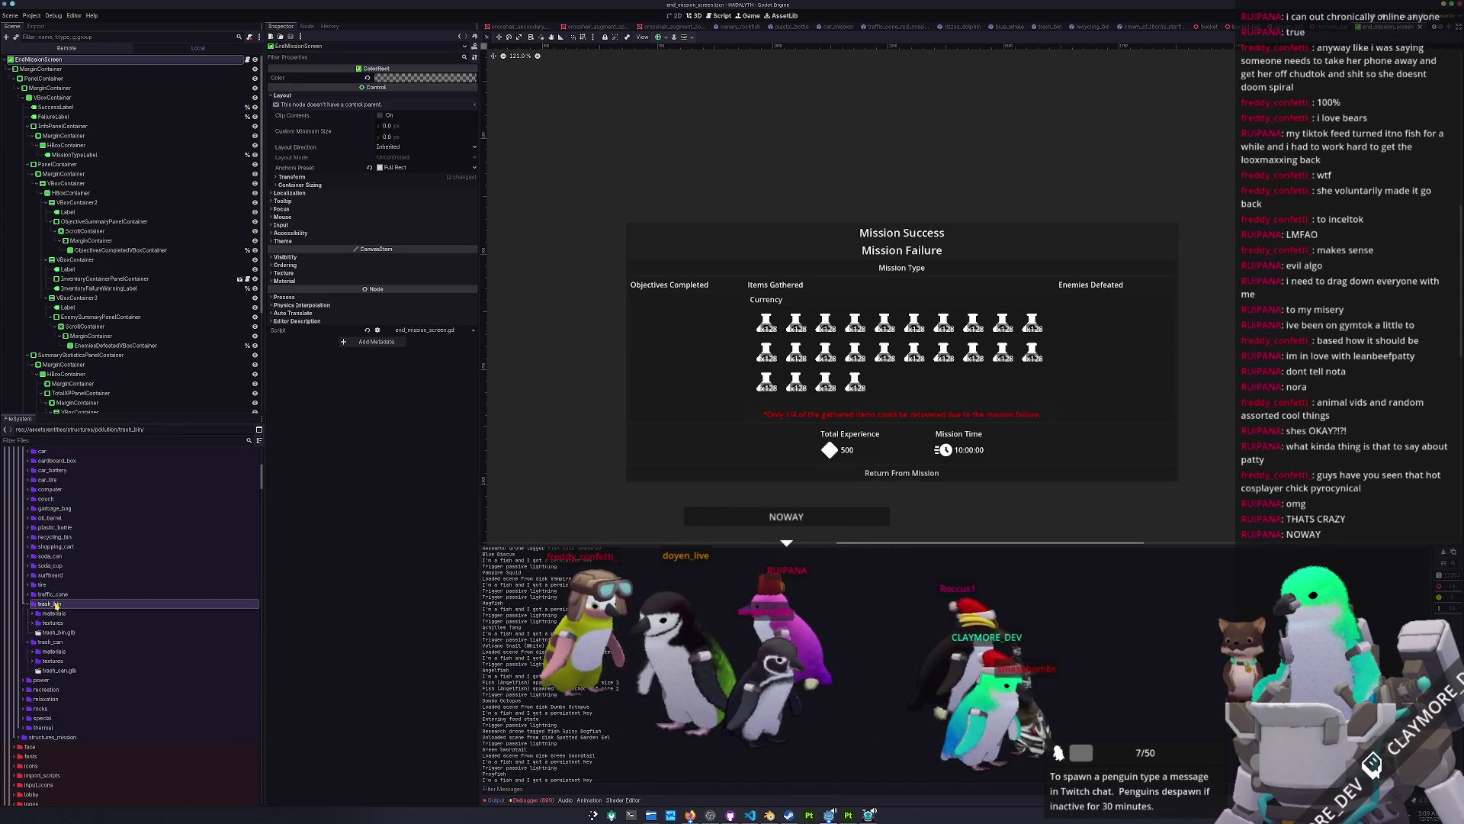
pyautogui.click(52, 614)
pyautogui.scroll(-5, 55, 612)
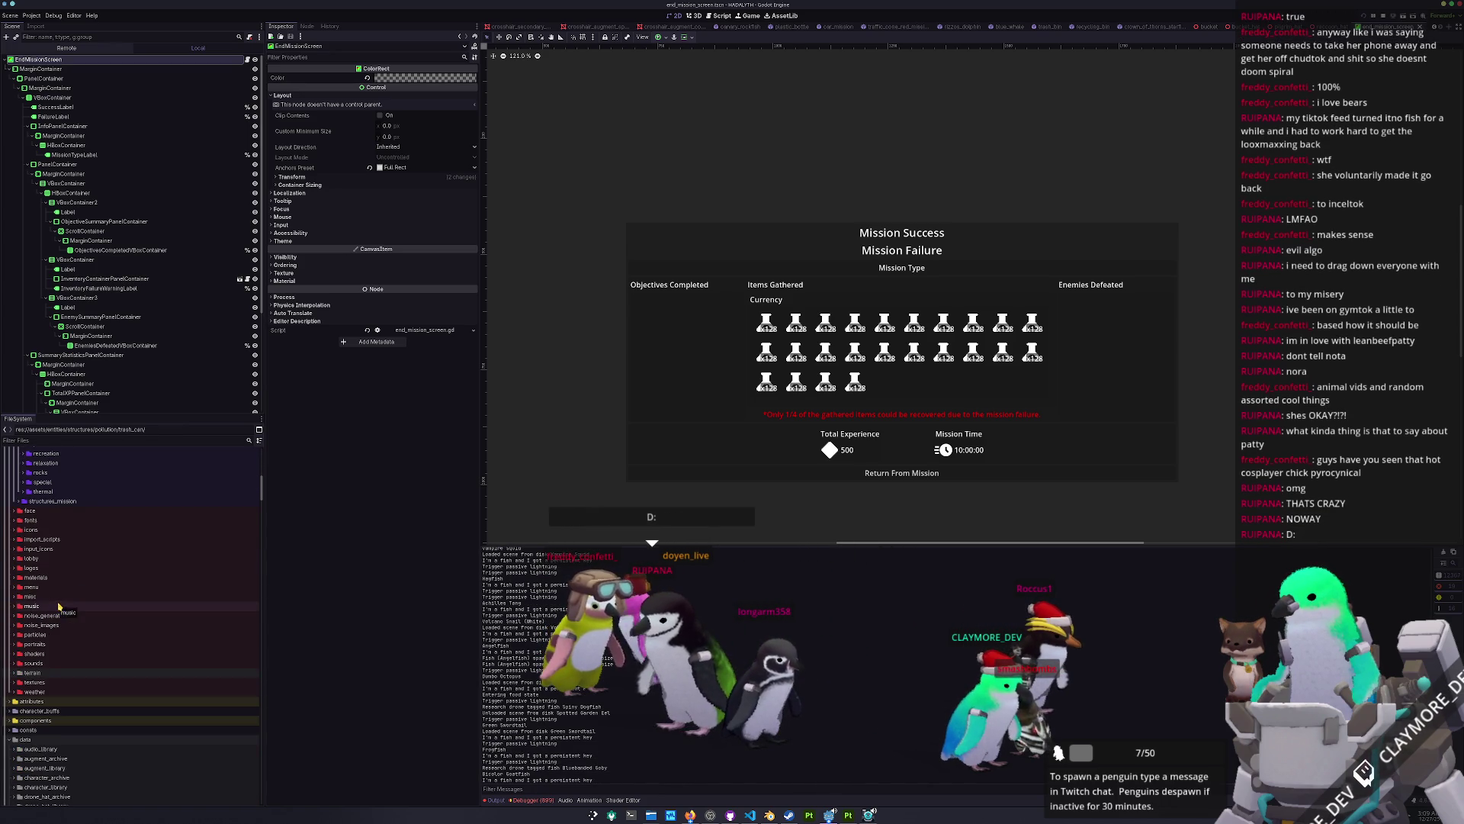
pyautogui.scroll(9, 59, 605)
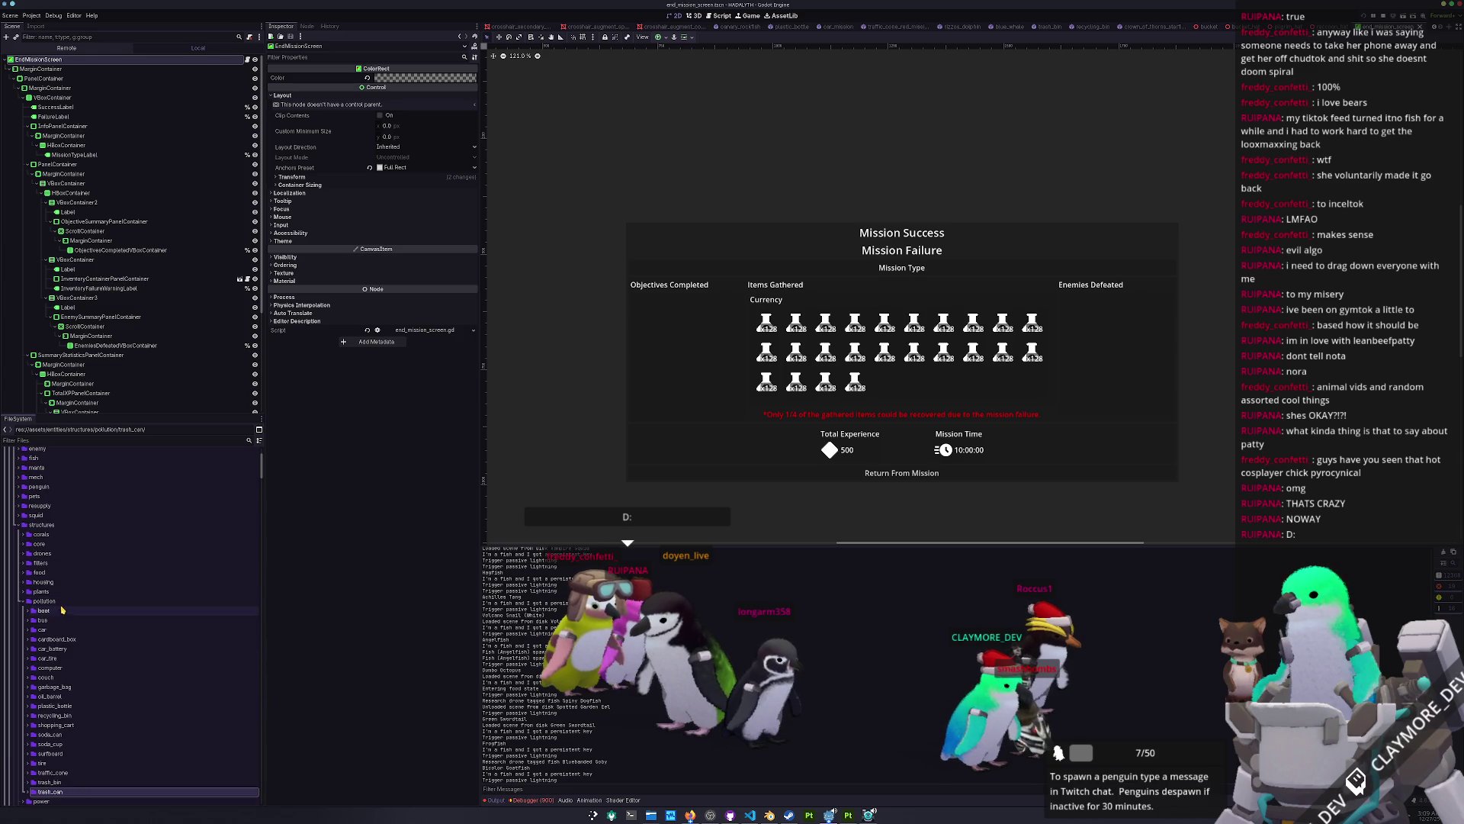
pyautogui.doubleClick(63, 603)
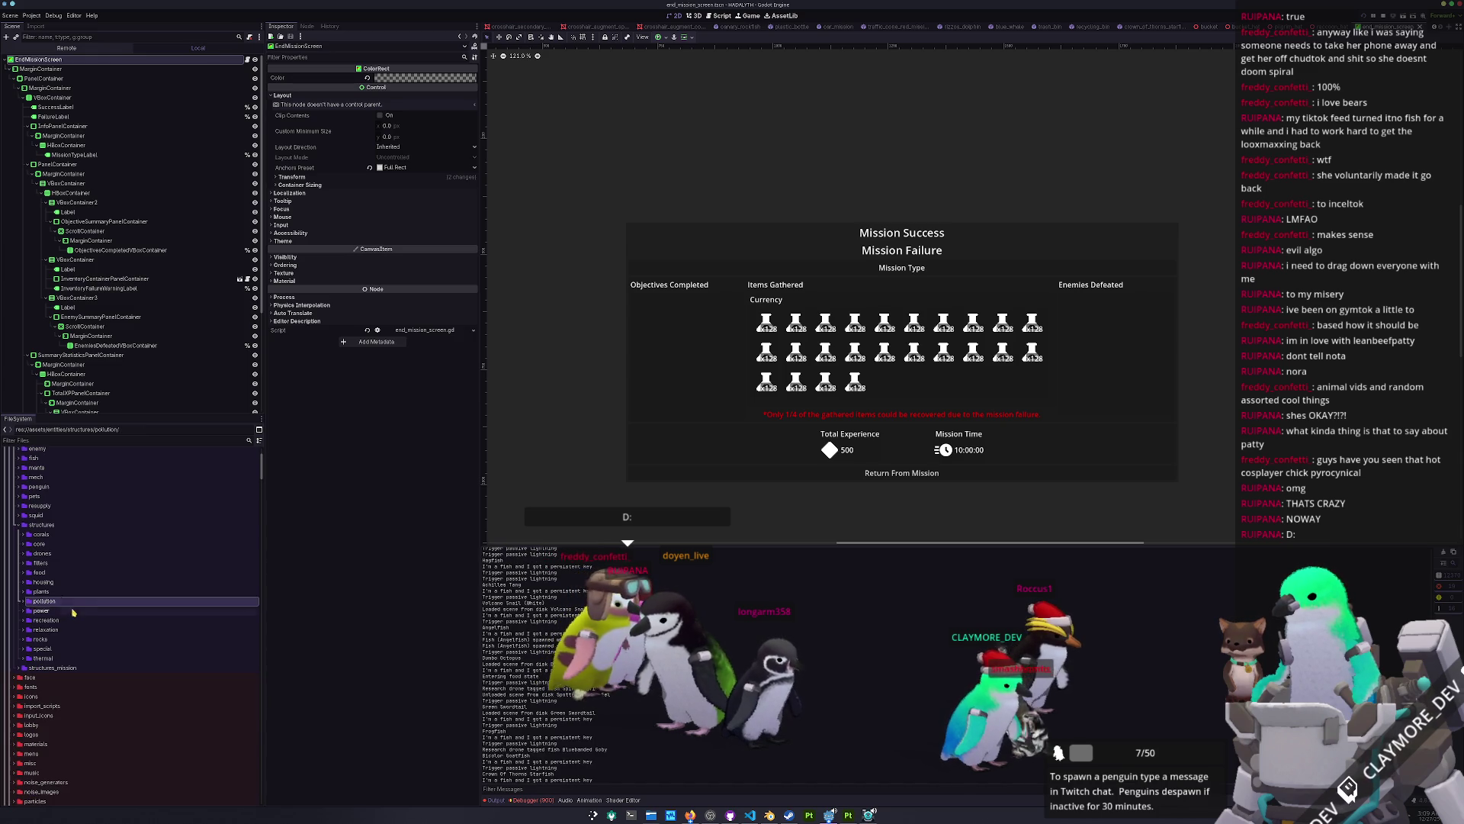
# Step: Scroll the file tree down and bring Blender with the fish model forward
pyautogui.scroll(-1, 67, 624)
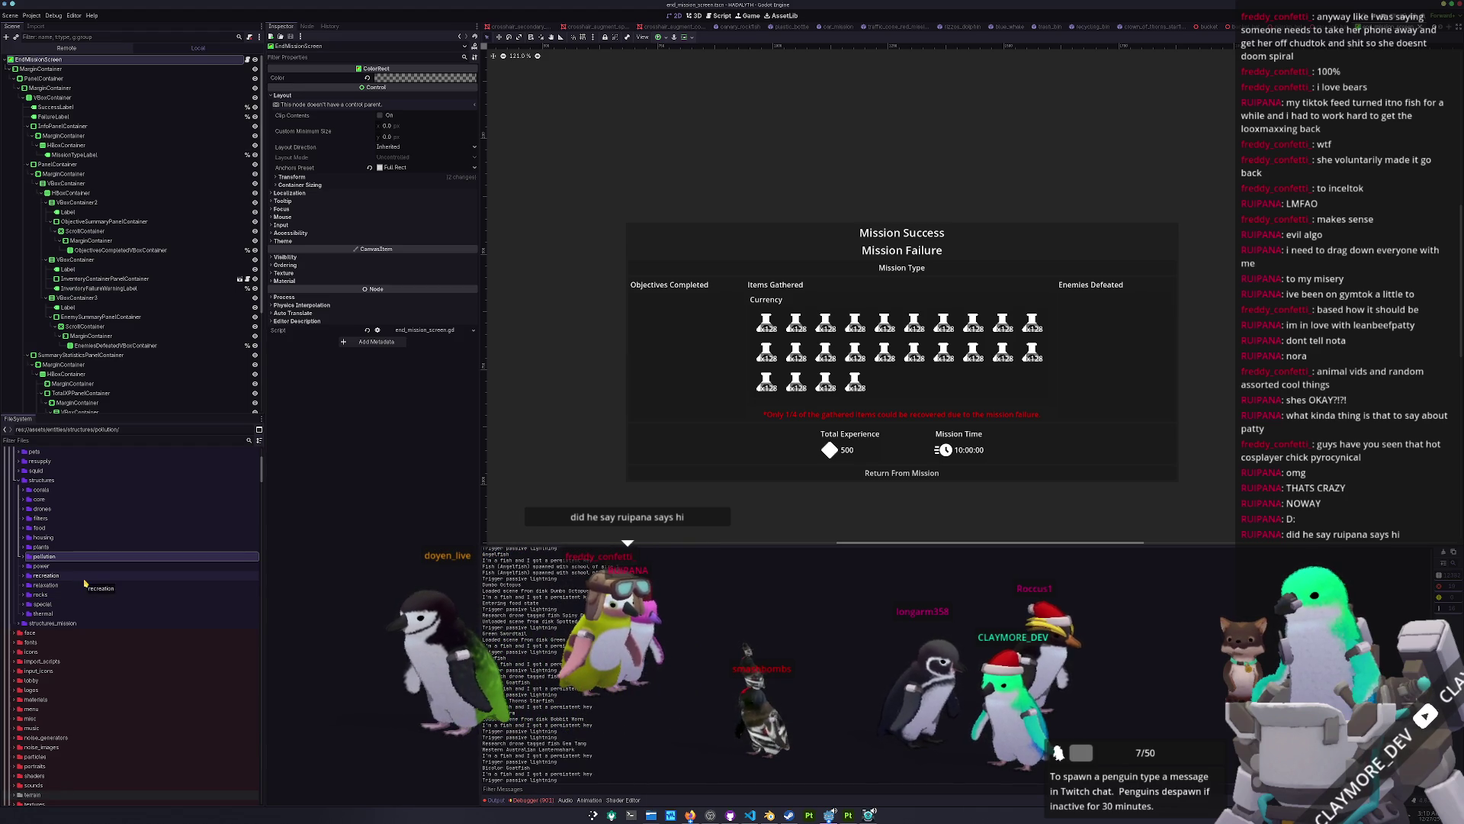
pyautogui.scroll(-5, 84, 588)
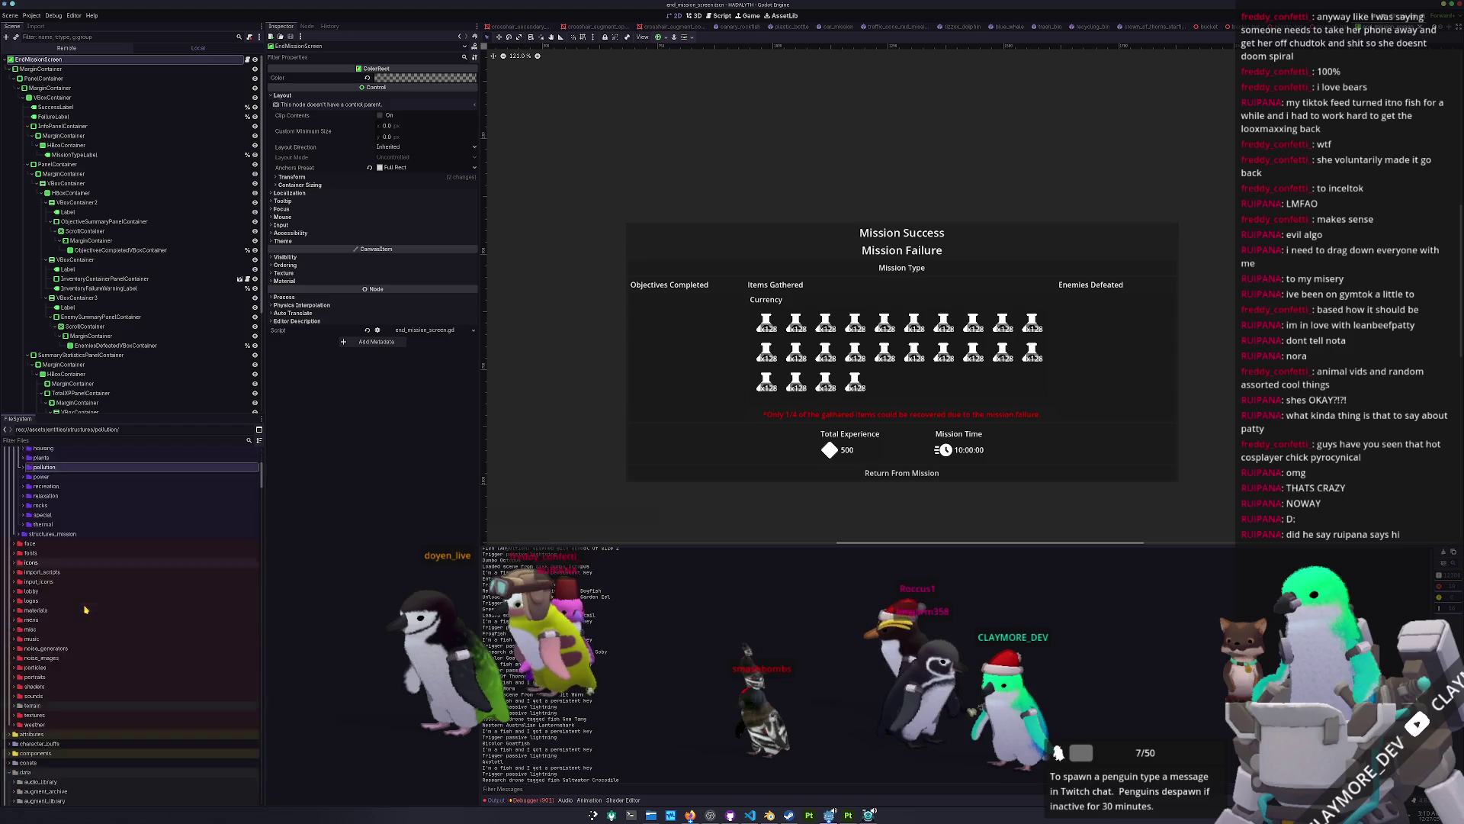
pyautogui.click(770, 815)
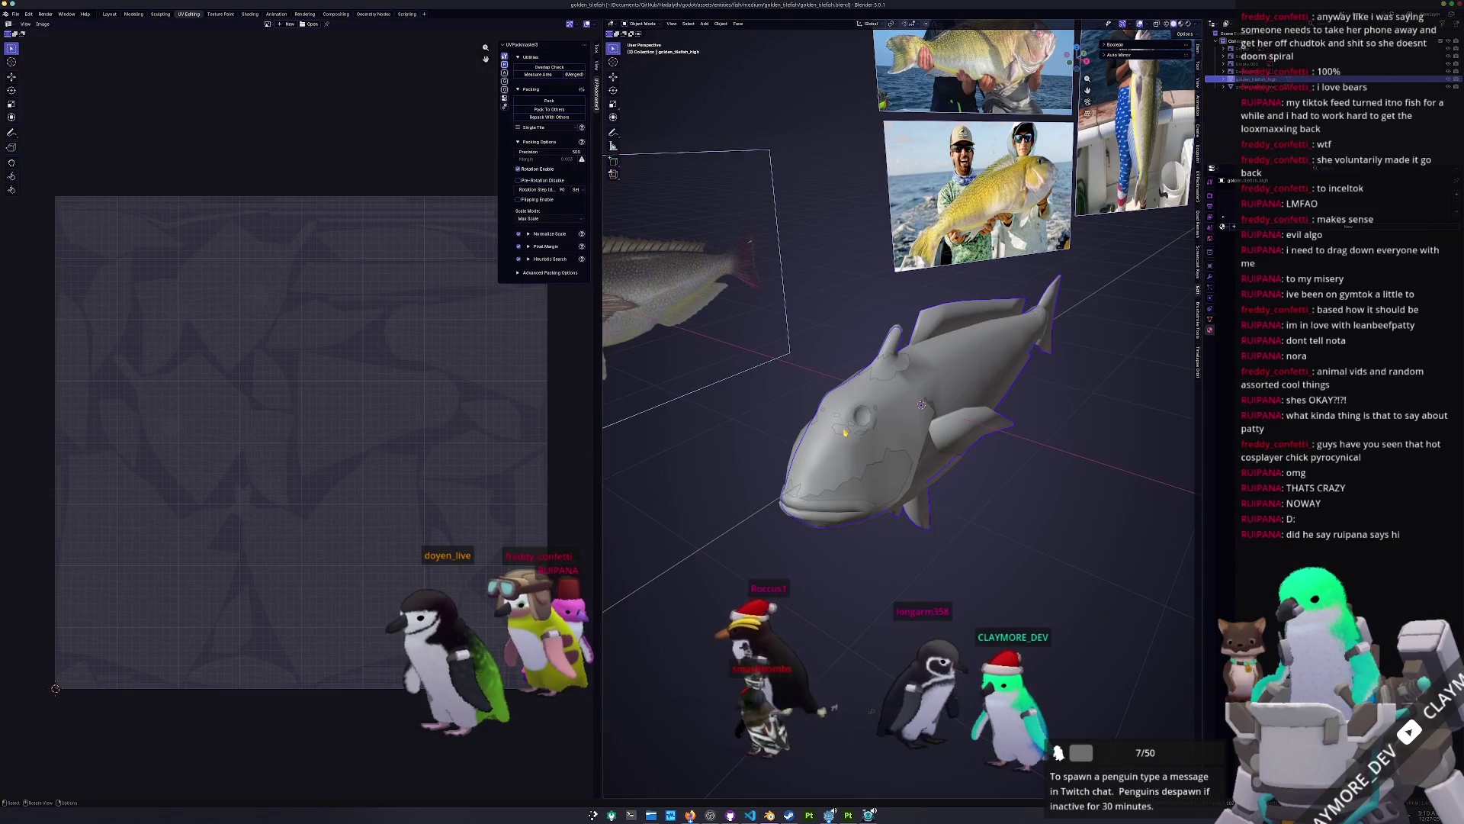
# Step: Export golden_tilefish_low as a Wavefront OBJ file, then return to Godot
pyautogui.click(1258, 87)
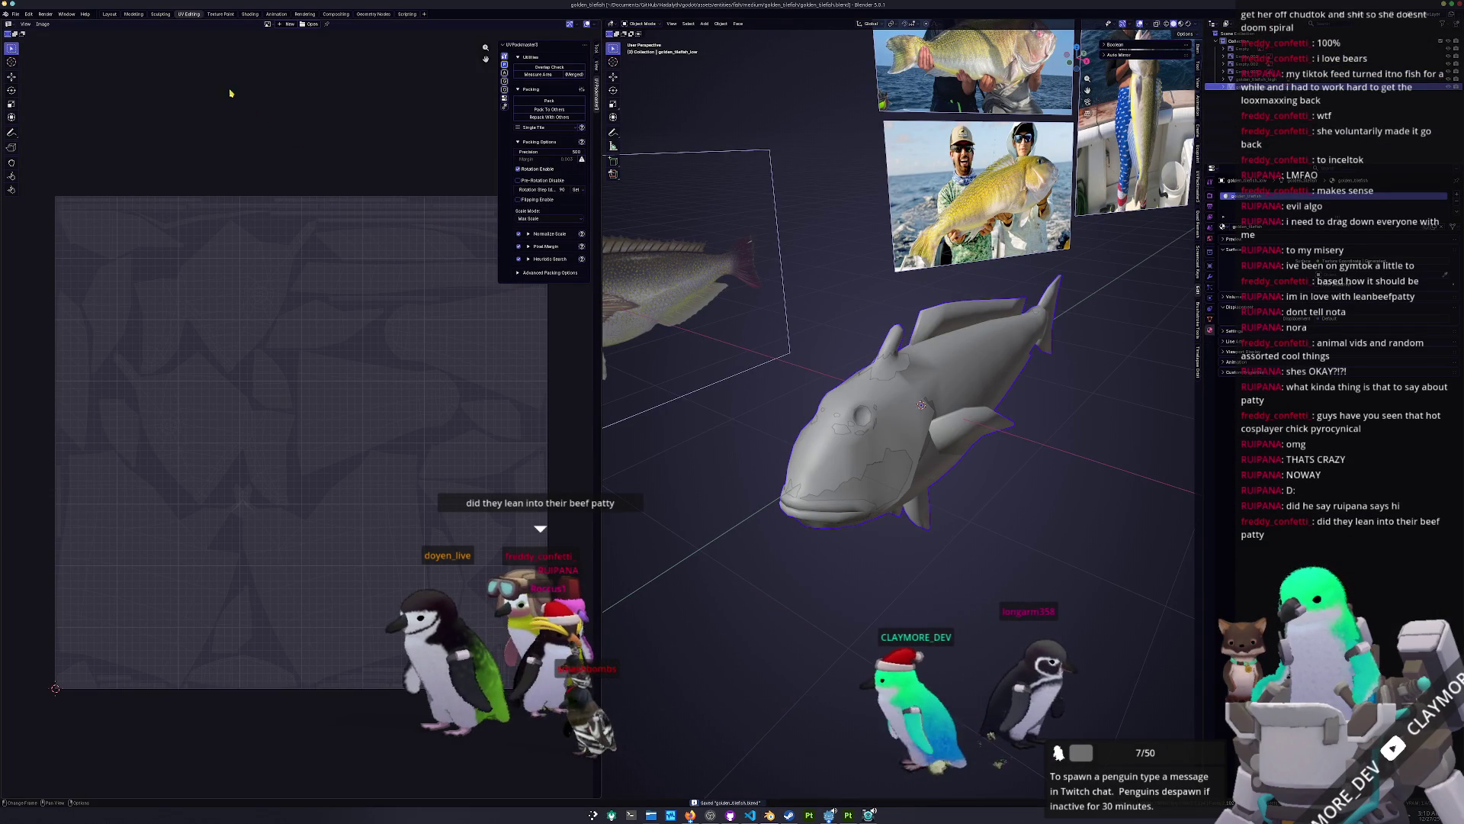
pyautogui.click(15, 14)
pyautogui.moveTo(45, 137)
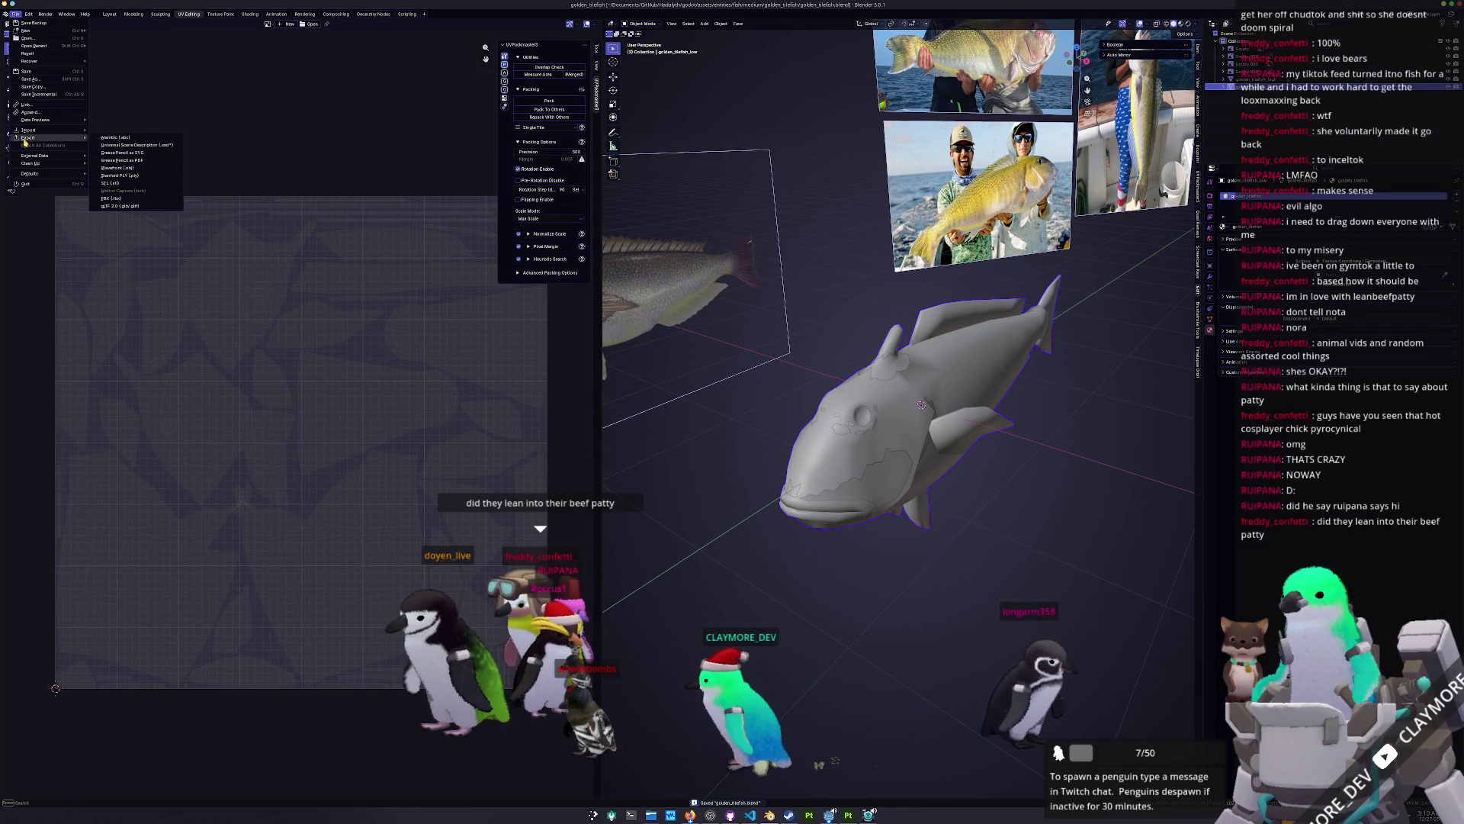
pyautogui.click(122, 168)
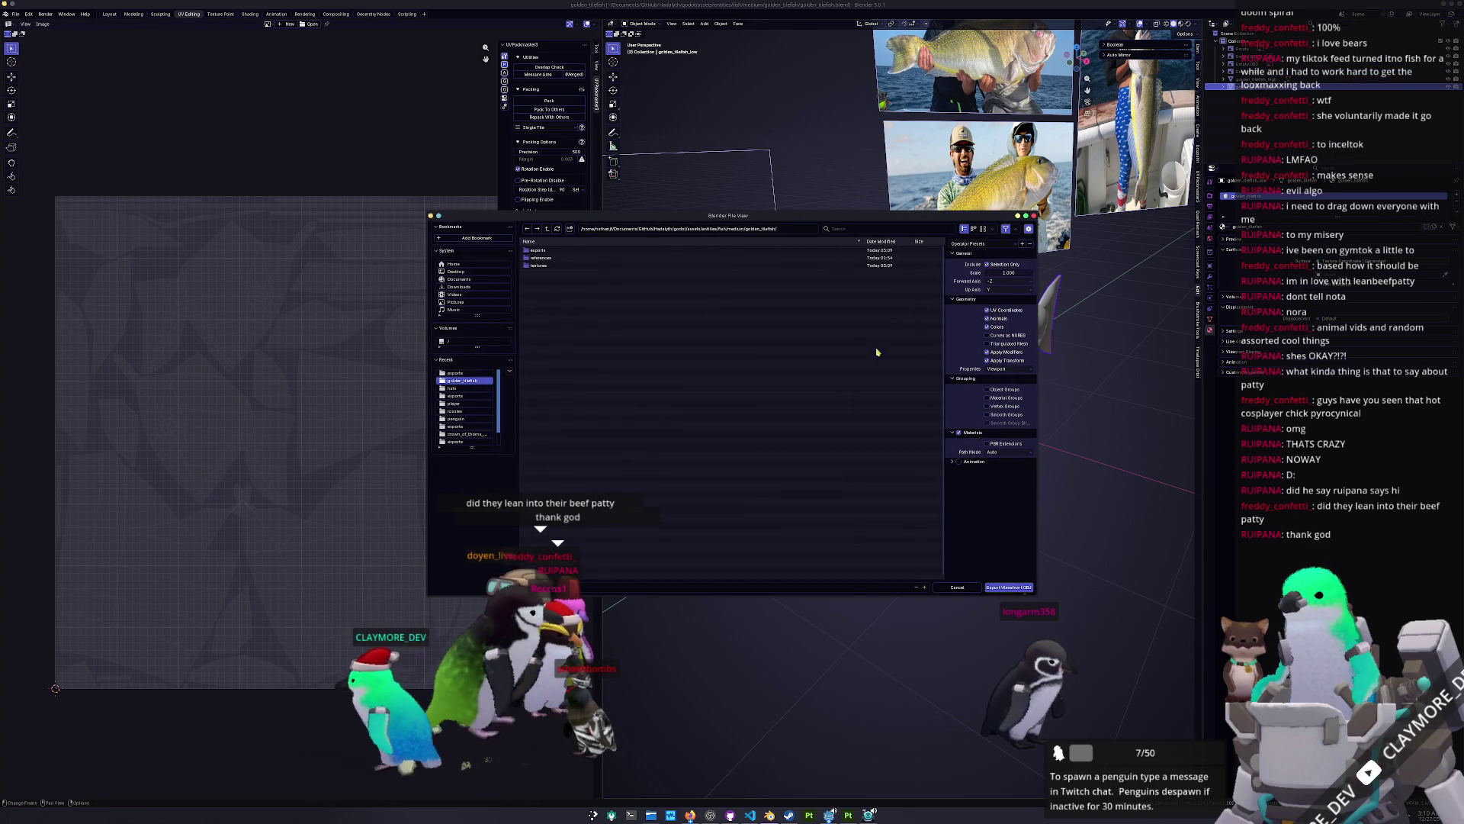
pyautogui.click(1008, 586)
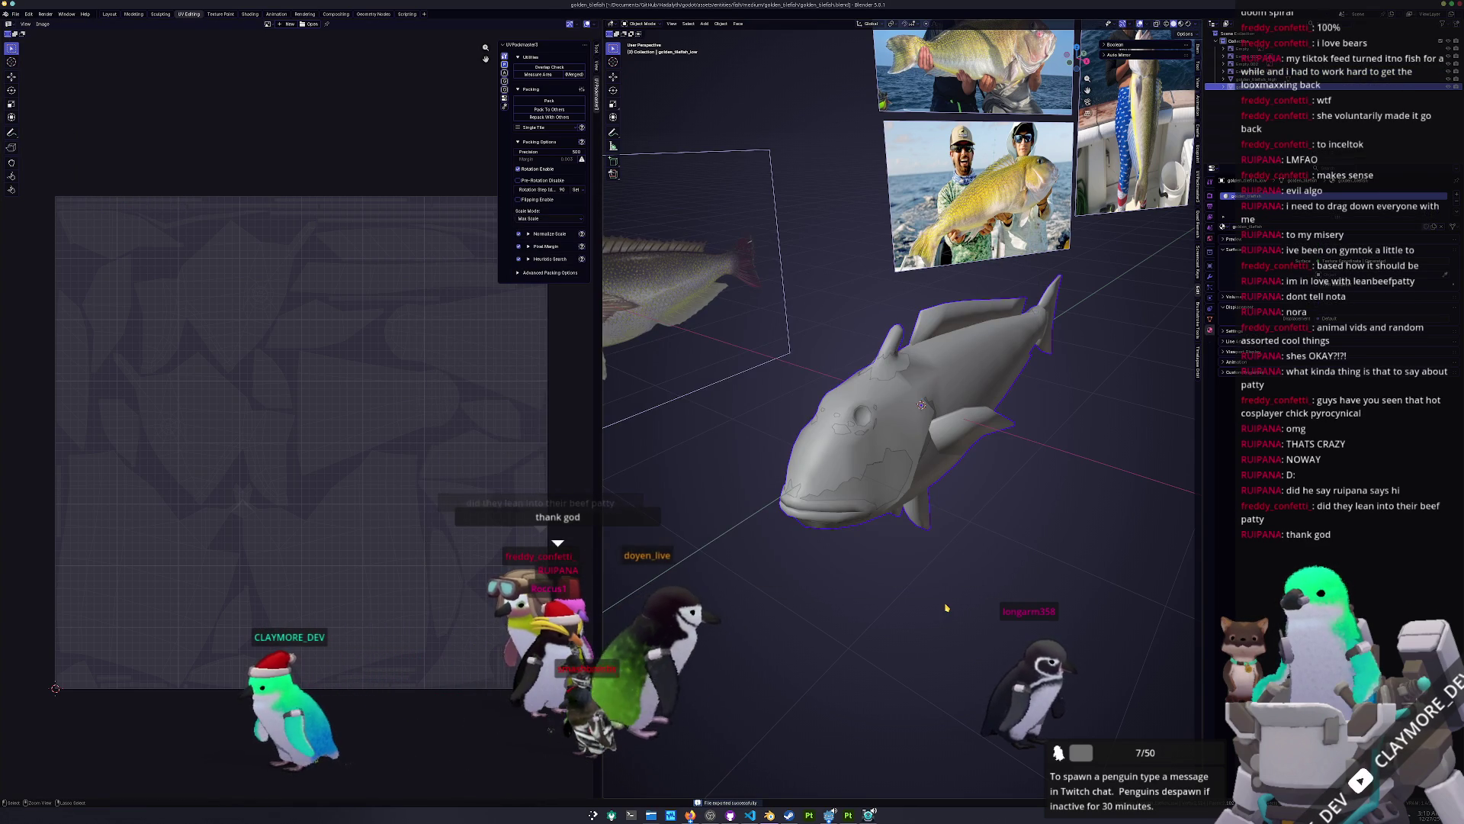
pyautogui.hotkey('alt', 'Tab')
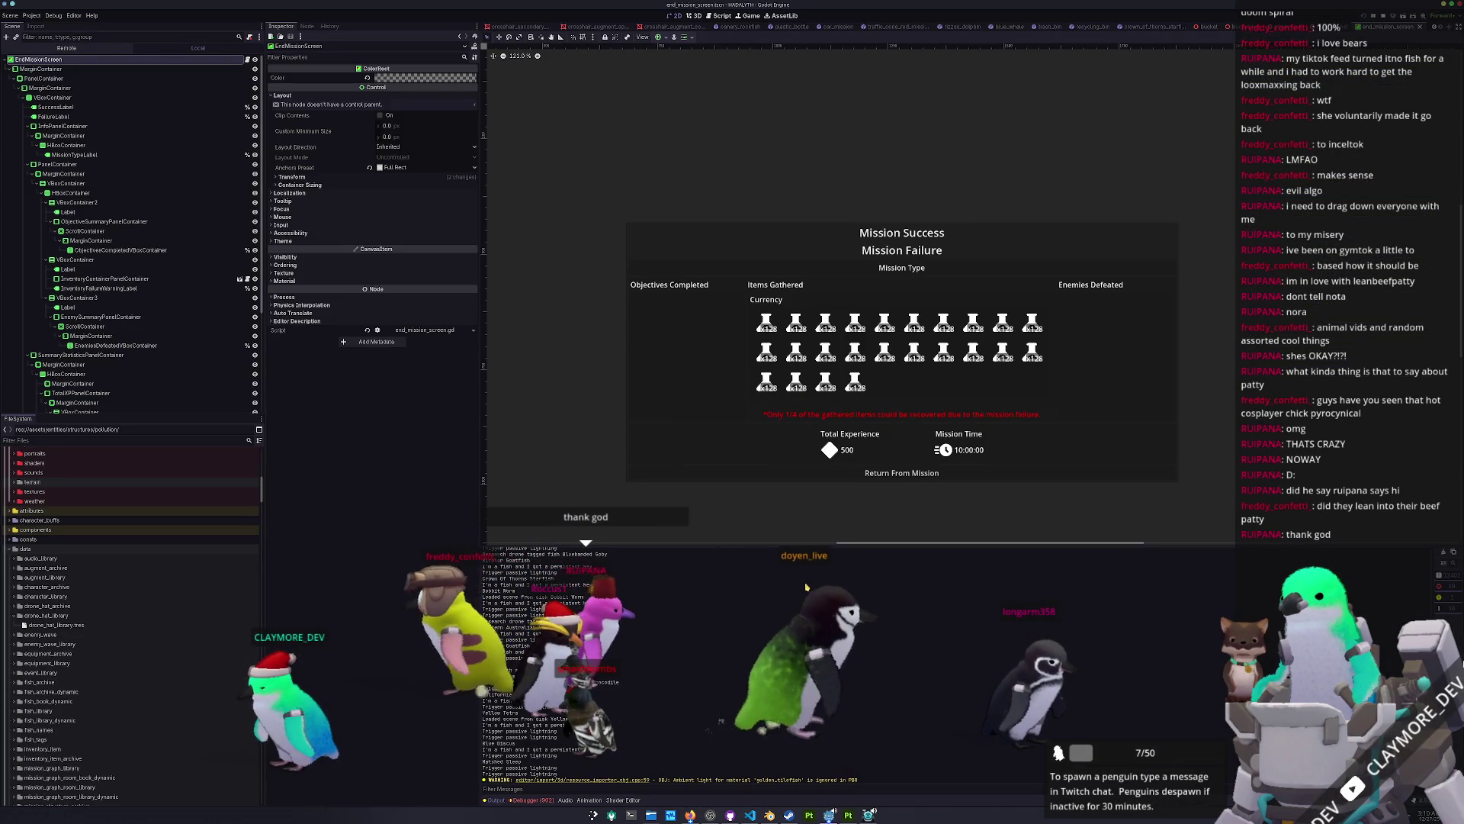
# Step: Collapse the drone_hat_library and raccoon_hat folders in the FileSystem tree
pyautogui.doubleClick(46, 615)
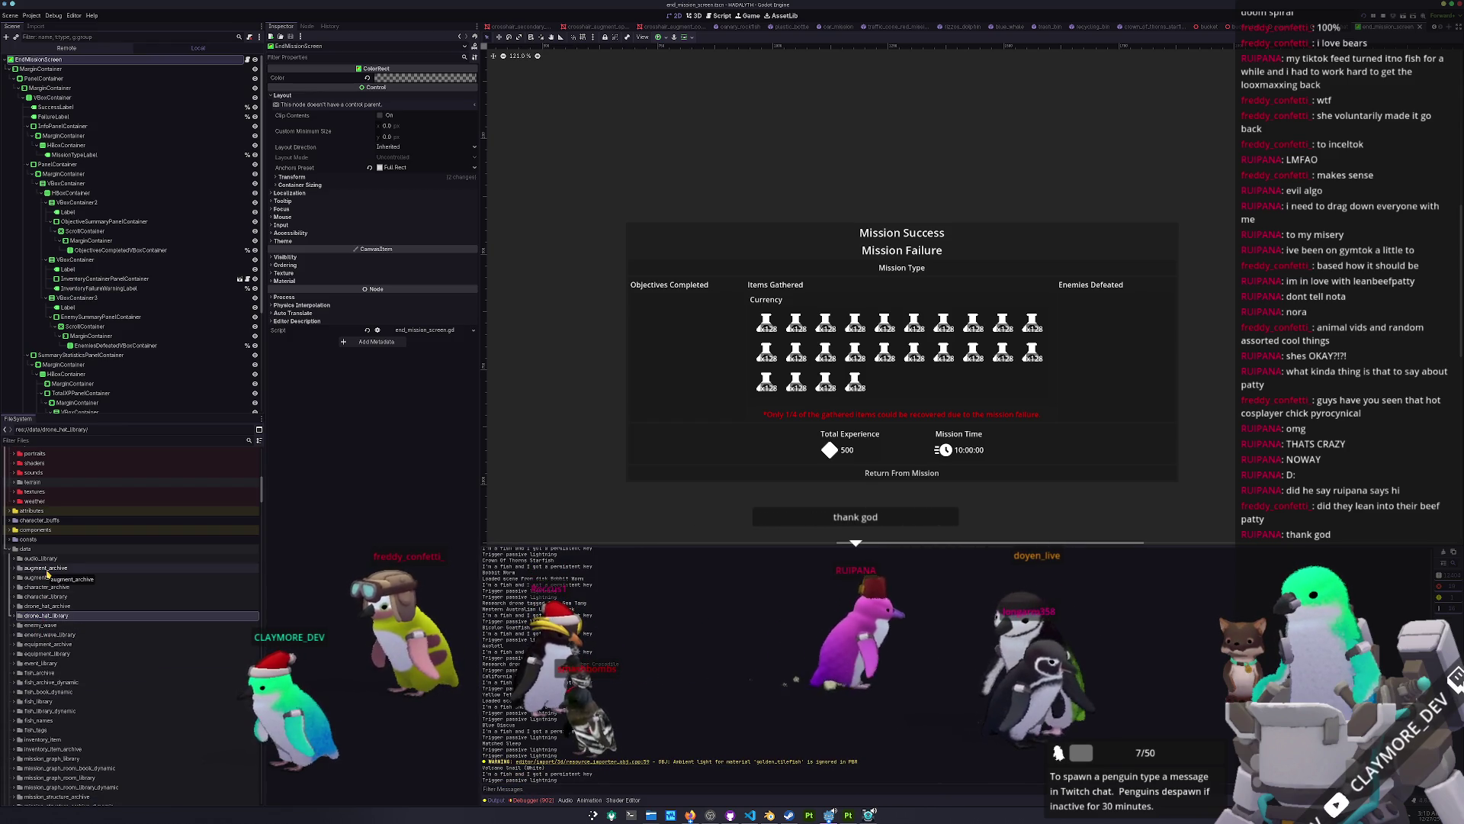
pyautogui.scroll(-10, 48, 573)
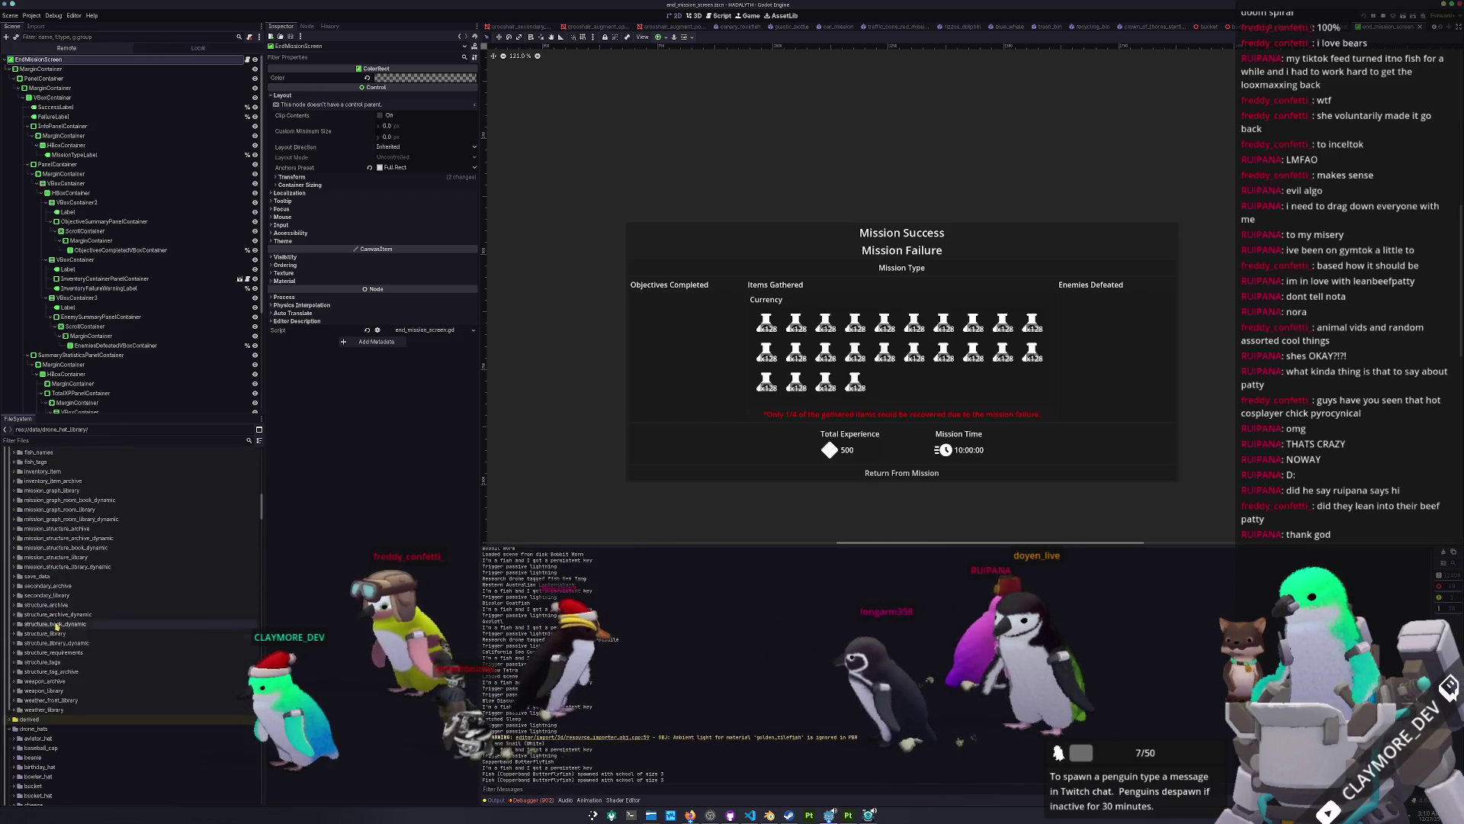
pyautogui.scroll(-10, 56, 623)
pyautogui.click(50, 626)
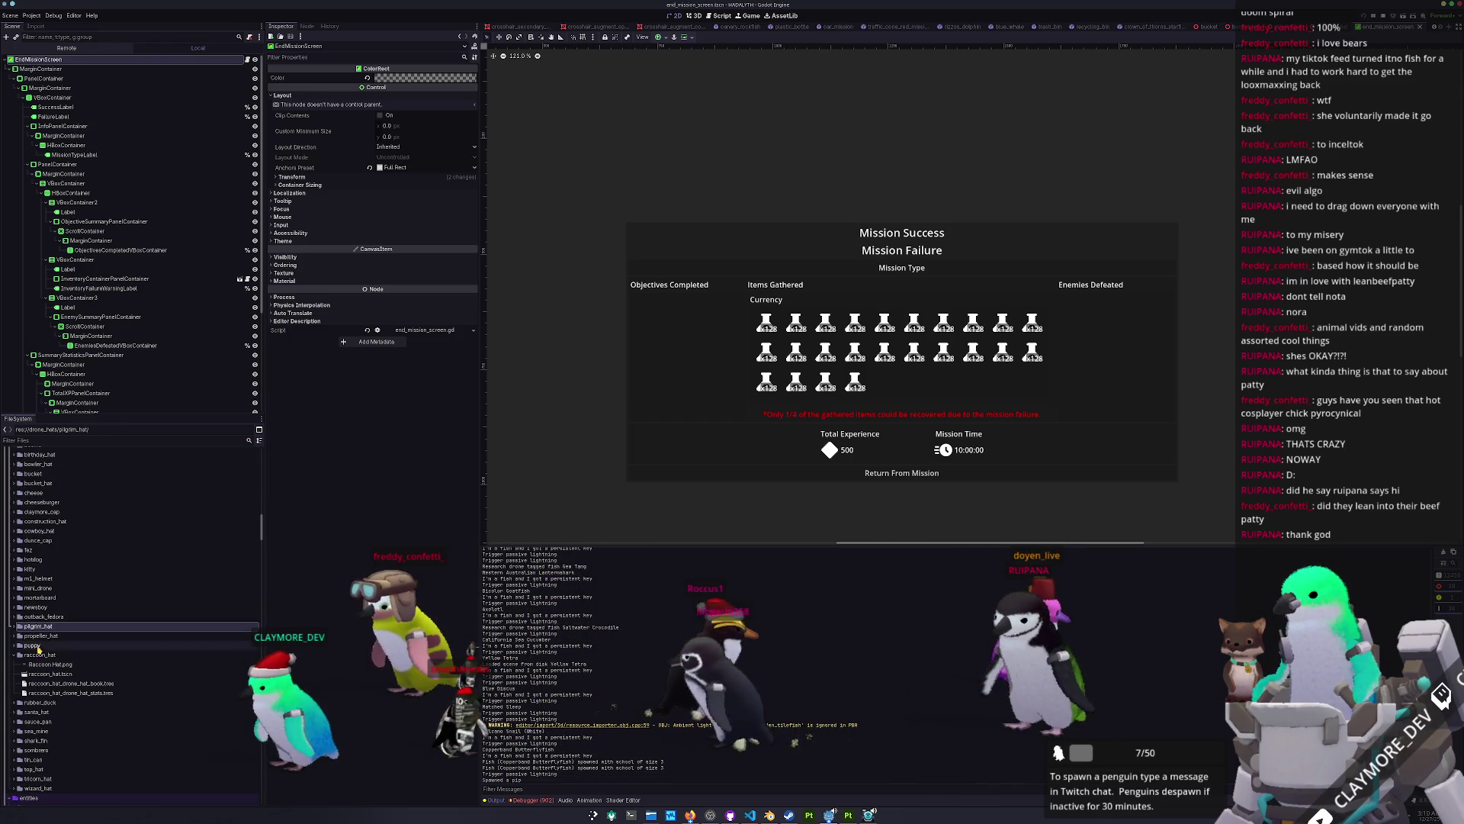
pyautogui.doubleClick(40, 655)
pyautogui.scroll(-5, 65, 642)
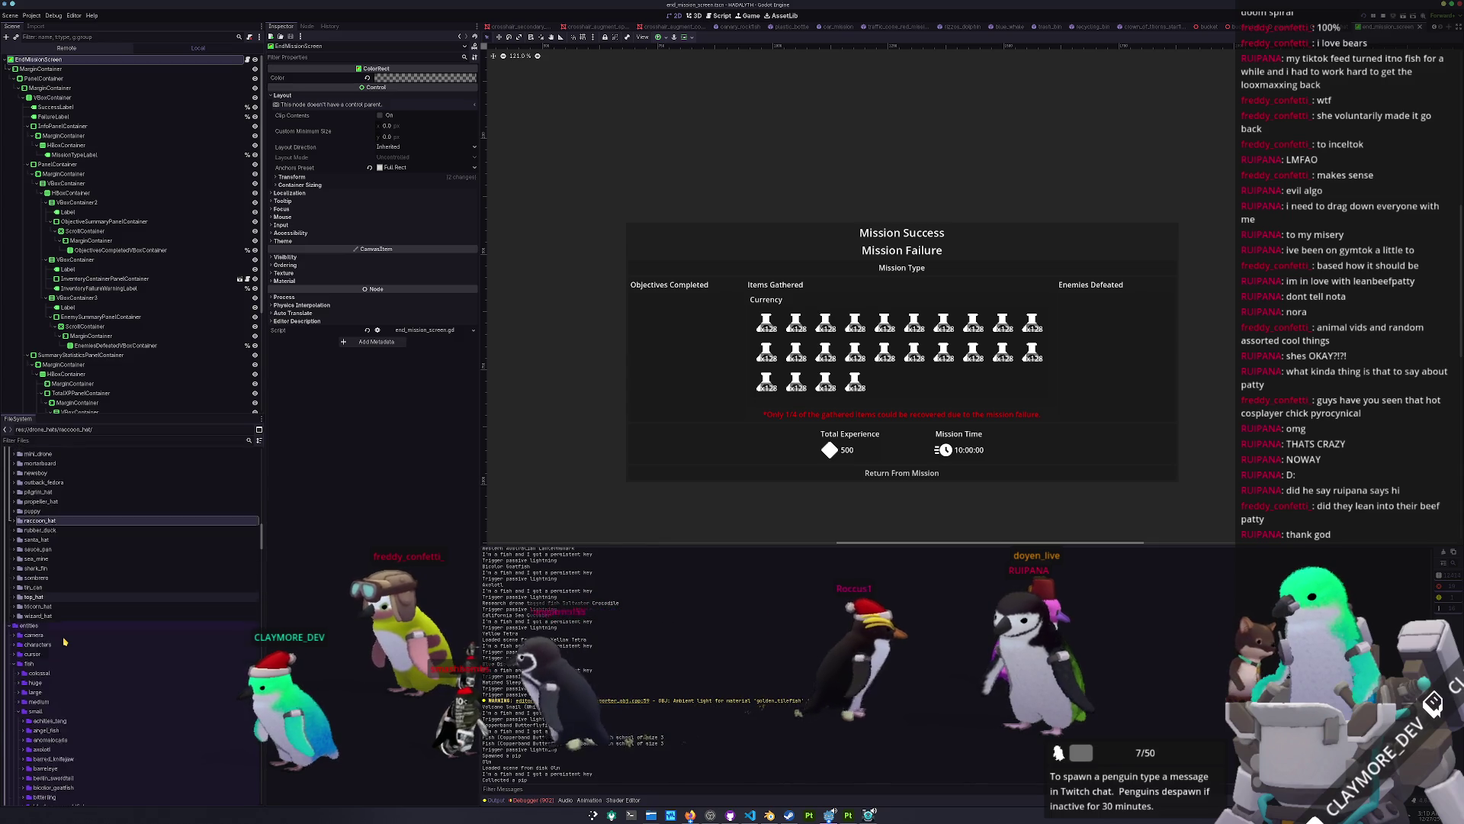
pyautogui.scroll(-3, 65, 642)
# Step: Open the medium fish folders and duplicate freshwater_drum as golden_tilefish
pyautogui.doubleClick(35, 603)
pyautogui.scroll(-3, 82, 635)
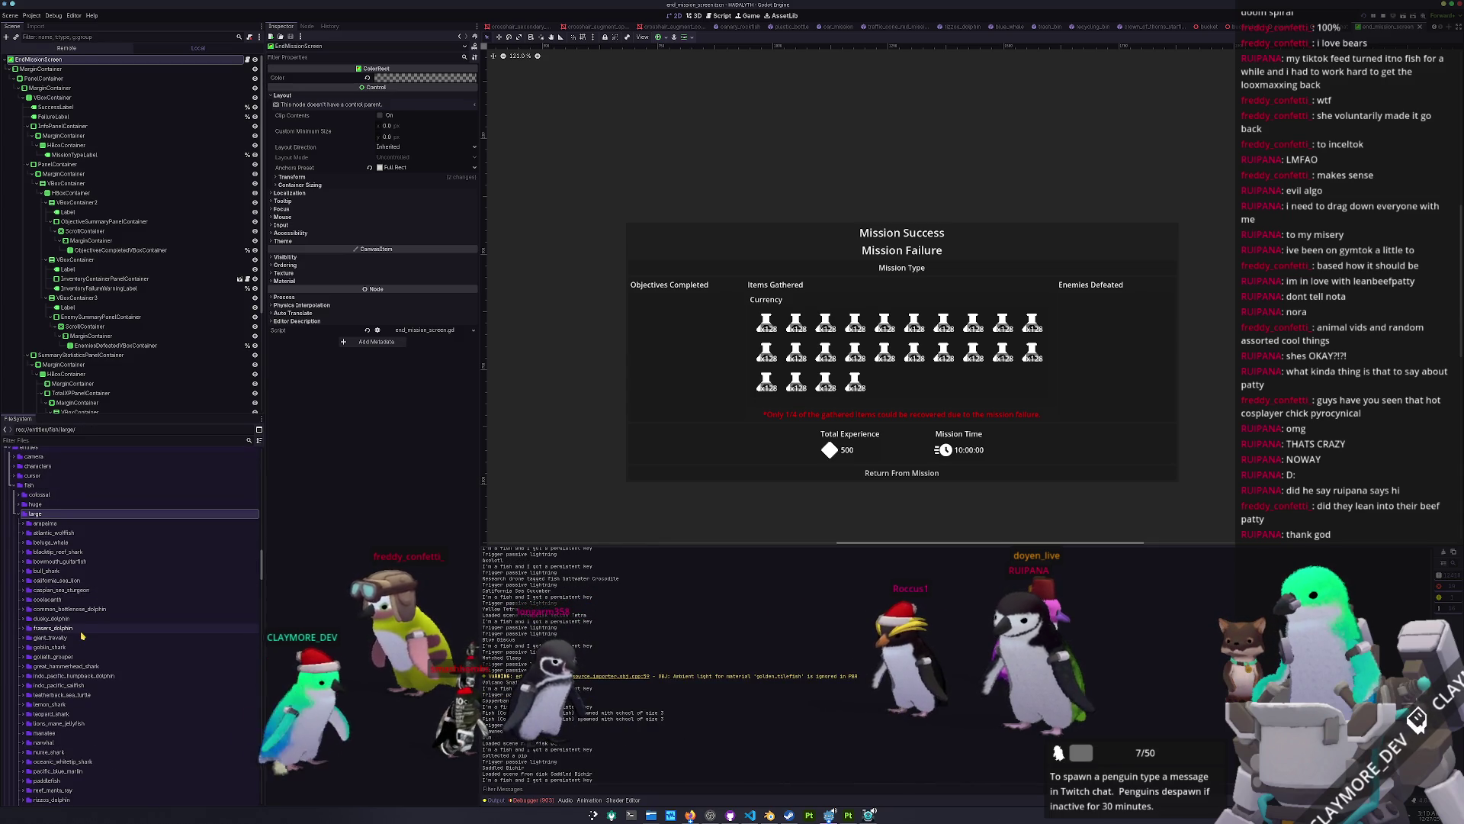
pyautogui.scroll(-3, 83, 626)
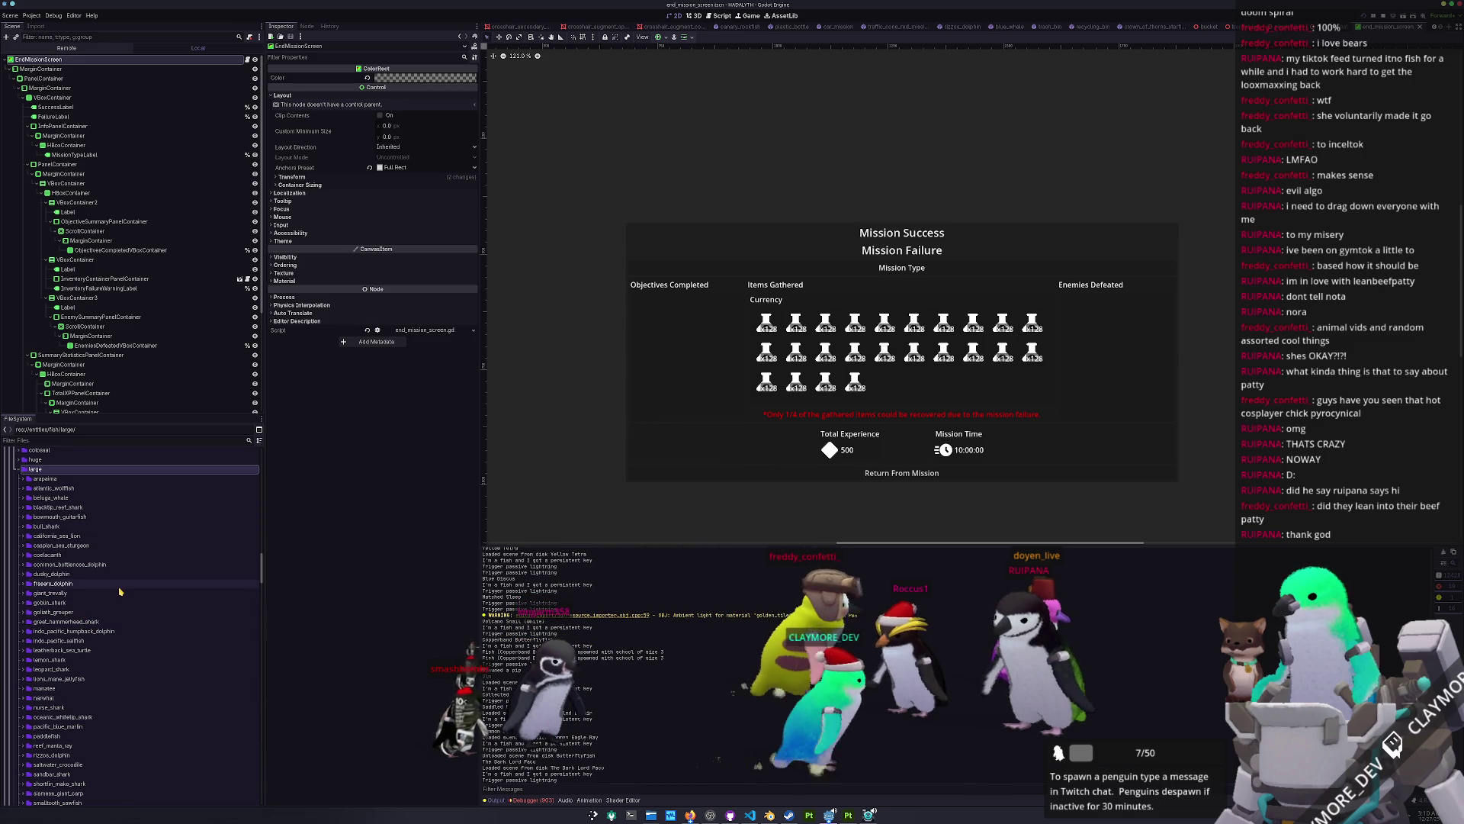
pyautogui.scroll(-3, 117, 602)
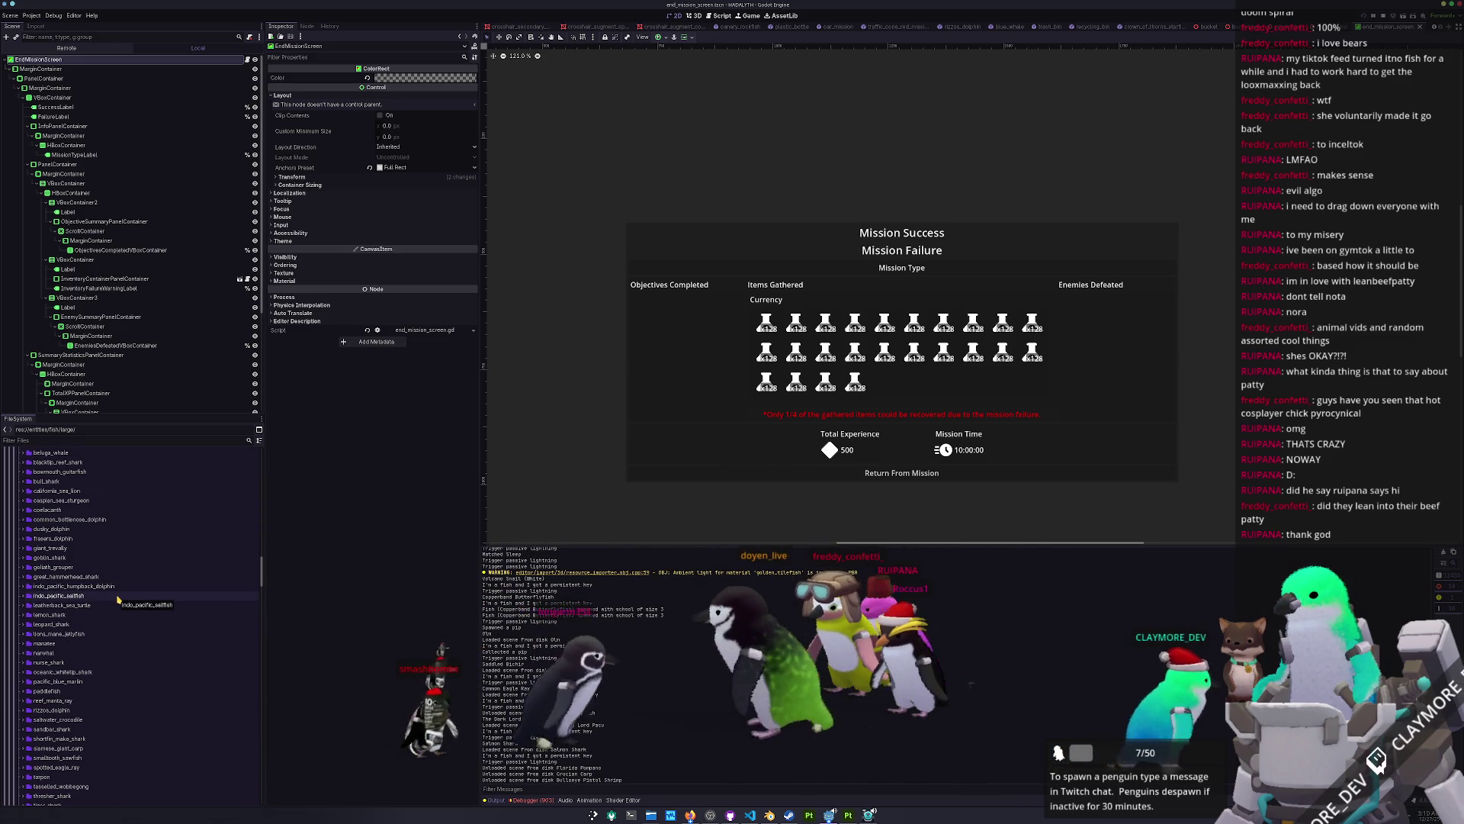
pyautogui.scroll(3, 118, 610)
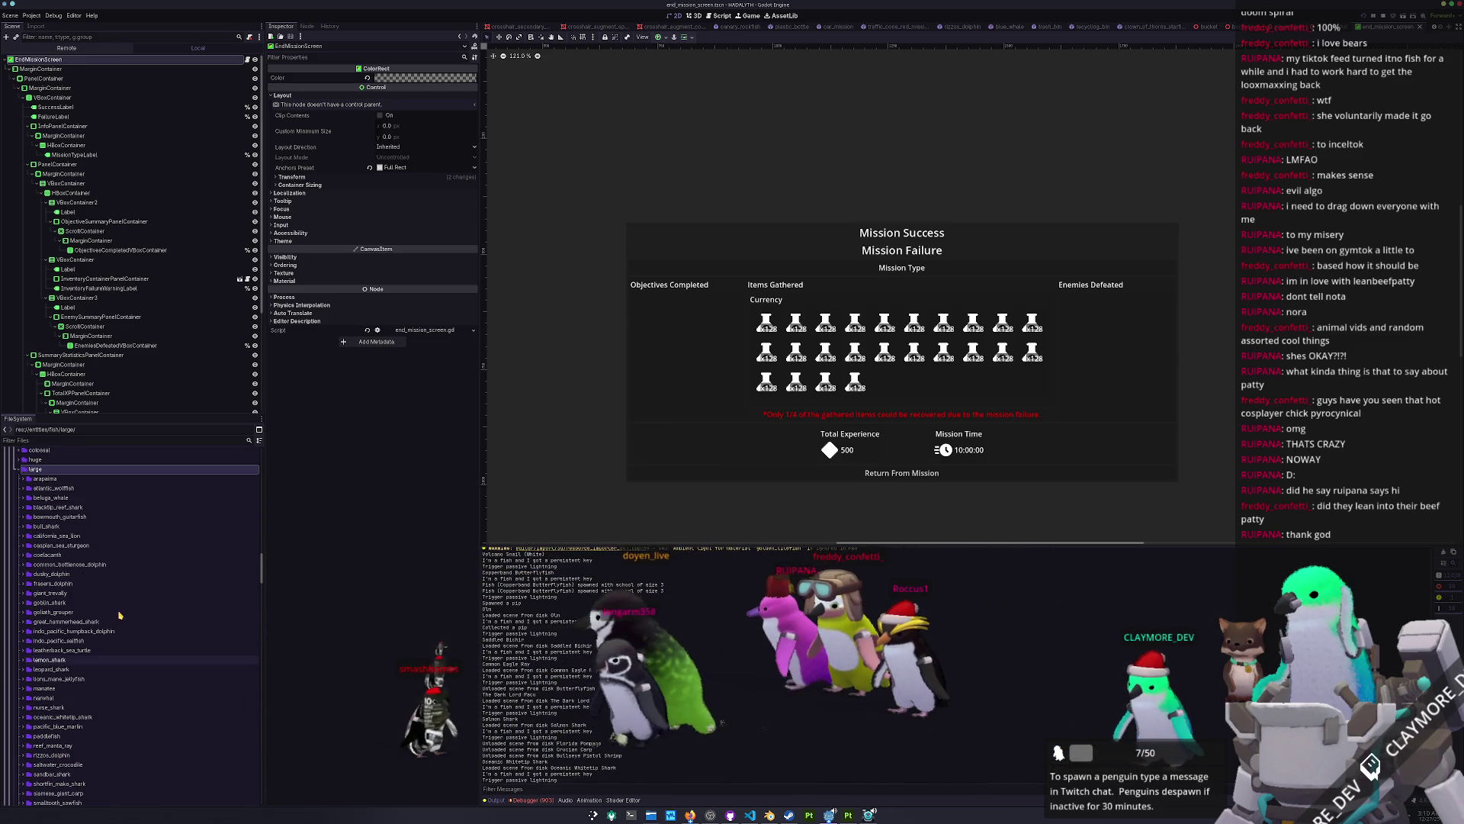
pyautogui.doubleClick(51, 472)
pyautogui.doubleClick(50, 479)
pyautogui.scroll(-3, 85, 645)
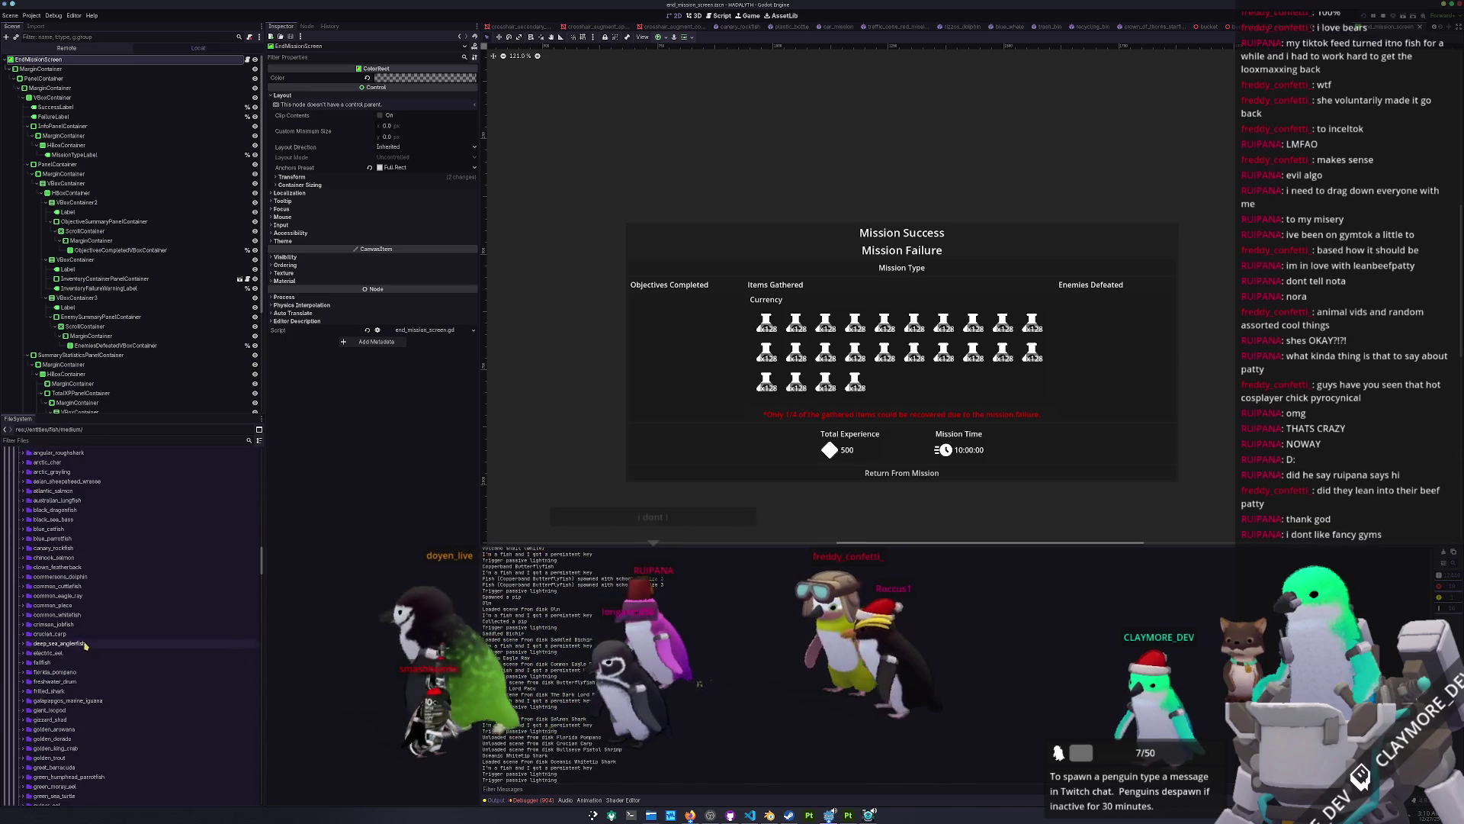
pyautogui.scroll(-3, 80, 653)
pyautogui.scroll(-3, 76, 633)
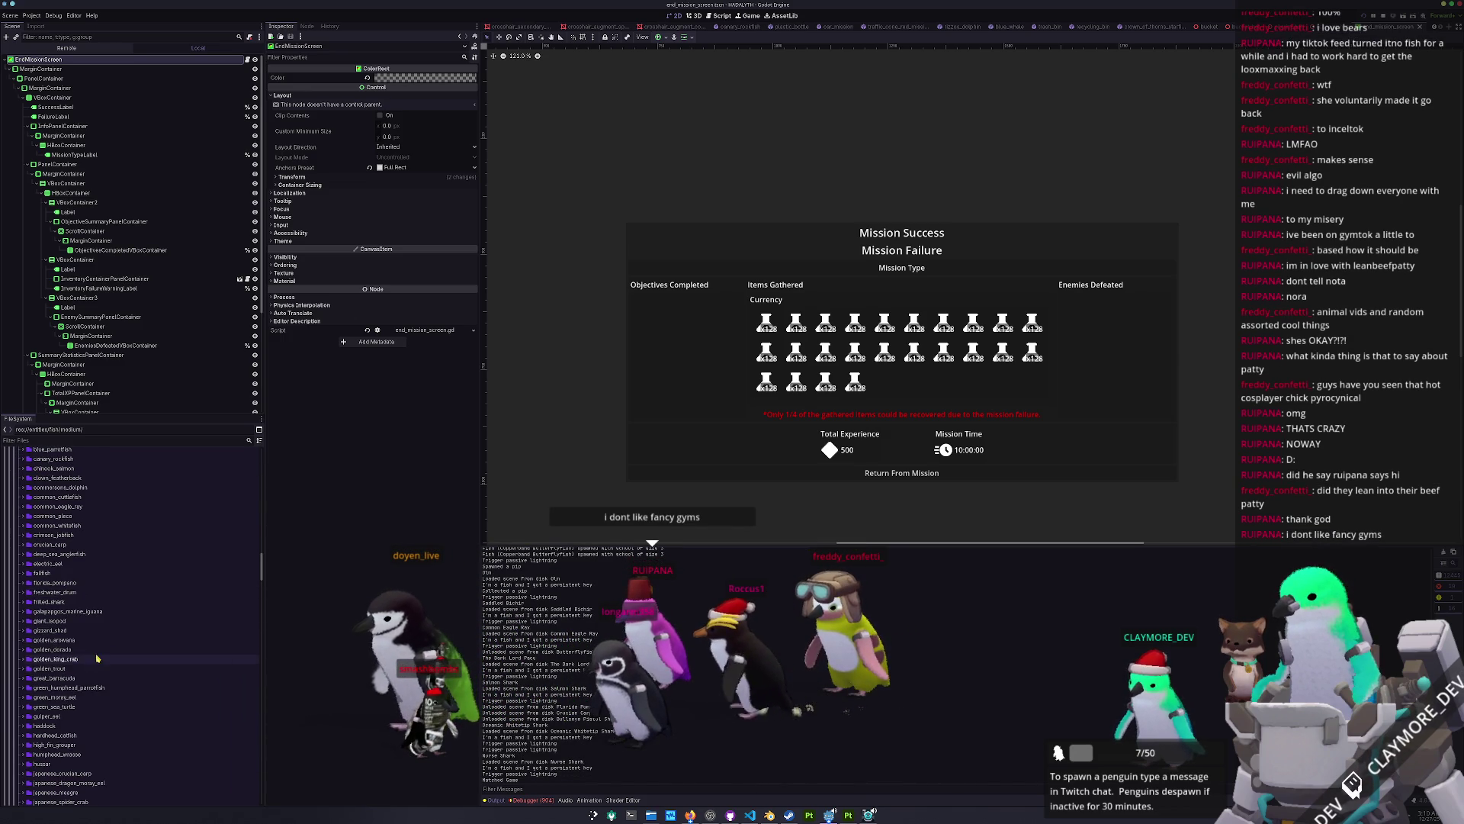
pyautogui.click(72, 593)
pyautogui.hotkey('ctrl', 'd')
pyautogui.write('golden_tilefish')
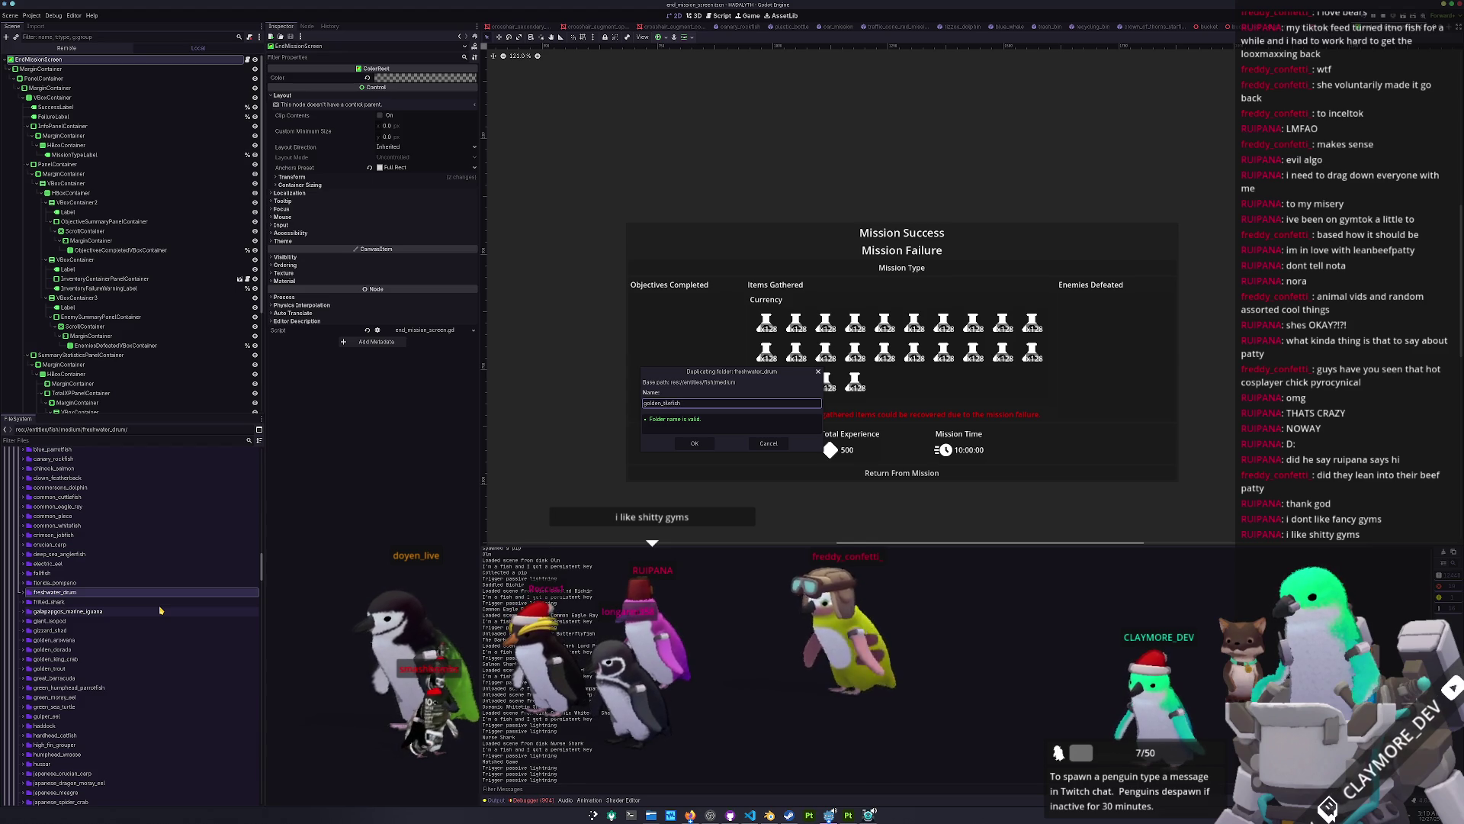
pyautogui.press('Return')
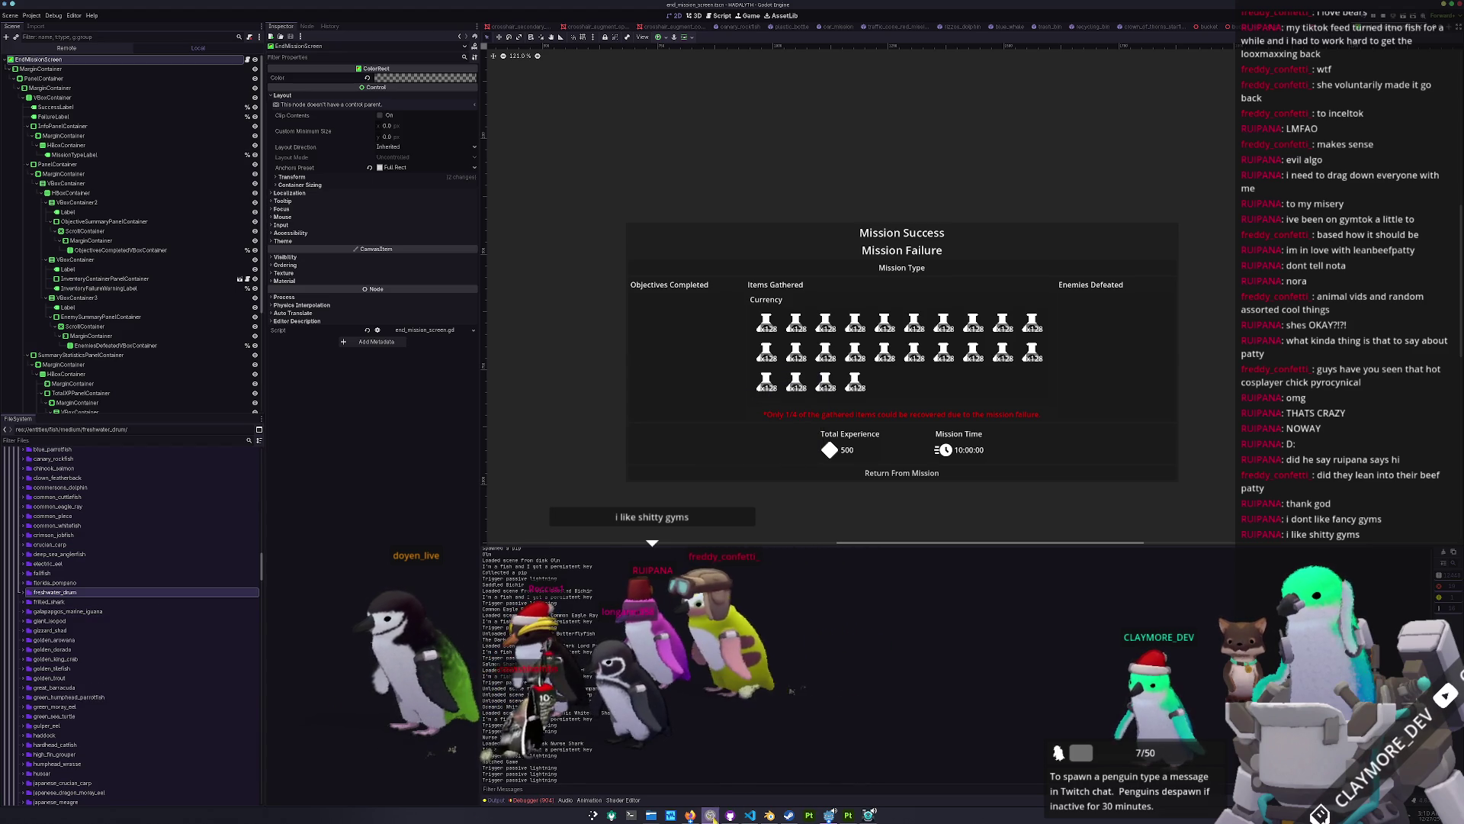
# Step: Glance at the fish entity script, then switch to the tilefish model in Blender
pyautogui.click(757, 818)
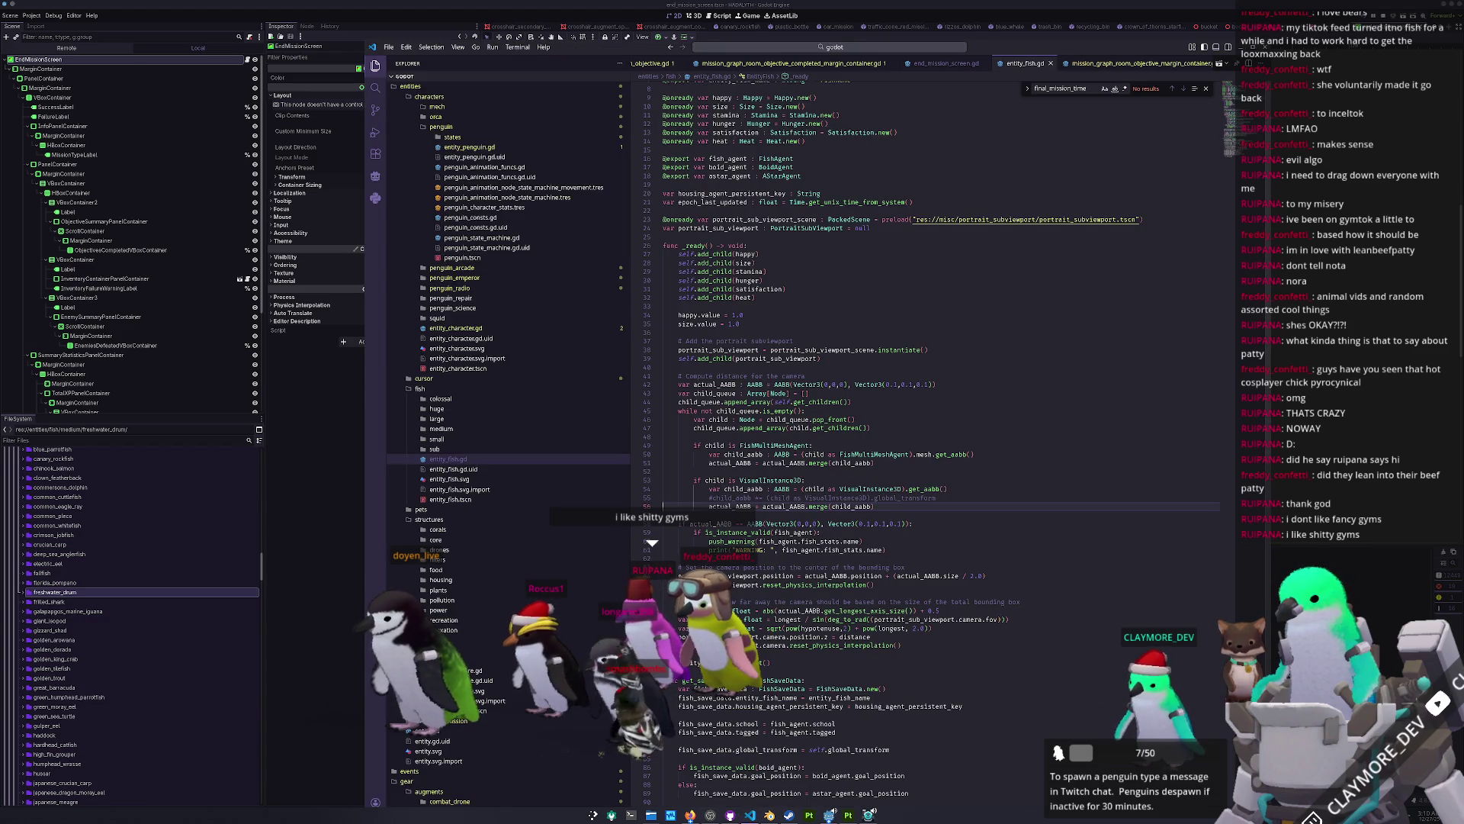
pyautogui.click(751, 816)
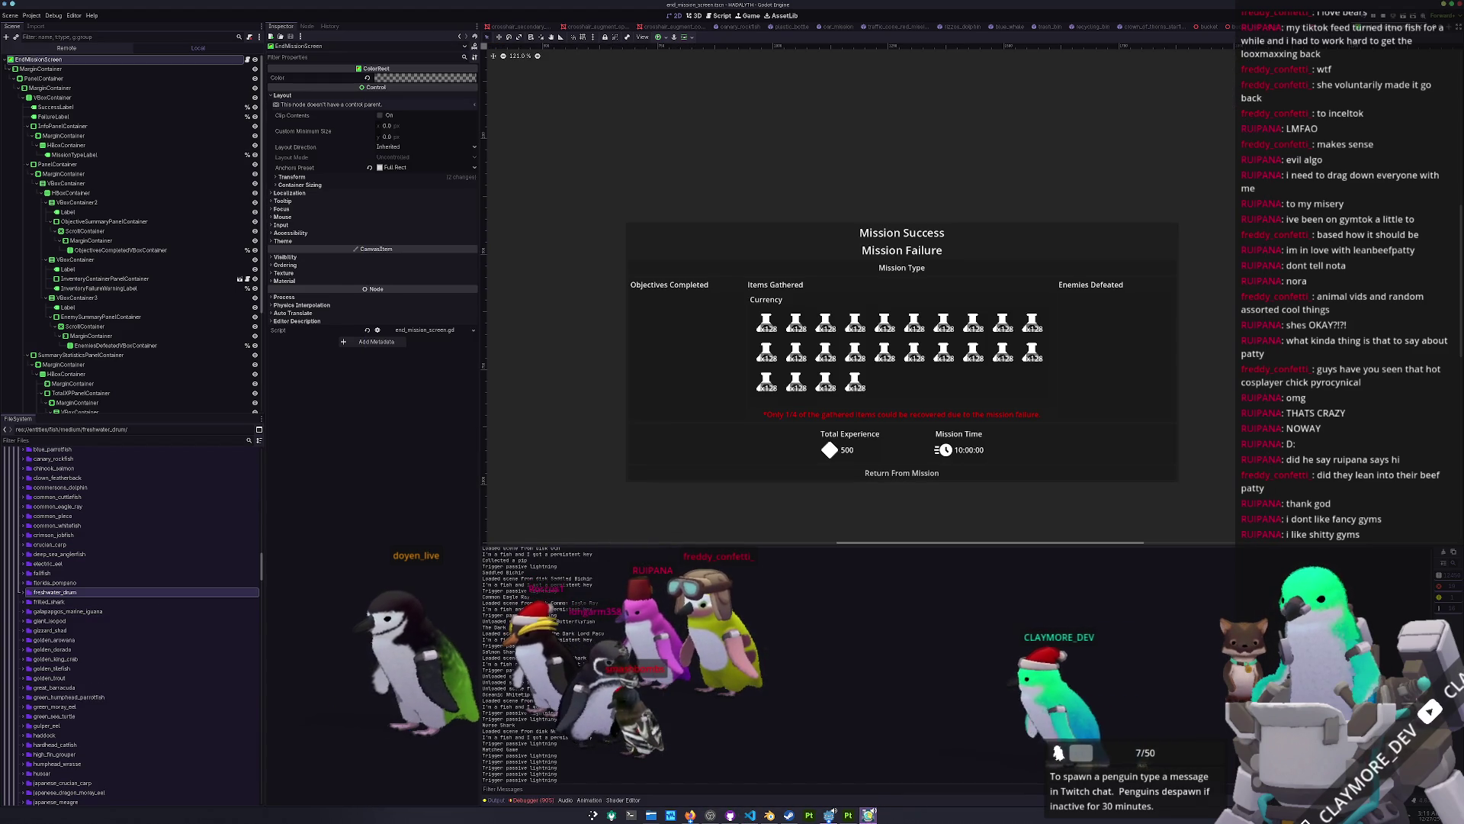
pyautogui.moveTo(868, 814)
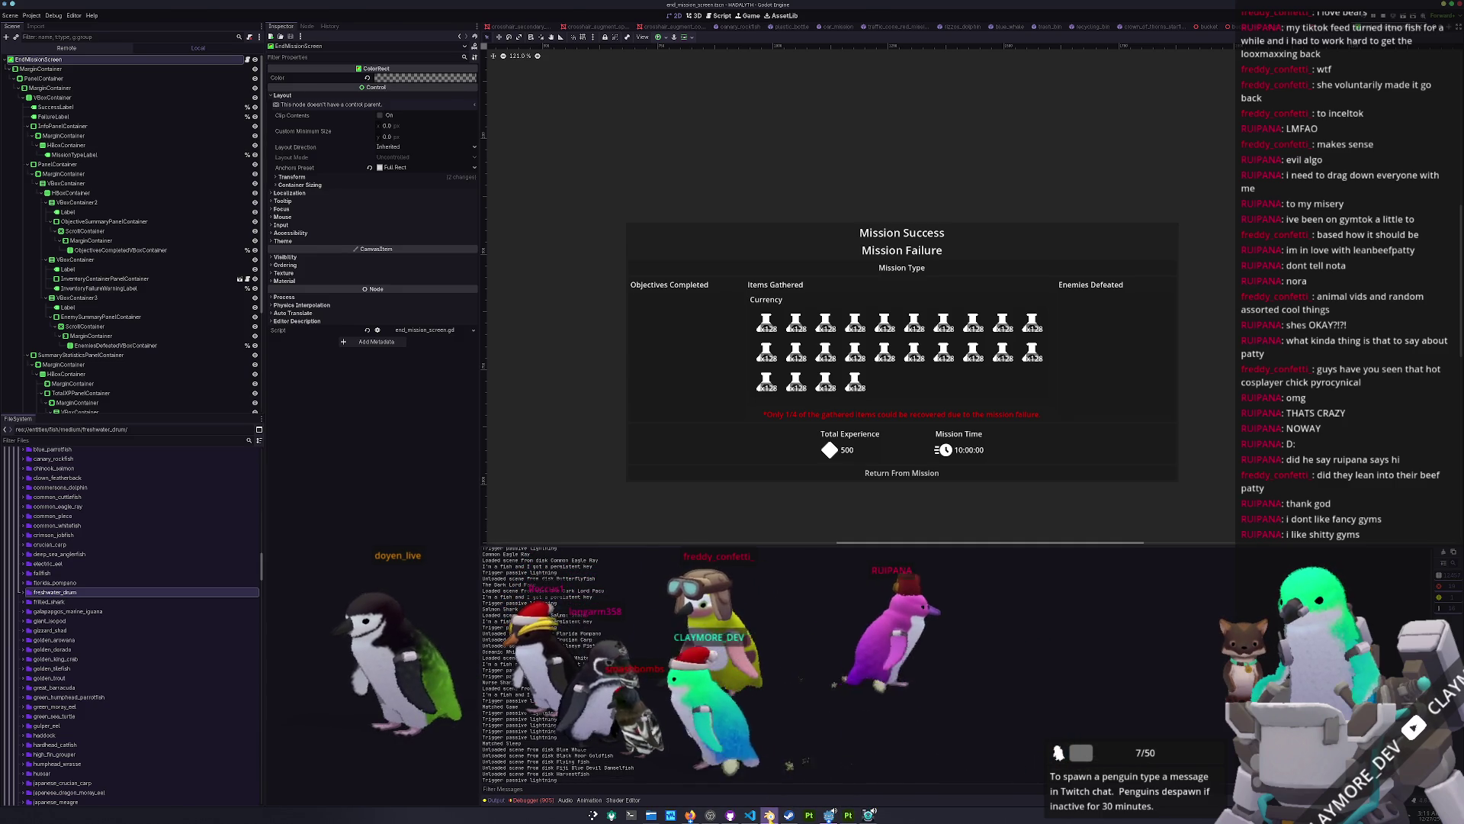
pyautogui.click(831, 815)
pyautogui.moveTo(1079, 409); pyautogui.dragTo(1079, 417, button='middle')
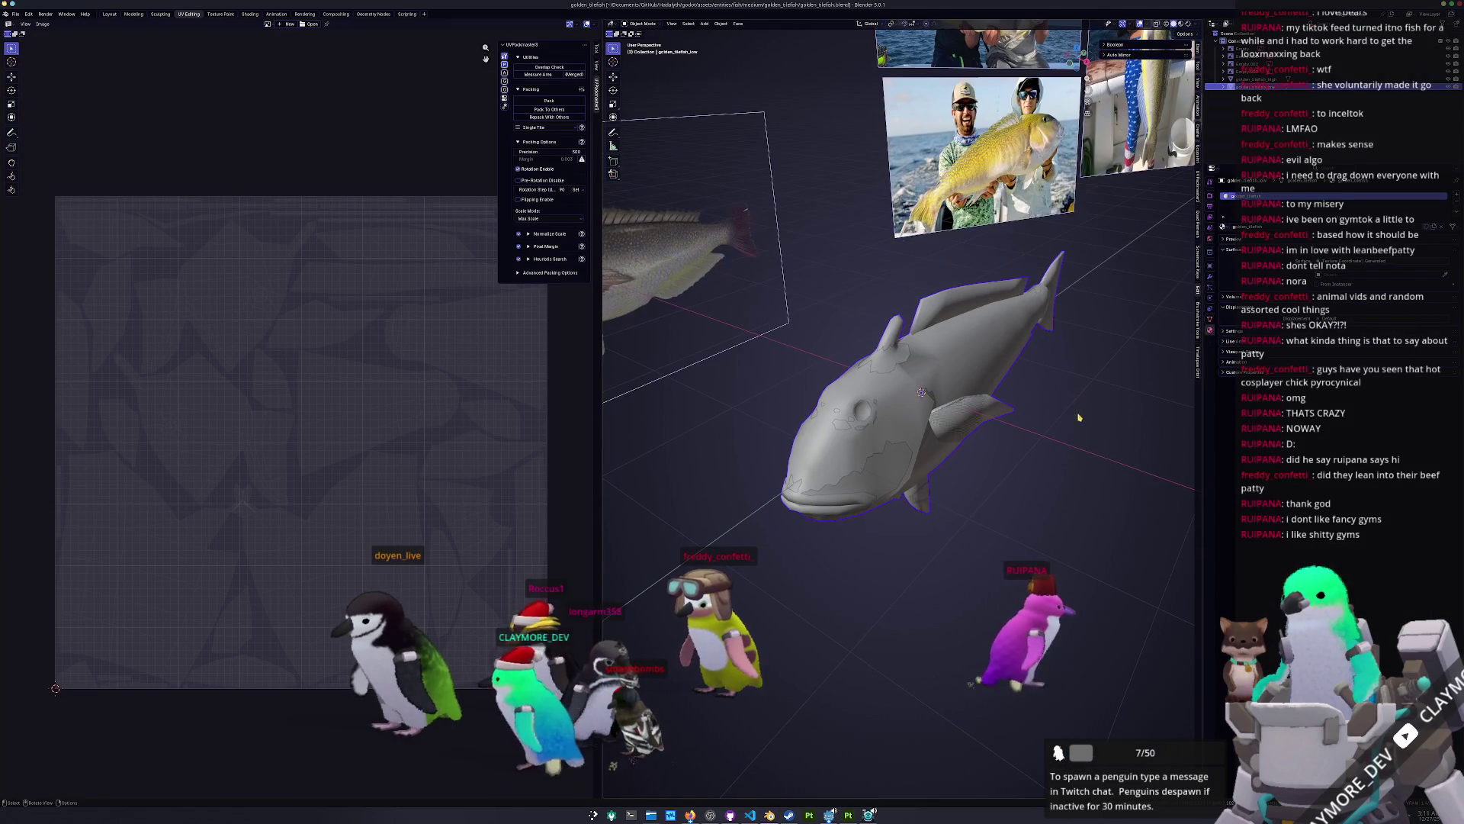
# Step: Shrink the golden tilefish model with two scale-downs, apply all transforms, and save the blend file
pyautogui.click(1198, 51)
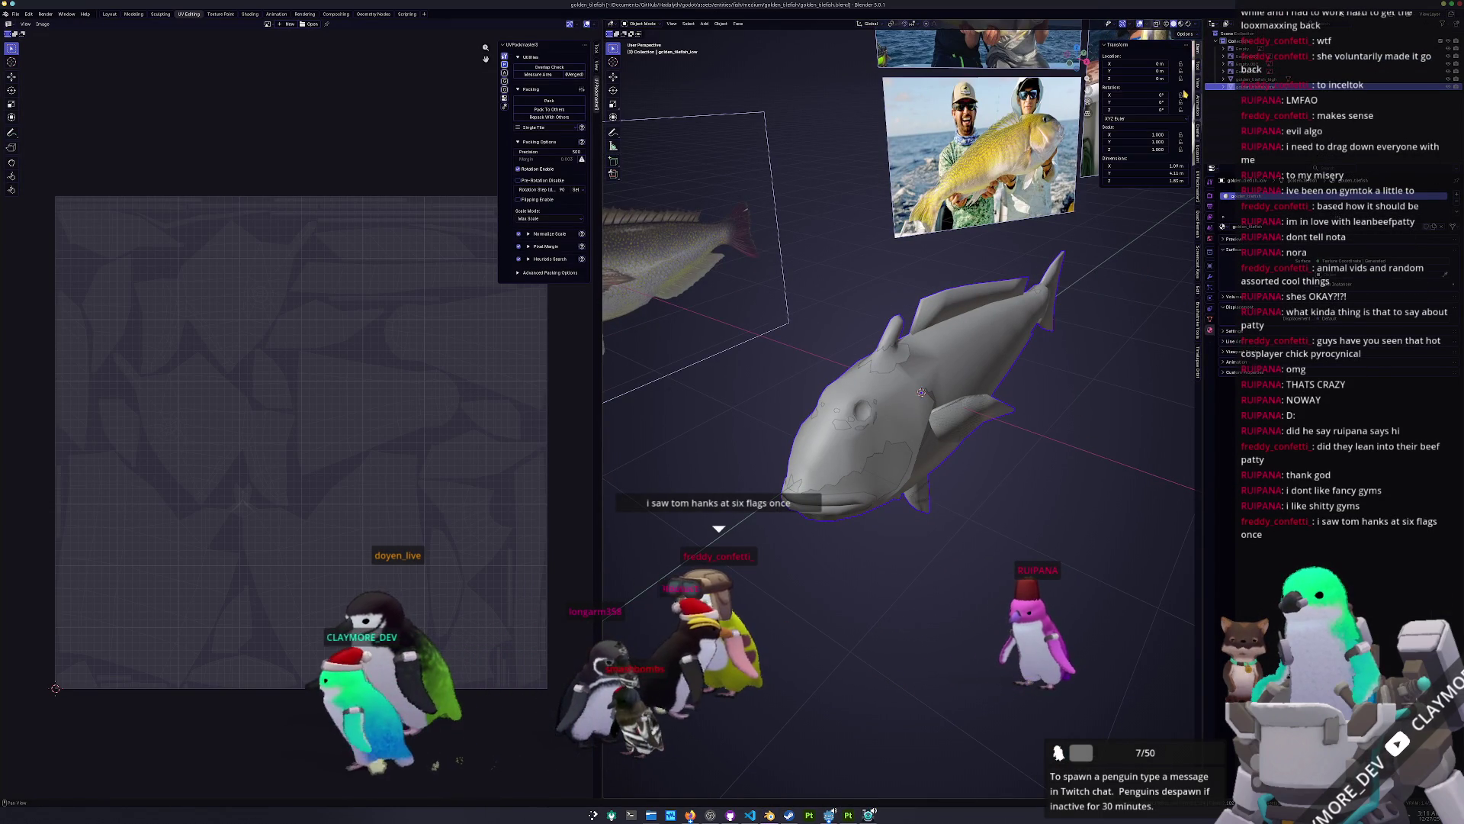
pyautogui.moveTo(1157, 271); pyautogui.dragTo(1144, 370, button='middle')
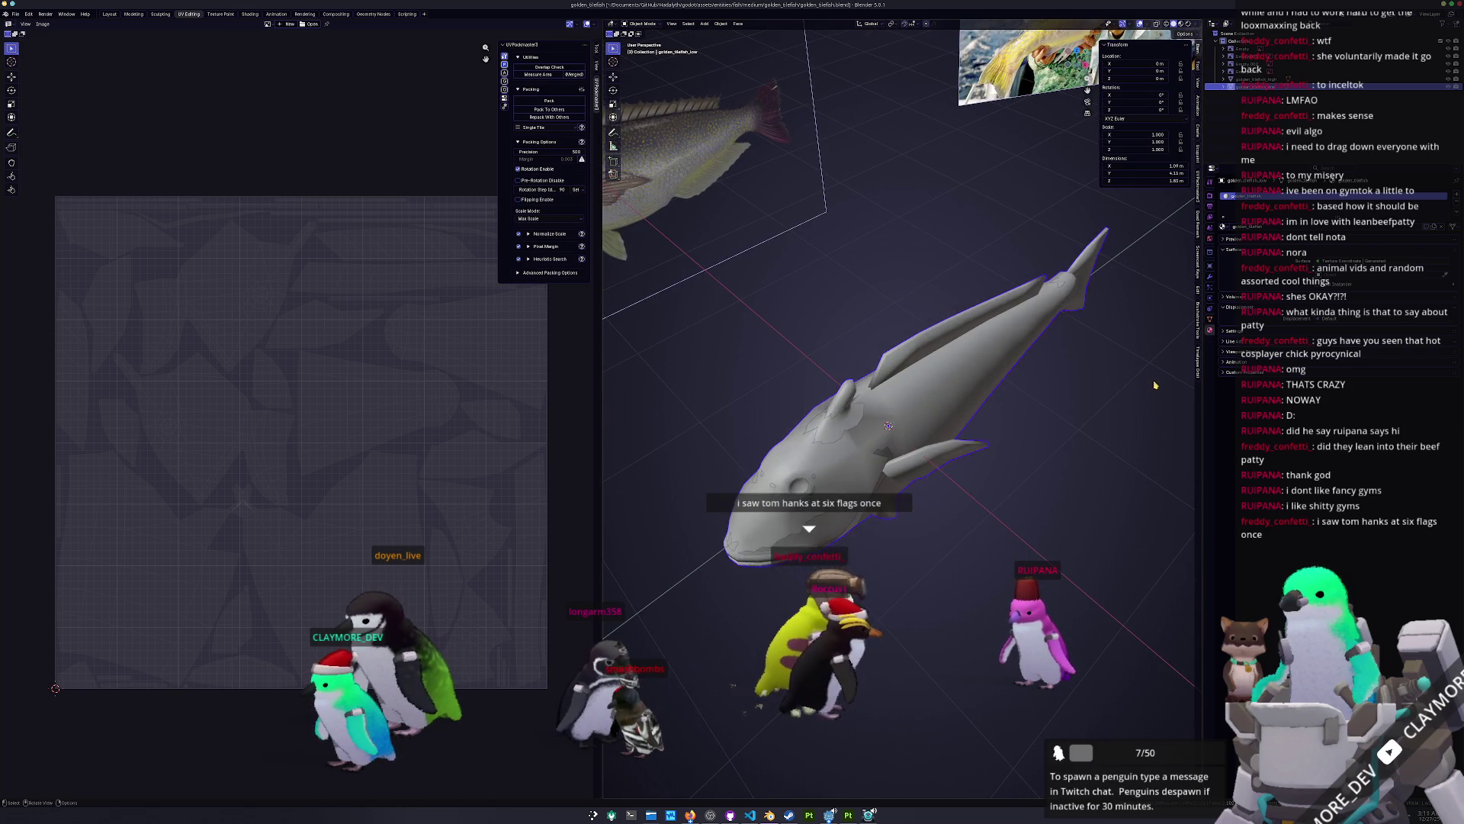
pyautogui.press('s')
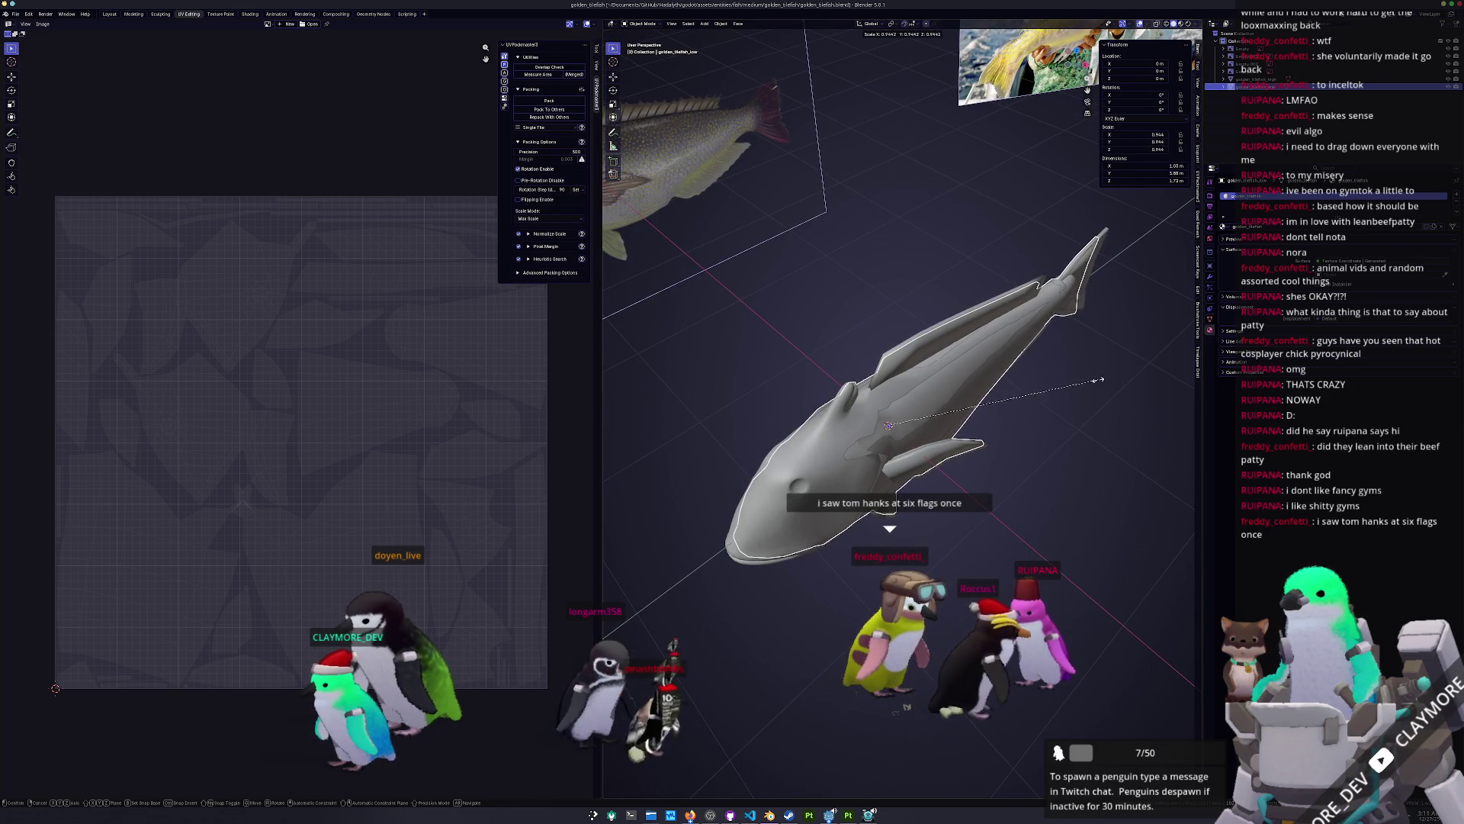
pyautogui.click(1024, 403)
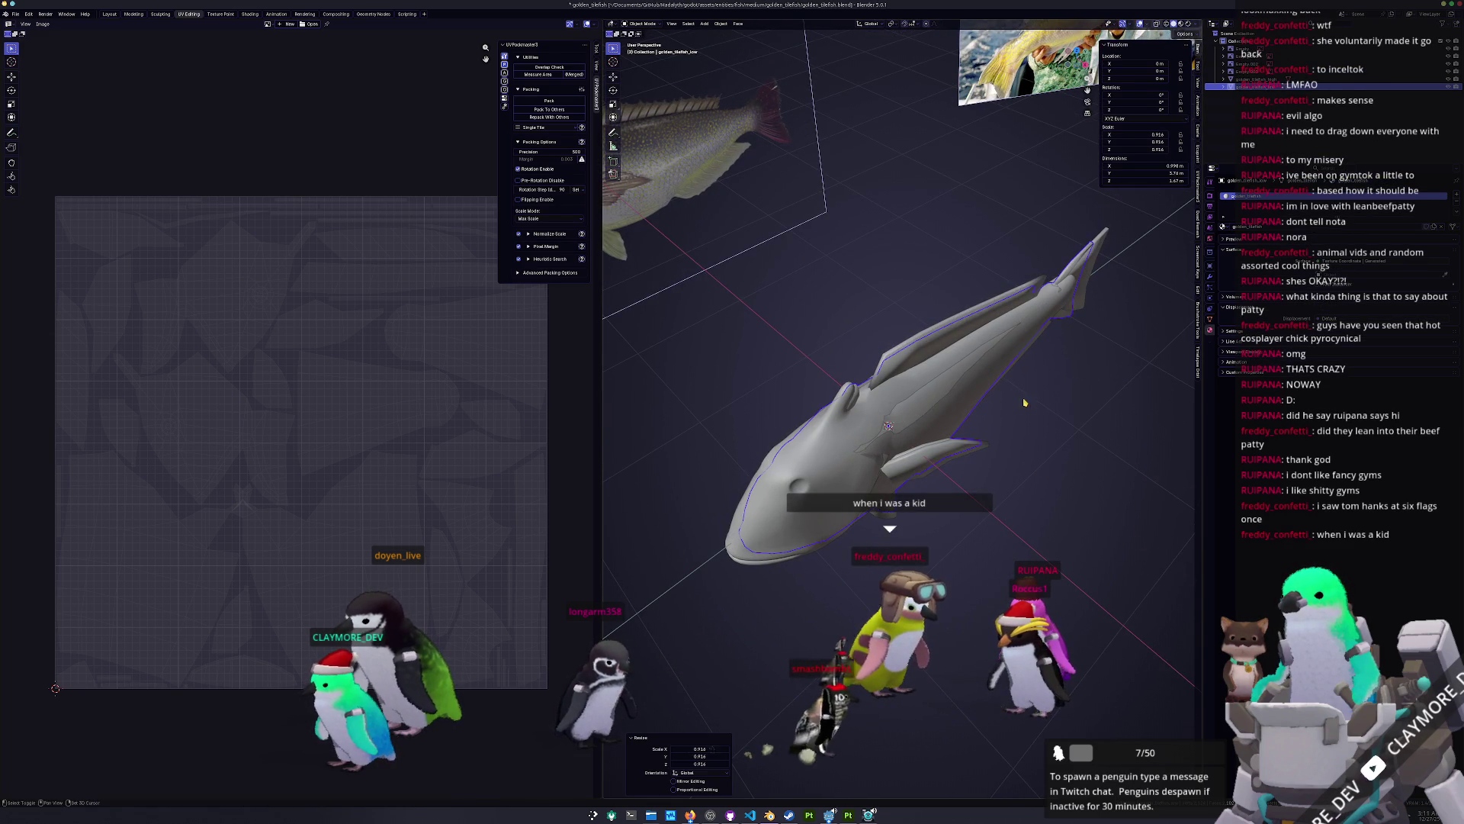
pyautogui.press('s')
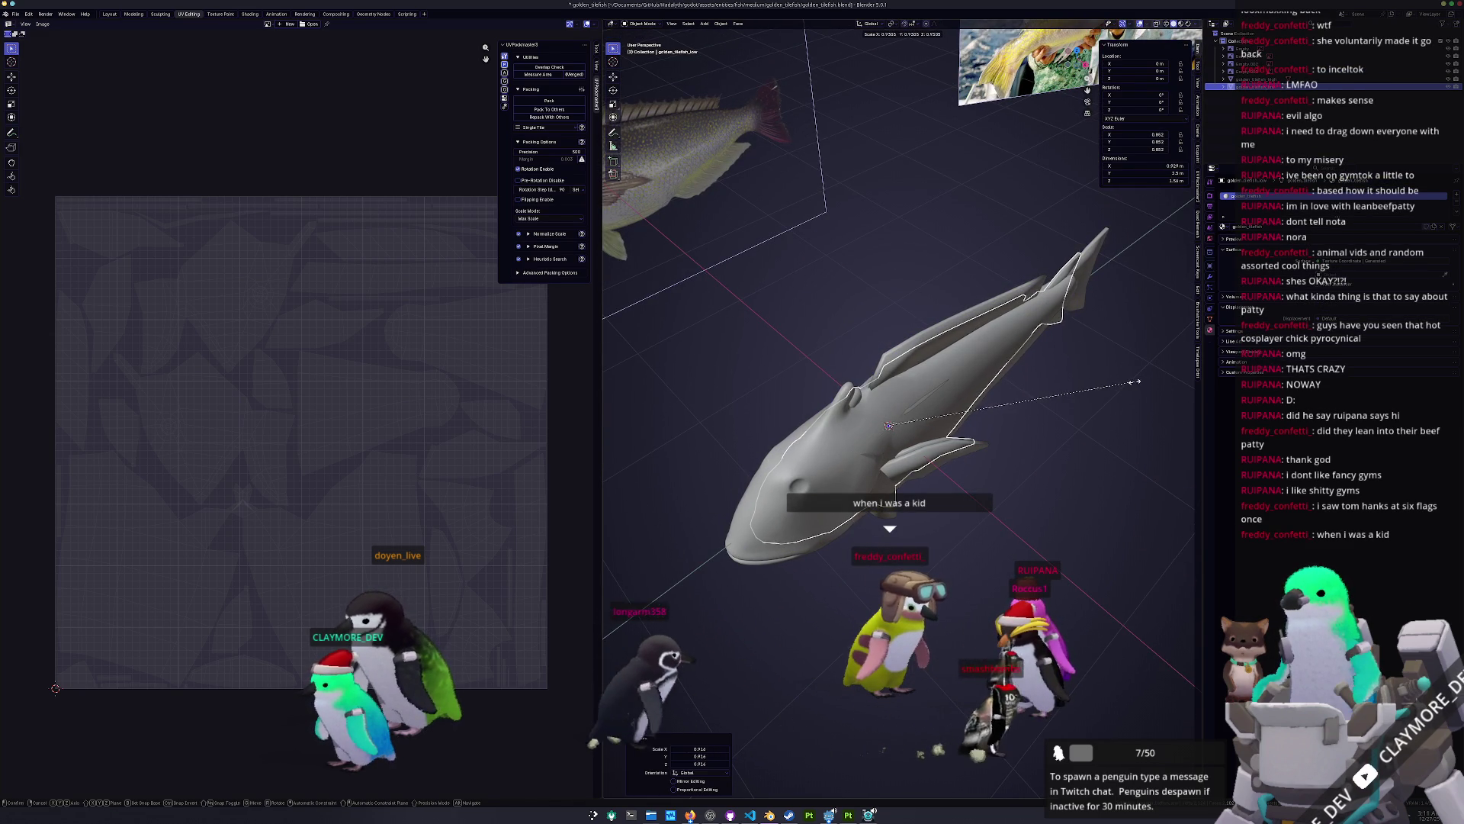
pyautogui.click(1134, 381)
pyautogui.hotkey('ctrl', 'a')
pyautogui.click(1134, 380)
pyautogui.hotkey('ctrl', 's')
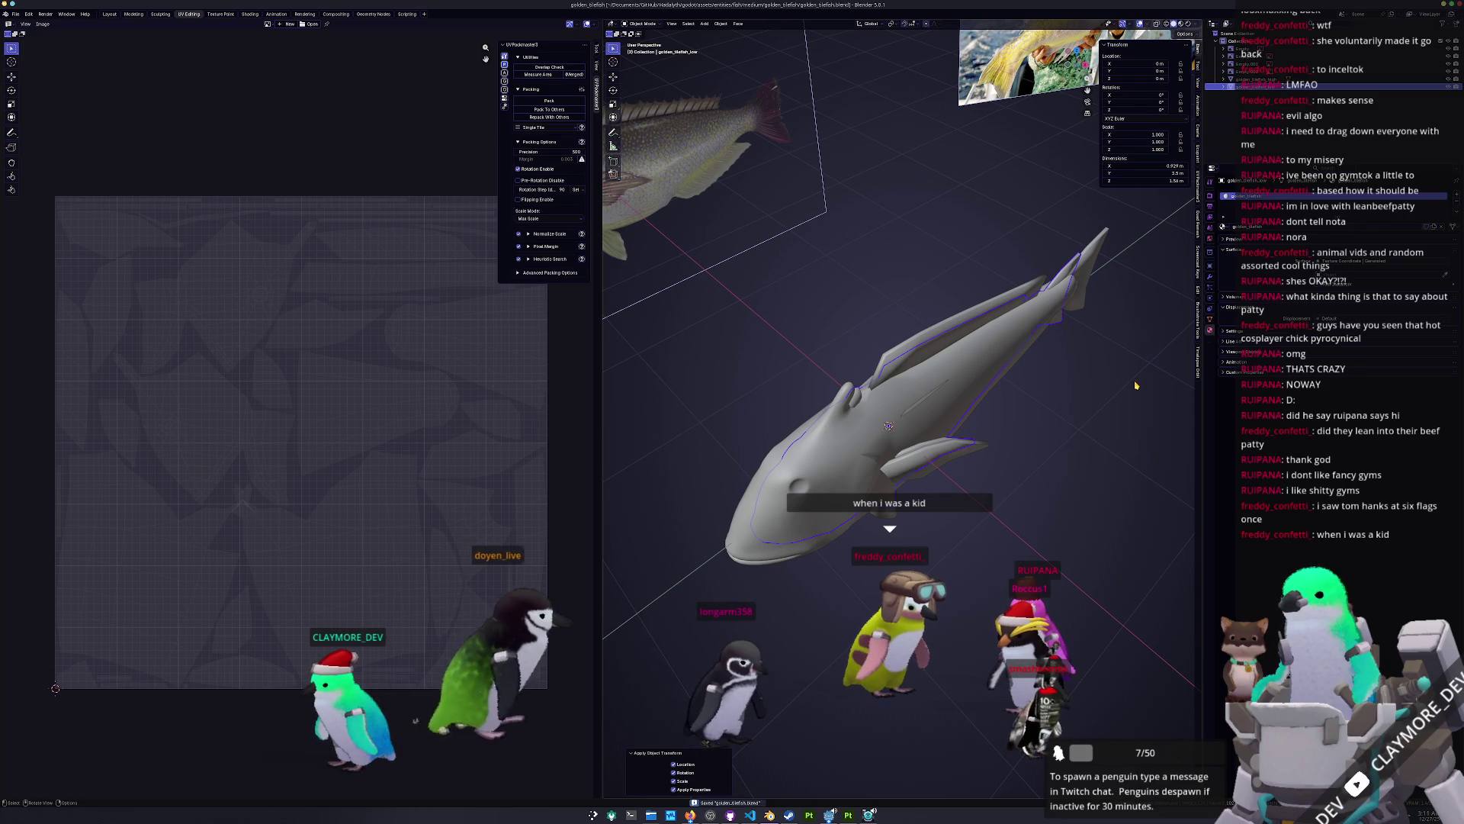
# Step: Export the fish as a Wavefront OBJ, save the blend file again, and bring Godot back to the front
pyautogui.press('KP_7')
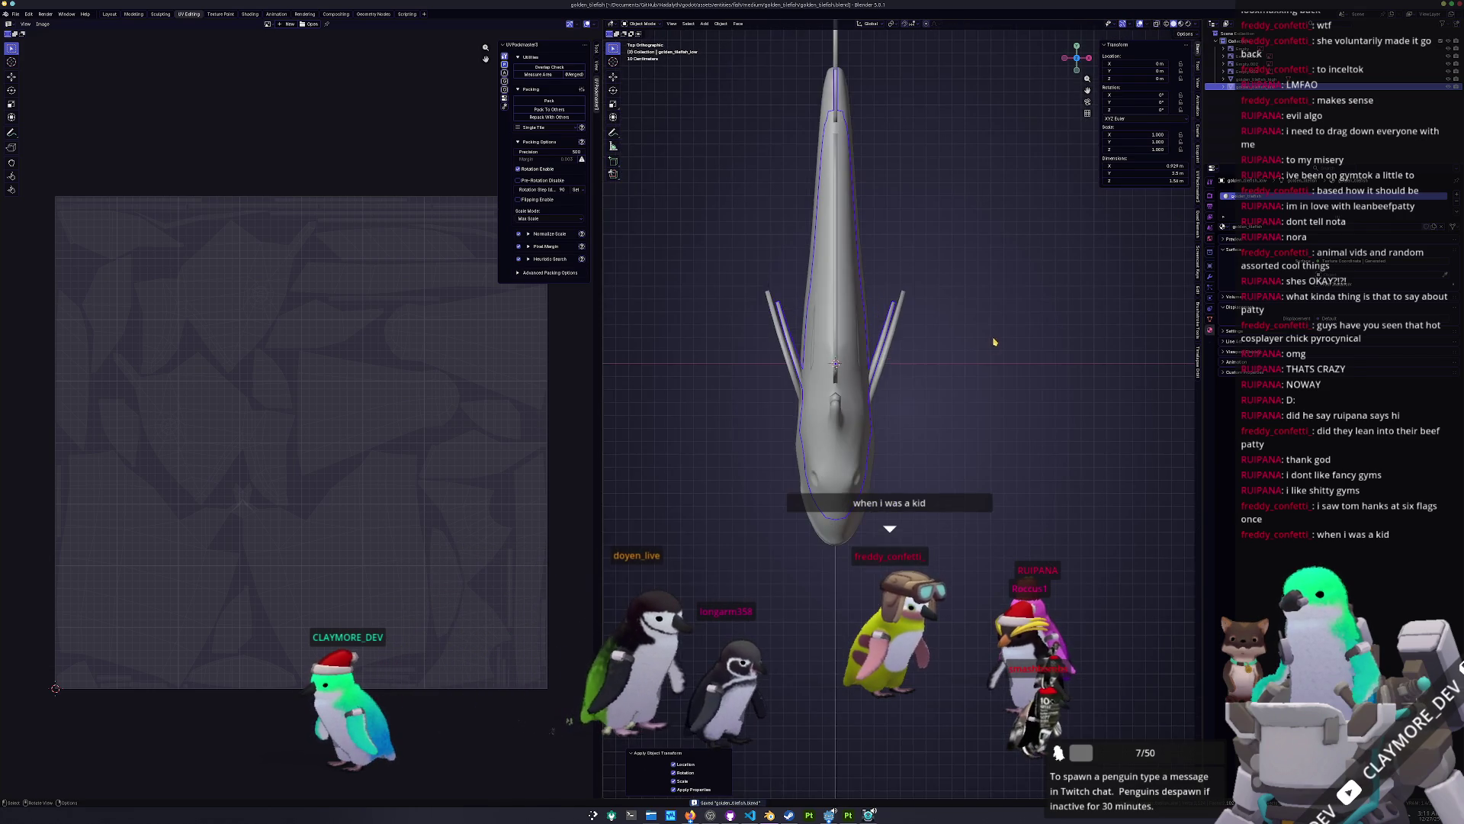
pyautogui.click(15, 14)
pyautogui.moveTo(46, 137)
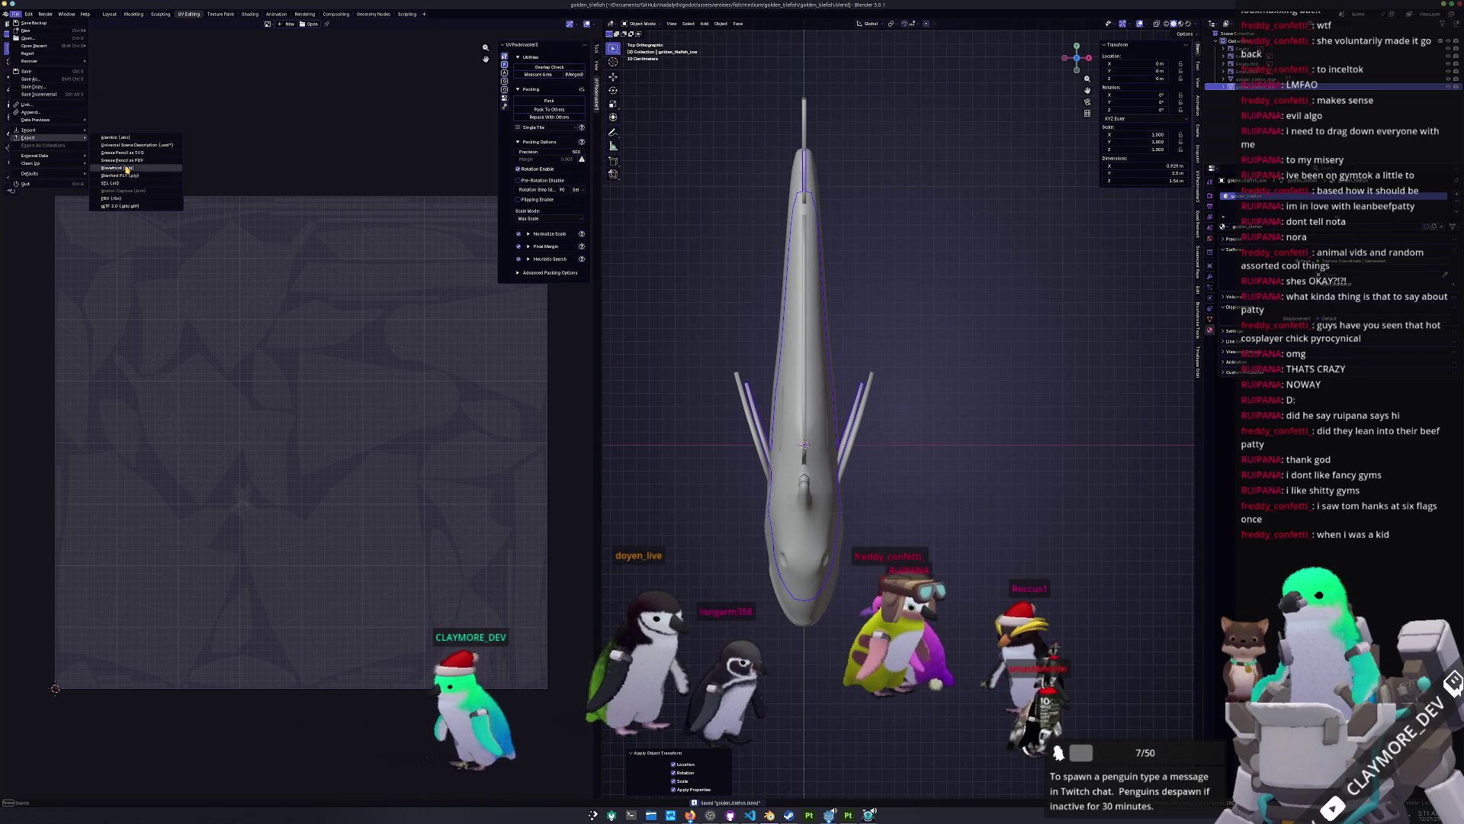
pyautogui.click(127, 169)
pyautogui.click(1007, 587)
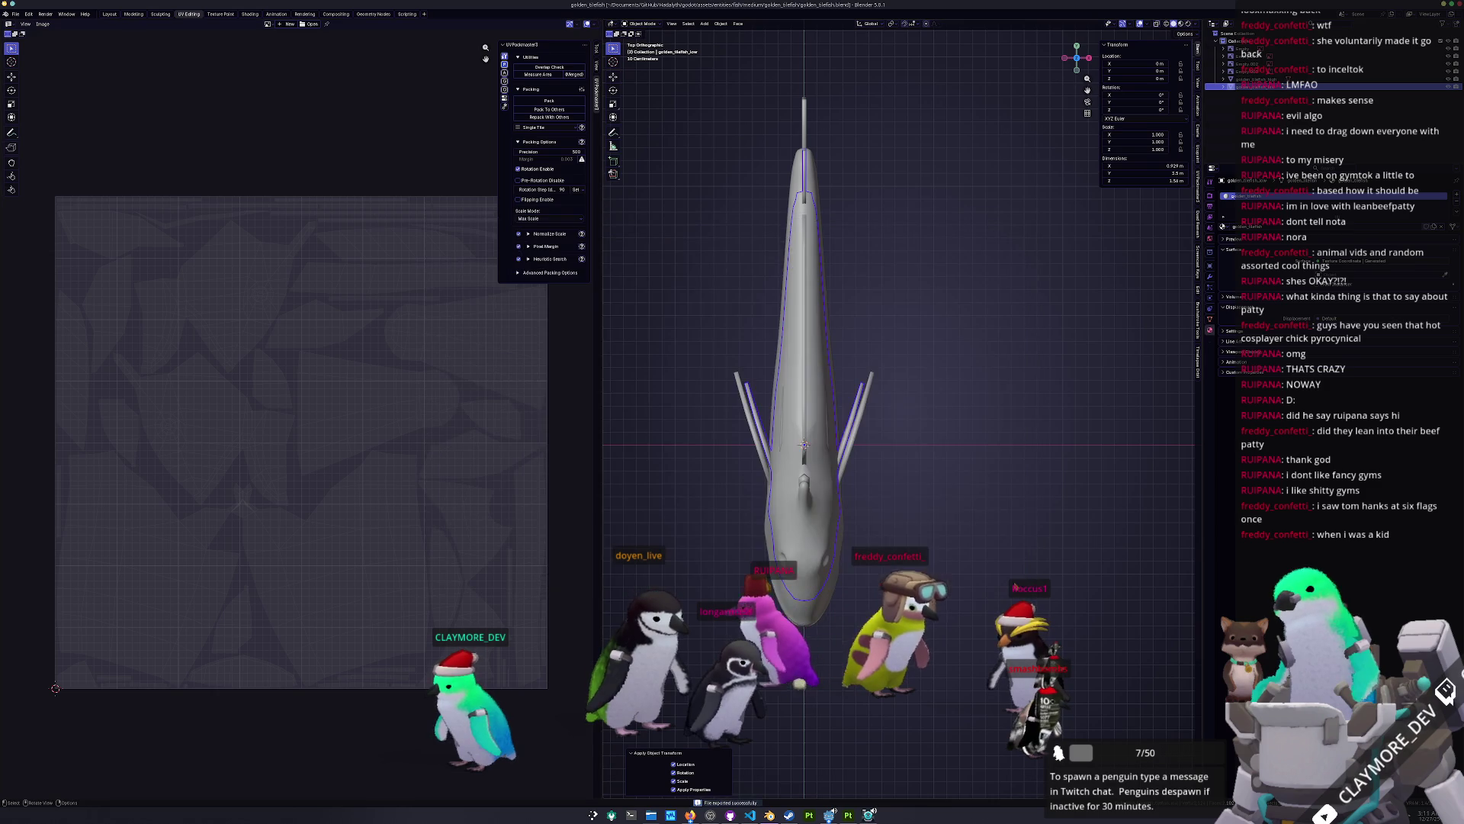
pyautogui.moveTo(1050, 597); pyautogui.dragTo(1014, 488, button='middle')
pyautogui.hotkey('ctrl', 's')
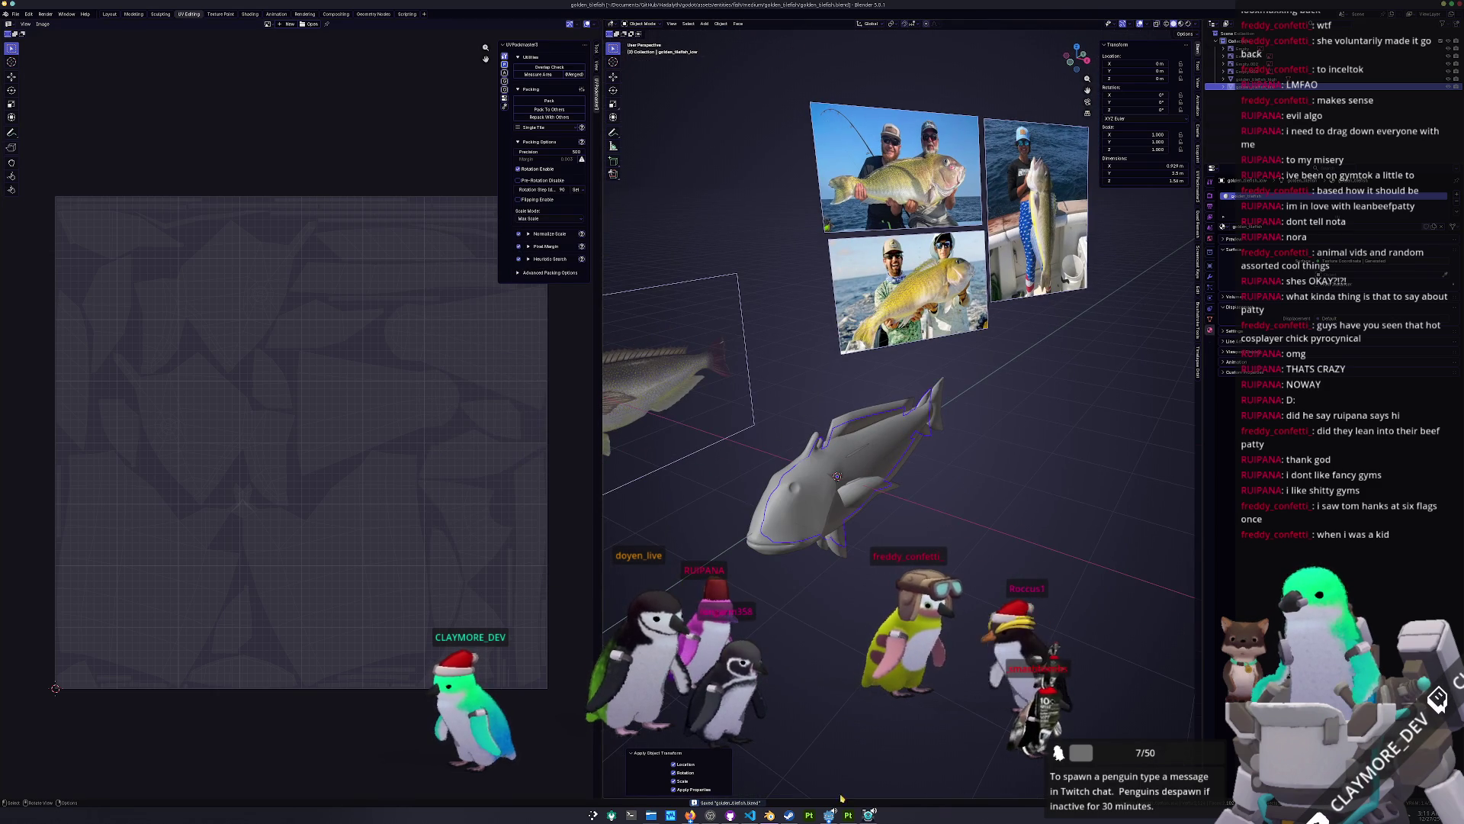
pyautogui.moveTo(830, 813)
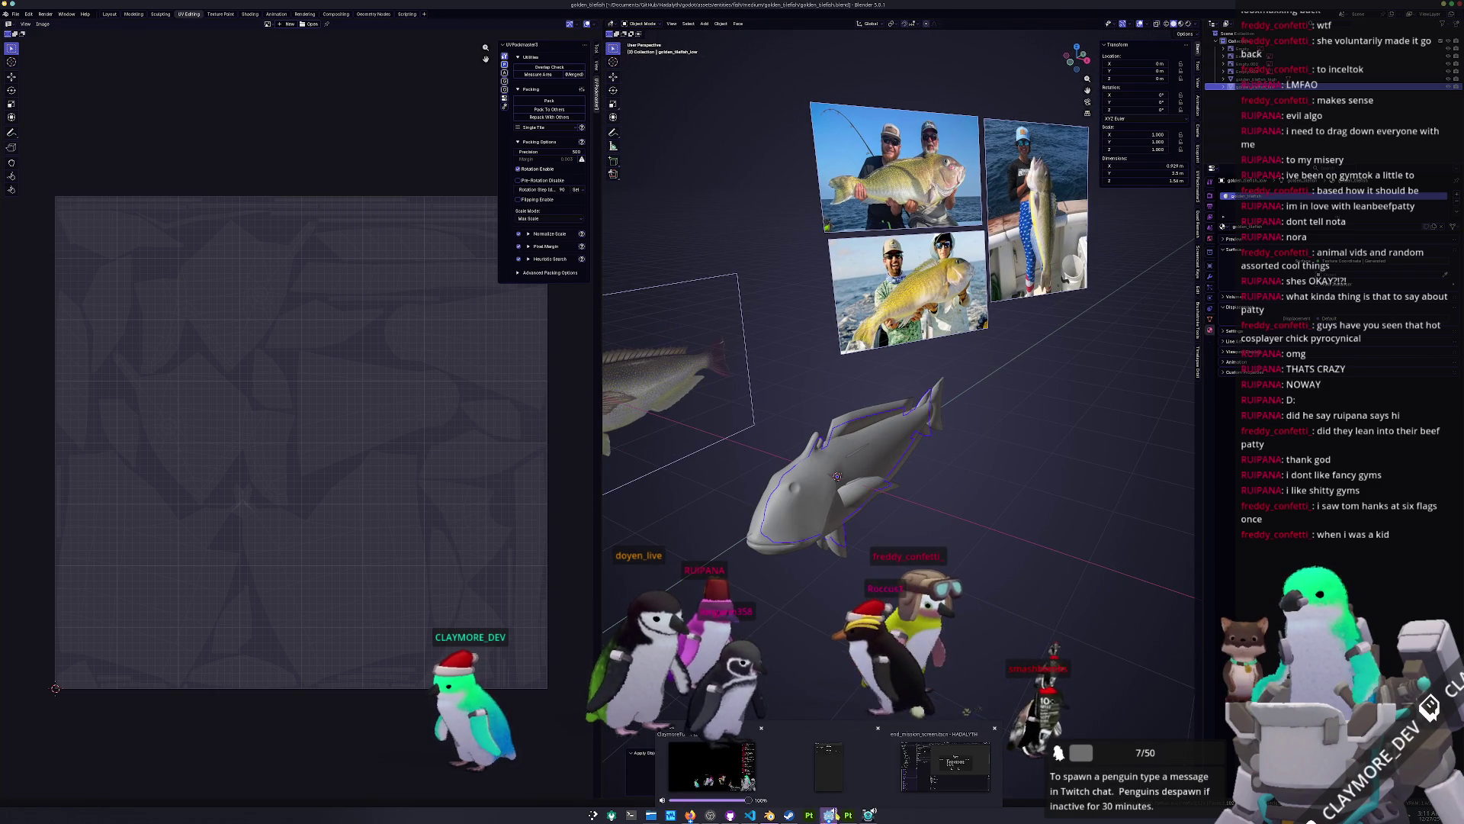
pyautogui.click(935, 783)
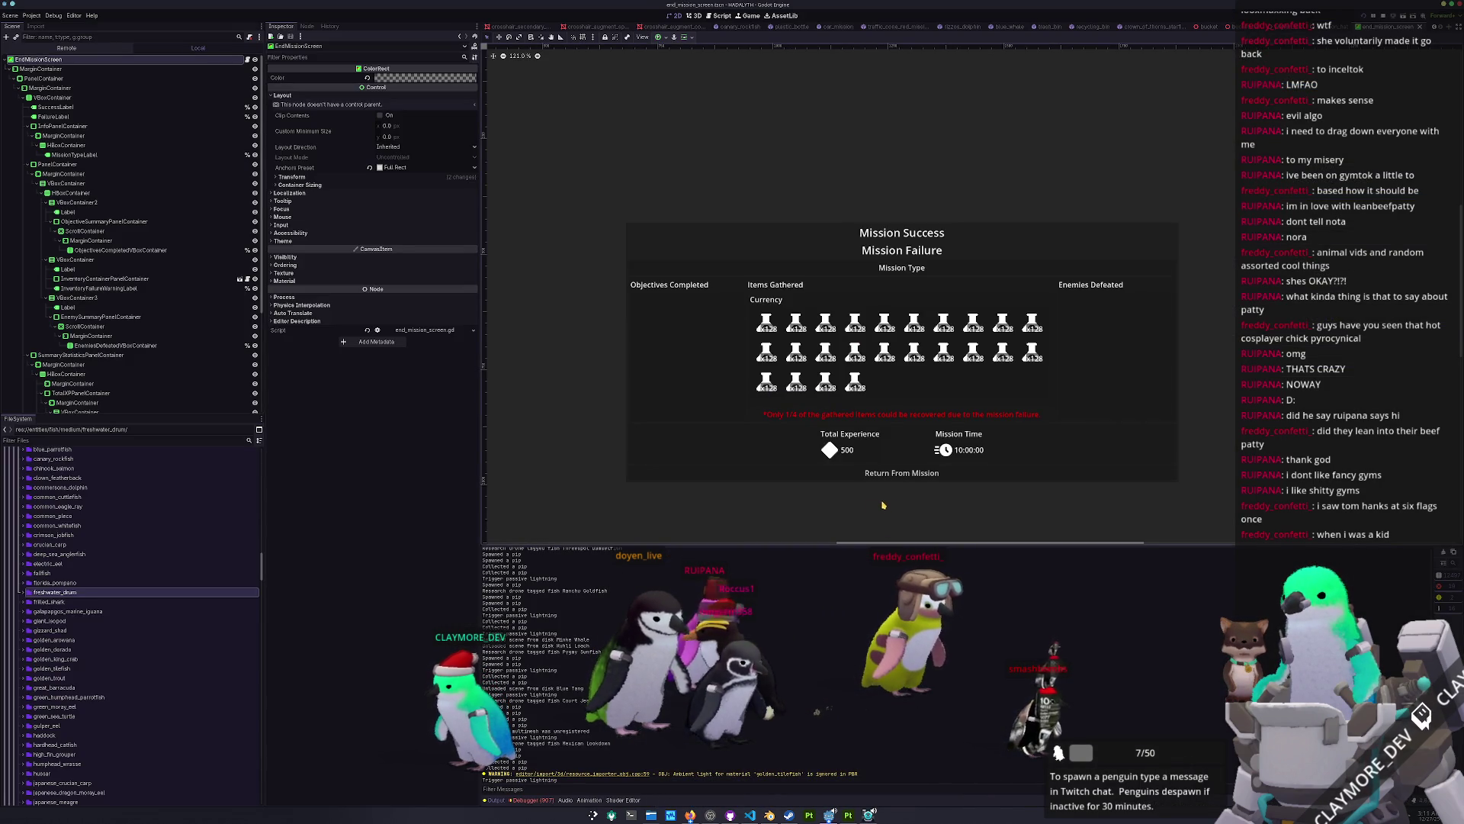
# Step: Expand the golden_tilefish folder and rename the scene and fish stats files to golden_tilefish names
pyautogui.scroll(-3, 883, 488)
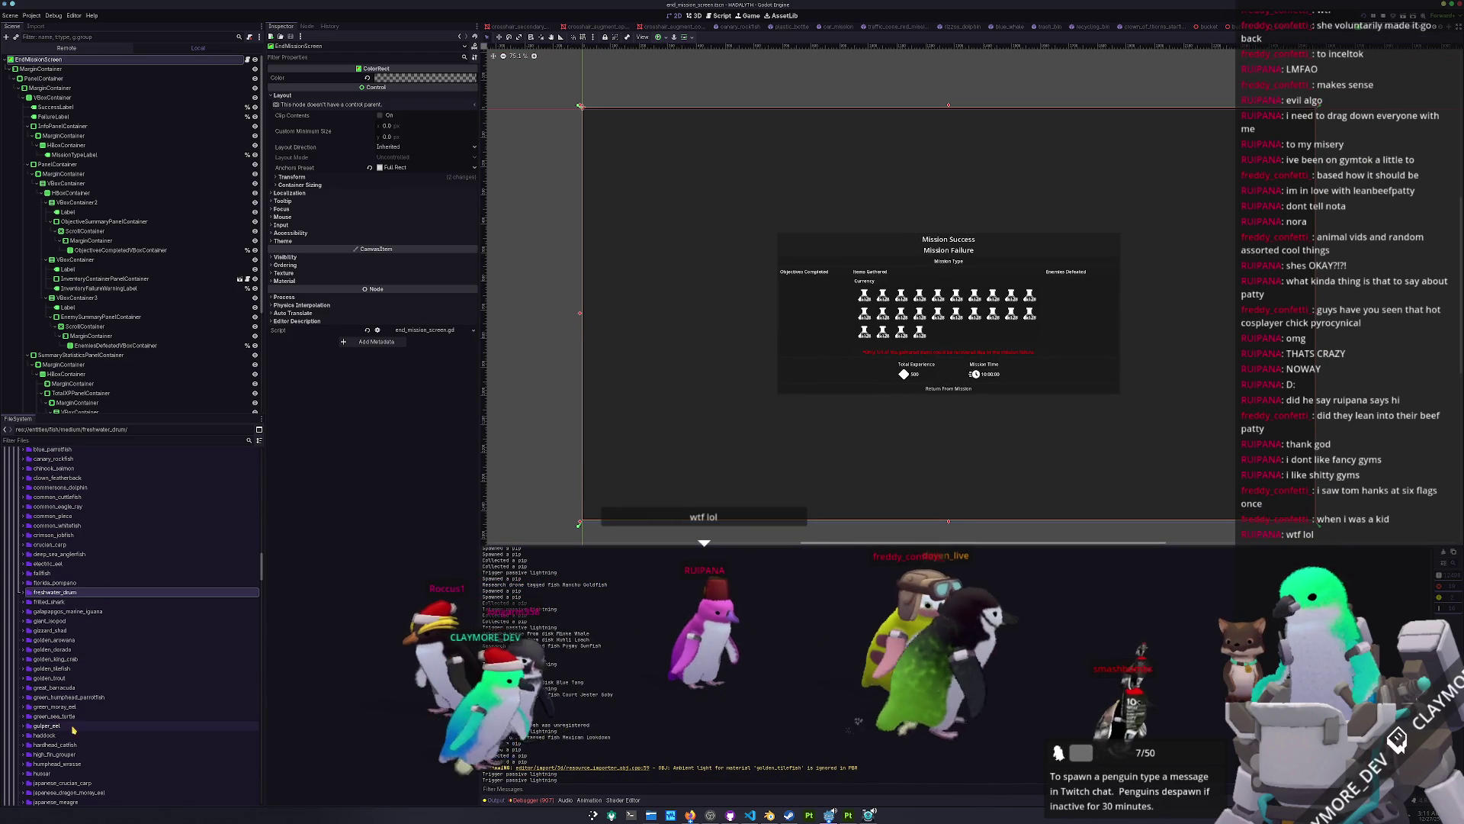
pyautogui.click(70, 669)
pyautogui.doubleClick(70, 669)
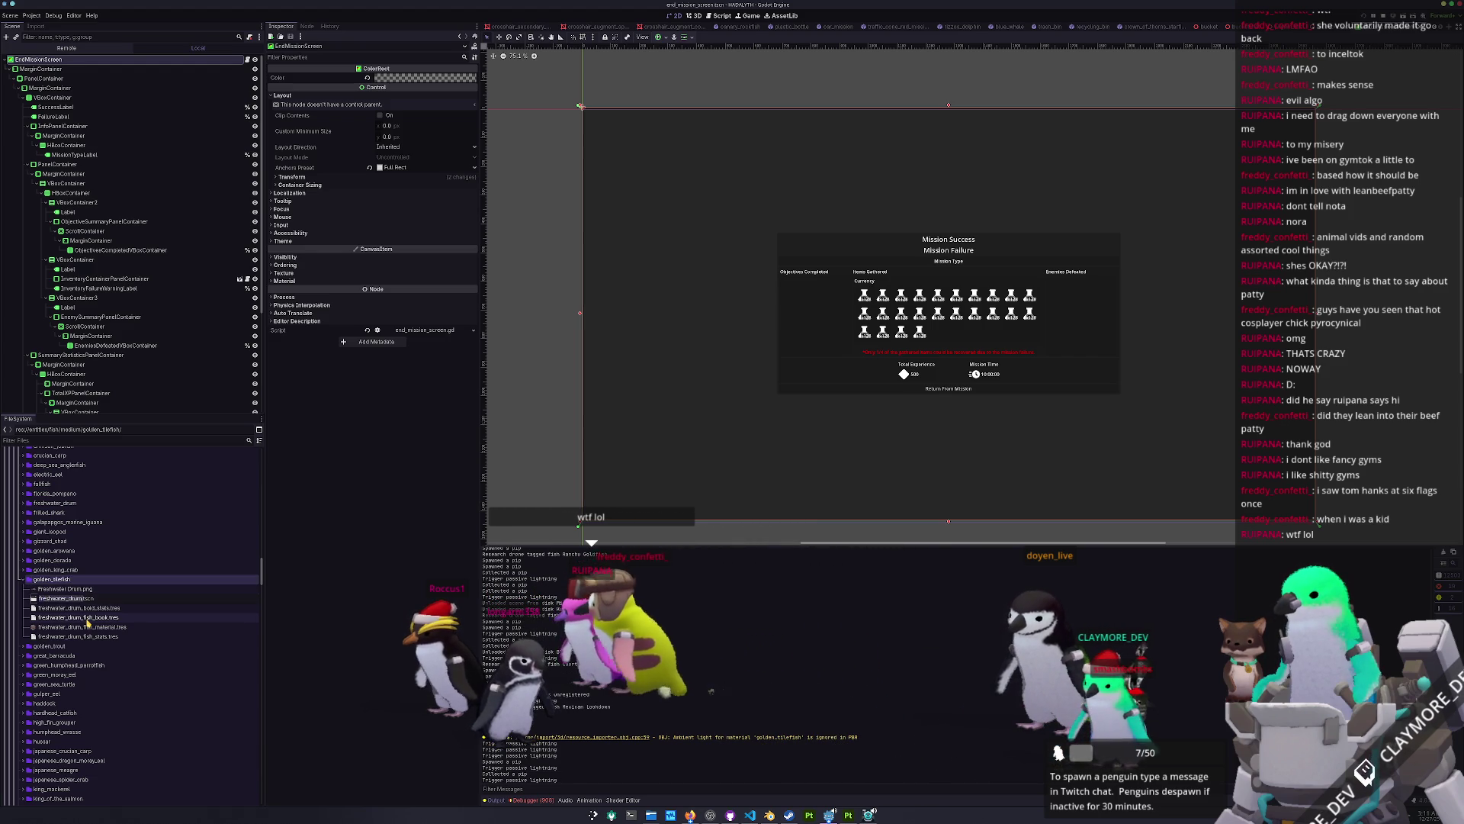
pyautogui.press('Return')
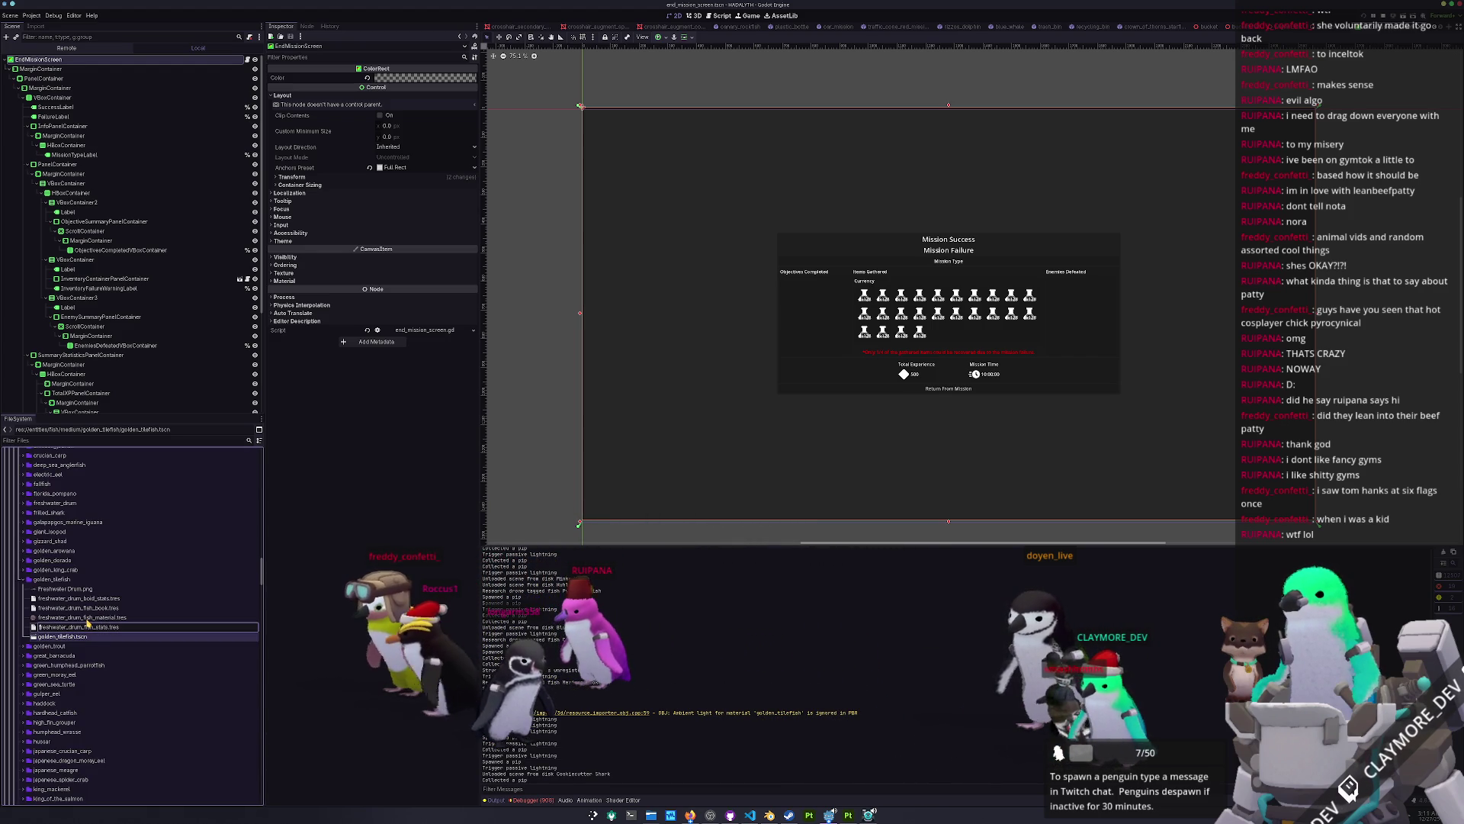
pyautogui.write('golden_tilefish')
pyautogui.press('Return')
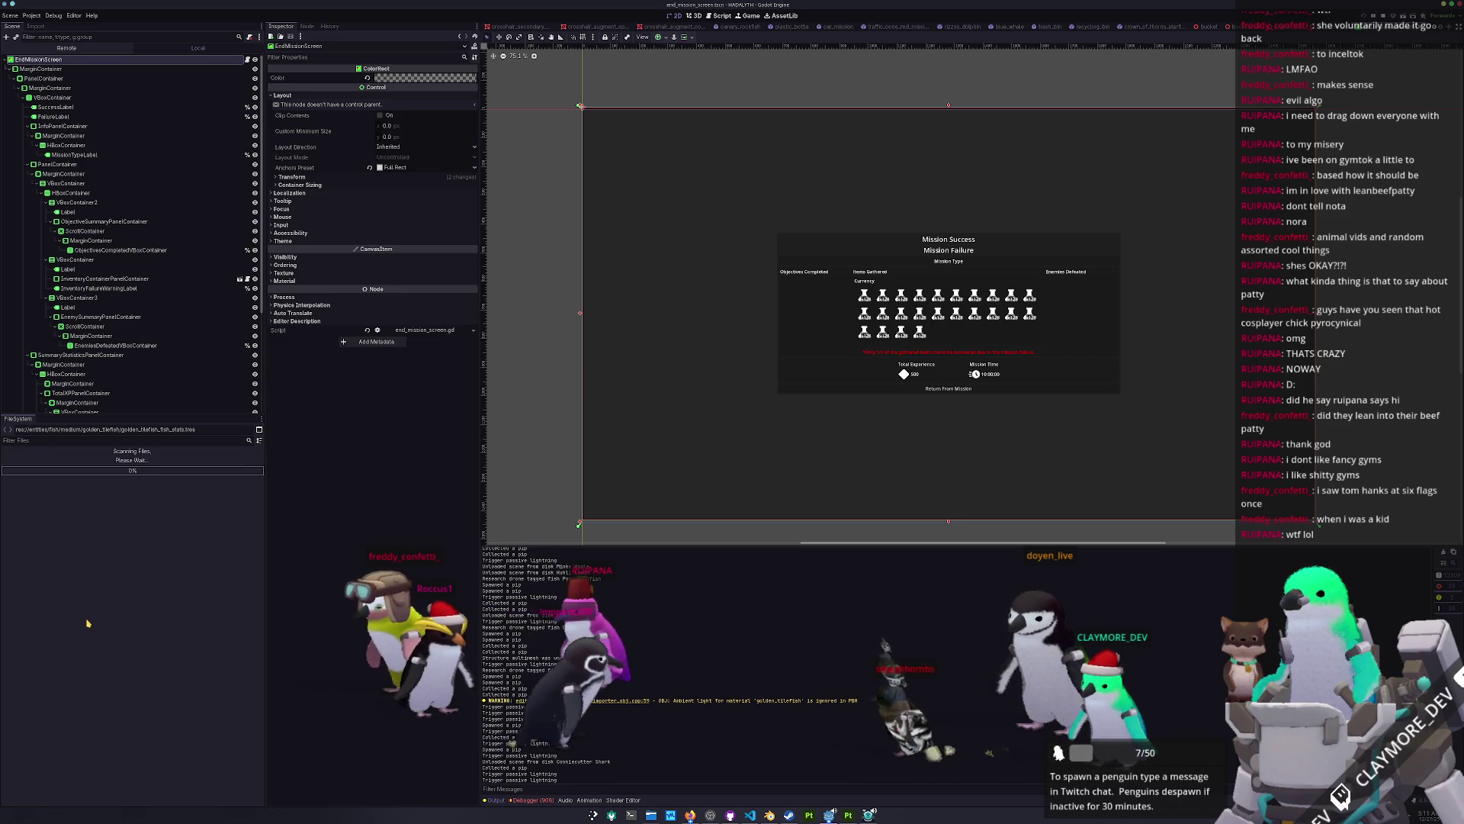
# Step: Rename the fish material, fish book and boid stats files to golden_tilefish names, then open golden_tilefish.tscn
pyautogui.click(86, 618)
pyautogui.press('F2')
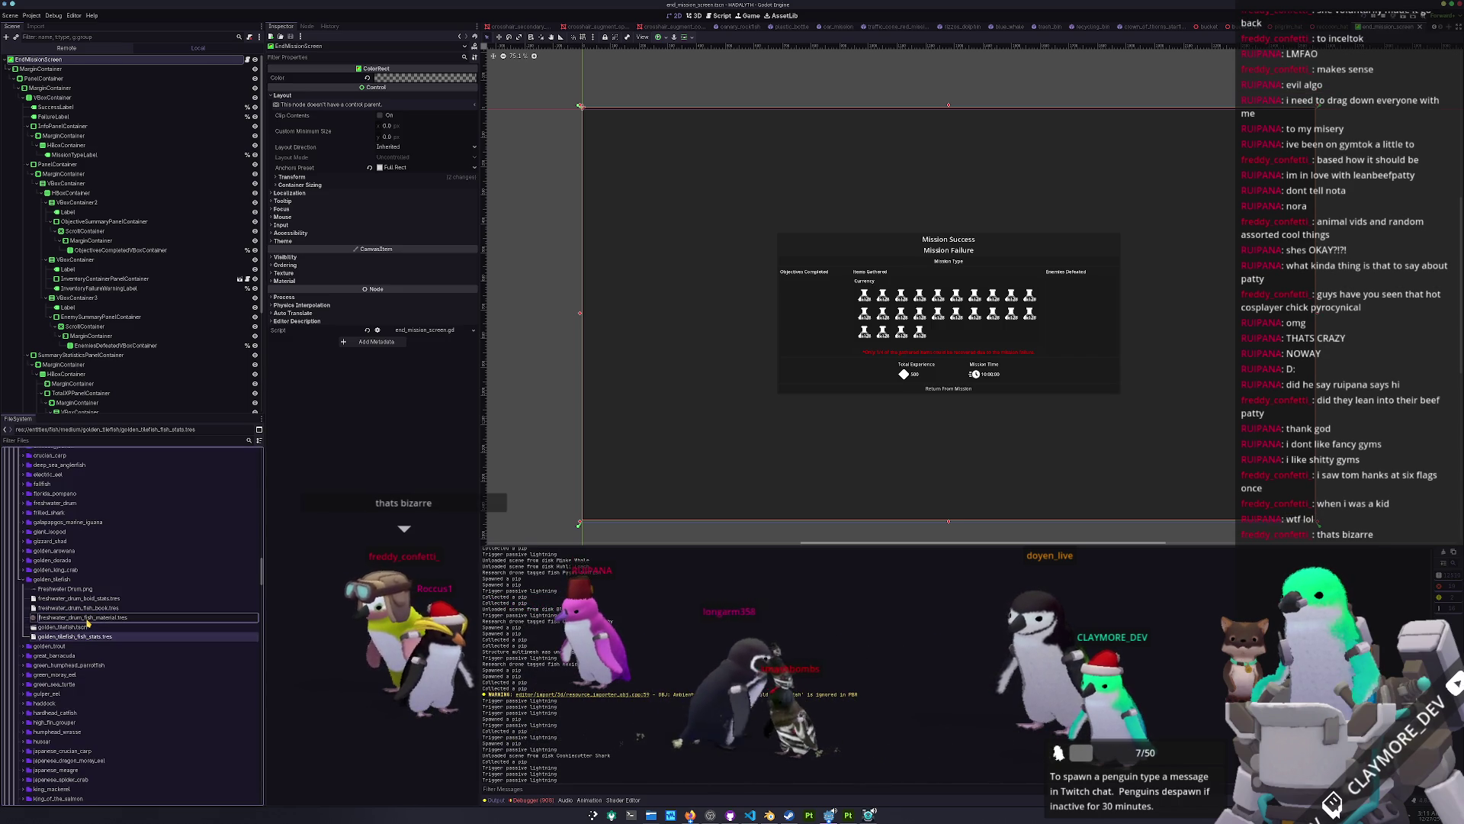
pyautogui.write('golden_tilefish')
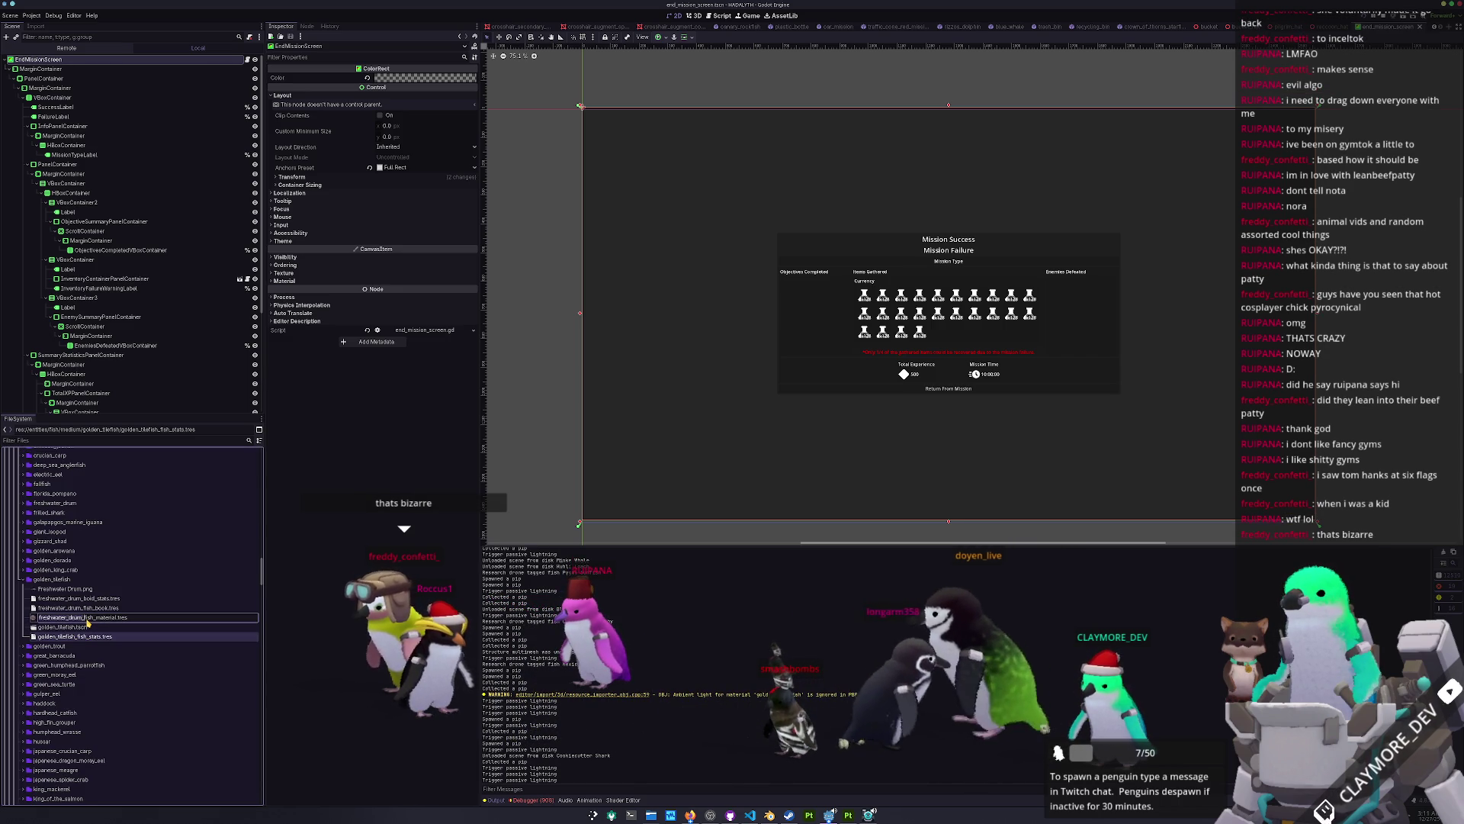
pyautogui.press('Return')
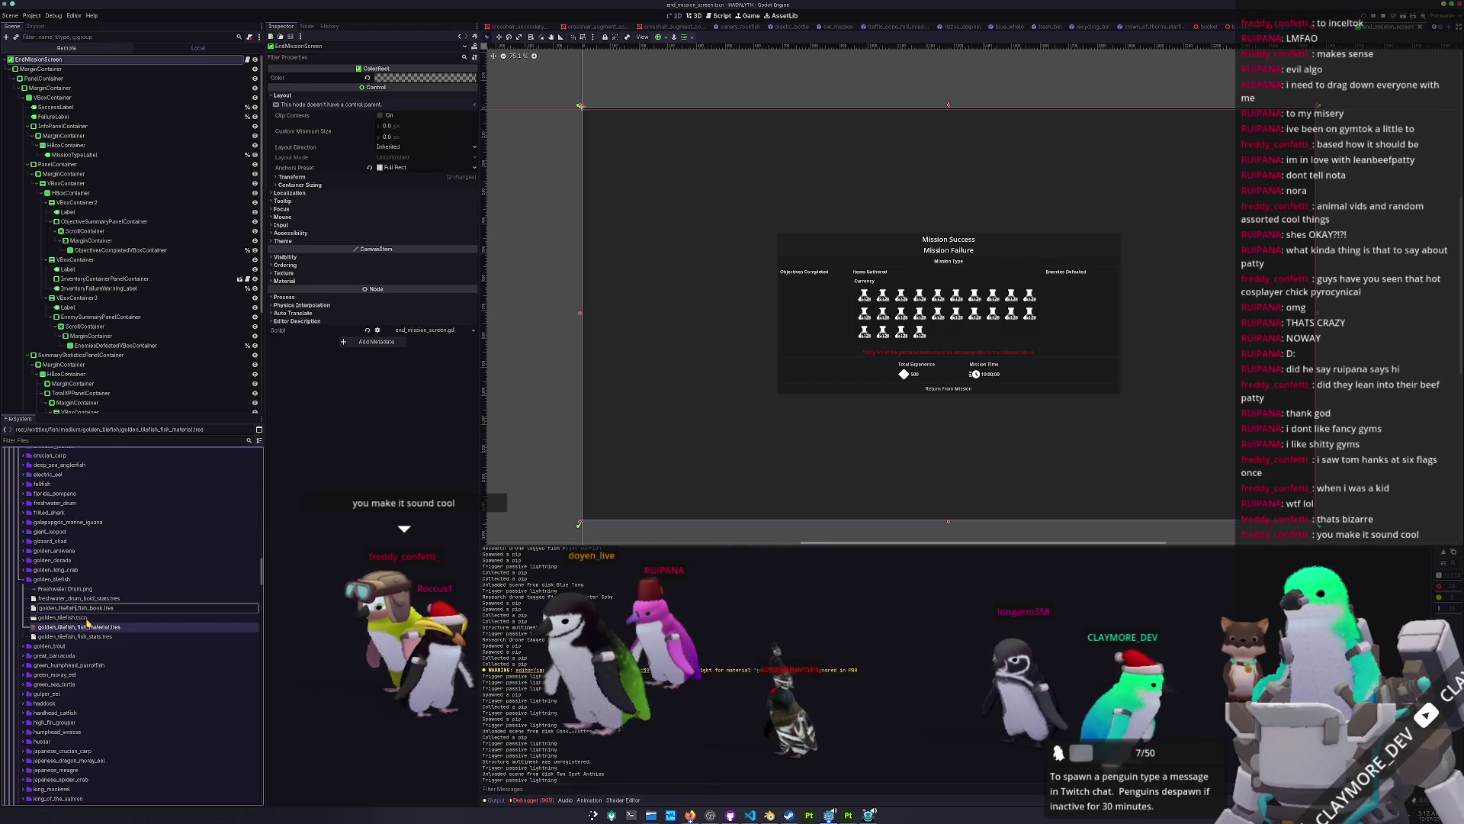
pyautogui.press('Return')
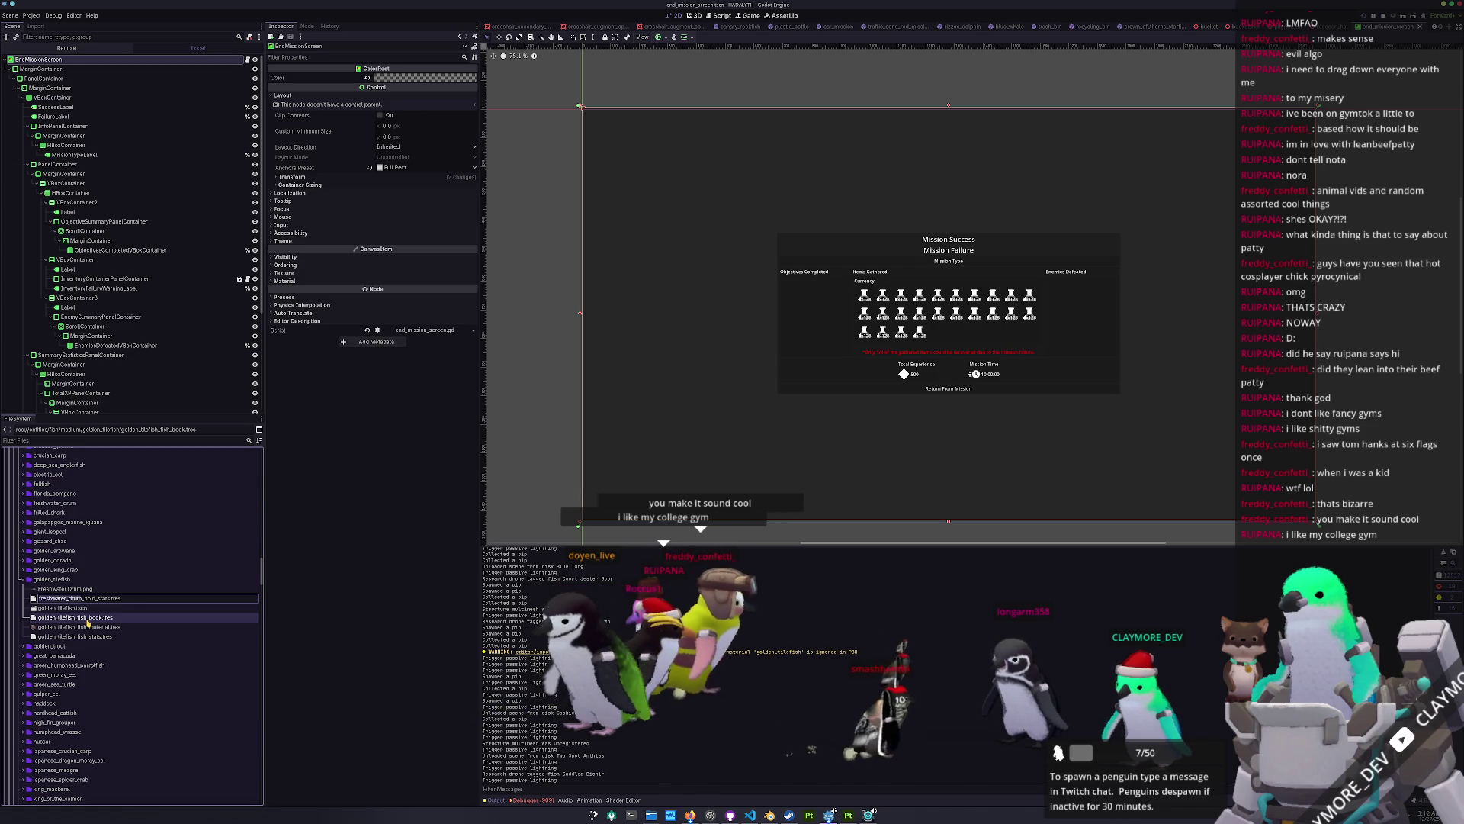
pyautogui.hotkey('ctrl', 'v')
pyautogui.press('Return')
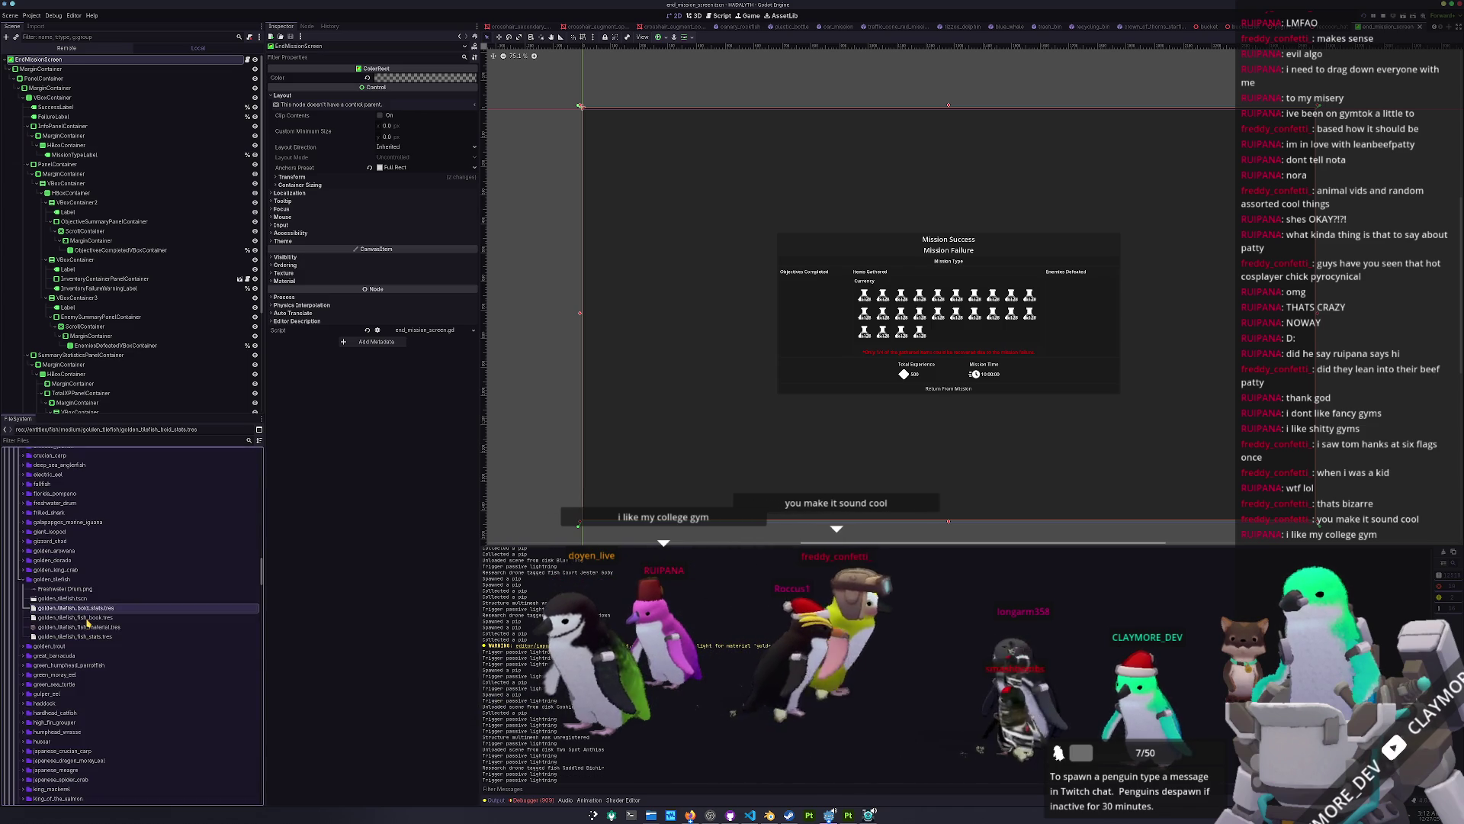
pyautogui.doubleClick(55, 598)
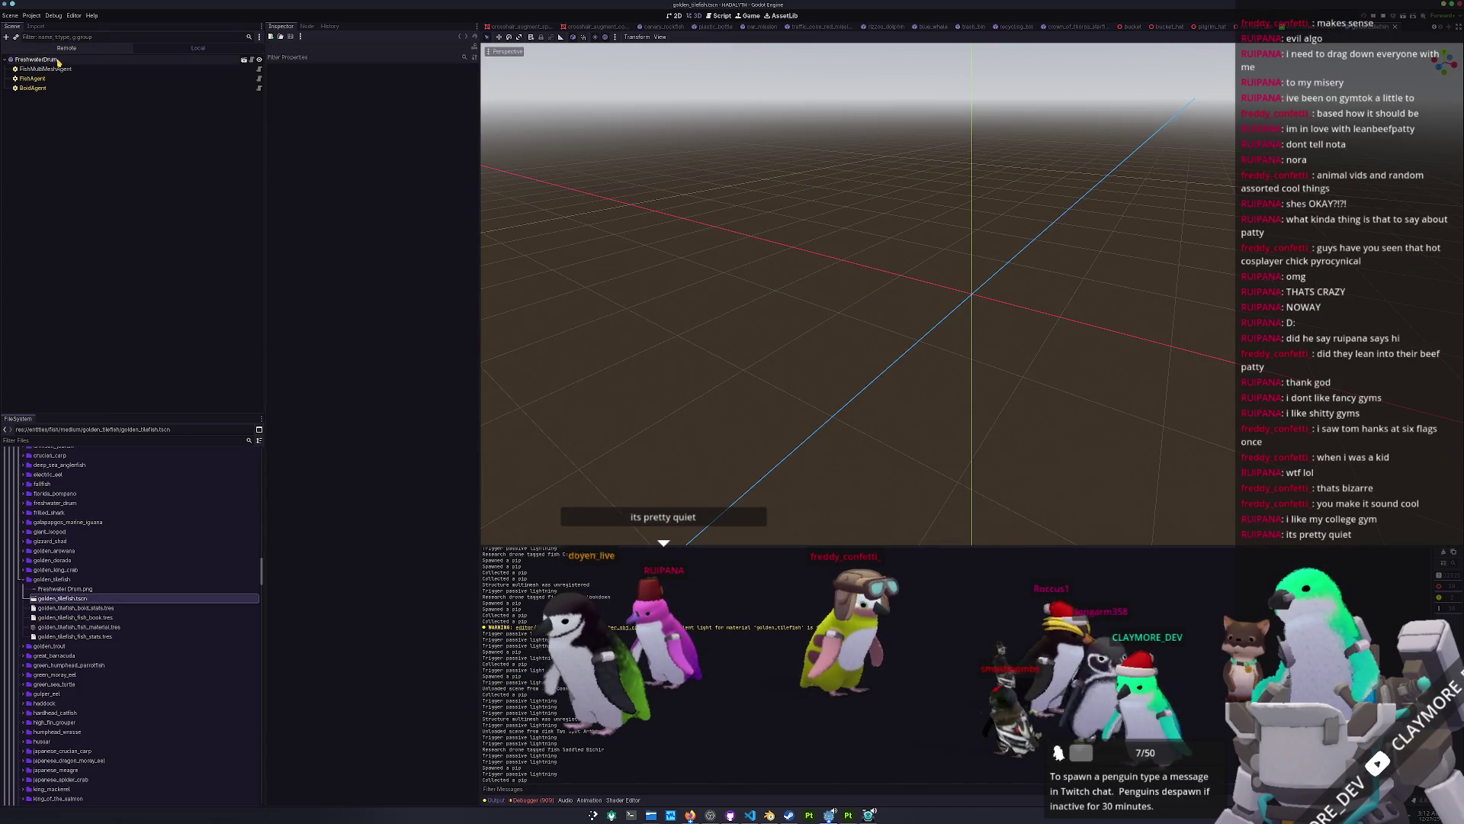
# Step: Rename the scene's root node to GoldenTilefish
pyautogui.click(57, 60)
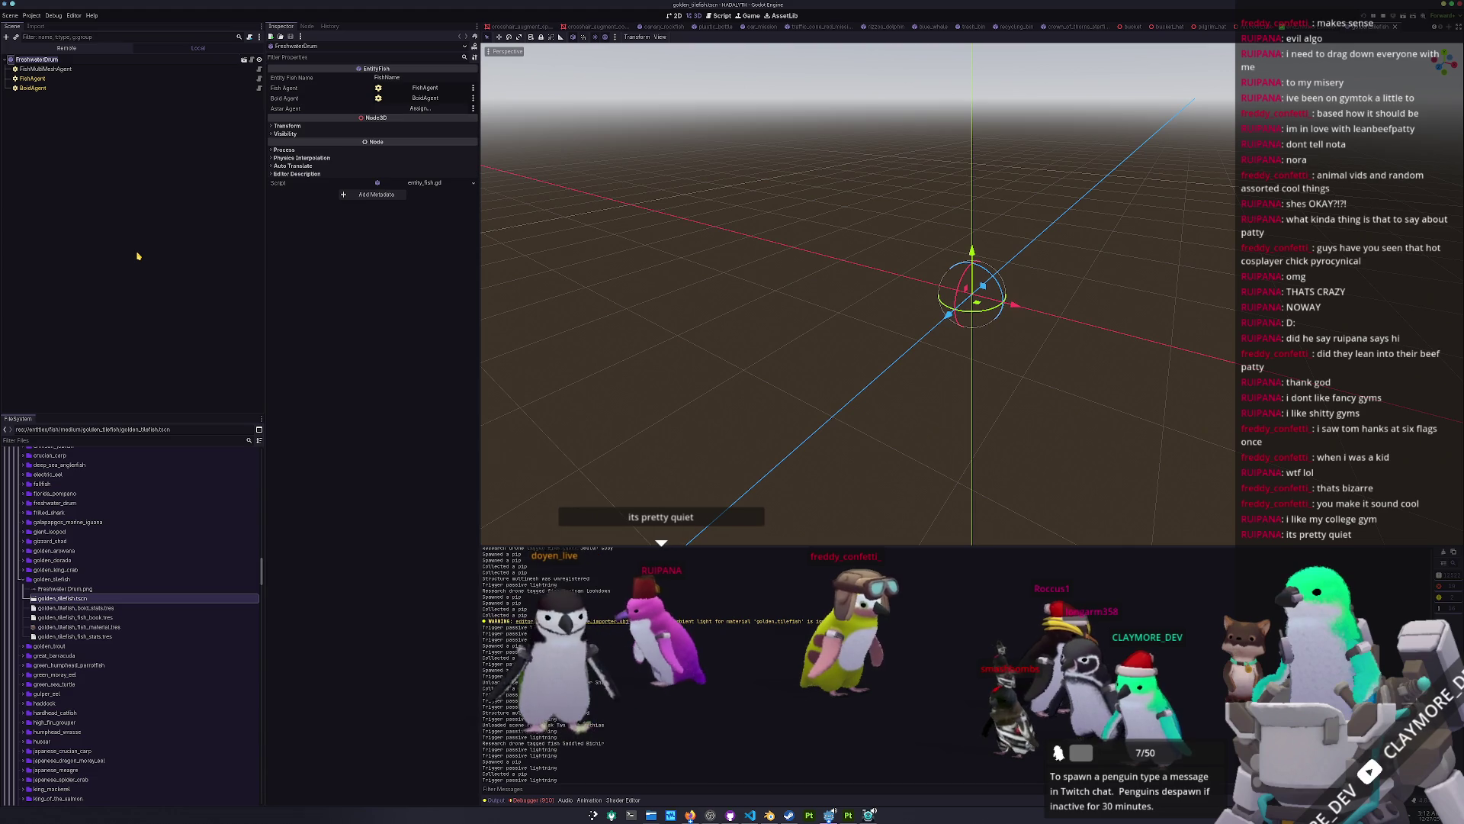
pyautogui.write('GoldenT')
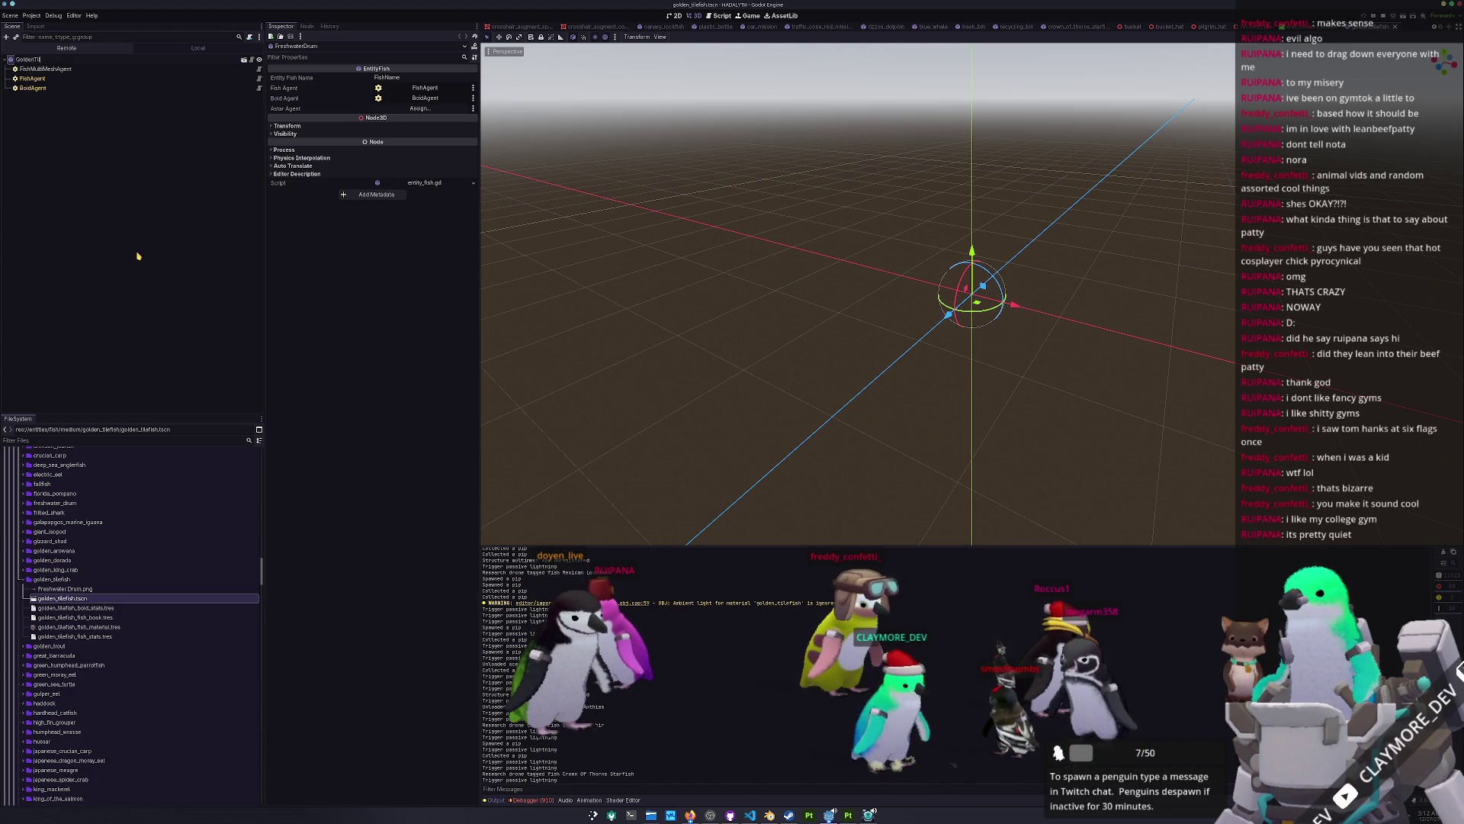
pyautogui.write('ilefish')
pyautogui.press('Return')
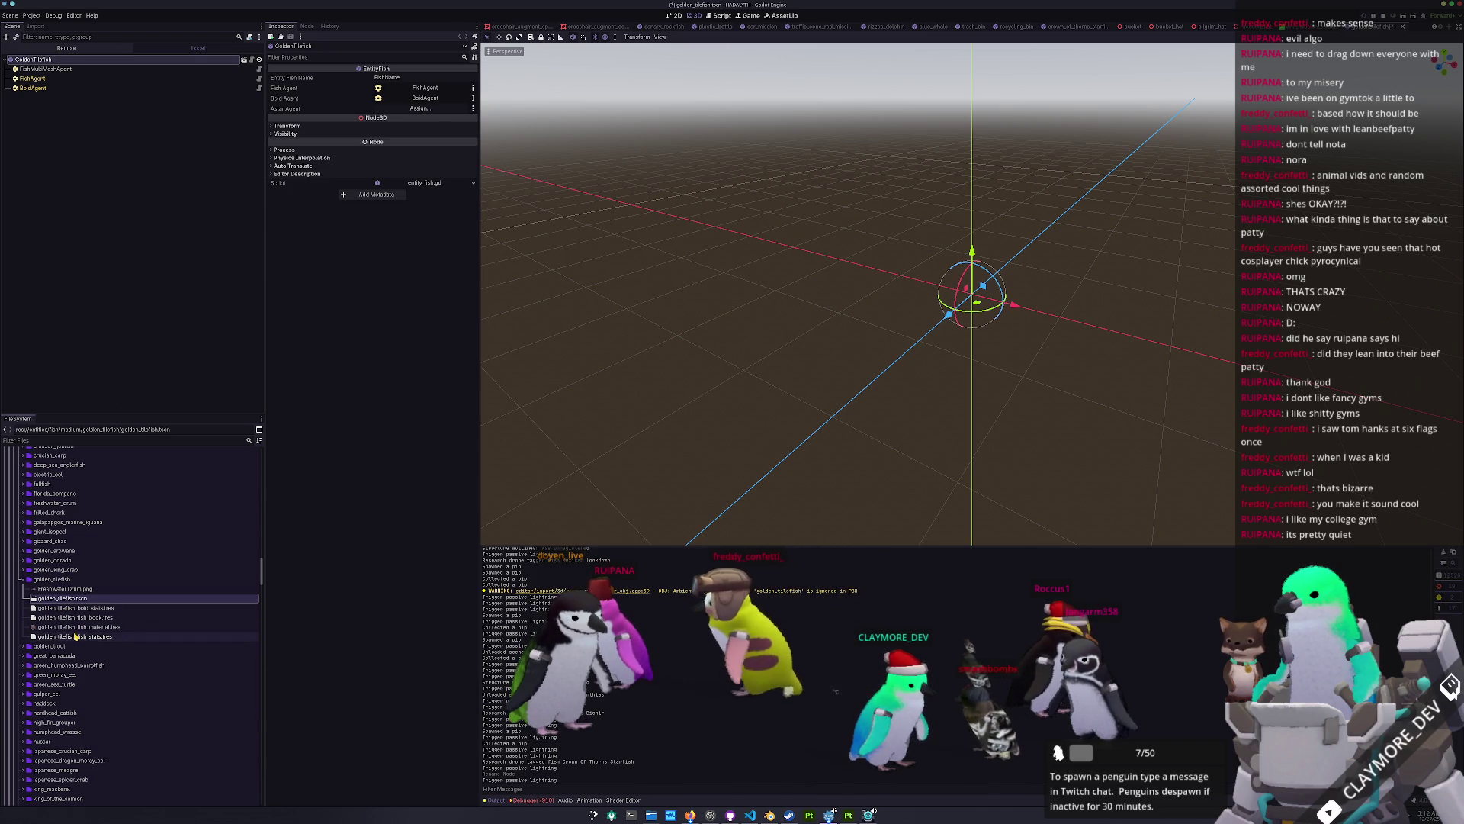
# Step: Reset the icon in golden_tilefish_fish_stats.tres to its default and save the scene
pyautogui.click(72, 636)
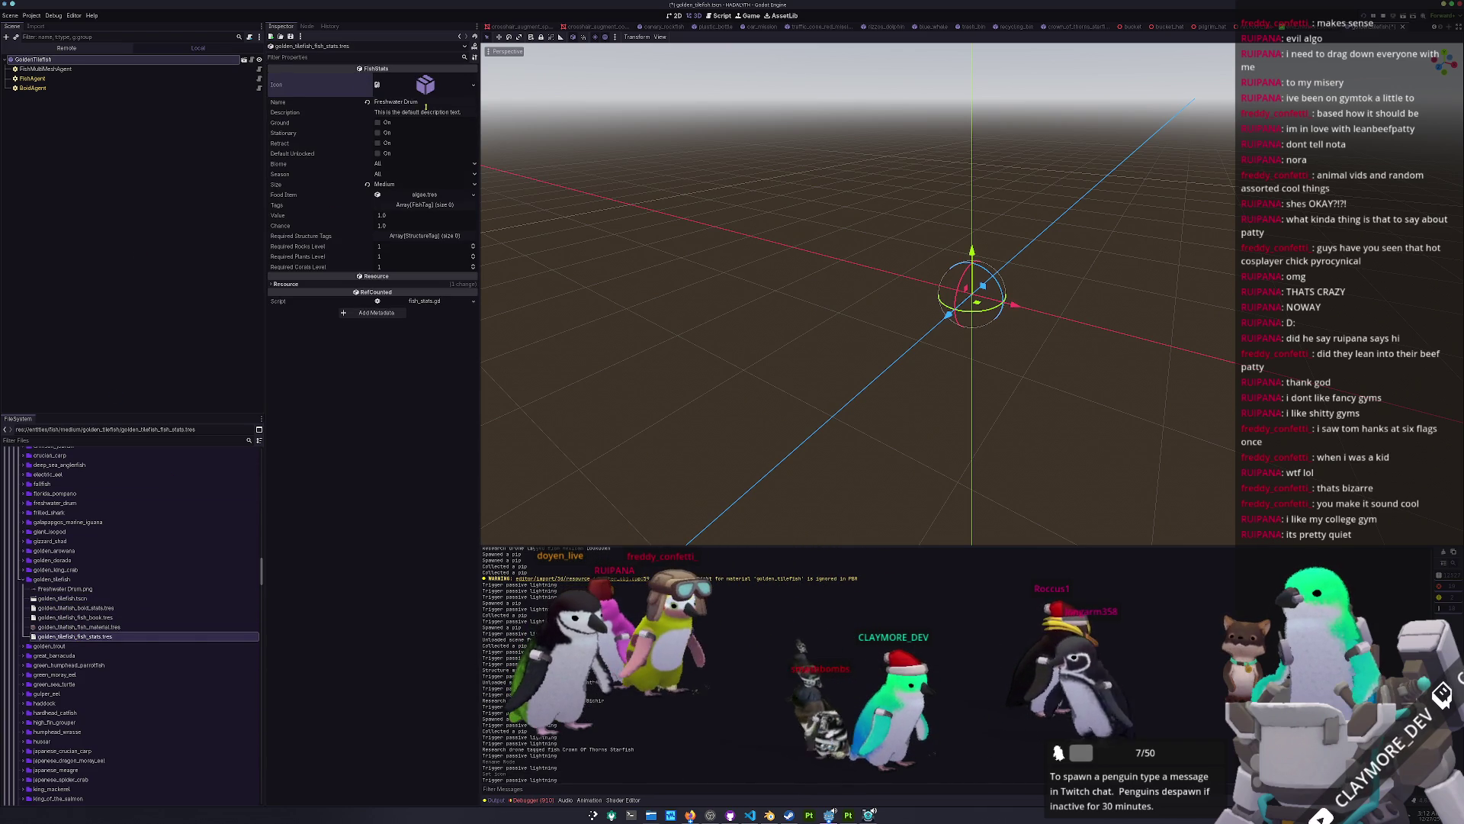
pyautogui.click(367, 84)
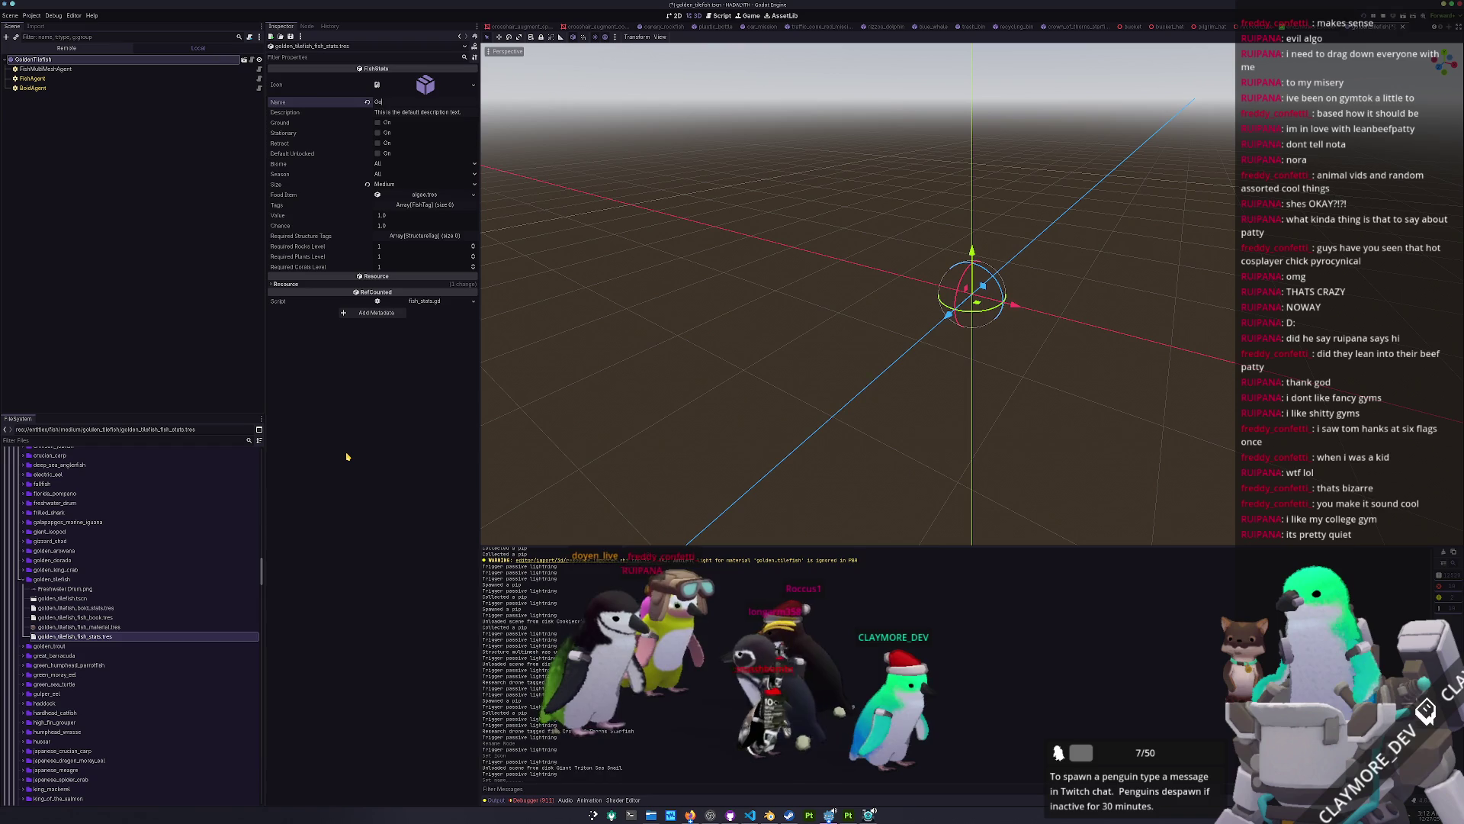
pyautogui.write('Golden Filefish')
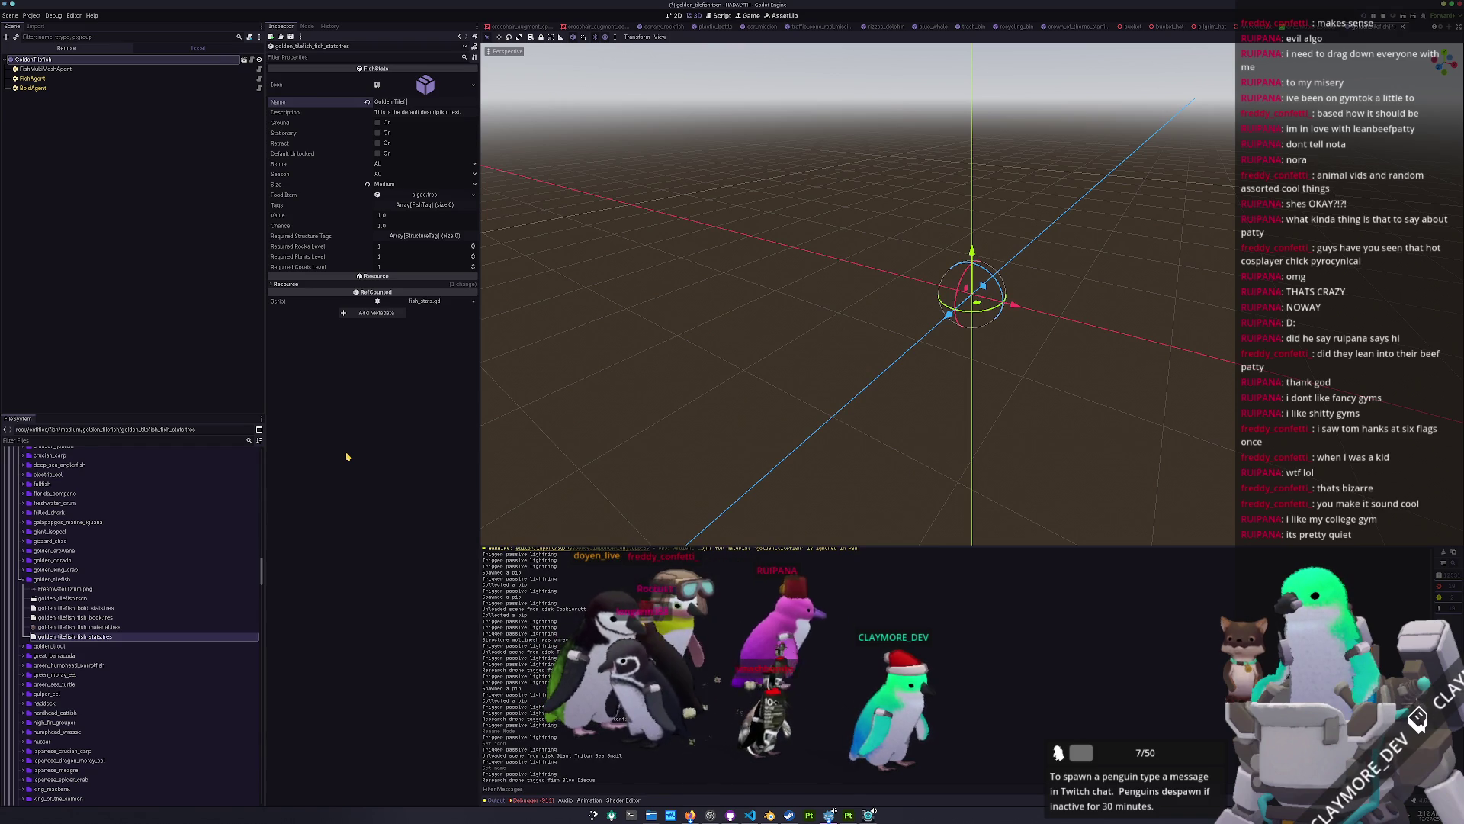
pyautogui.hotkey('ctrl', 's')
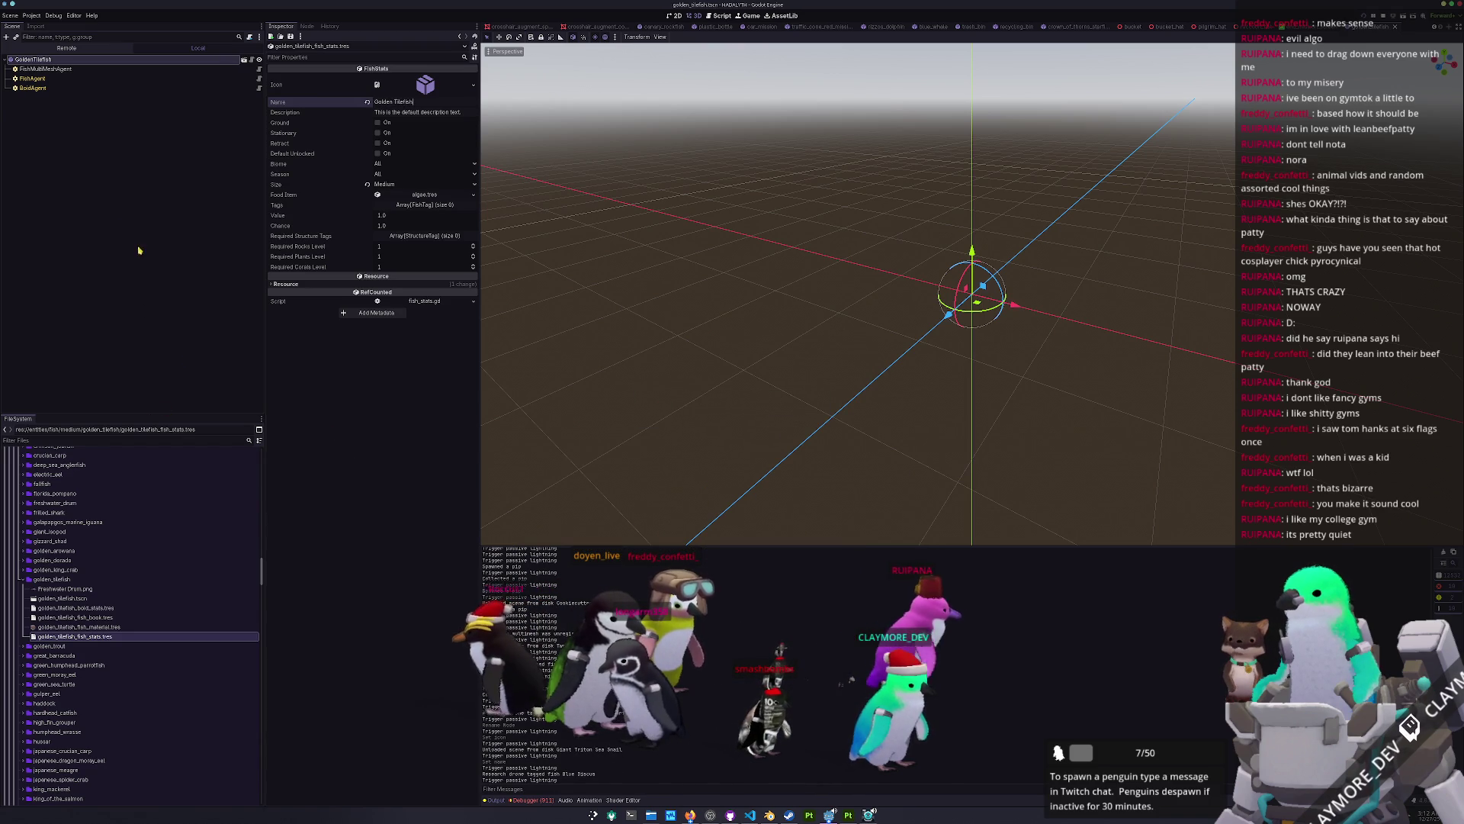
pyautogui.click(46, 69)
# Step: Assign golden_tilefish.obj as the FishMultiMeshAgent's mesh via Quick Load
pyautogui.click(474, 116)
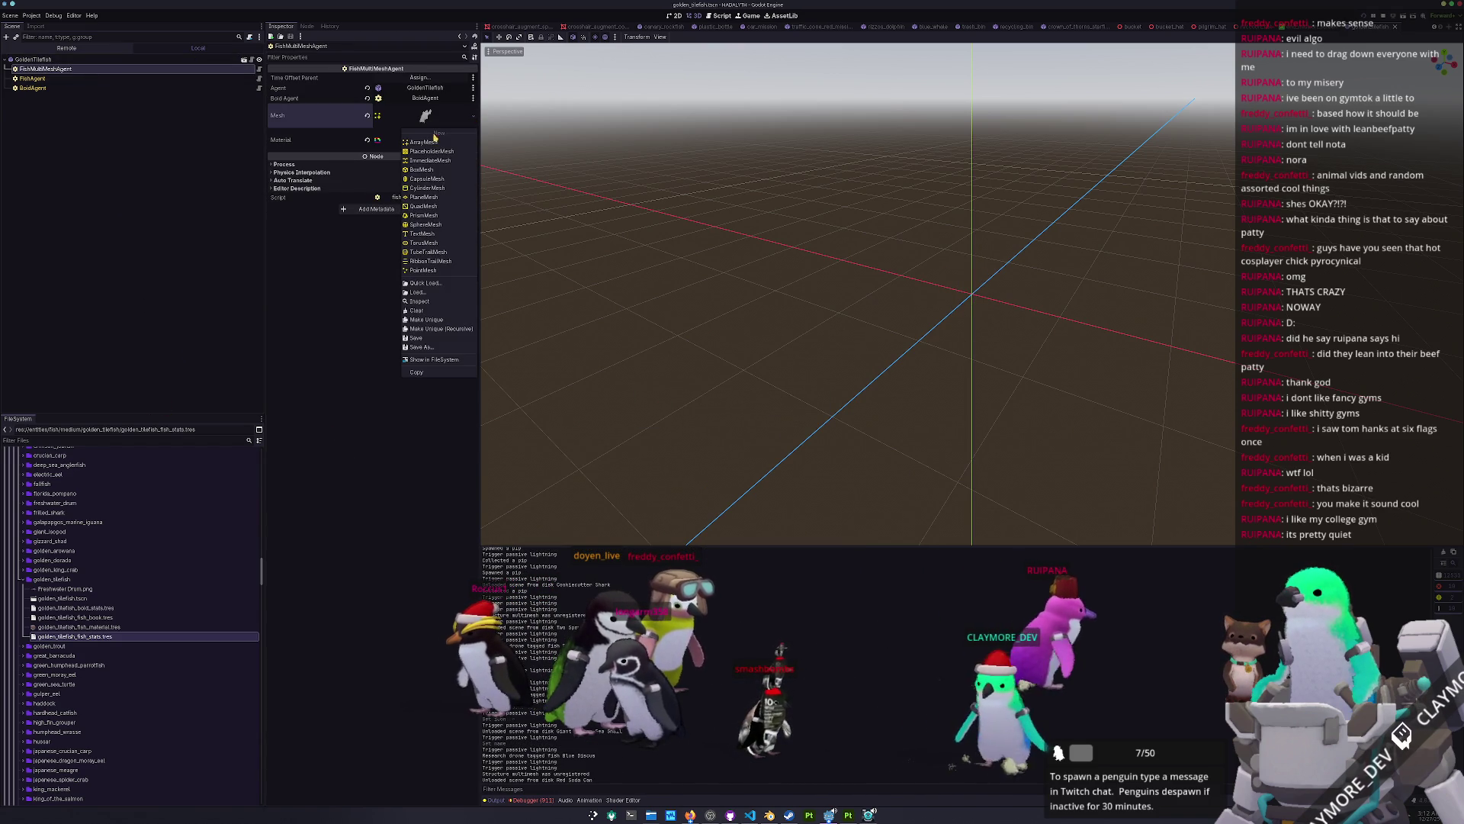
pyautogui.click(428, 283)
pyautogui.write('goldentile')
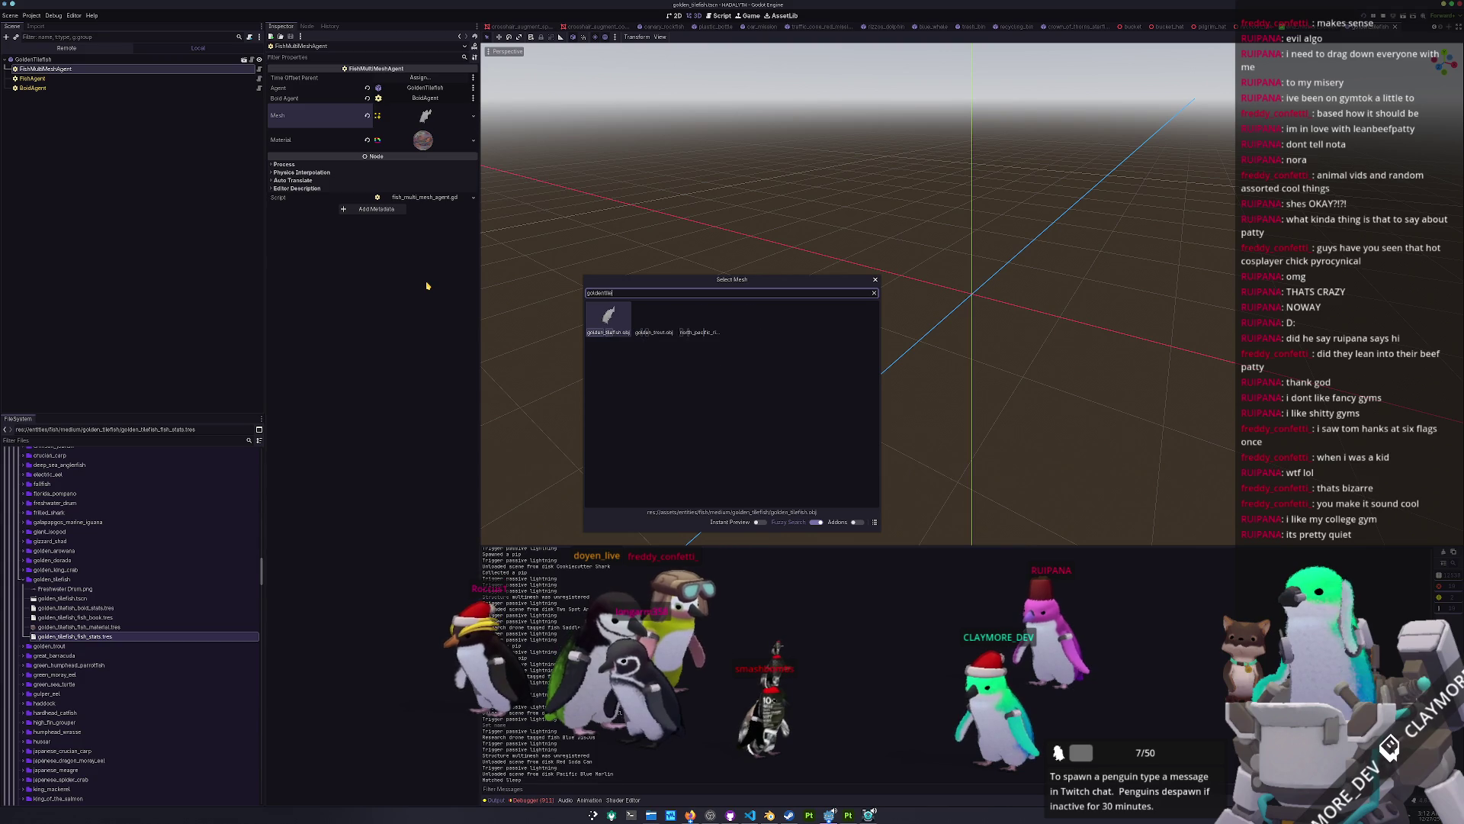
pyautogui.press('Return')
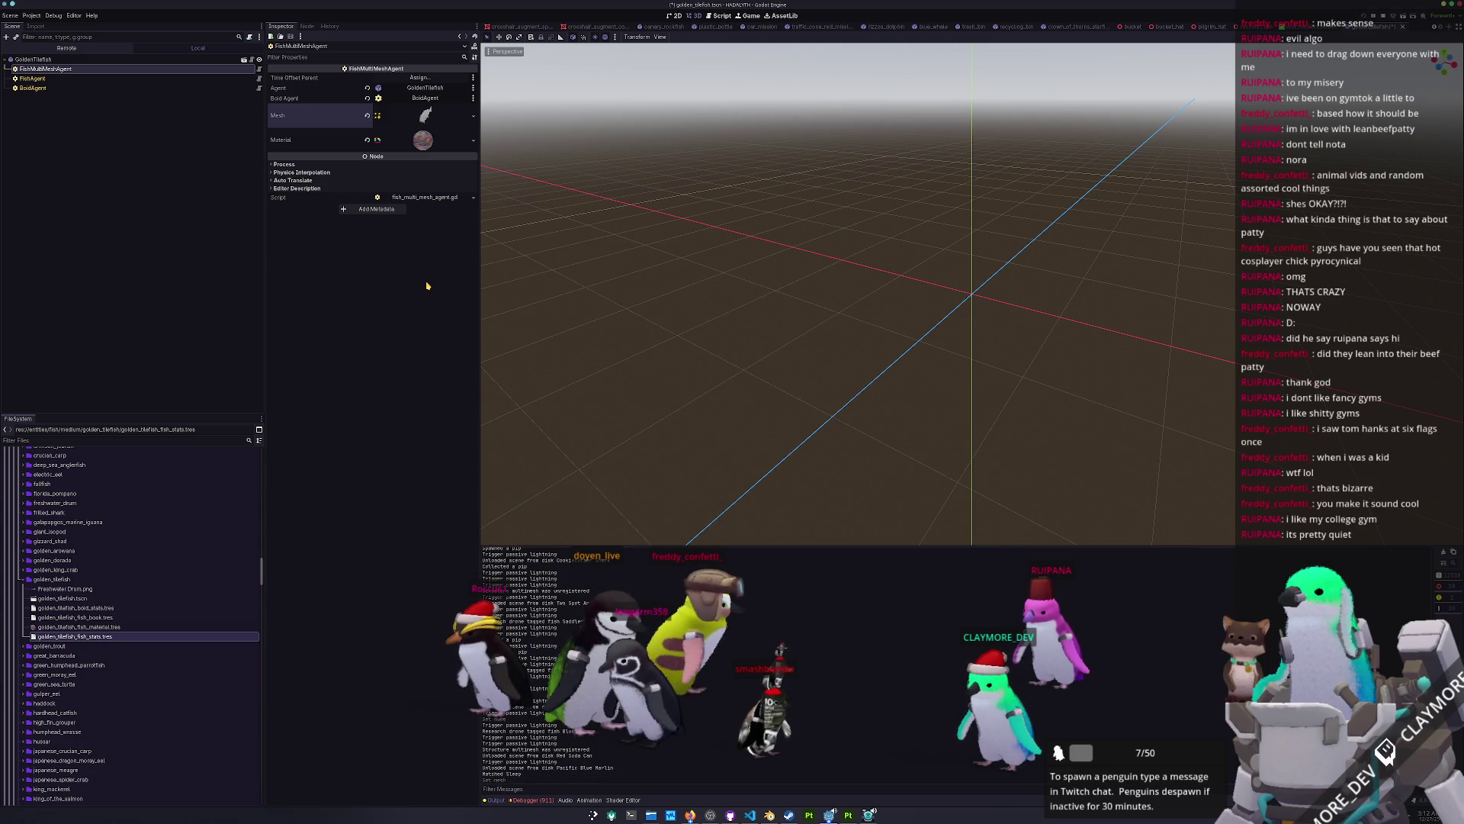
# Step: Set the material's albedo texture to the golden_tilefish texture and save the scene
pyautogui.click(432, 145)
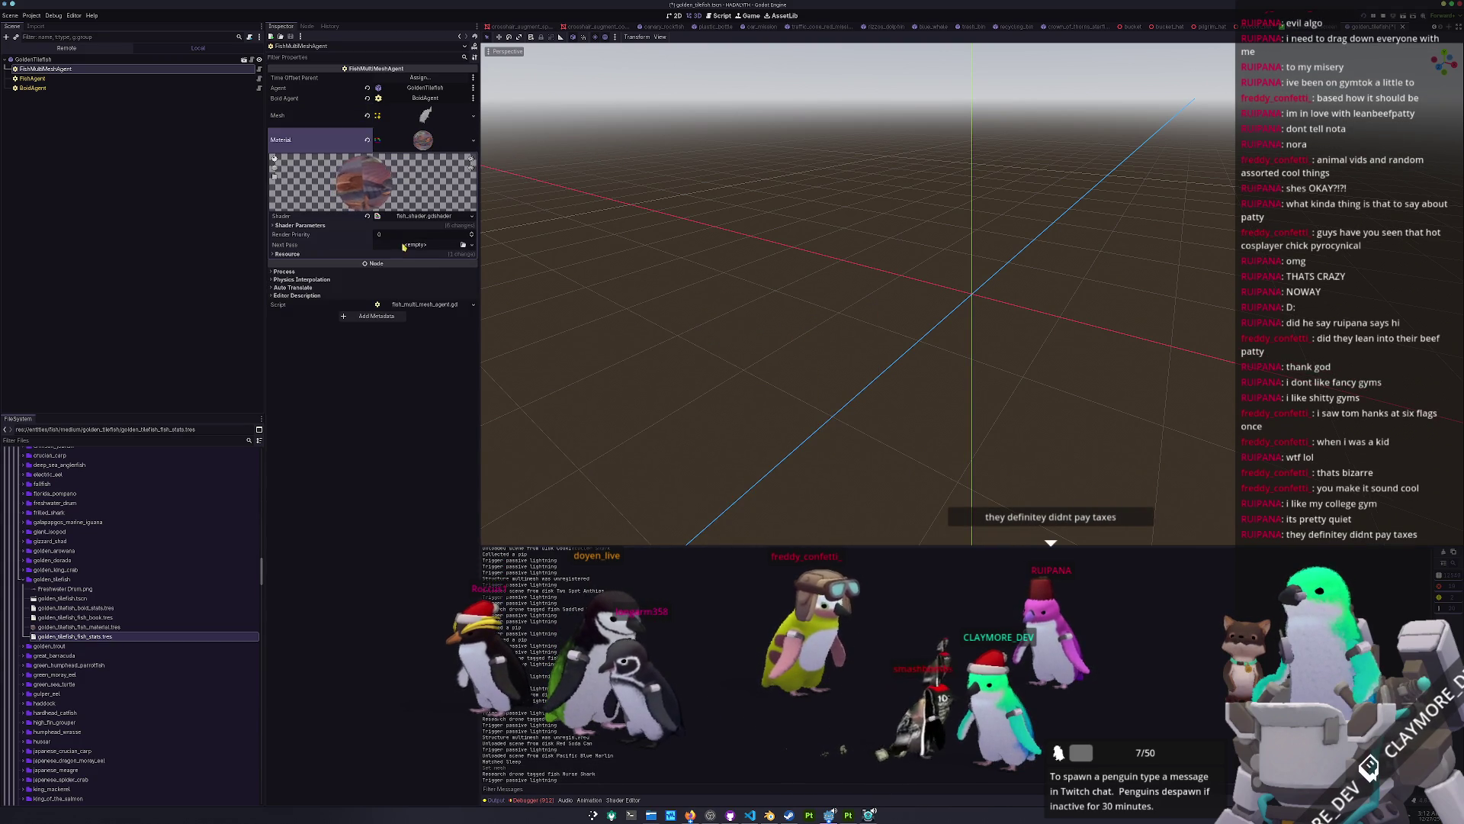
pyautogui.click(300, 225)
pyautogui.click(472, 241)
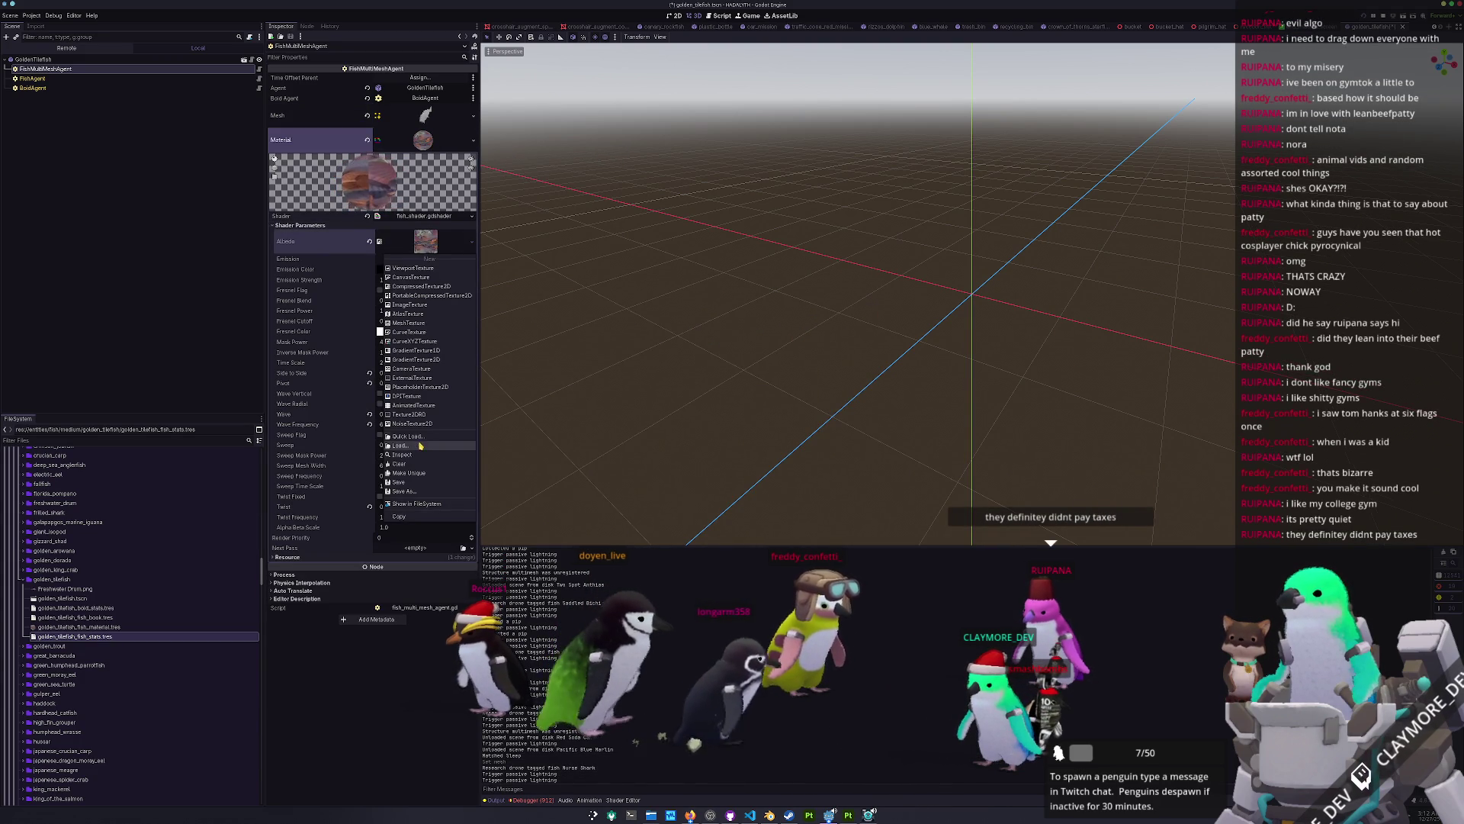
pyautogui.click(411, 436)
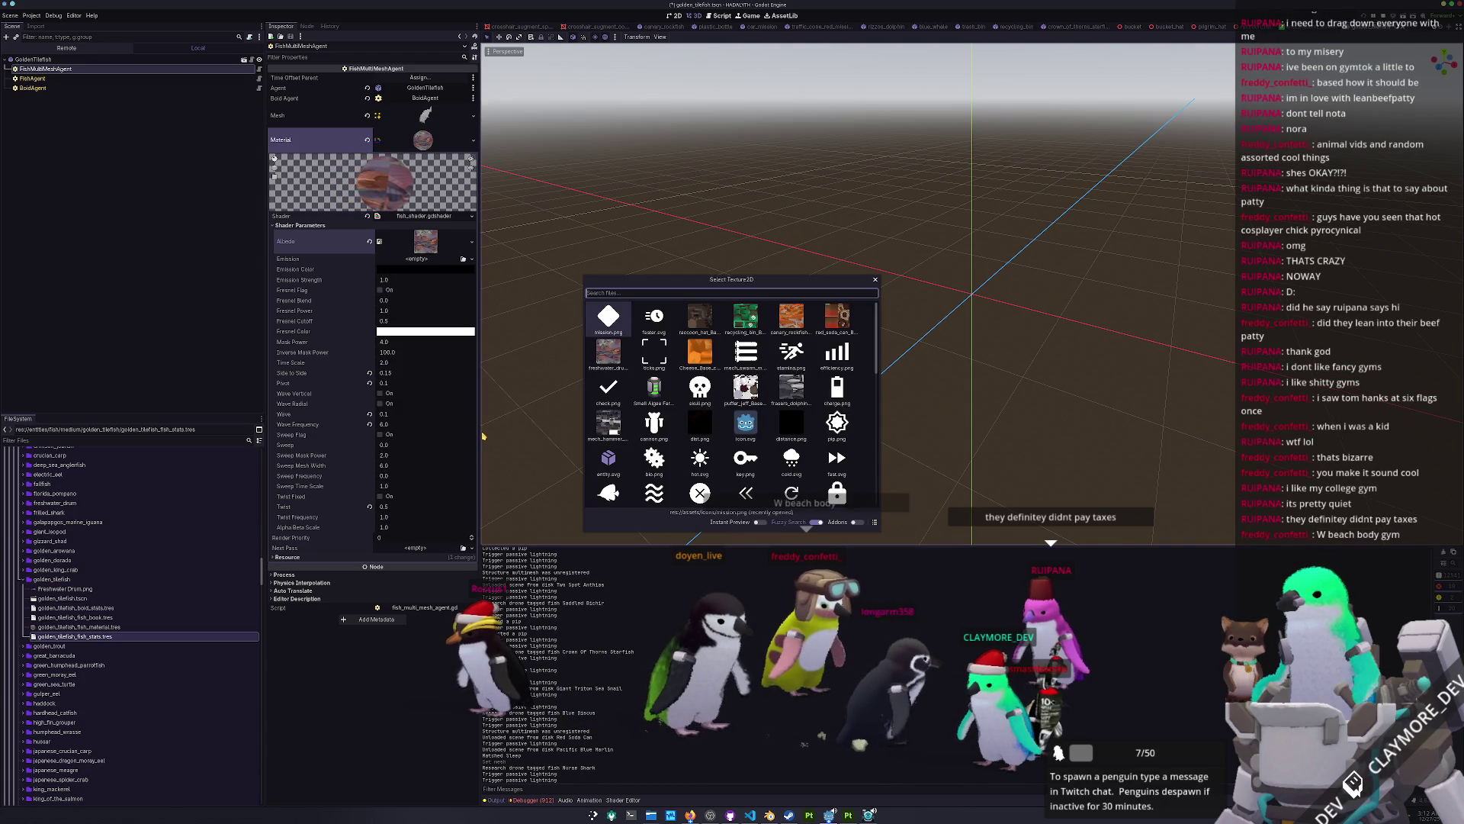
pyautogui.write('golden')
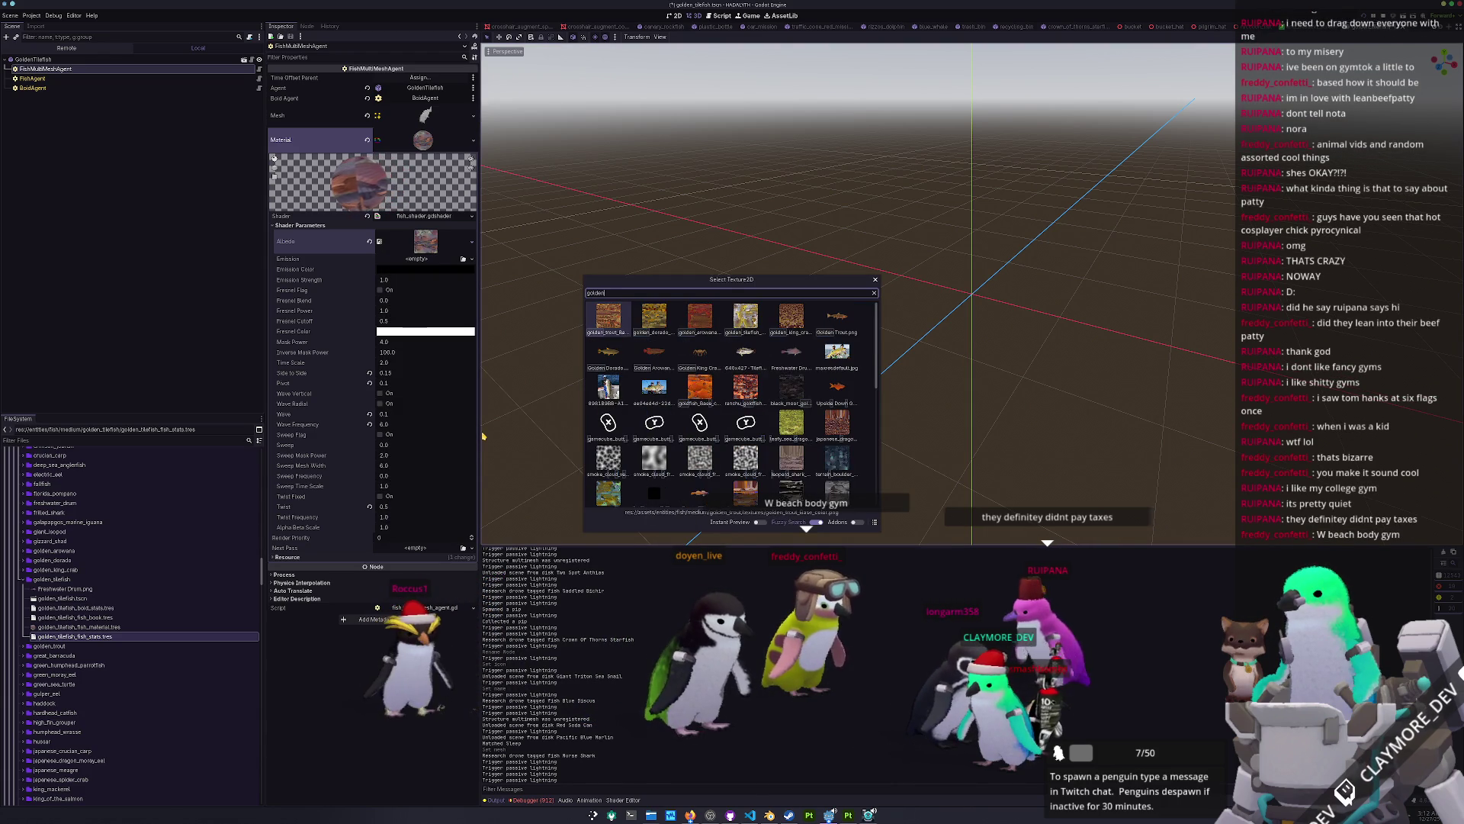
pyautogui.press('Right')
pyautogui.press('Right')
pyautogui.press('Right')
pyautogui.press('Return')
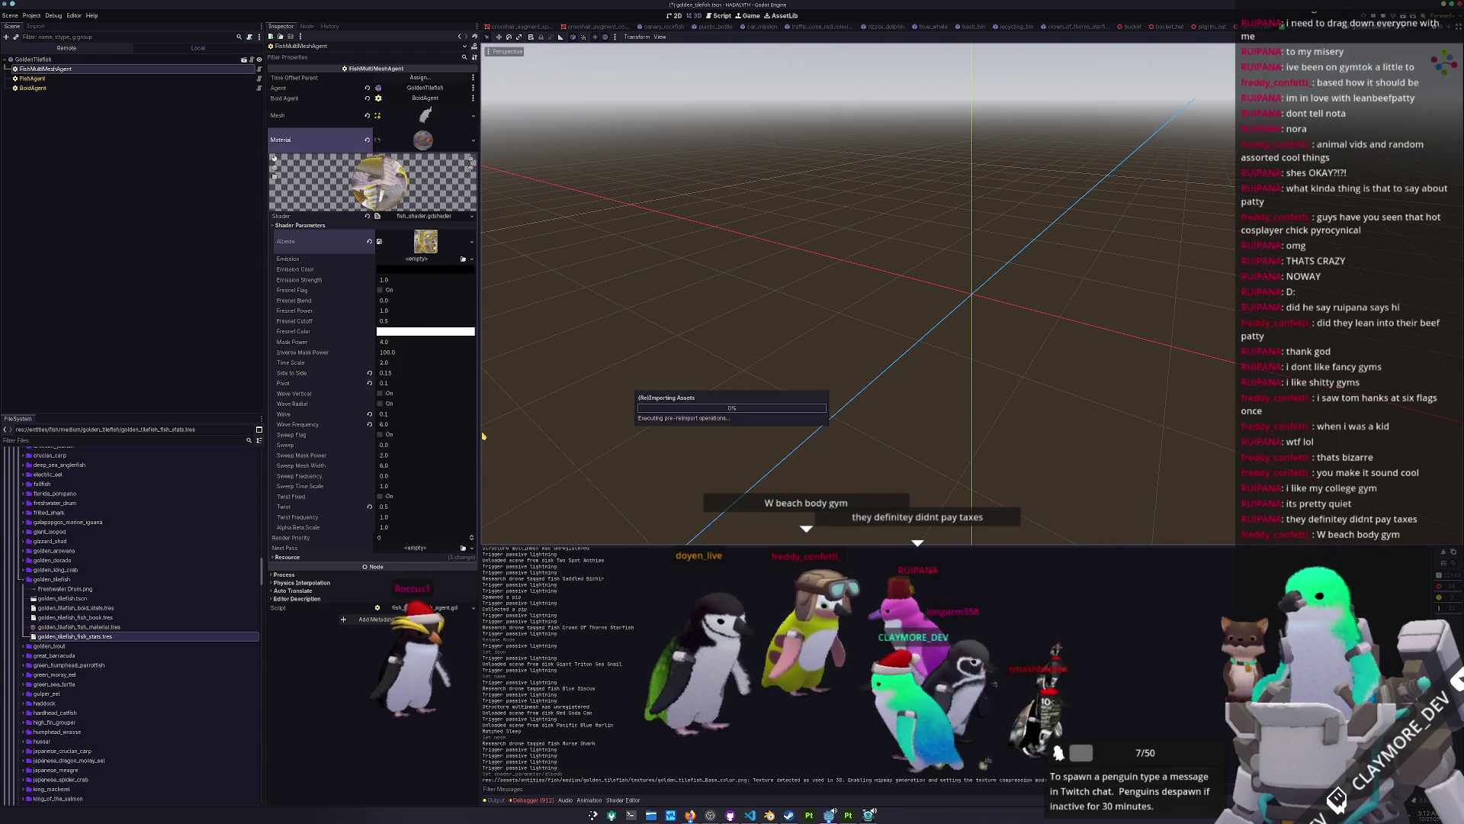
pyautogui.hotkey('ctrl', 's')
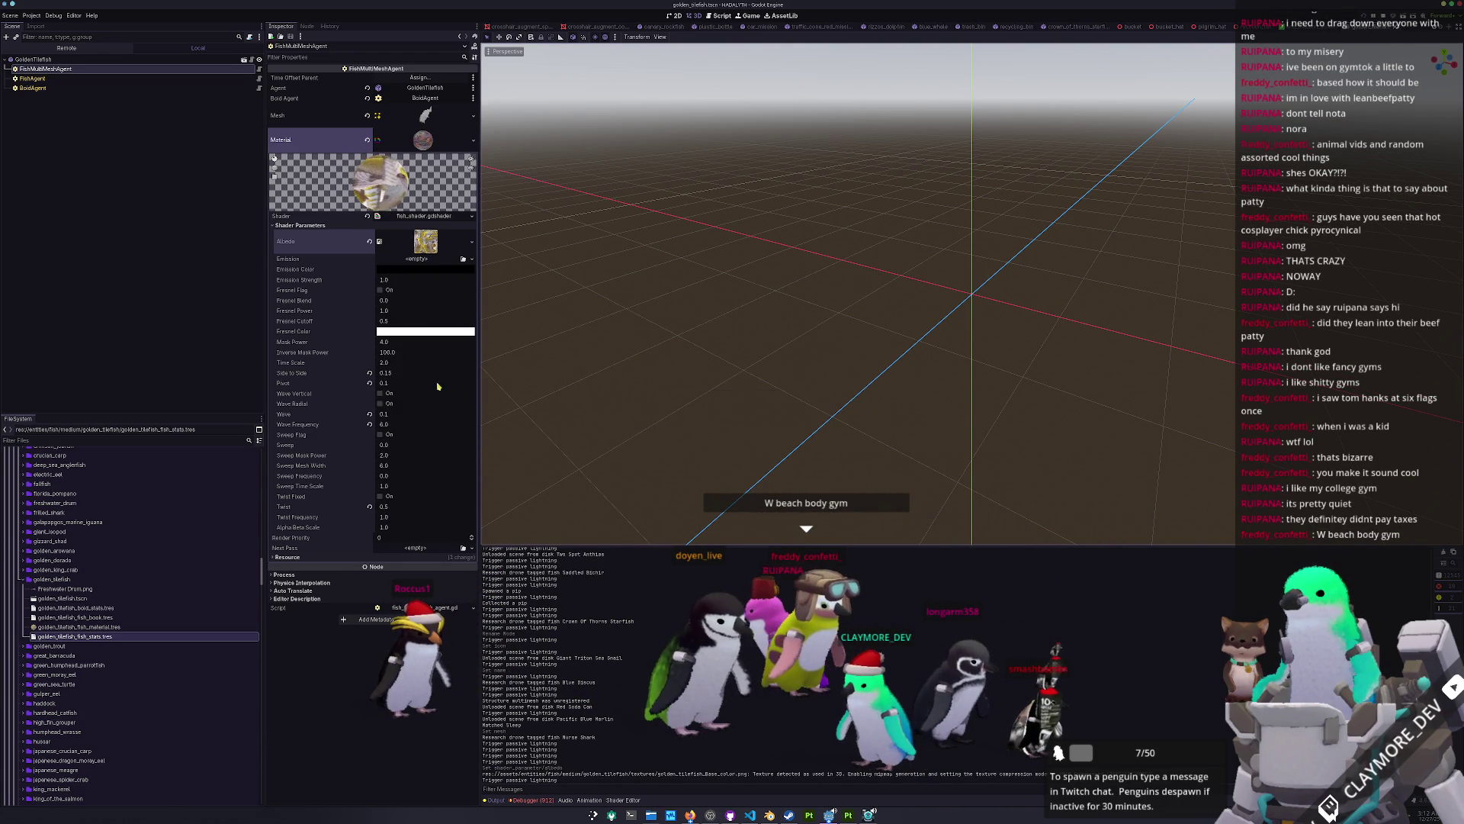
# Step: Check the fish and boid stats, then request deletion of the leftover Freshwater Drum.png
pyautogui.click(228, 79)
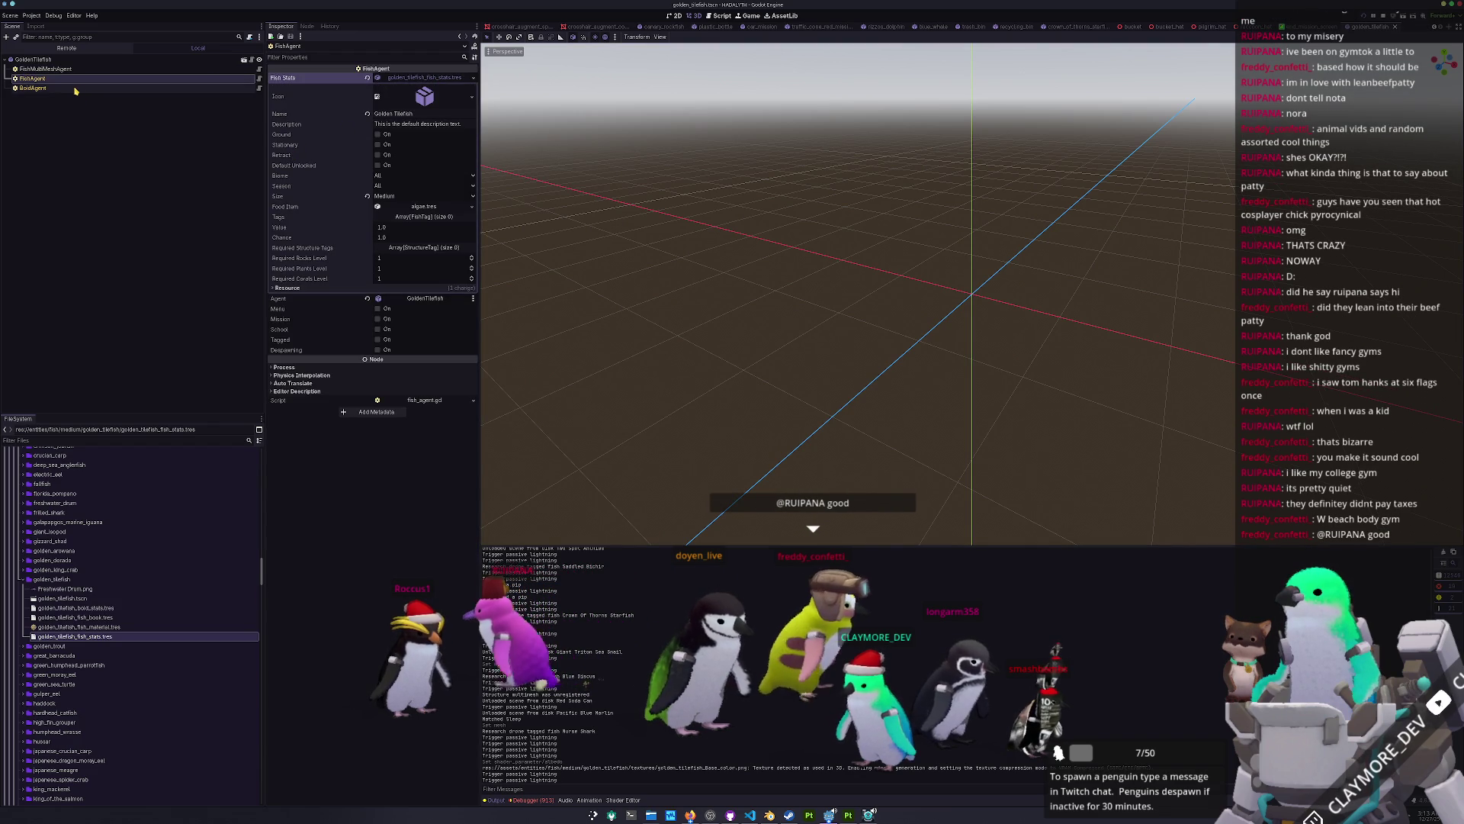
pyautogui.click(228, 87)
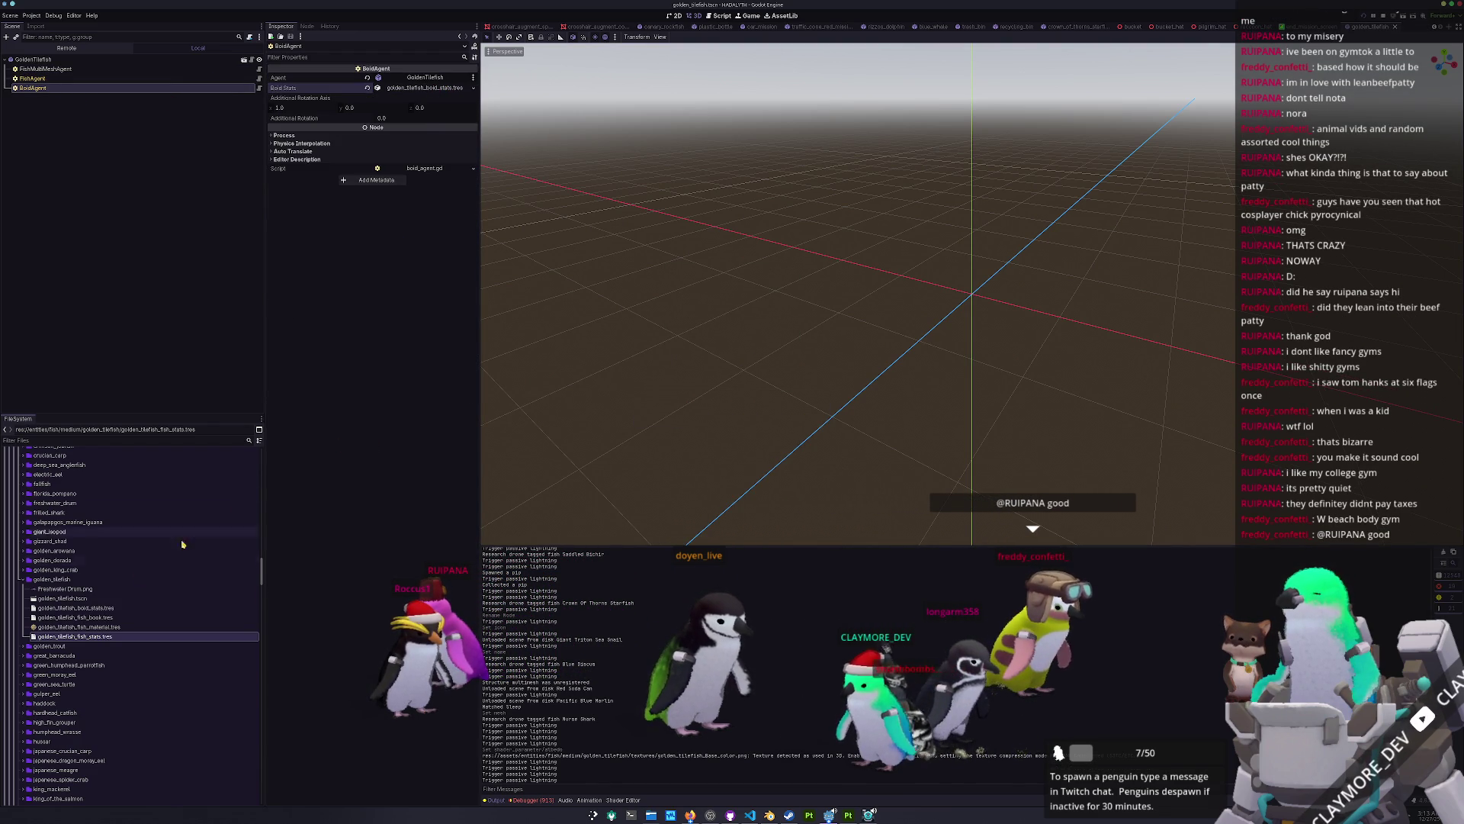
pyautogui.click(71, 590)
pyautogui.press('Delete')
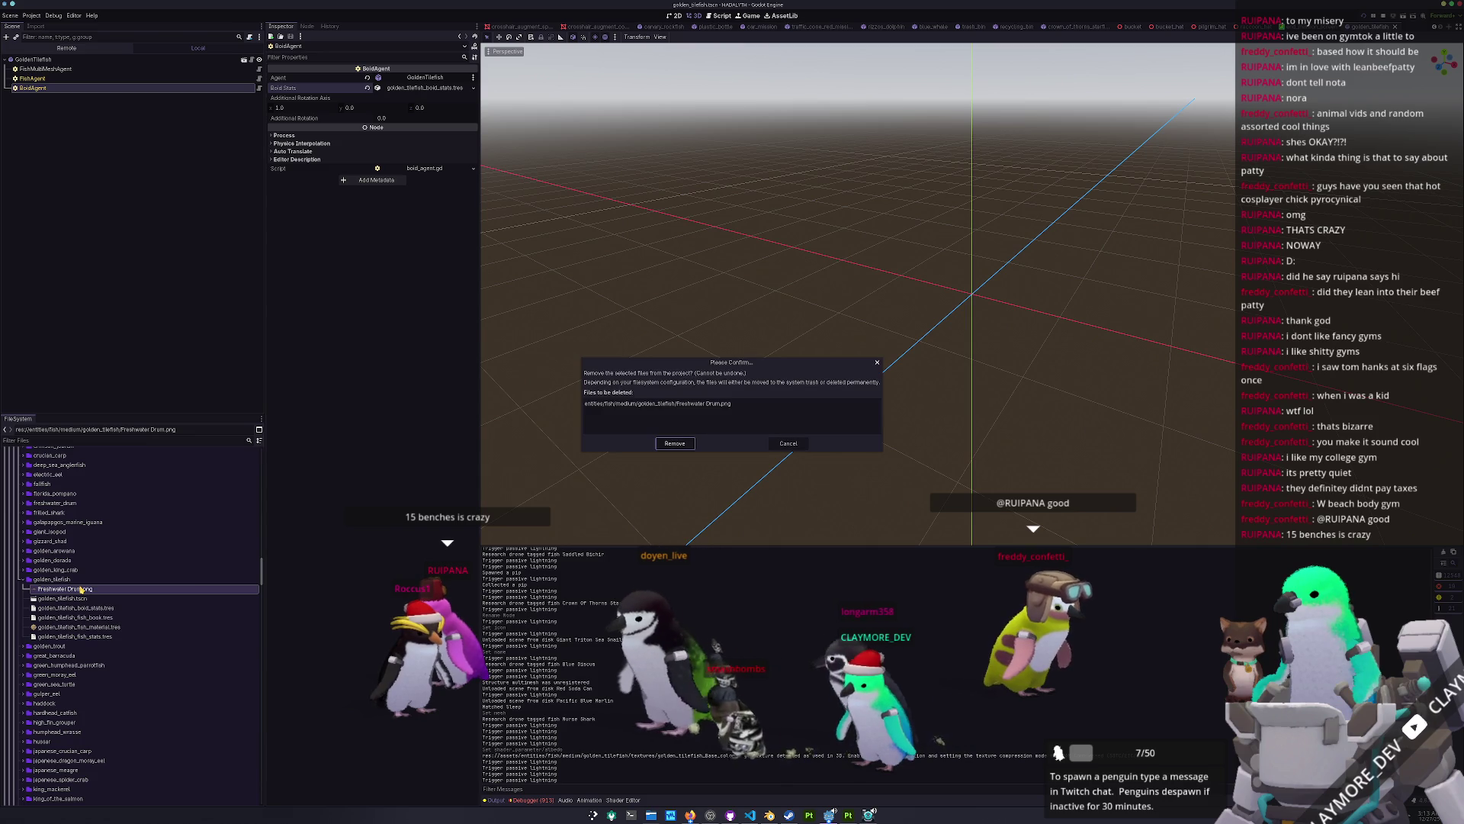
# Step: Confirm removing Freshwater Drum.png and check the boid stats and GoldenTilefish root node
pyautogui.press('Return')
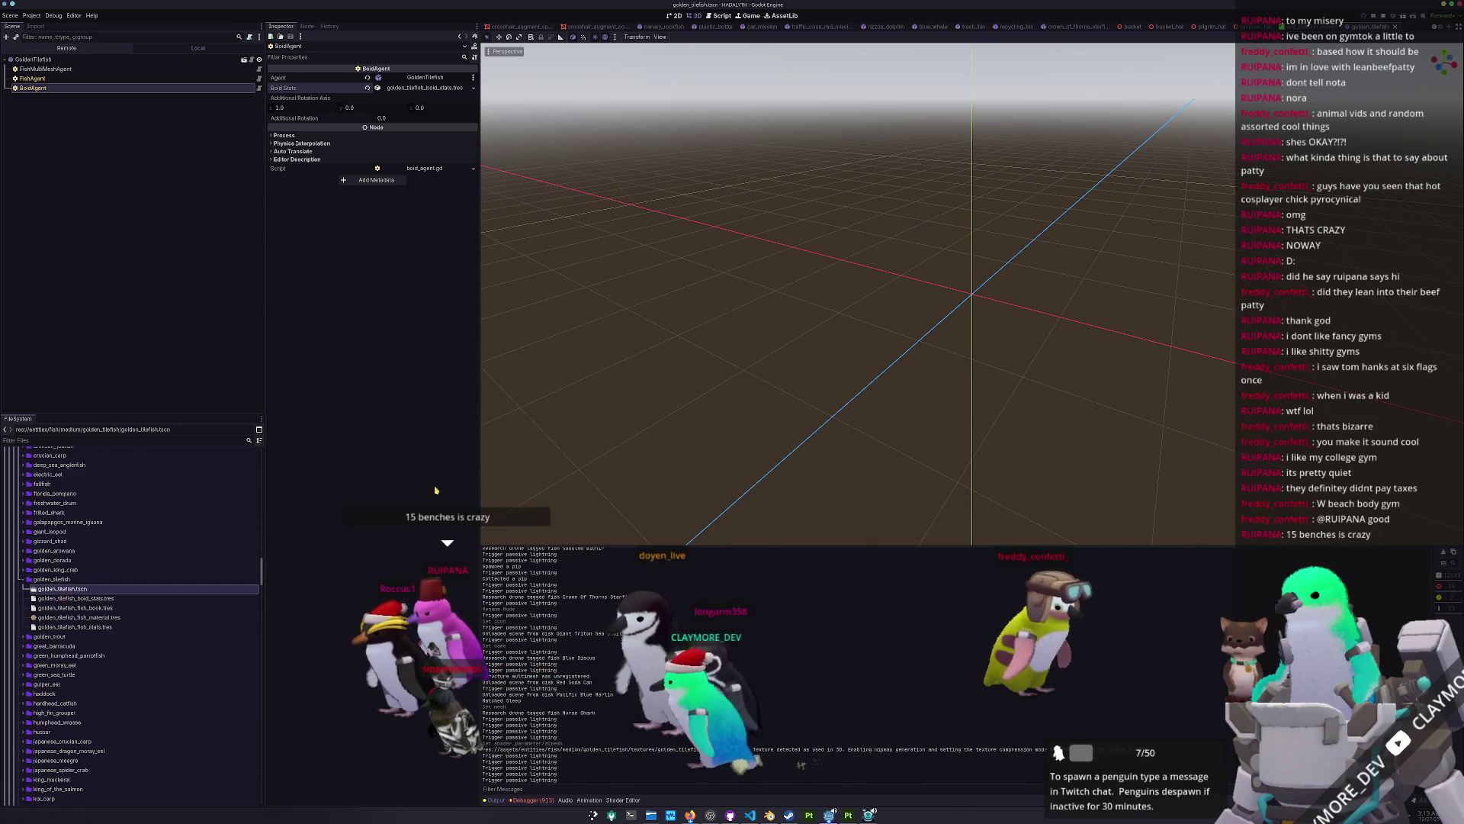
pyautogui.click(125, 599)
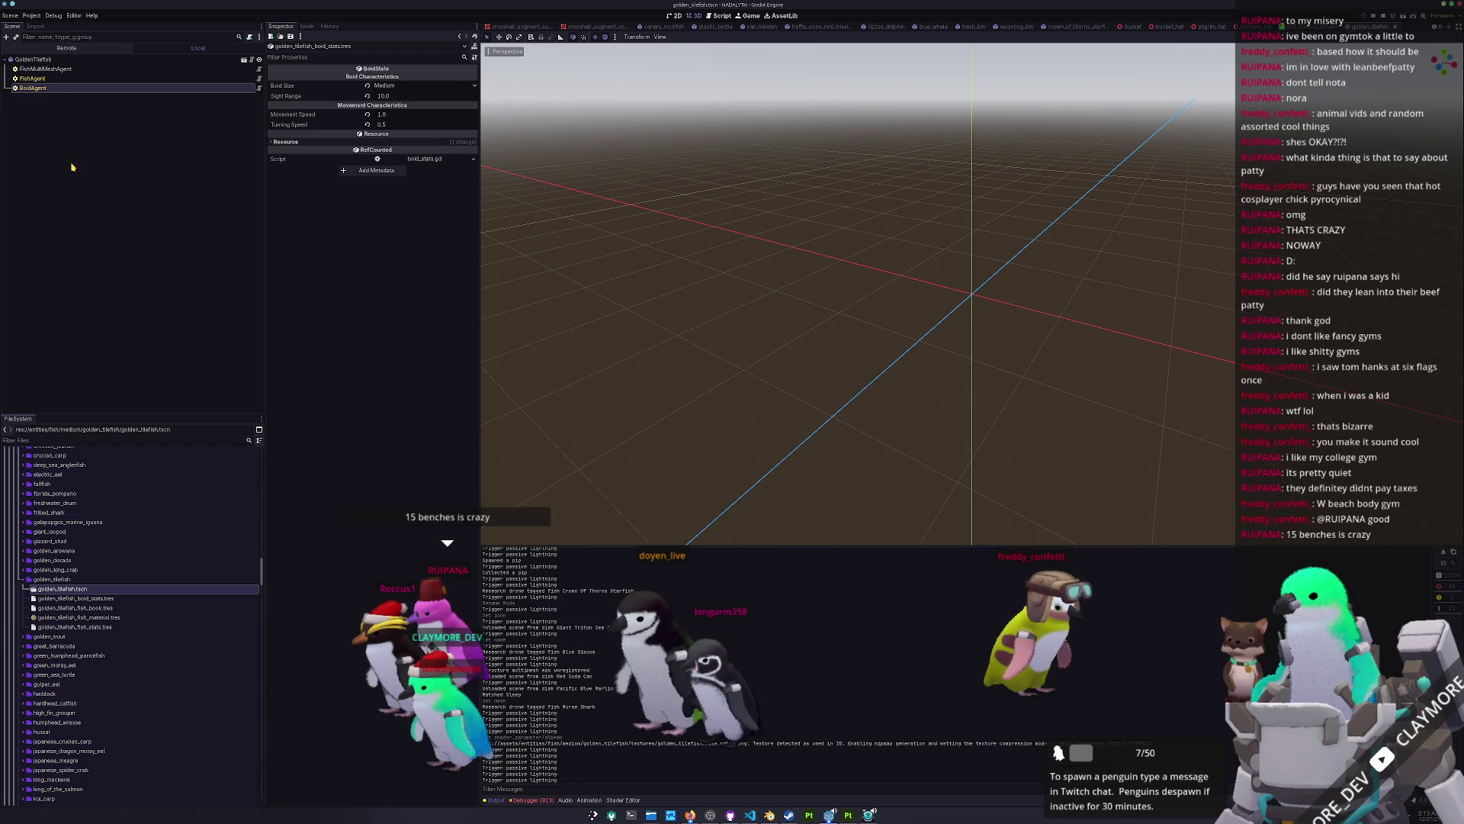
pyautogui.click(38, 59)
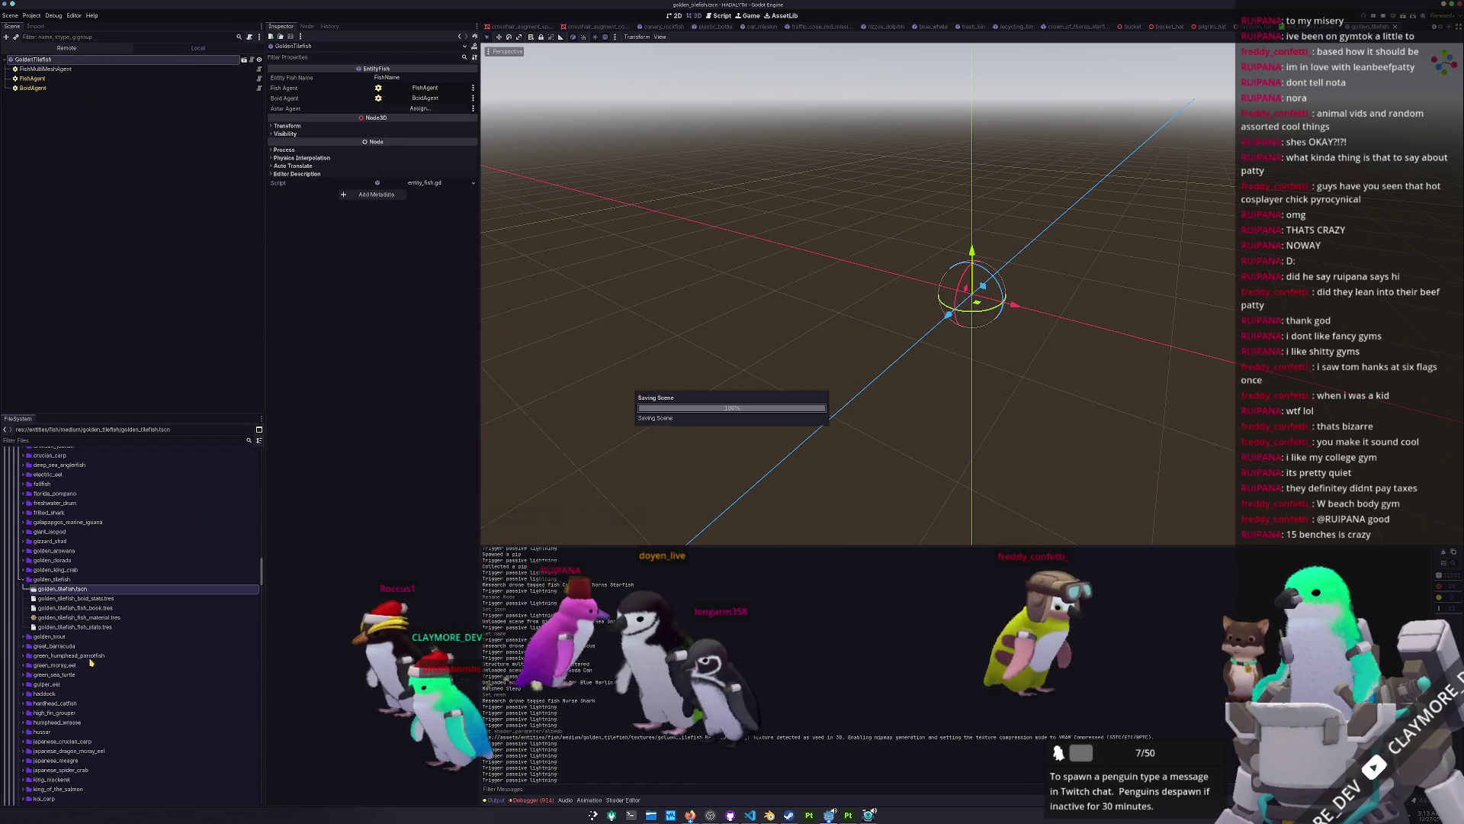
# Step: Scroll the FileSystem and expand the fish_library folder
pyautogui.scroll(10, 97, 642)
pyautogui.scroll(15, 97, 642)
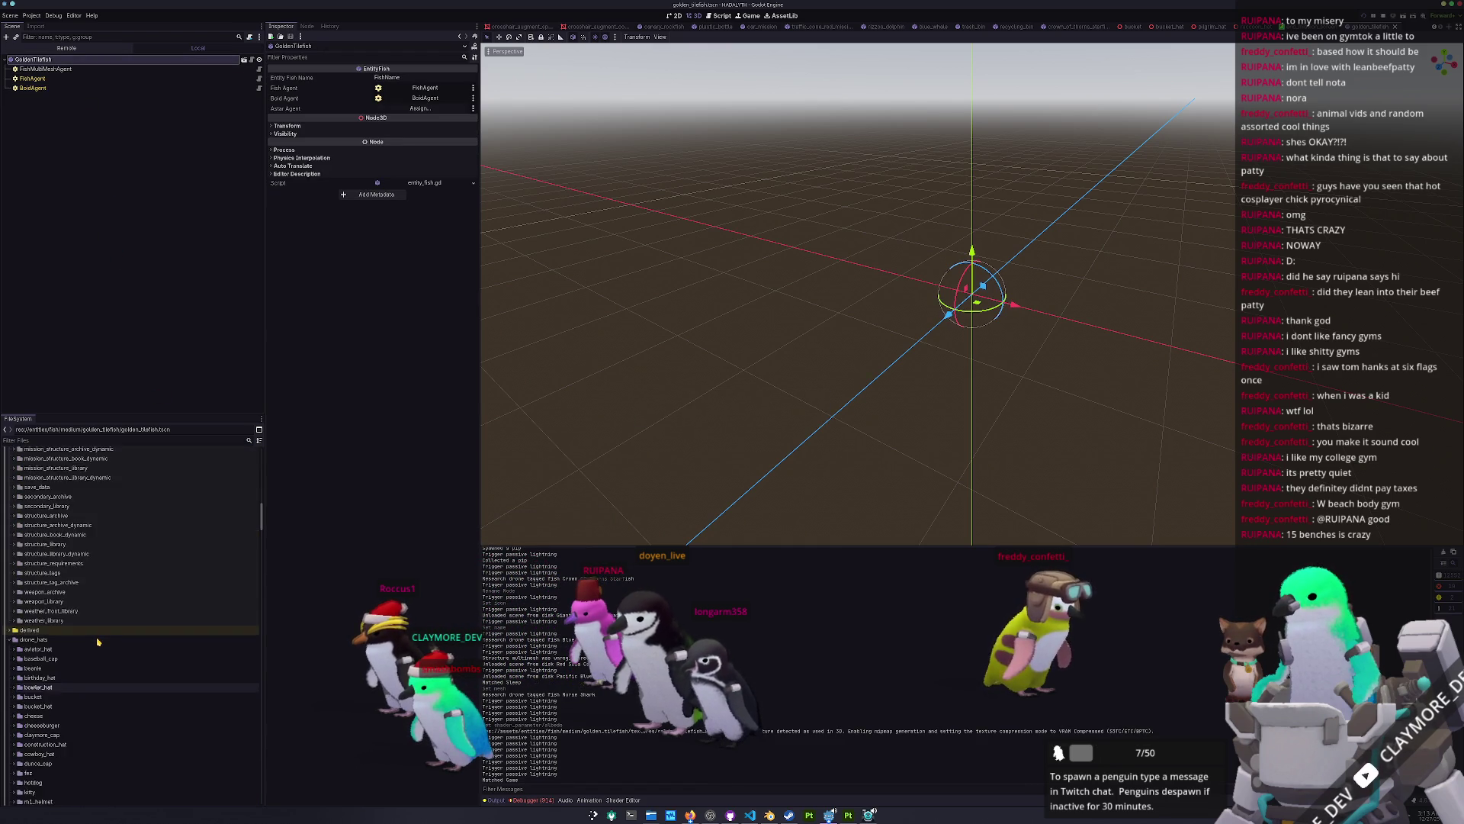
pyautogui.scroll(-8, 97, 642)
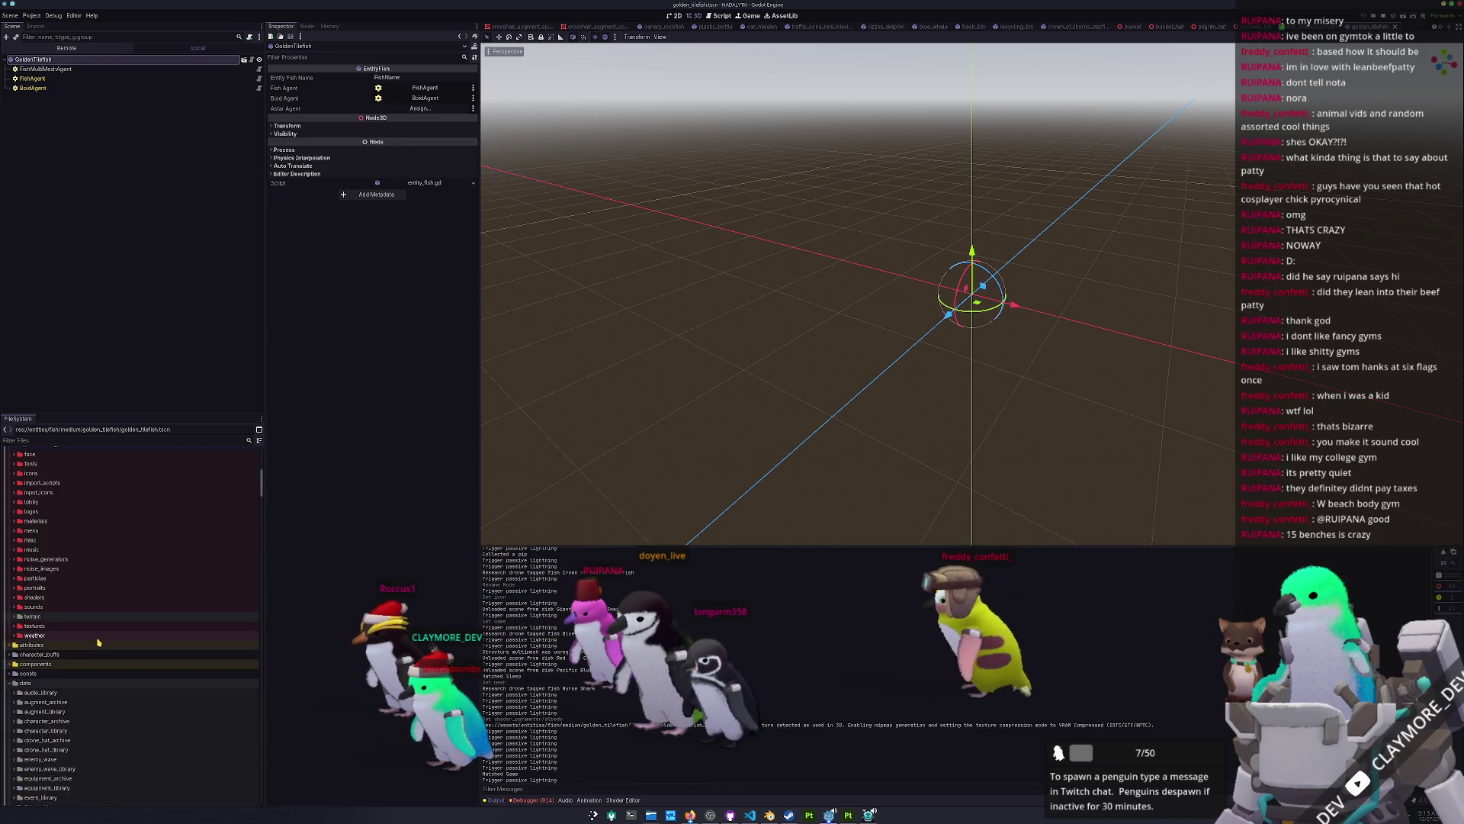
pyautogui.scroll(-3, 85, 625)
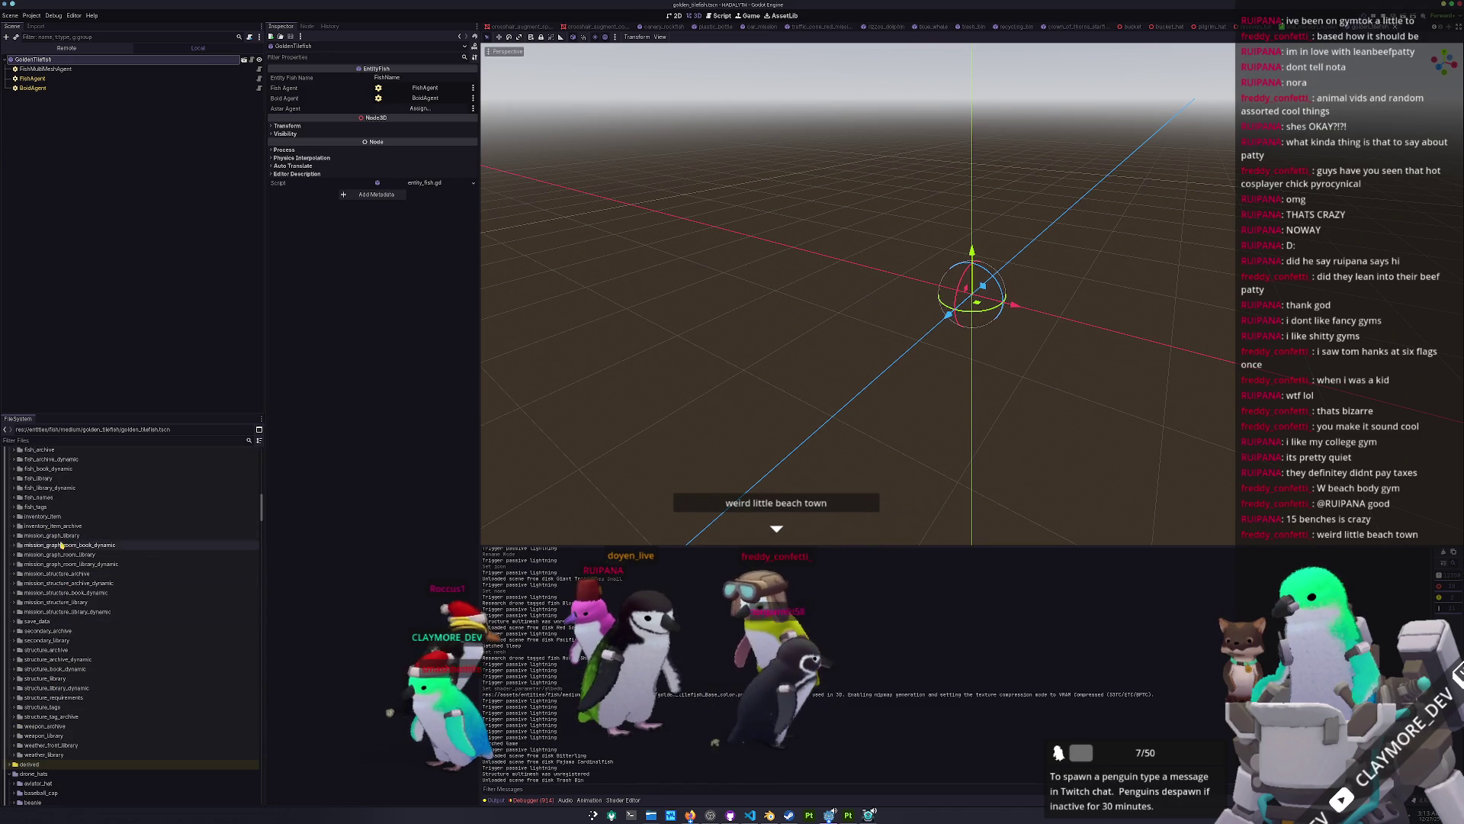
pyautogui.doubleClick(46, 479)
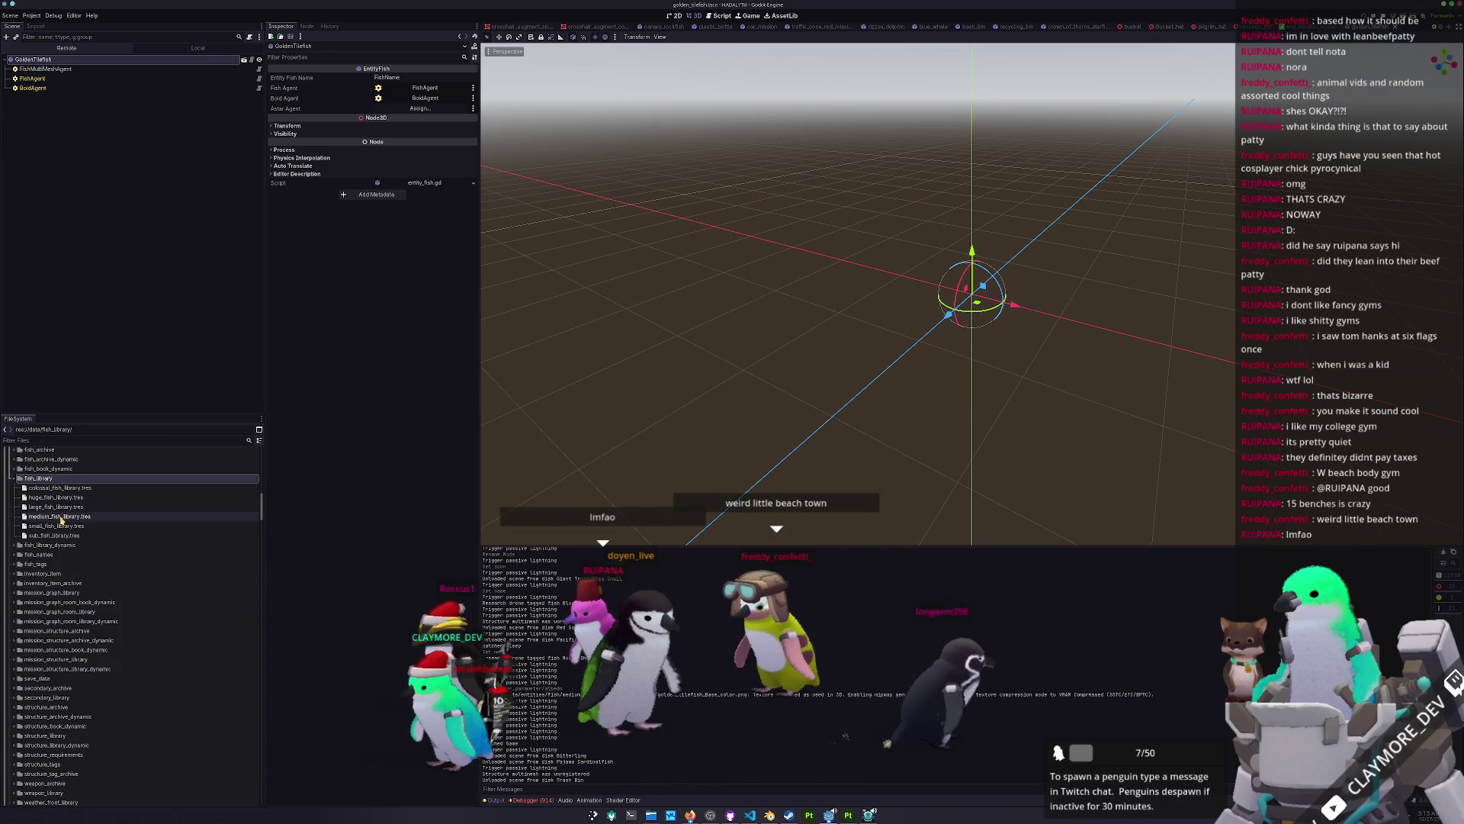
# Step: Append golden_tilefish_fish_book.tres as the last entry of medium_fish_library.tres
pyautogui.doubleClick(59, 516)
pyautogui.click(396, 321)
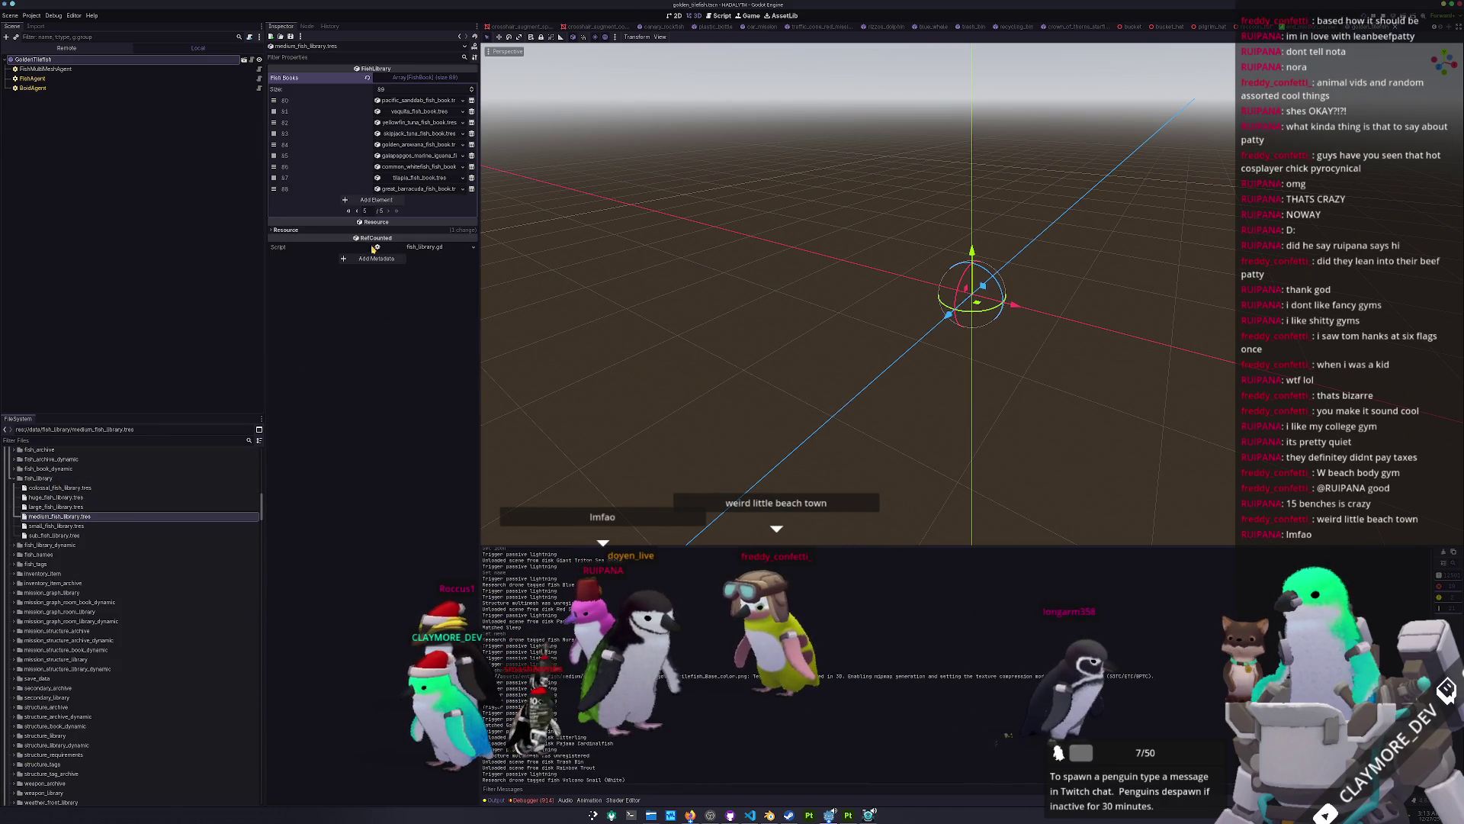
pyautogui.click(391, 200)
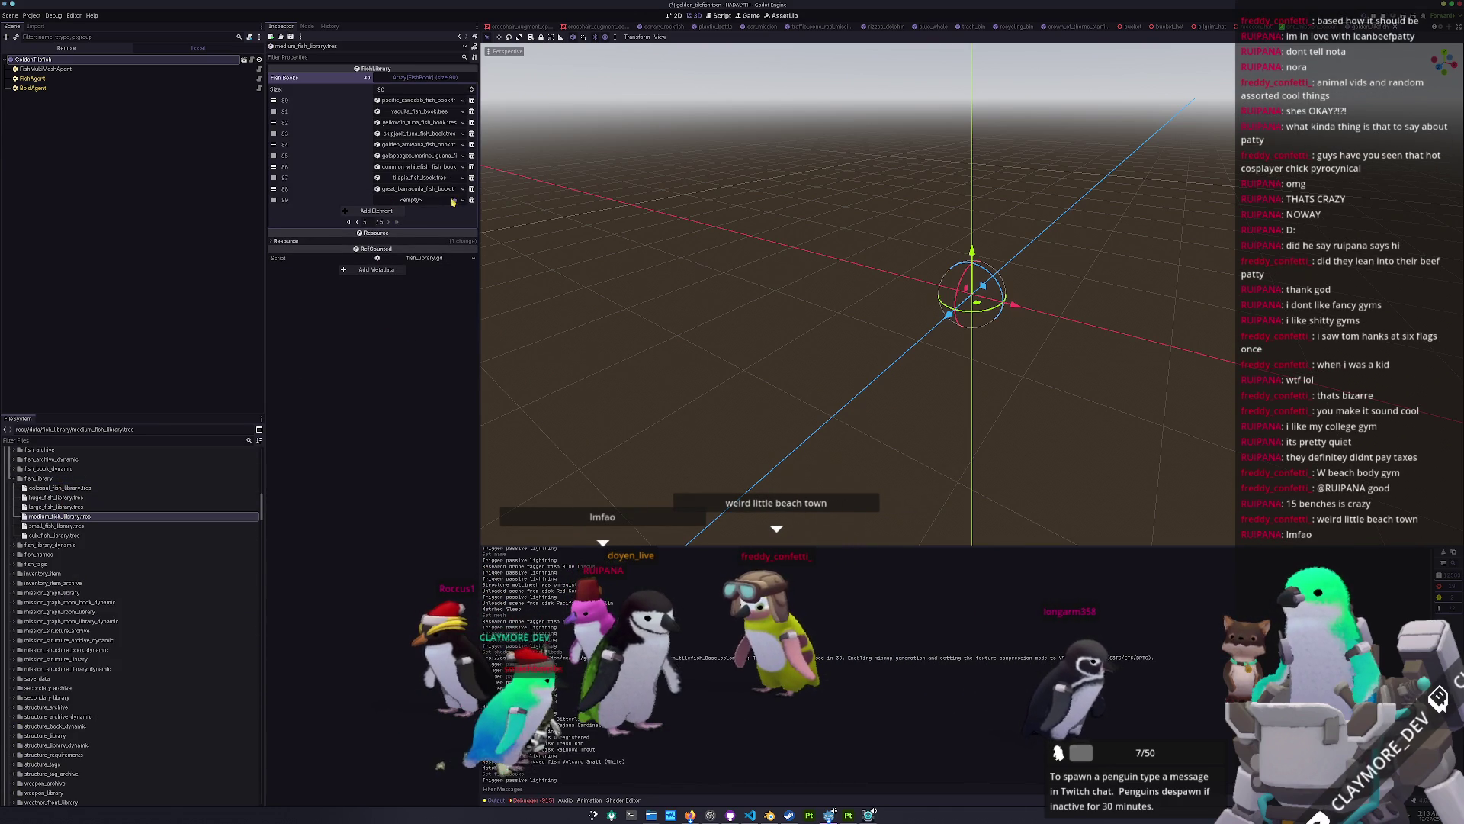
pyautogui.click(454, 200)
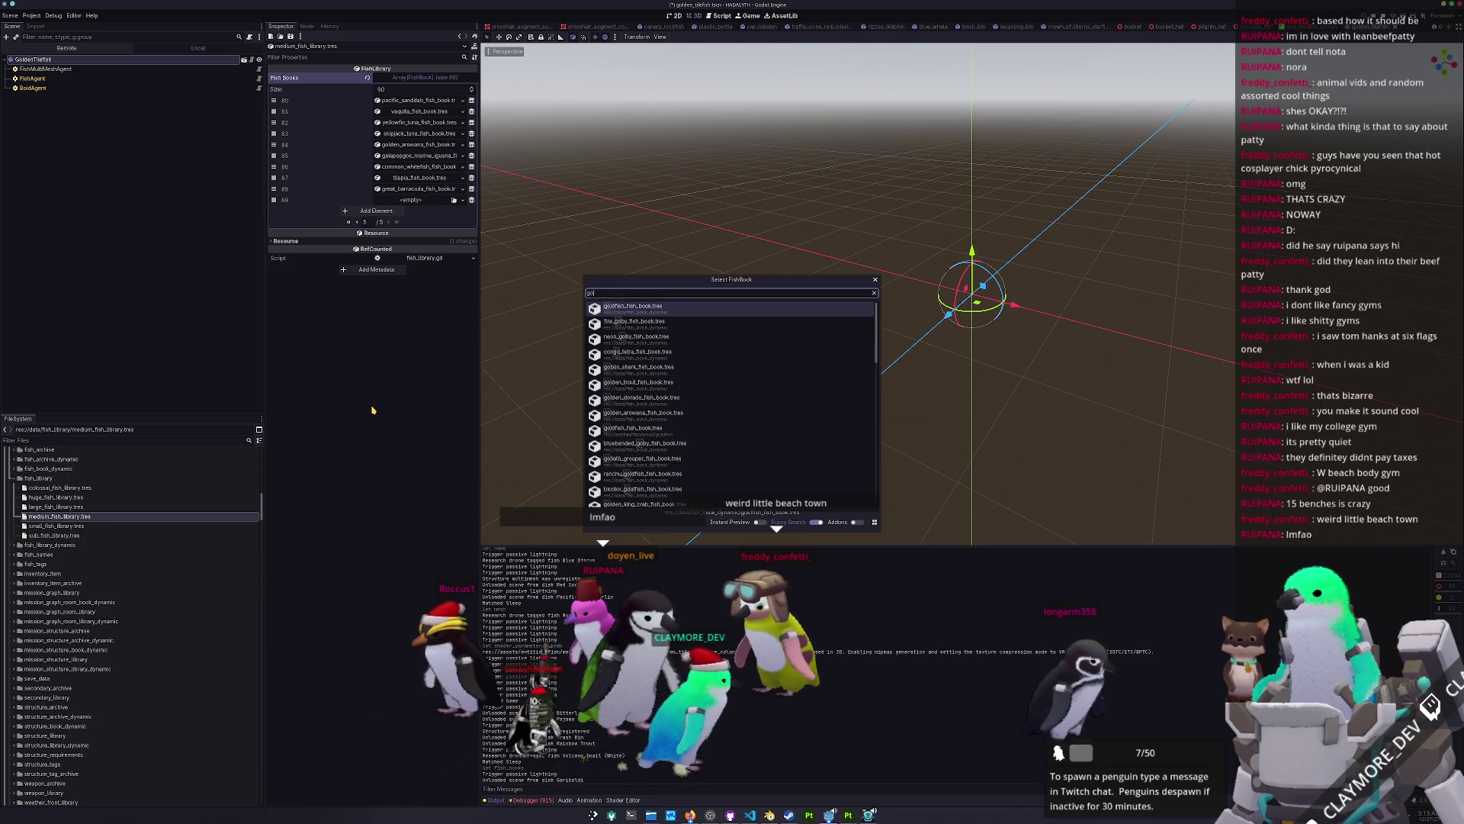
pyautogui.write('golden_tile')
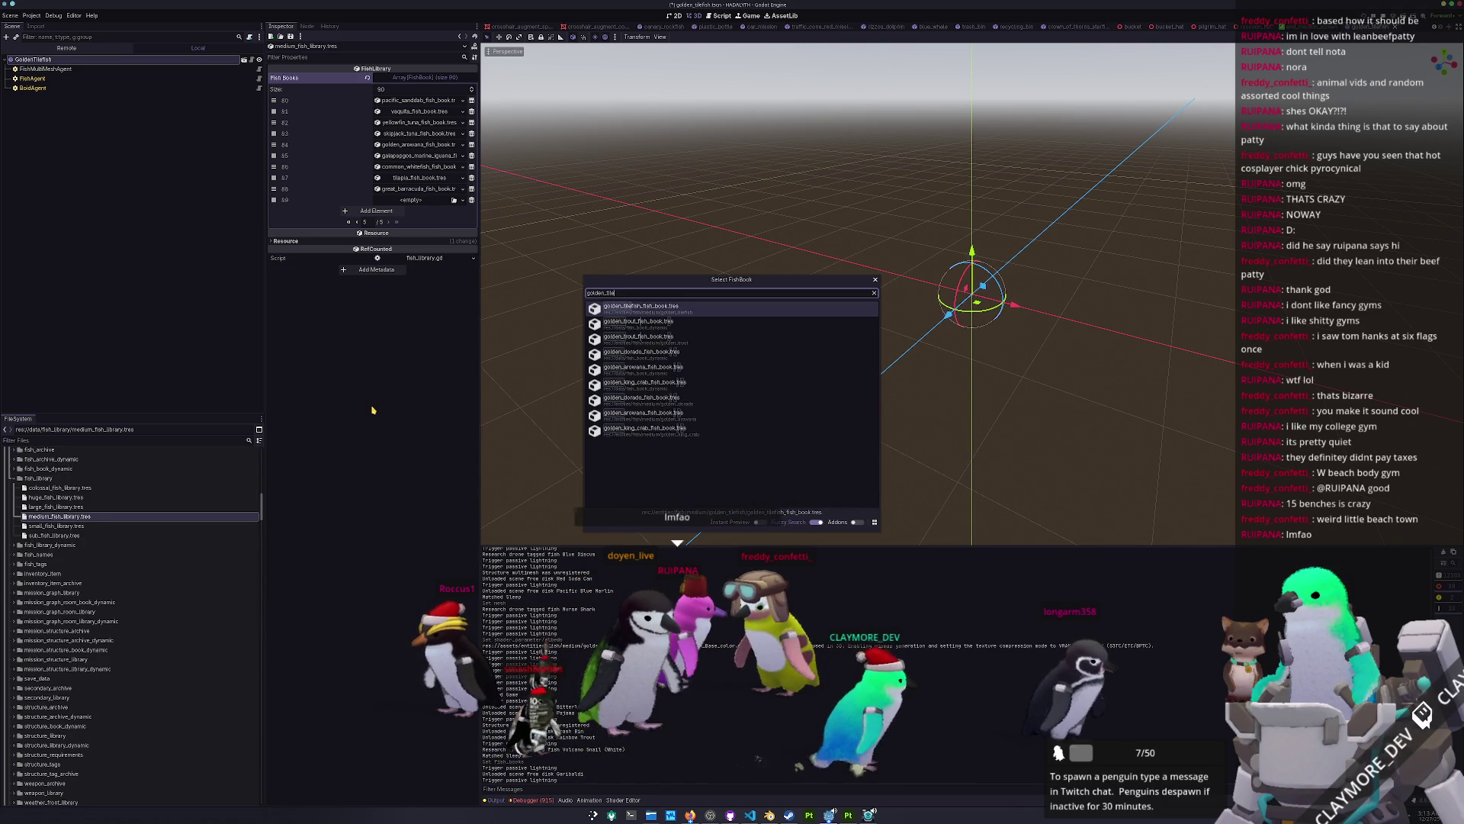
pyautogui.press('Down')
pyautogui.press('Down')
pyautogui.press('Return')
# Step: Quick-open the batch_tasks.tscn scene
pyautogui.hotkey('alt', 'shift', 'o')
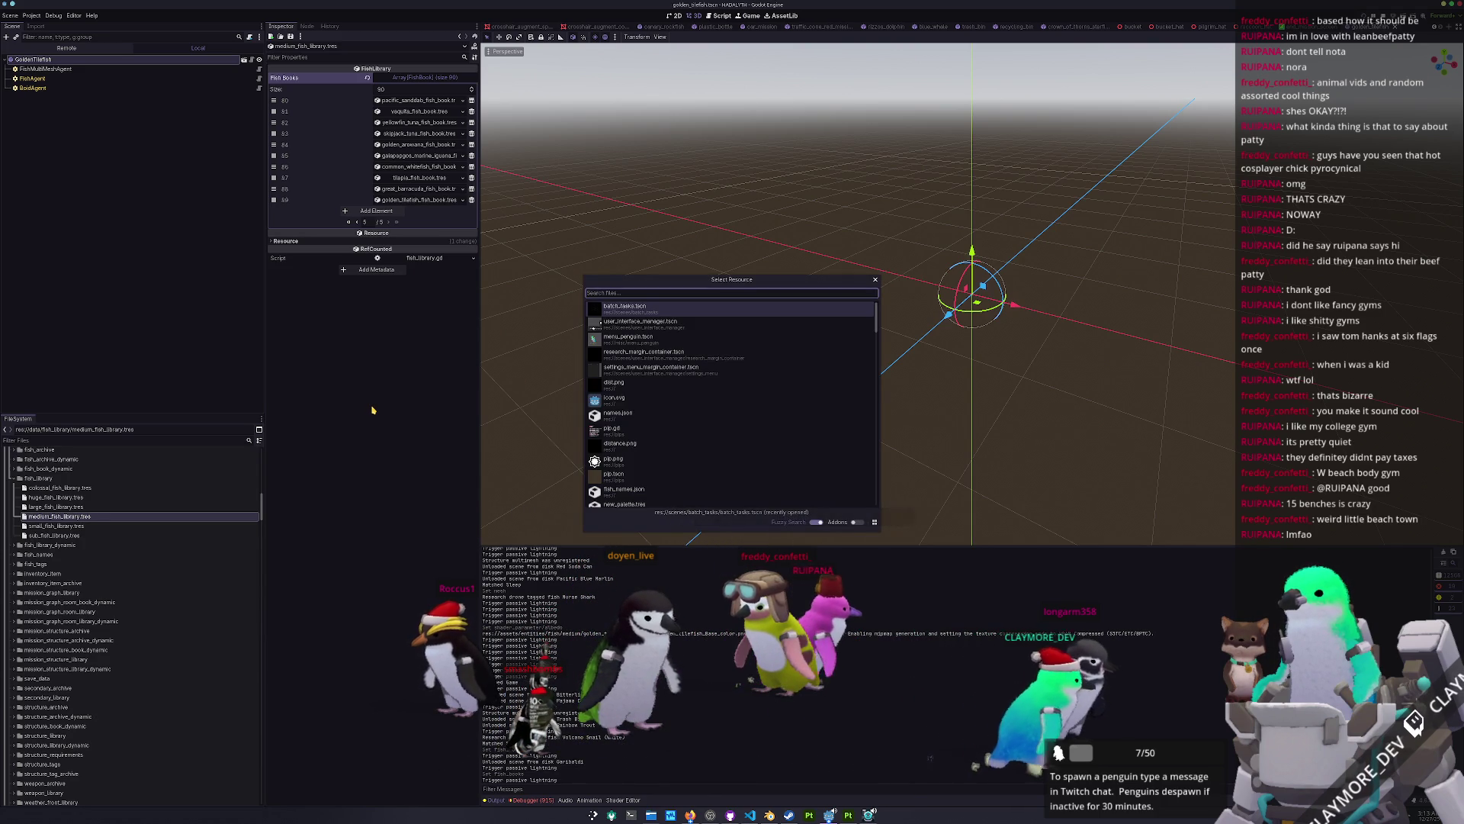
pyautogui.write('batch_tasks')
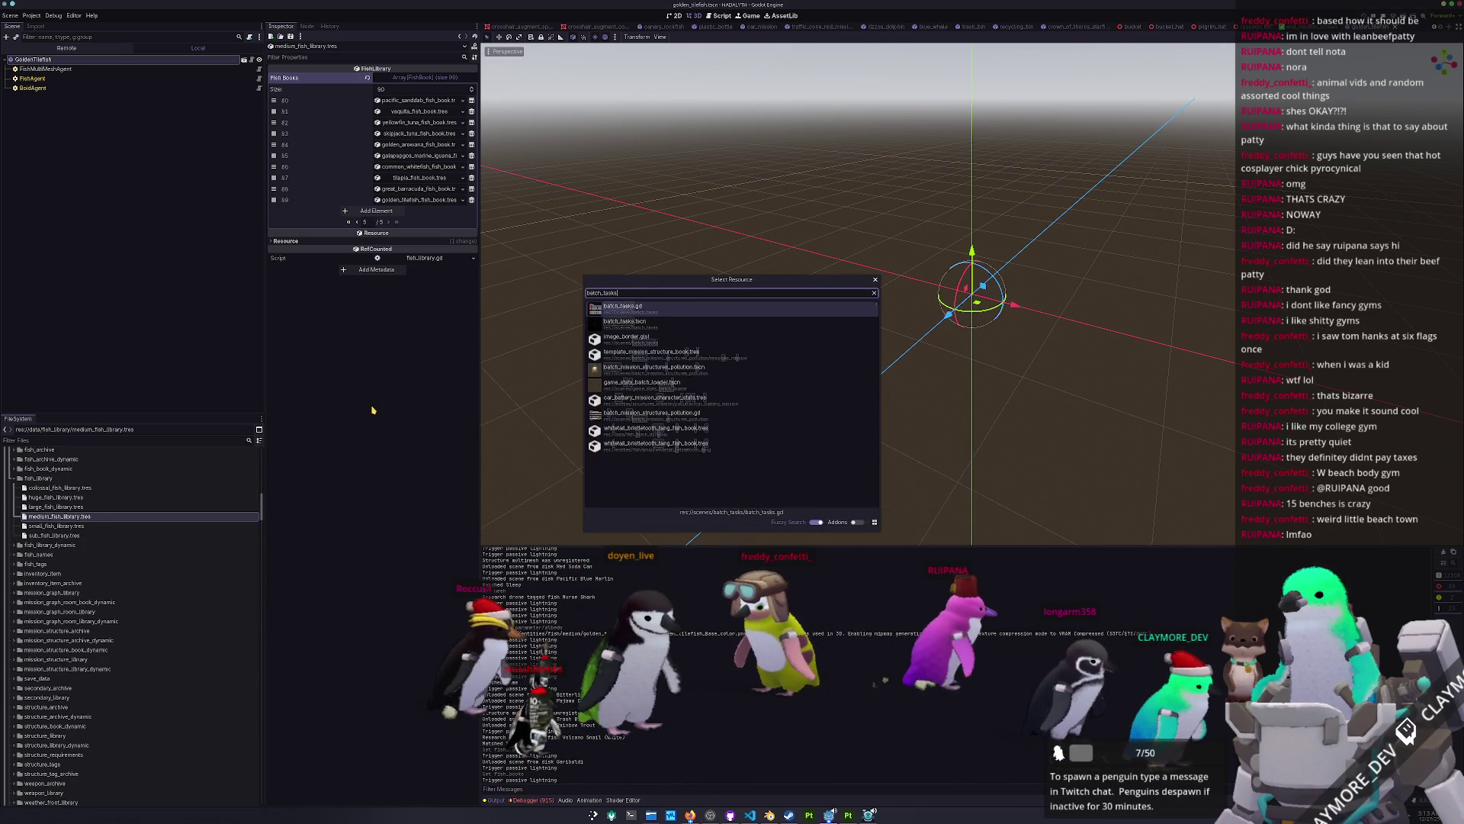
pyautogui.press('Down')
pyautogui.press('Return')
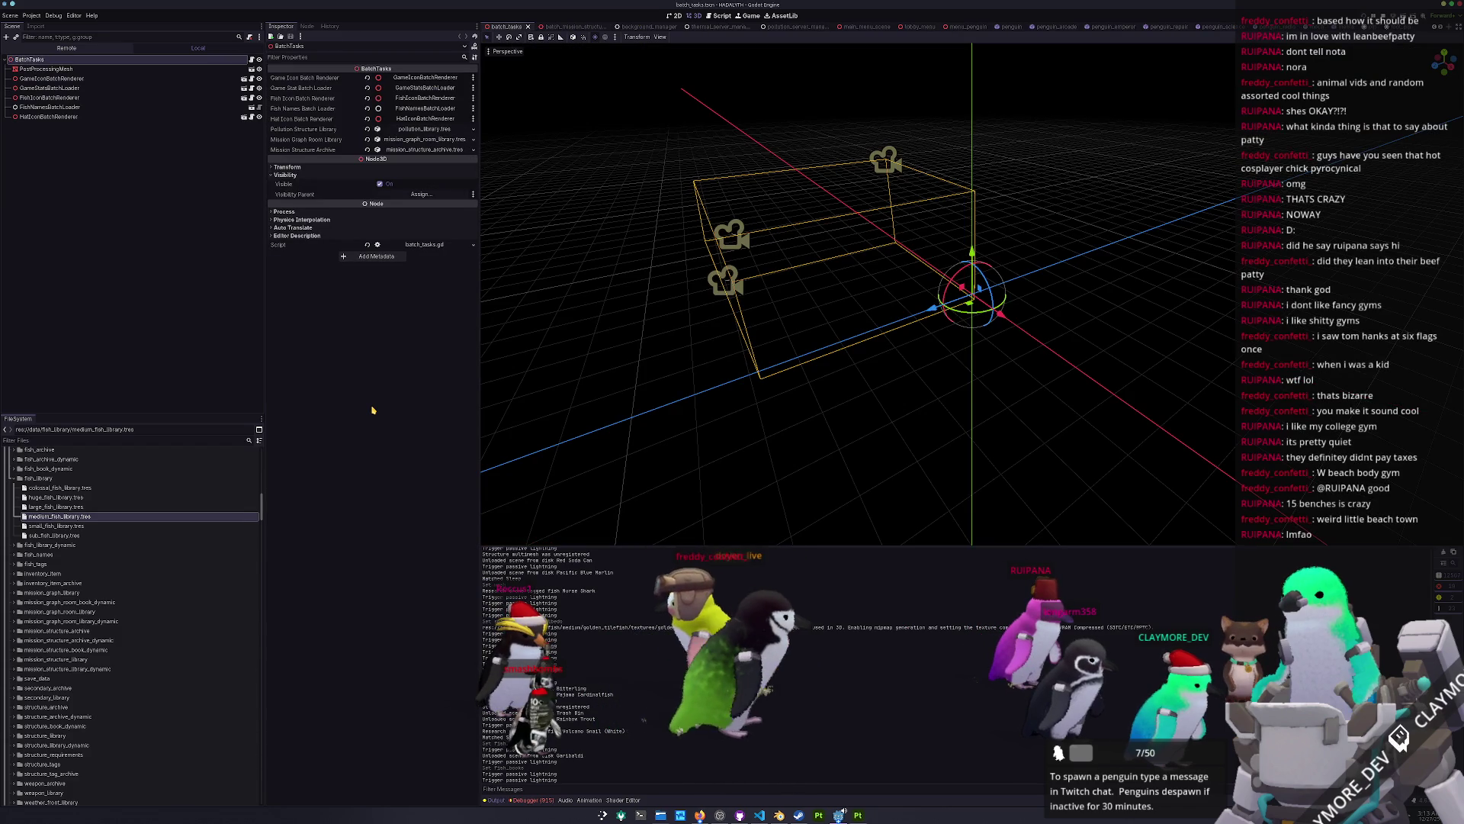
# Step: Run the game with F6 and load save slot 1 from the title screen's Play menu
pyautogui.press('F6')
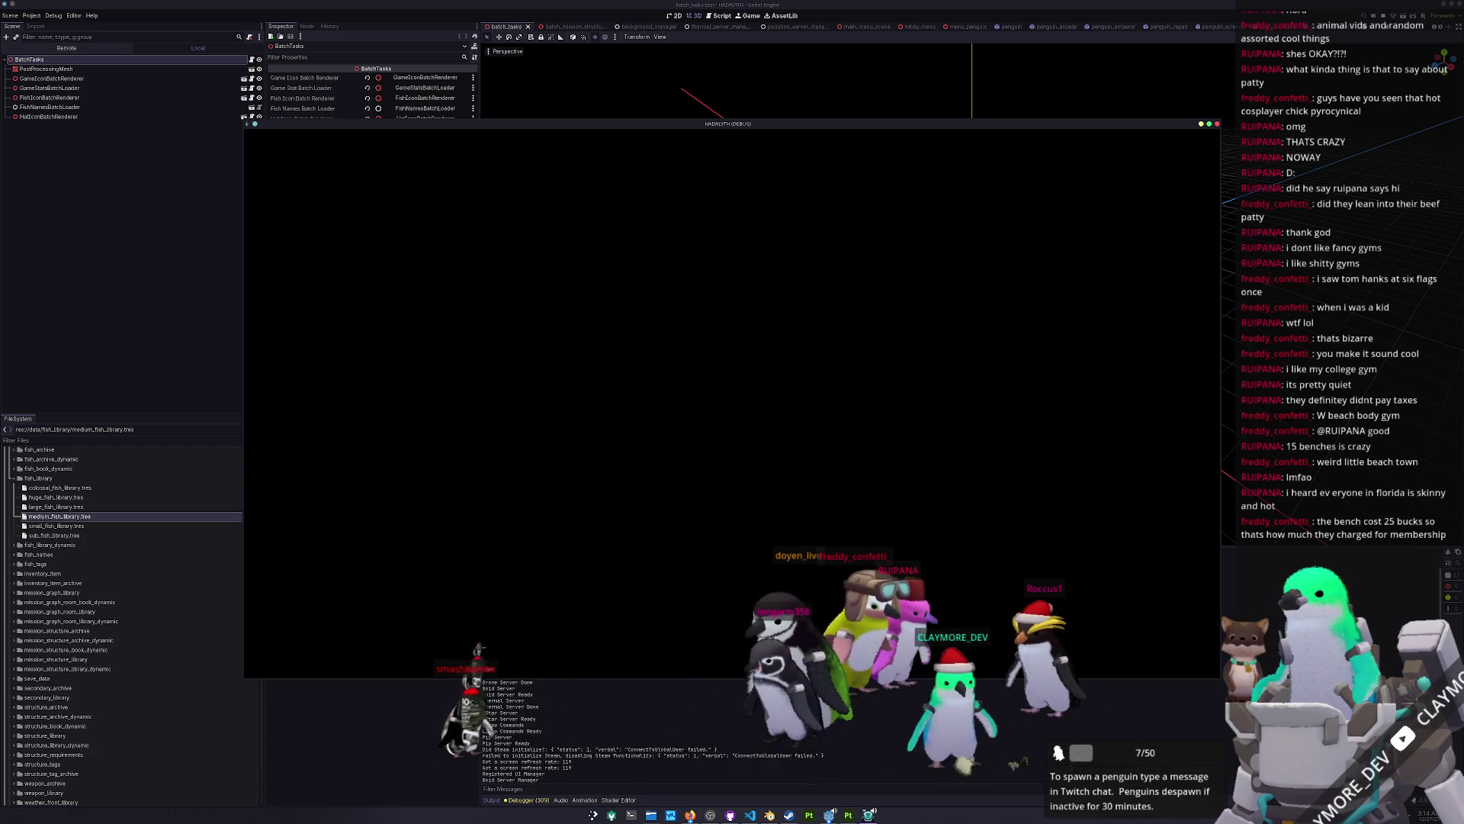
pyautogui.click(740, 460)
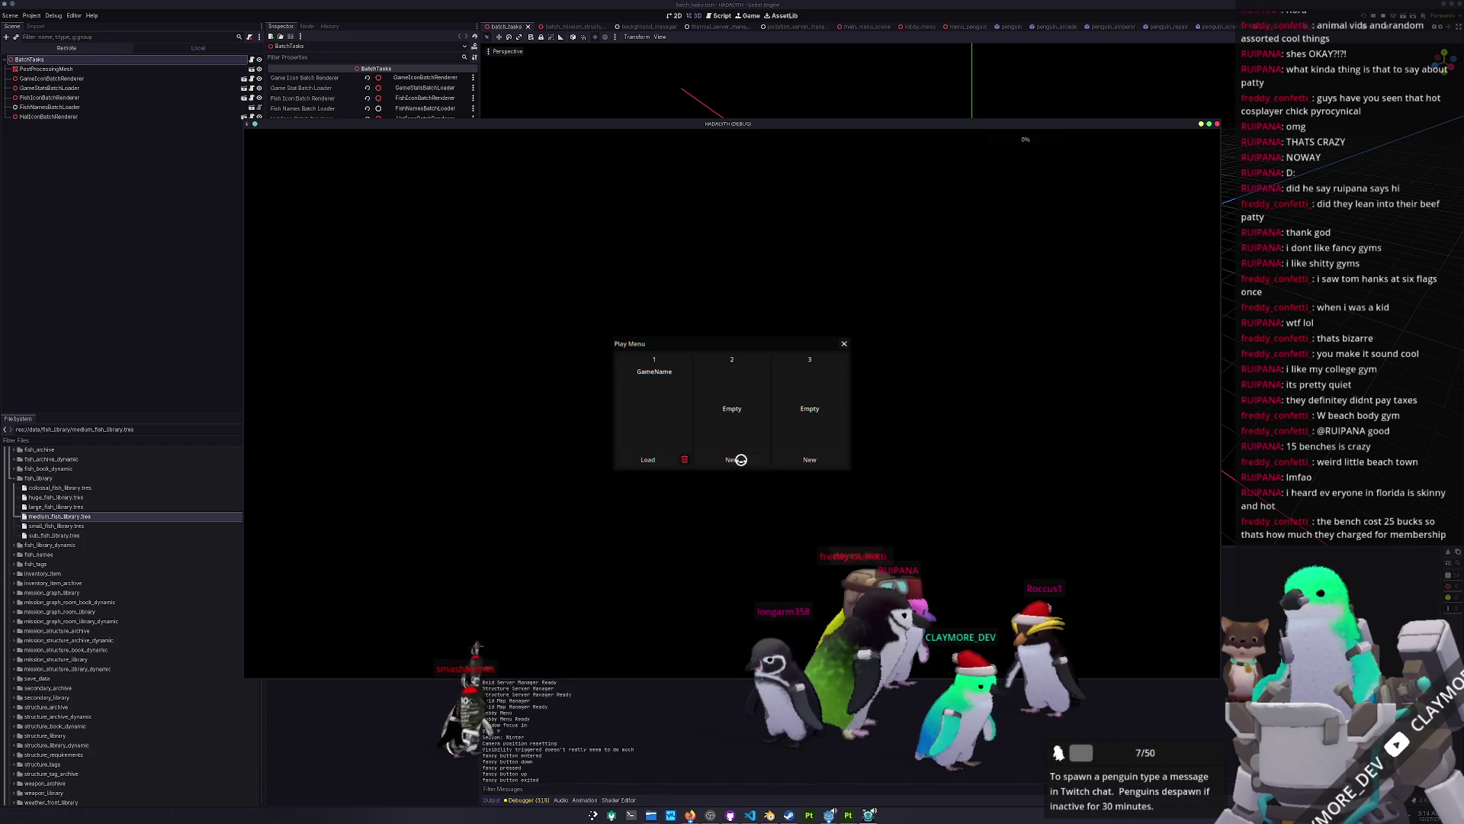
pyautogui.click(650, 460)
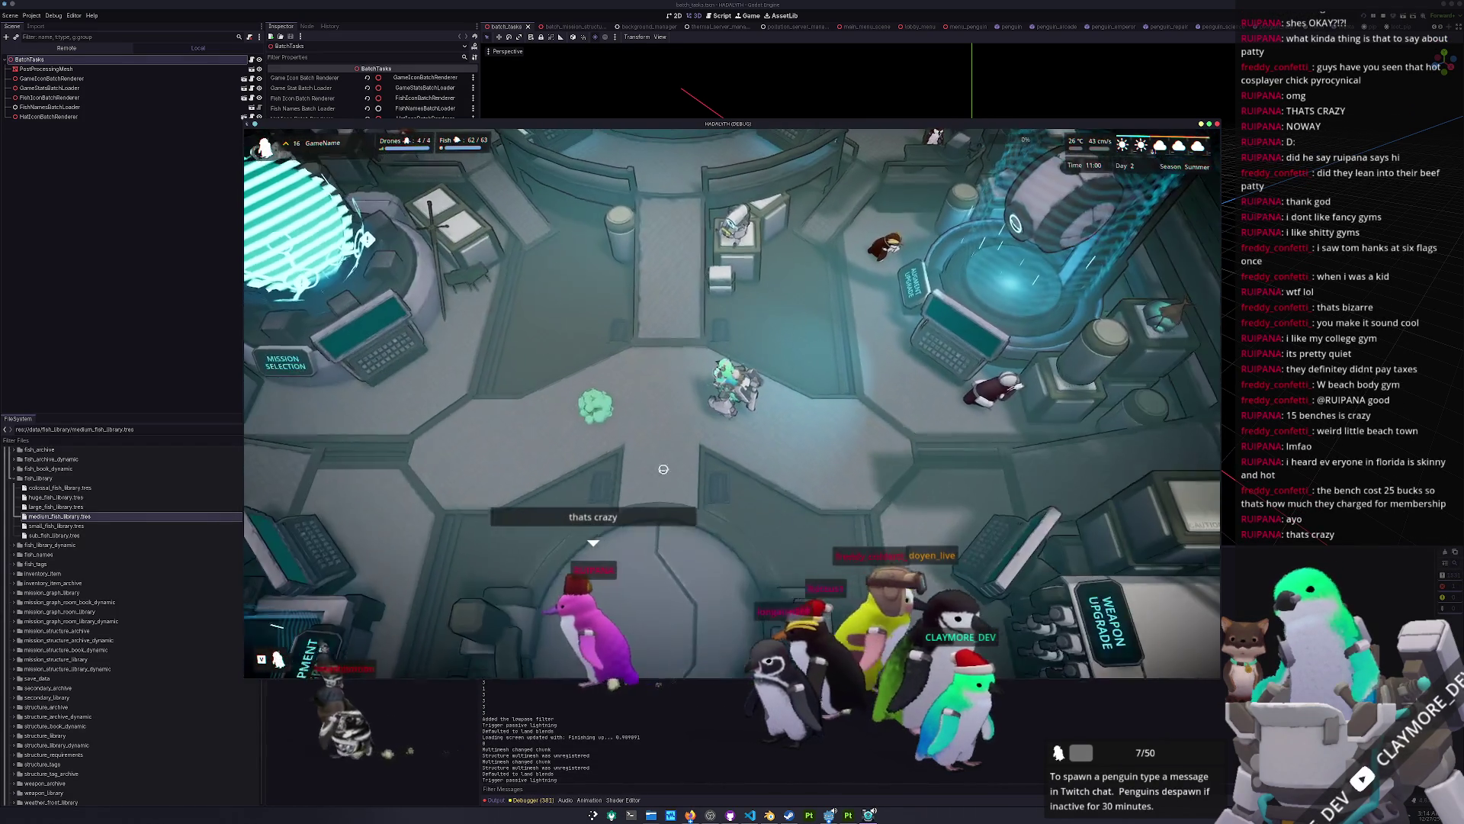
# Step: Move the mech onto the pad, enter build mode, rotate the camera twice, and open the console
pyautogui.press('s')
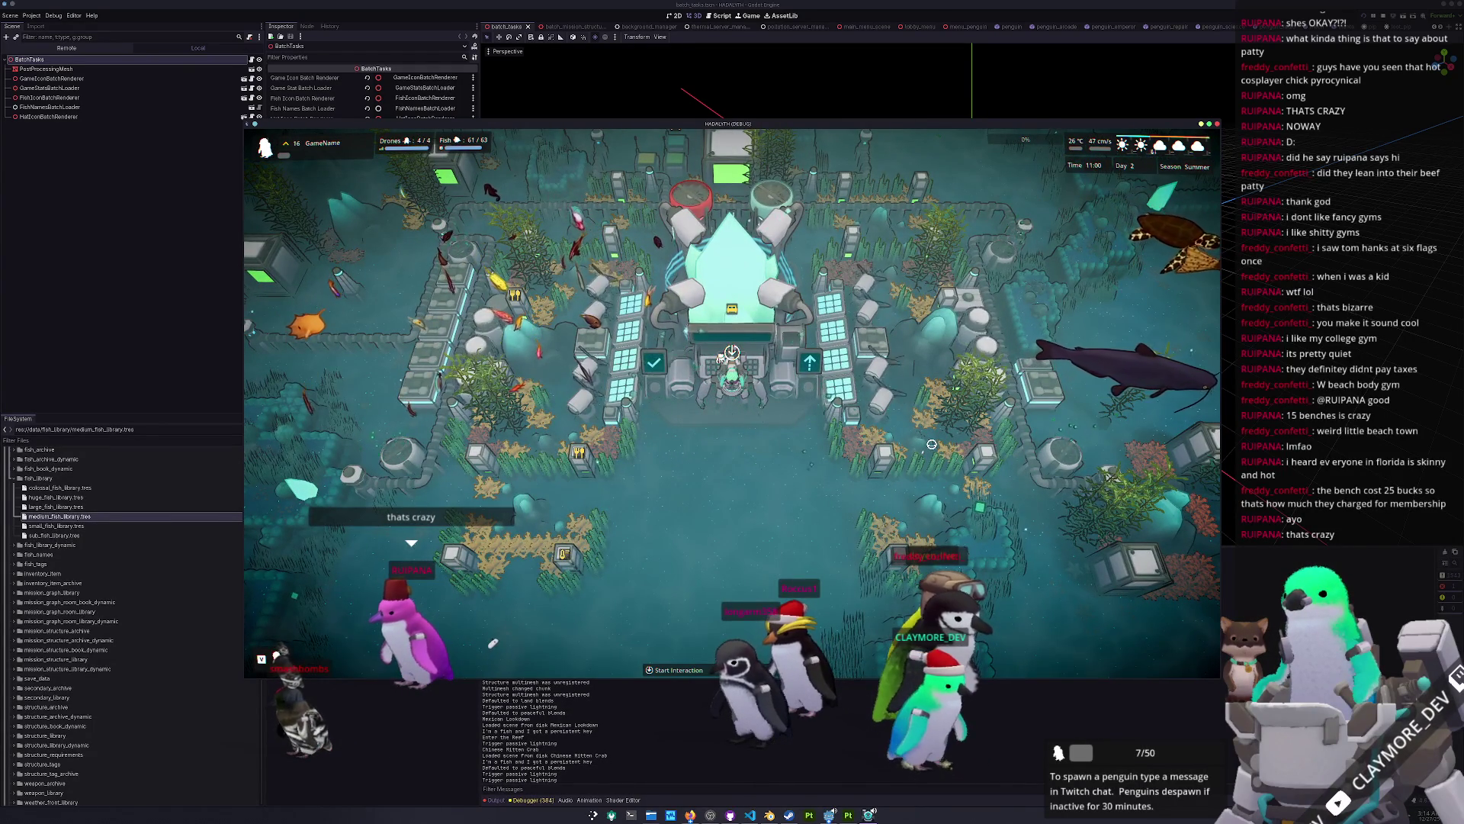
pyautogui.press('b')
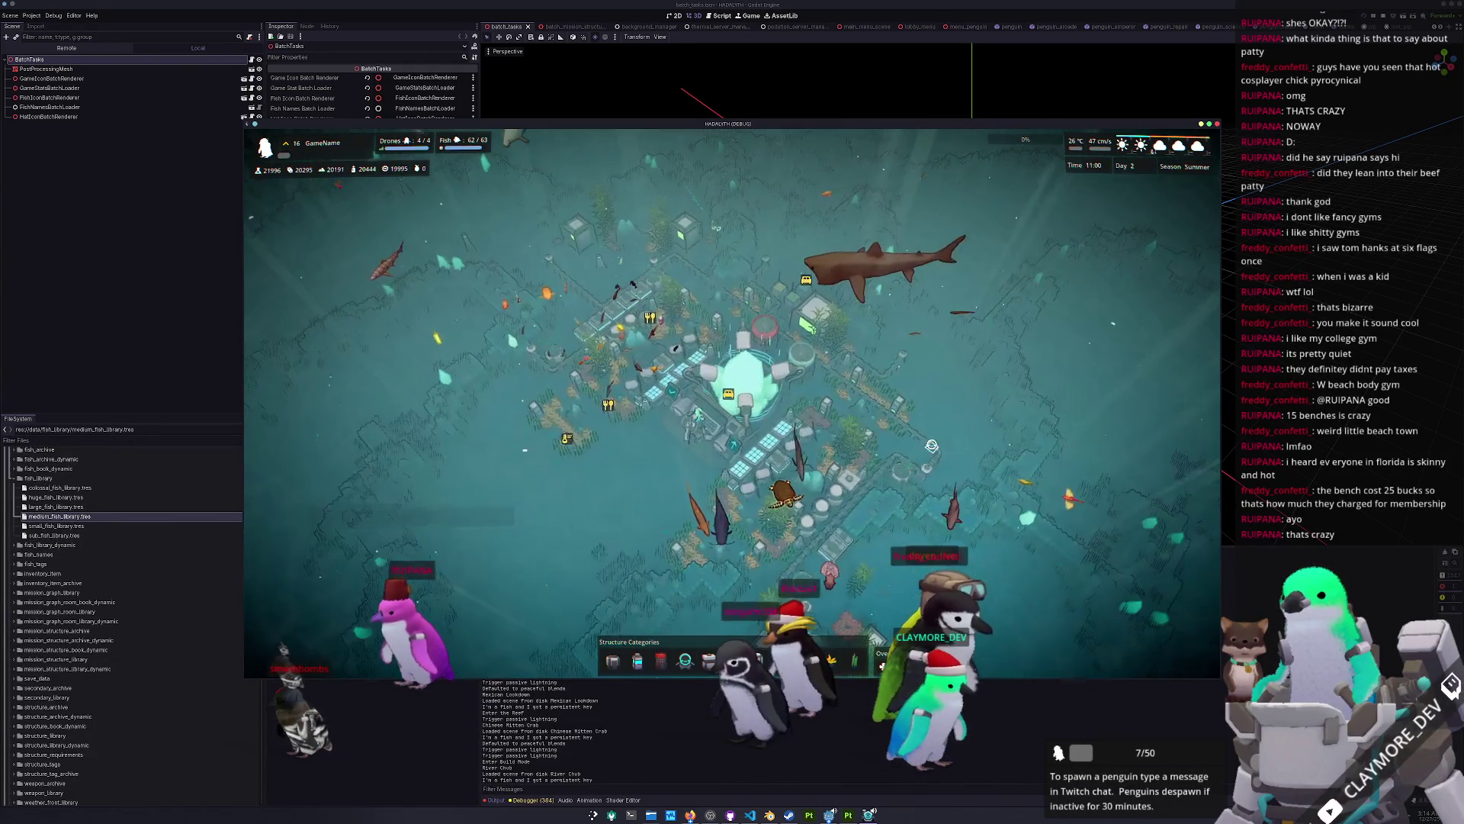
pyautogui.press('e')
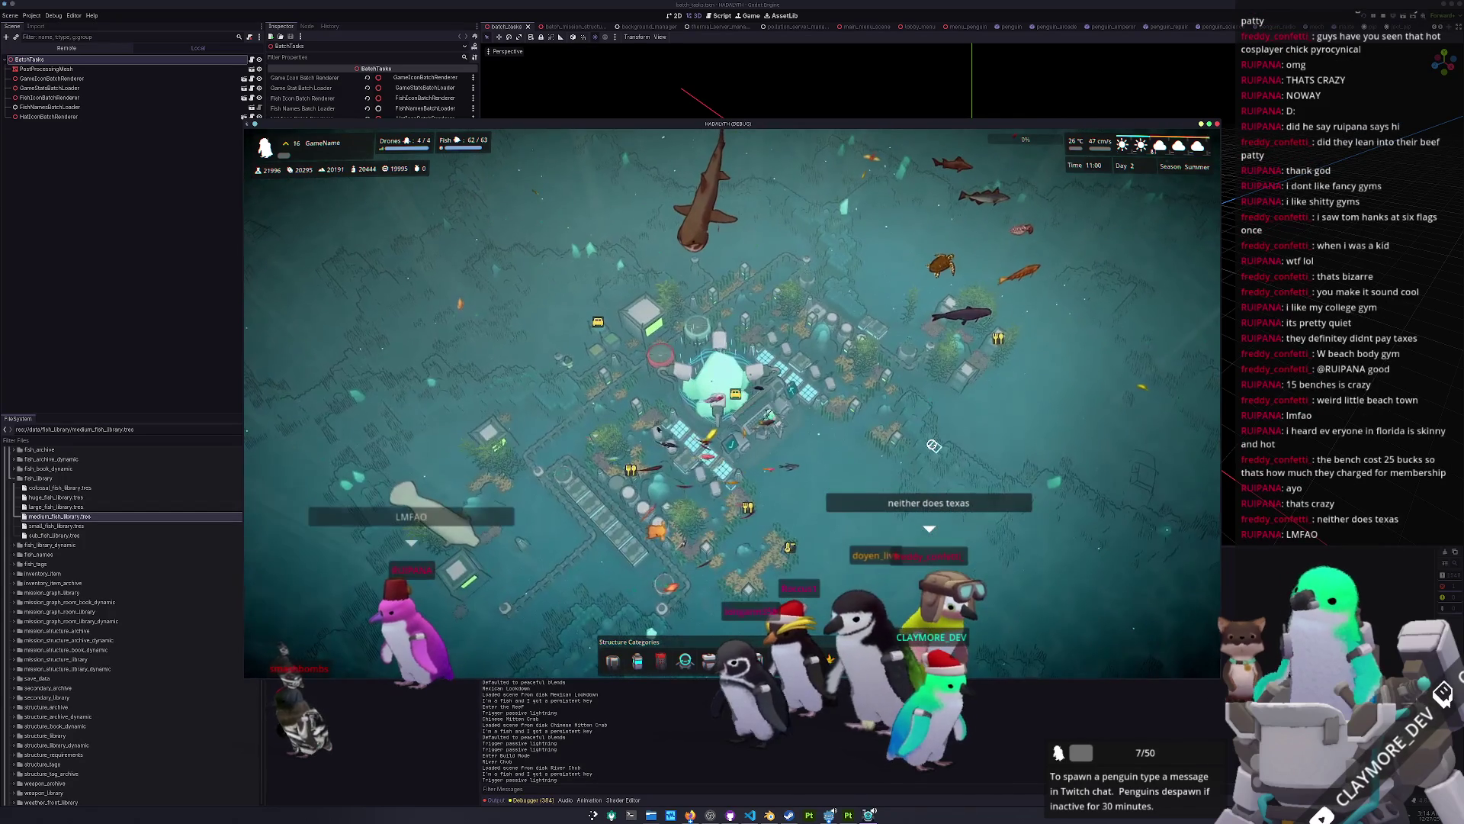
pyautogui.press('e')
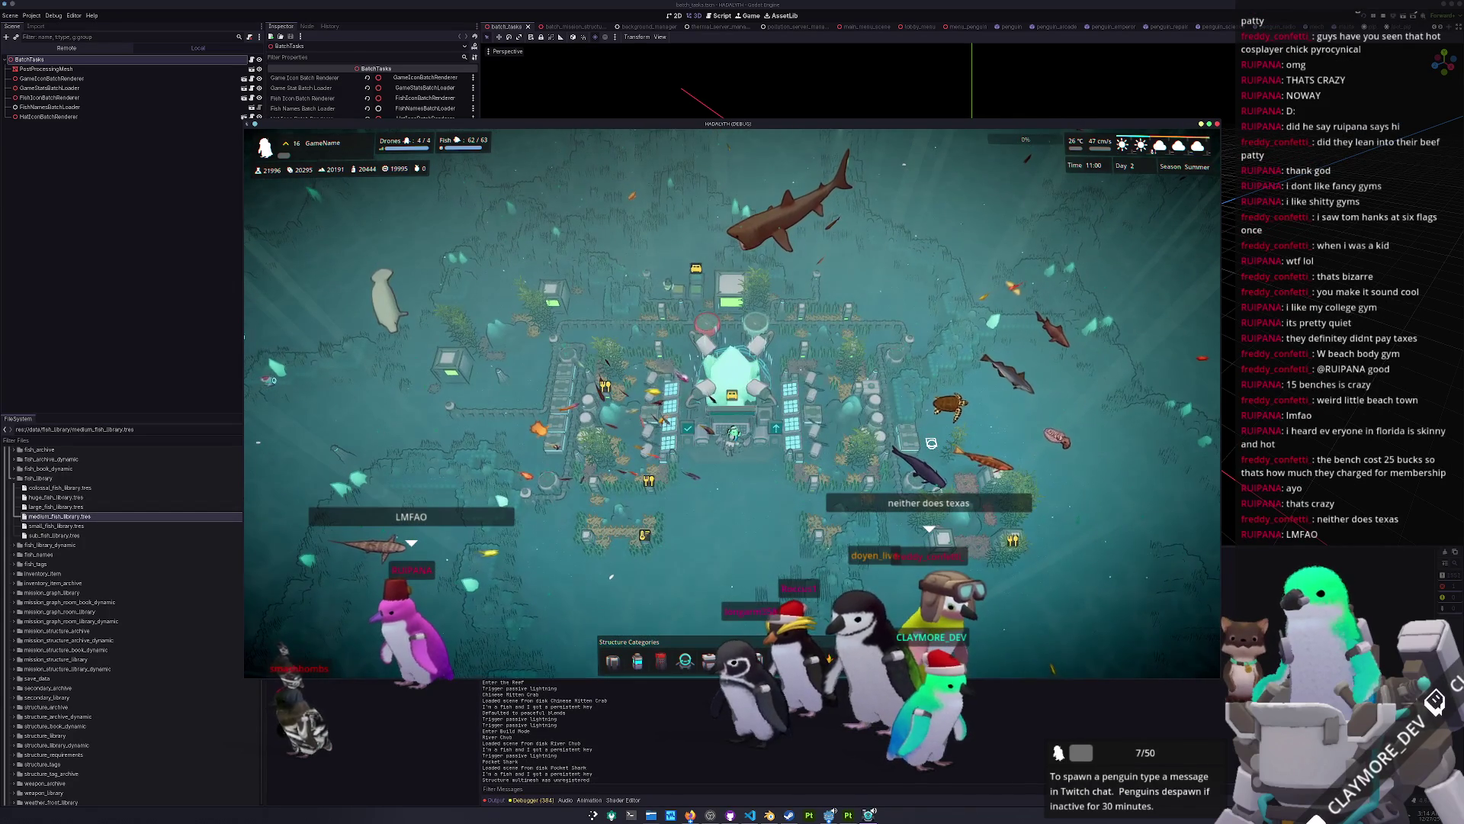
pyautogui.press('`')
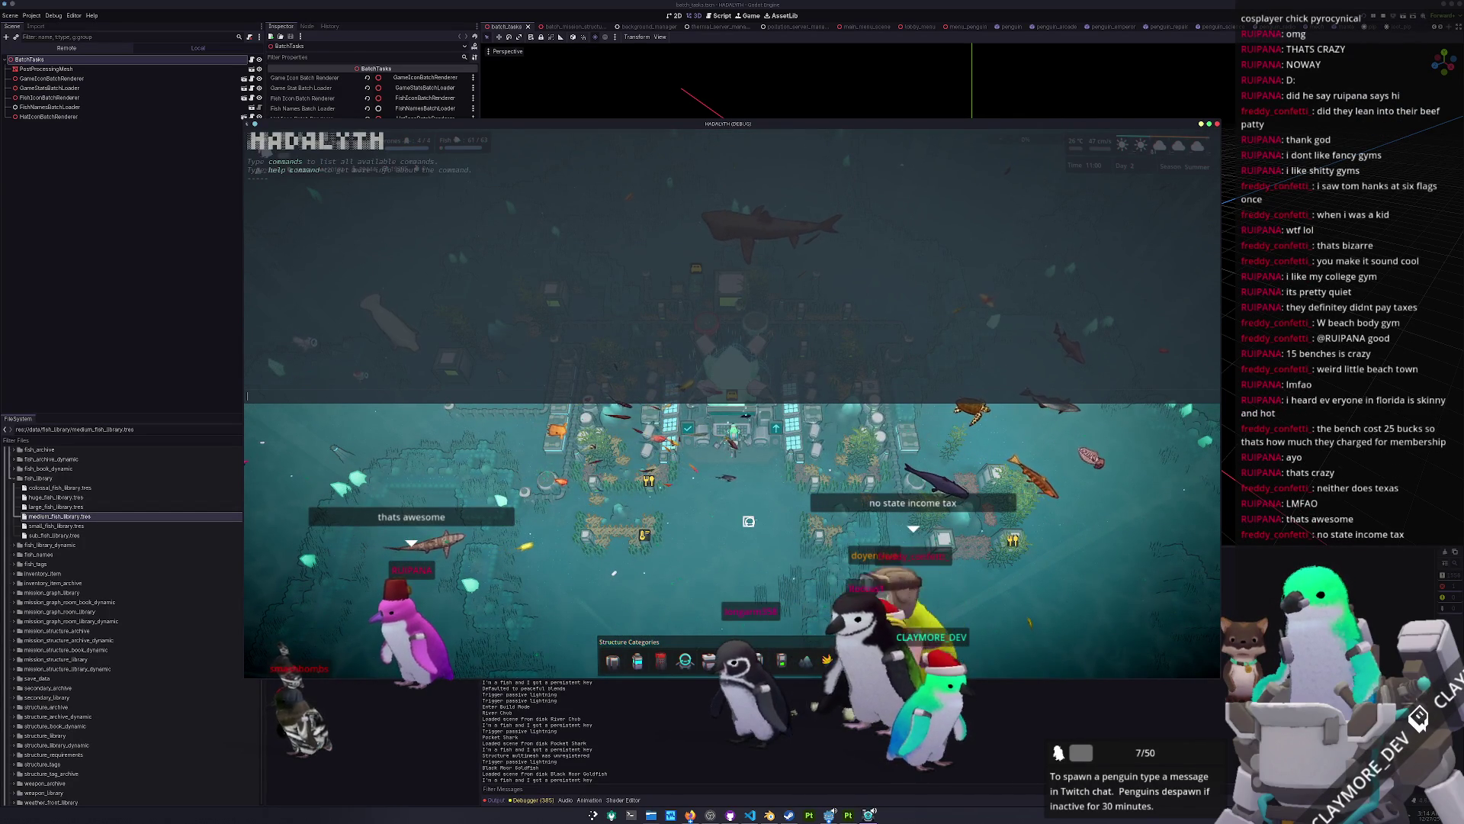
# Step: Enter build mode and run the console command fish "Golden Tilefish" 100, then alt-tab to Blender
pyautogui.press('`')
pyautogui.scroll(3, 748, 521)
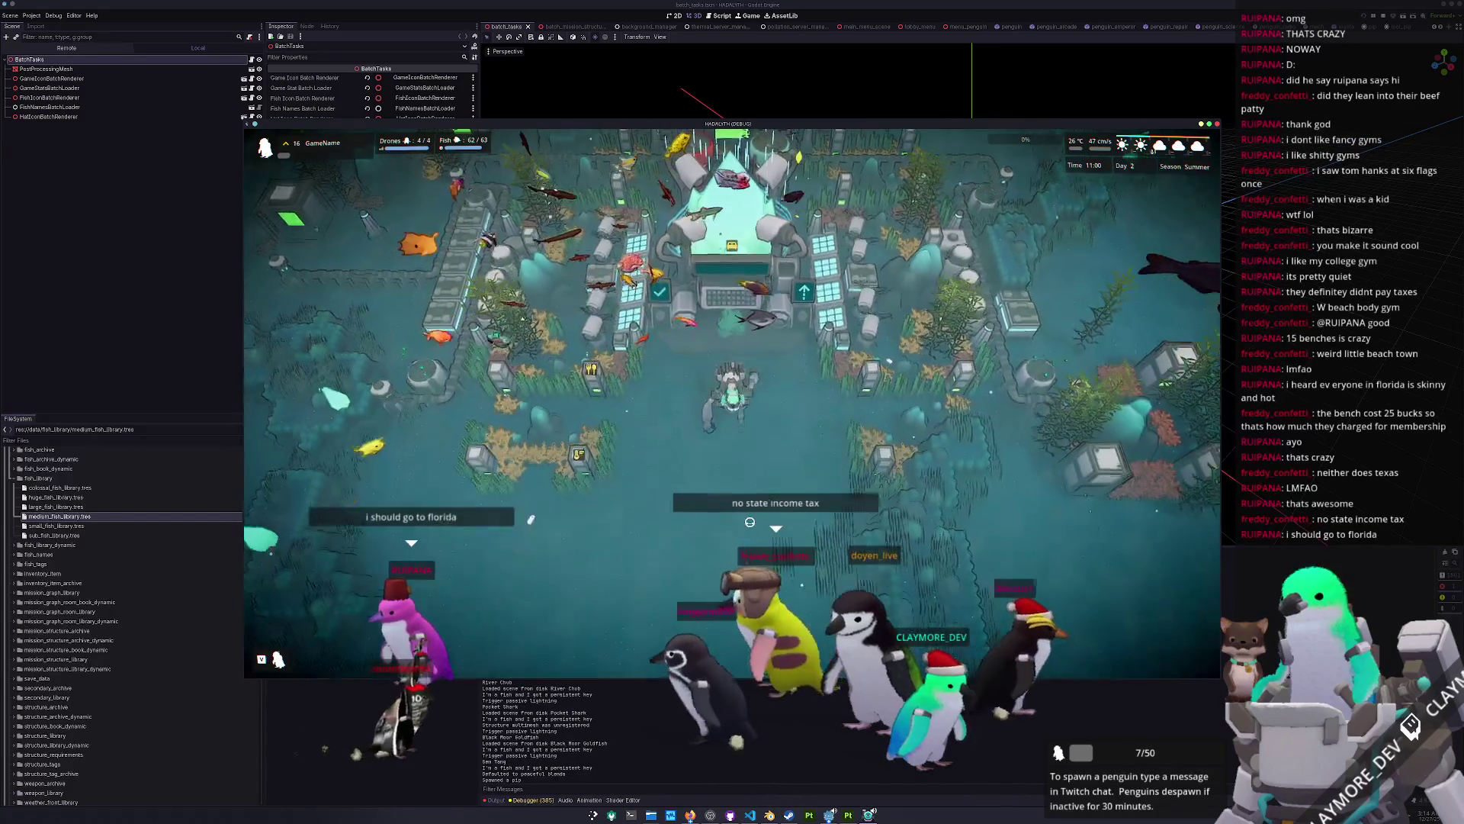
pyautogui.scroll(-2, 750, 522)
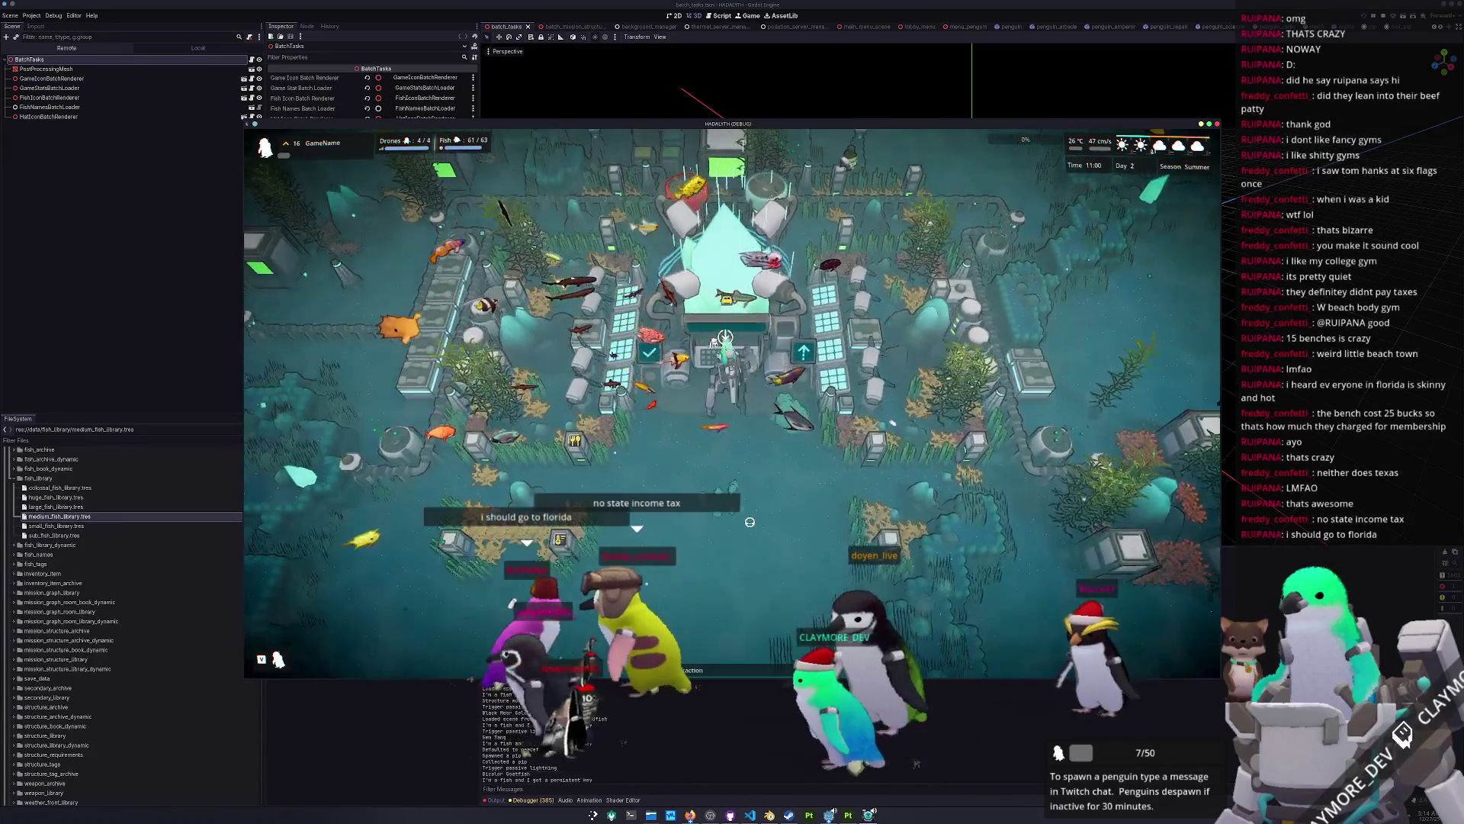
pyautogui.press('b')
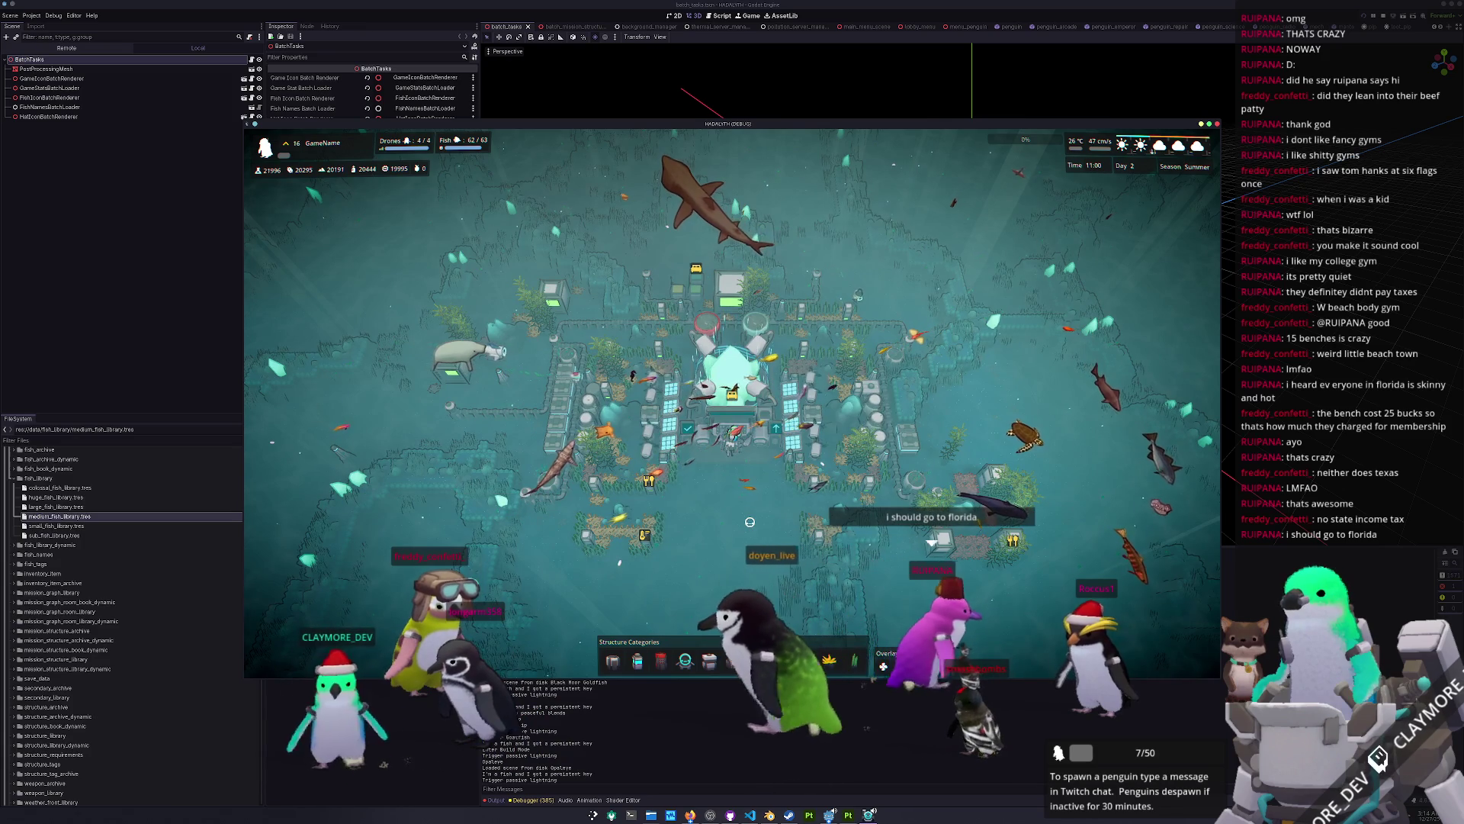
pyautogui.press('`')
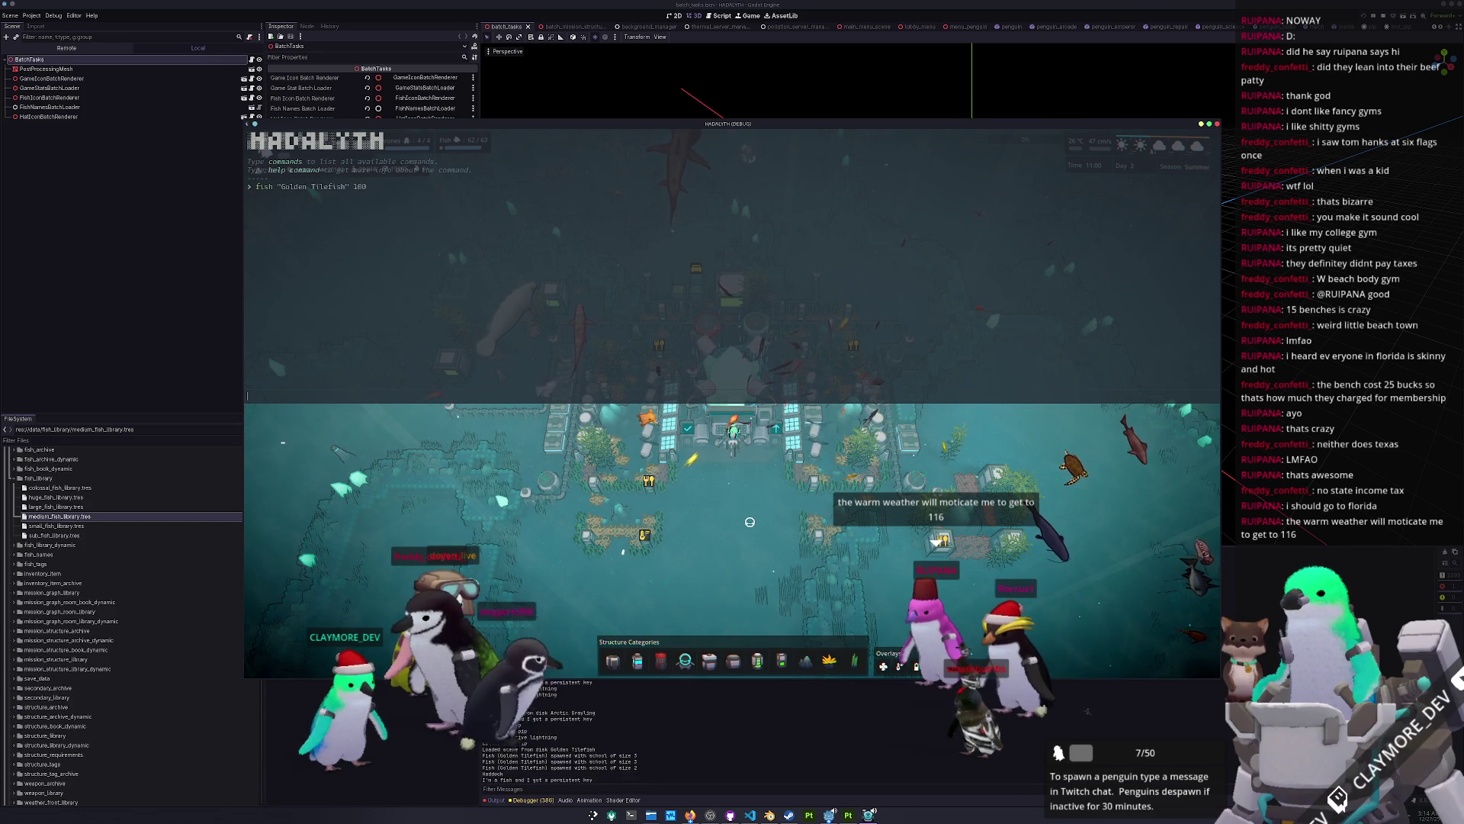
pyautogui.press('`')
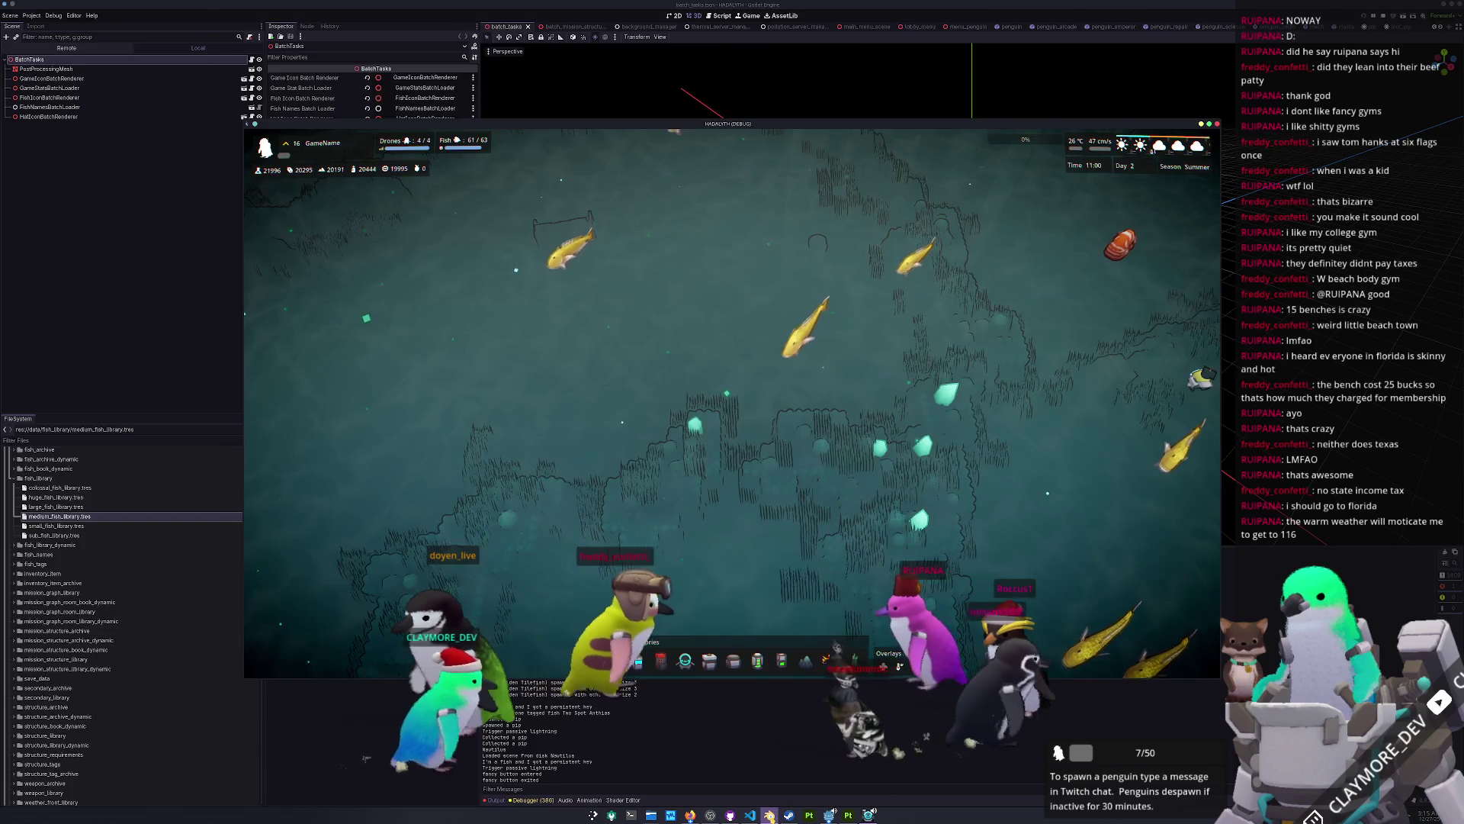
pyautogui.hotkey('alt', 'Tab')
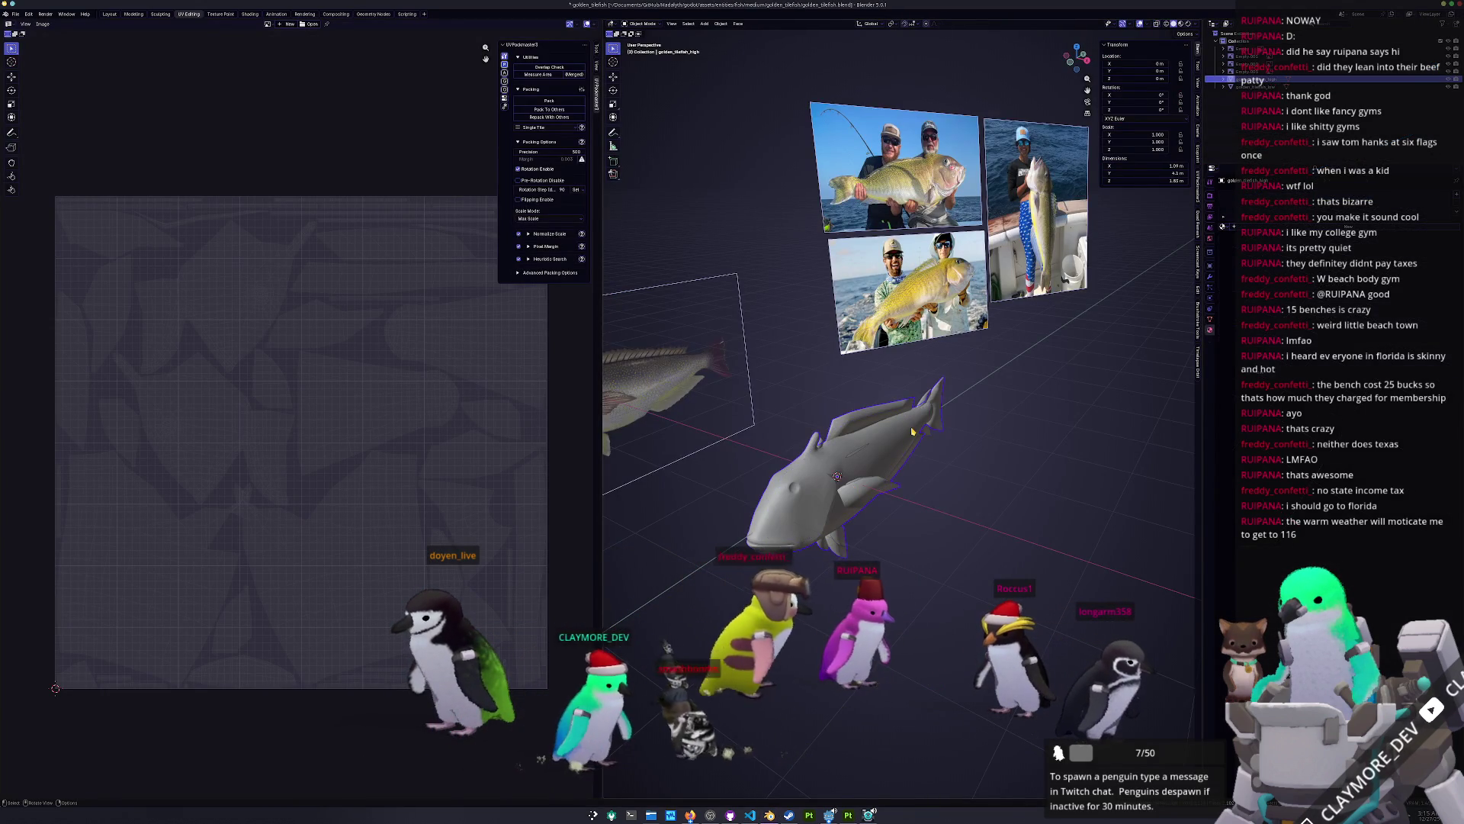
# Step: Scale the golden_tilefish_low model up and apply all transforms so its scale resets to 1
pyautogui.click(913, 432)
pyautogui.press('s')
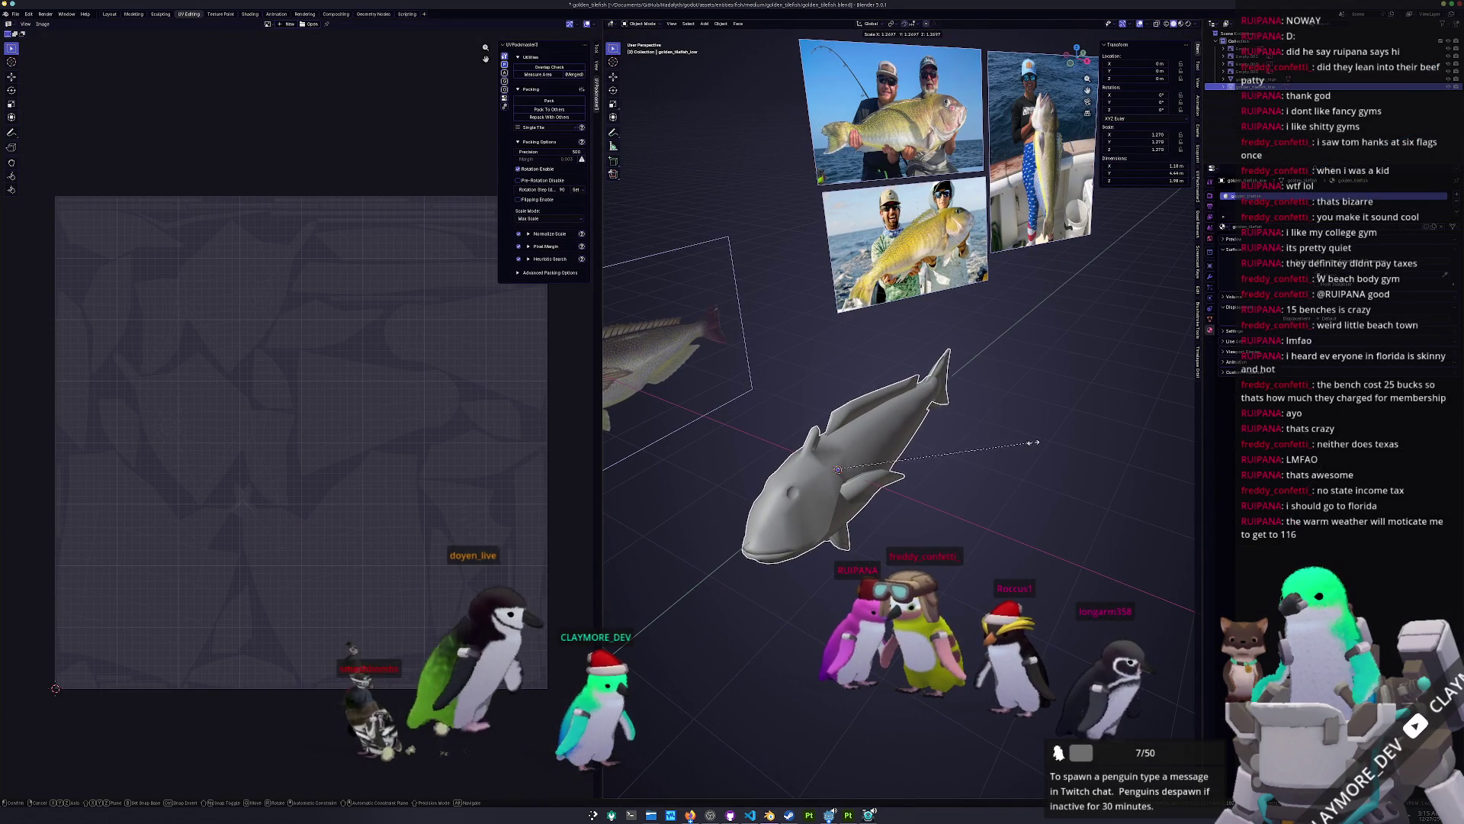
pyautogui.click(1059, 439)
pyautogui.hotkey('ctrl', 'a')
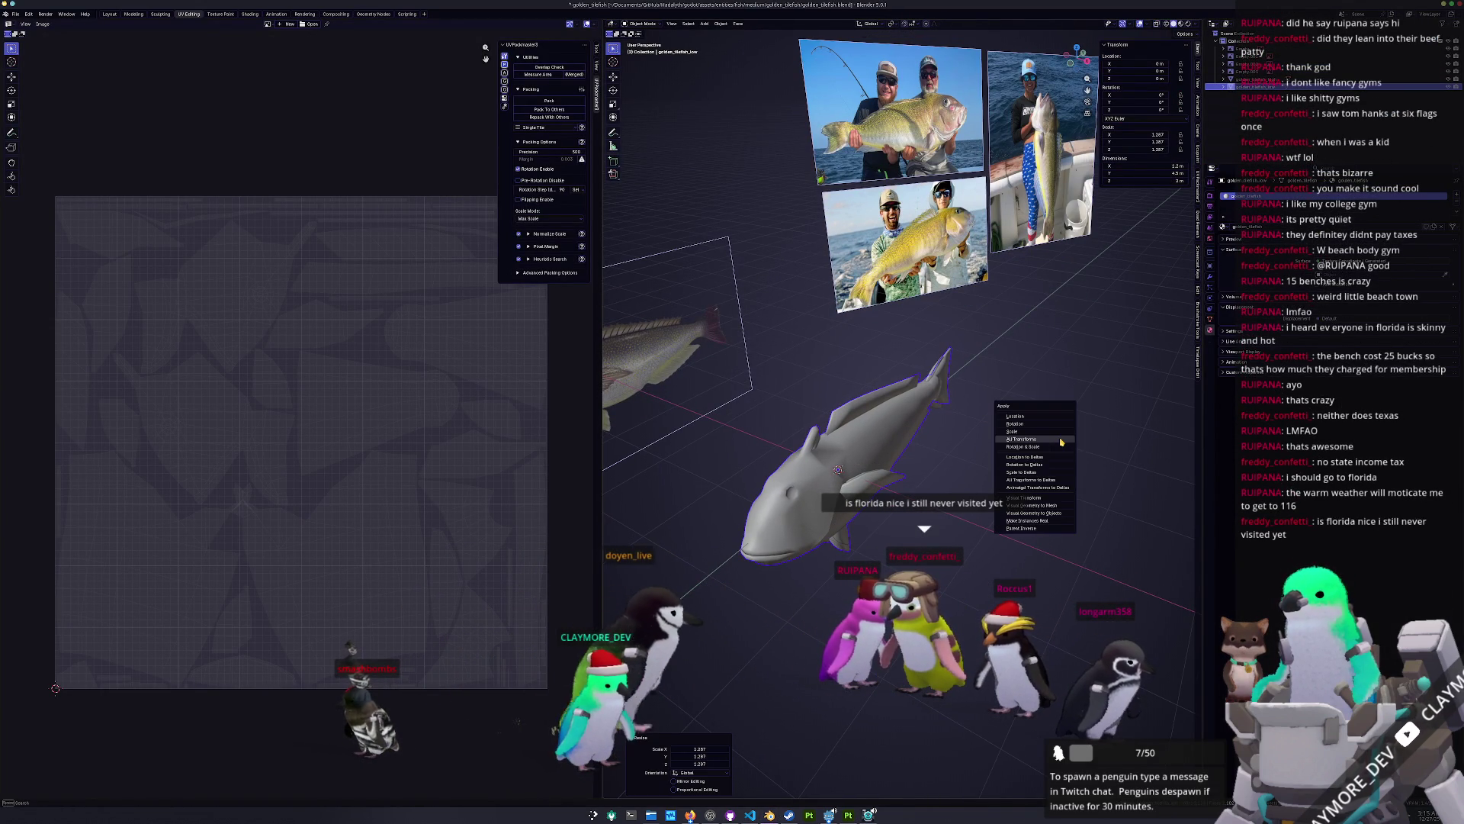
pyautogui.click(1060, 440)
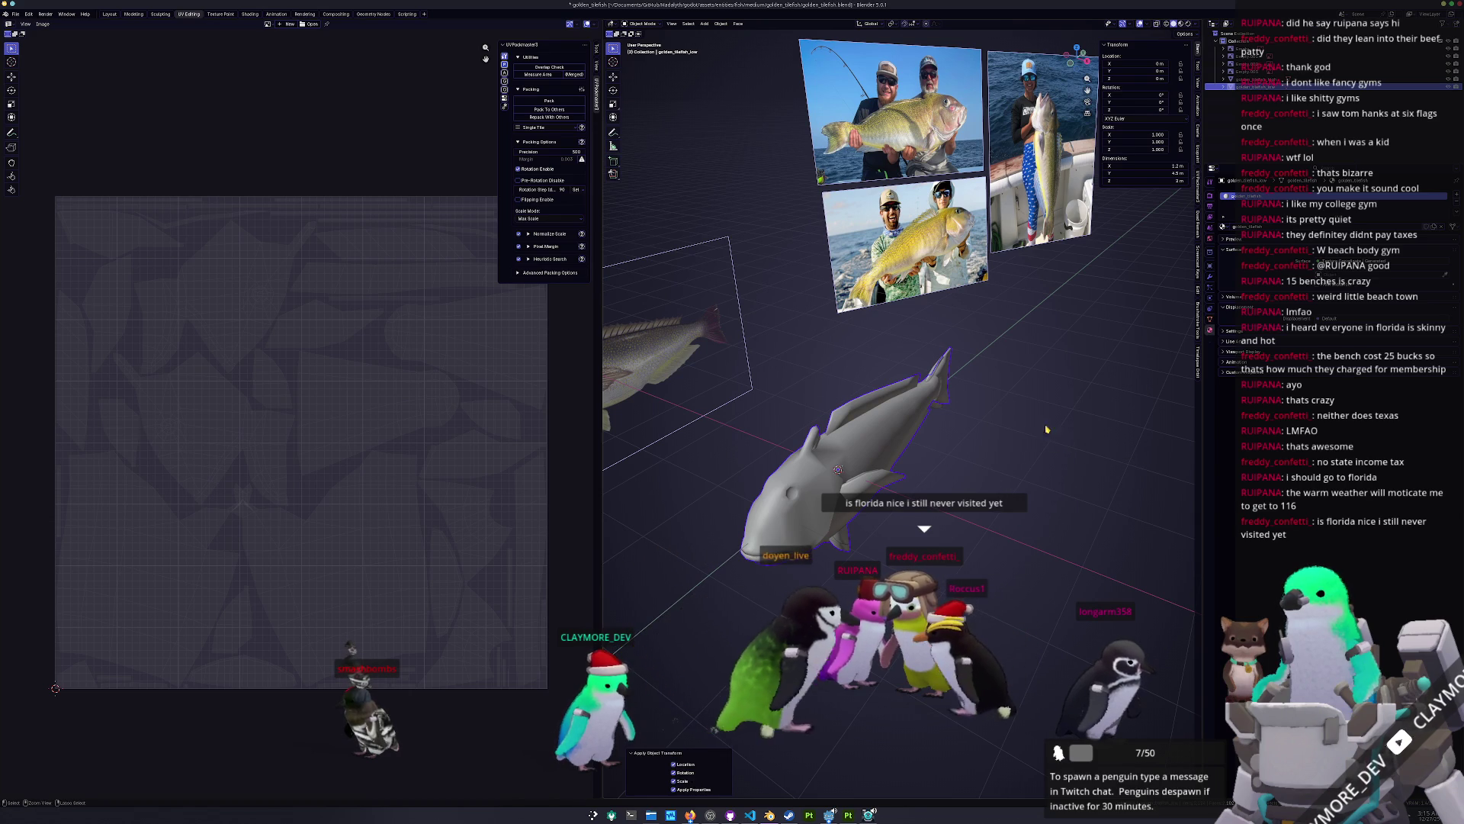
# Step: Export the fish as a Wavefront OBJ after abandoning a glTF attempt, then return to Godot
pyautogui.click(15, 13)
pyautogui.moveTo(43, 140)
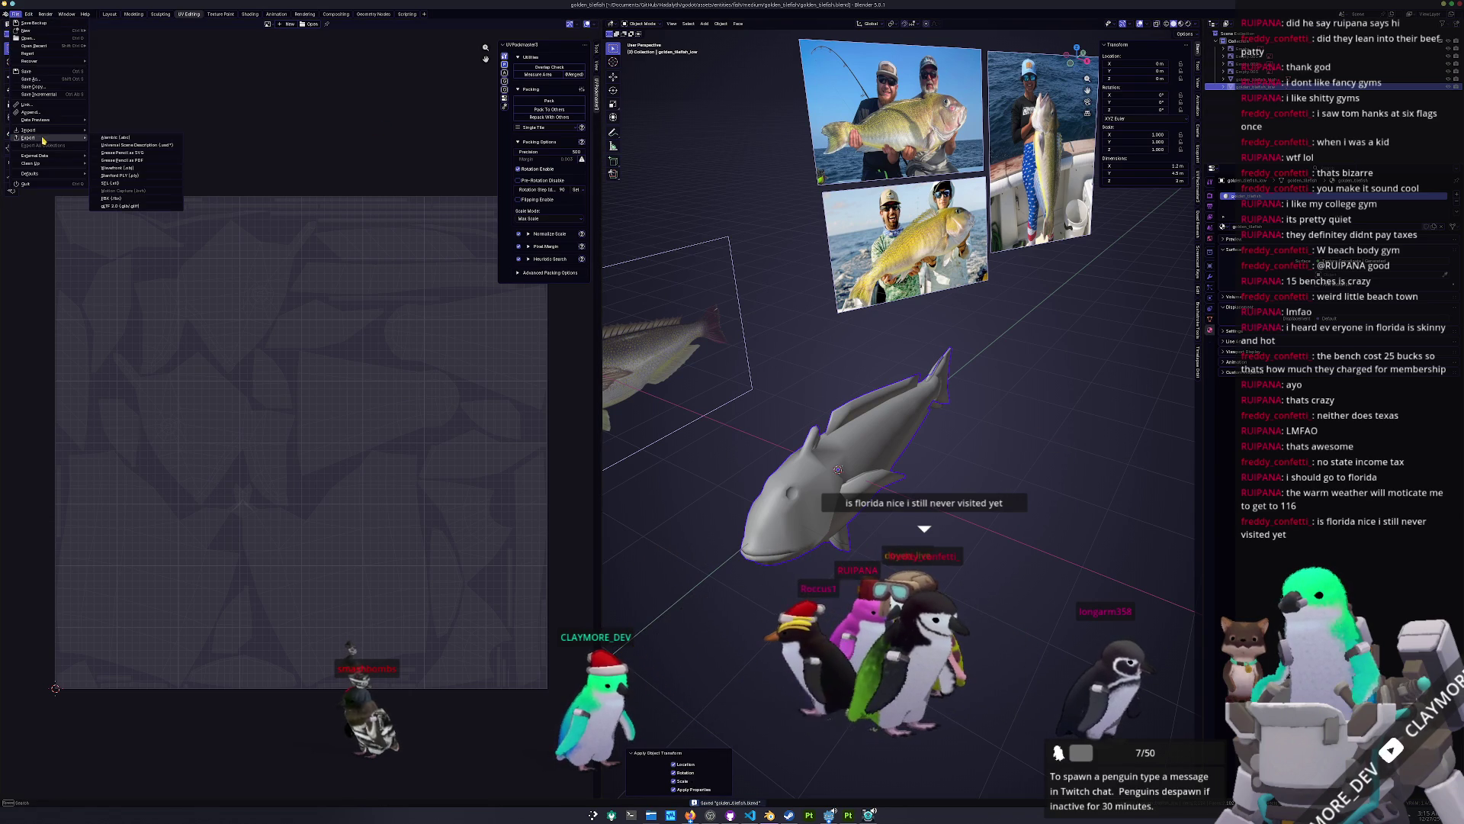
pyautogui.click(122, 206)
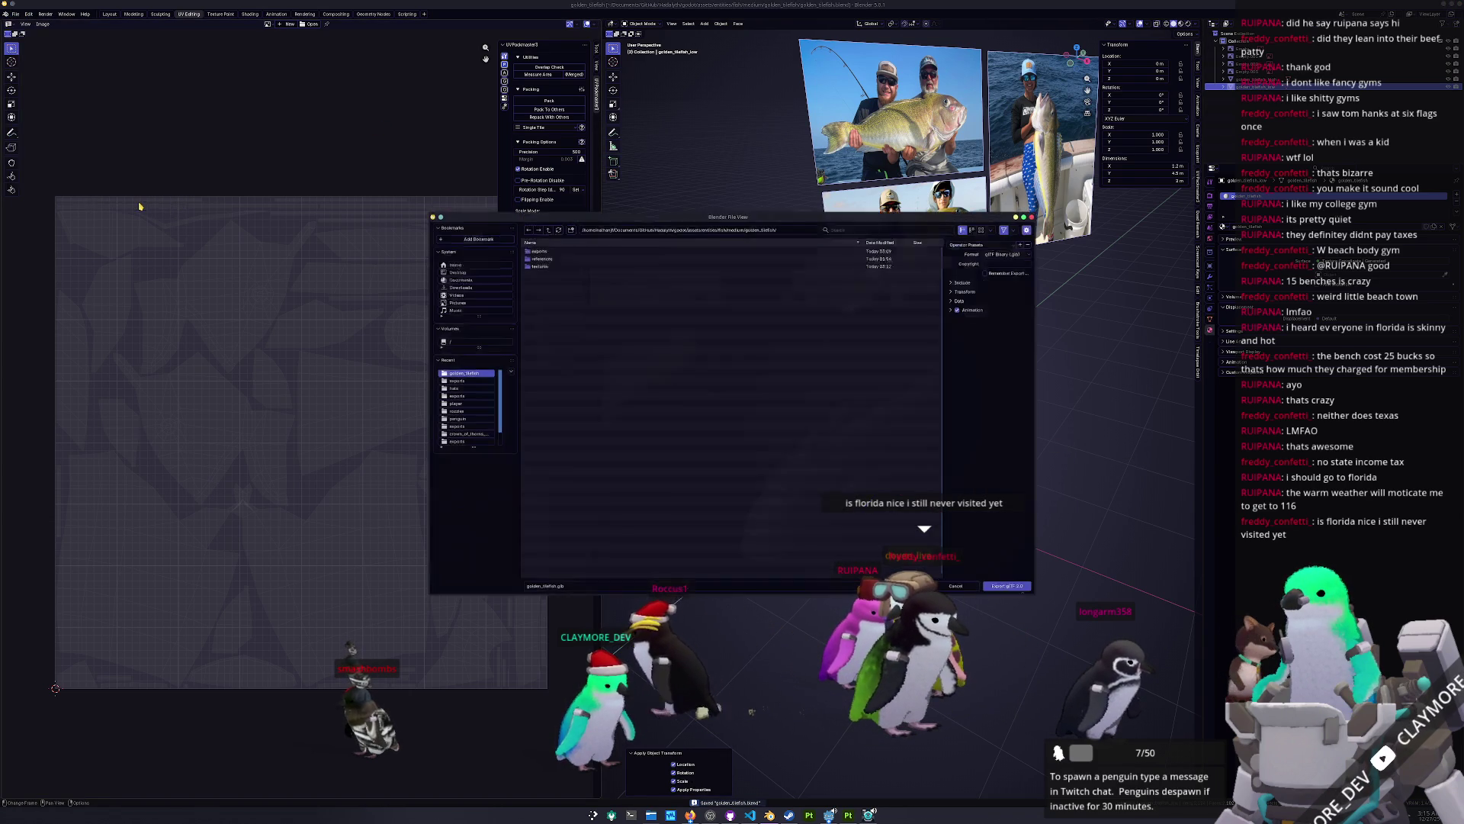
pyautogui.press('Return')
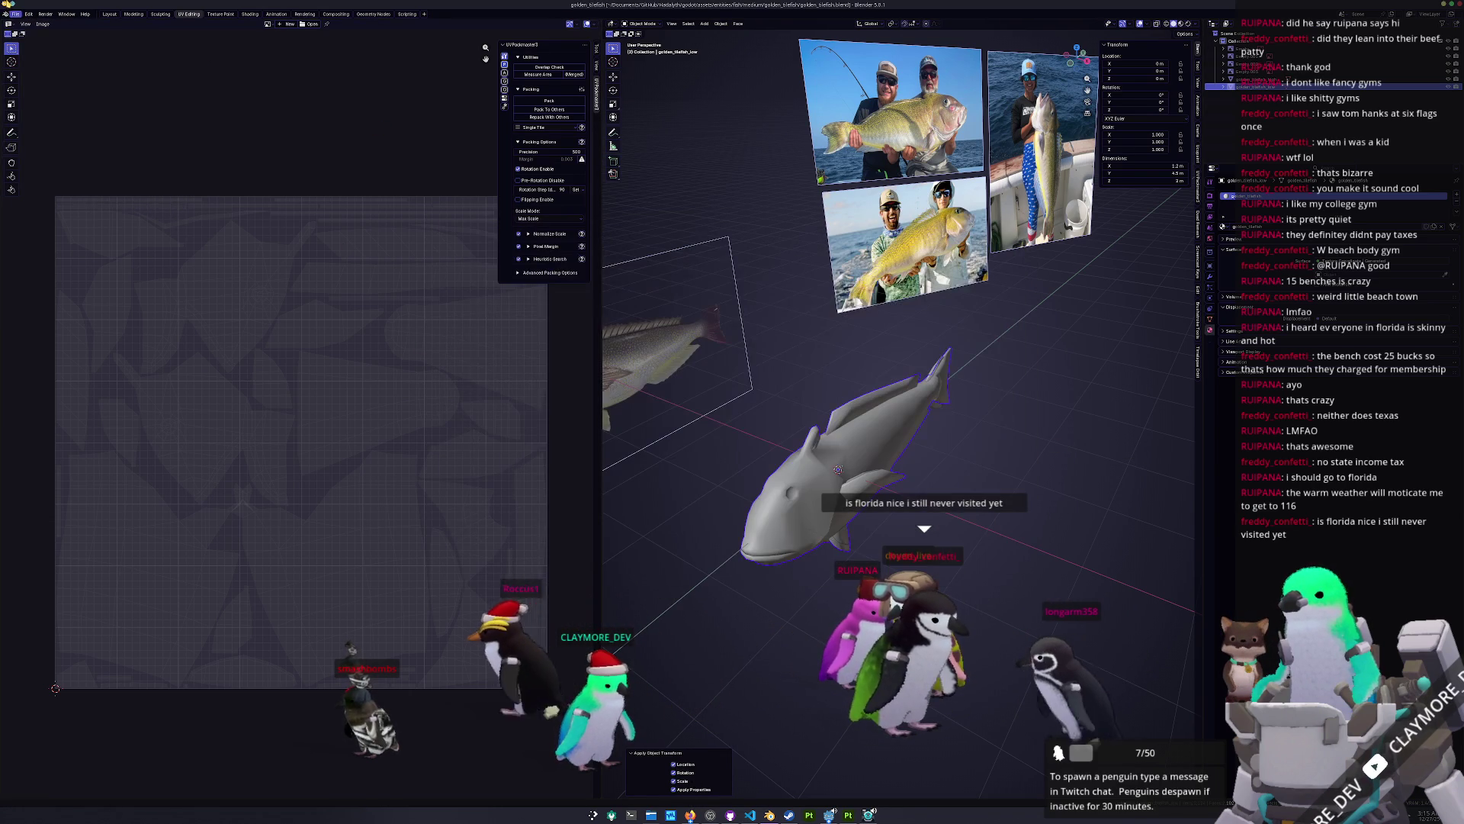
pyautogui.click(15, 14)
pyautogui.moveTo(44, 141)
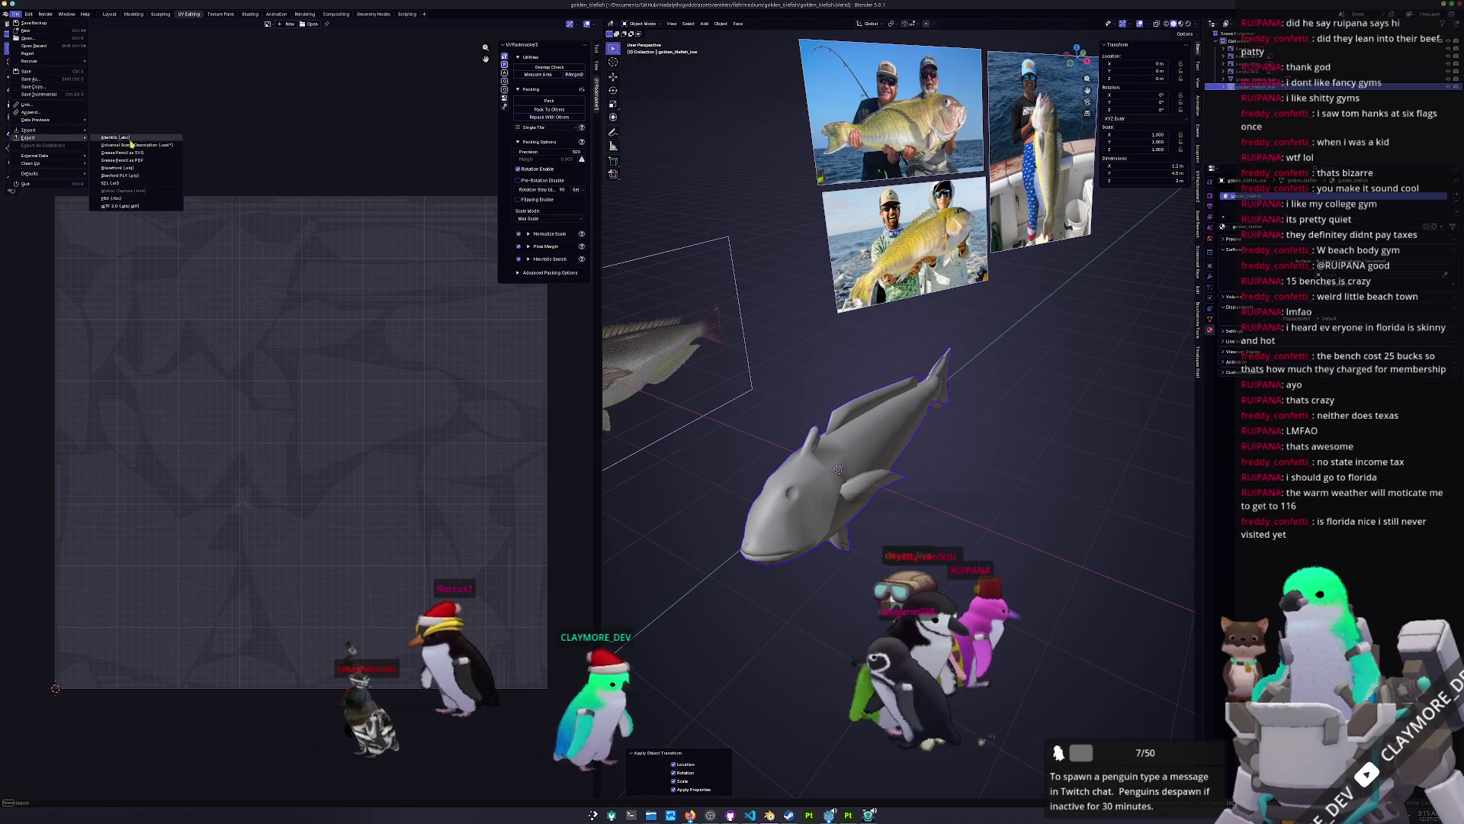
pyautogui.click(140, 169)
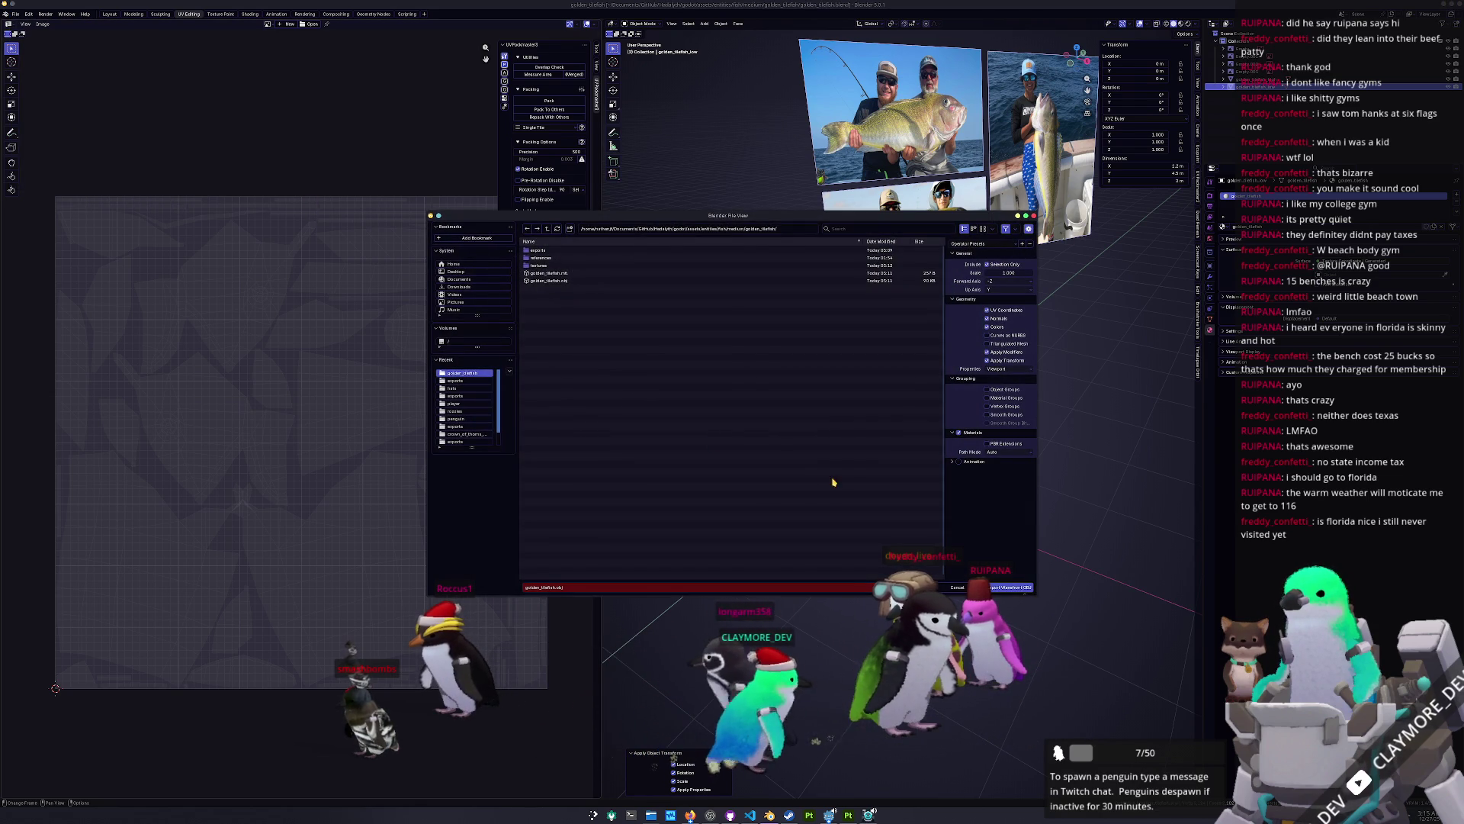
pyautogui.press('Return')
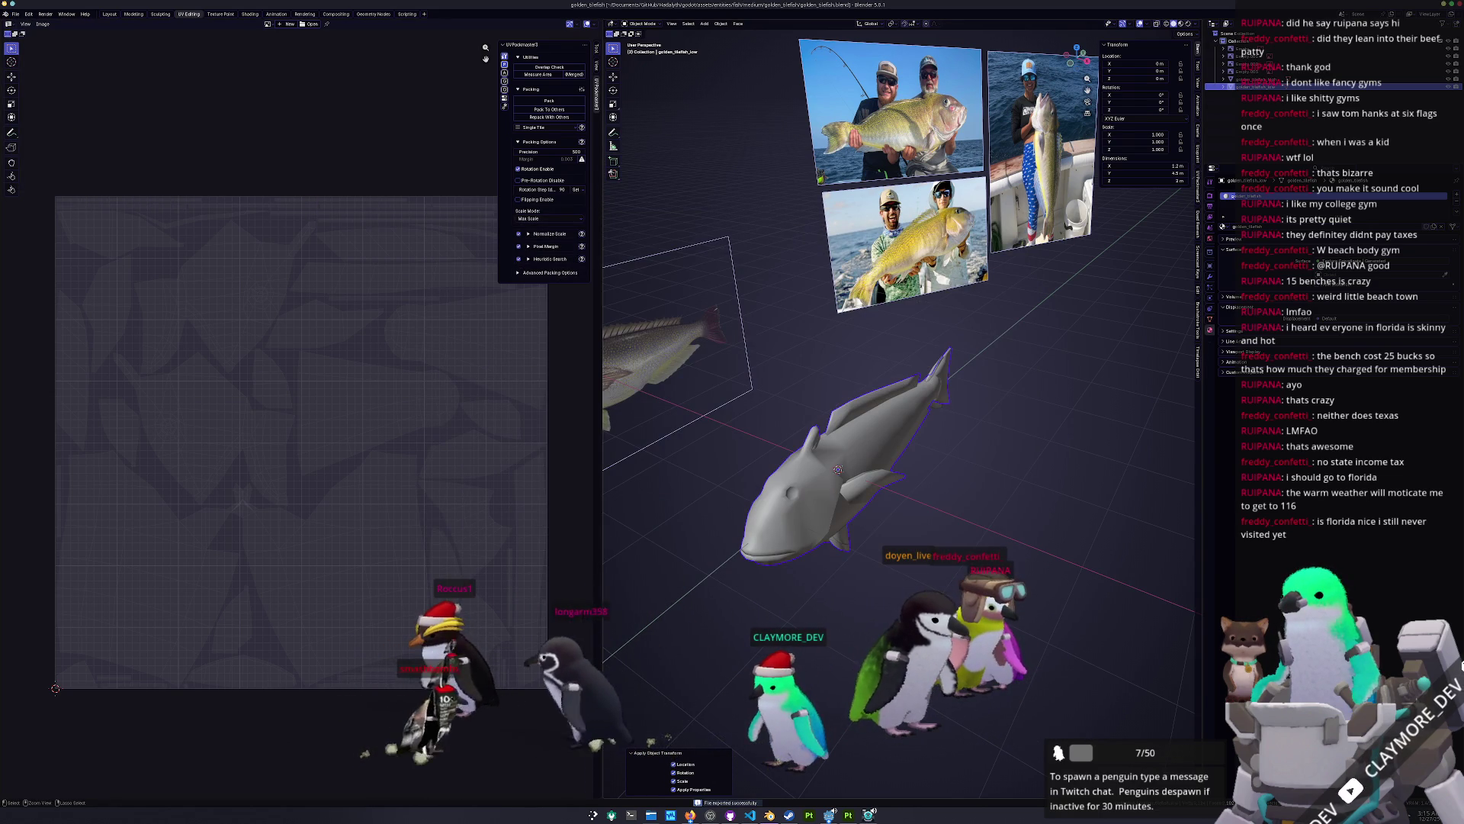
pyautogui.hotkey('alt', 'Tab')
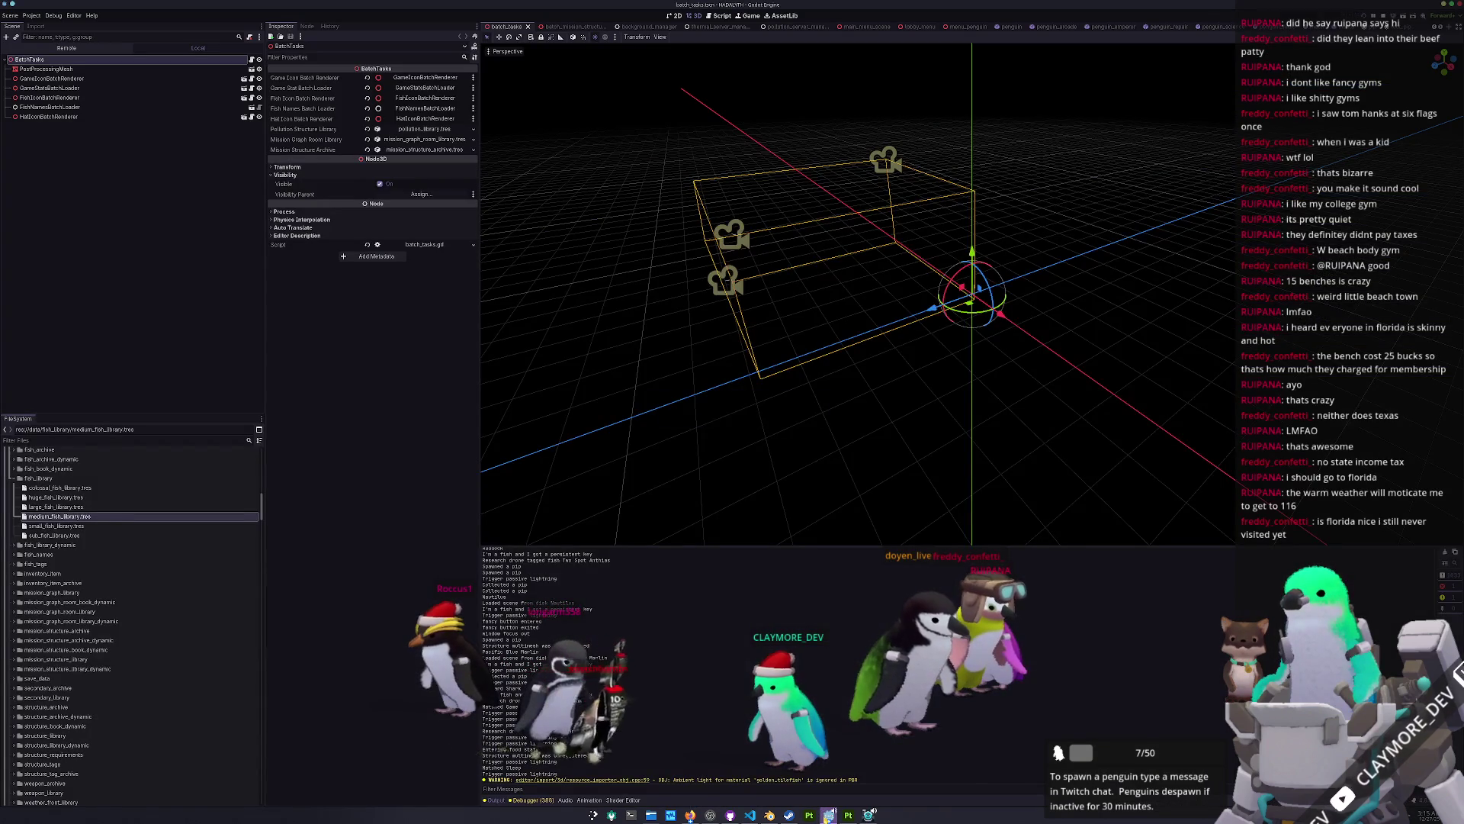
# Step: Run the game with F5 and zoom around the golden tilefish schools over the seabed
pyautogui.press('F5')
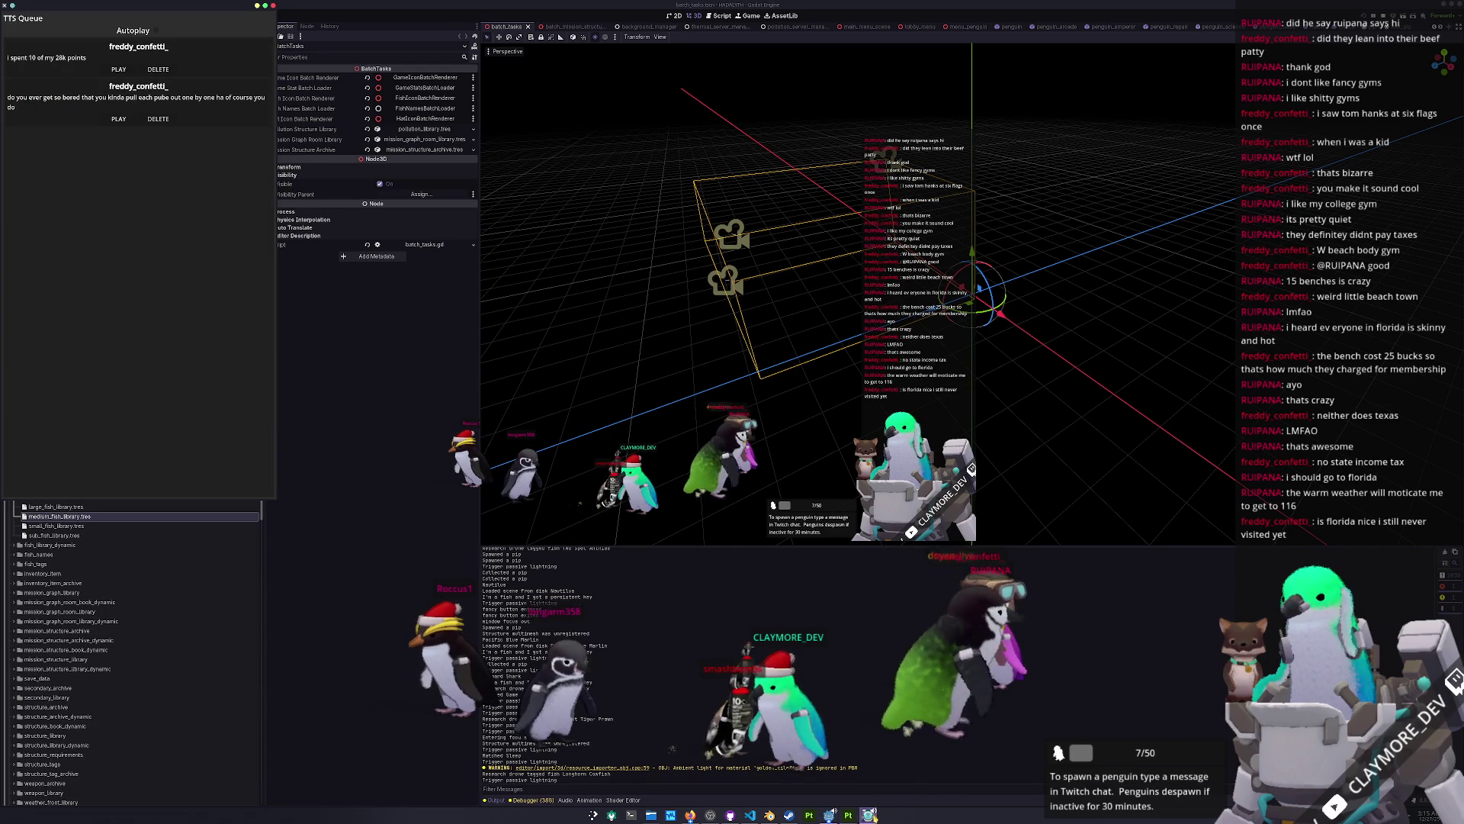
pyautogui.scroll(-5, 837, 446)
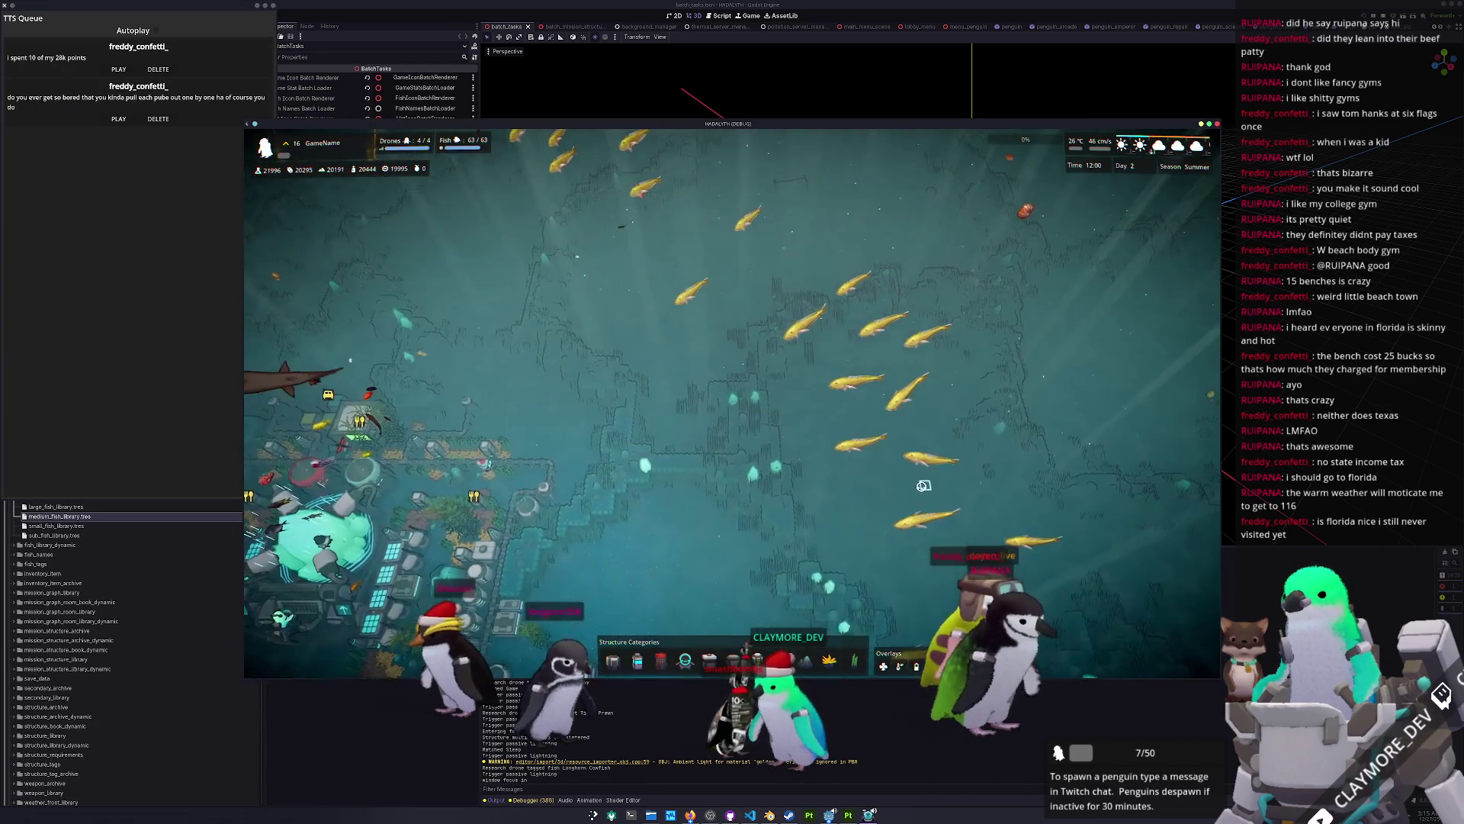
pyautogui.scroll(3, 924, 486)
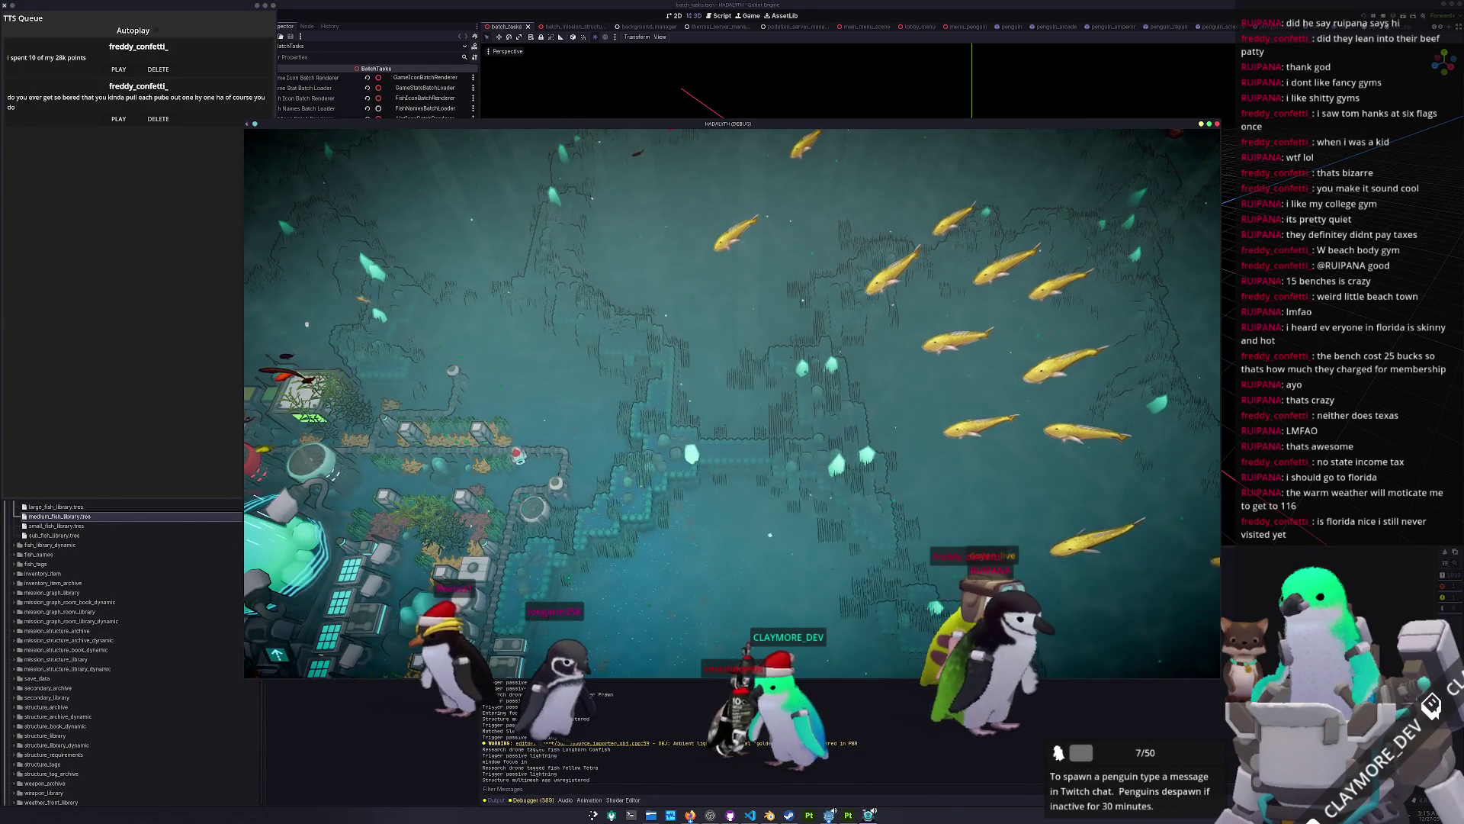
pyautogui.scroll(2, 838, 503)
# Step: In OBS, move the window aside and open then close the Overlay source properties
pyautogui.hotkey('alt', 'Tab')
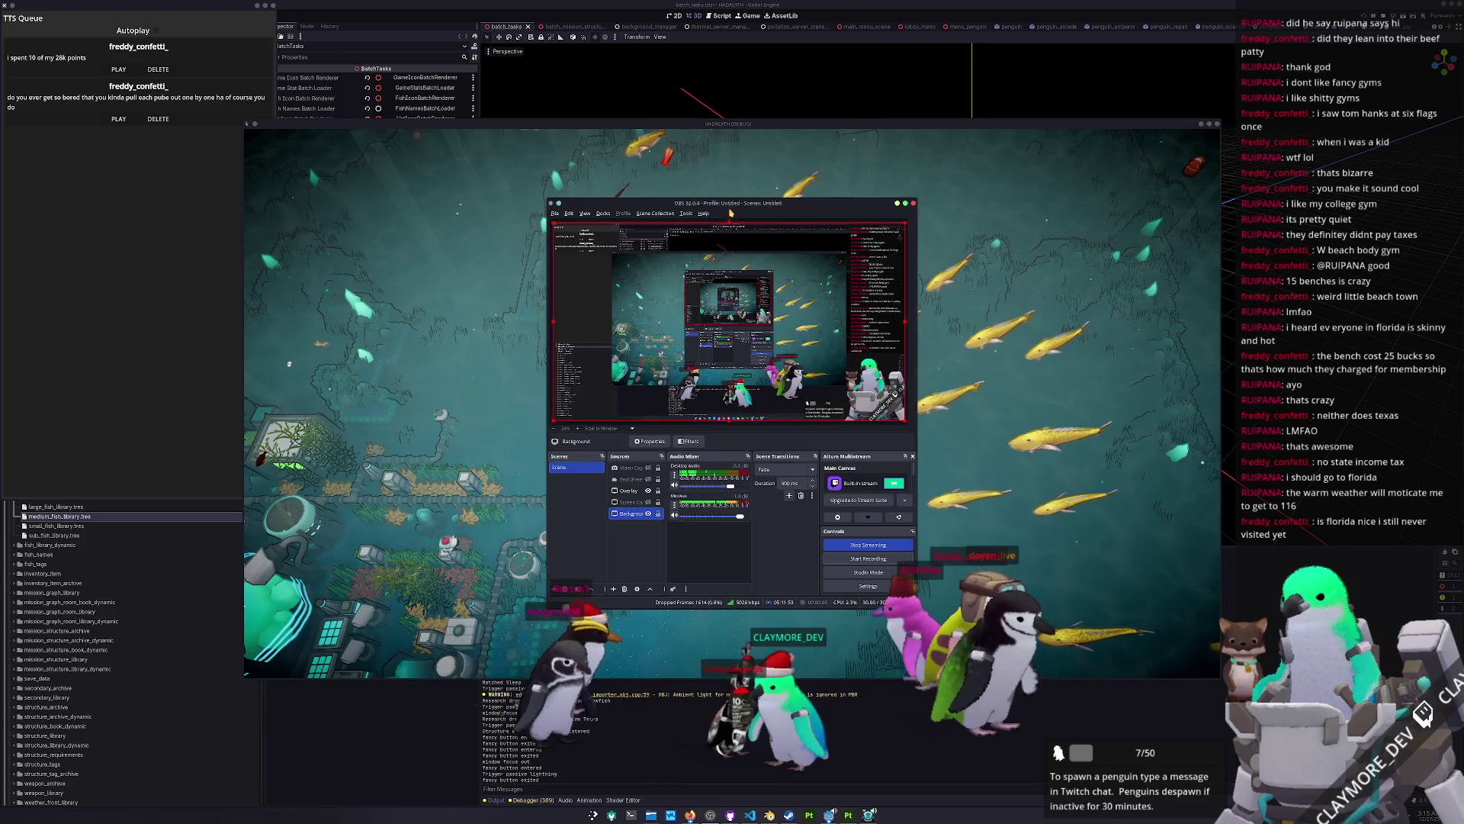
pyautogui.keyDown('alt'); pyautogui.moveTo(768, 498); pyautogui.dragTo(1038, 539); pyautogui.keyUp('alt')
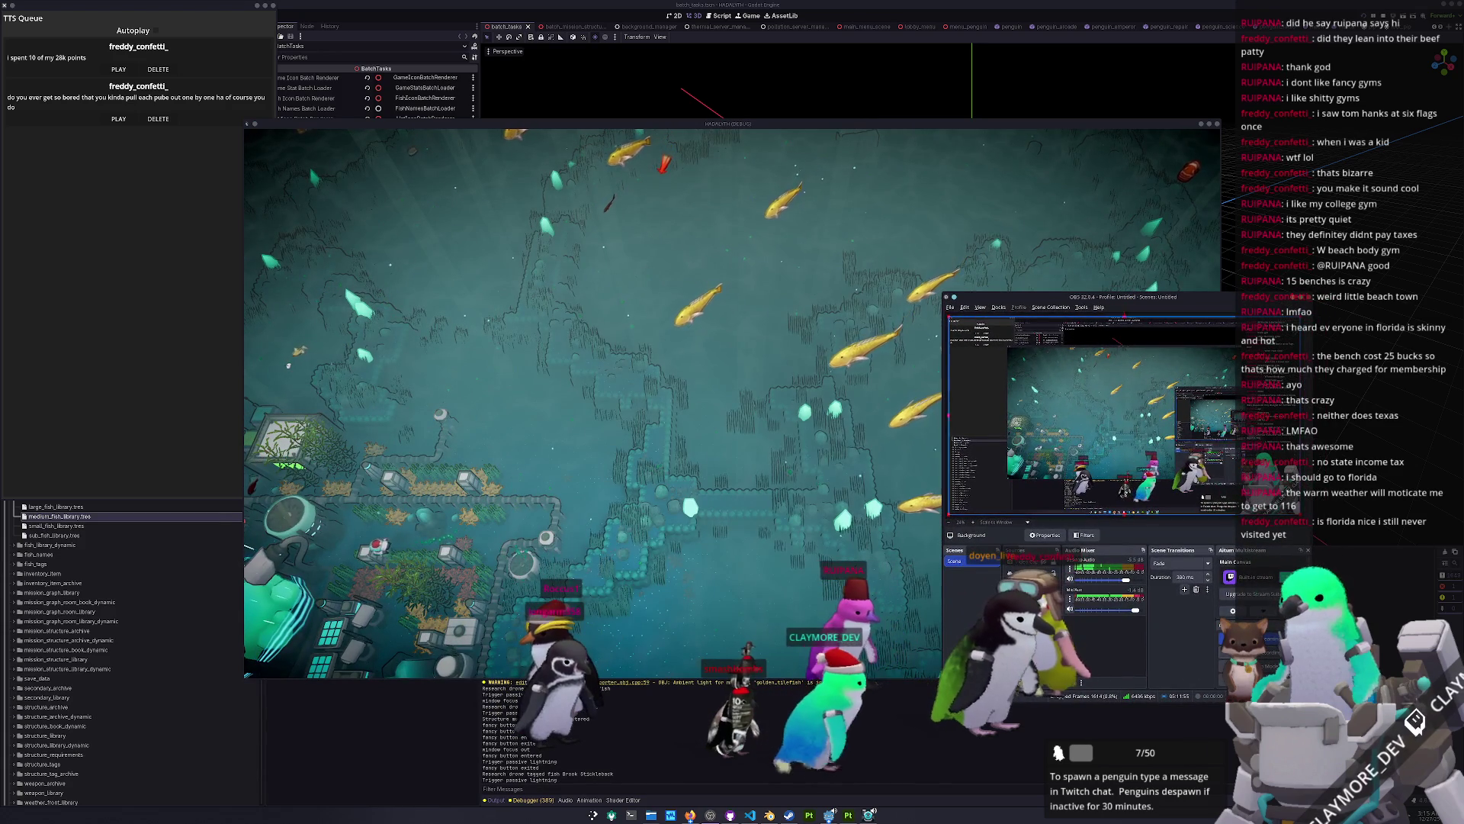
pyautogui.doubleClick(1023, 585)
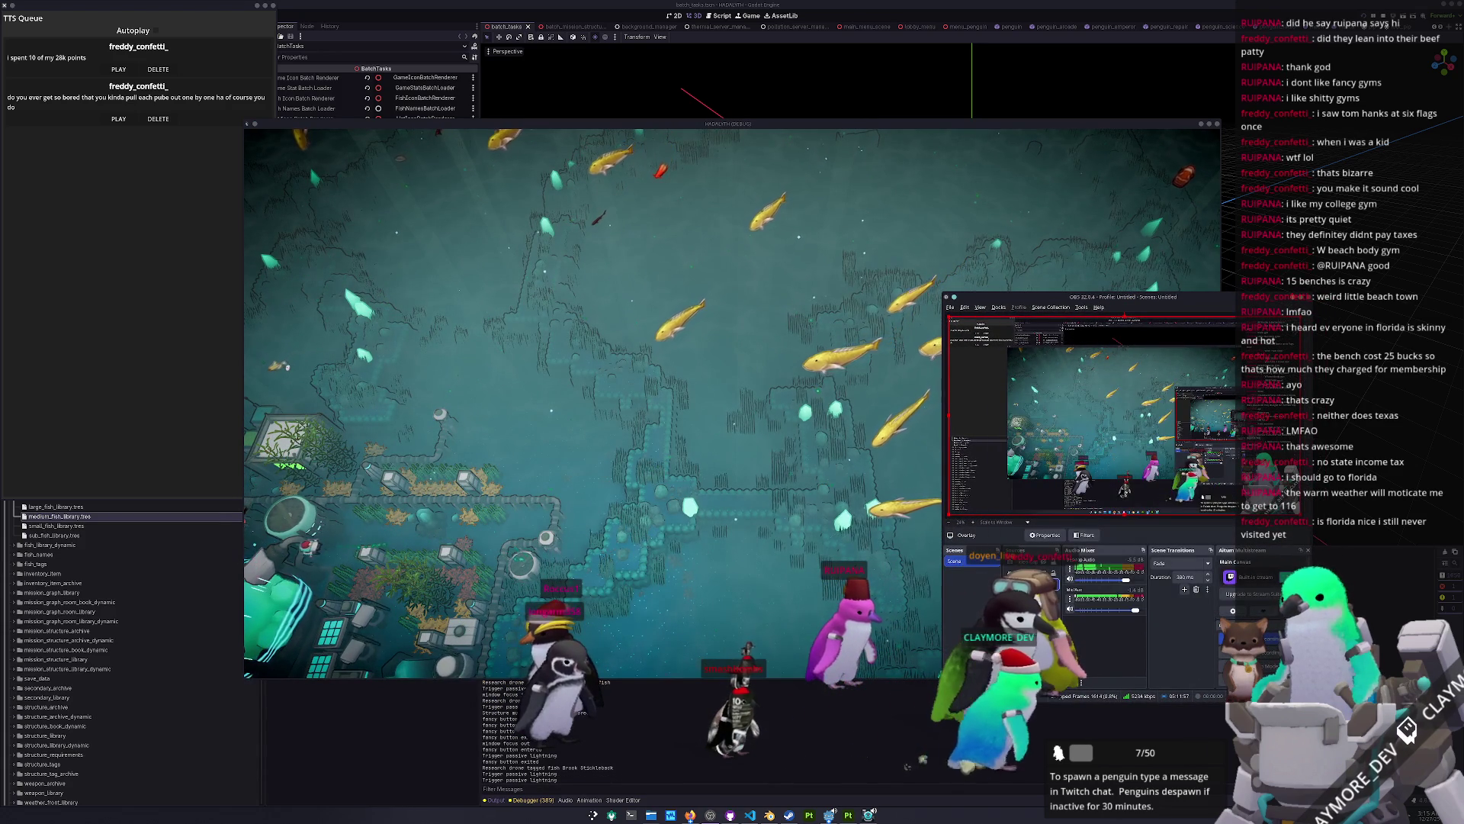
pyautogui.click(1205, 598)
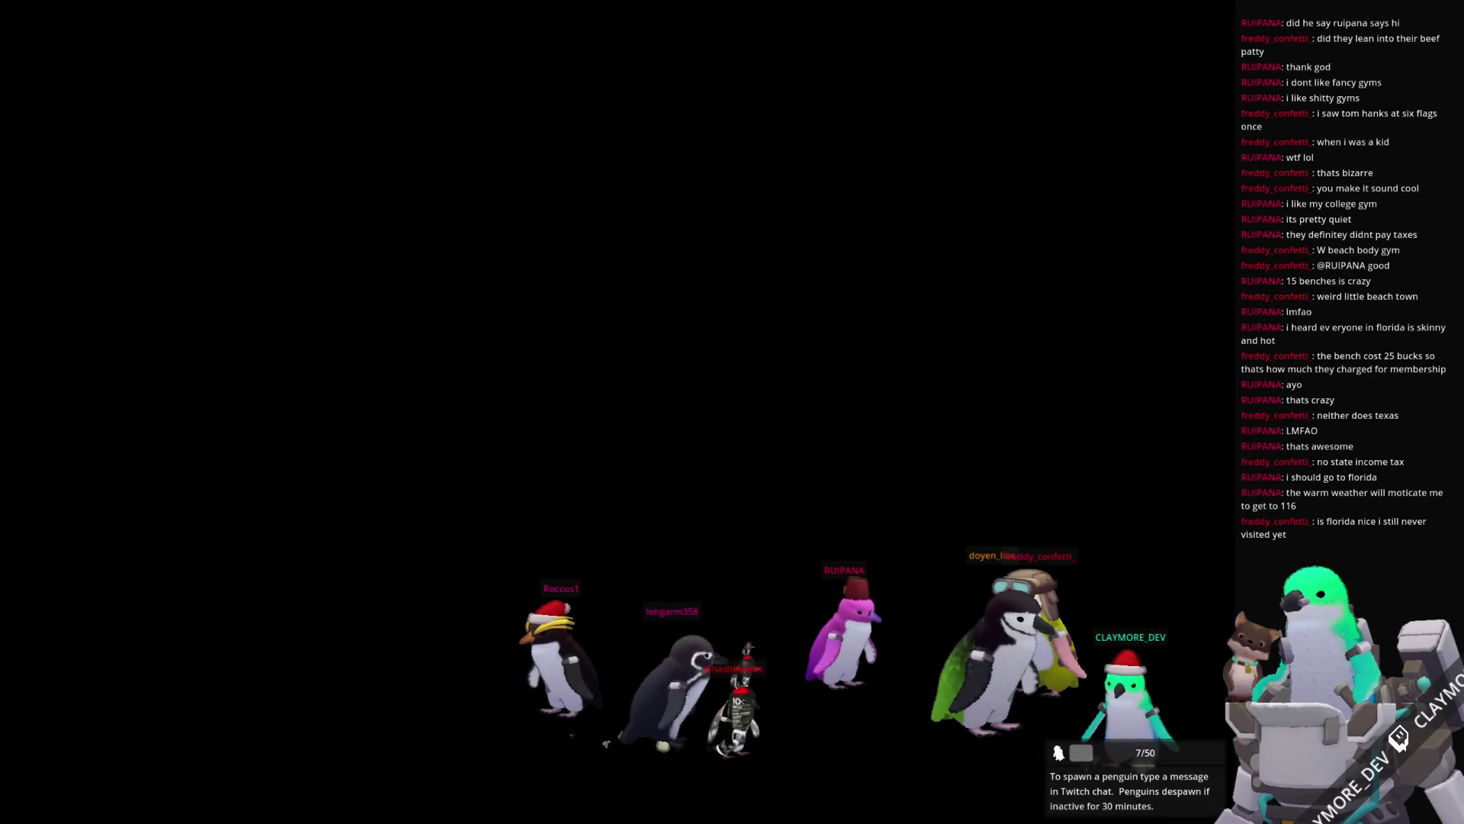
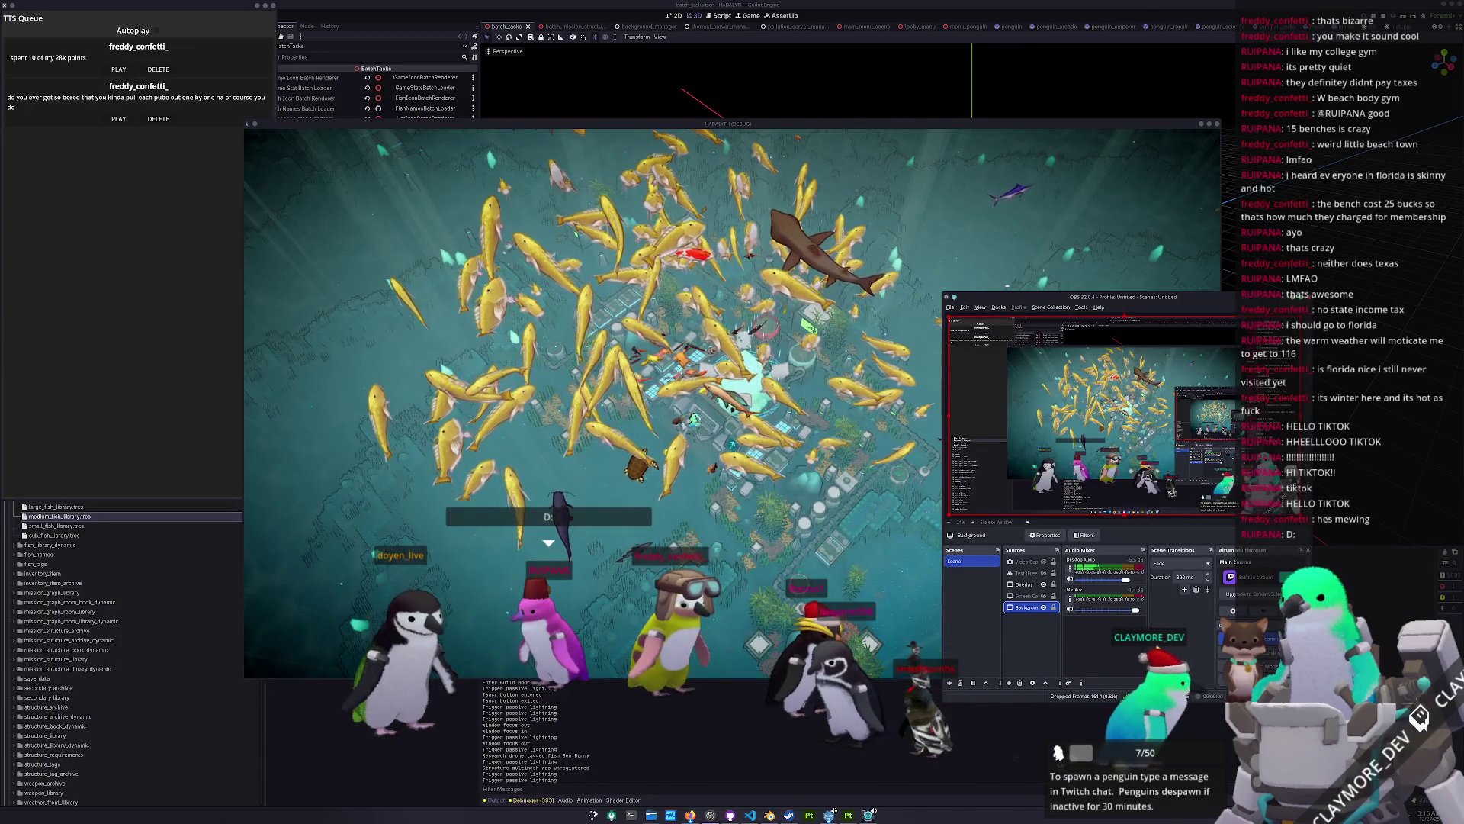
# Step: Launch Kdenlive and create a new project with the Vertical HD 30 fps profile
pyautogui.press('super')
pyautogui.write('kdenlive')
pyautogui.press('Return')
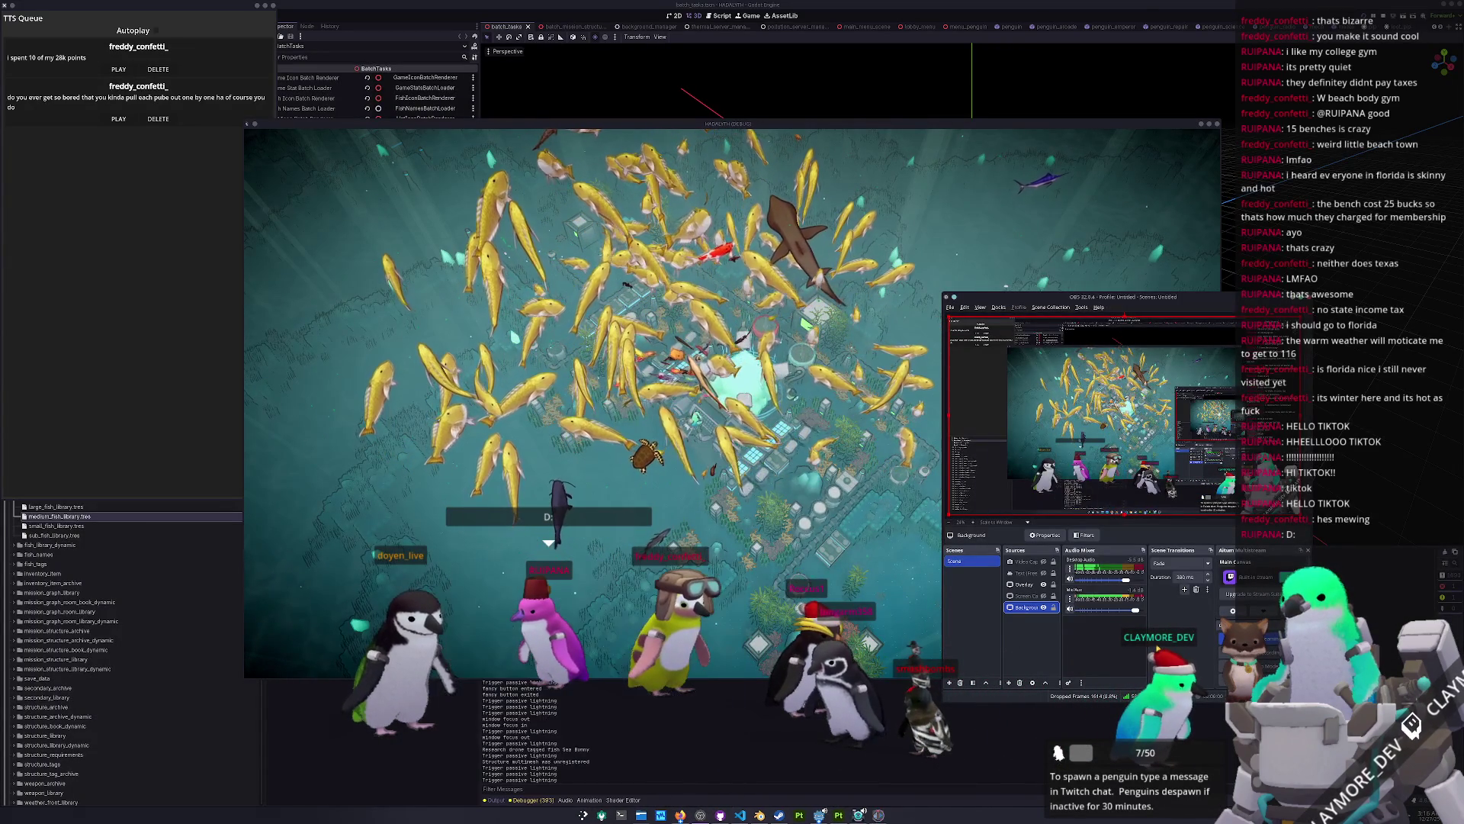
pyautogui.click(784, 410)
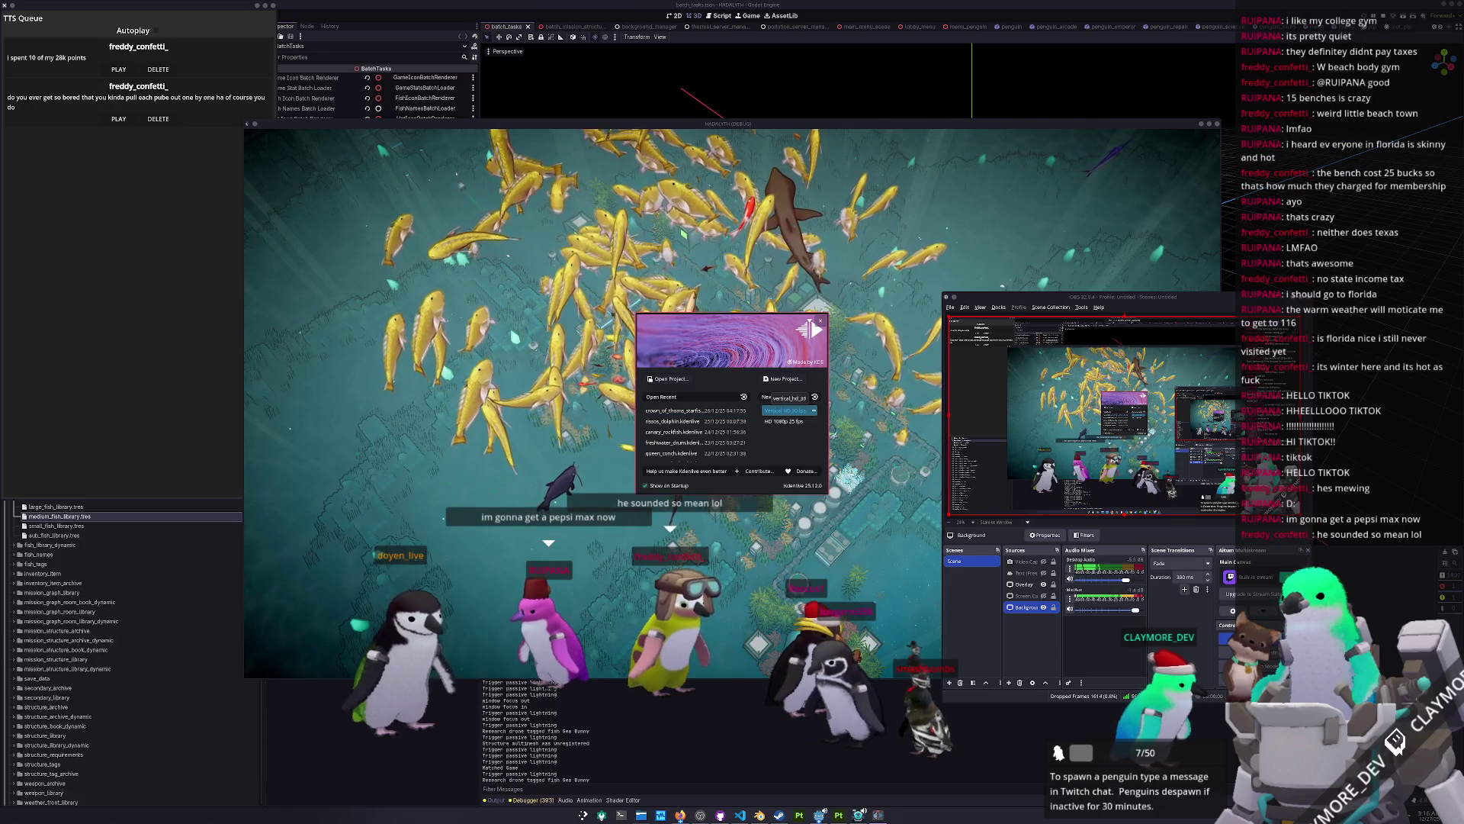
pyautogui.click(818, 414)
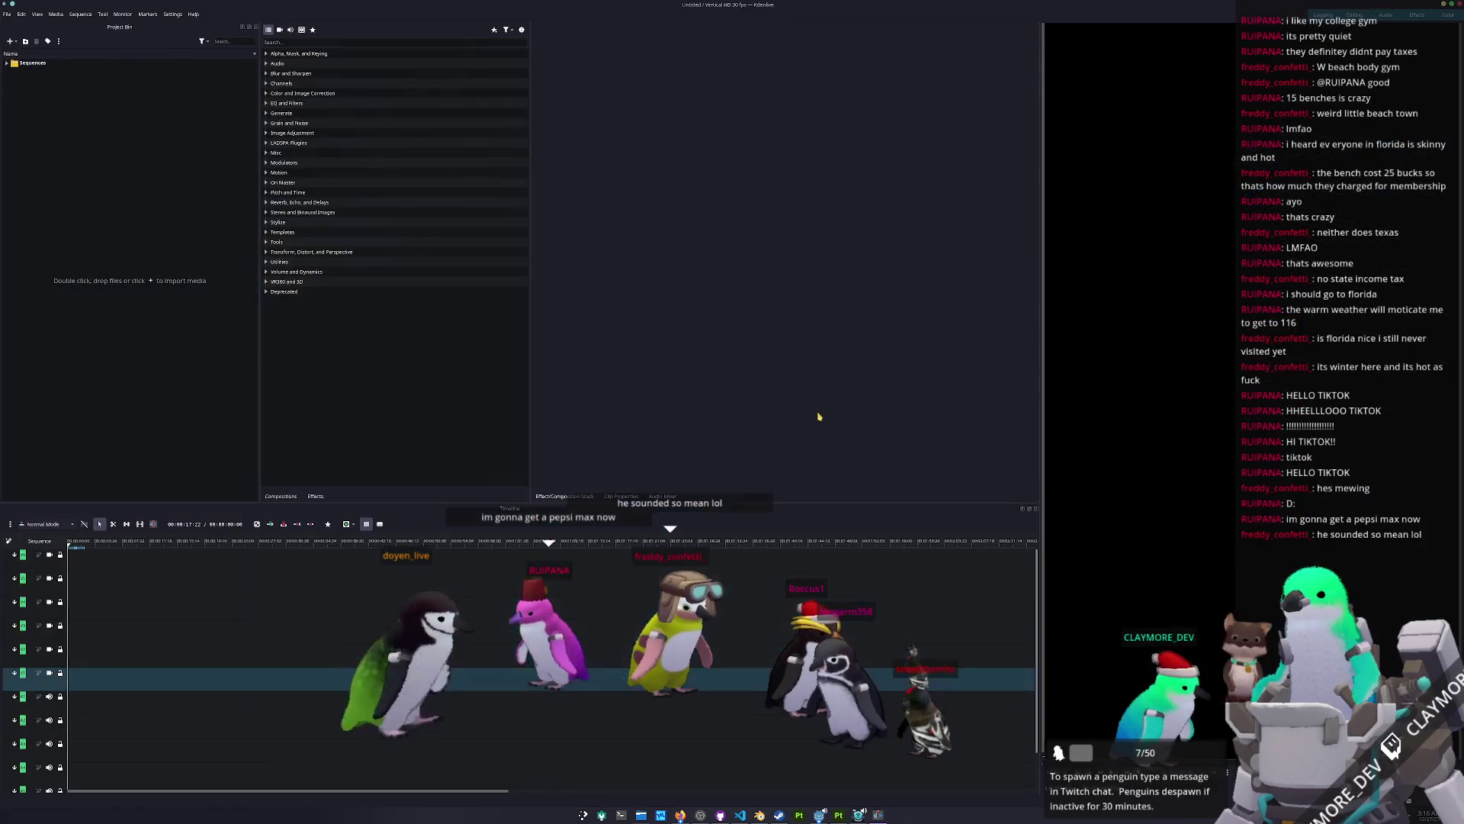
# Step: Import the gameplay video from Dolphin into the Project Bin and place it at the timeline start
pyautogui.click(651, 818)
pyautogui.moveTo(669, 212); pyautogui.dragTo(901, 217)
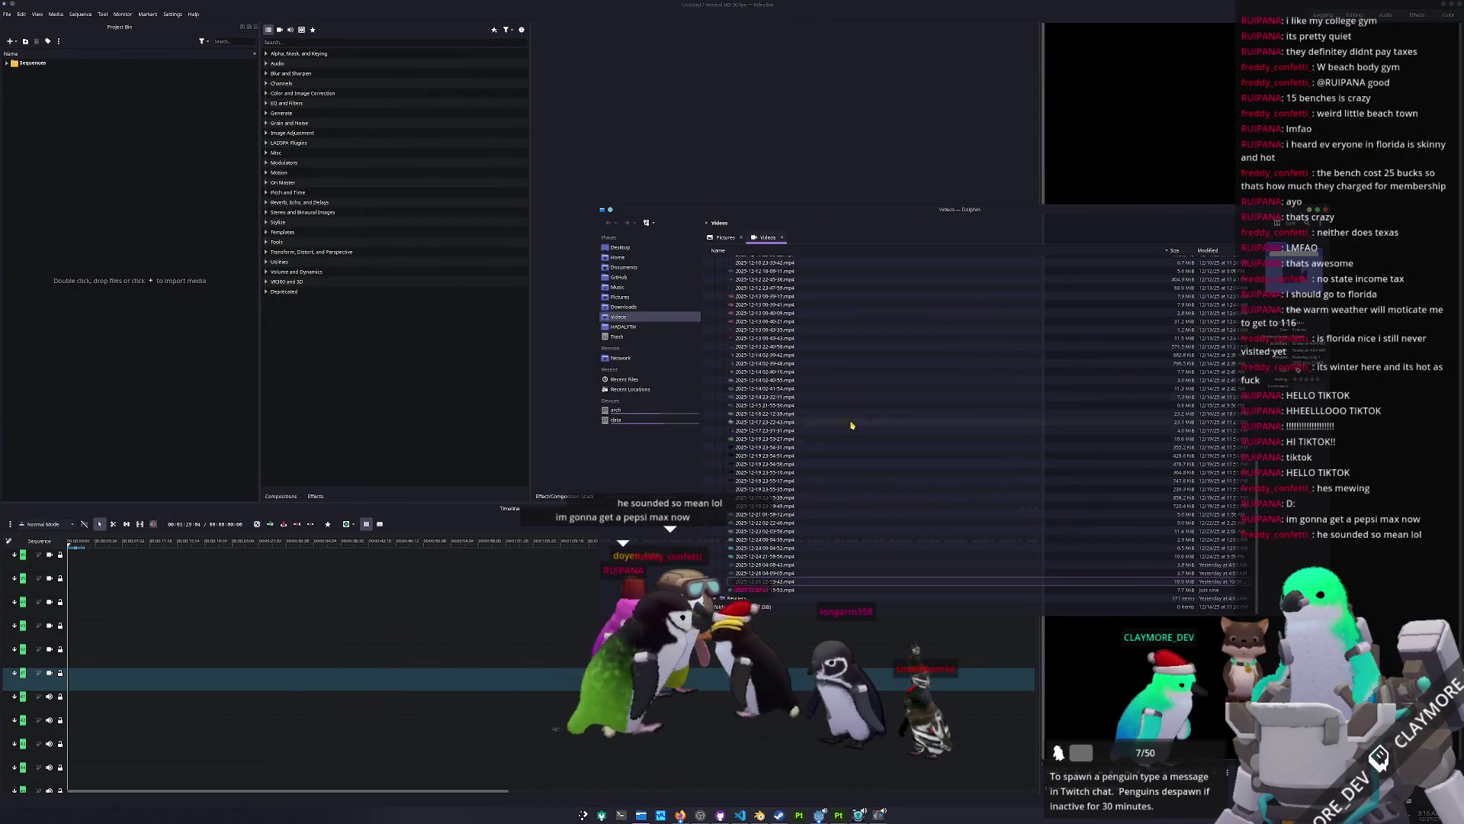
pyautogui.moveTo(772, 582)
pyautogui.mouseDown()
pyautogui.moveTo(271, 405)
pyautogui.moveTo(120, 328)
pyautogui.mouseUp()
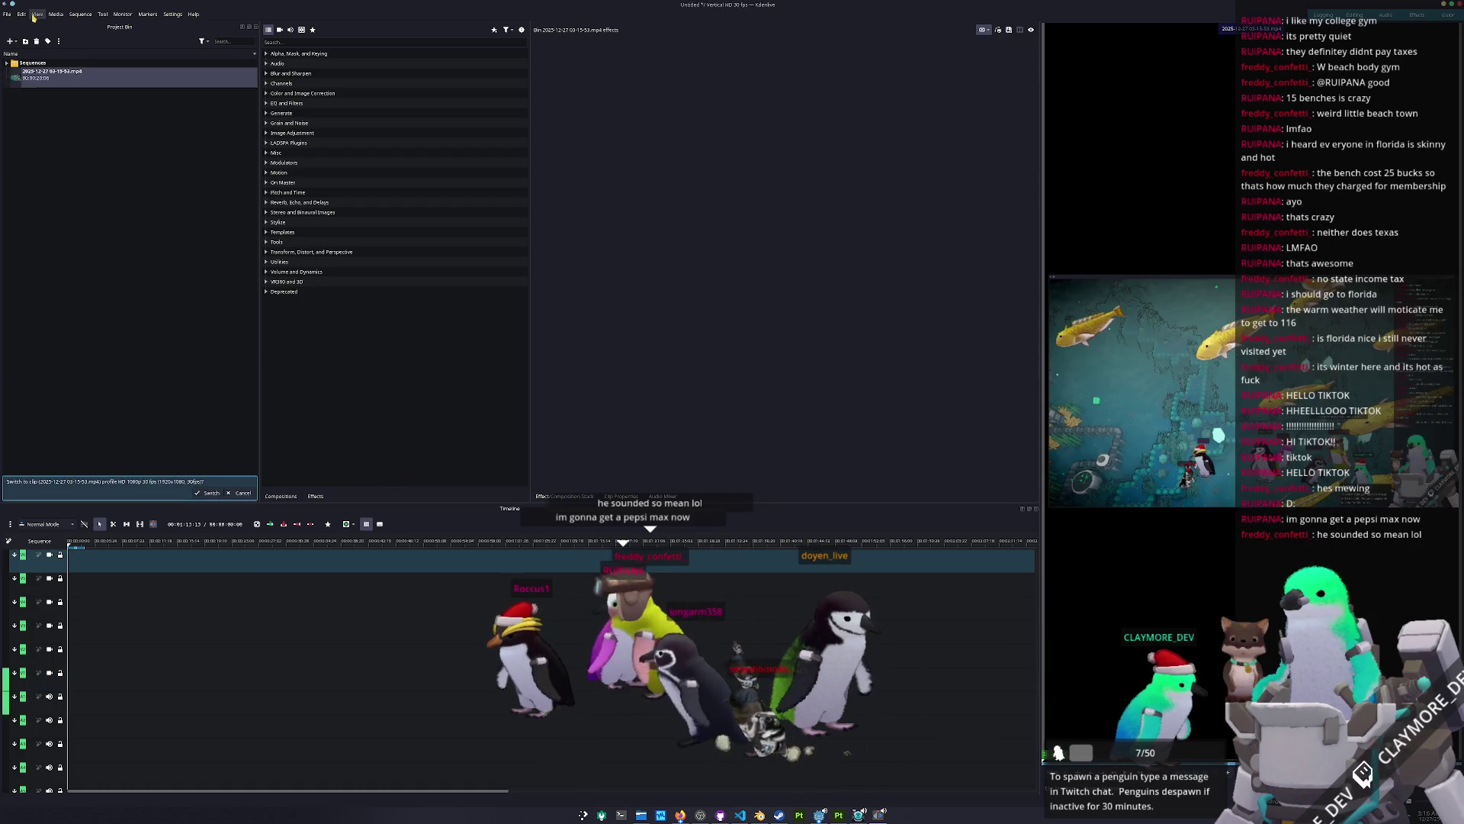
pyautogui.click(23, 14)
pyautogui.moveTo(7, 14)
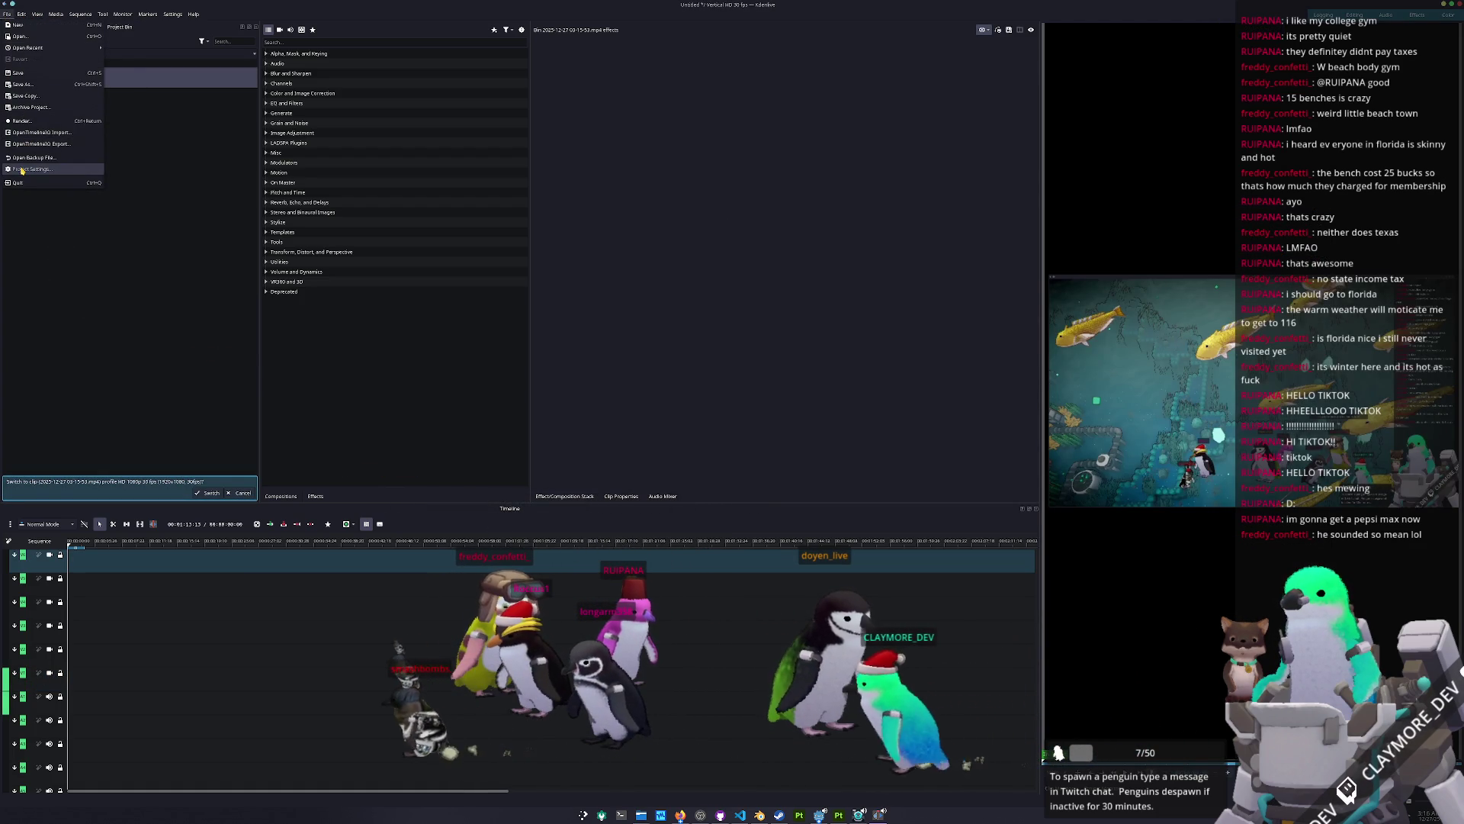
pyautogui.click(88, 132)
pyautogui.moveTo(87, 103)
pyautogui.mouseDown()
pyautogui.moveTo(152, 682)
pyautogui.moveTo(36, 686)
pyautogui.mouseUp()
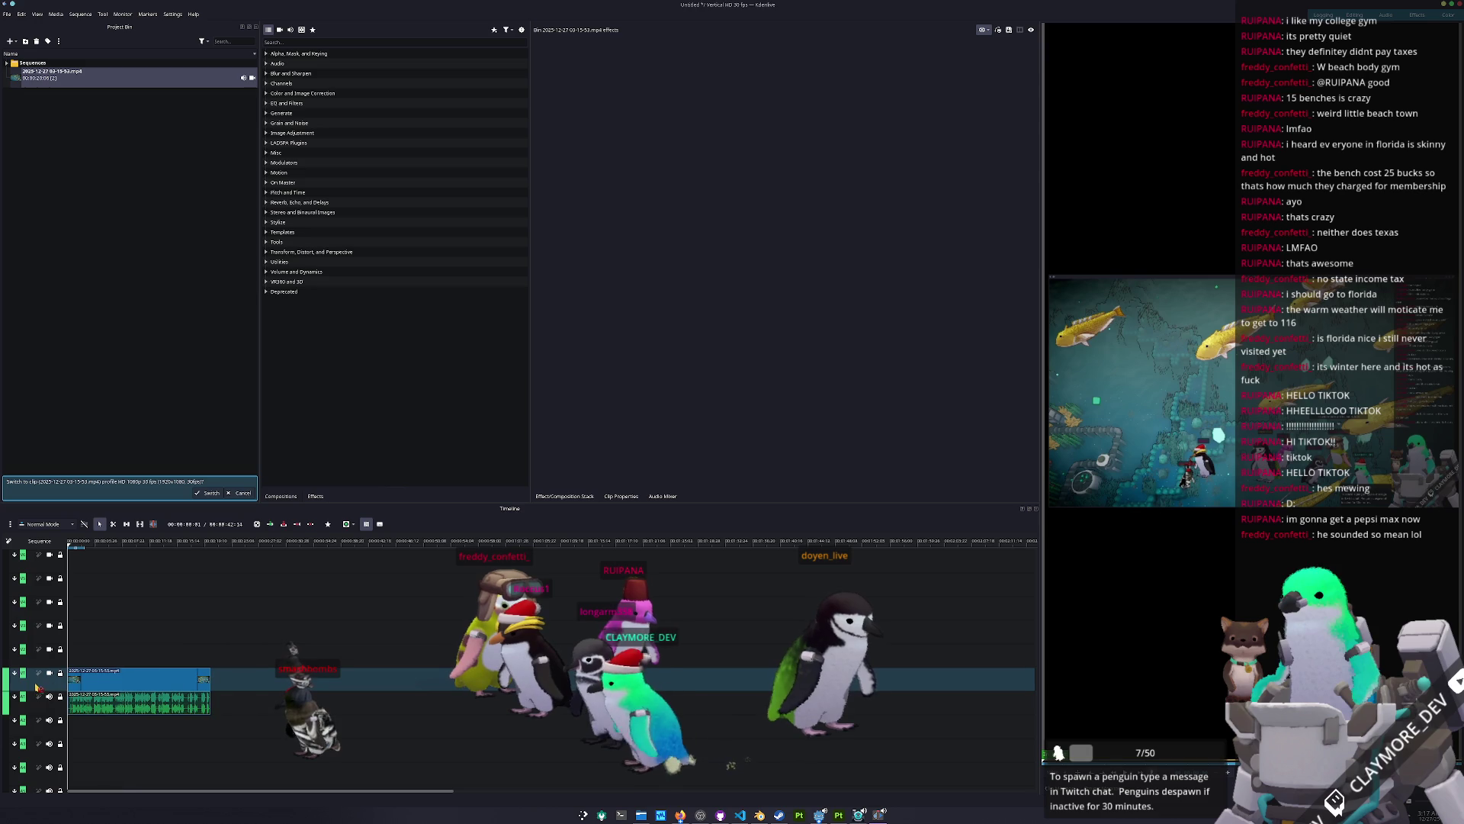
# Step: Apply the Position and Zoom effect to the clip and preview a mid-clip frame
pyautogui.click(98, 543)
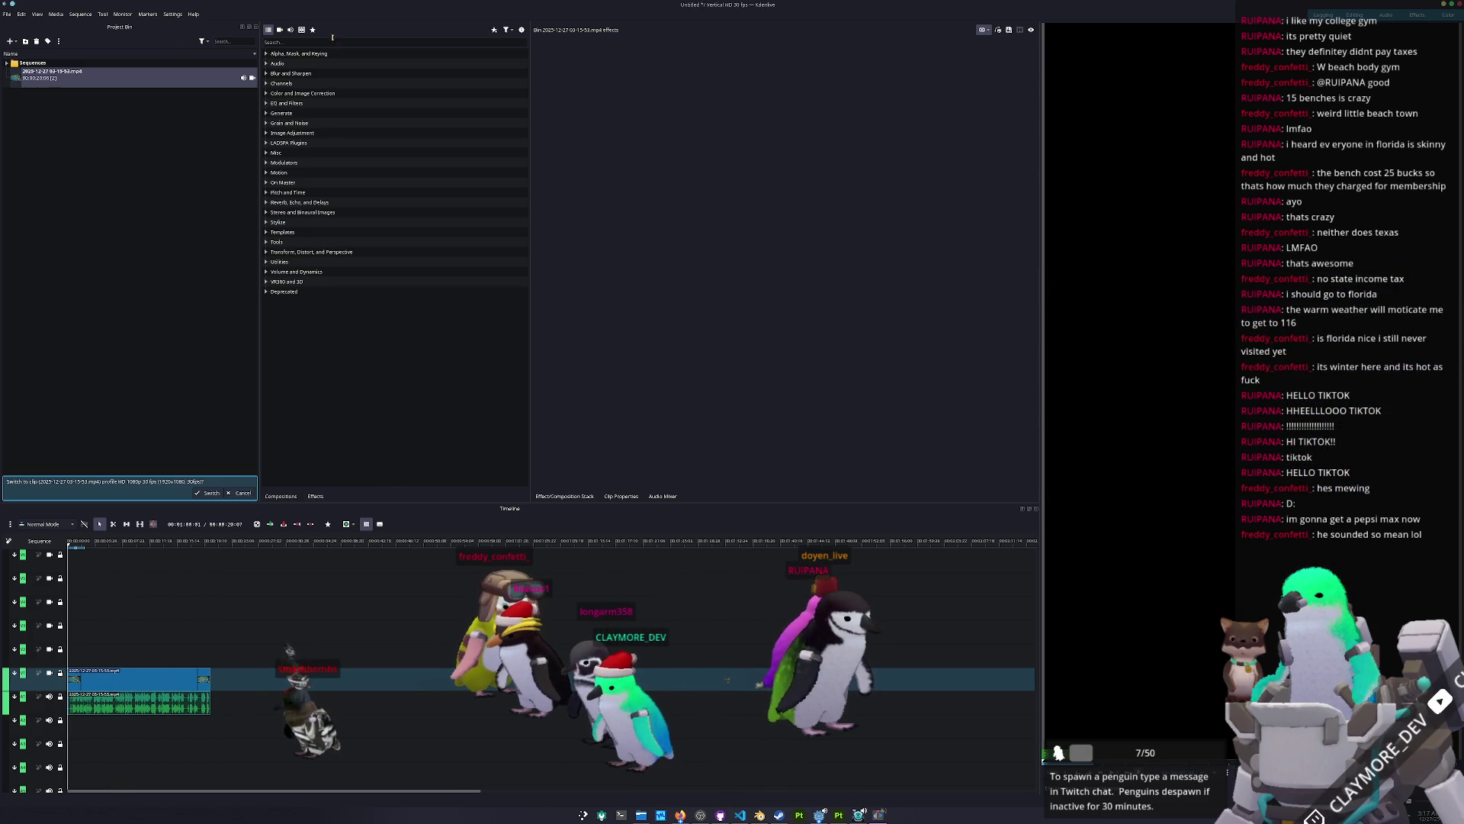
pyautogui.write('zoom')
pyautogui.moveTo(333, 63)
pyautogui.mouseDown()
pyautogui.moveTo(328, 382)
pyautogui.moveTo(141, 679)
pyautogui.mouseUp()
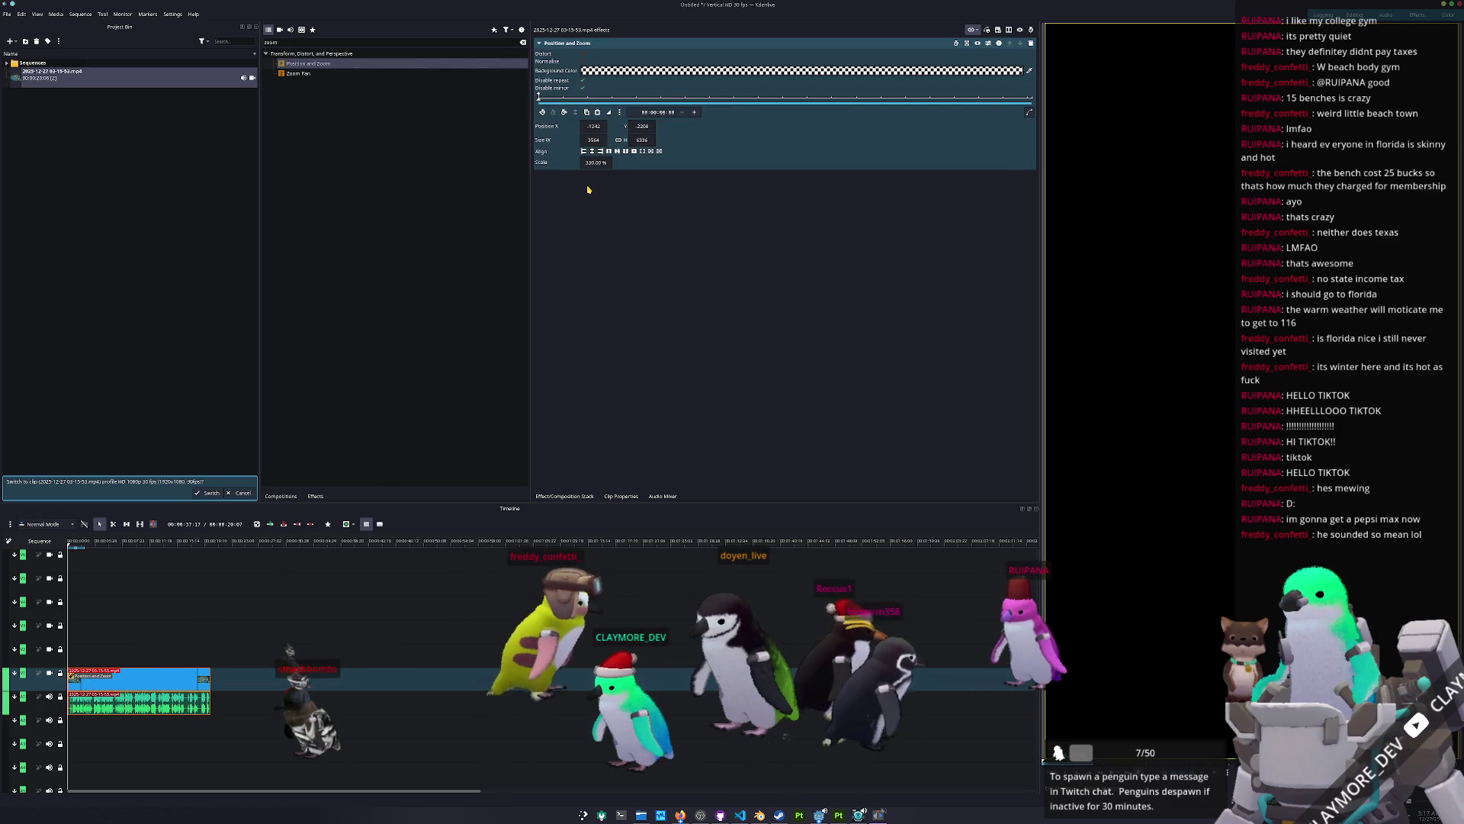
pyautogui.click(136, 543)
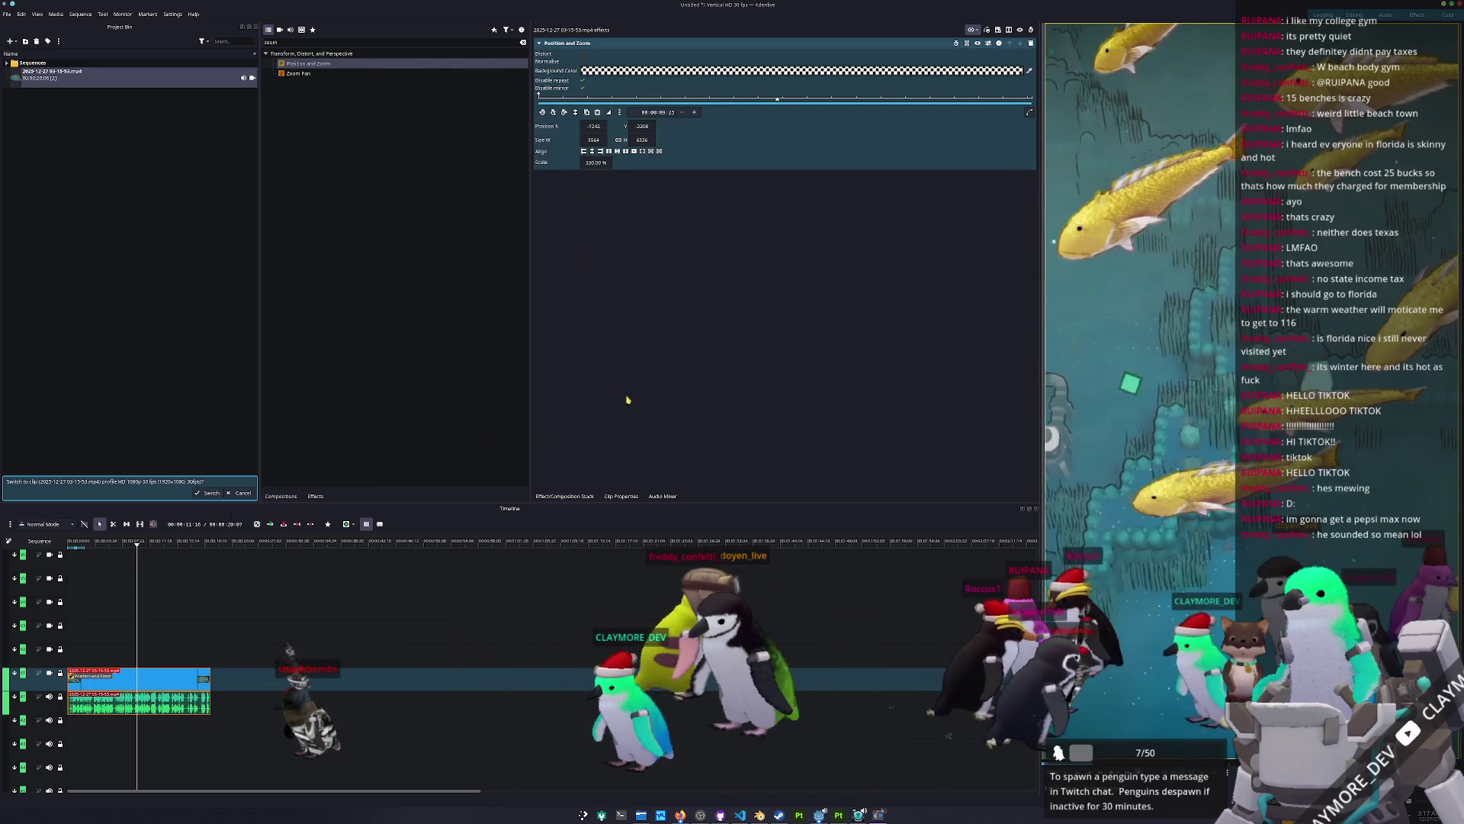
pyautogui.hotkey('ctrl', 's')
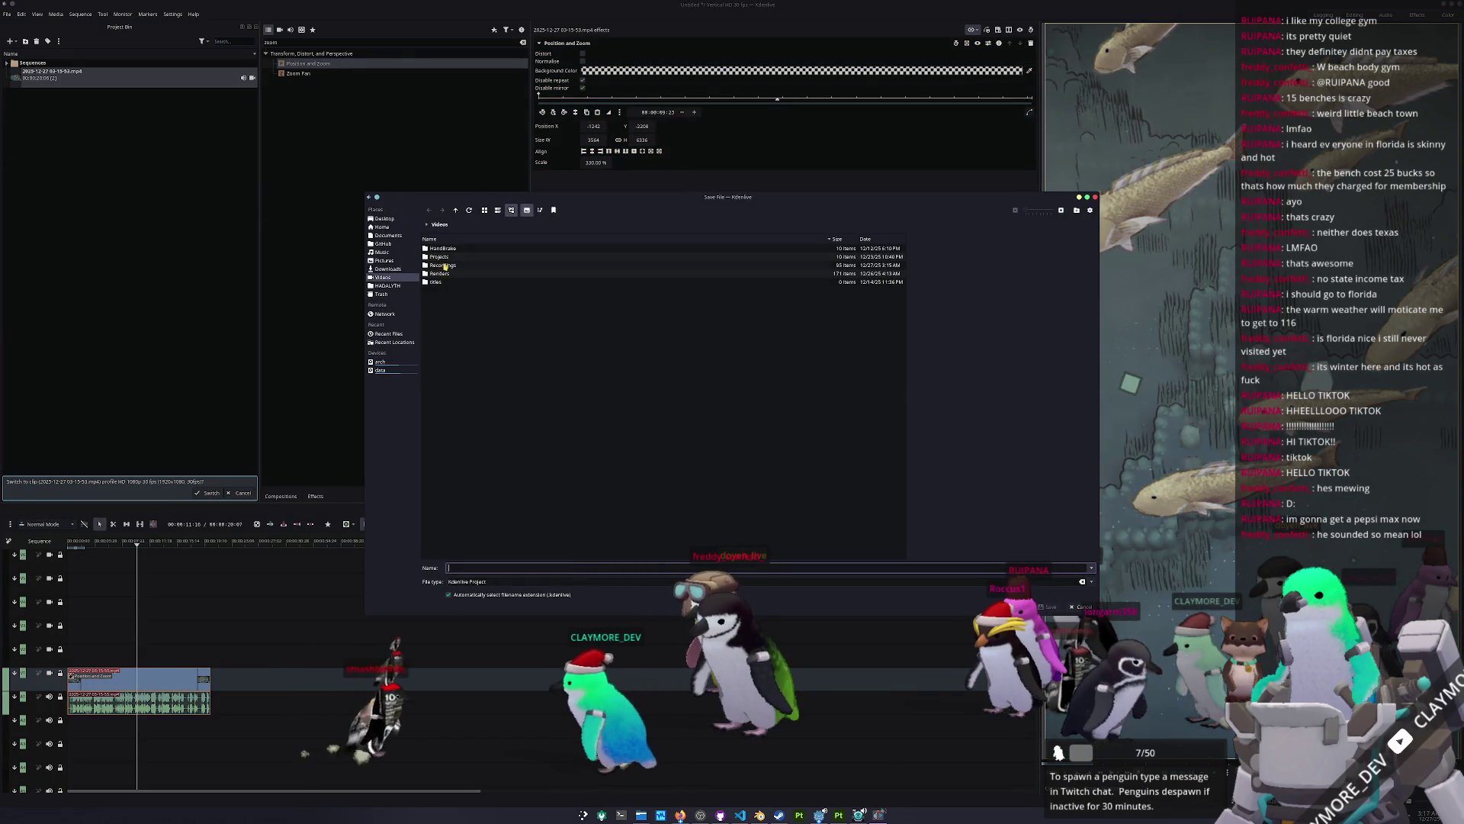
# Step: Create a golden_tilefish folder in Videos/Projects/shorts and save the project there as golden_tilefish
pyautogui.doubleClick(770, 257)
pyautogui.doubleClick(437, 257)
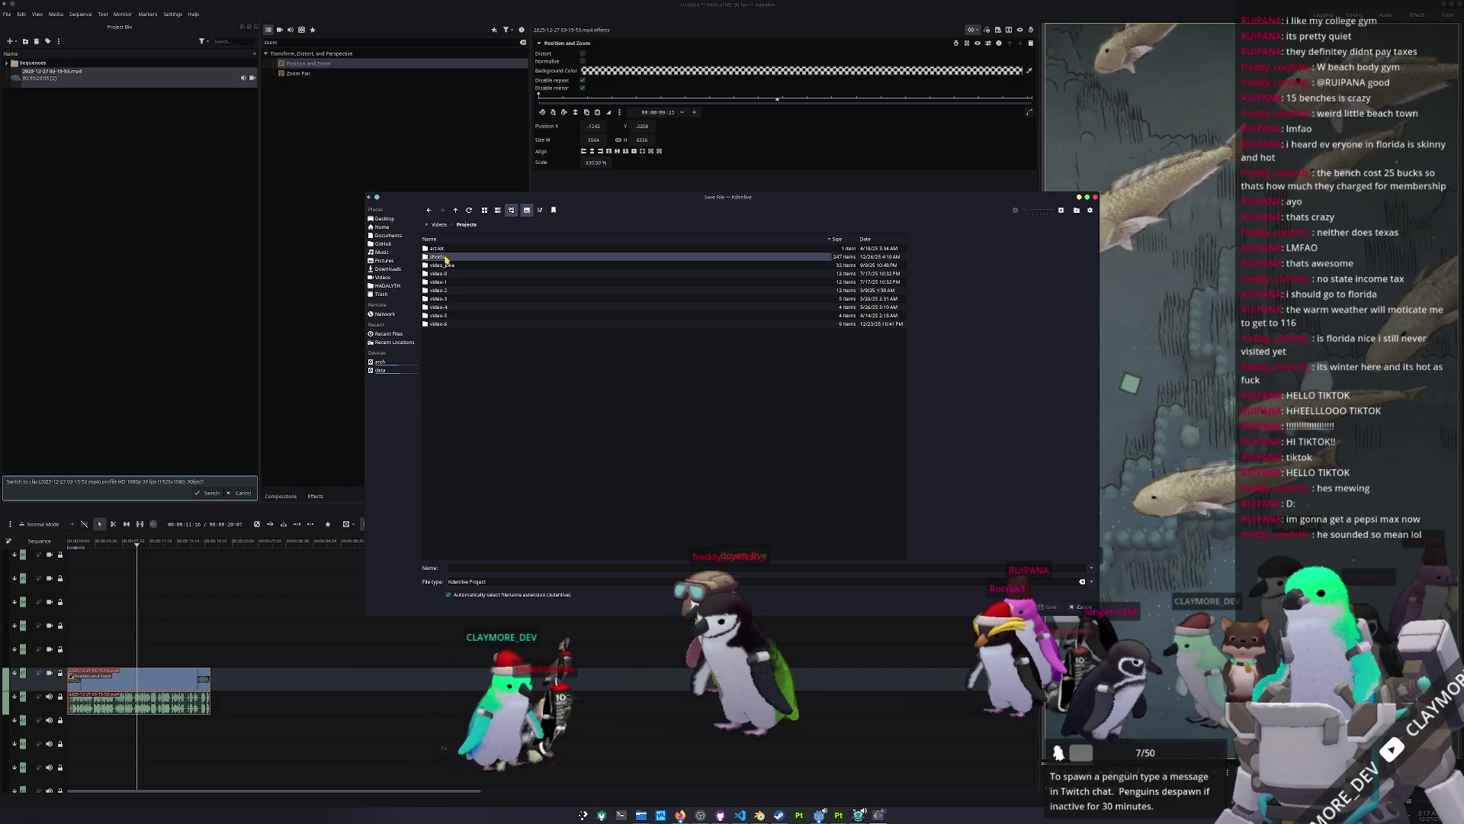
pyautogui.click(1076, 211)
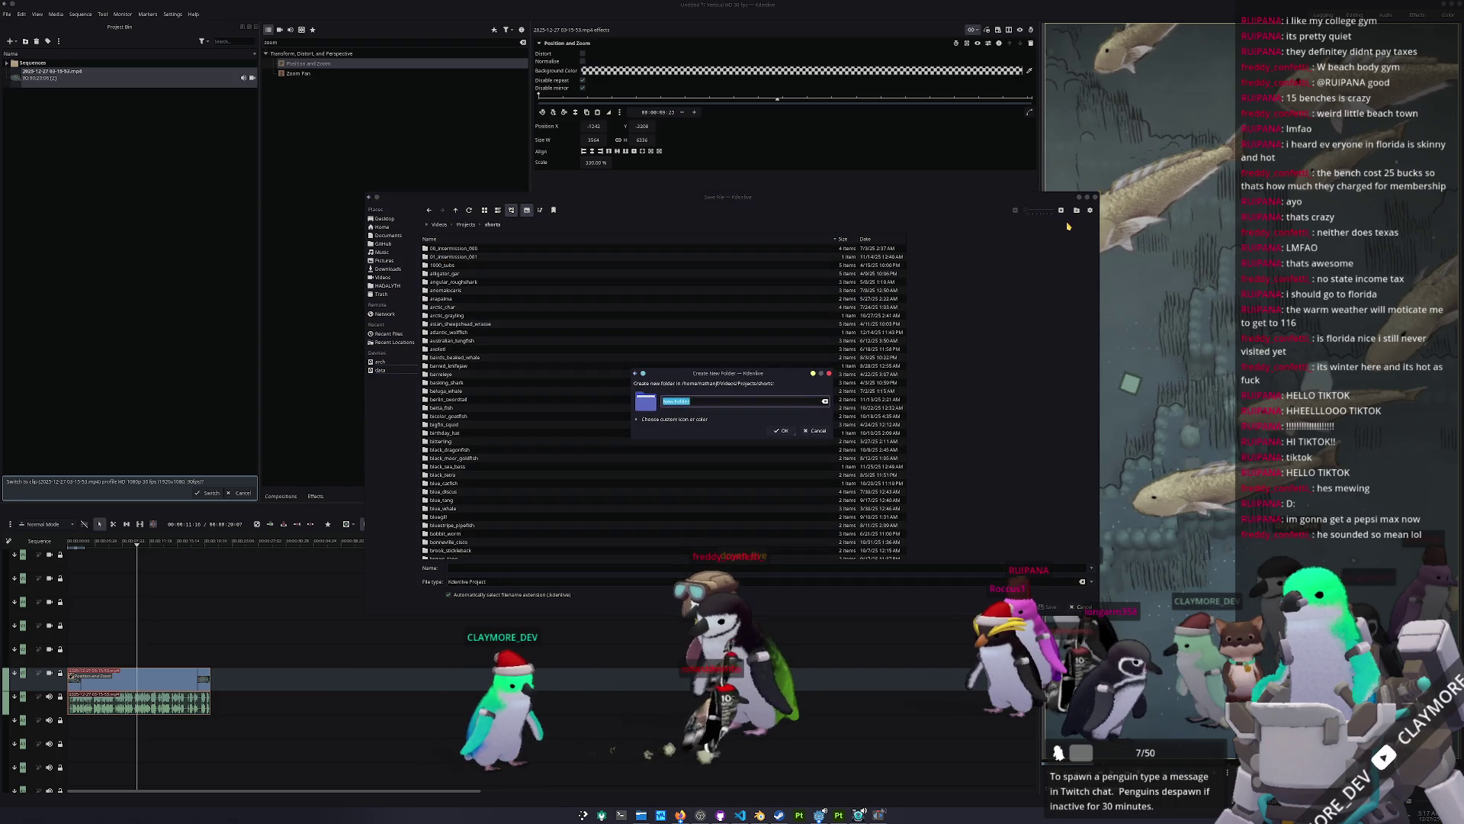
pyautogui.write('golden_tilefish')
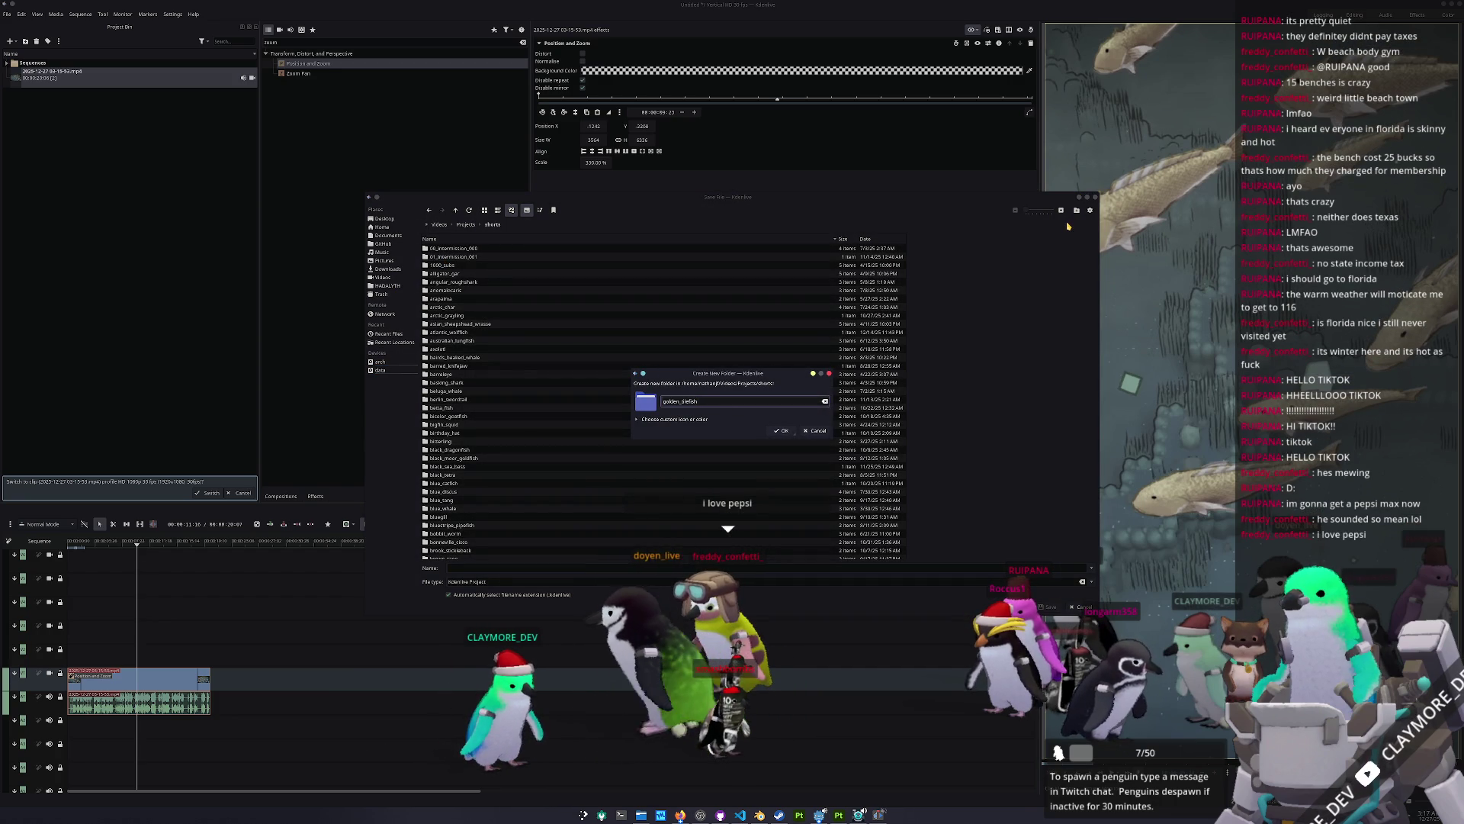
pyautogui.press('Return')
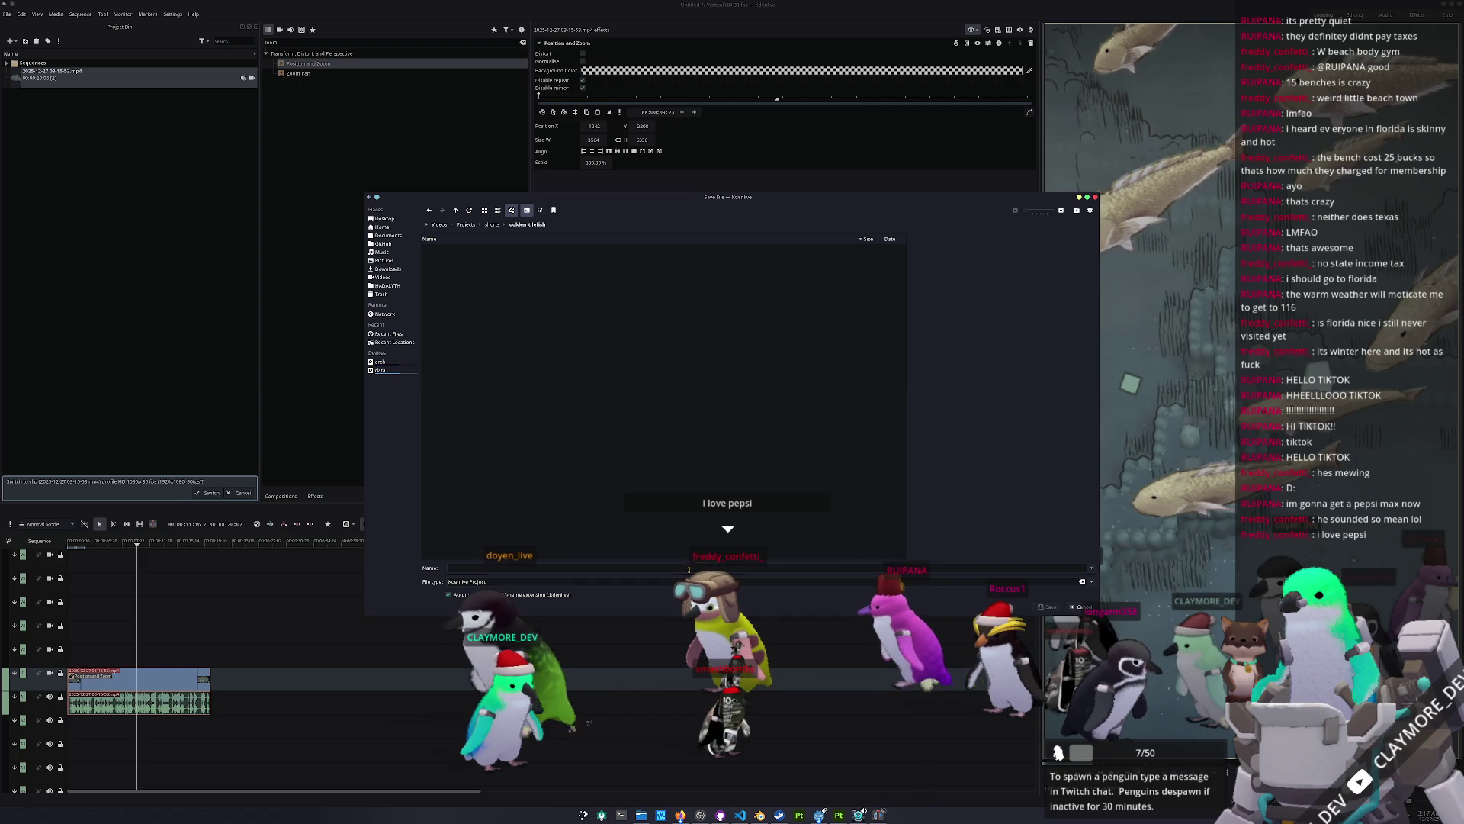
pyautogui.write('golden_tilefish')
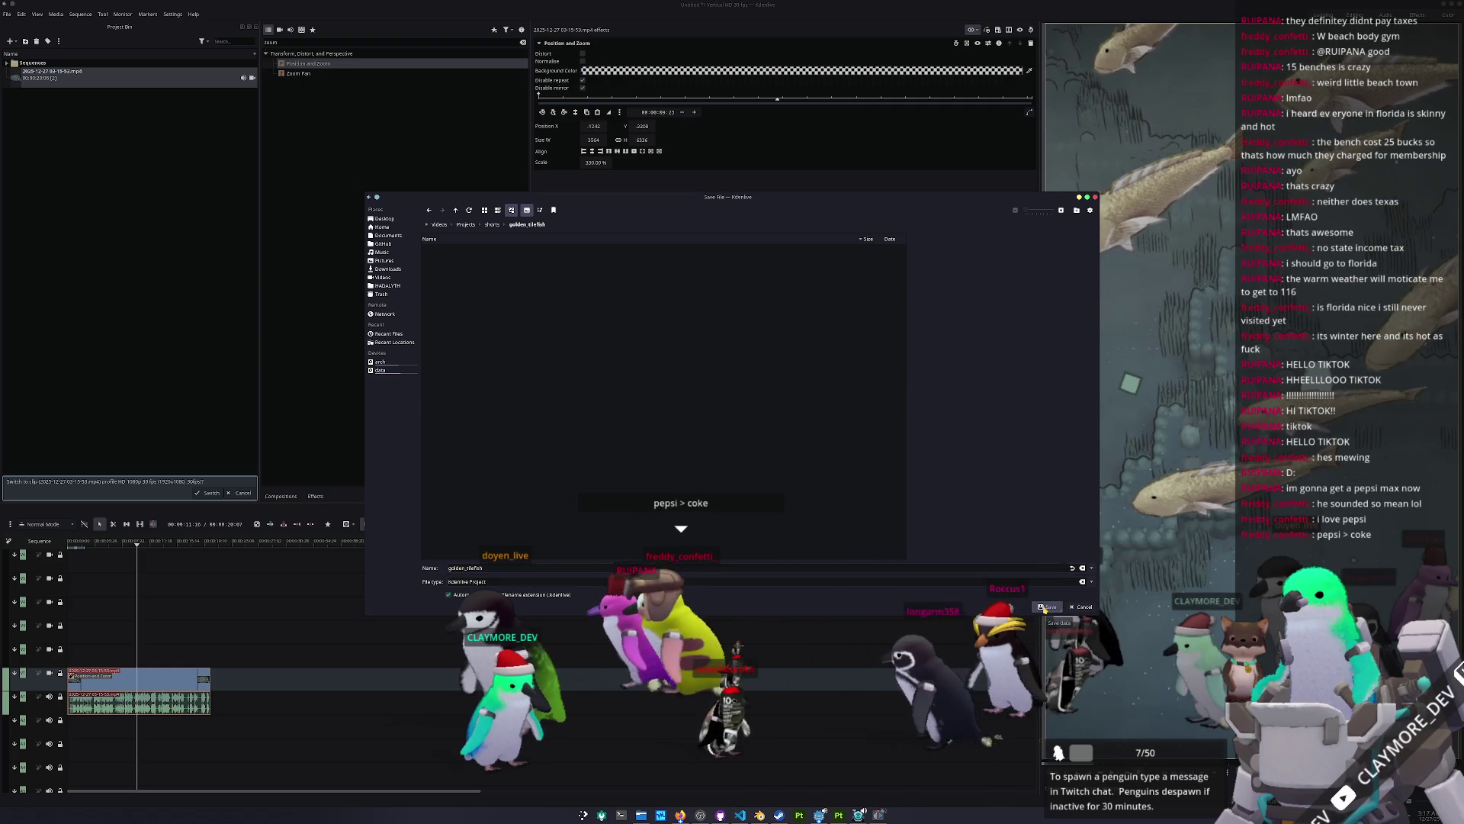
pyautogui.click(1046, 607)
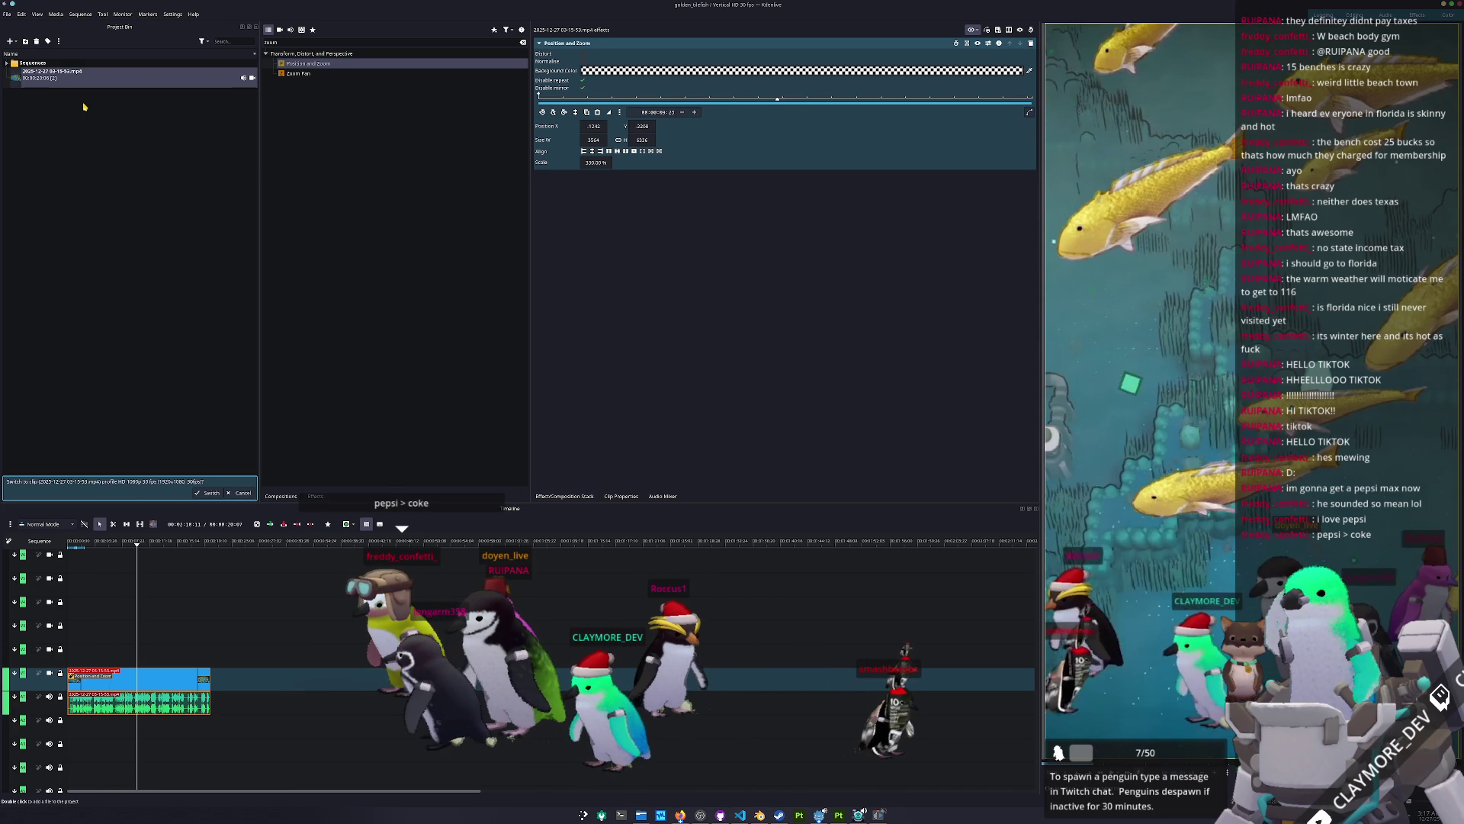
# Step: Move the playhead back toward the start of the clip
pyautogui.click(111, 543)
pyautogui.click(100, 542)
pyautogui.click(21, 13)
pyautogui.press('Escape')
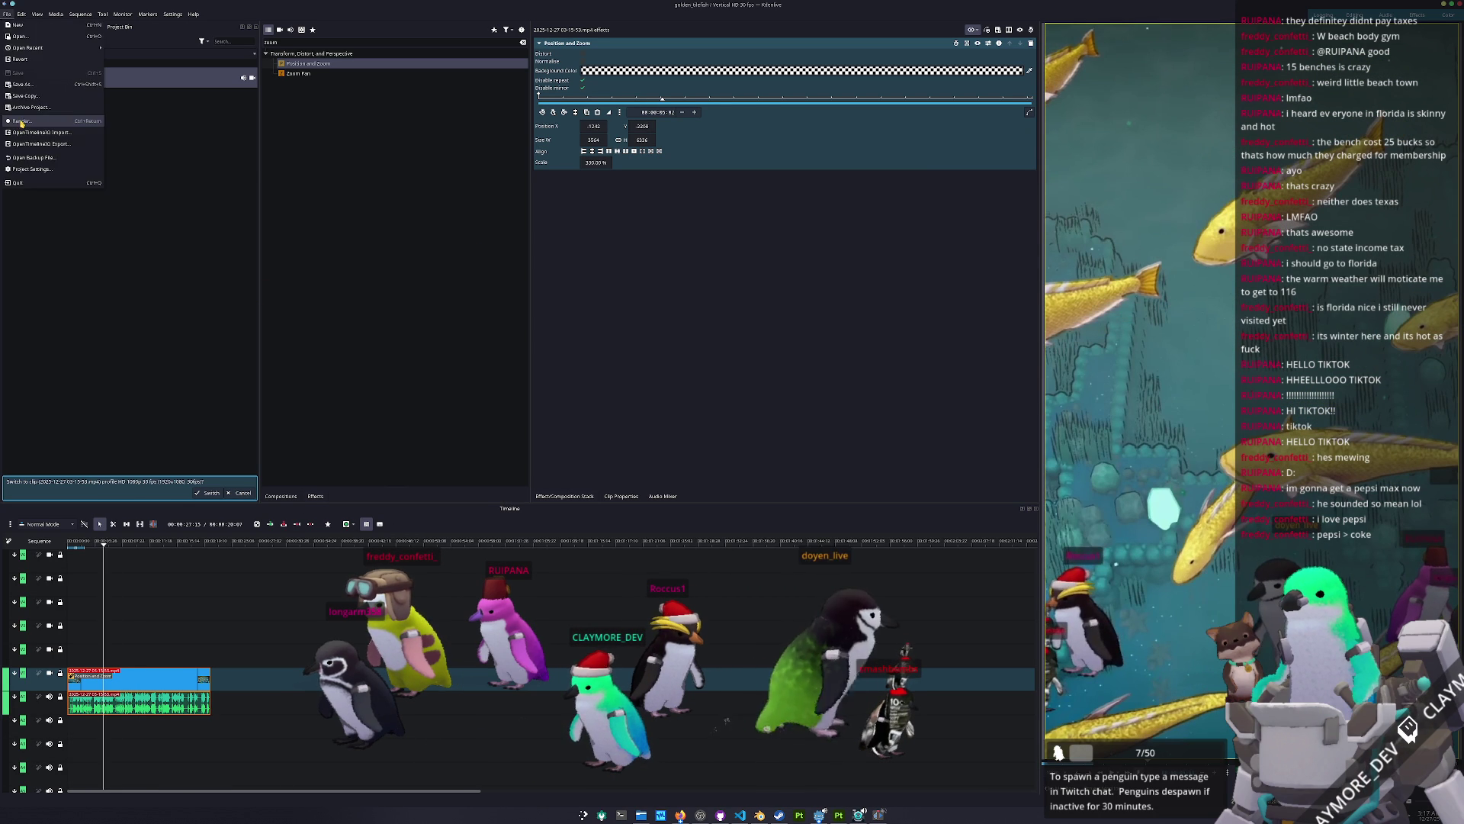
# Step: Render the project to Videos/Renders/golden_tilefish.mp4 and close the render window when finished
pyautogui.hotkey('ctrl', 'Return')
pyautogui.click(680, 324)
pyautogui.write('Renders/golden_tilef')
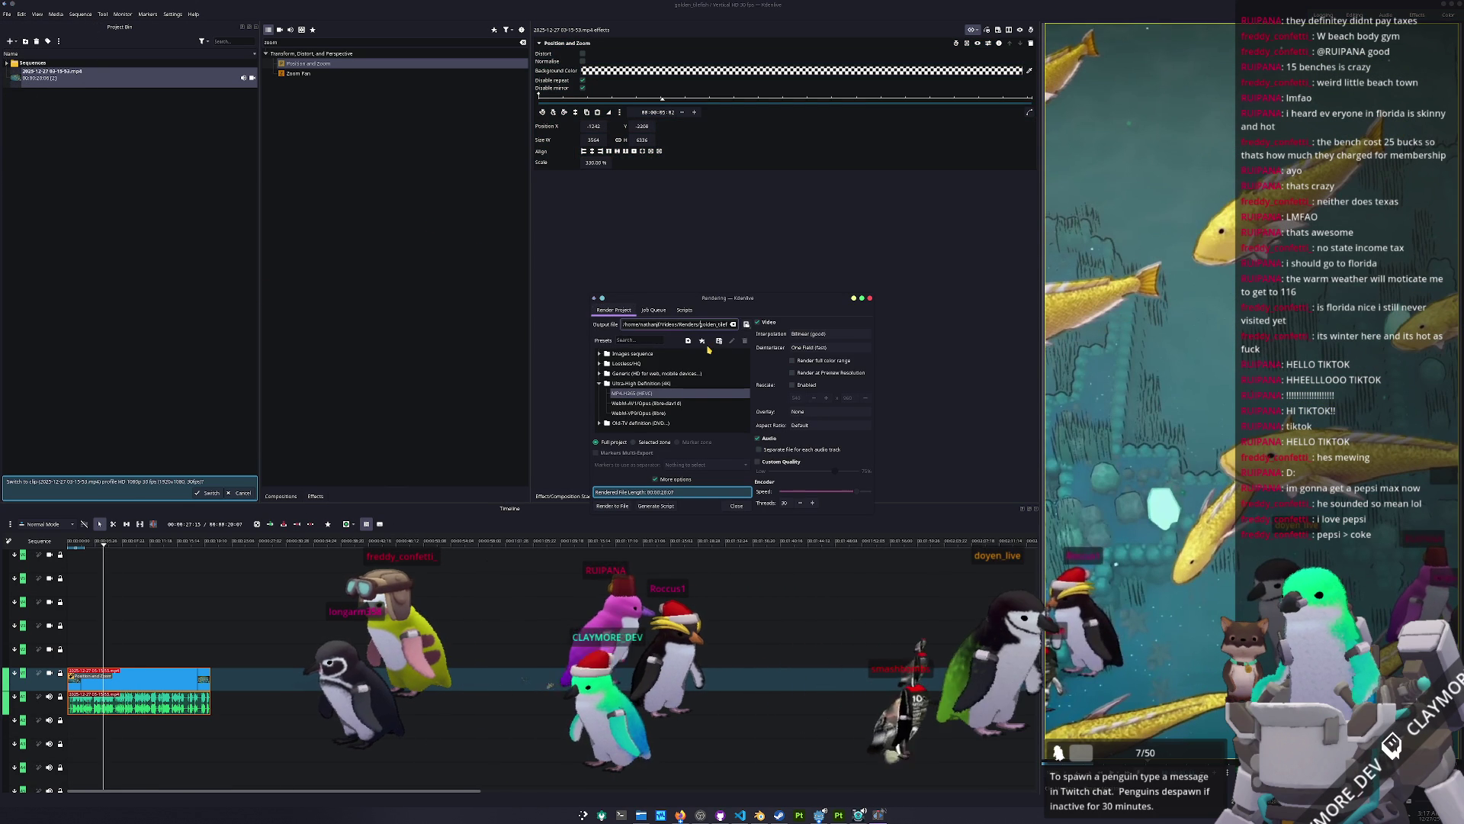
pyautogui.click(613, 506)
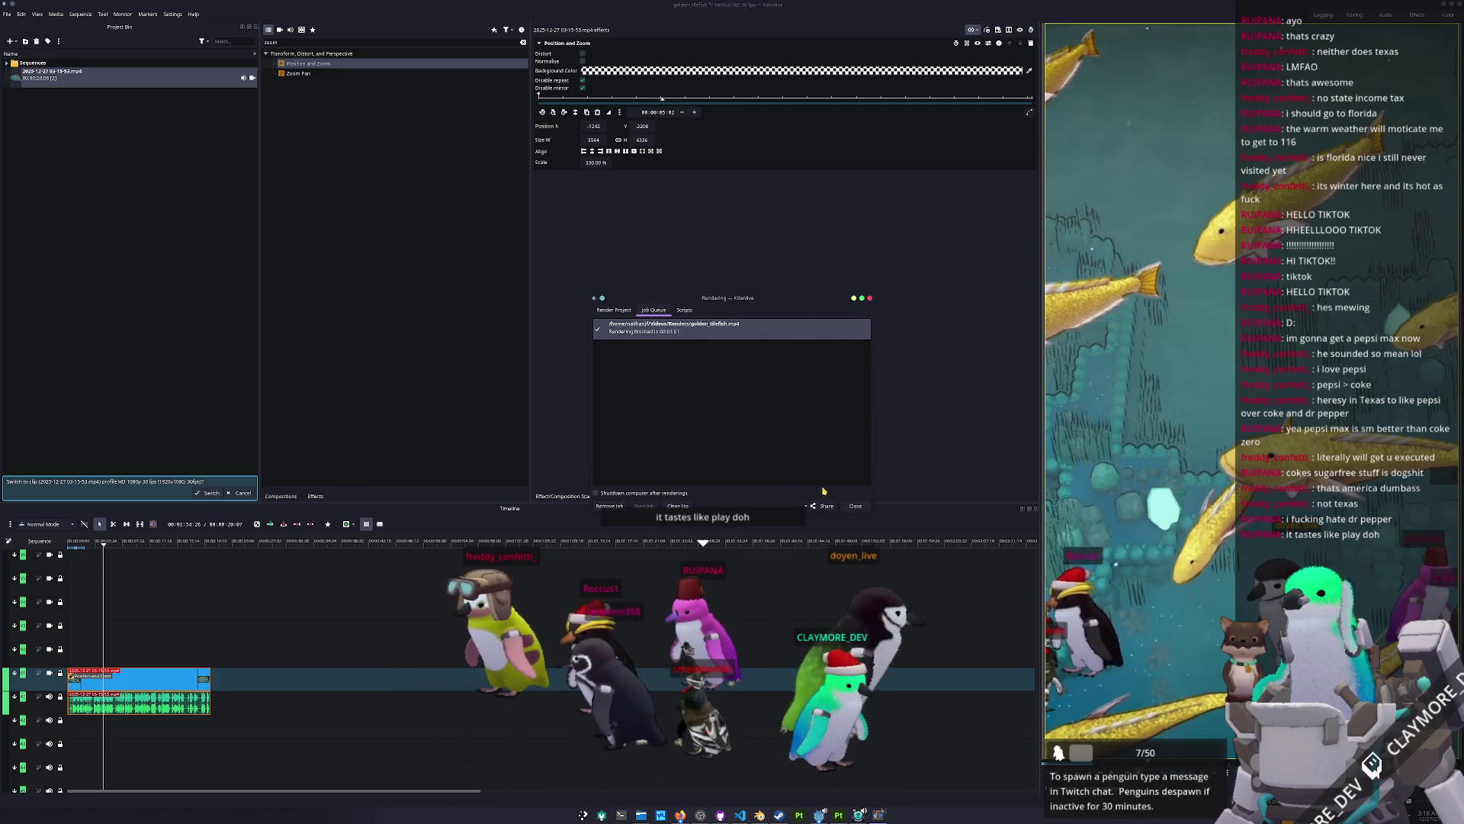
pyautogui.click(870, 505)
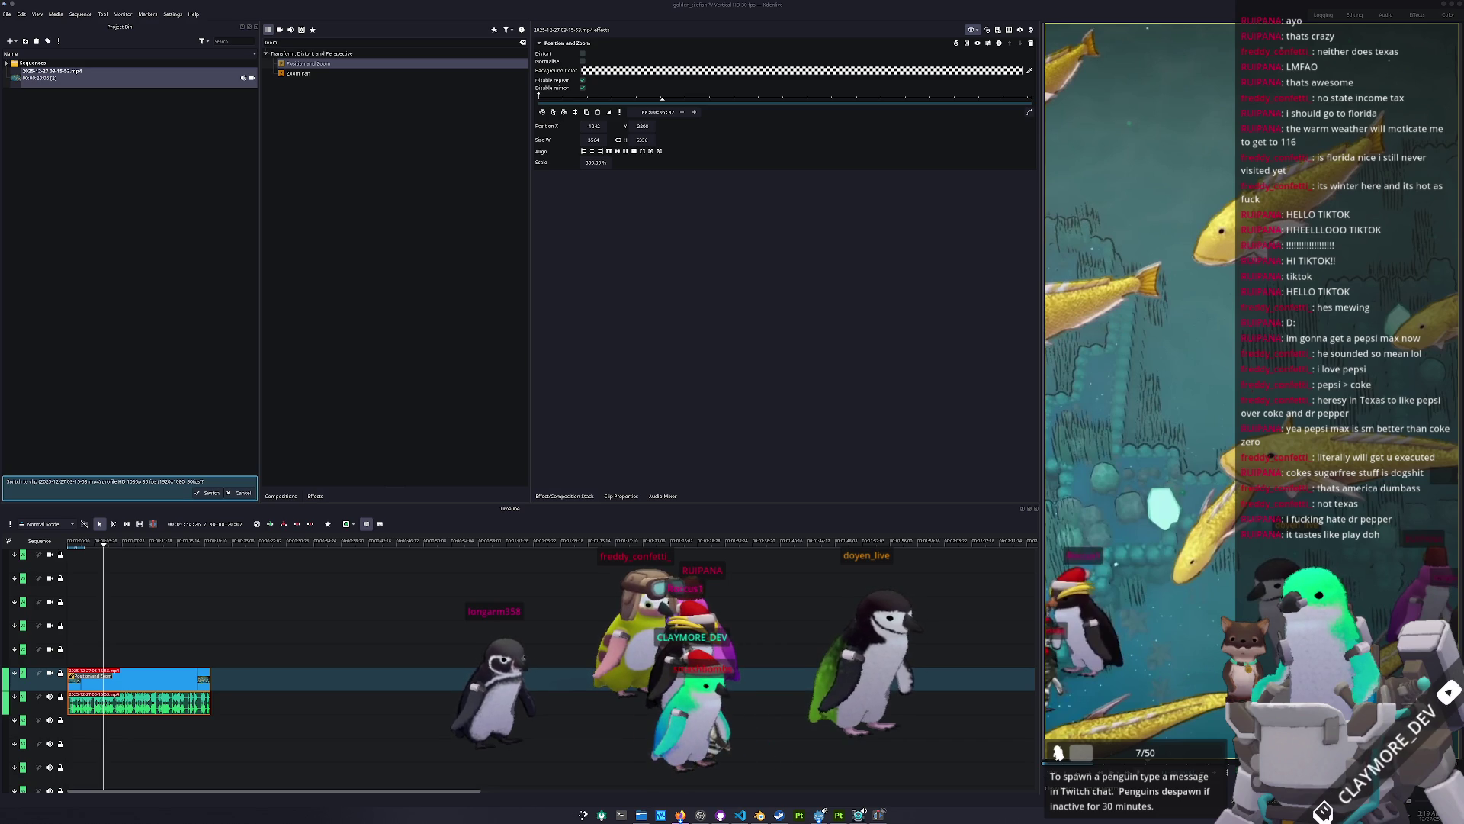
pyautogui.click(680, 814)
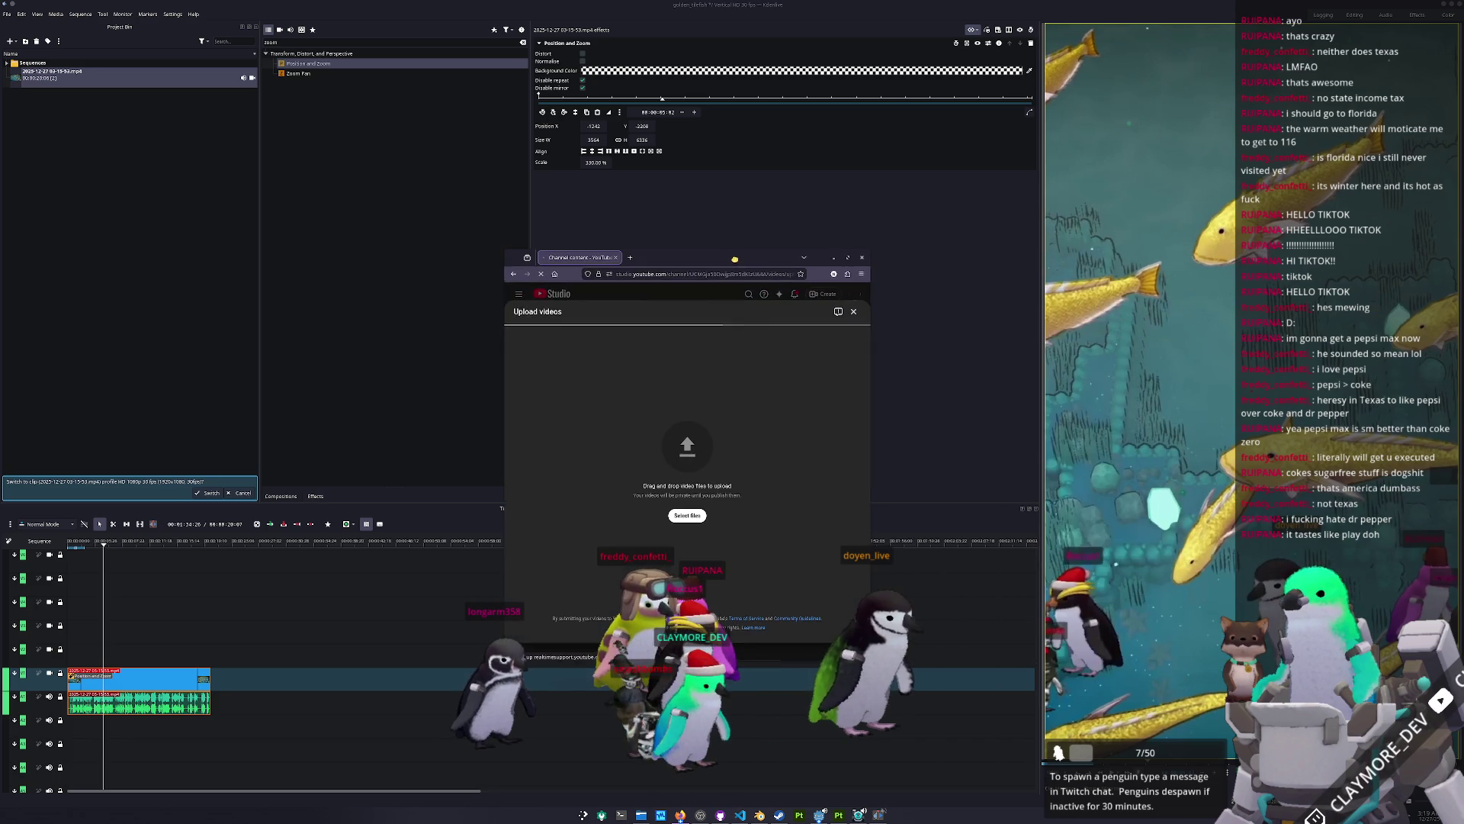
# Step: Upload golden_tilefish.mp4 and title it 'golden tilefish GAMEDEV FISHDEV VIDEO GAME FISH INDIE GAME'
pyautogui.click(684, 515)
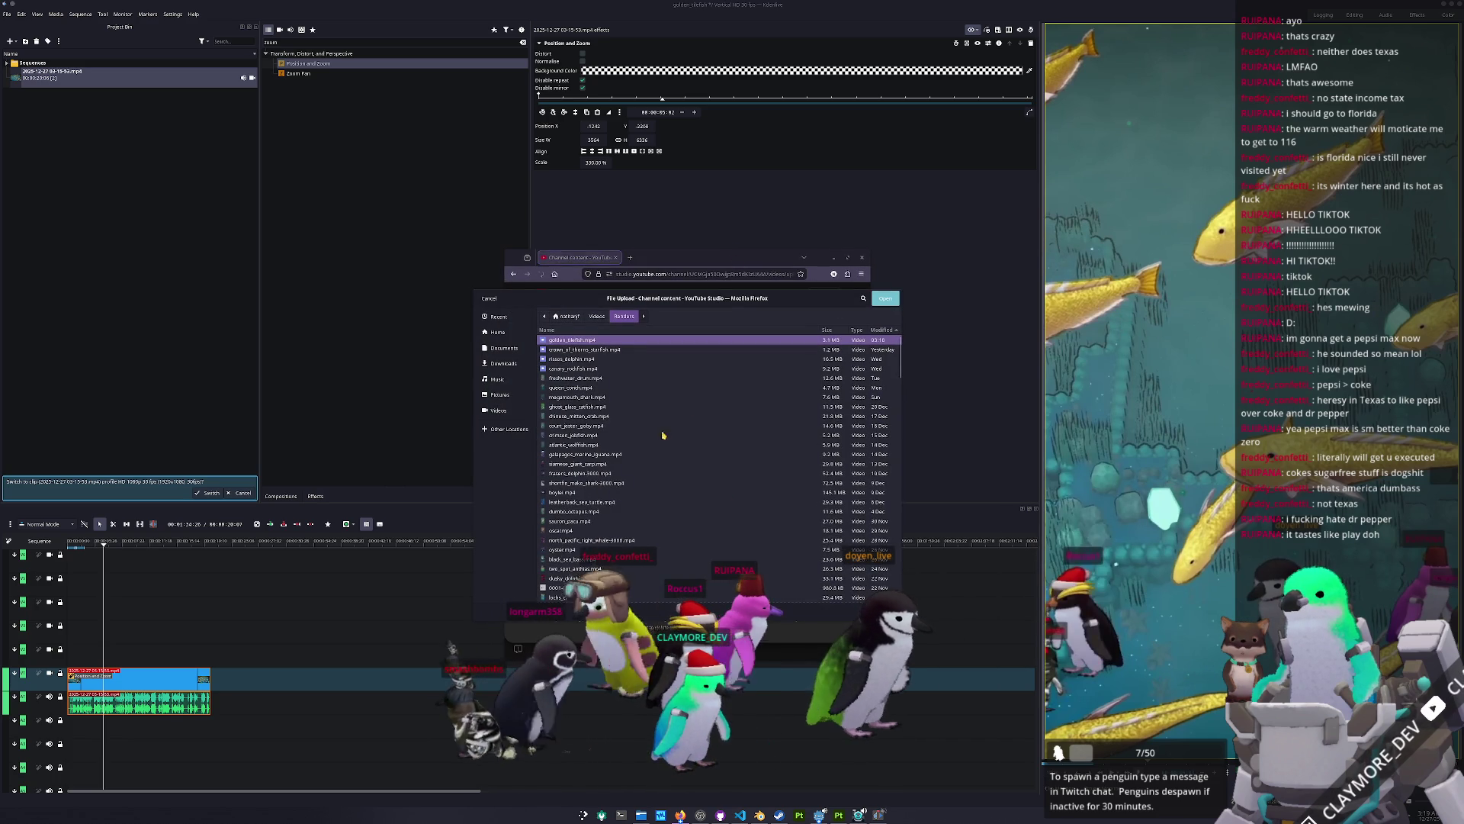
pyautogui.press('Return')
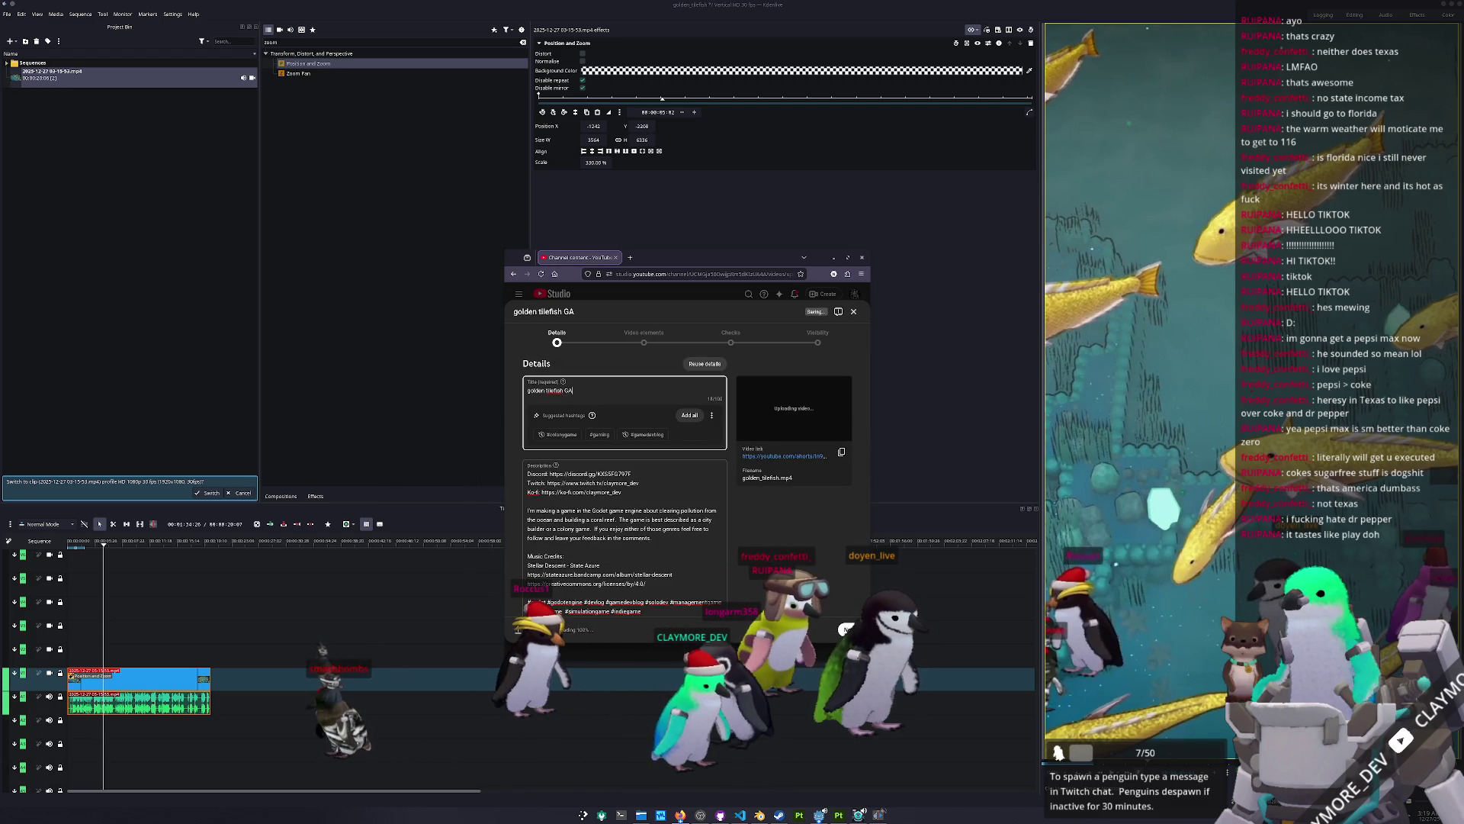
pyautogui.write('MEDEV FISHDEV')
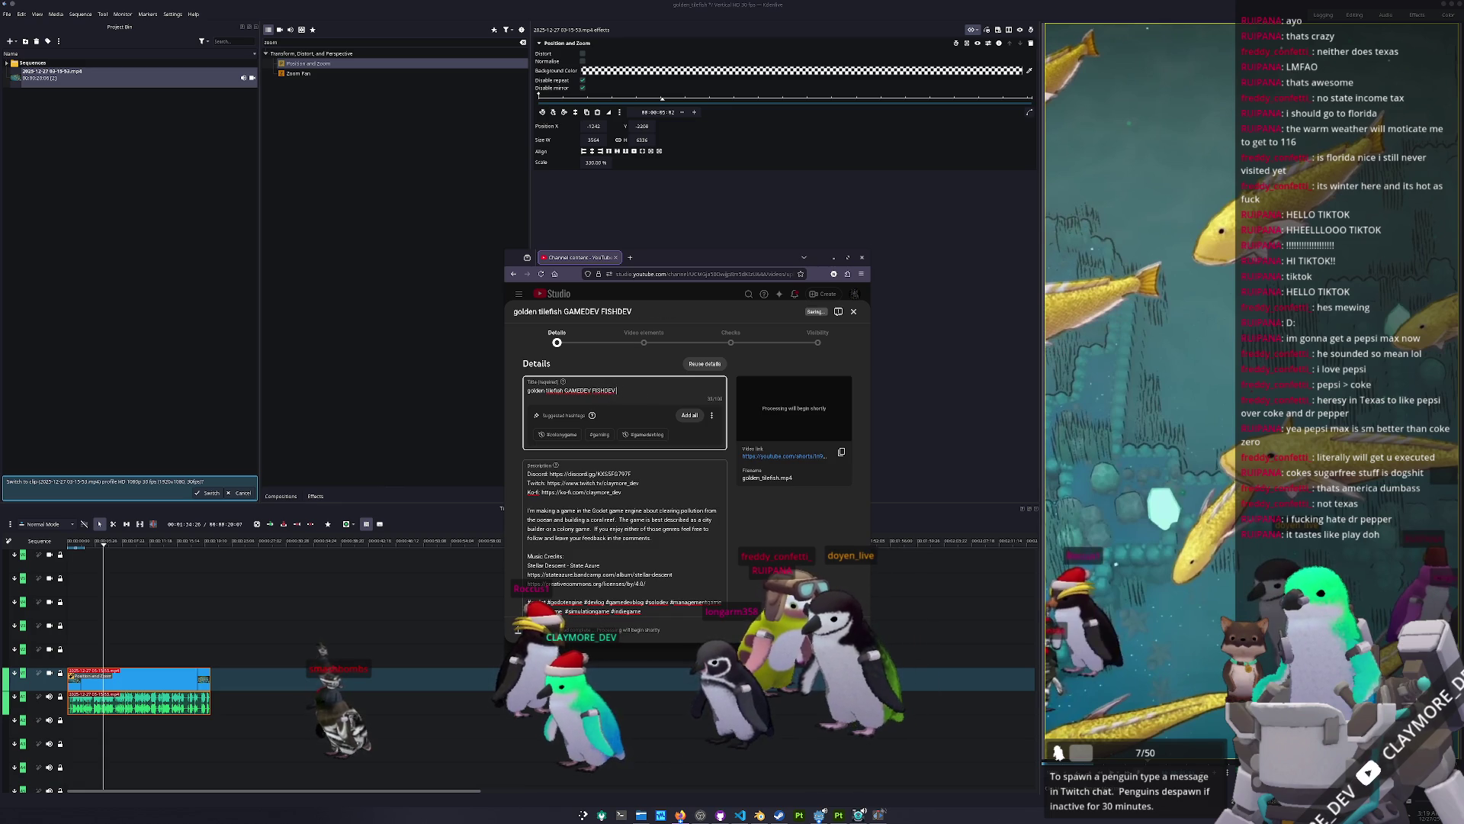
pyautogui.write(' VIDEO GAME FISH')
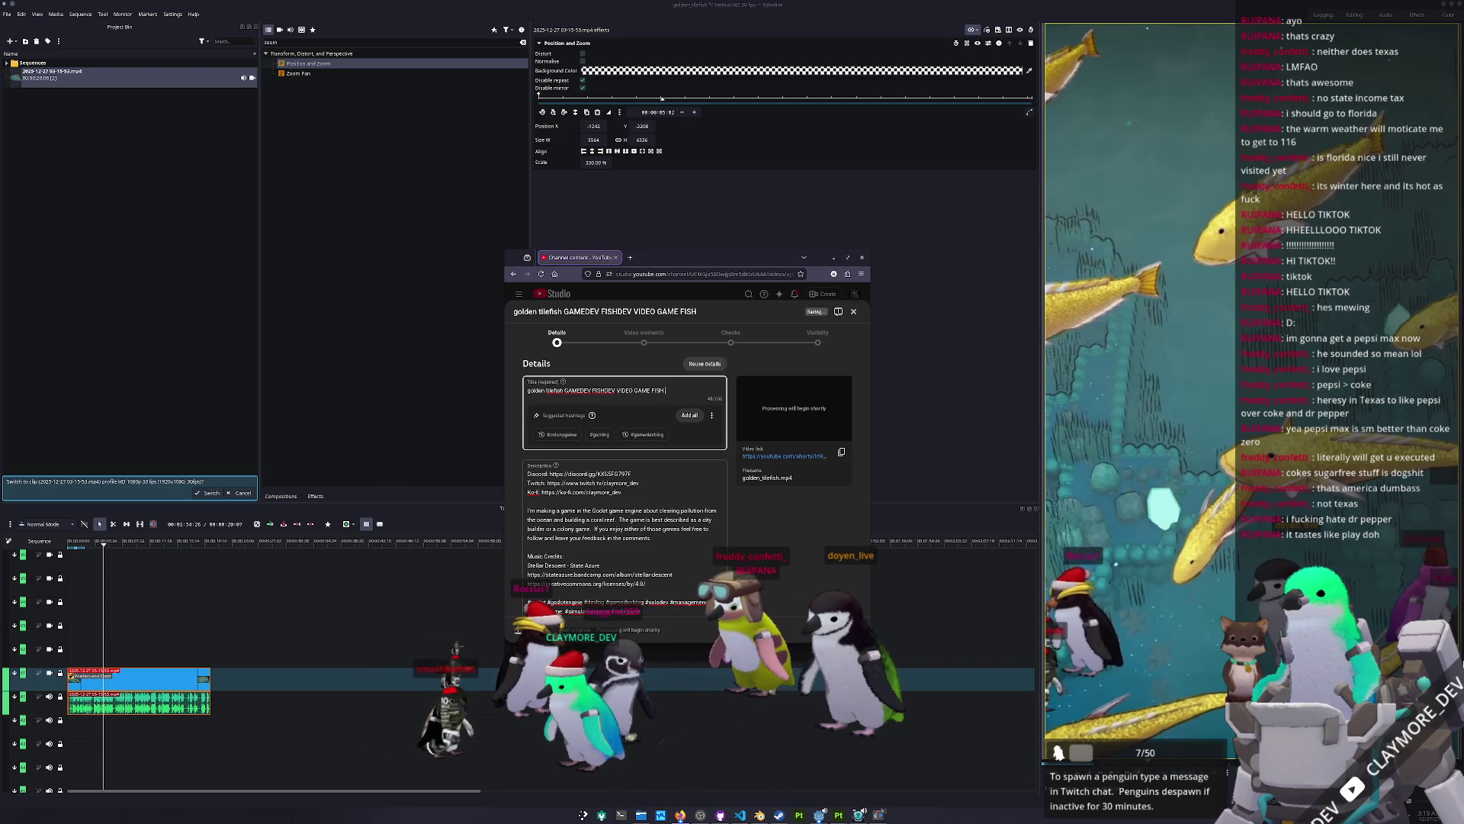
pyautogui.write(' INDIE GAME')
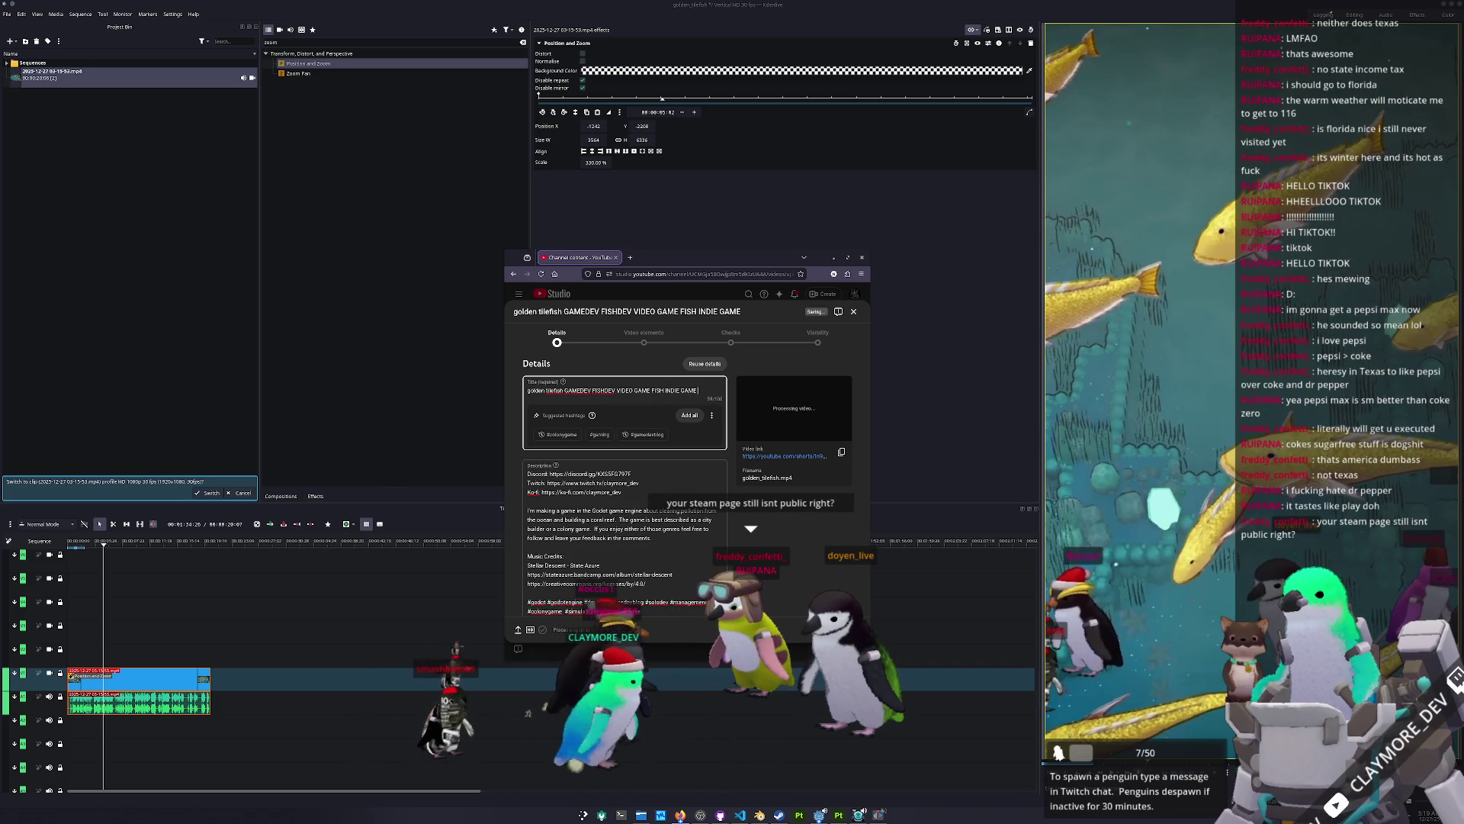